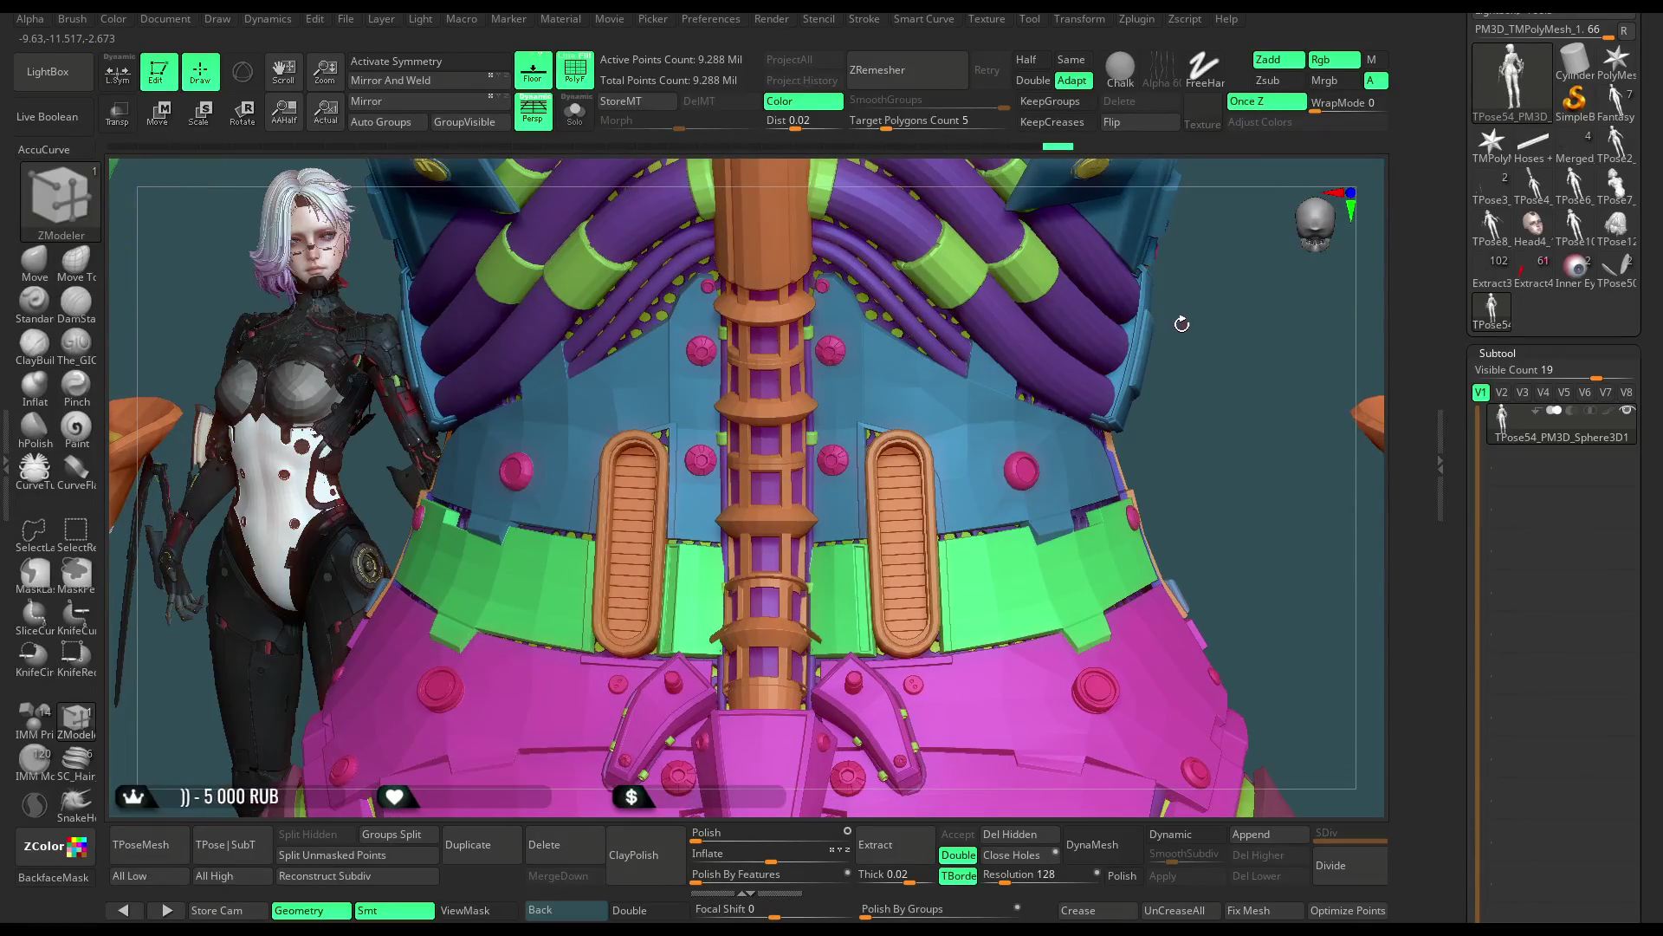
Step: Fill both blue waist panels with one new reddish-brown polygroup using Polygroup Fill
{"action": "mouse_move", "coordinate": [1172, 333]}
{"action": "left_mouse_down"}
{"action": "mouse_move", "coordinate": [1088, 331]}
{"action": "mouse_move", "coordinate": [966, 390]}
{"action": "left_mouse_up"}
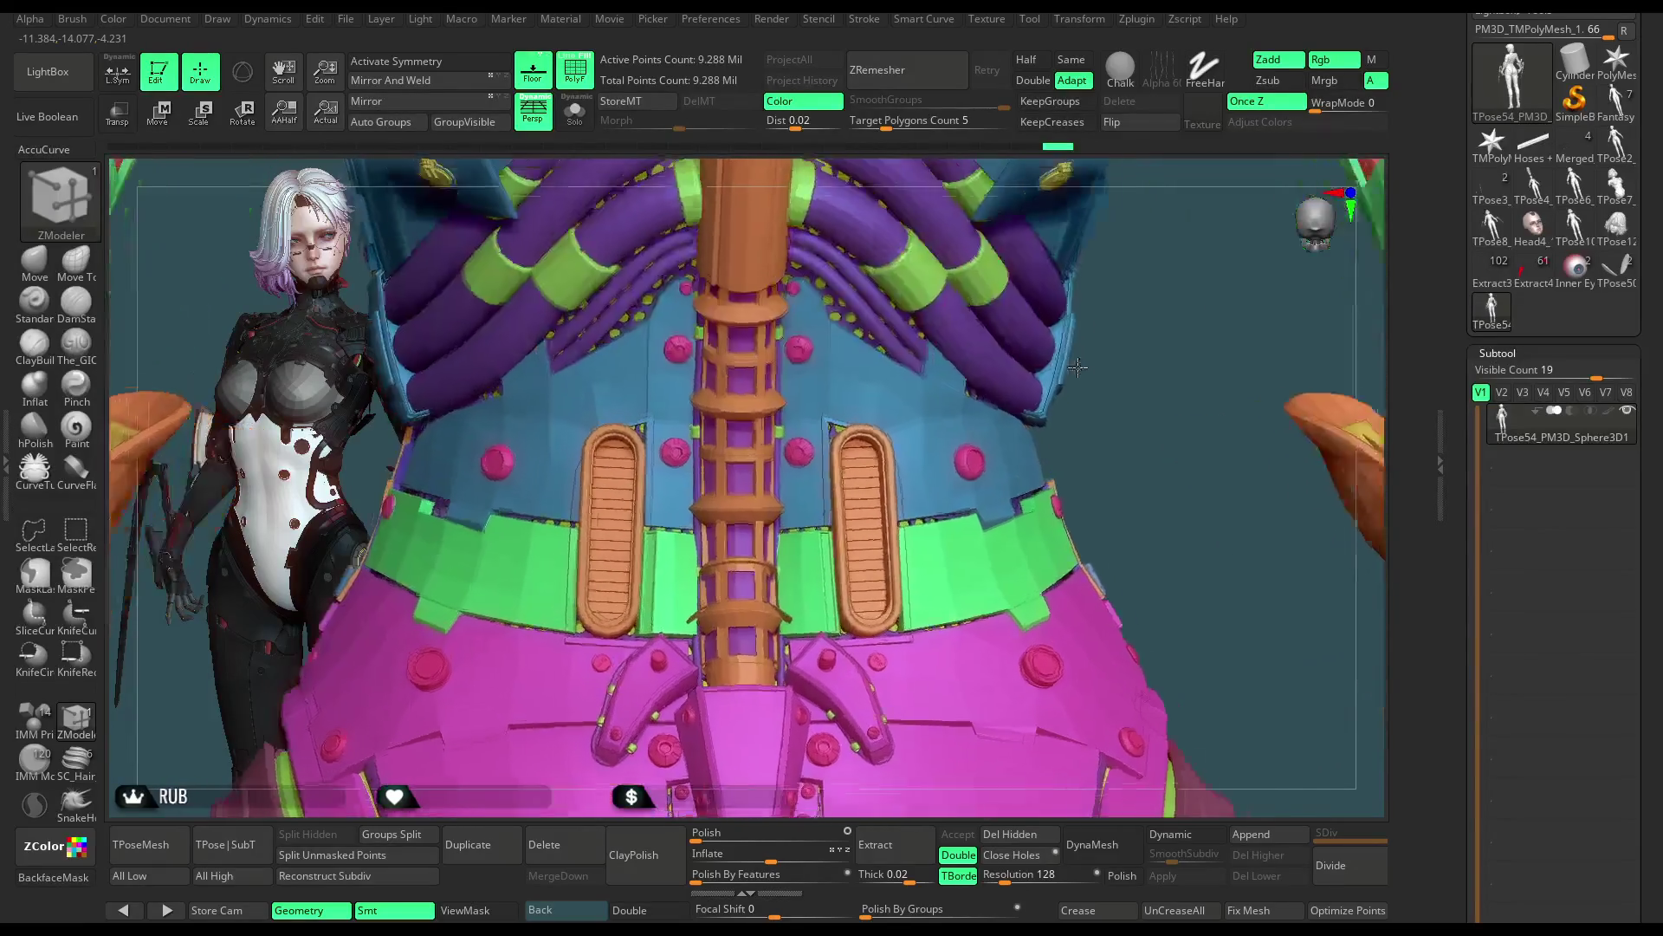
{"action": "left_click", "coordinate": [966, 390]}
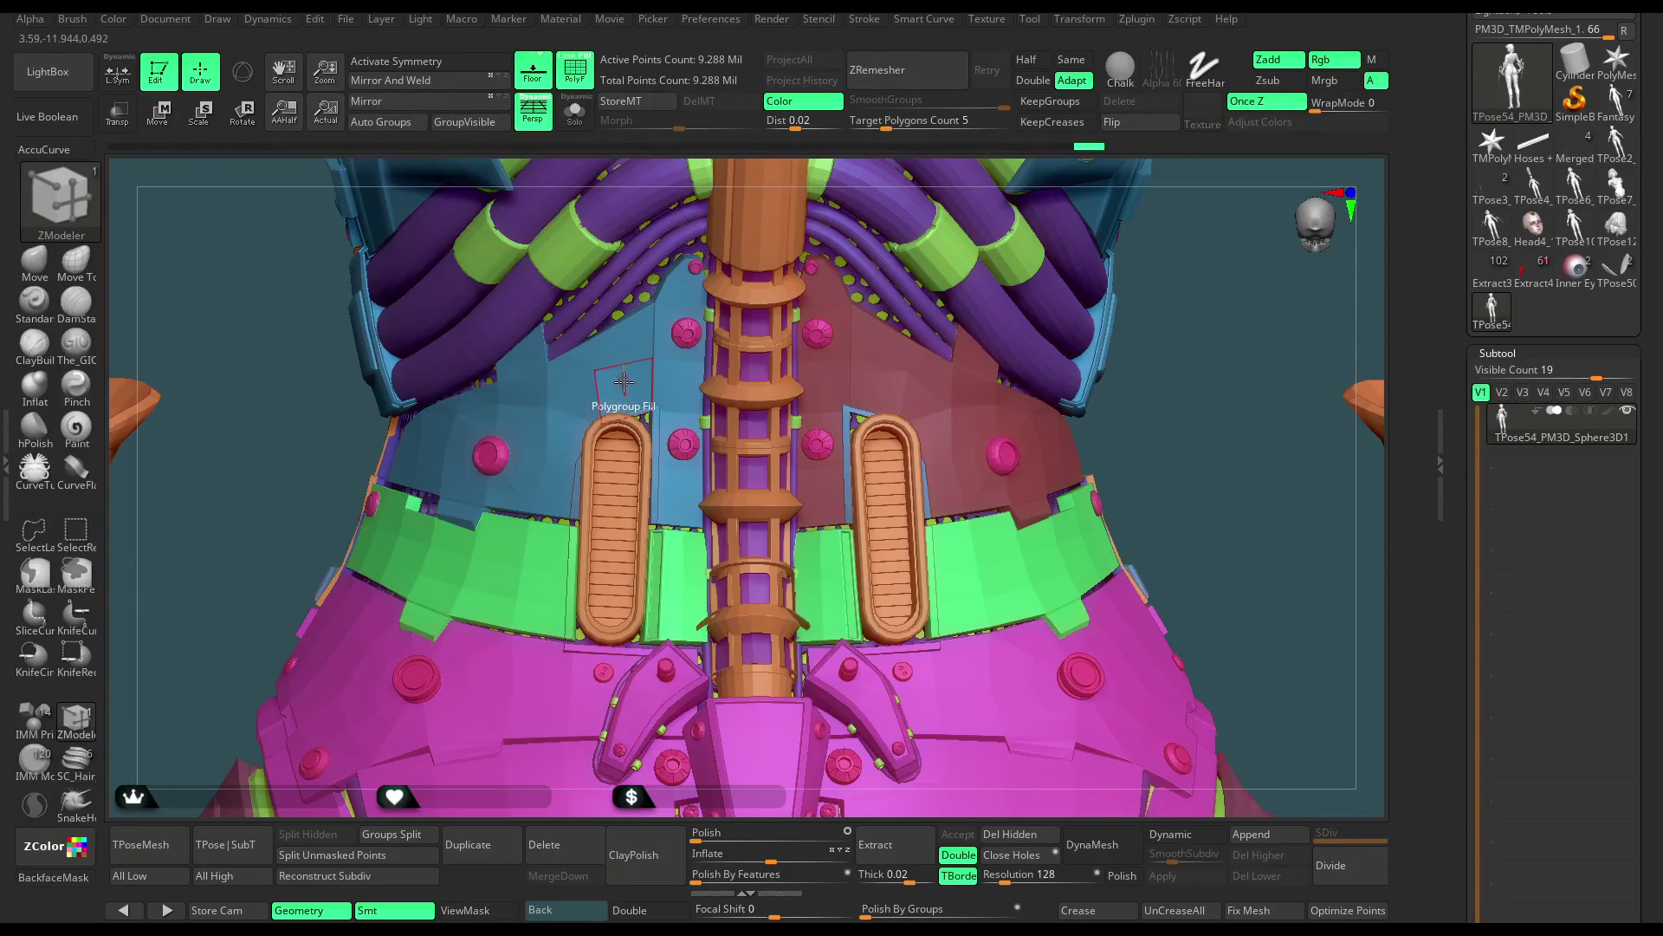
{"action": "left_click", "coordinate": [624, 383]}
{"action": "mouse_move", "coordinate": [962, 421]}
{"action": "left_mouse_down", "text": "alt"}
{"action": "mouse_move", "coordinate": [1121, 185]}
{"action": "mouse_move", "coordinate": [1156, 216]}
{"action": "mouse_move", "coordinate": [842, 433]}
{"action": "mouse_move", "coordinate": [879, 380]}
{"action": "left_mouse_up", "text": "alt"}
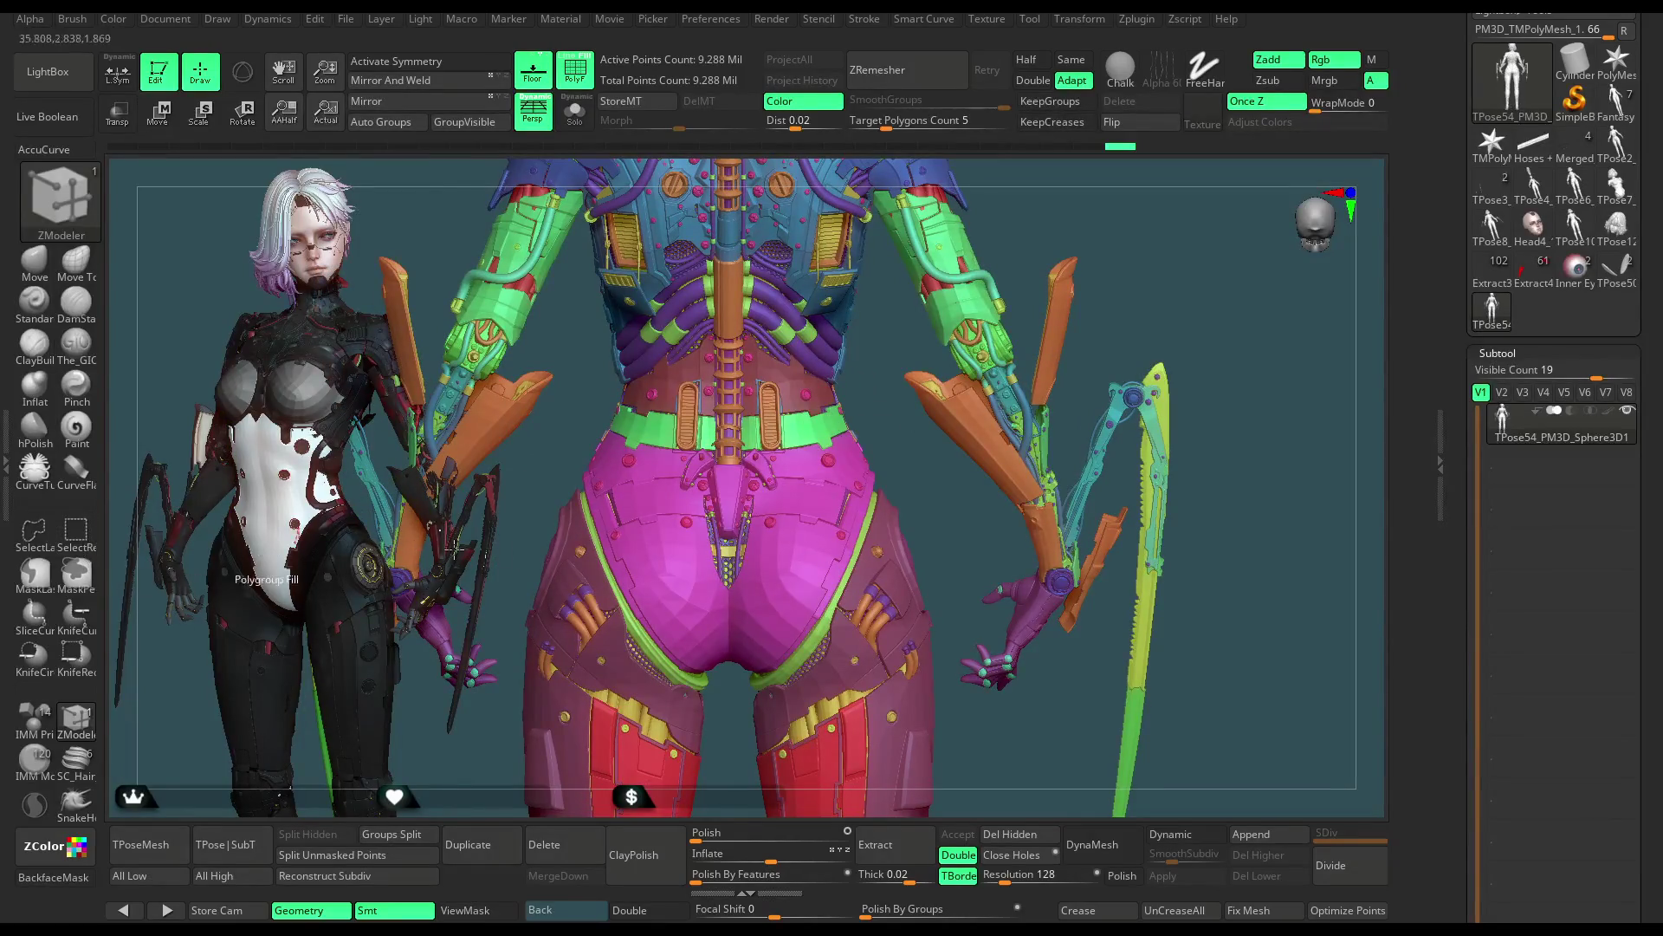
Step: Isolate the pink hip armour, then hide the hexagonal hip panels, maroon waist piece and green belt
{"action": "key", "text": "ctrl+shift"}
{"action": "left_click", "coordinate": [794, 544], "text": "ctrl+shift"}
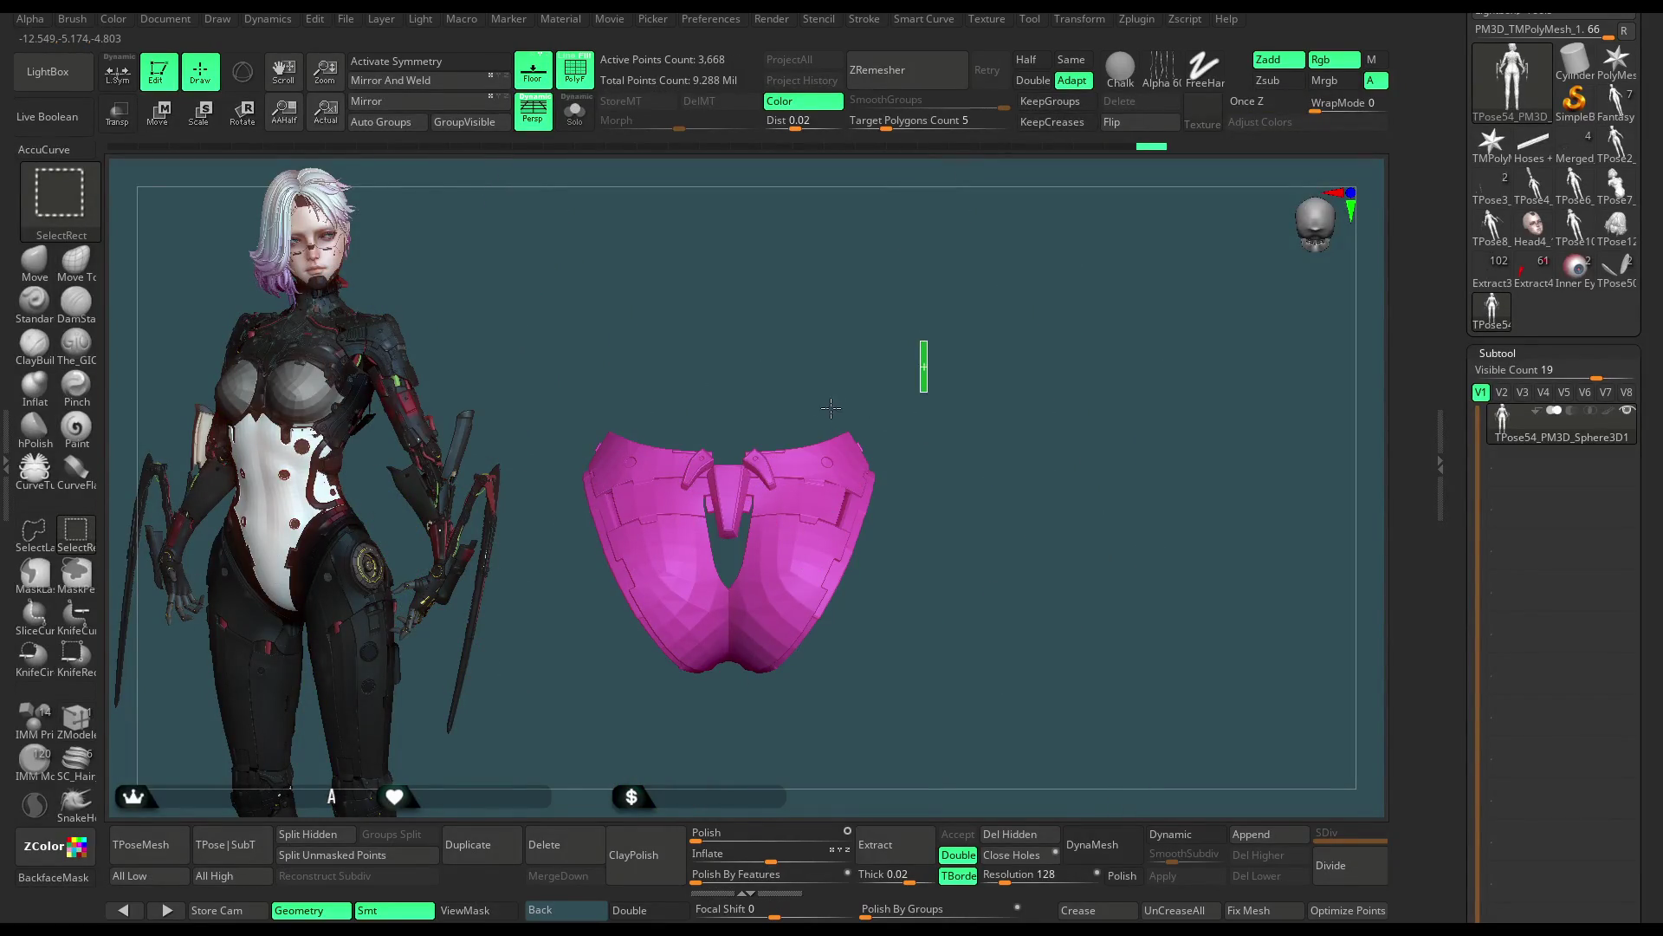
{"action": "left_click", "coordinate": [797, 421], "text": "ctrl+shift"}
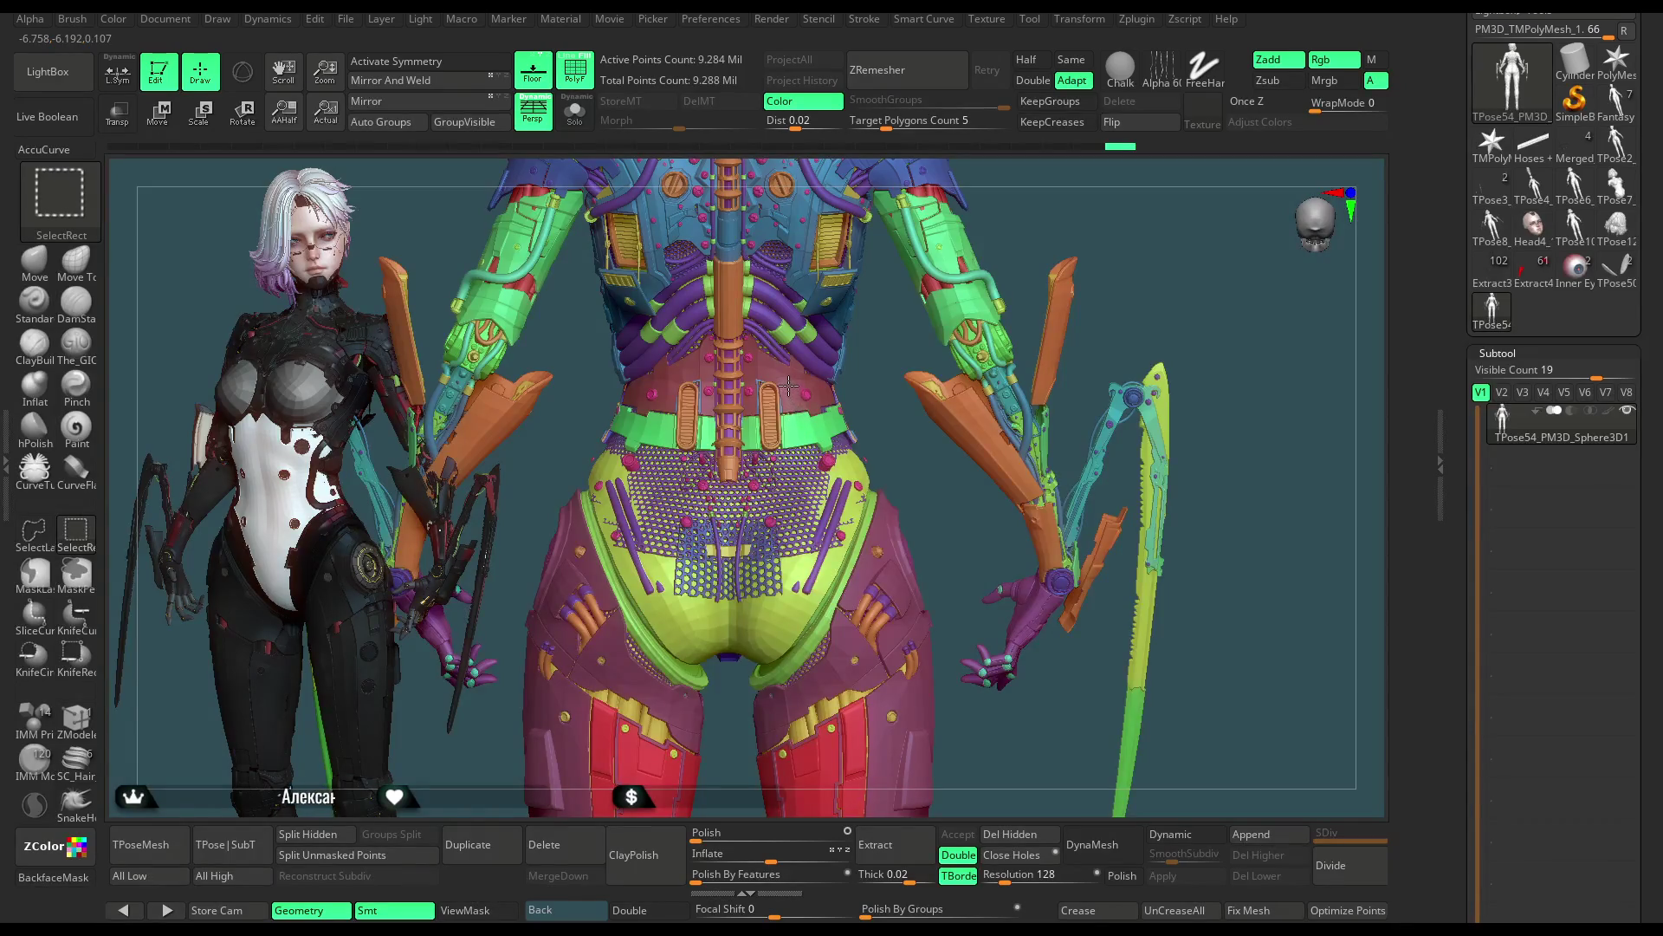
{"action": "left_click", "coordinate": [789, 382], "text": "ctrl+shift"}
{"action": "left_click", "coordinate": [790, 390], "text": "ctrl+shift"}
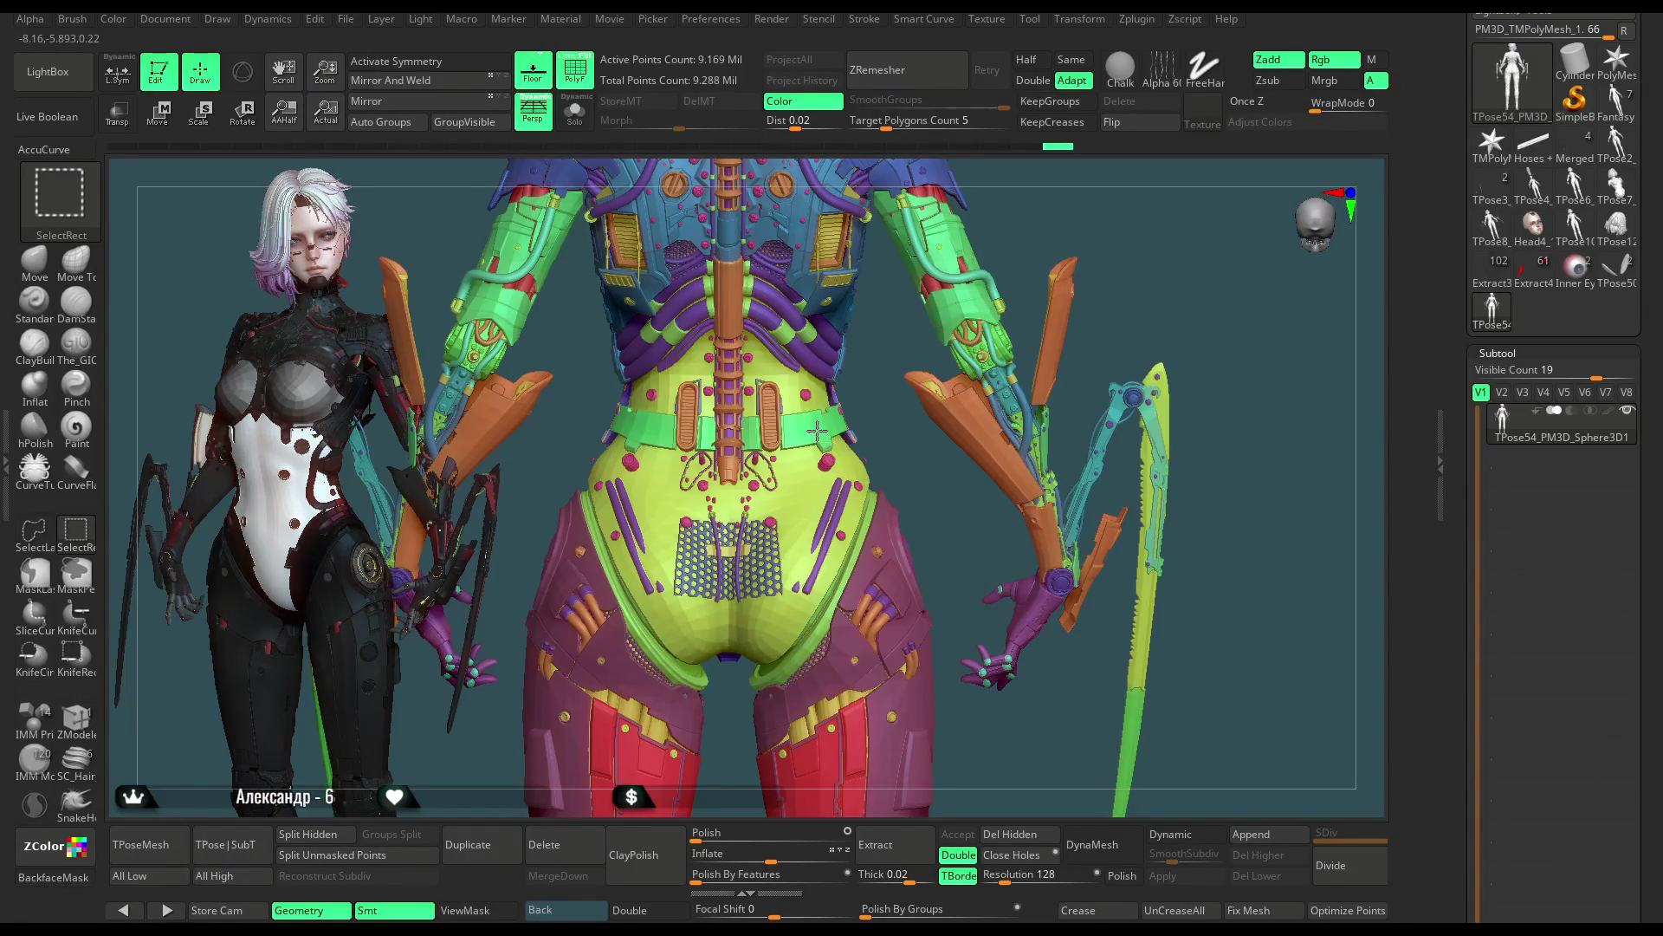
{"action": "left_click", "coordinate": [805, 431], "text": "ctrl+shift"}
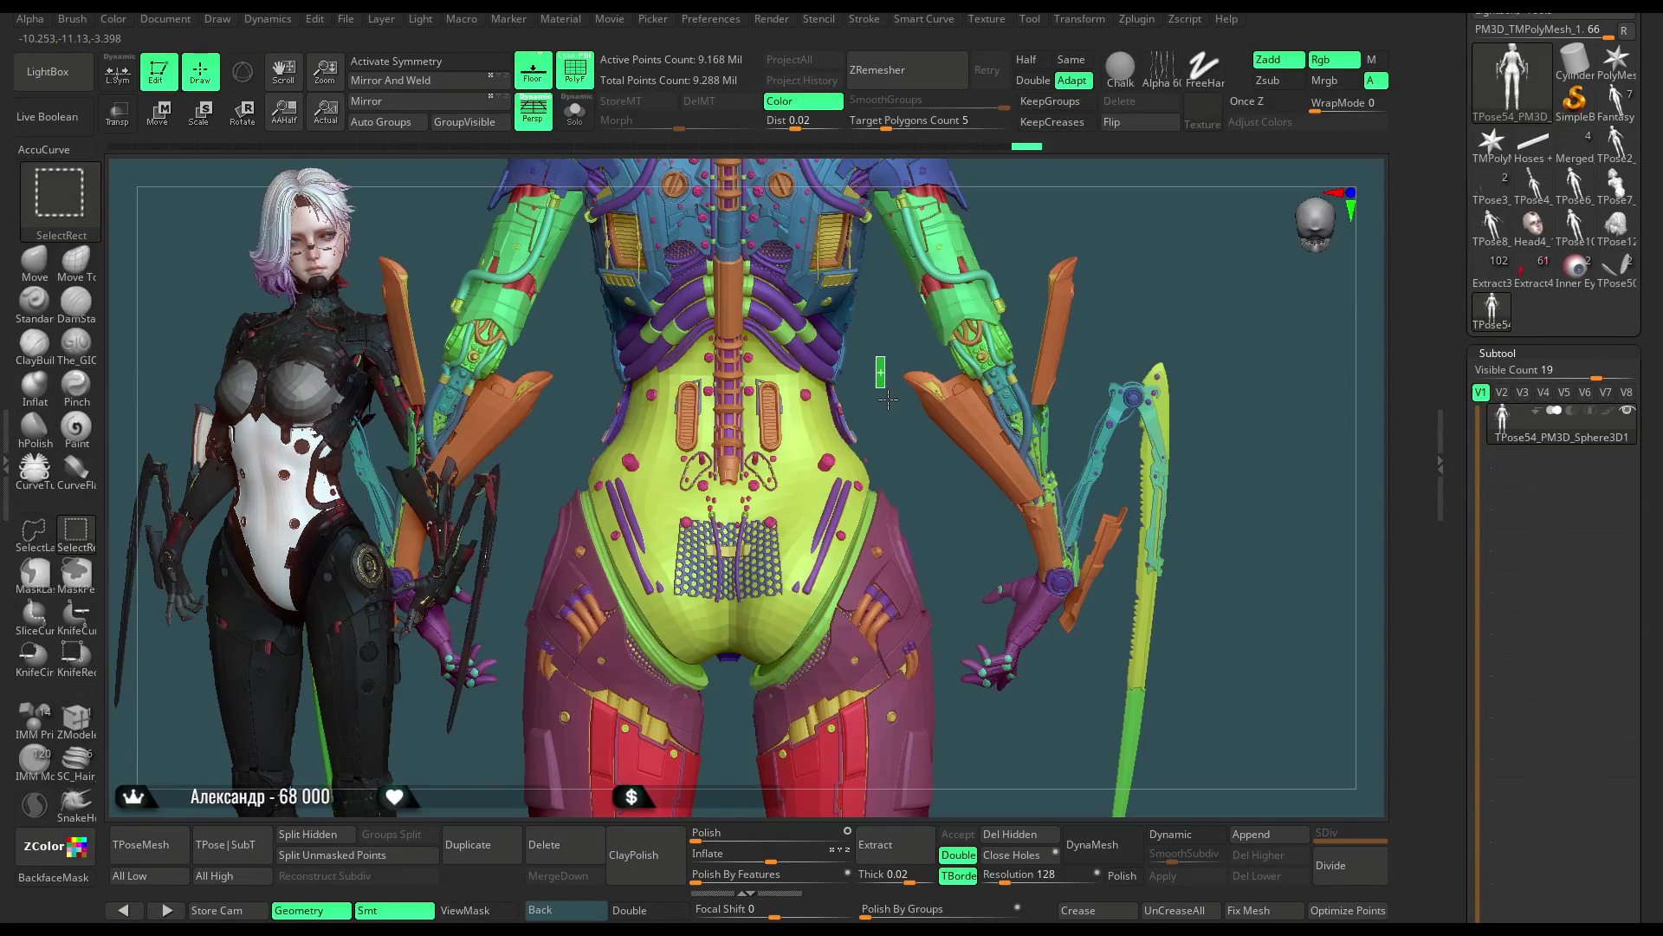
Step: Show only waist, belt and hip pieces, mask them and invert so the hip armour is free
{"action": "left_click", "coordinate": [884, 400], "text": "ctrl+shift"}
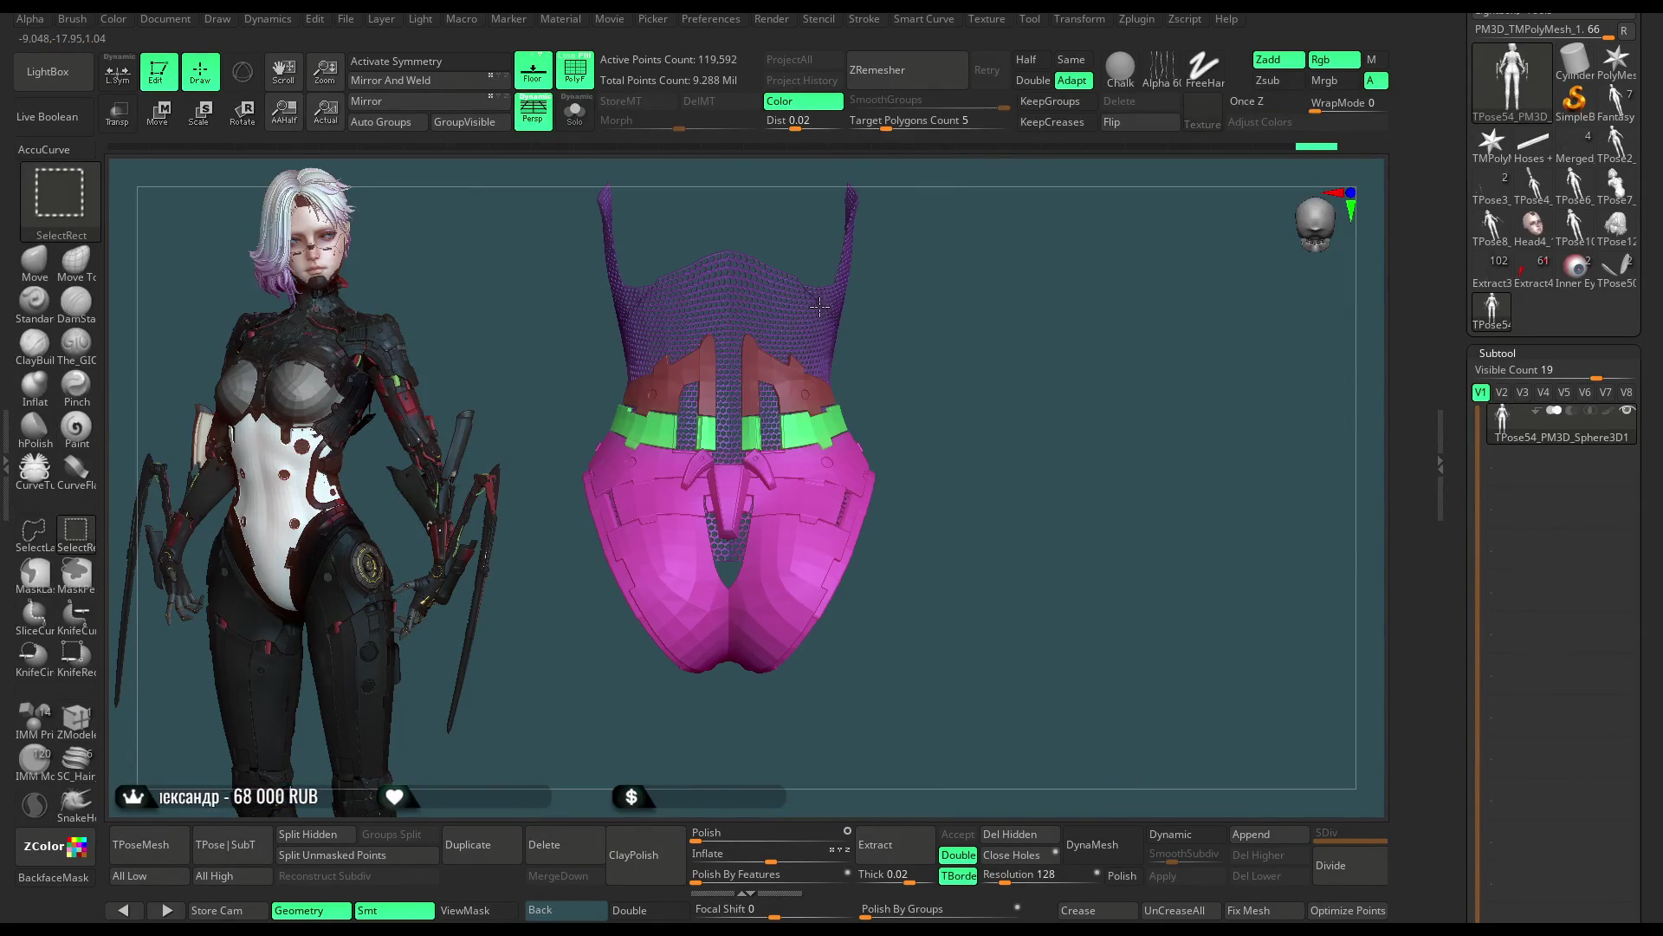
{"action": "left_click", "coordinate": [841, 325], "text": "ctrl+shift"}
{"action": "left_click", "coordinate": [906, 326], "text": "ctrl"}
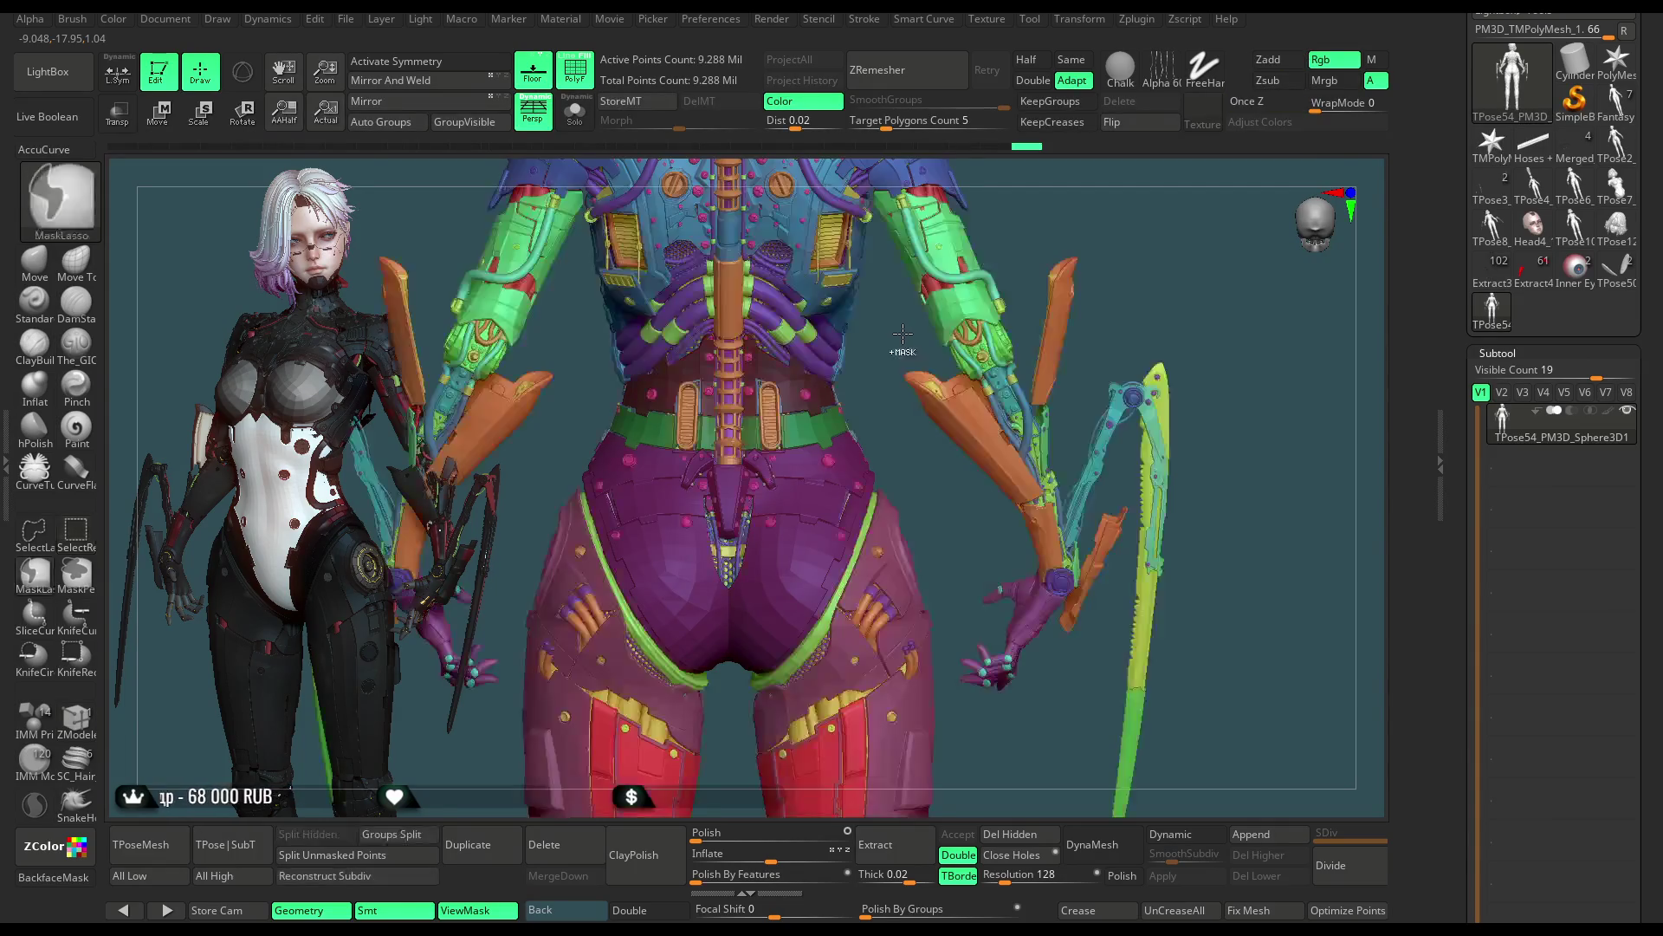
{"action": "left_click", "coordinate": [897, 332], "text": "ctrl"}
Step: Rotate the unmasked hip armour with a Transpose line set along the spine
{"action": "key", "text": "w"}
{"action": "key", "text": "r"}
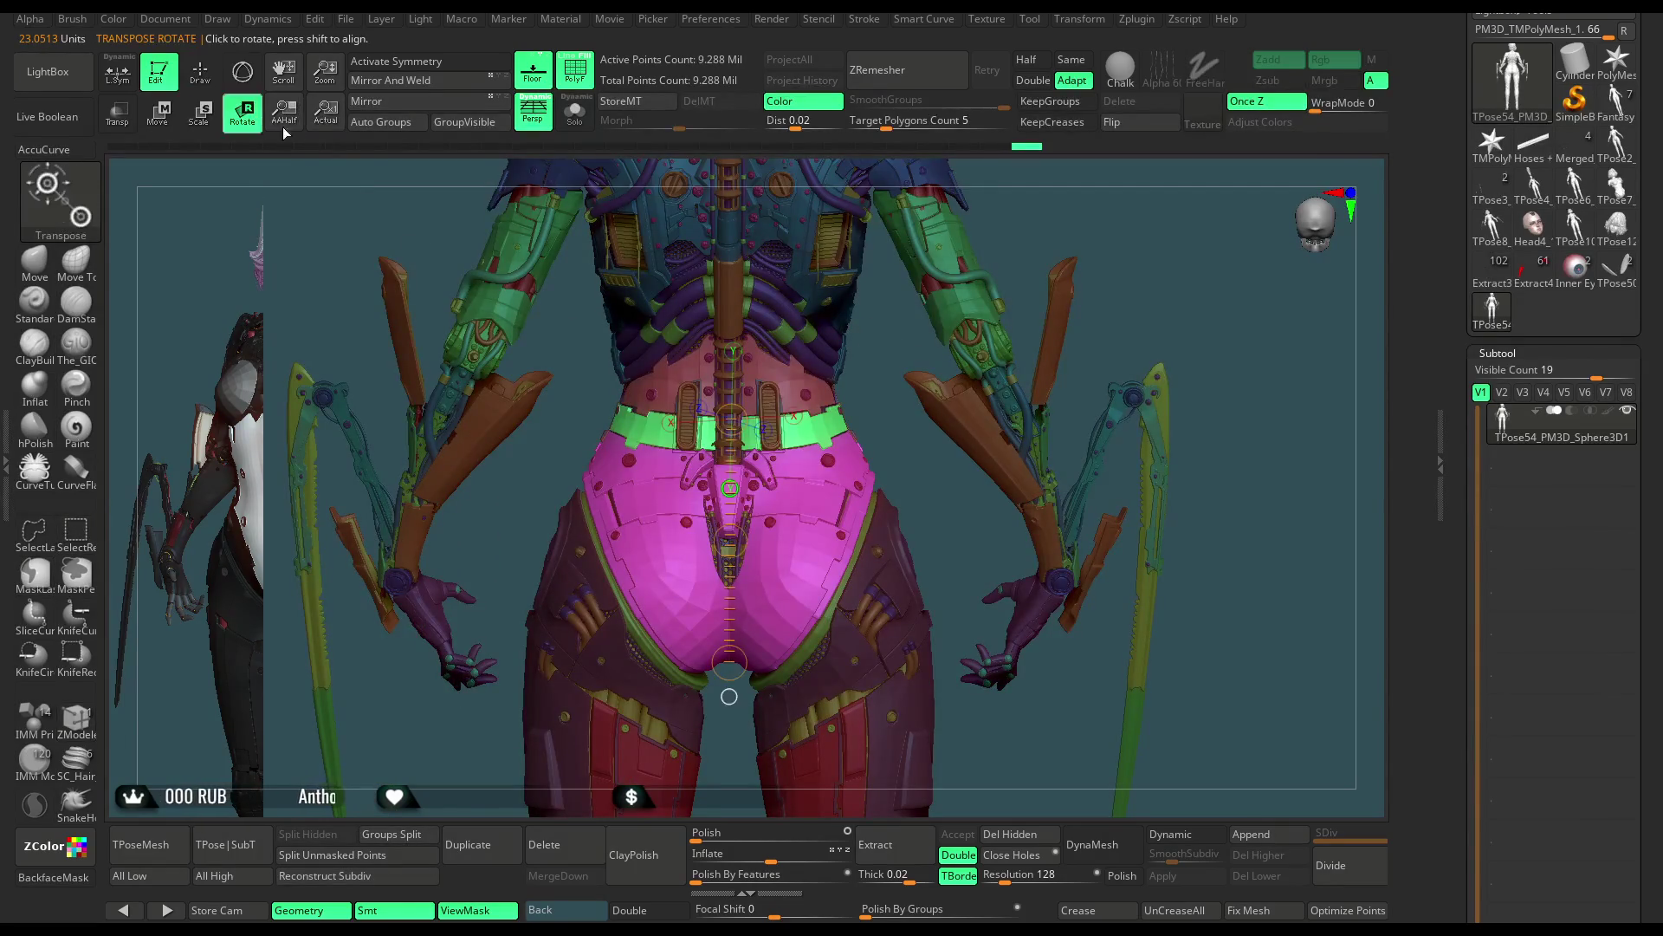
{"action": "mouse_move", "coordinate": [730, 665]}
{"action": "left_mouse_down"}
{"action": "mouse_move", "coordinate": [707, 664]}
{"action": "mouse_move", "coordinate": [728, 665]}
{"action": "left_mouse_up"}
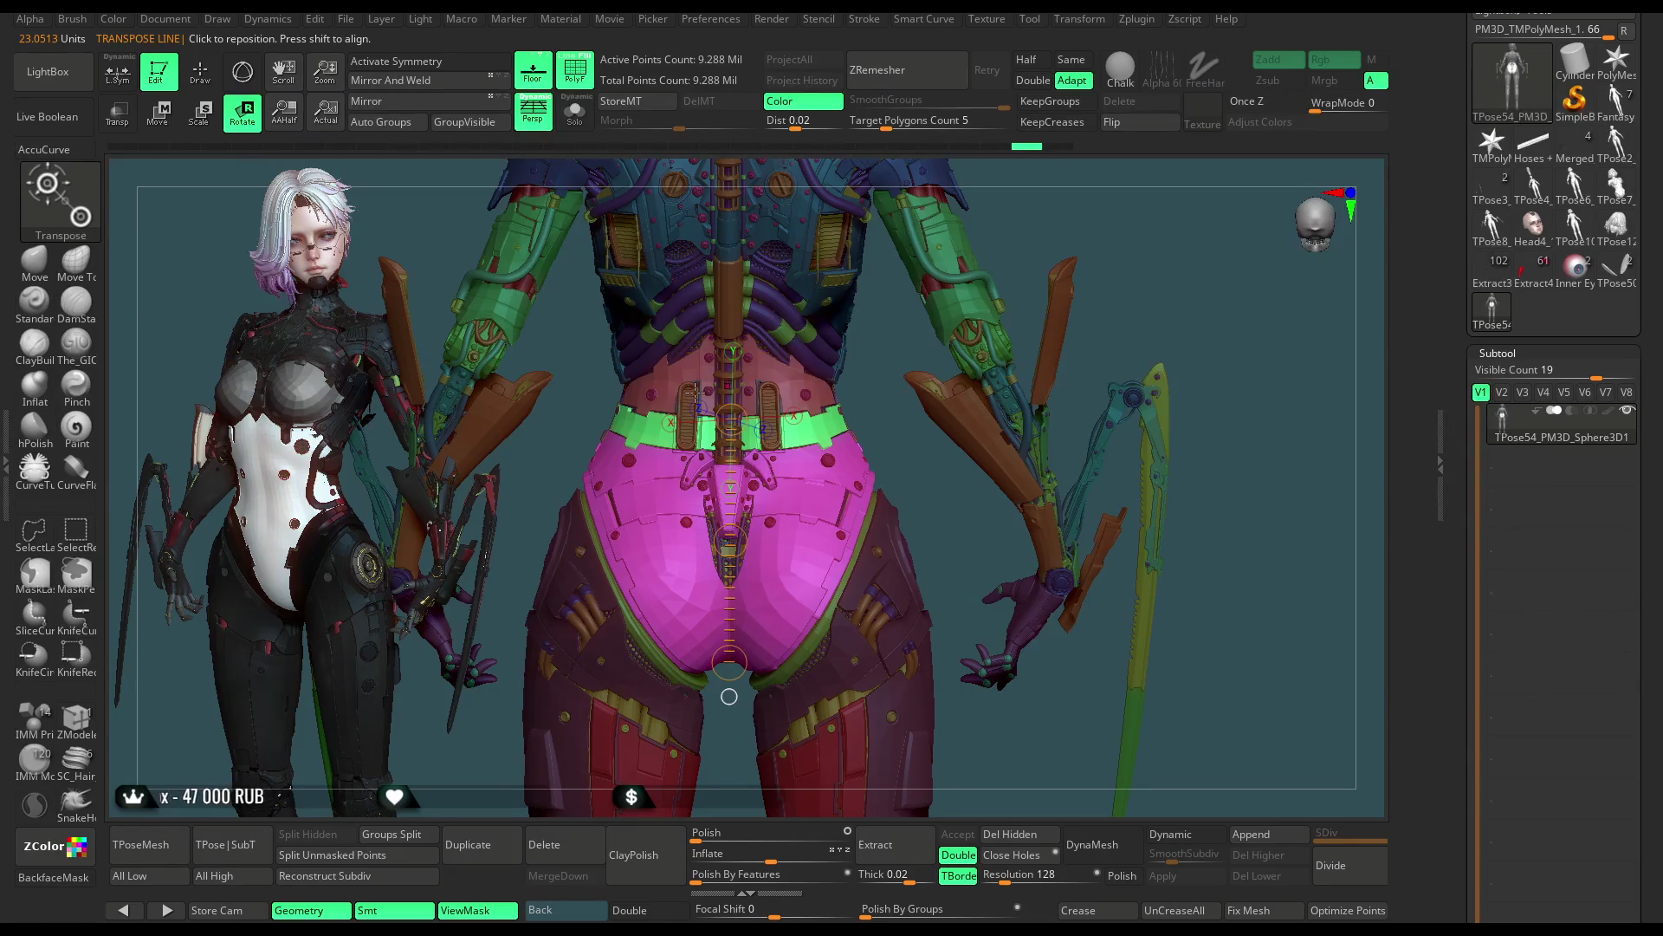
Step: Return to Draw mode with the ZModeler brush and orbit to a side view
{"action": "key", "text": "q"}
{"action": "key", "text": "b"}
{"action": "key", "text": "z"}
{"action": "key", "text": "m"}
{"action": "mouse_move", "coordinate": [897, 388]}
{"action": "left_mouse_down"}
{"action": "mouse_move", "coordinate": [982, 386]}
{"action": "mouse_move", "coordinate": [888, 387]}
{"action": "mouse_move", "coordinate": [896, 422]}
{"action": "left_mouse_up"}
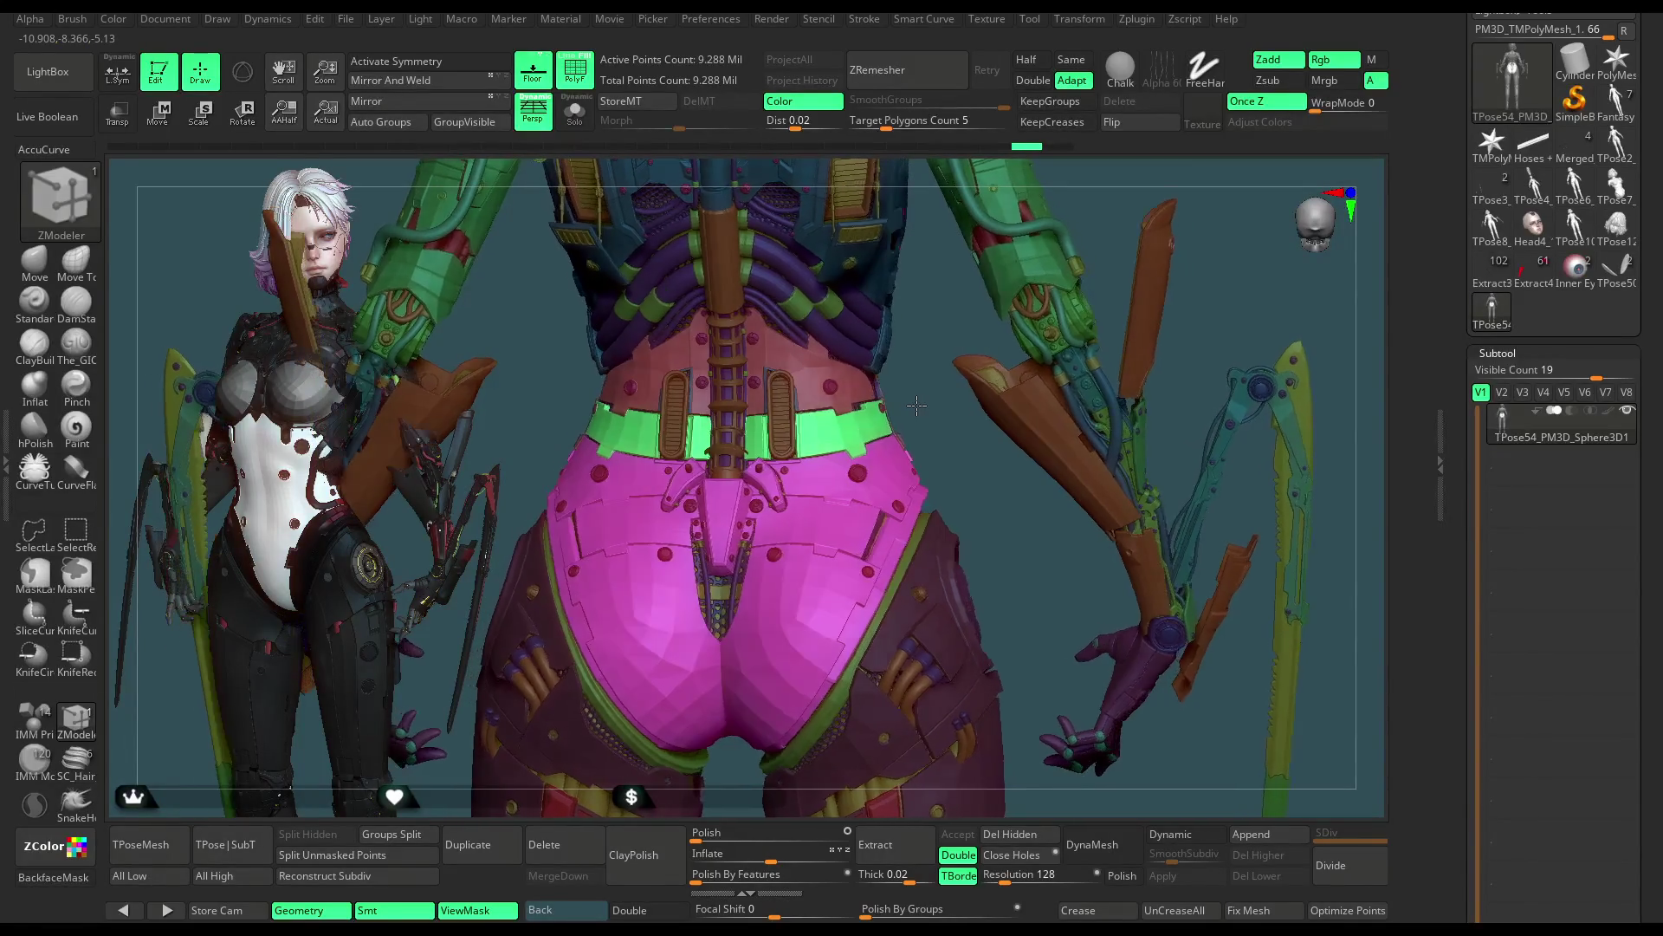
{"action": "left_click_drag", "start_coordinate": [919, 407], "coordinate": [921, 408]}
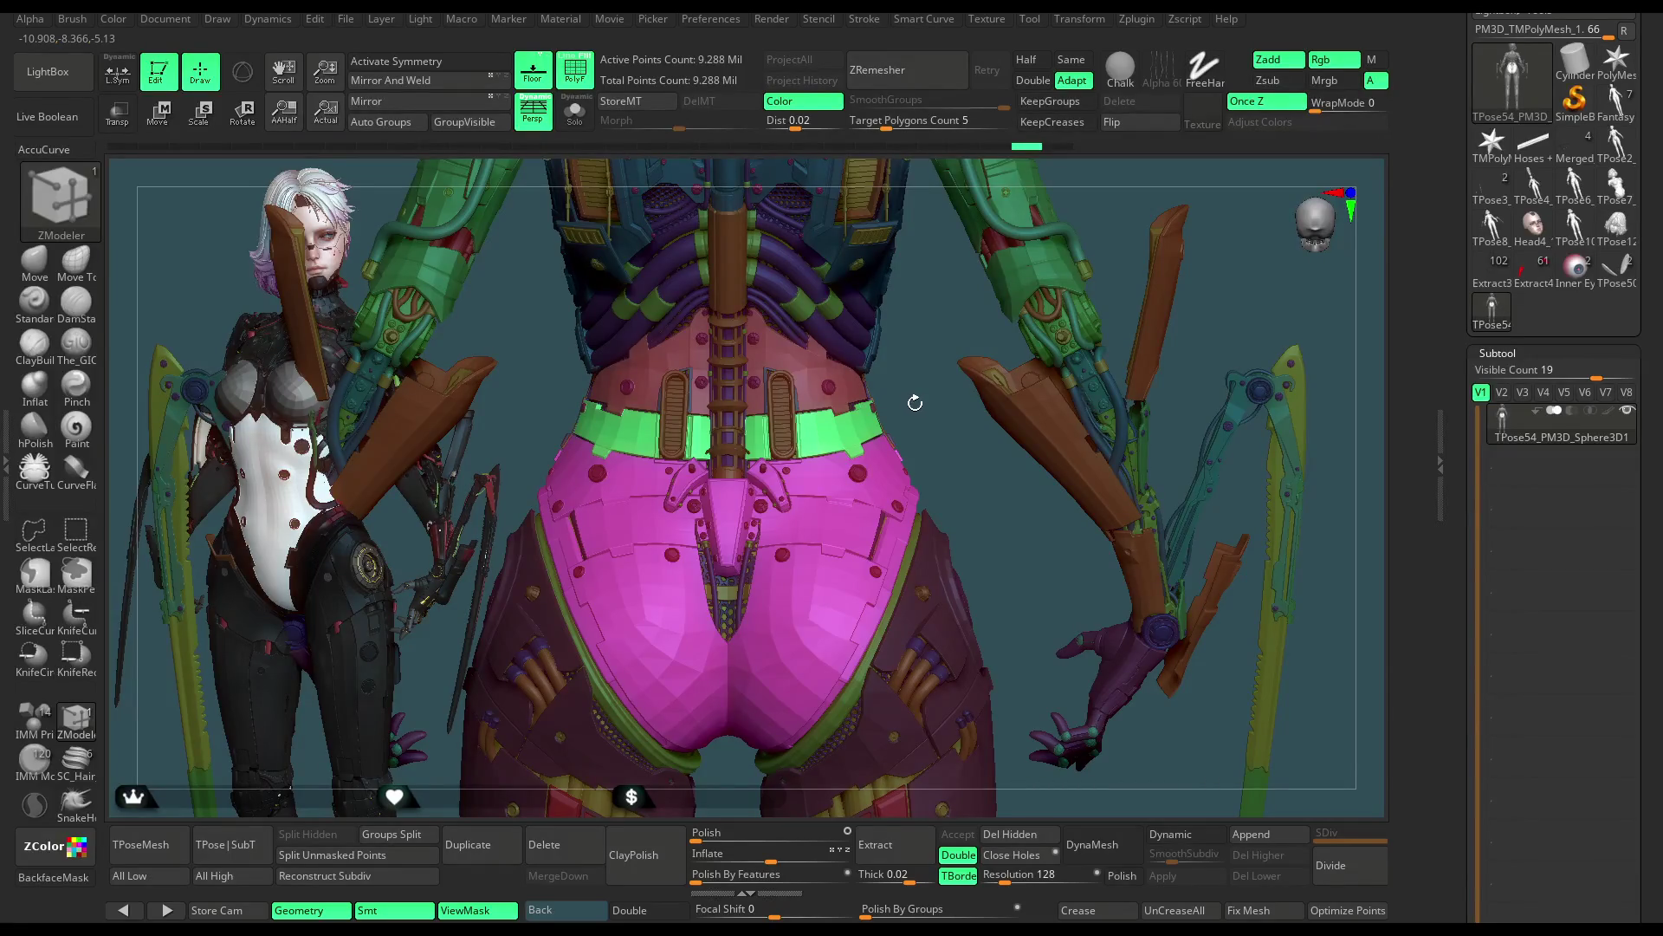
{"action": "mouse_move", "coordinate": [916, 400]}
{"action": "left_mouse_down"}
{"action": "mouse_move", "coordinate": [950, 404]}
{"action": "mouse_move", "coordinate": [920, 406]}
{"action": "left_mouse_up"}
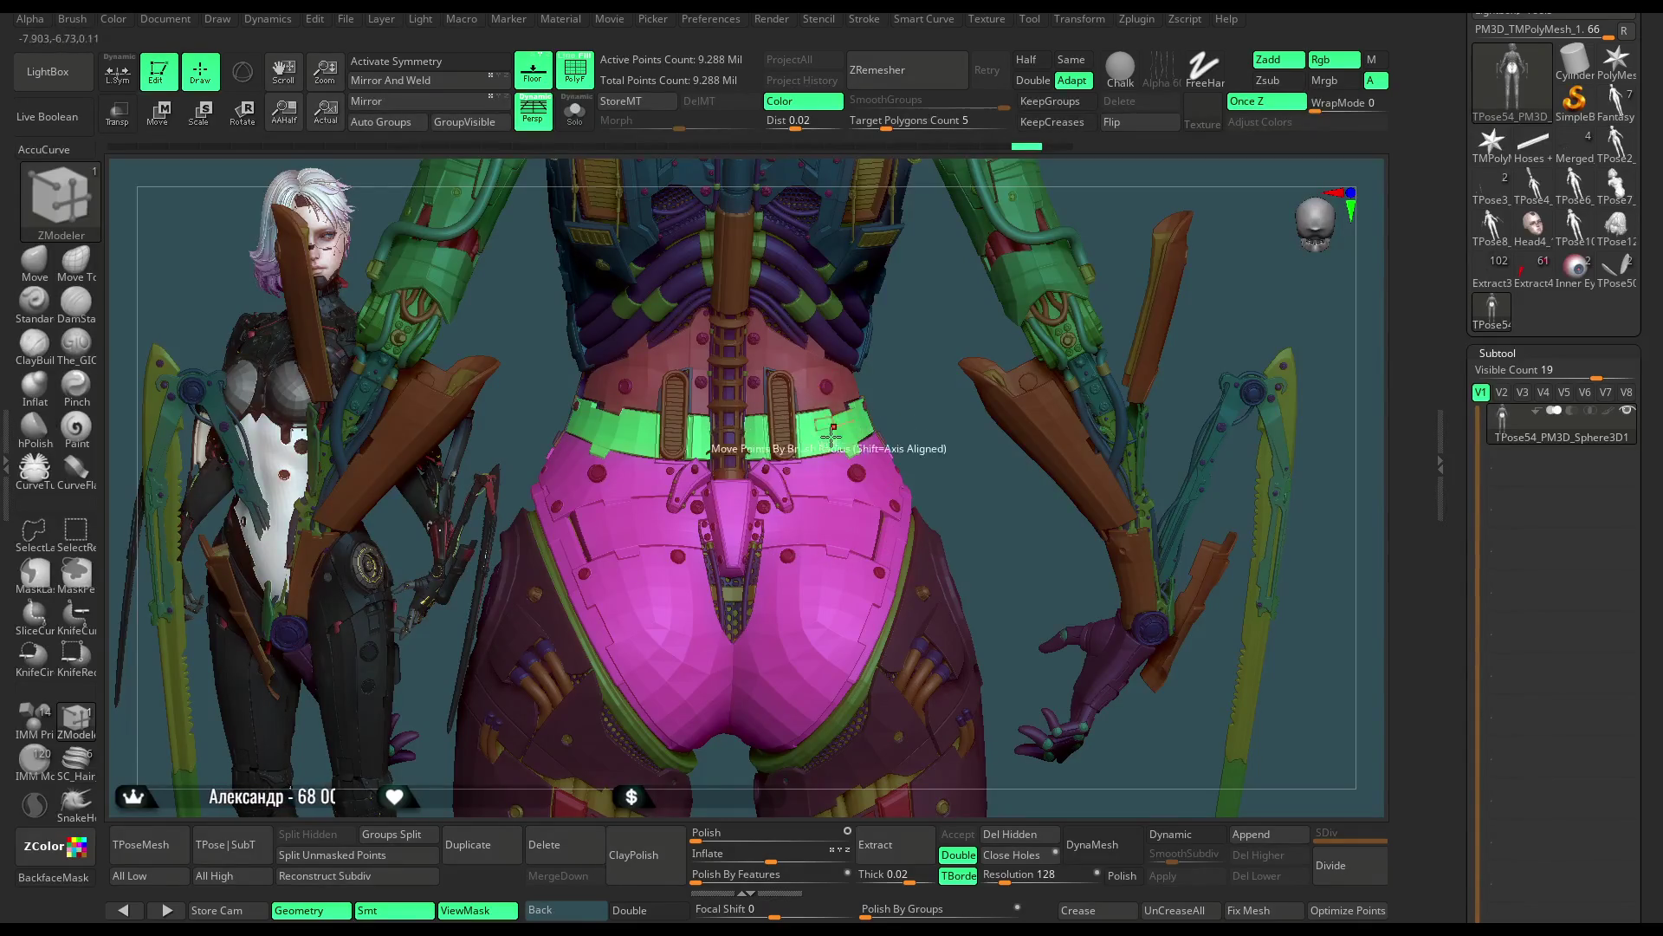
{"action": "left_click_drag", "start_coordinate": [898, 393], "coordinate": [899, 400]}
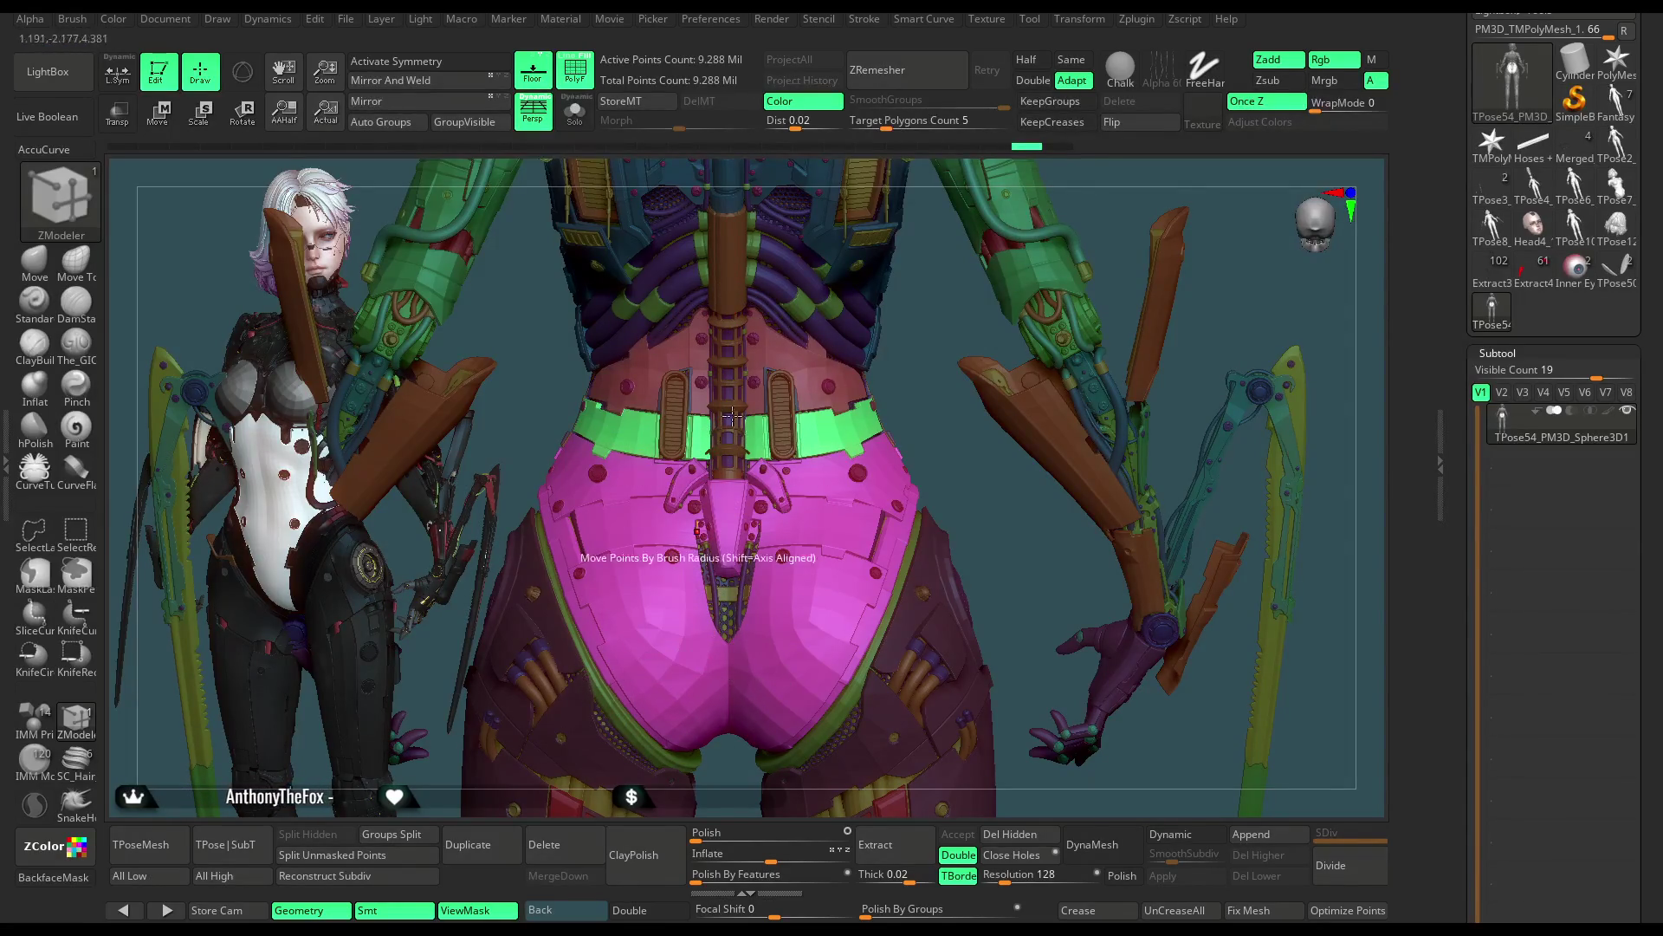
{"action": "left_click", "coordinate": [864, 19]}
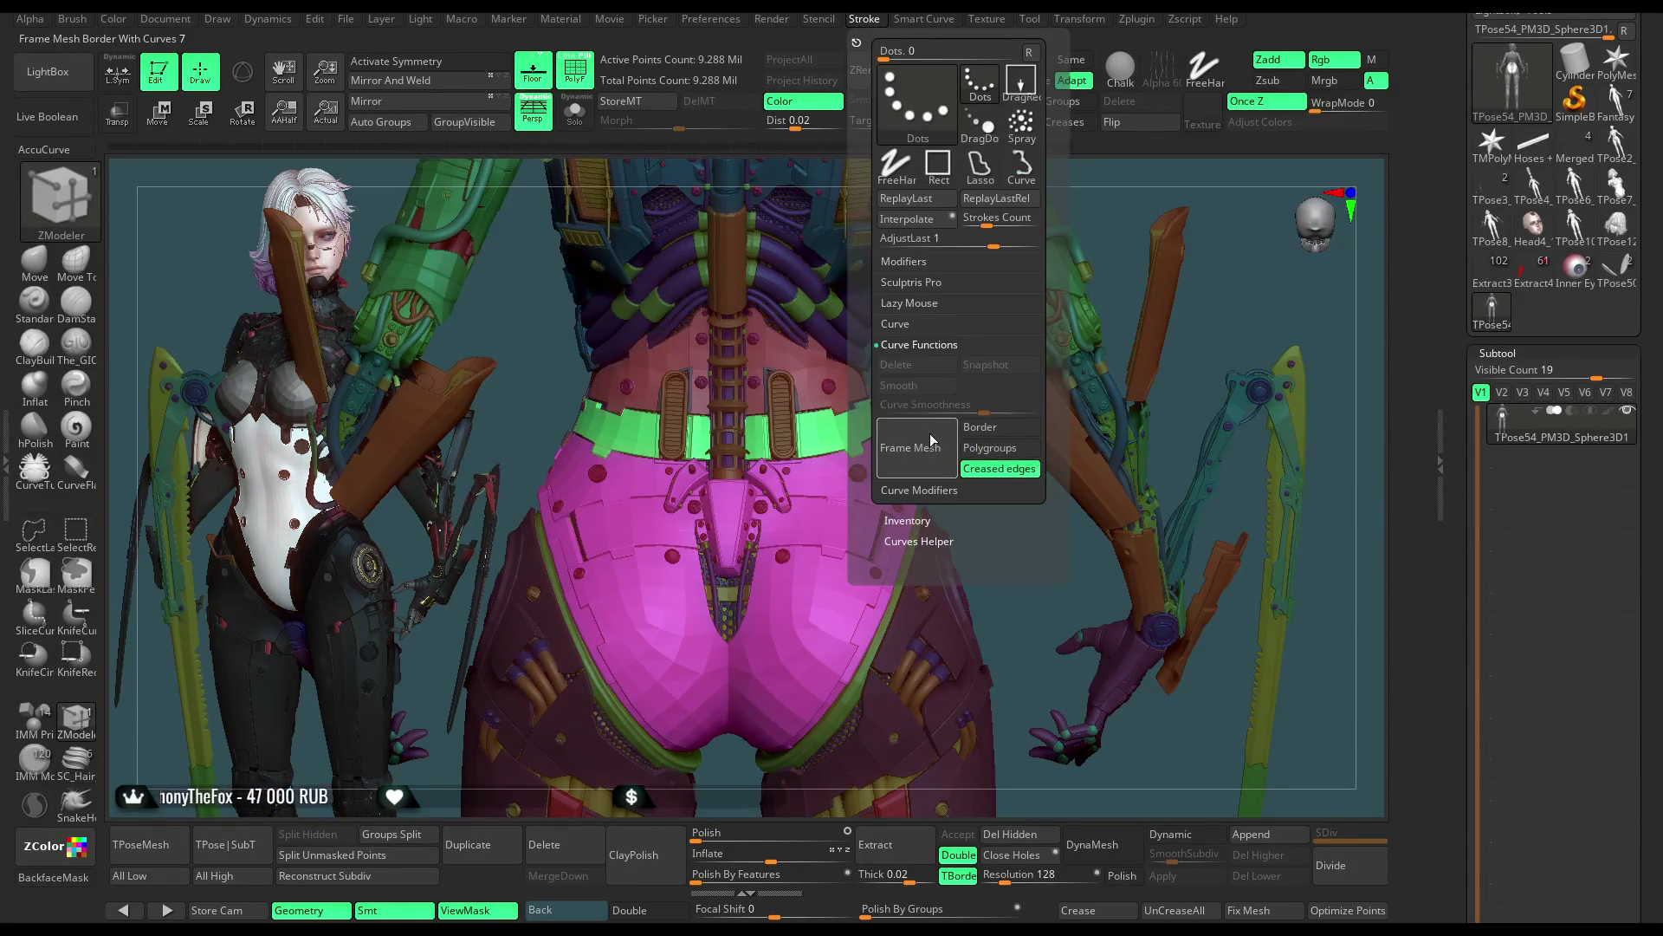
Step: Enable Curve Mode in the Stroke > Curve settings
{"action": "left_click", "coordinate": [901, 325]}
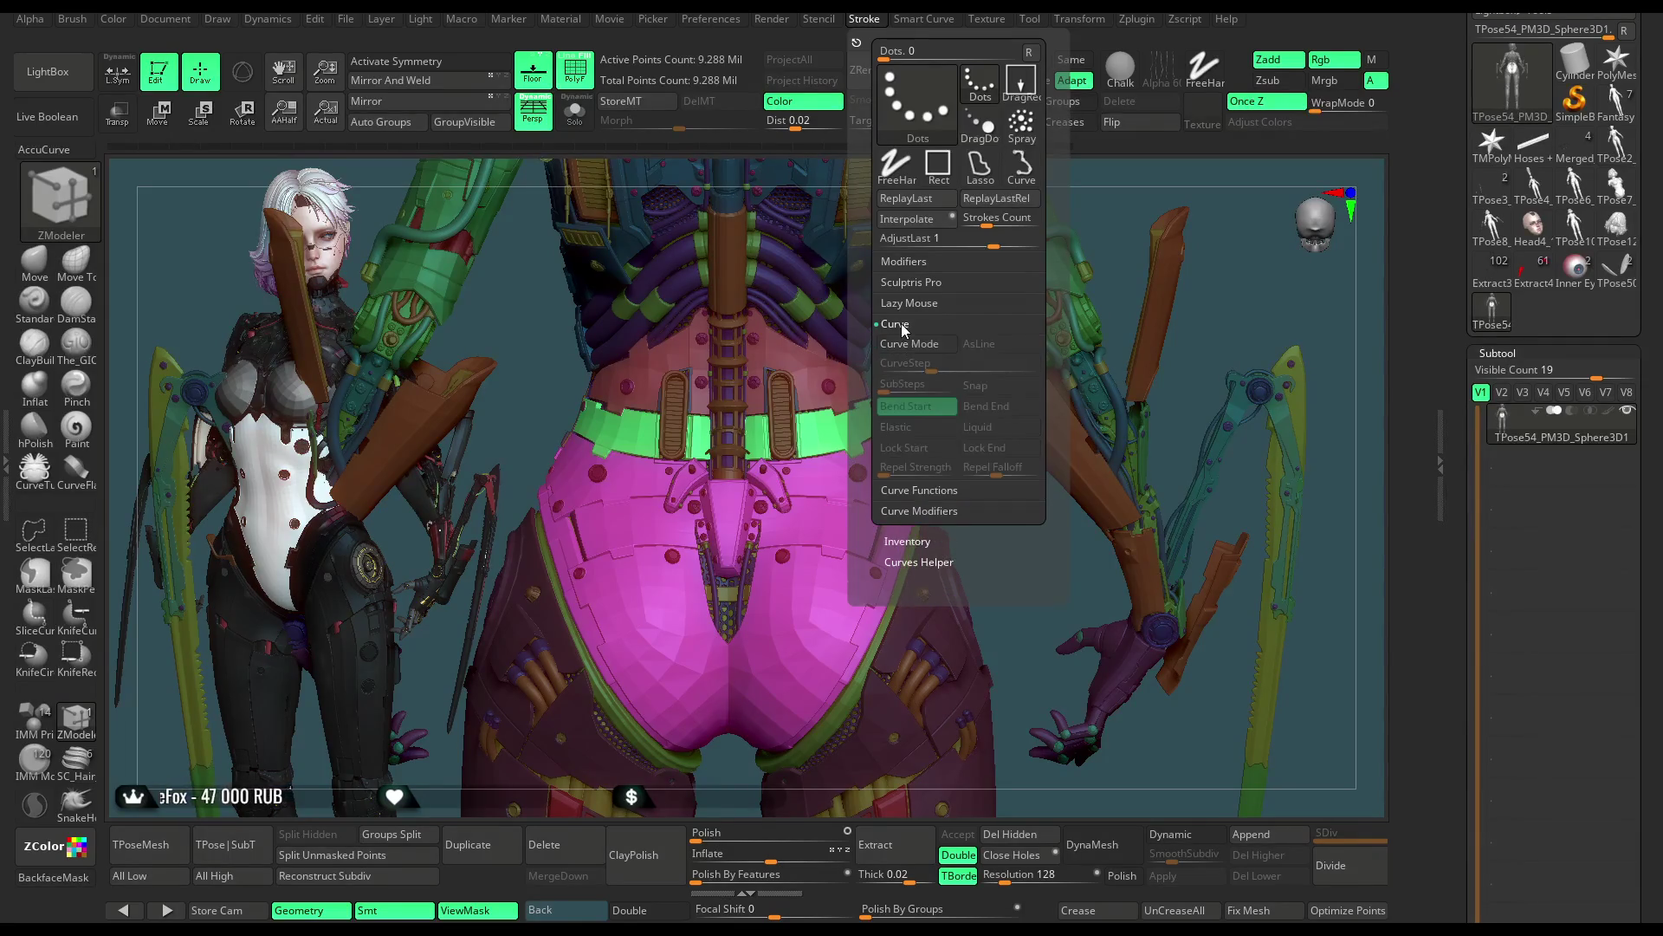
{"action": "left_click", "coordinate": [910, 349]}
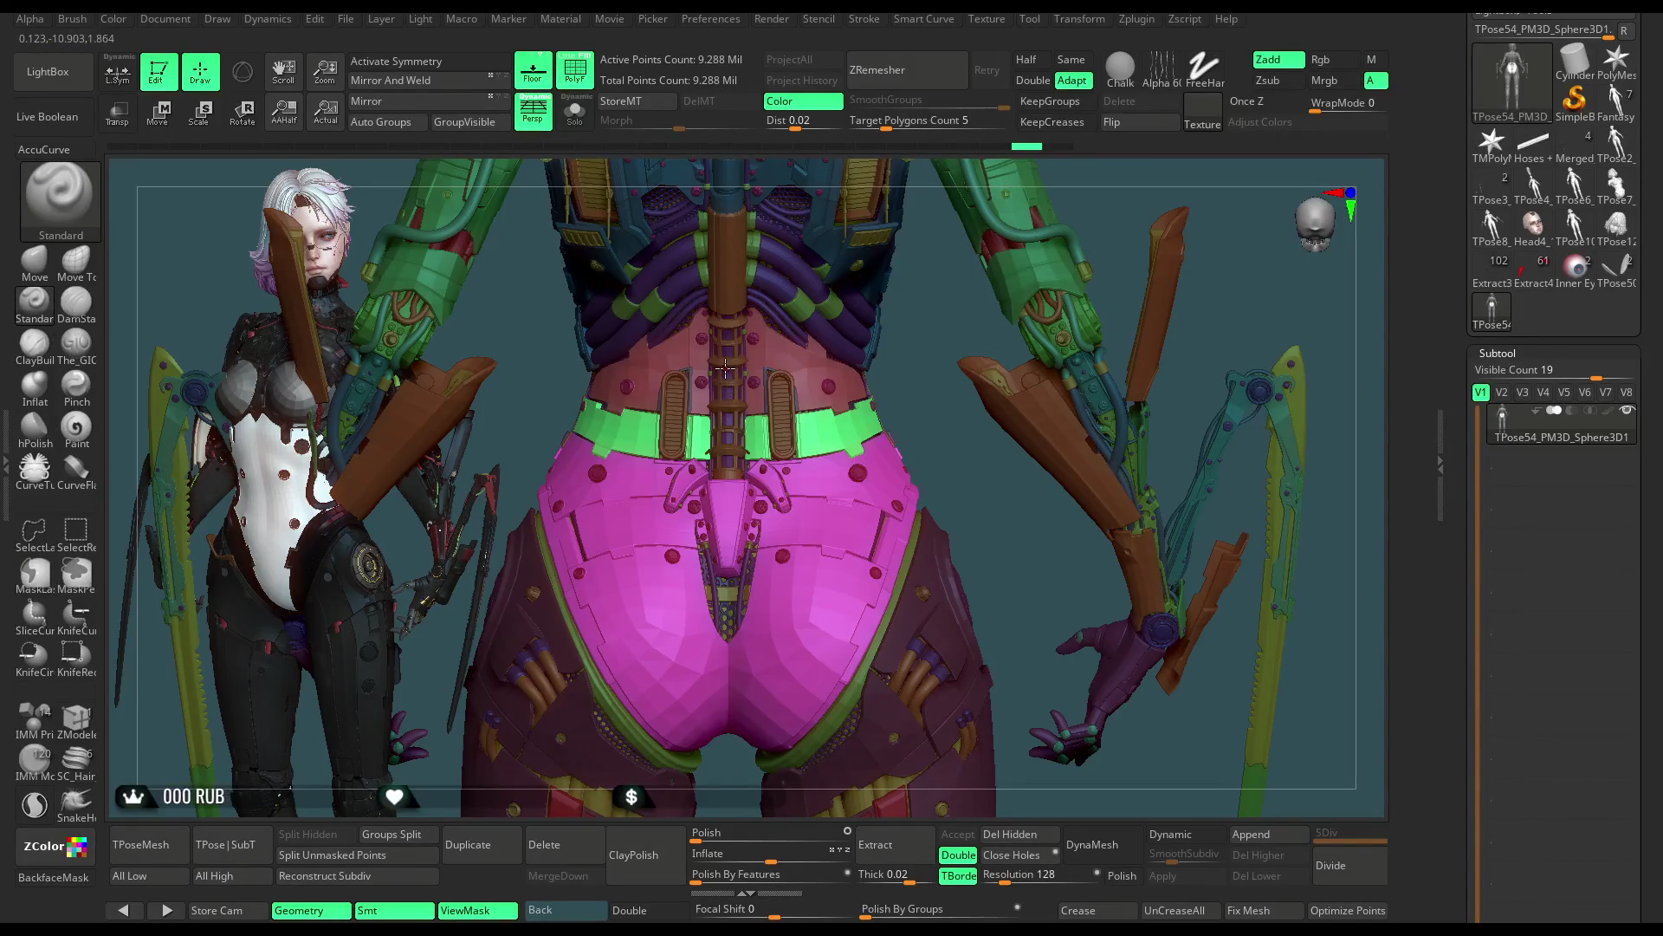
Step: Try a CurveTube stroke down from the belly, discard it and raise Draw Size to about 136
{"action": "left_click", "coordinate": [39, 467]}
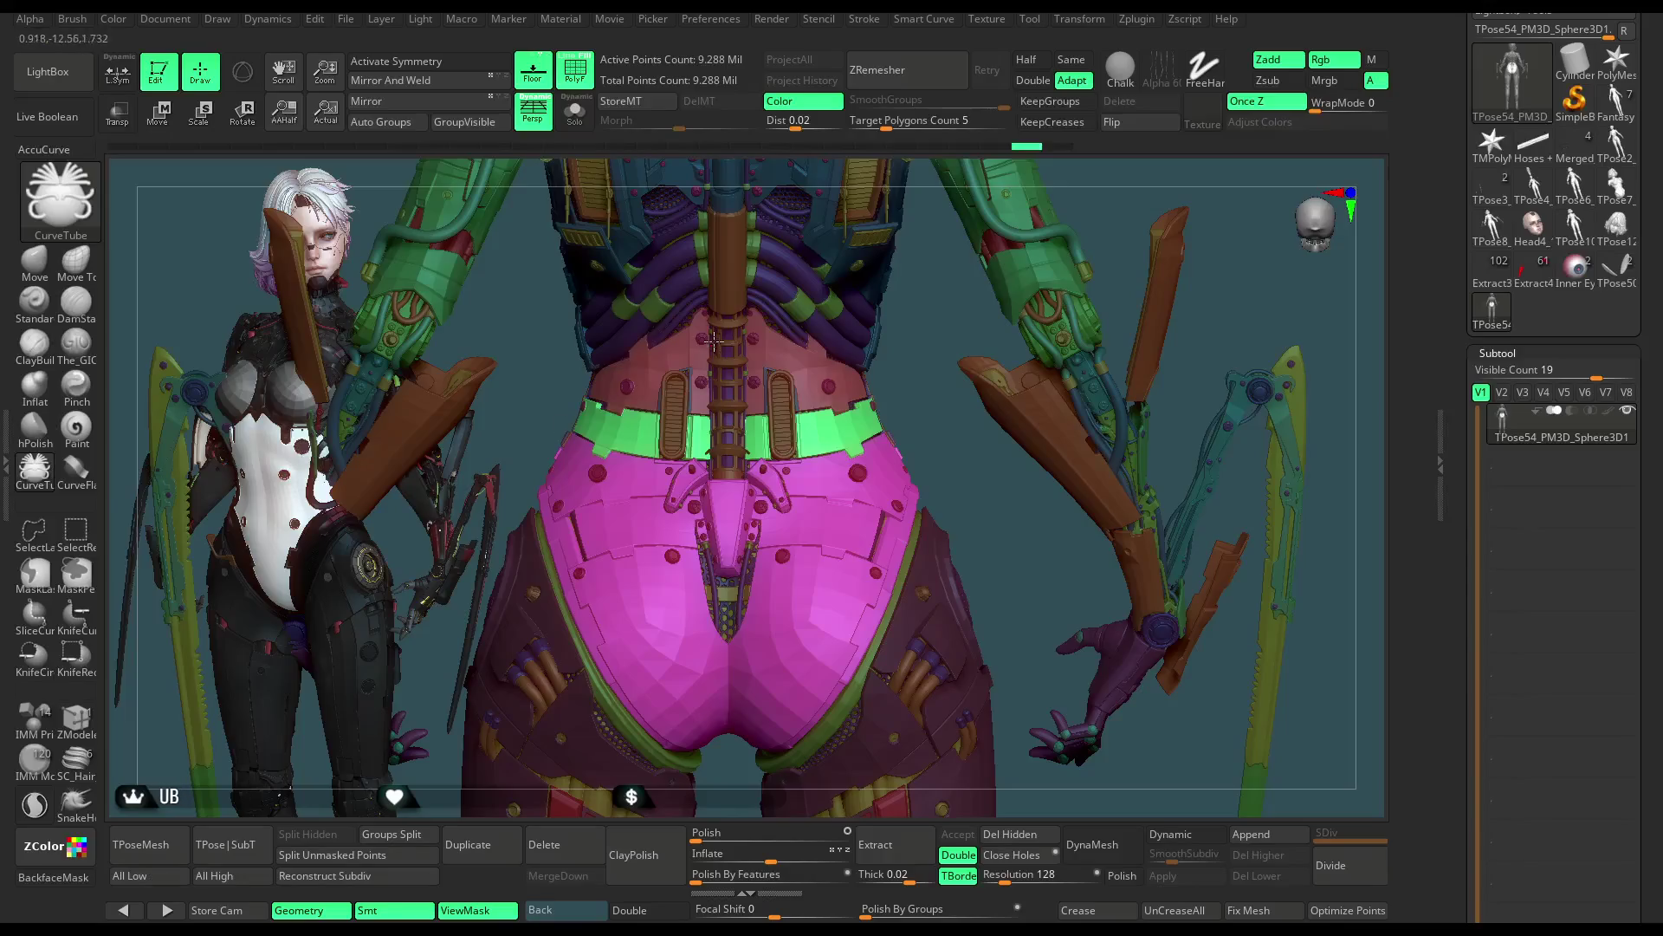
{"action": "left_click_drag", "start_coordinate": [728, 390], "coordinate": [634, 652]}
{"action": "key", "text": "space"}
{"action": "mouse_move", "coordinate": [922, 386]}
{"action": "left_mouse_down"}
{"action": "mouse_move", "coordinate": [973, 377]}
{"action": "mouse_move", "coordinate": [956, 387]}
{"action": "left_mouse_up"}
Step: Draw a tube along a curve from the waist down over the hip armour and adjust its shape
{"action": "left_click_drag", "start_coordinate": [721, 310], "coordinate": [682, 557]}
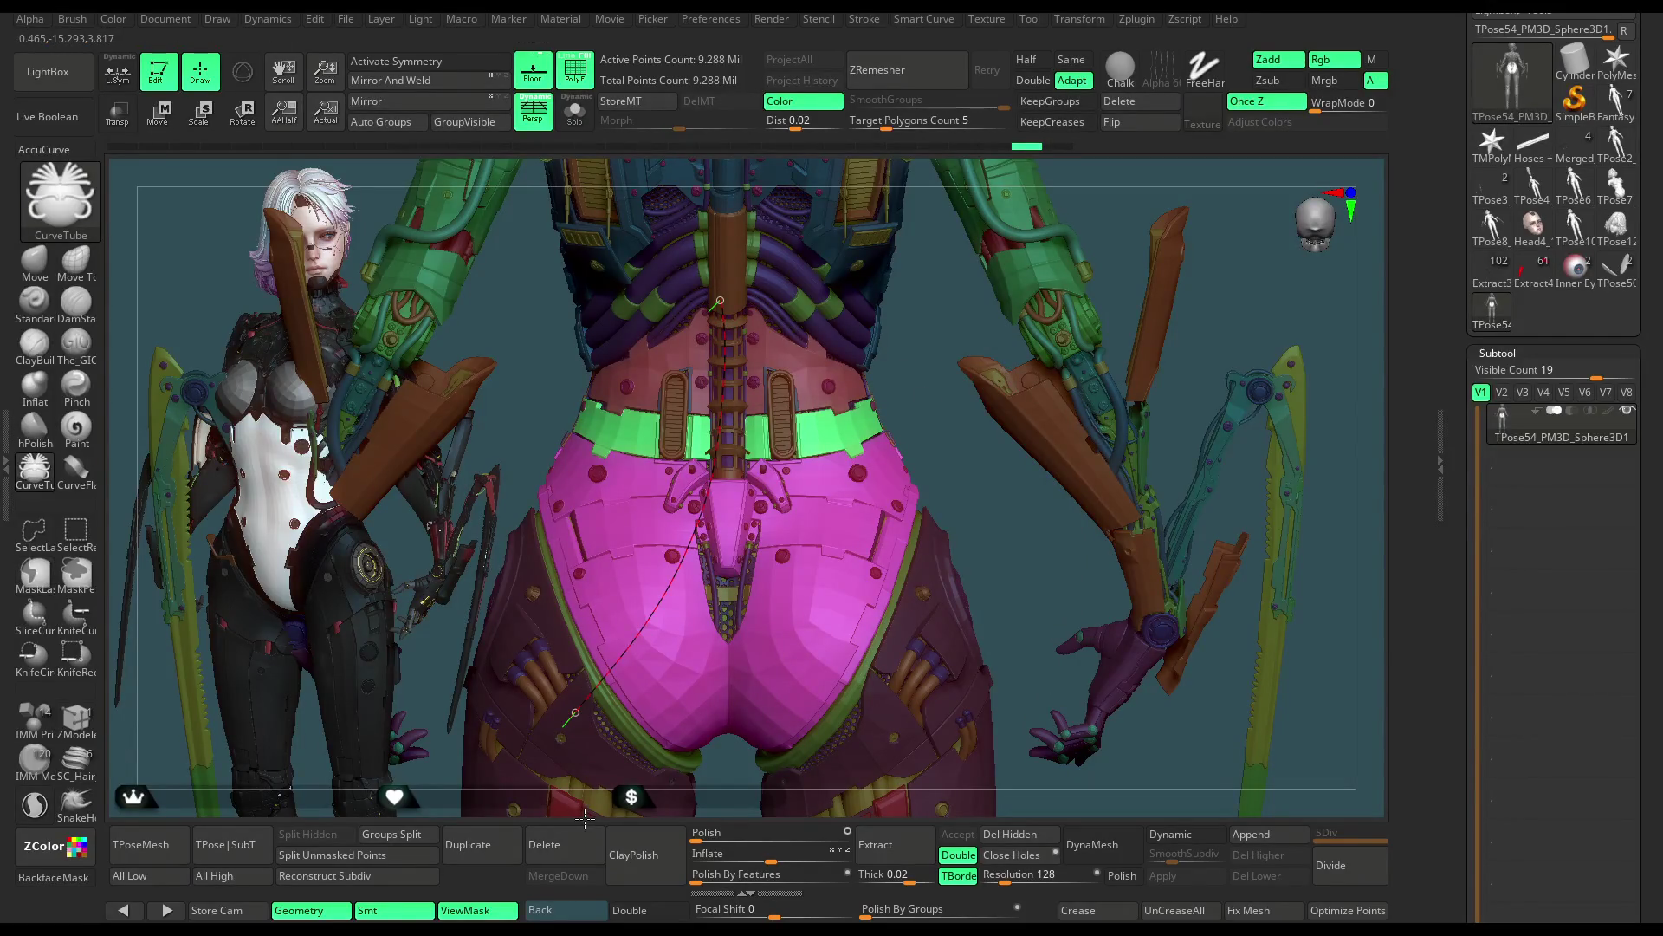
{"action": "left_click_drag", "start_coordinate": [574, 713], "coordinate": [567, 722]}
{"action": "left_click_drag", "start_coordinate": [728, 377], "coordinate": [724, 386]}
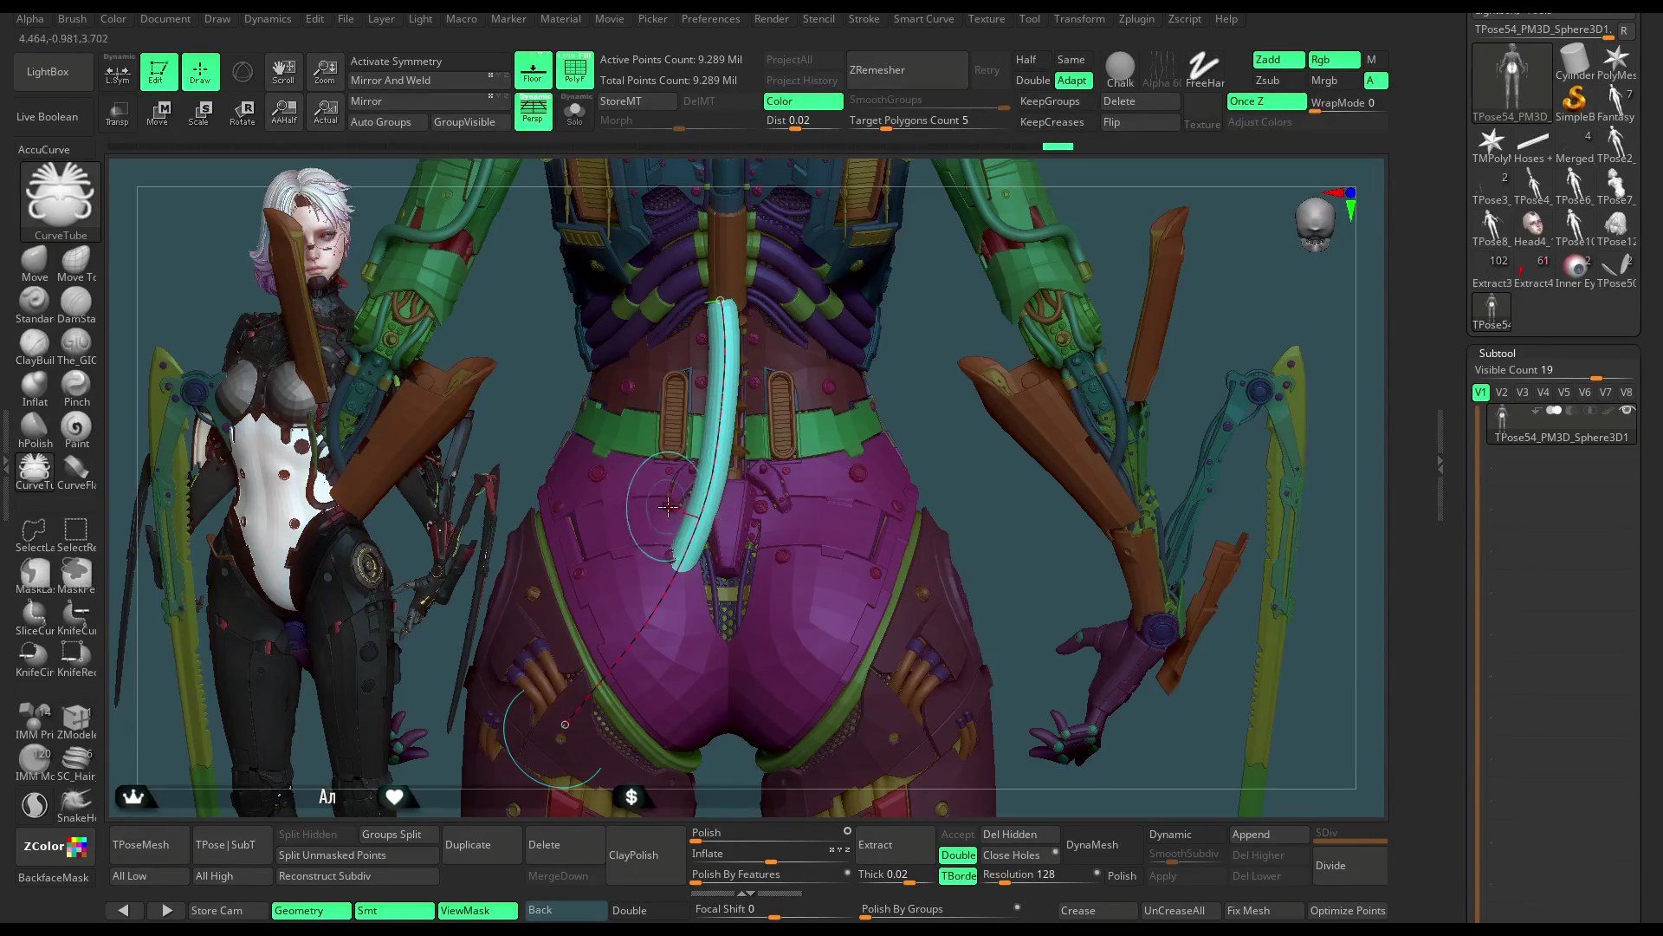
{"action": "mouse_move", "coordinate": [898, 394]}
{"action": "left_mouse_down"}
{"action": "mouse_move", "coordinate": [1029, 368]}
{"action": "mouse_move", "coordinate": [770, 460]}
{"action": "mouse_move", "coordinate": [913, 385]}
{"action": "left_mouse_up"}
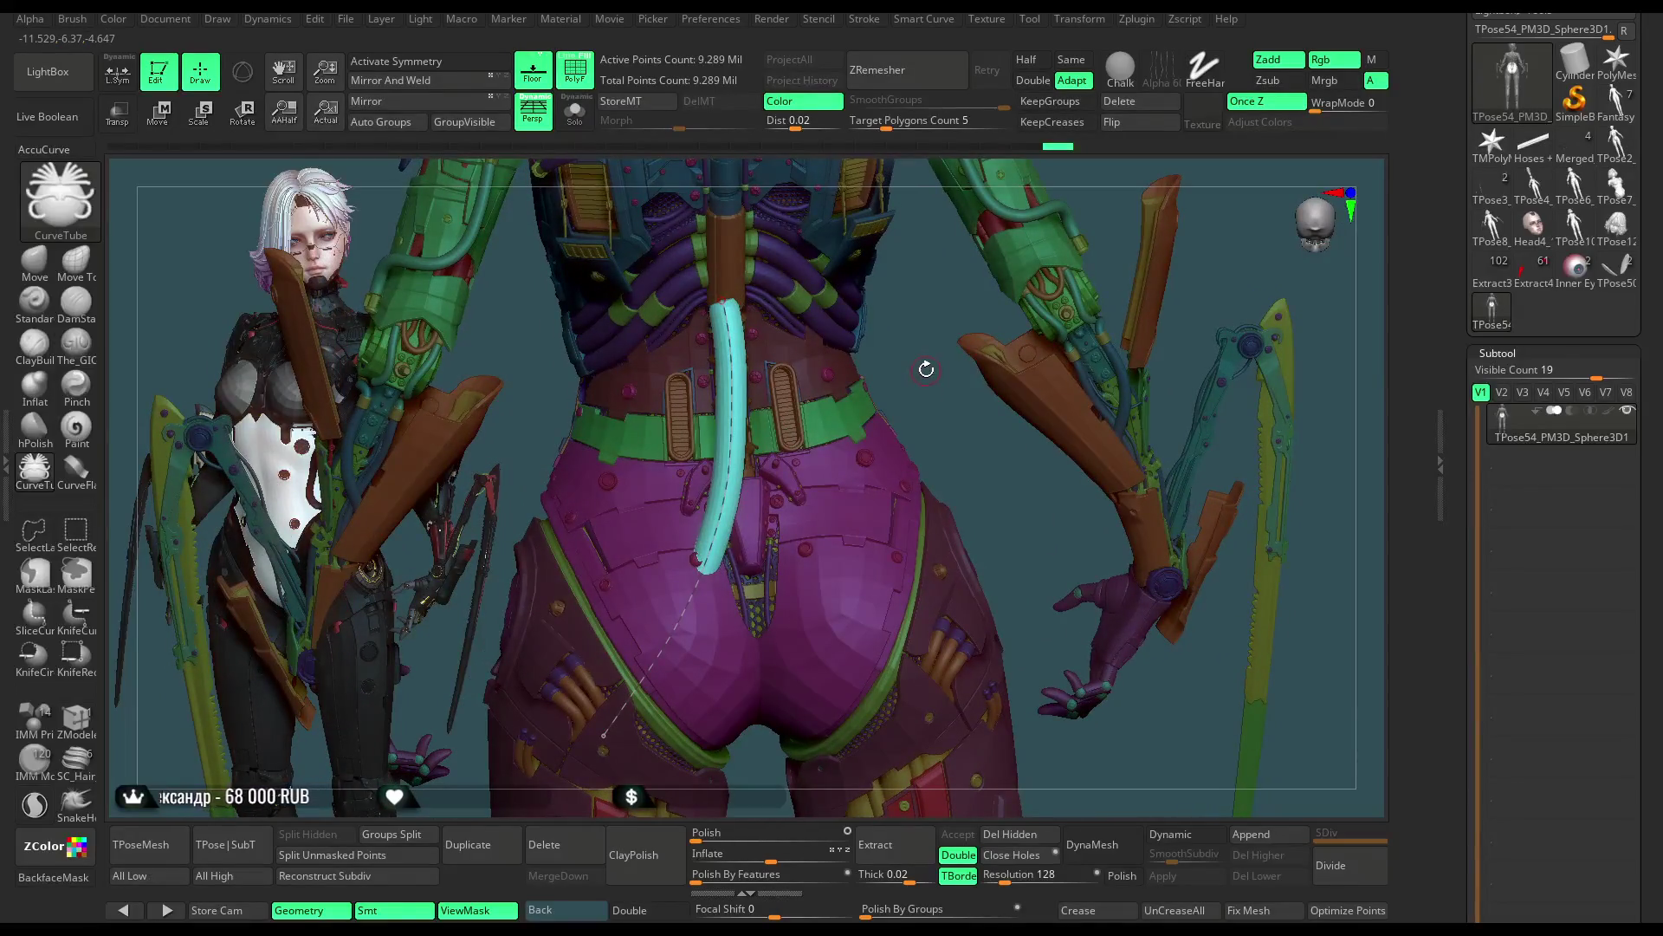
{"action": "left_click_drag", "start_coordinate": [921, 364], "coordinate": [920, 365]}
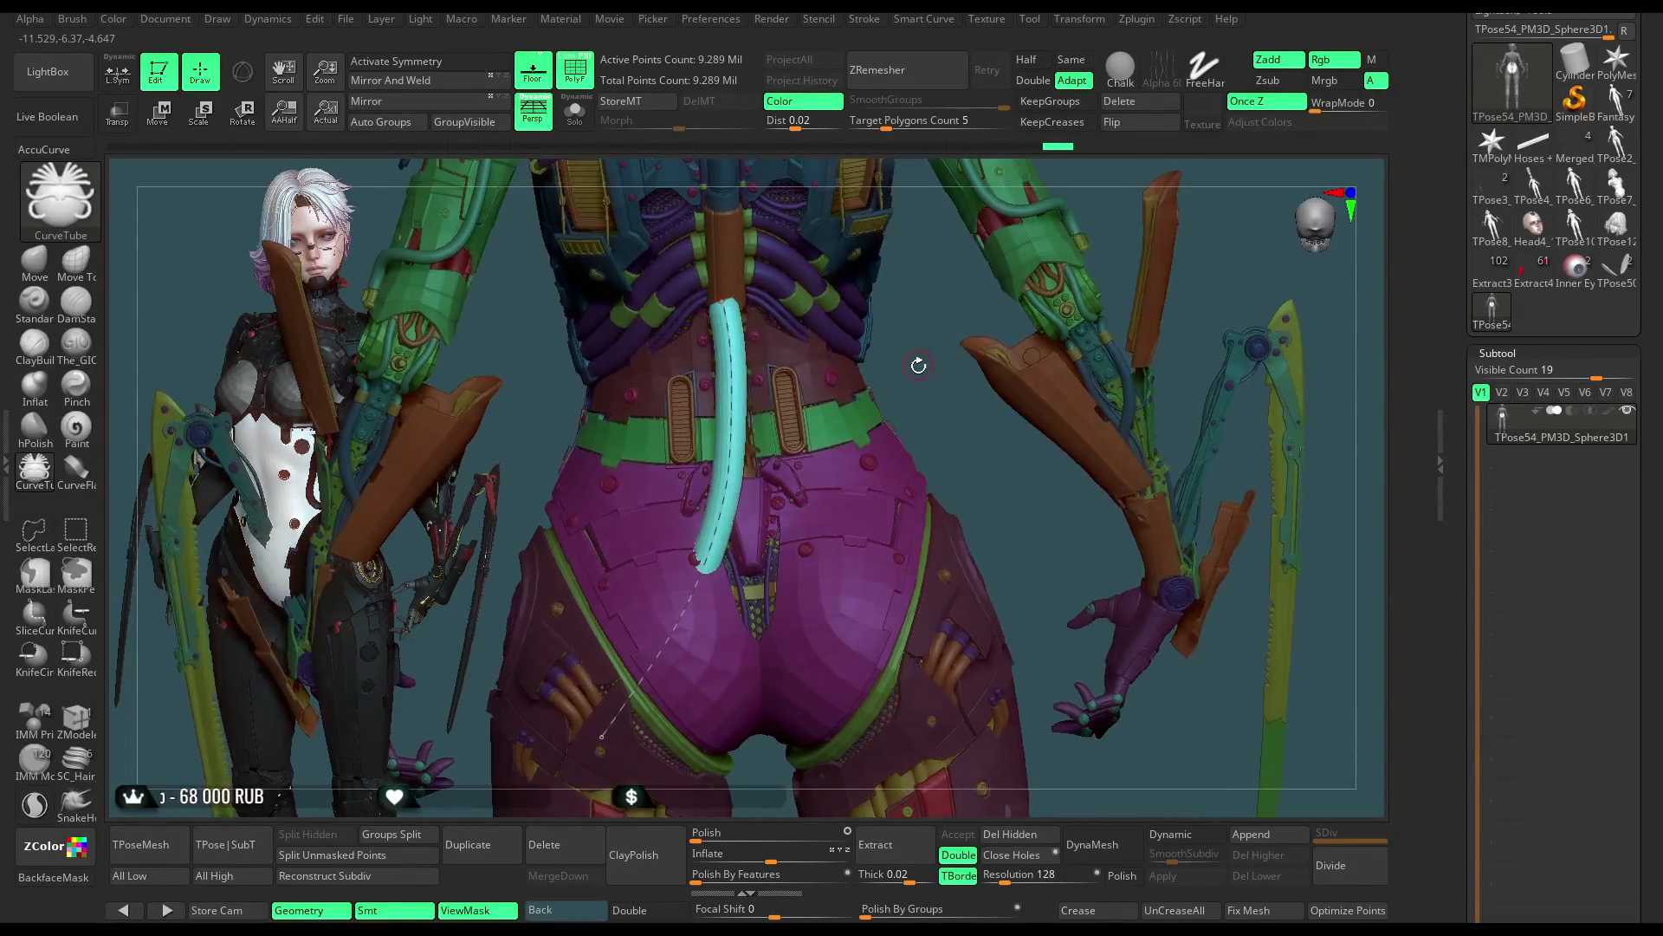
{"action": "left_click", "coordinate": [916, 390], "text": "ctrl"}
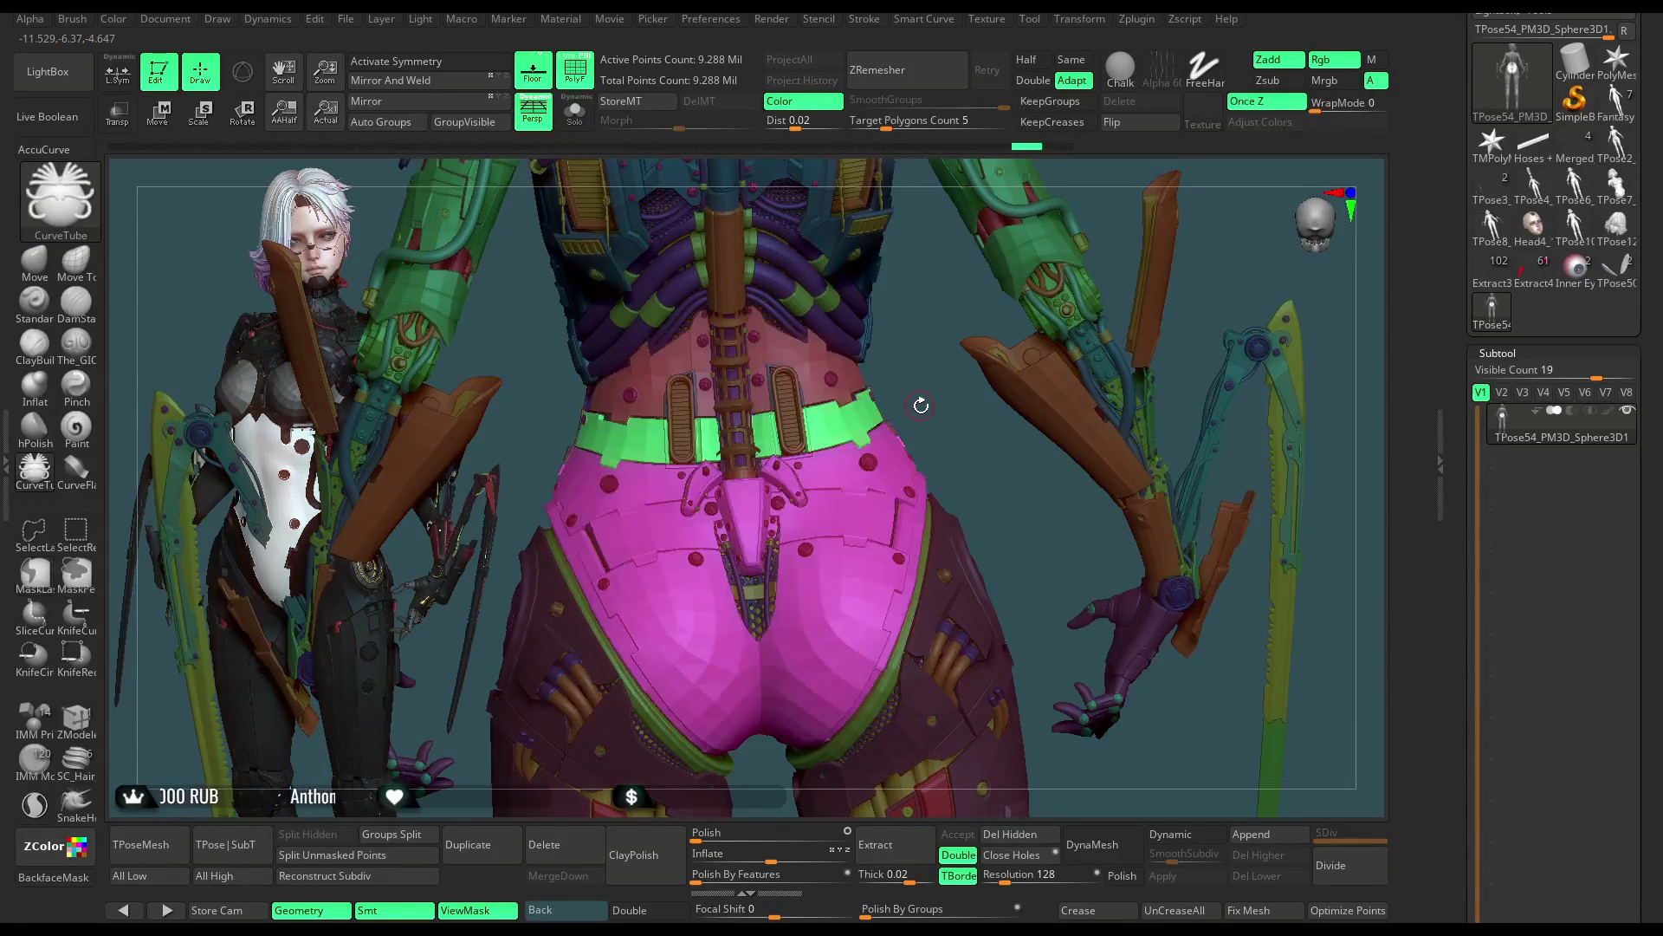
Step: Clear the mask from the model and turn it to a three-quarter angle
{"action": "right_click_drag", "start_coordinate": [922, 402], "coordinate": [1027, 237], "text": "ctrl"}
{"action": "left_click", "coordinate": [1026, 236], "text": "ctrl"}
{"action": "left_click_drag", "start_coordinate": [1028, 237], "coordinate": [1062, 249]}
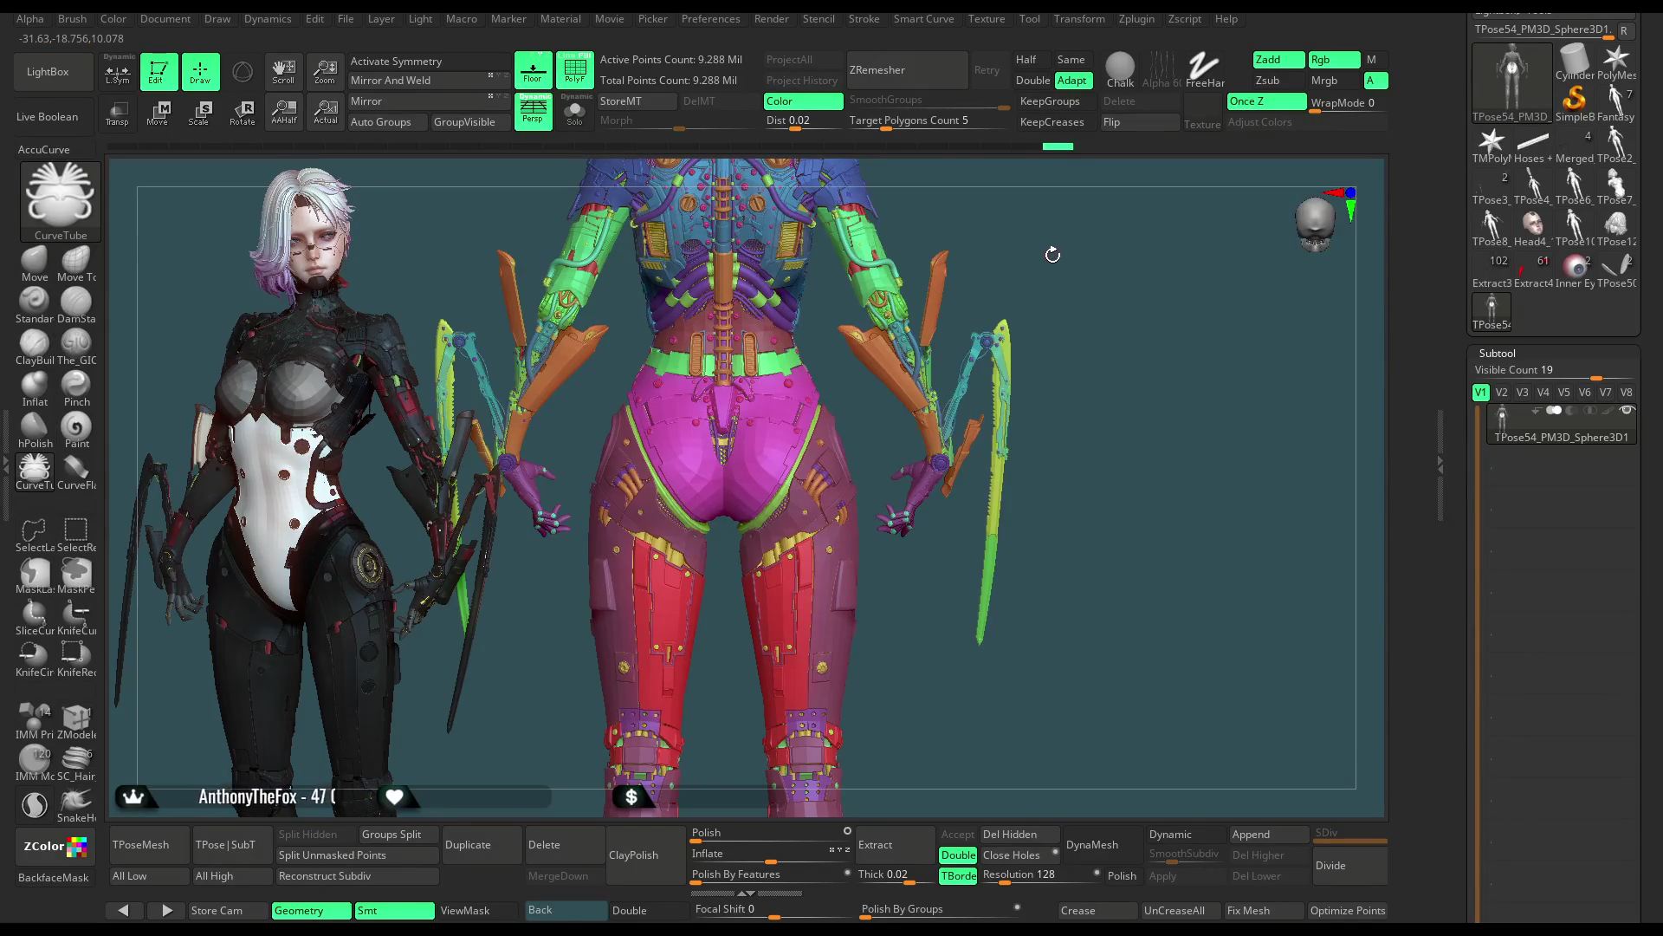
{"action": "mouse_move", "coordinate": [1040, 258]}
{"action": "left_mouse_down"}
{"action": "mouse_move", "coordinate": [1076, 256]}
{"action": "mouse_move", "coordinate": [1055, 260]}
{"action": "left_mouse_up"}
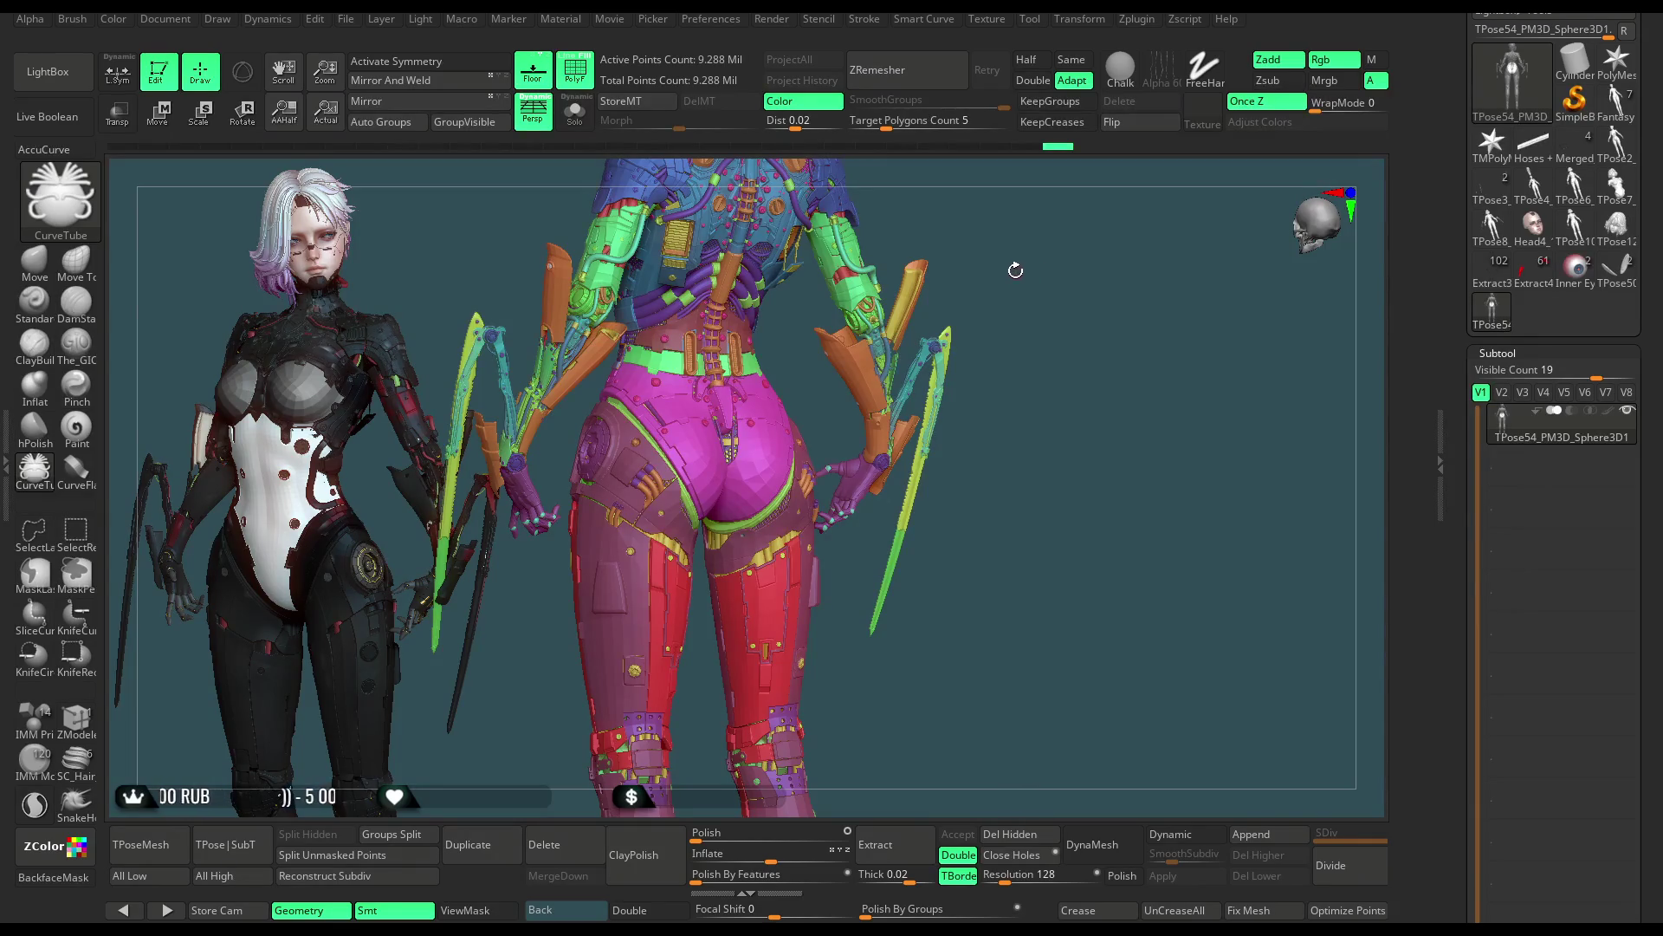
Step: Orbit the character to face front and return to lasso masking
{"action": "left_click_drag", "start_coordinate": [1021, 269], "coordinate": [1089, 279]}
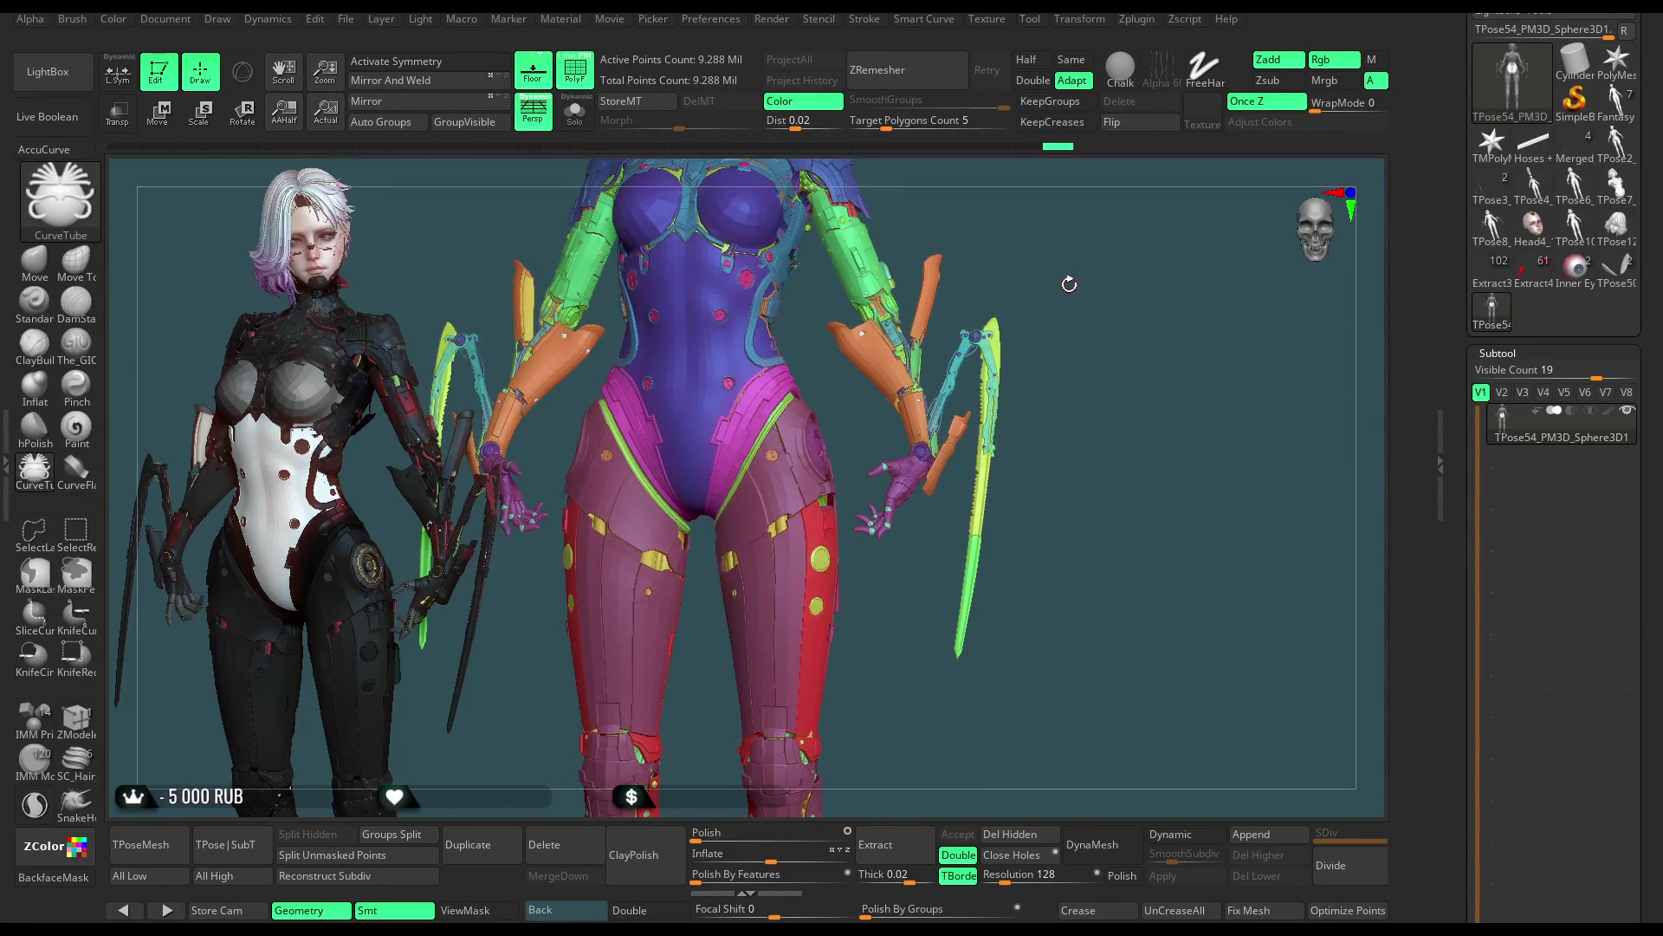
{"action": "left_click_drag", "start_coordinate": [1070, 279], "coordinate": [1043, 297]}
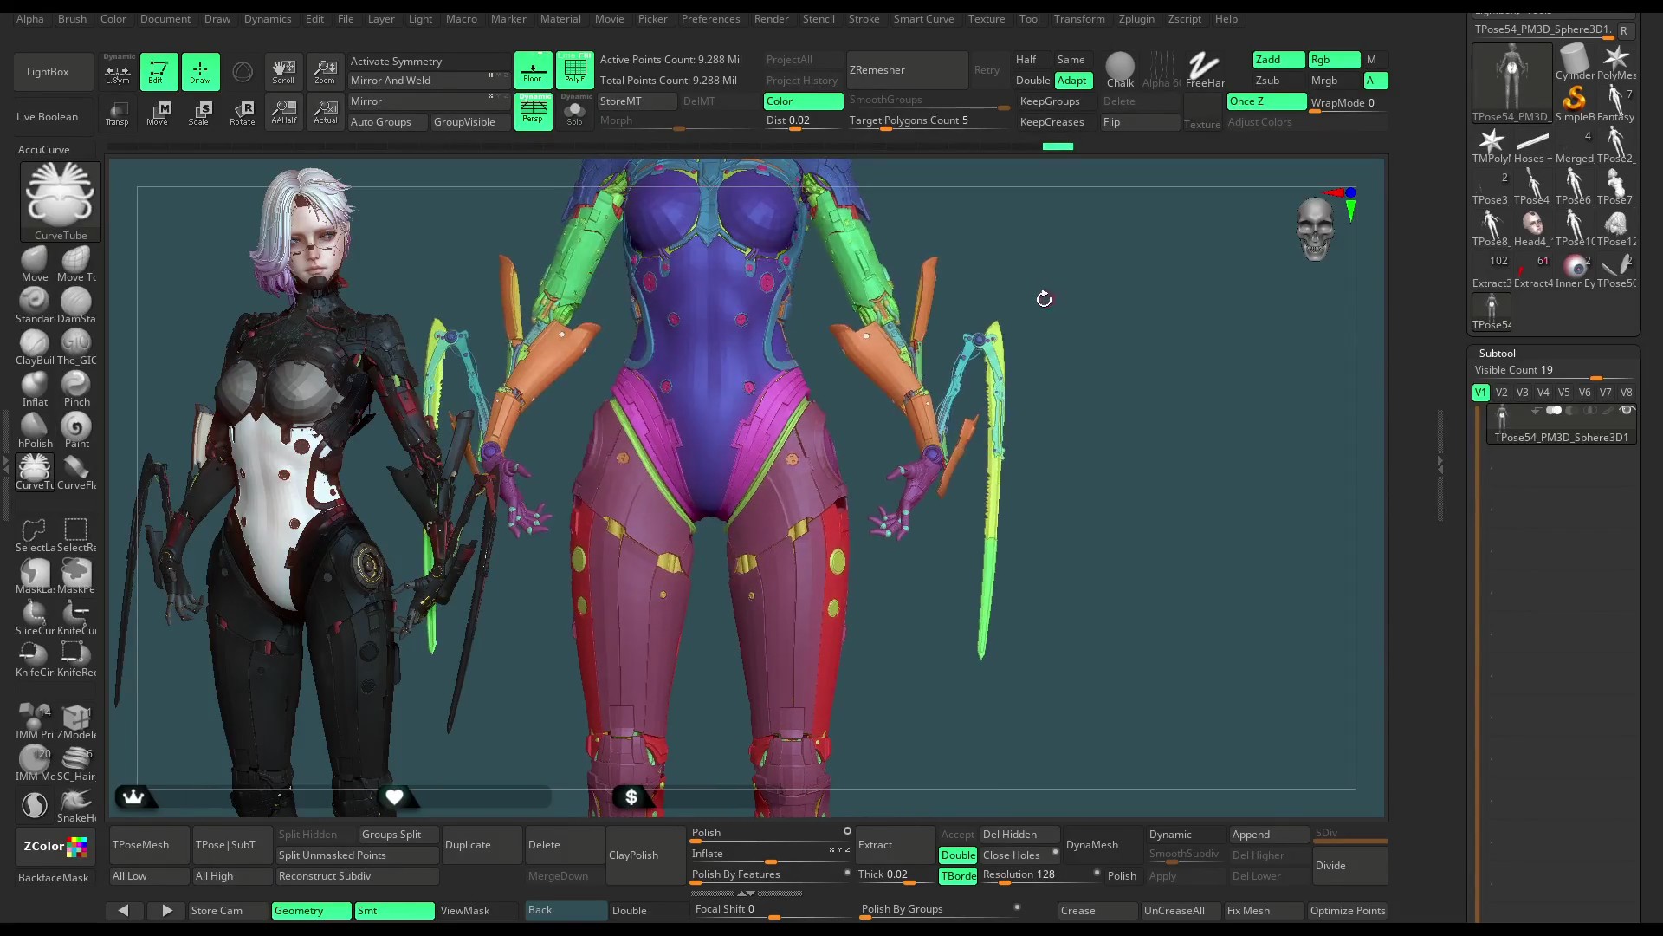
{"action": "mouse_move", "coordinate": [1044, 298]}
{"action": "left_mouse_down"}
{"action": "mouse_move", "coordinate": [847, 509]}
{"action": "mouse_move", "coordinate": [695, 356]}
{"action": "mouse_move", "coordinate": [678, 836]}
{"action": "mouse_move", "coordinate": [882, 668]}
{"action": "mouse_move", "coordinate": [832, 545]}
{"action": "mouse_move", "coordinate": [888, 480]}
{"action": "mouse_move", "coordinate": [891, 623]}
{"action": "mouse_move", "coordinate": [920, 471]}
{"action": "mouse_move", "coordinate": [630, 673]}
{"action": "mouse_move", "coordinate": [919, 547]}
{"action": "left_mouse_up"}
{"action": "key", "text": "ctrl"}
{"action": "key", "text": "ctrl"}
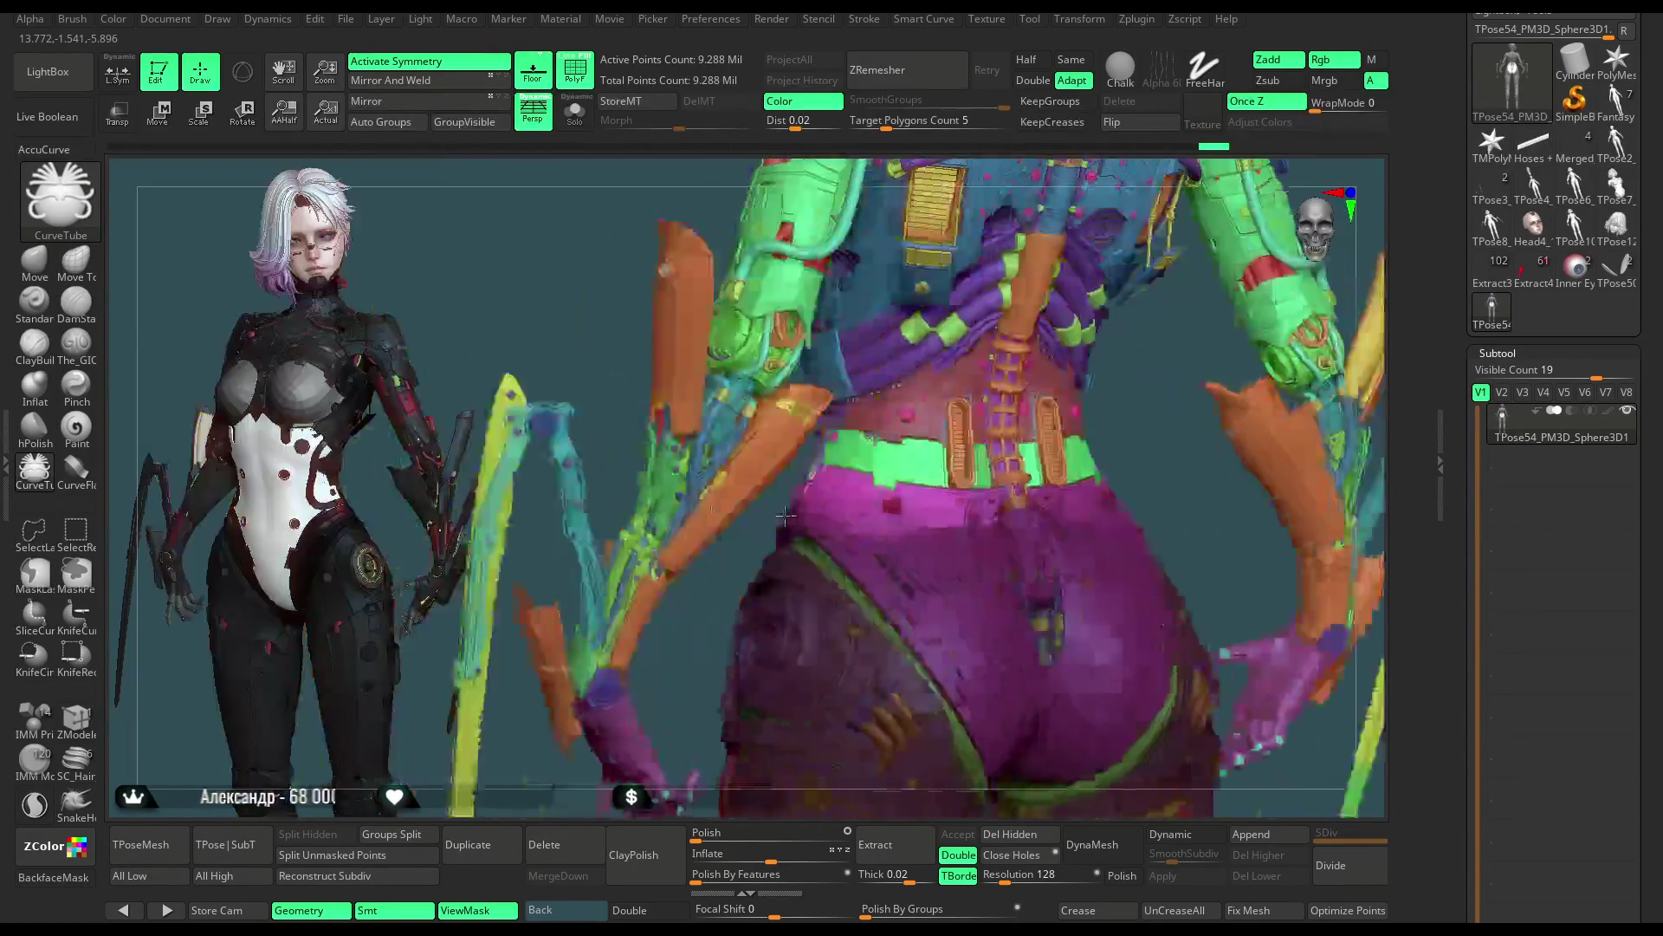
Step: Hide polygroup colours and inspect the back of the waist and hips up close
{"action": "mouse_move", "coordinate": [785, 516]}
{"action": "left_mouse_down", "text": "shift"}
{"action": "mouse_move", "coordinate": [1050, 351]}
{"action": "mouse_move", "coordinate": [1020, 254]}
{"action": "left_mouse_up", "text": "shift"}
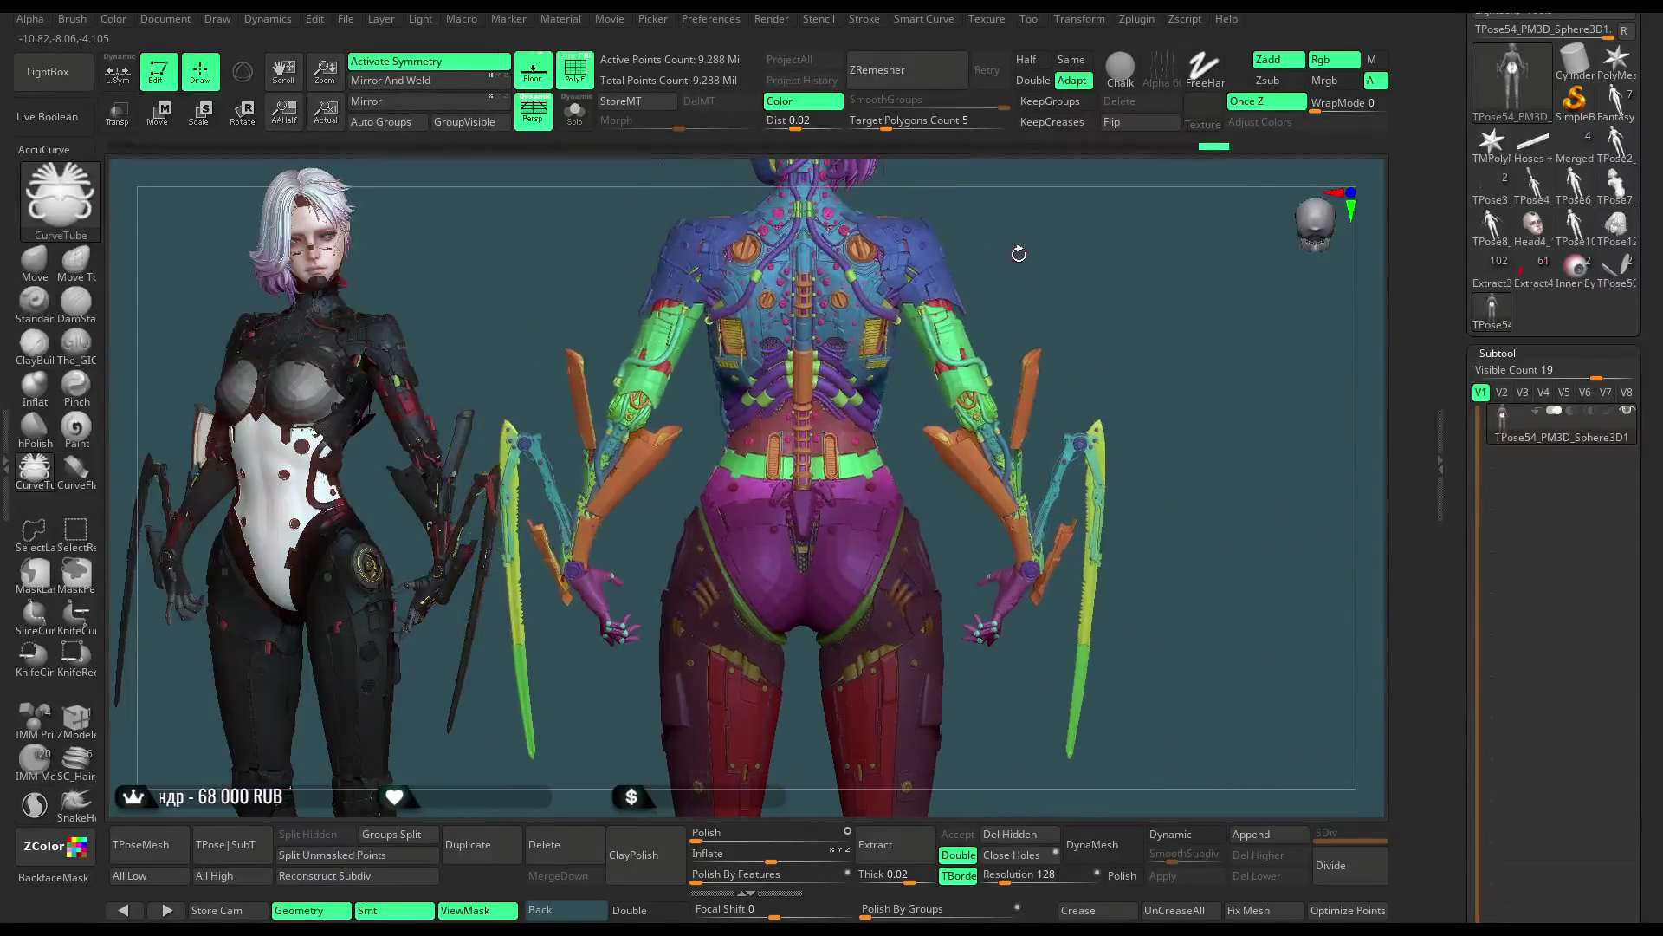
{"action": "key", "text": "shift+f"}
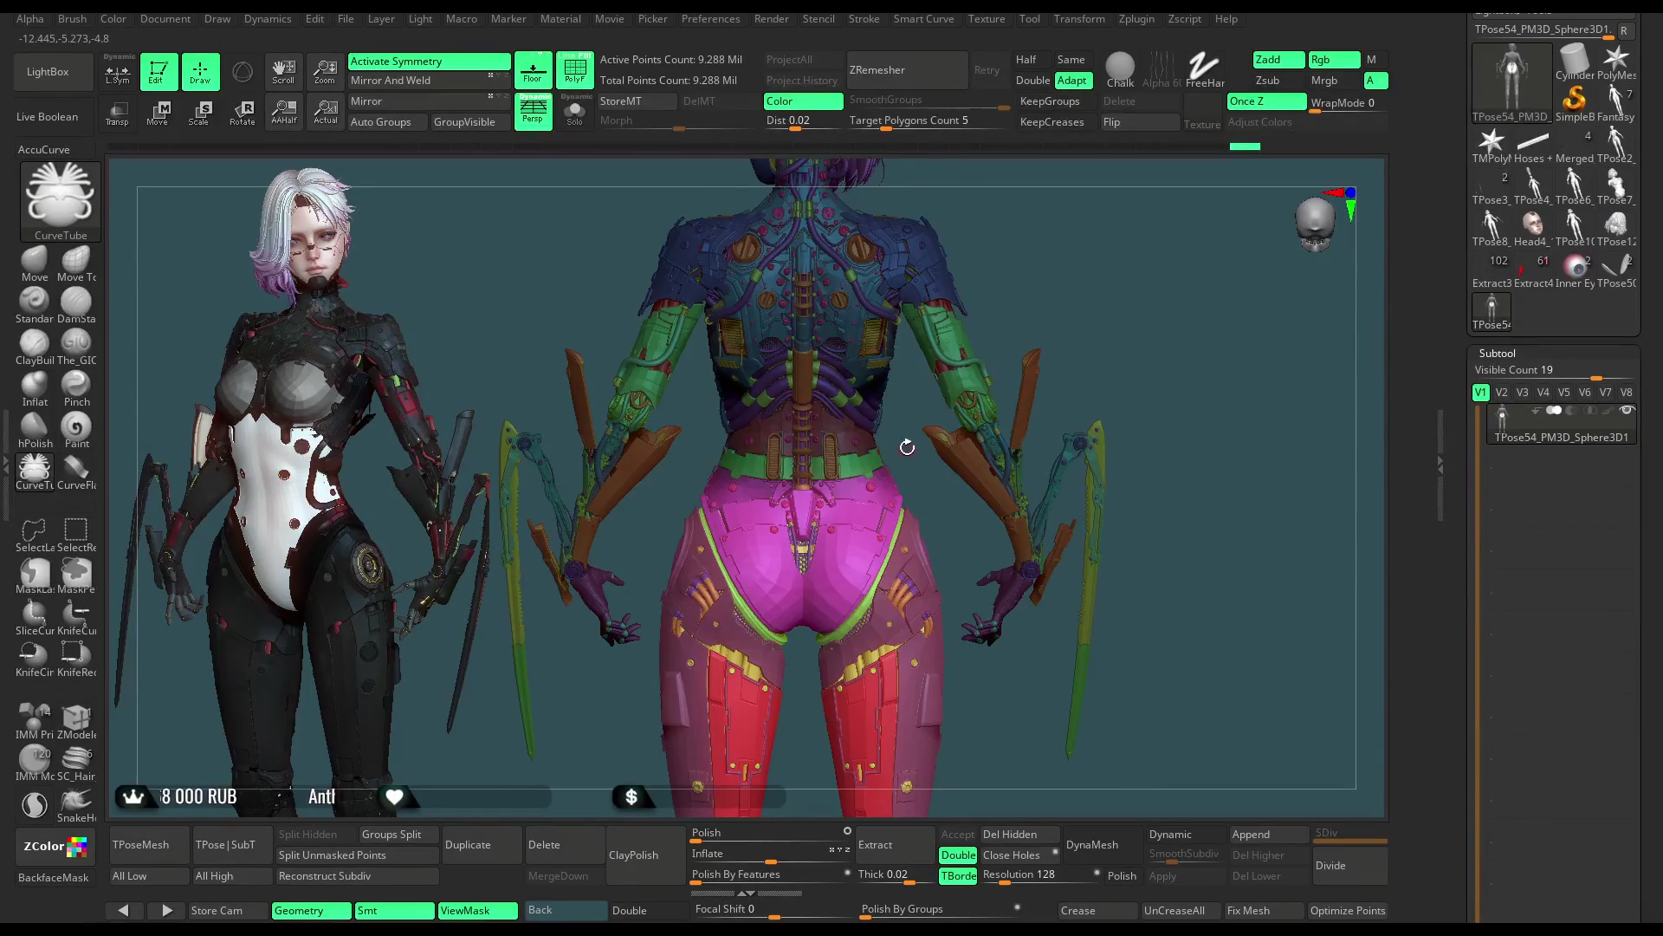
{"action": "left_click_drag", "start_coordinate": [907, 446], "coordinate": [1027, 378], "text": "alt"}
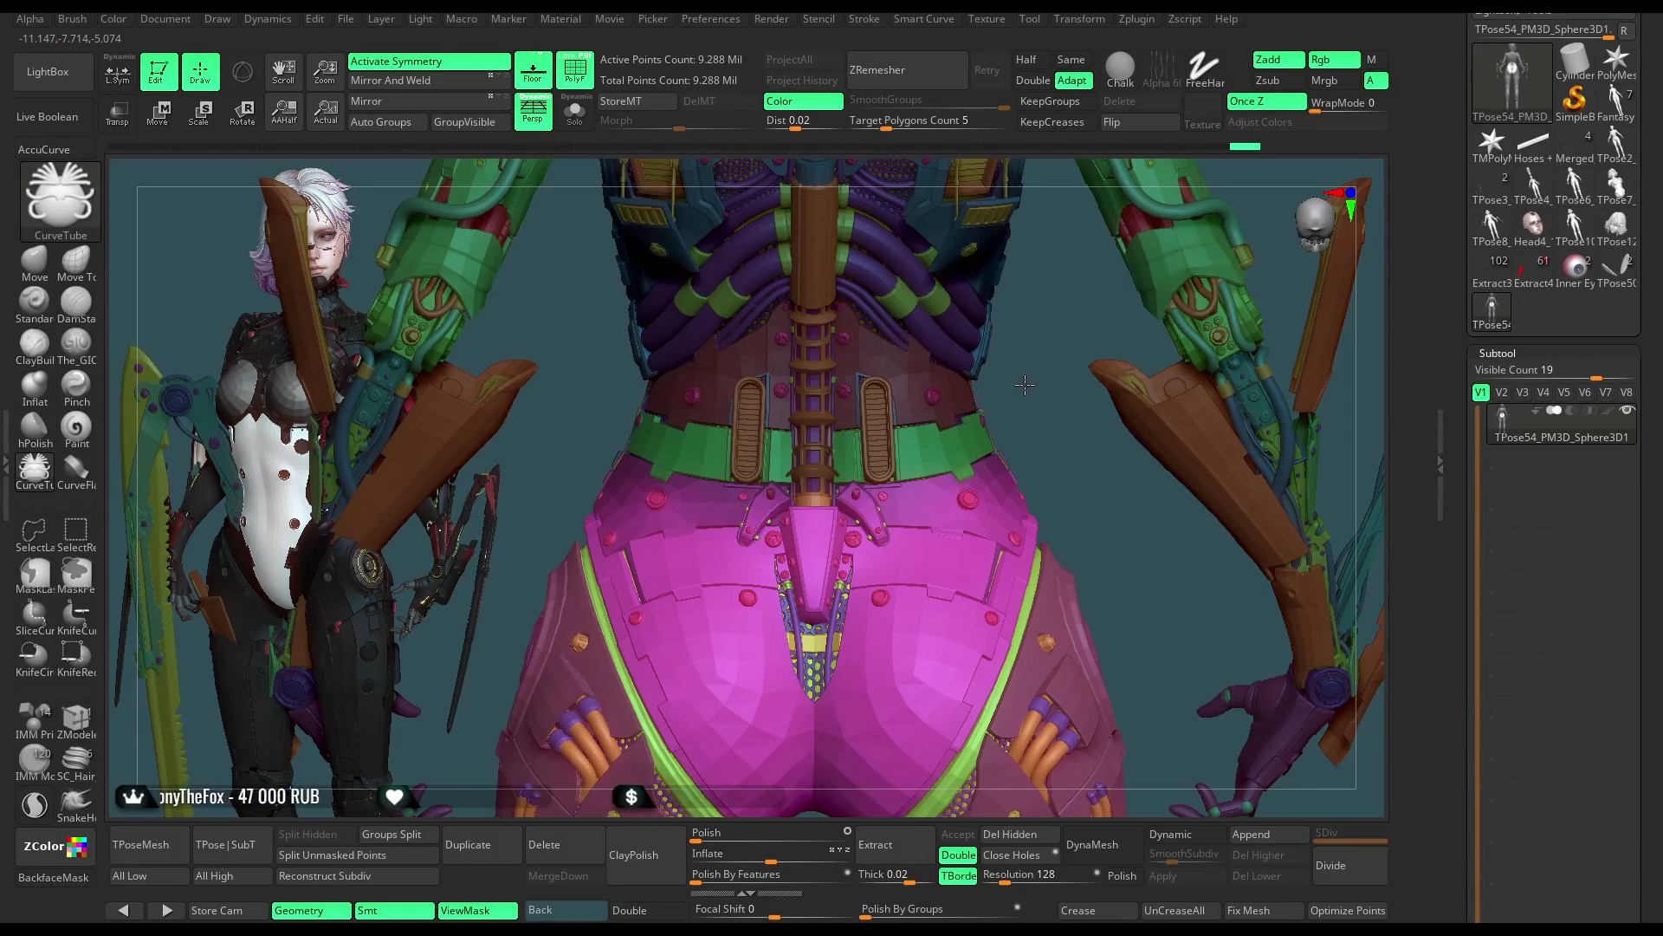
{"action": "left_click_drag", "start_coordinate": [1027, 379], "coordinate": [1043, 247], "text": "alt"}
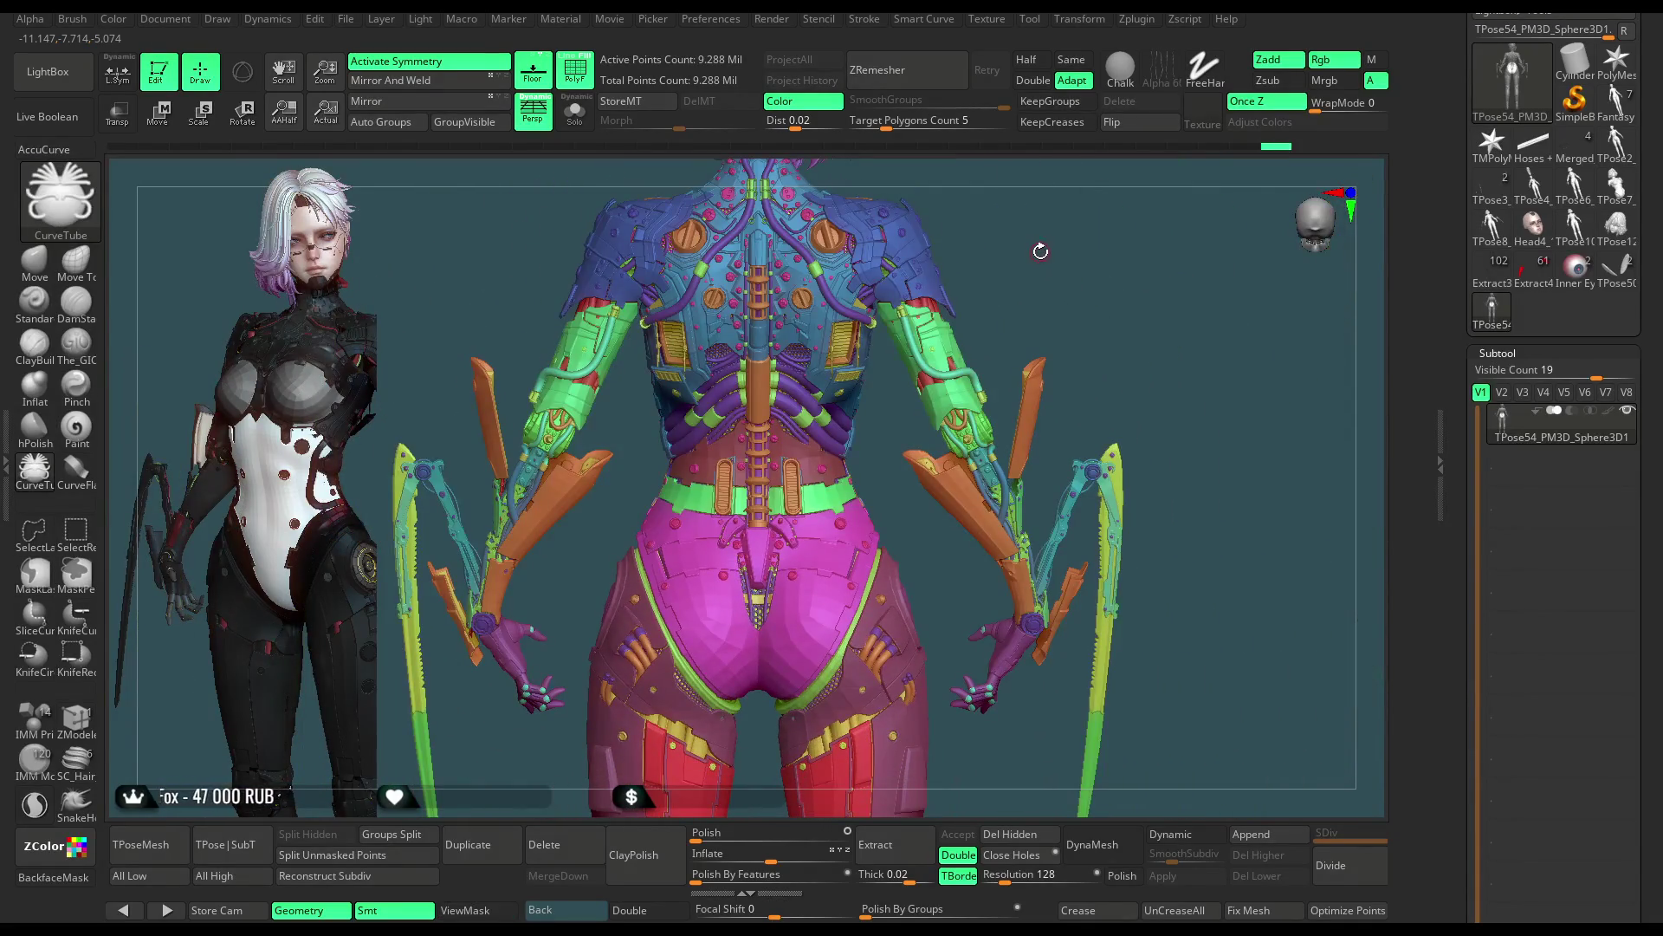
{"action": "scroll", "coordinate": [1547, 586], "scroll_direction": "down", "scroll_amount": 5}
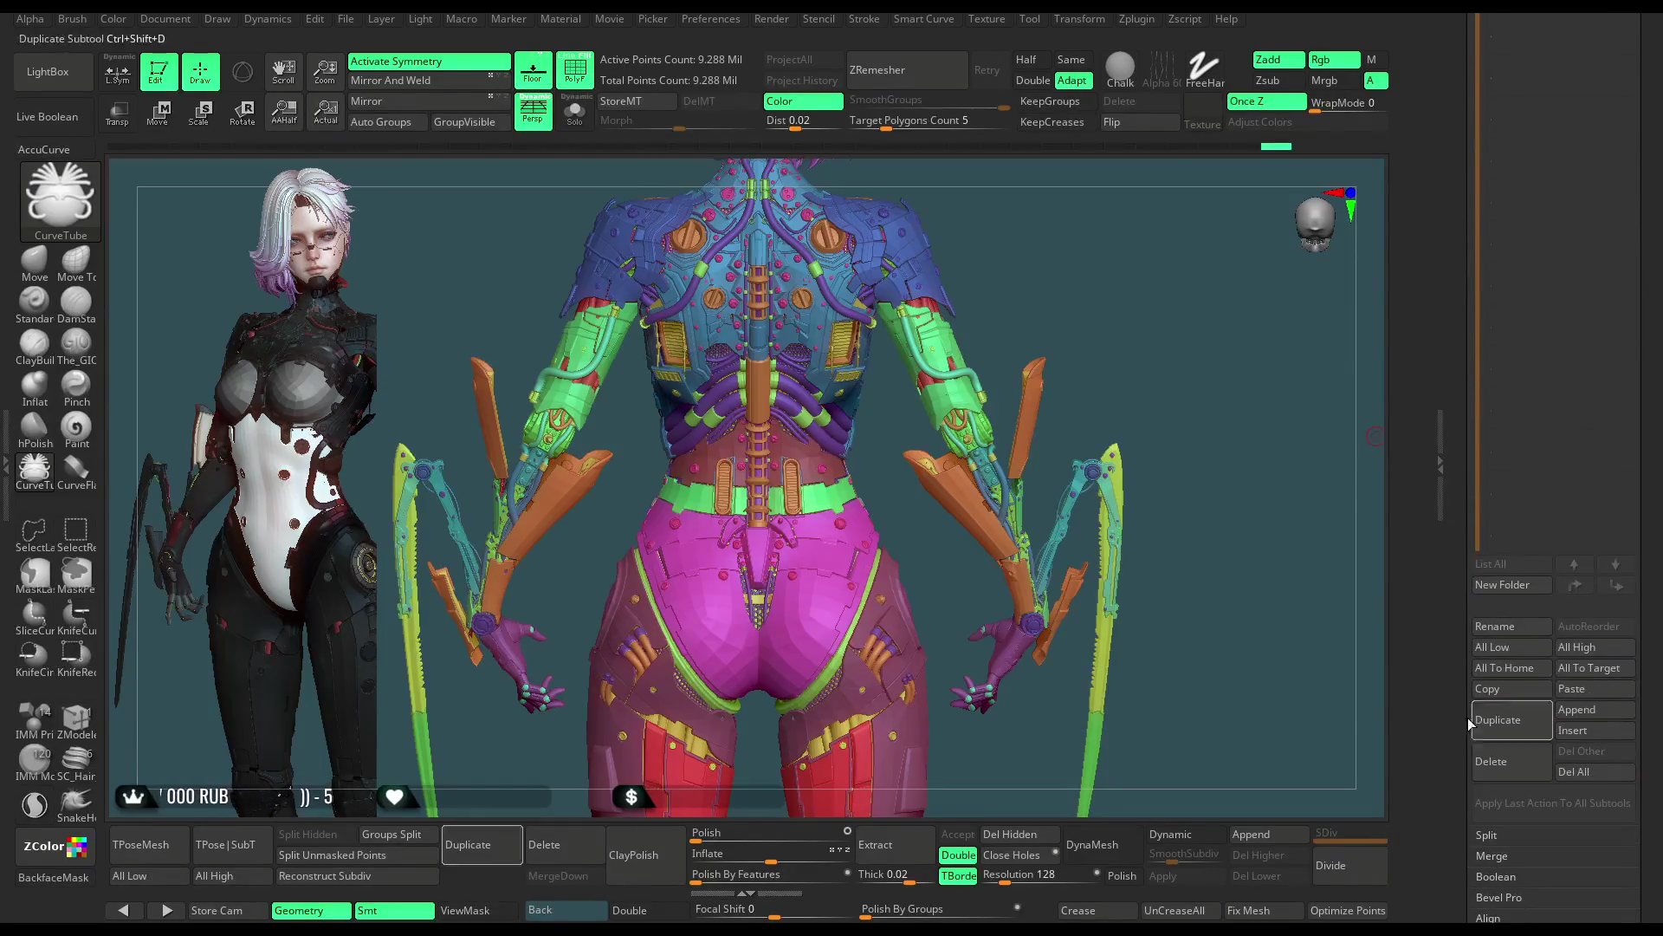
Step: Delete the current subtool and switch to the dark textured character model
{"action": "left_click", "coordinate": [1505, 756]}
{"action": "left_click", "coordinate": [1351, 800]}
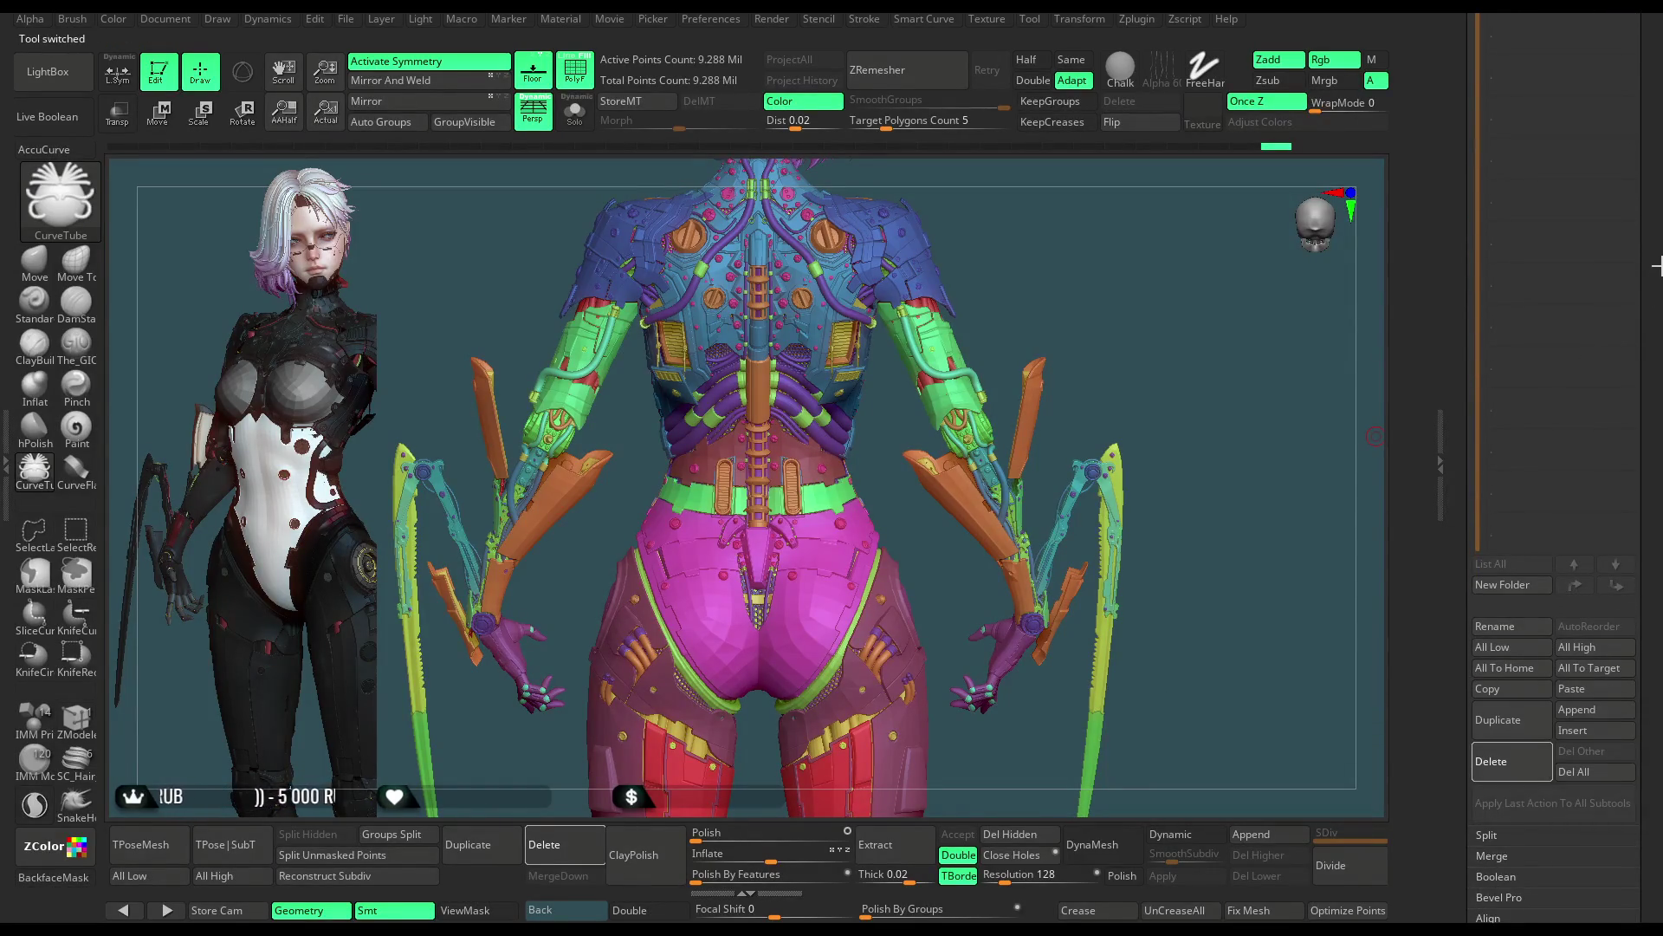
{"action": "scroll", "coordinate": [1559, 390], "scroll_direction": "up", "scroll_amount": 5}
{"action": "left_click", "coordinate": [1492, 422]}
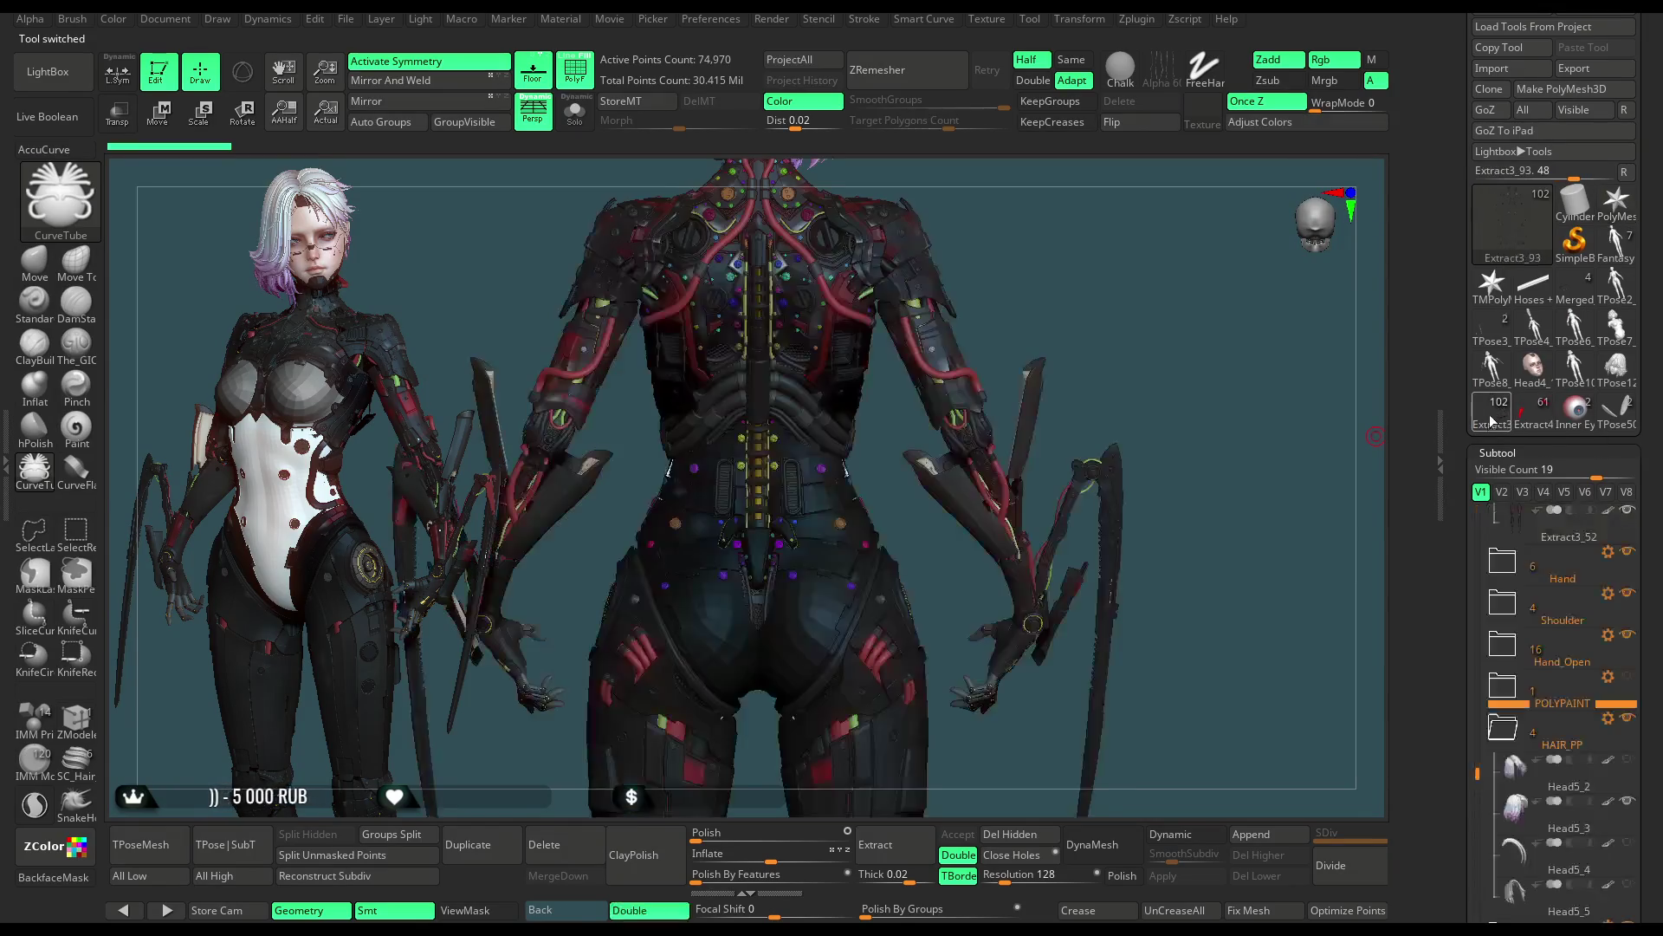
Step: Frame the textured character at three-quarter views with the polygon frame display off
{"action": "left_click_drag", "start_coordinate": [1016, 229], "coordinate": [1015, 297]}
{"action": "key", "text": "f"}
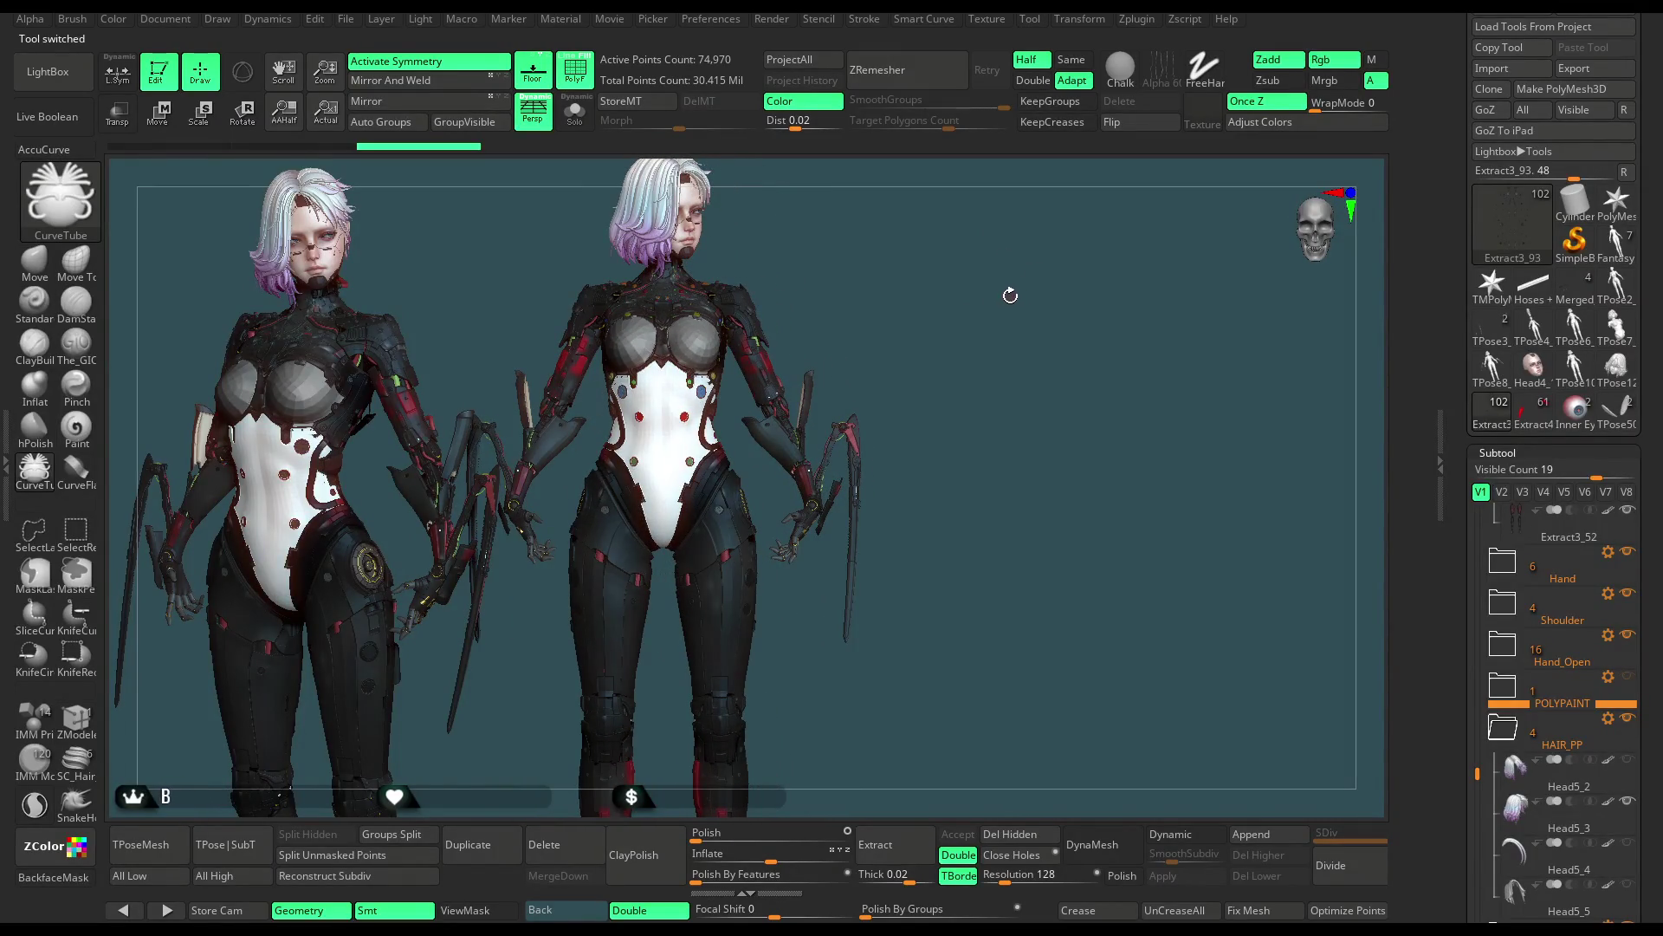
{"action": "left_click_drag", "start_coordinate": [1009, 295], "coordinate": [976, 293]}
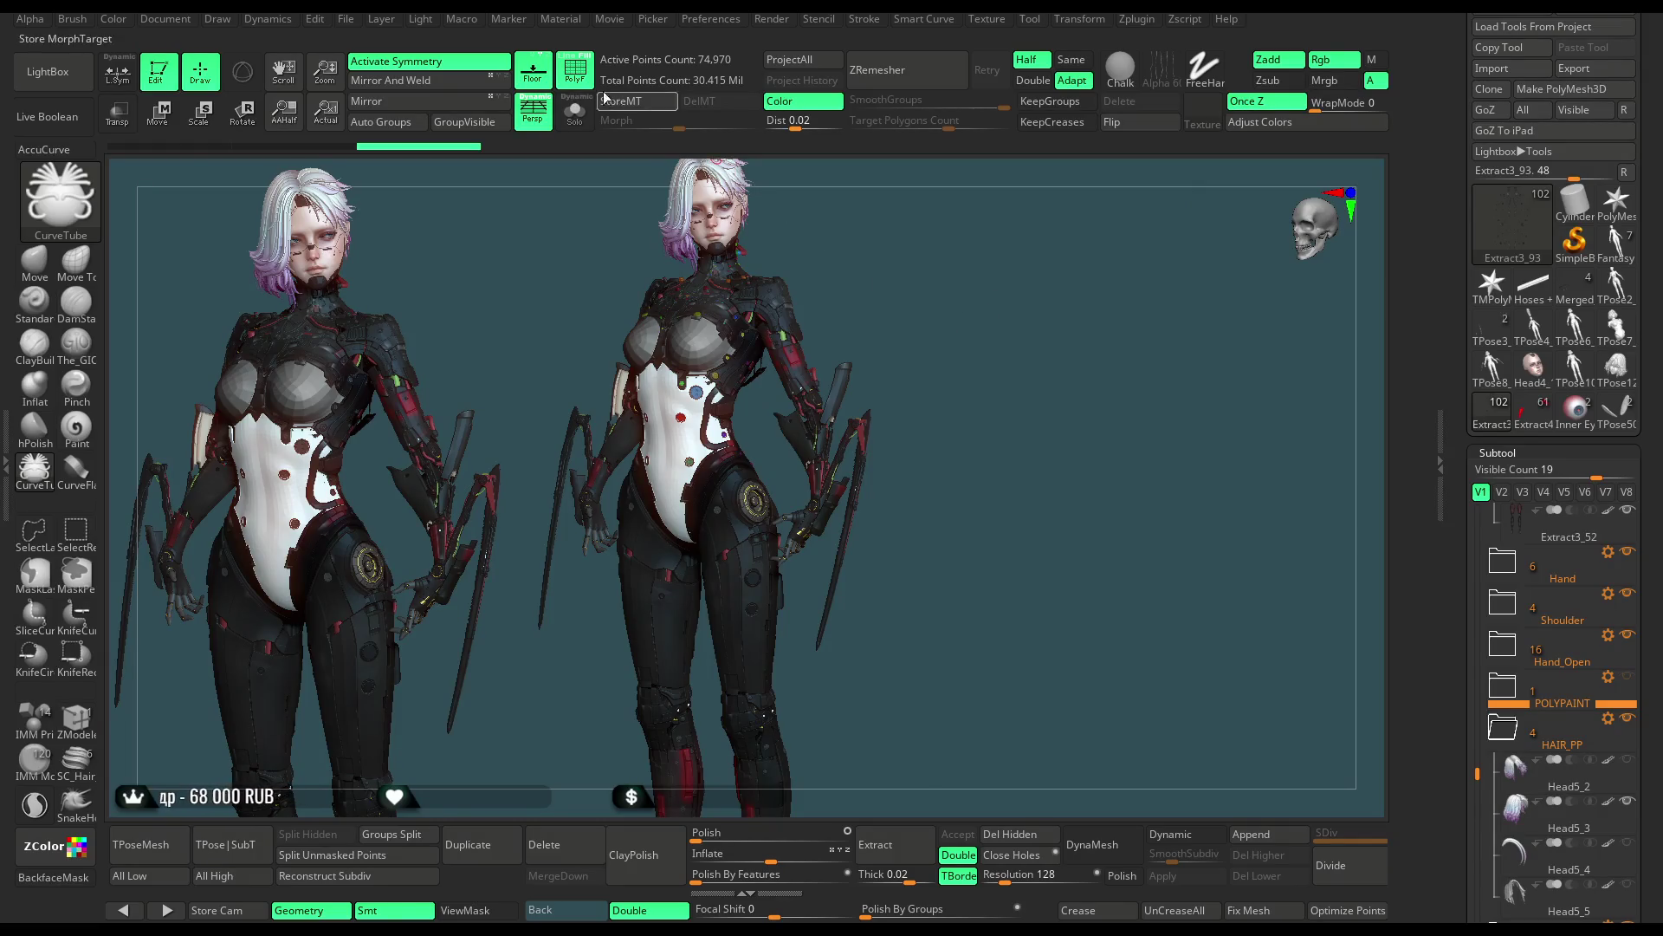
{"action": "key", "text": "shift+f"}
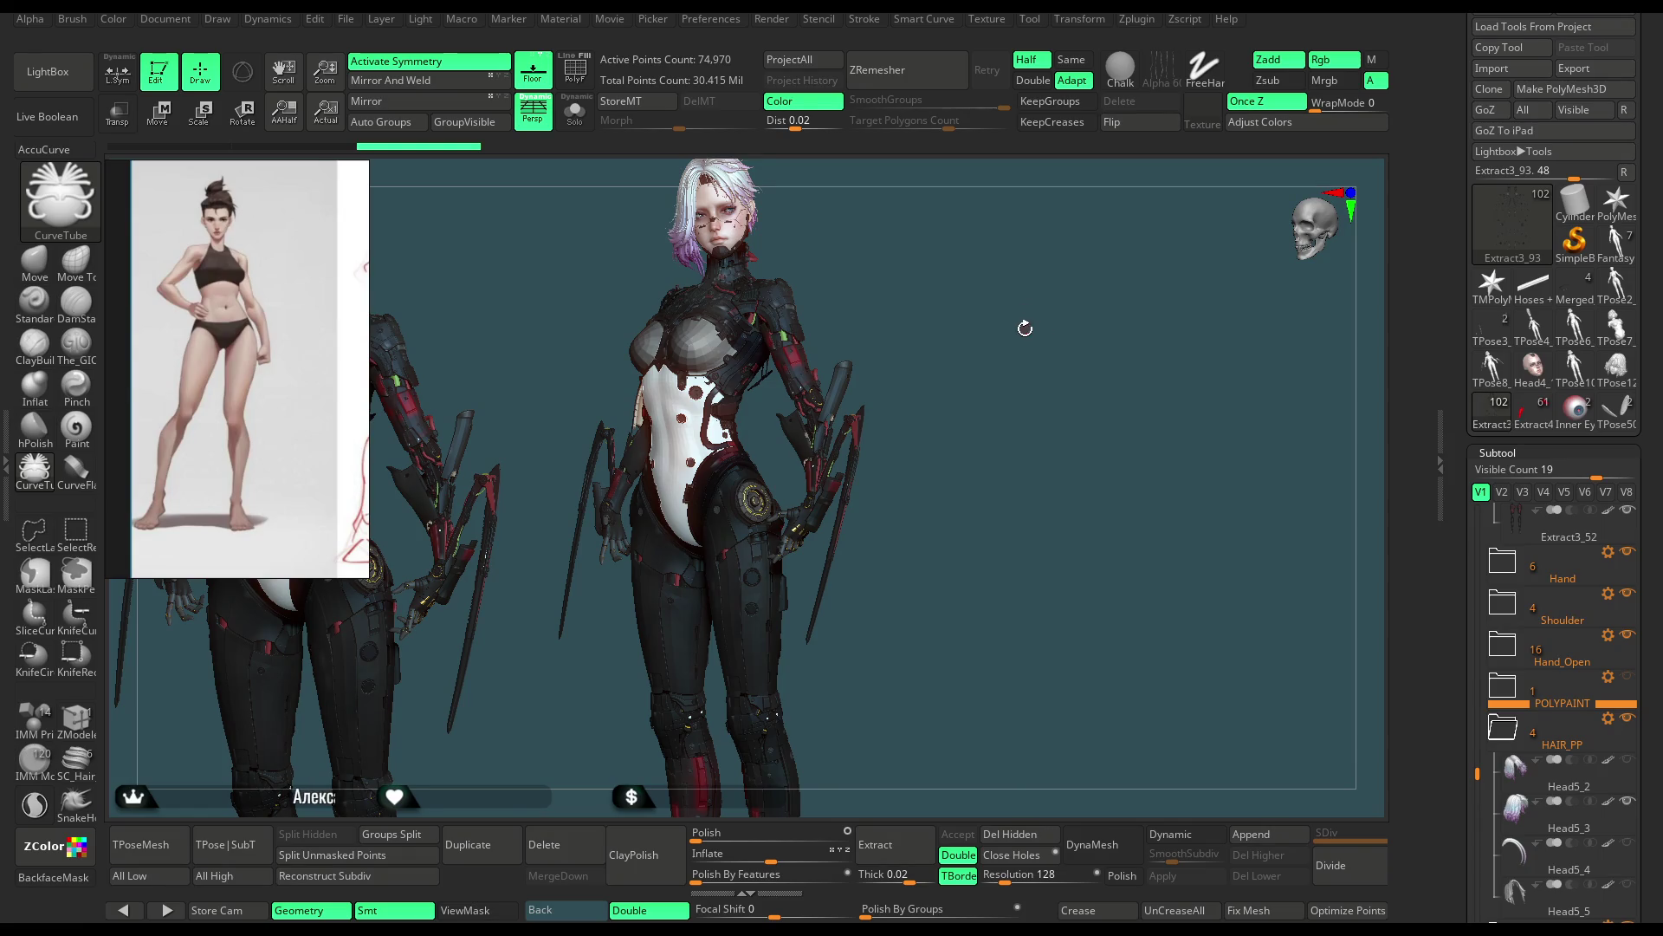
Step: Compare the character with the reference from front, side and three-quarter angles
{"action": "left_click_drag", "start_coordinate": [994, 328], "coordinate": [1041, 325]}
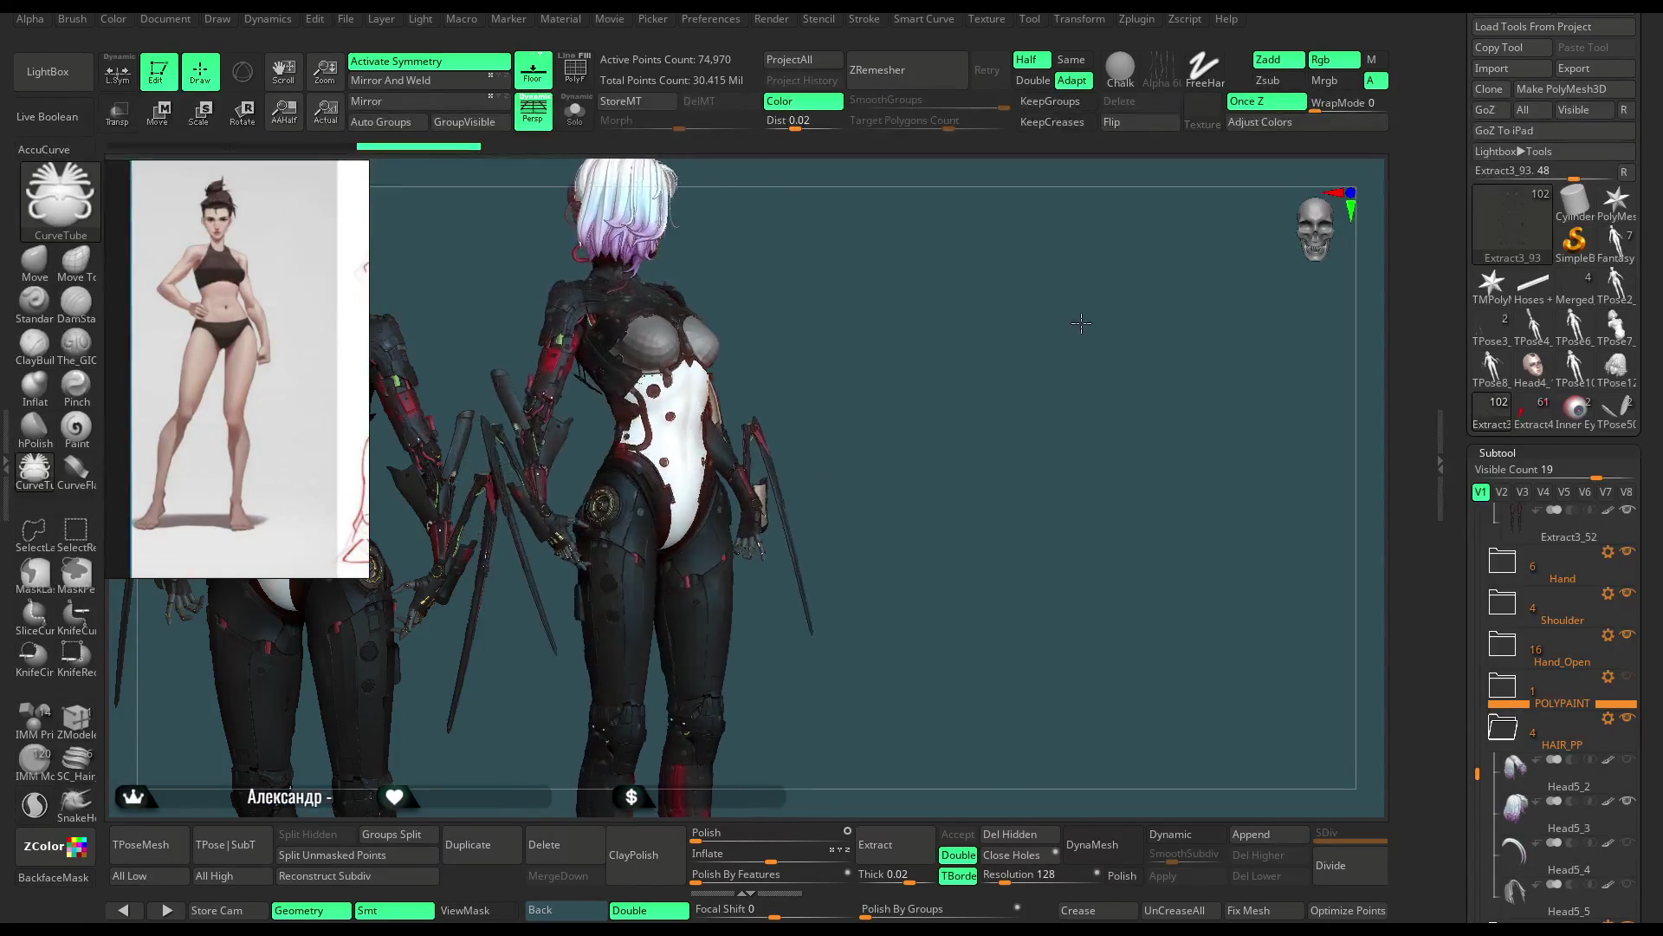
{"action": "left_click_drag", "start_coordinate": [1040, 326], "coordinate": [969, 329]}
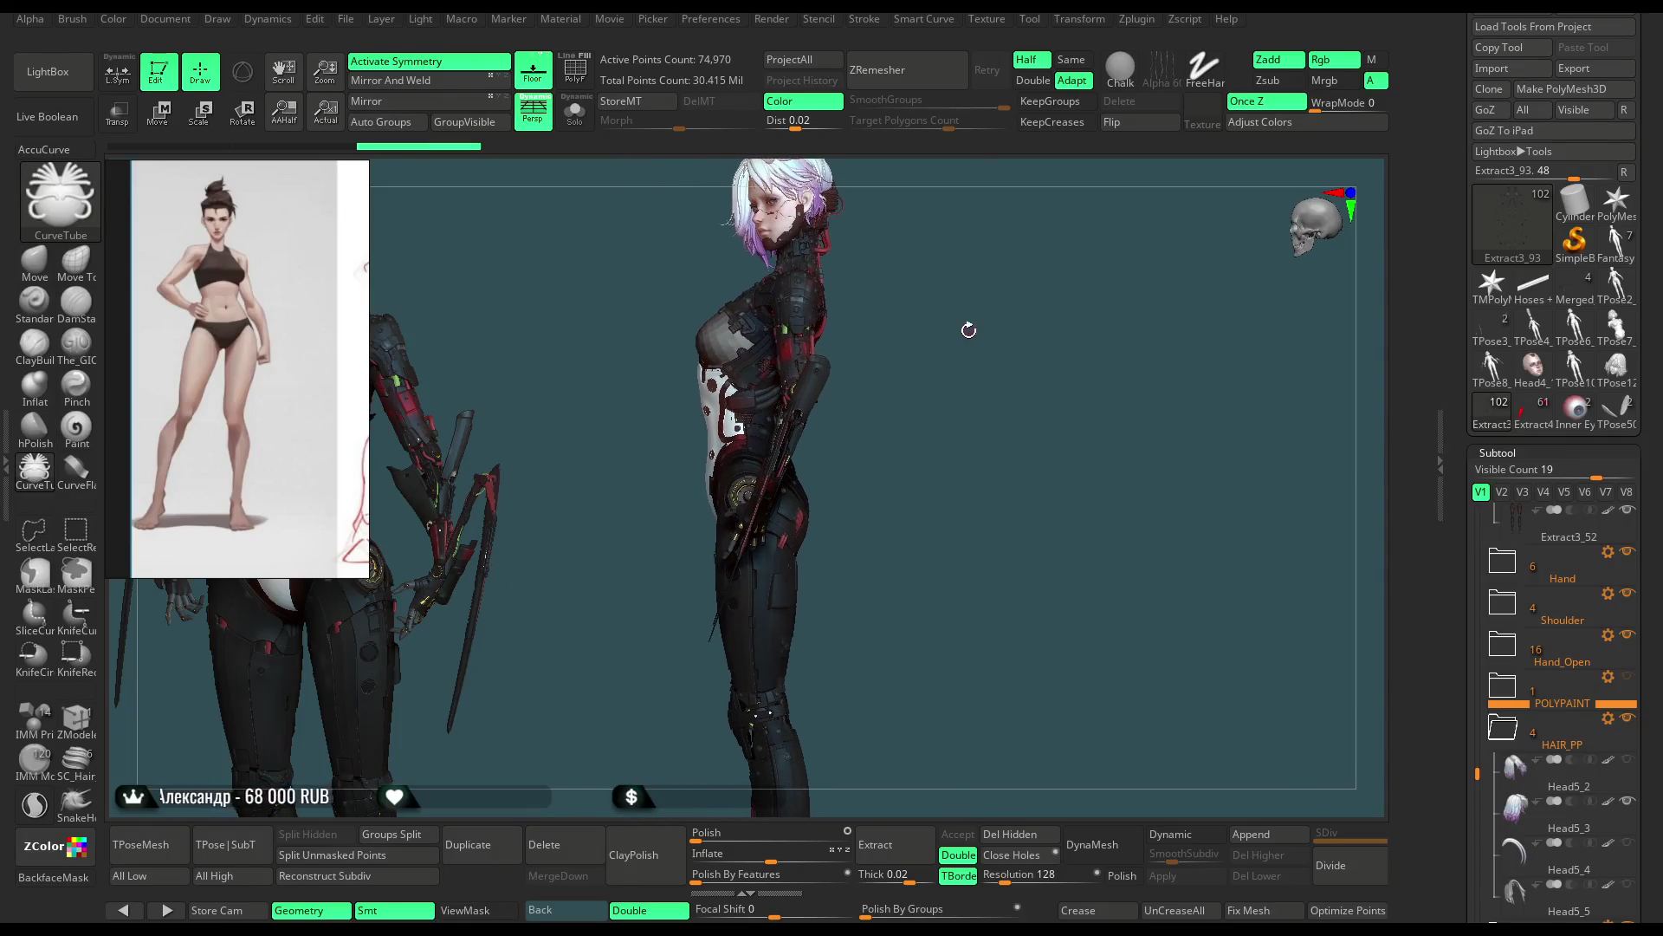
{"action": "left_click_drag", "start_coordinate": [968, 338], "coordinate": [975, 340]}
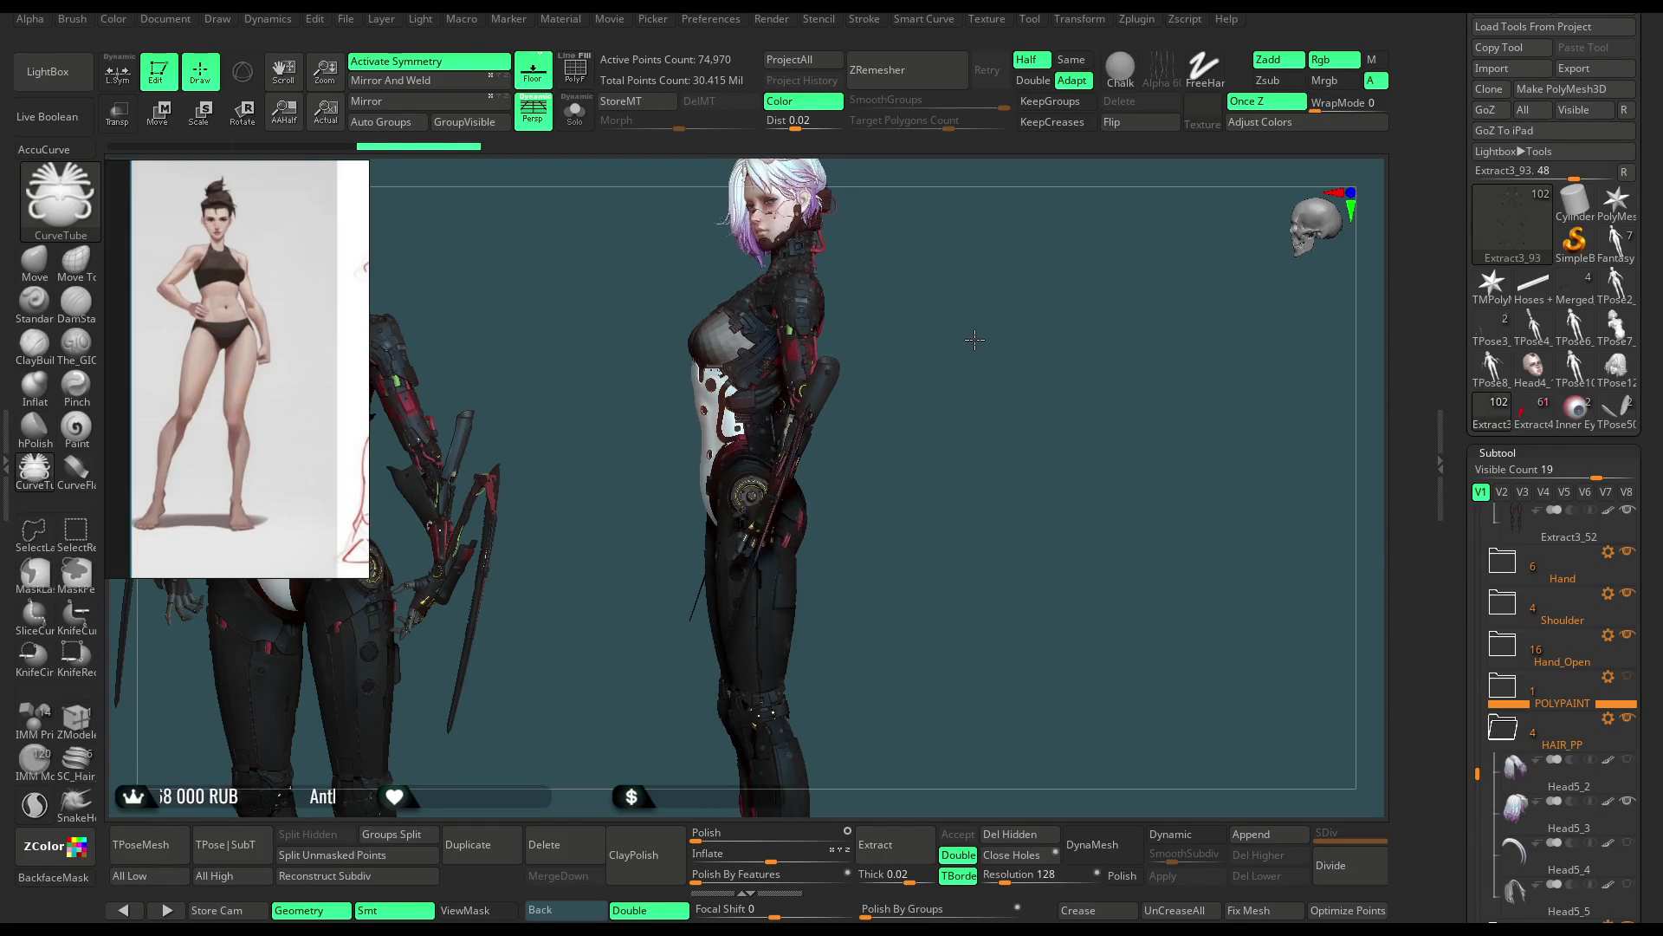
{"action": "left_click_drag", "start_coordinate": [1072, 328], "coordinate": [828, 420]}
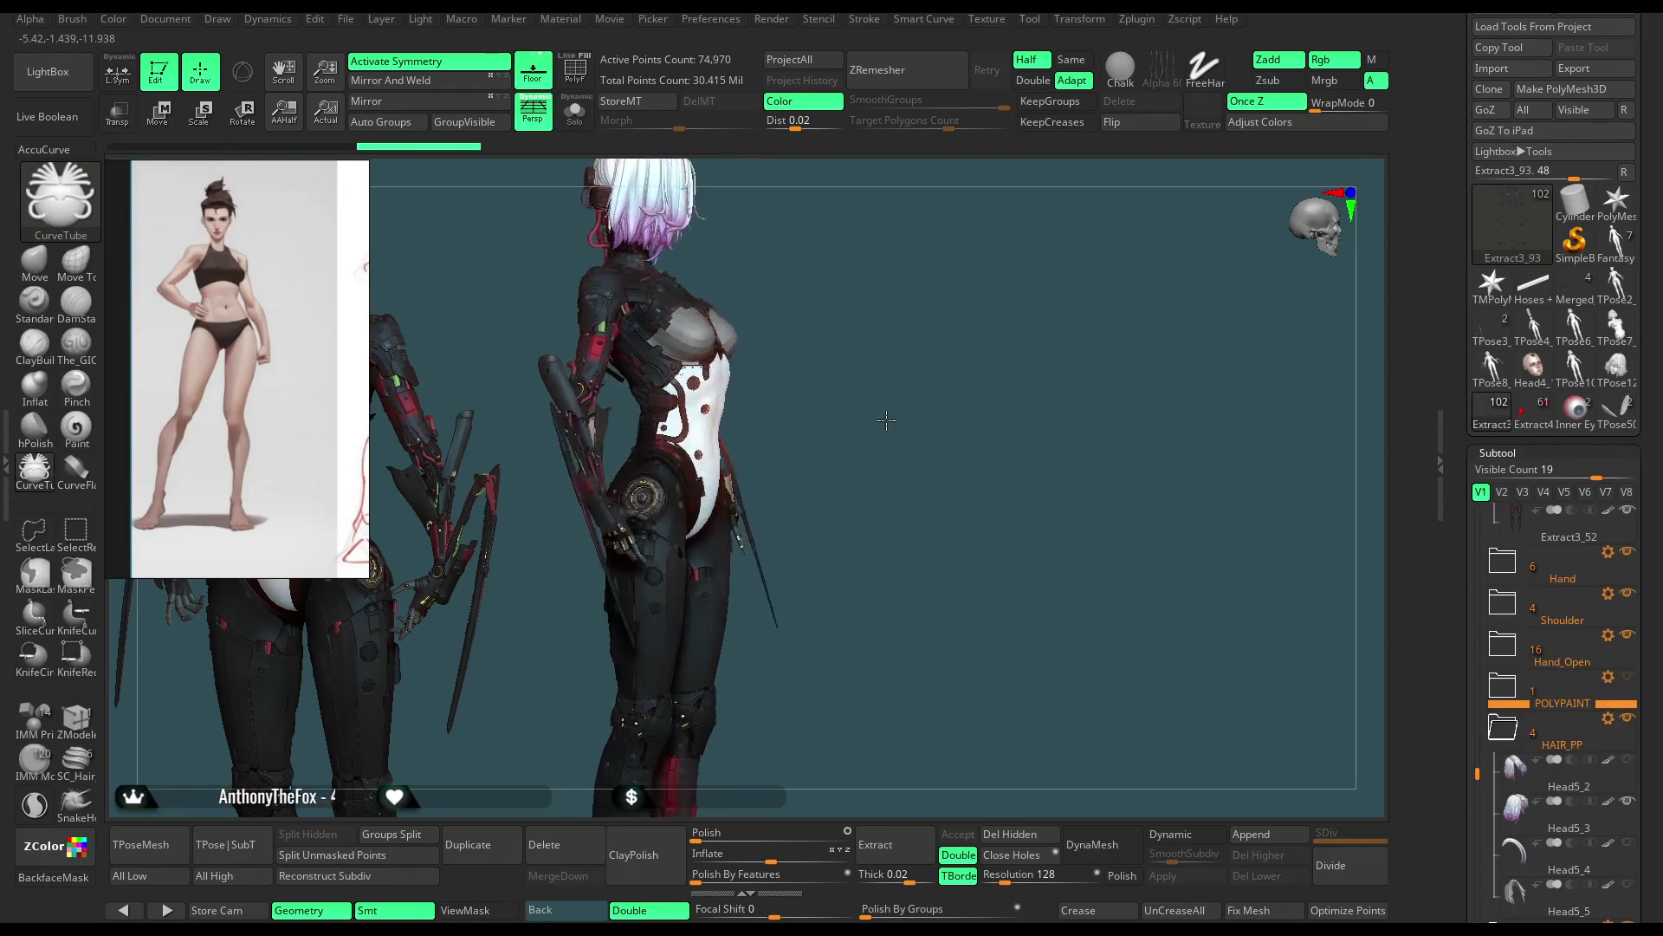
{"action": "mouse_move", "coordinate": [916, 405]}
{"action": "left_mouse_down"}
{"action": "mouse_move", "coordinate": [826, 405]}
{"action": "mouse_move", "coordinate": [957, 331]}
{"action": "mouse_move", "coordinate": [976, 348]}
{"action": "left_mouse_up"}
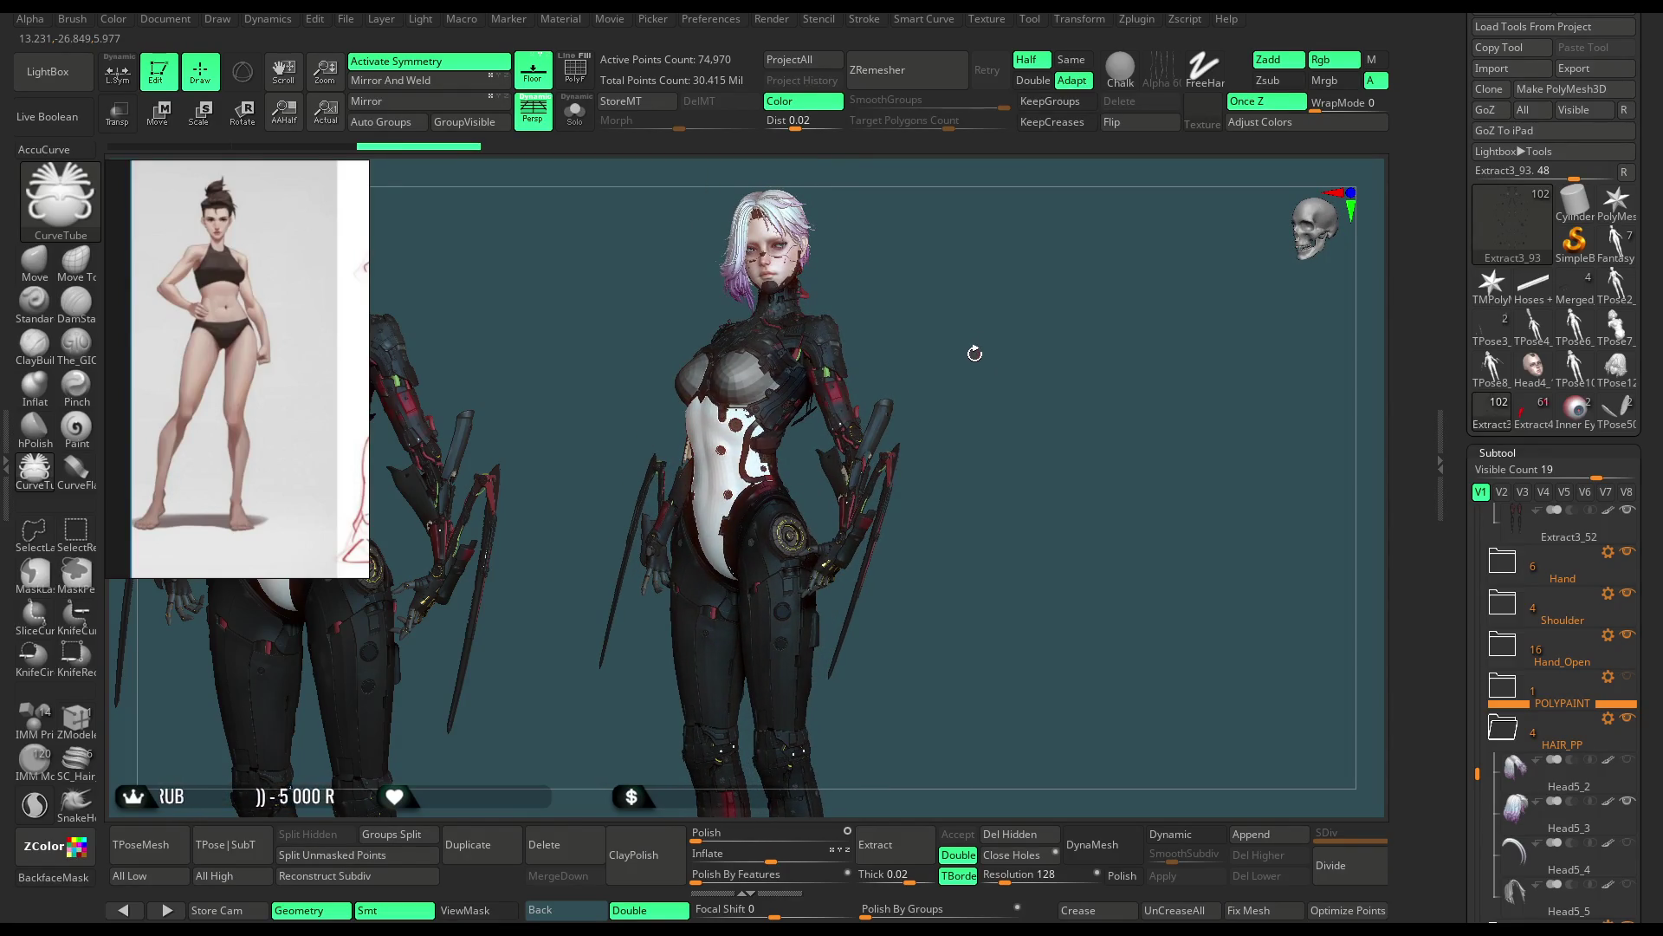
{"action": "left_click_drag", "start_coordinate": [981, 349], "coordinate": [822, 474]}
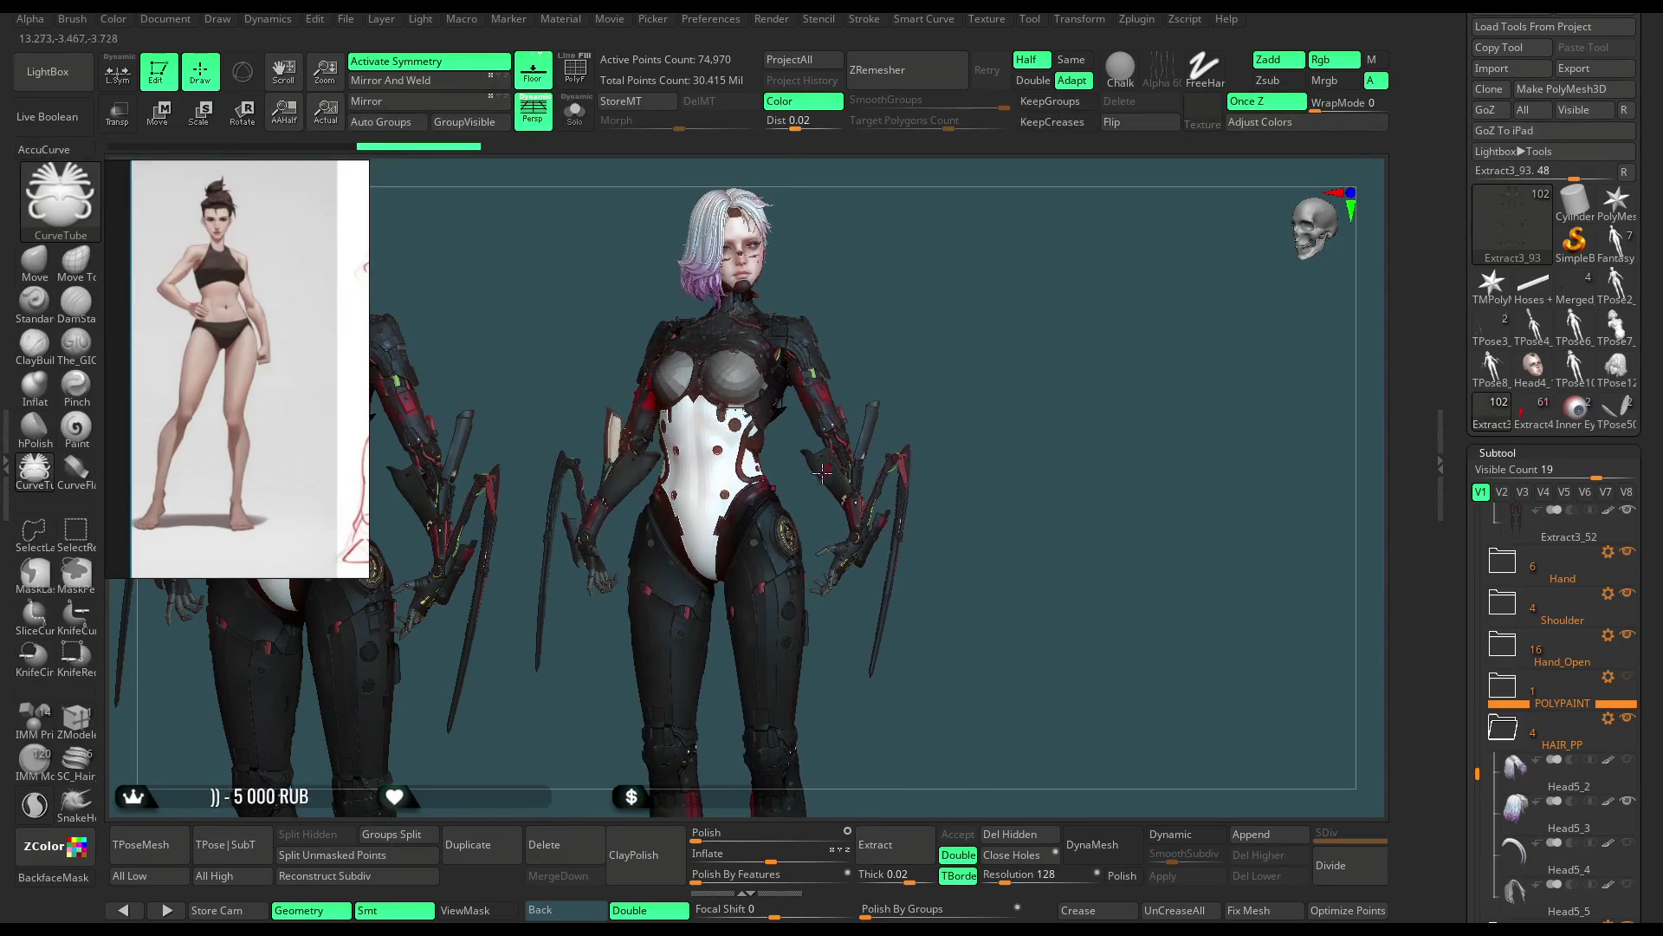
{"action": "left_click_drag", "start_coordinate": [890, 378], "coordinate": [945, 344]}
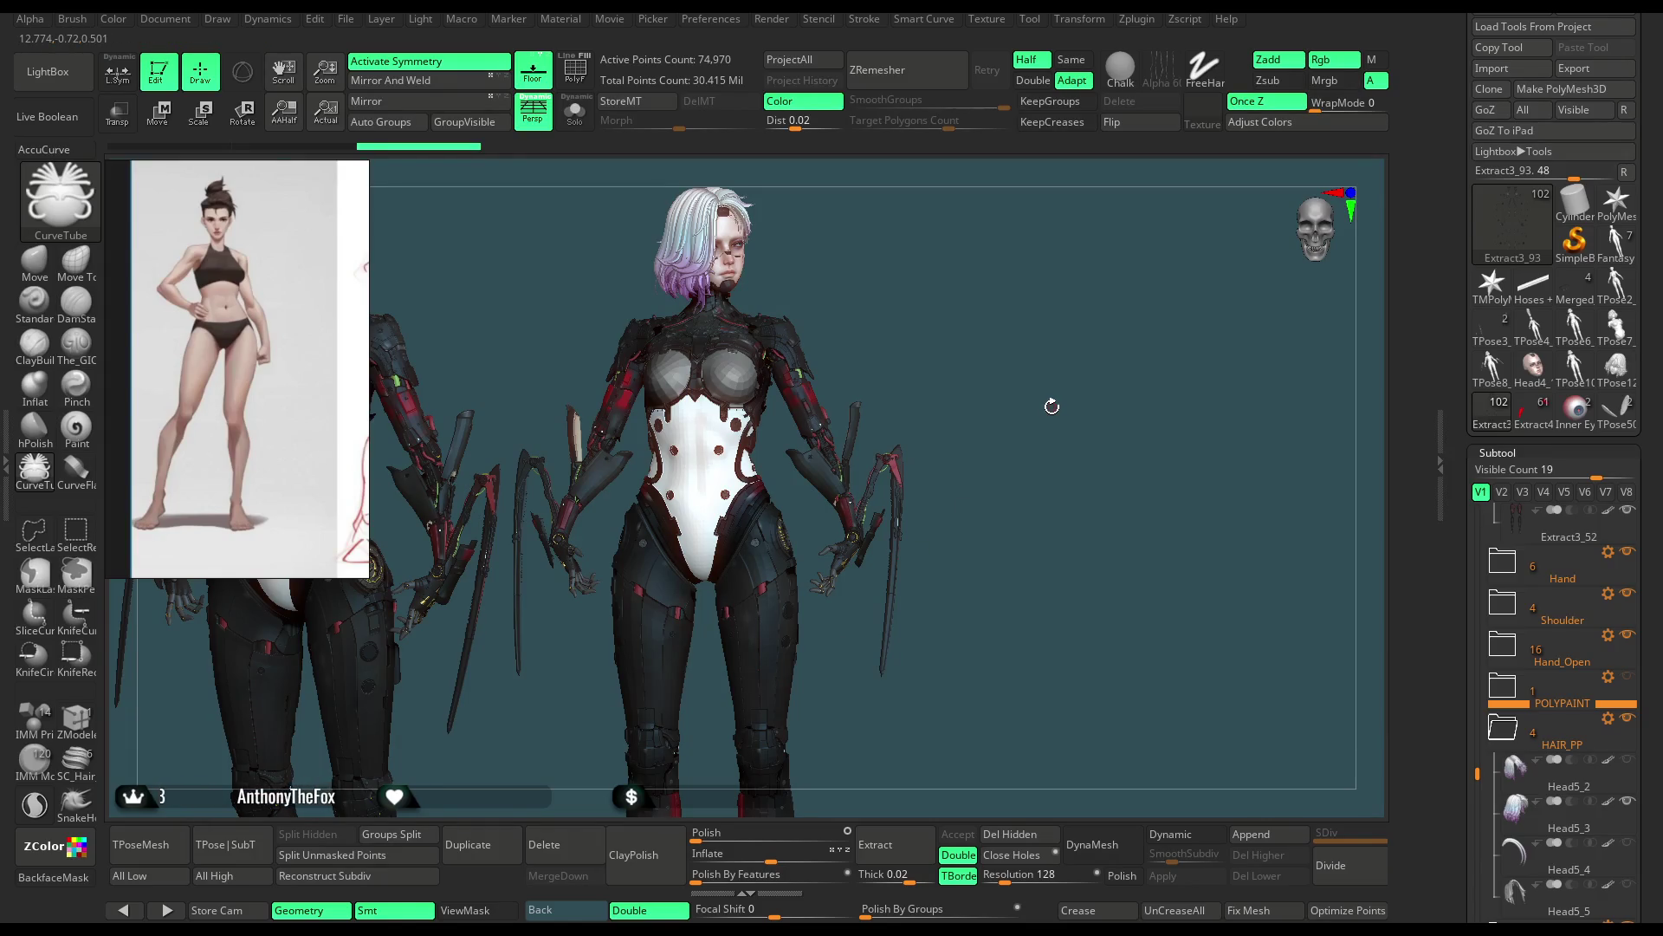
Step: Load the grey armour character tool and show its polygroup colours
{"action": "left_click", "coordinate": [670, 669], "text": "alt"}
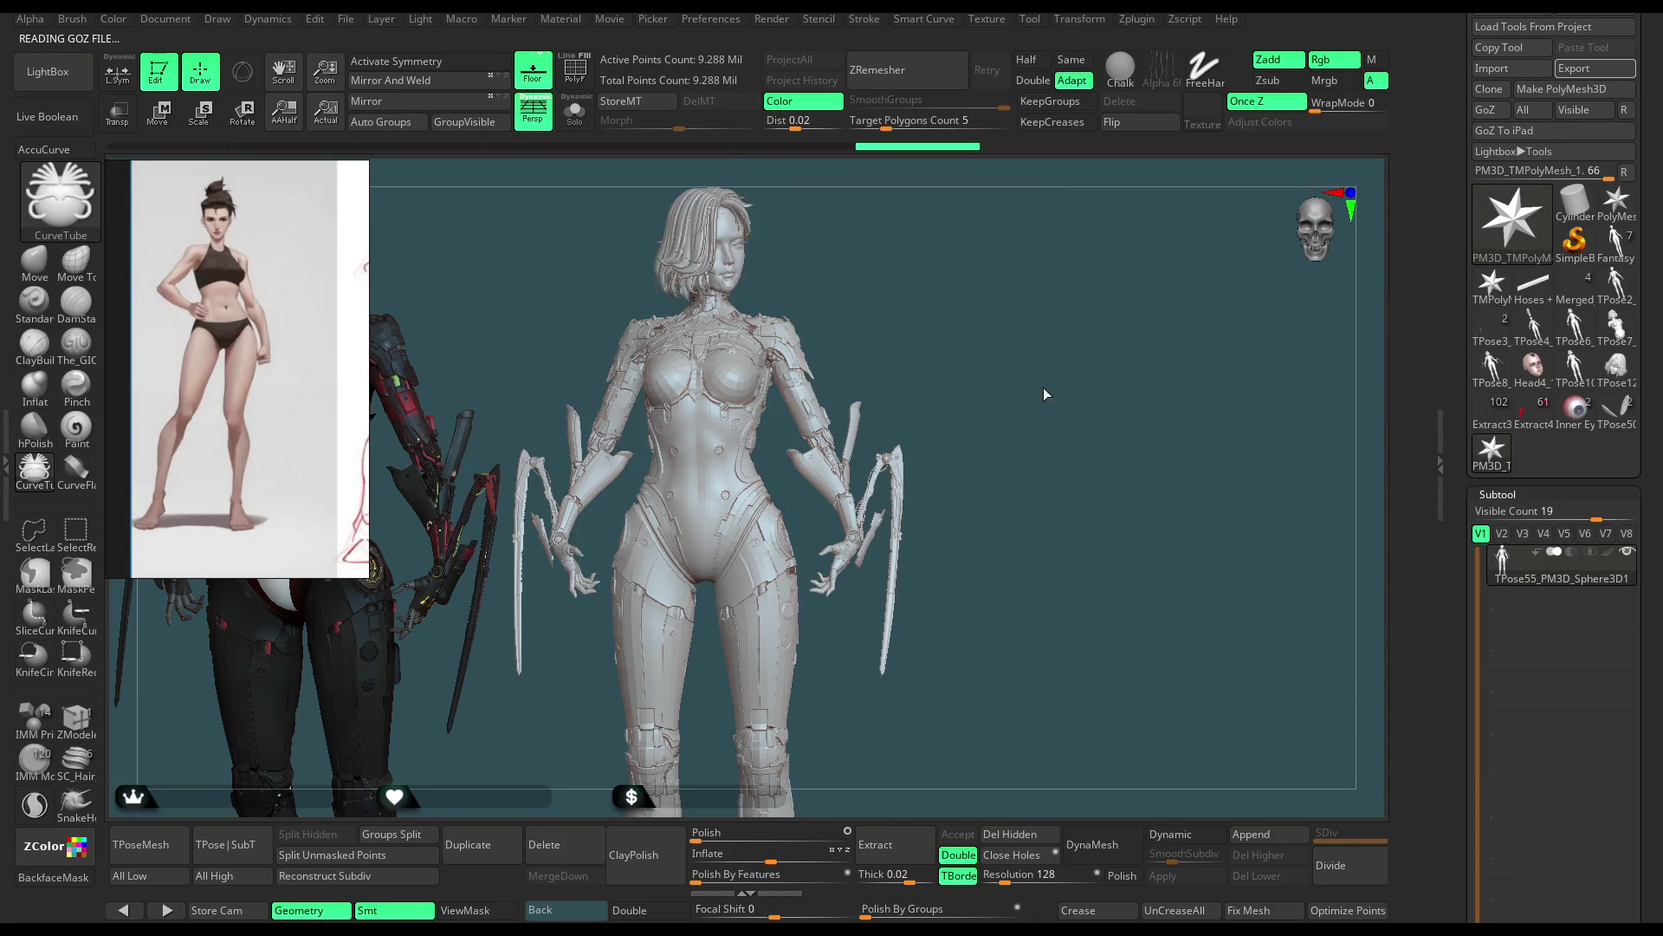
{"action": "left_click", "coordinate": [570, 70]}
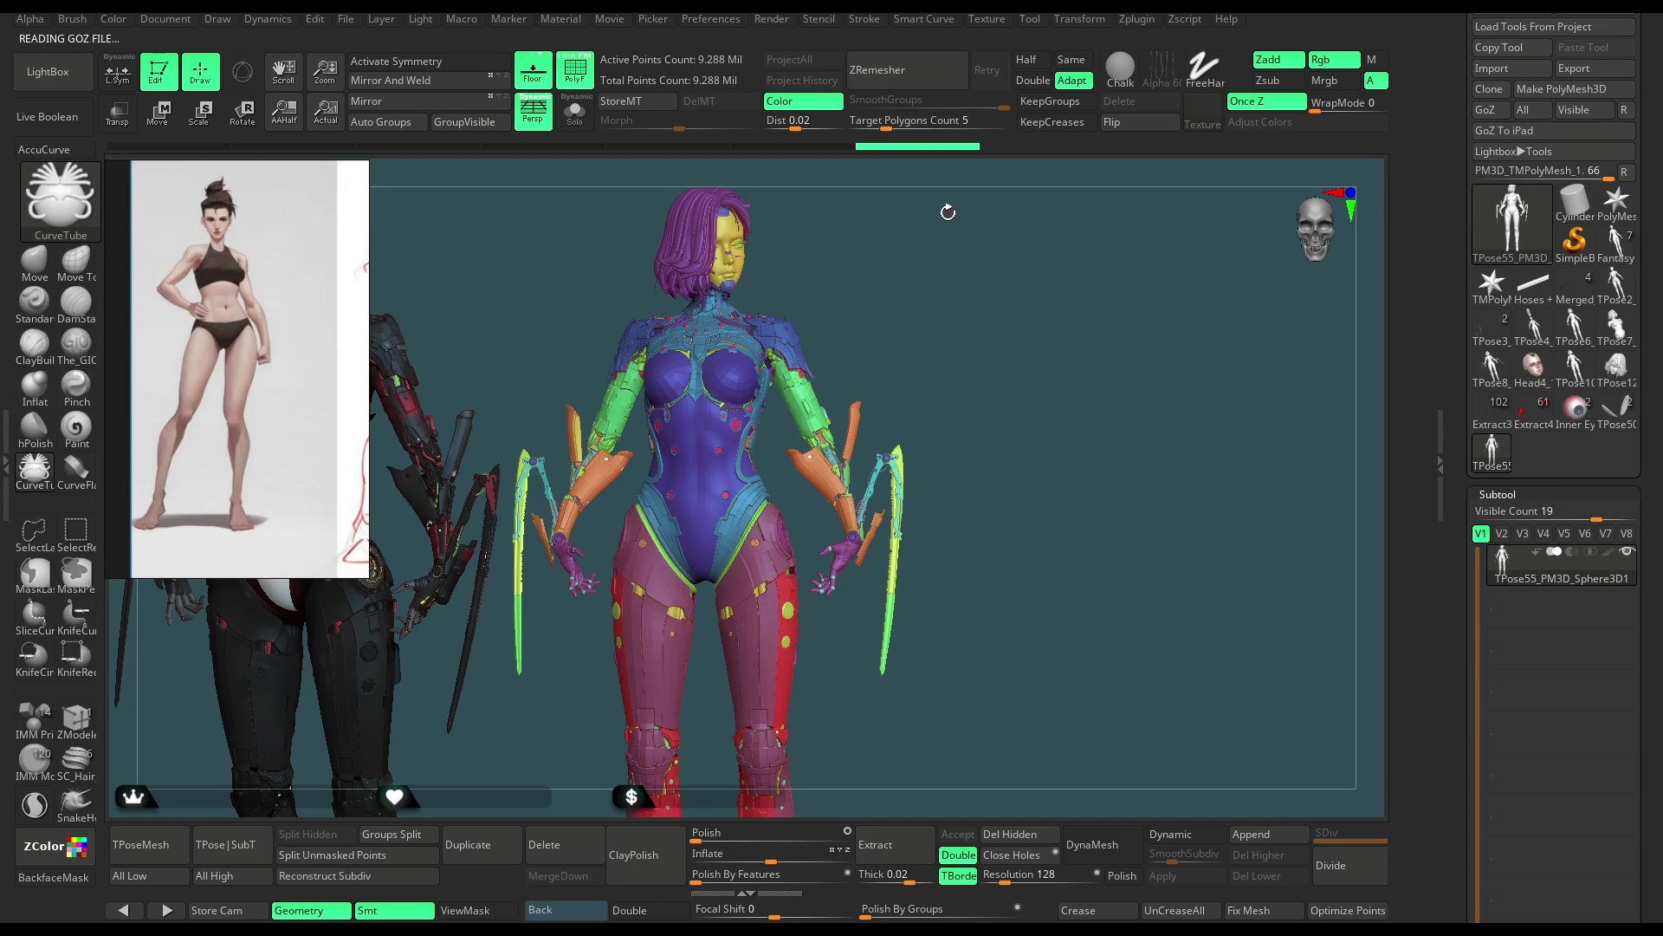
{"action": "scroll", "coordinate": [997, 367], "scroll_direction": "up", "scroll_amount": 2}
{"action": "scroll", "coordinate": [996, 366], "scroll_direction": "up", "scroll_amount": 2}
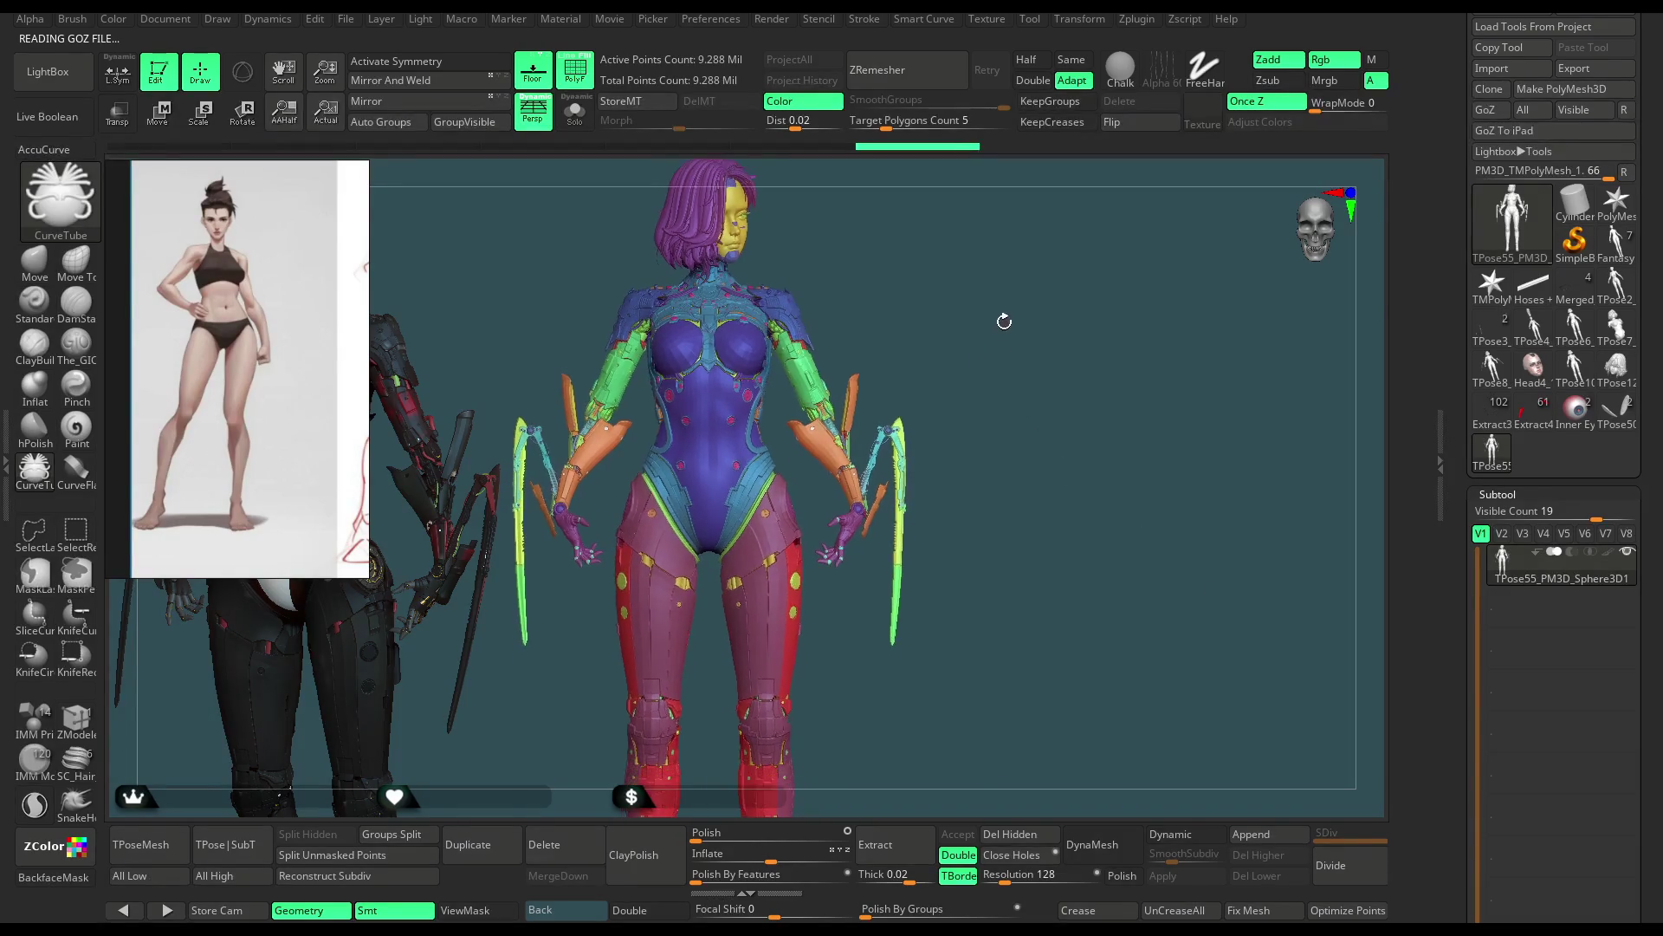
{"action": "scroll", "coordinate": [996, 364], "scroll_direction": "up", "scroll_amount": 2}
{"action": "scroll", "coordinate": [994, 362], "scroll_direction": "up", "scroll_amount": 2}
Step: Turn on X symmetry, pick the ZModeler brush on the torso and bring up its polygon actions
{"action": "key", "text": "x"}
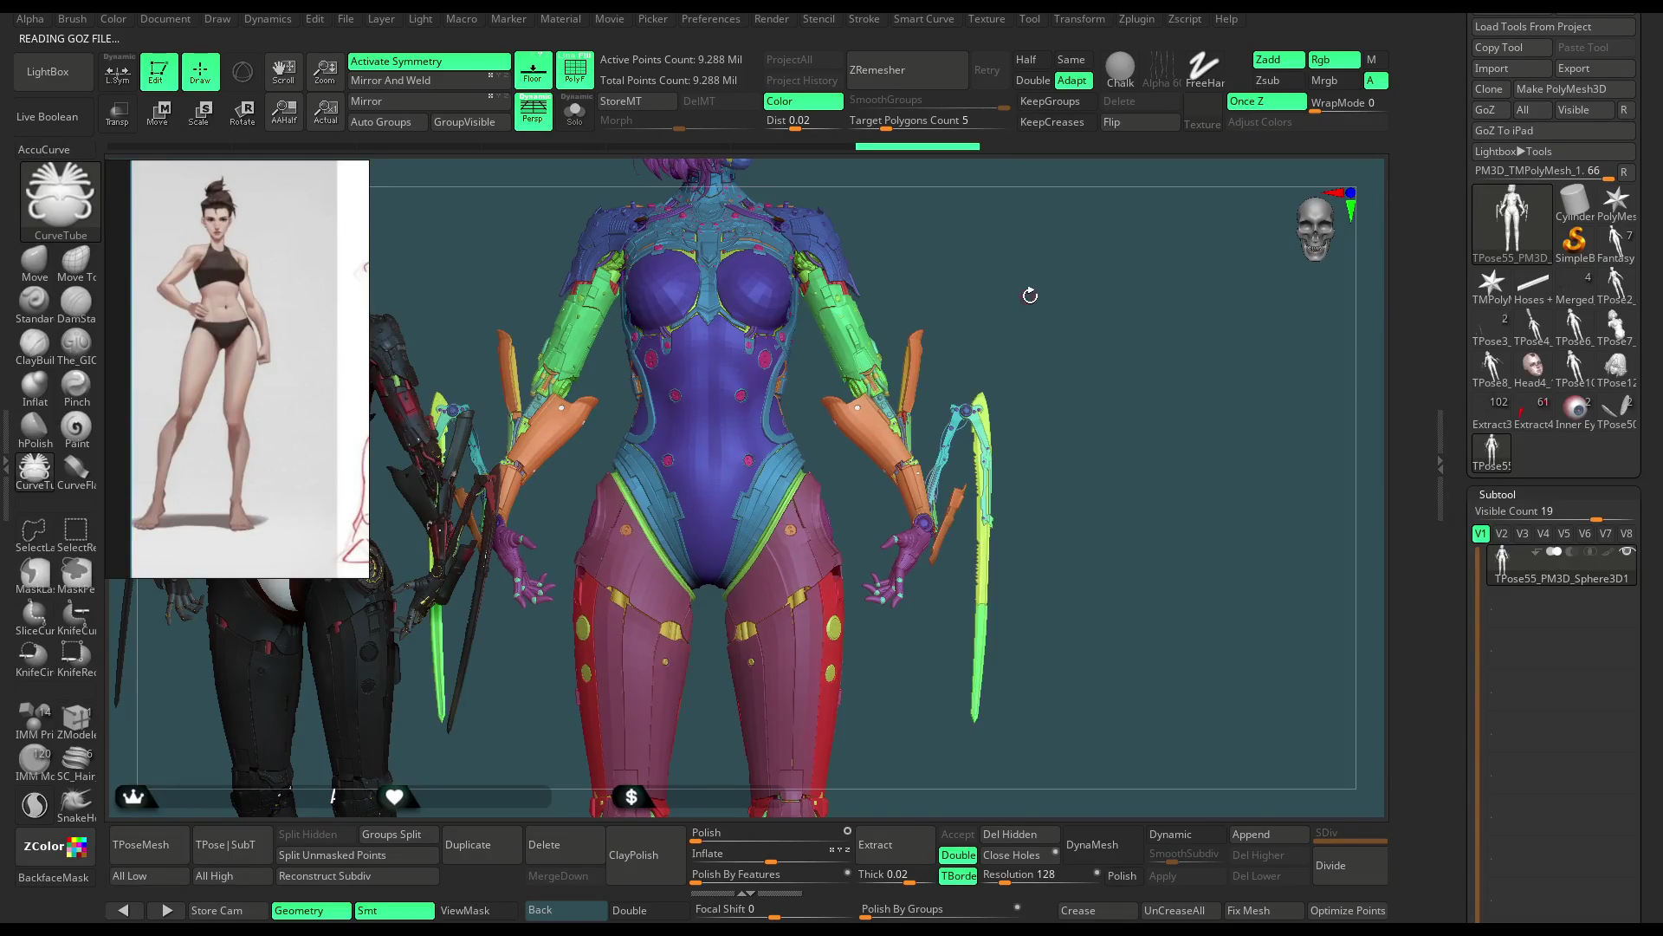
{"action": "scroll", "coordinate": [1029, 295], "scroll_direction": "up", "scroll_amount": 2}
{"action": "scroll", "coordinate": [1051, 416], "scroll_direction": "up", "scroll_amount": 2}
{"action": "left_click_drag", "start_coordinate": [1052, 416], "coordinate": [959, 494], "text": "alt"}
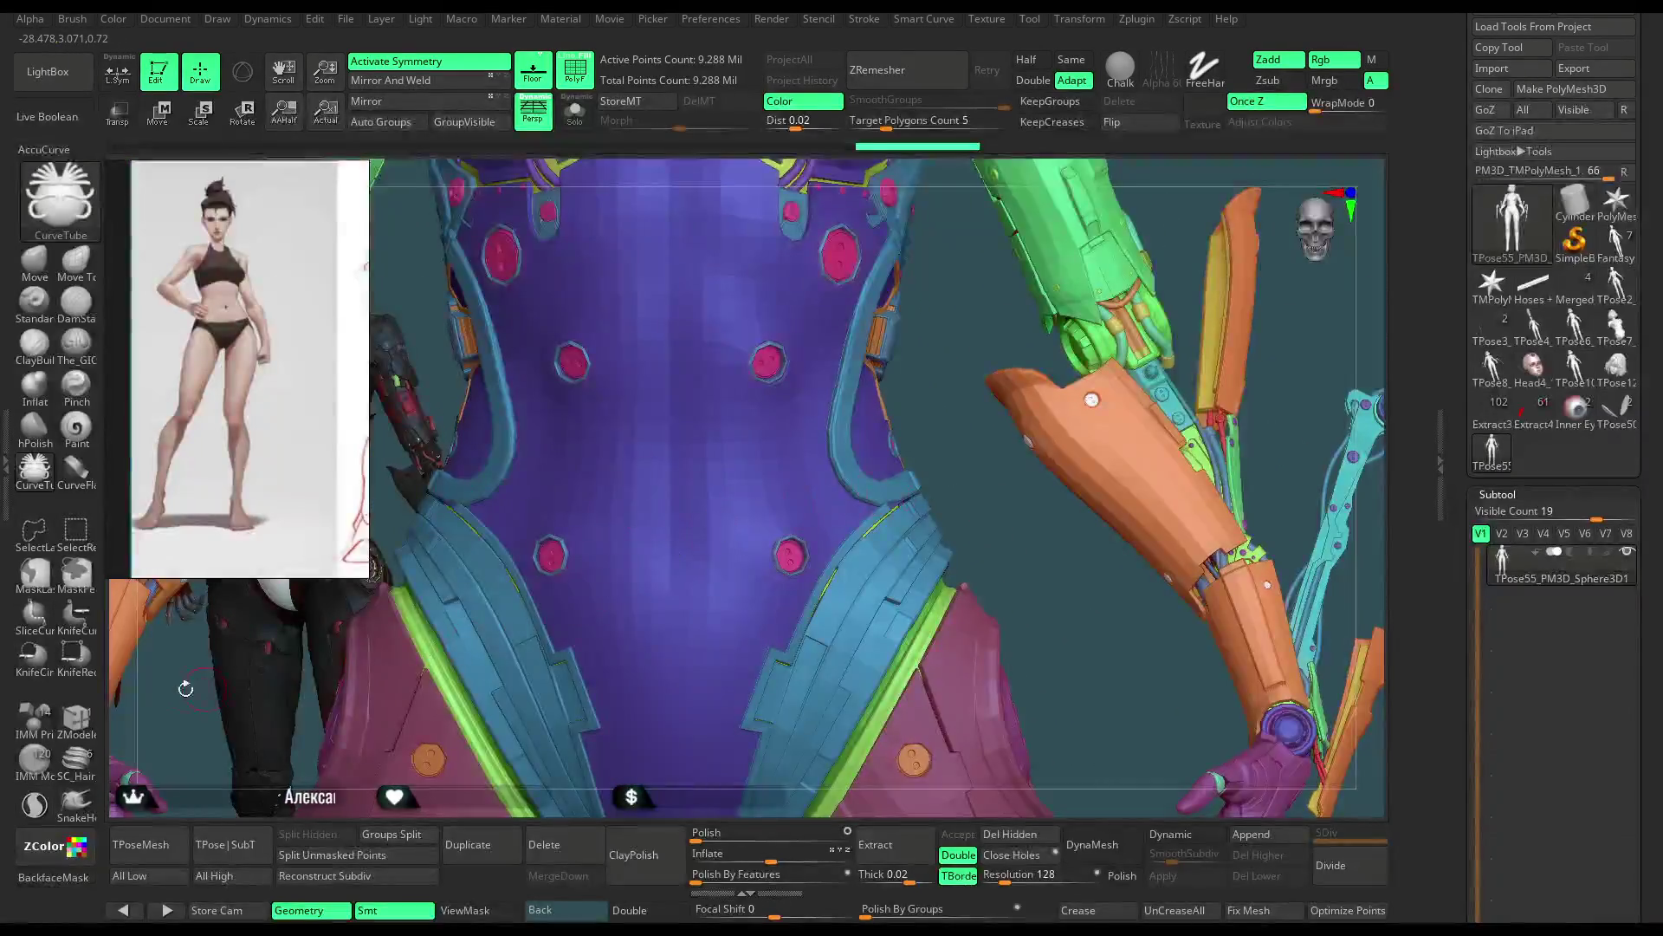
{"action": "left_click", "coordinate": [75, 716]}
{"action": "right_click_drag", "start_coordinate": [677, 566], "coordinate": [800, 482]}
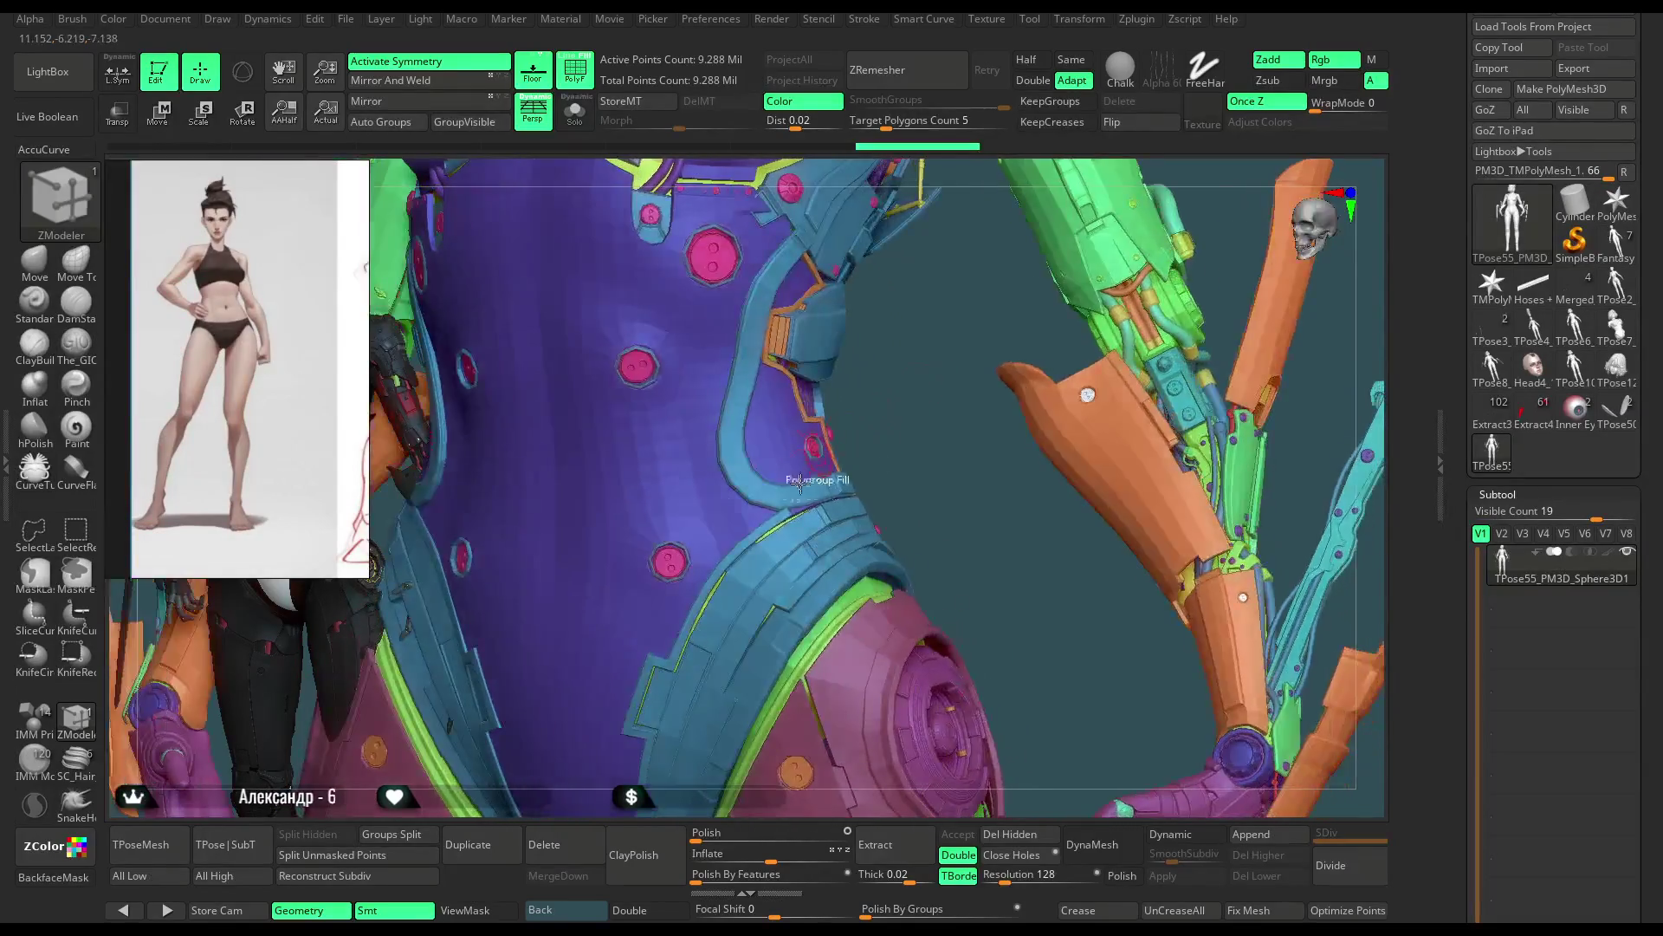
{"action": "key", "text": "space"}
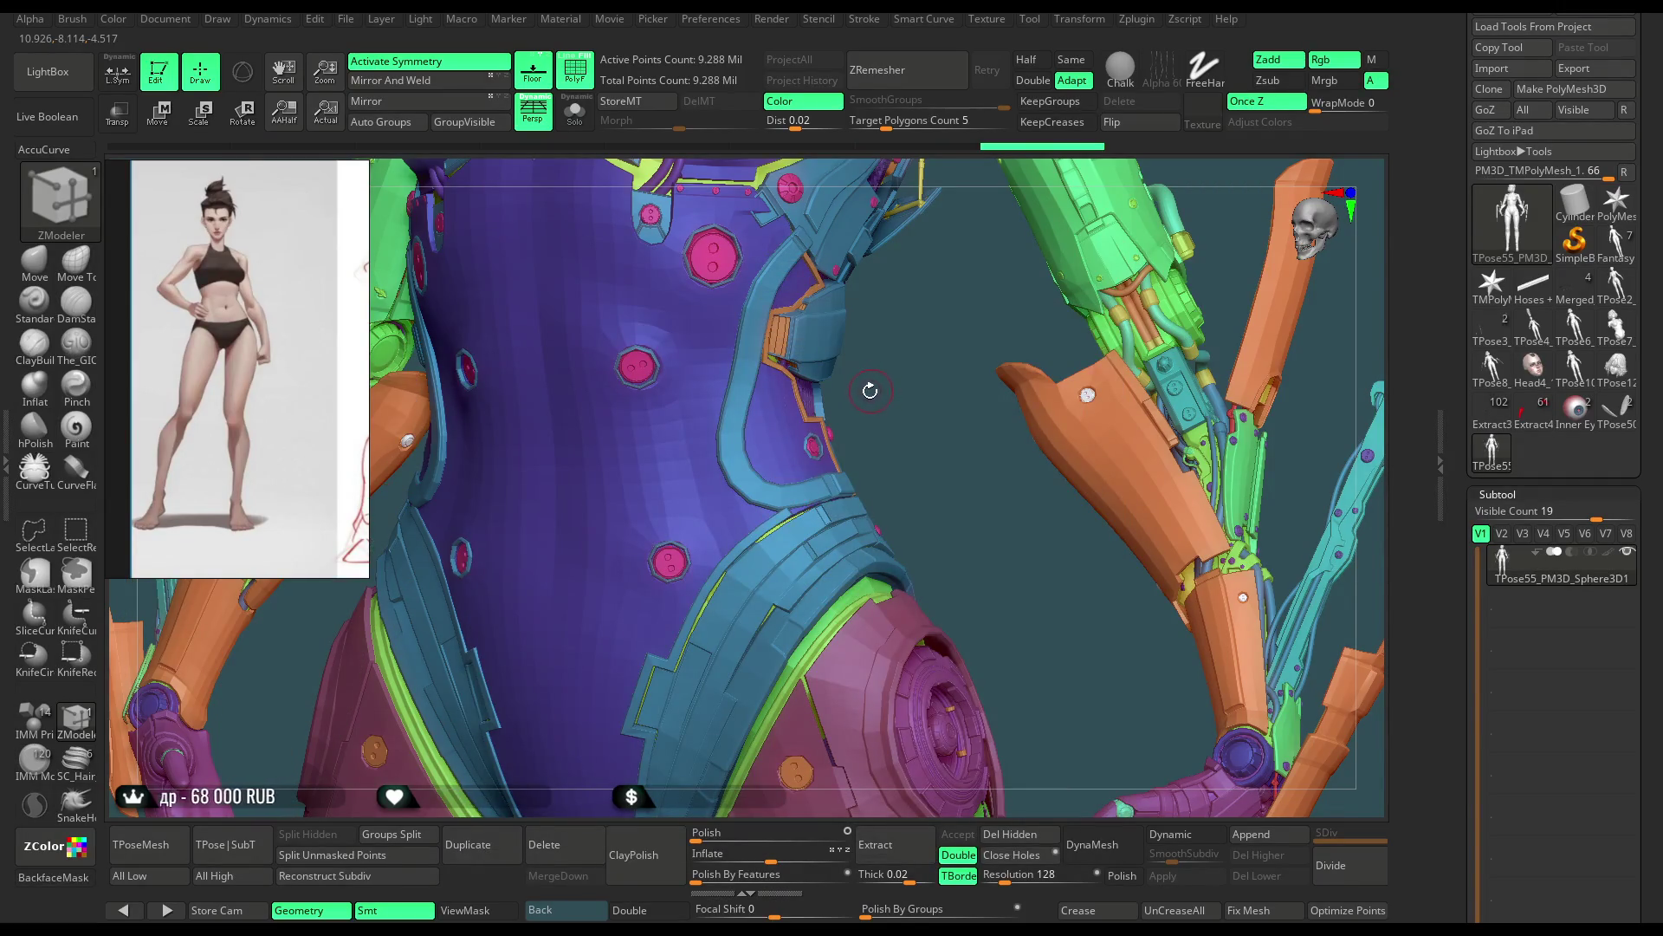
Step: Review the torso and arms from front and side, ending at a straight front view
{"action": "mouse_move", "coordinate": [870, 390]}
{"action": "left_mouse_down"}
{"action": "mouse_move", "coordinate": [930, 417]}
{"action": "mouse_move", "coordinate": [521, 506]}
{"action": "left_mouse_up"}
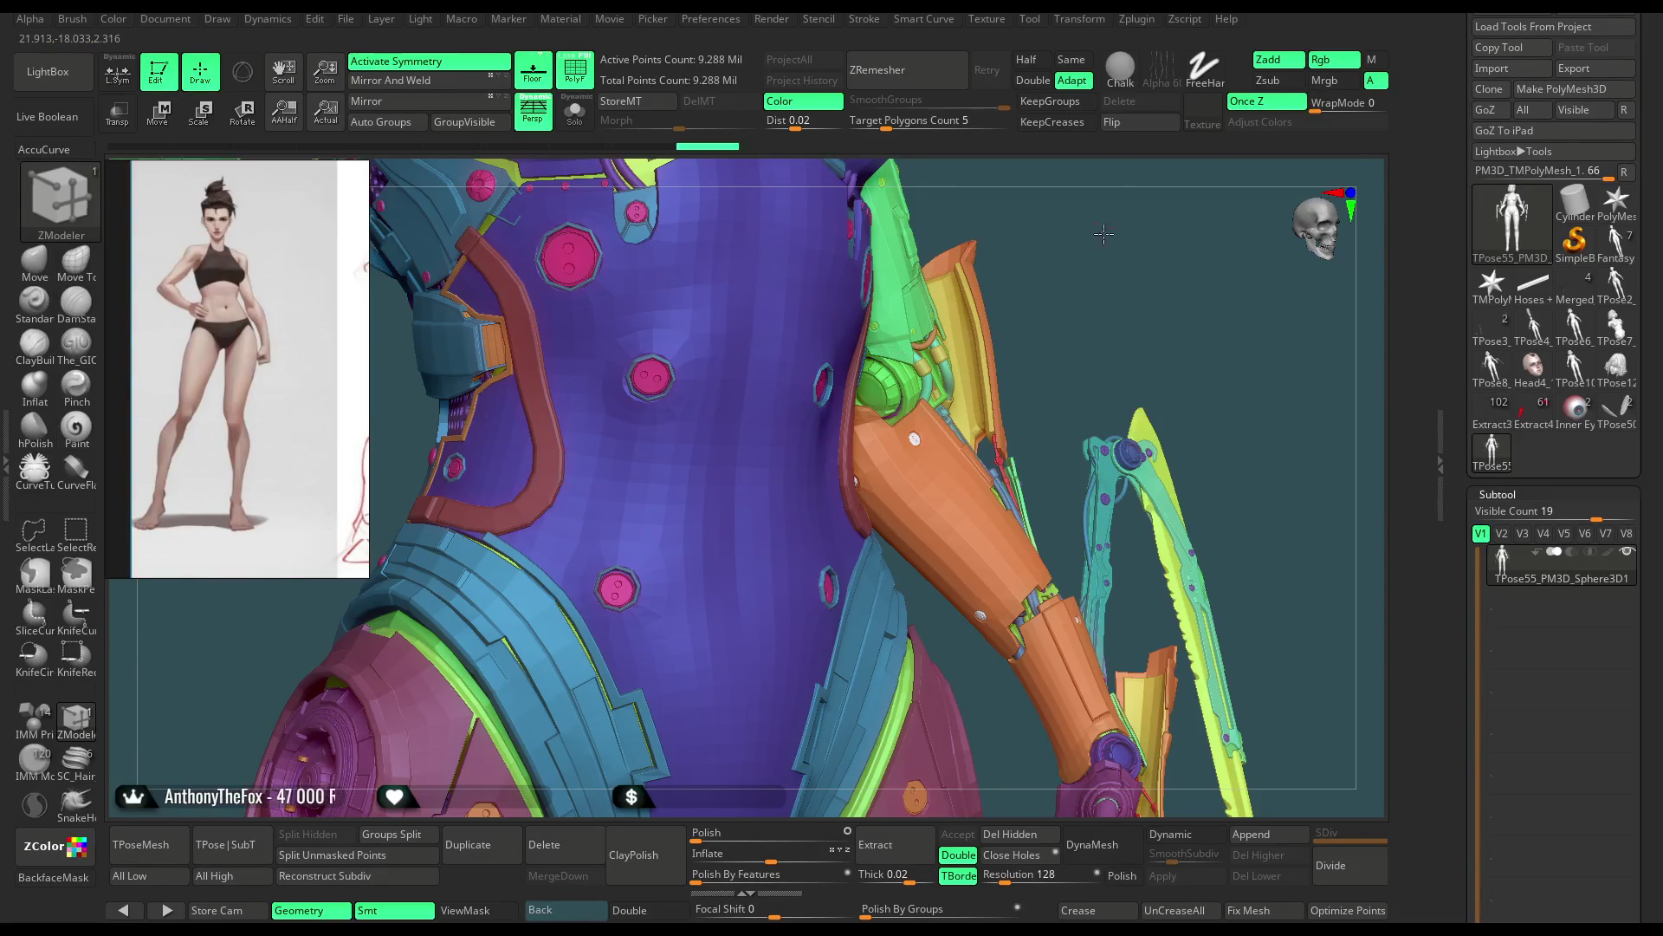
{"action": "left_click_drag", "start_coordinate": [1066, 260], "coordinate": [1052, 208]}
{"action": "mouse_move", "coordinate": [874, 496]}
{"action": "left_mouse_down"}
{"action": "mouse_move", "coordinate": [838, 444]}
{"action": "mouse_move", "coordinate": [1022, 235]}
{"action": "mouse_move", "coordinate": [977, 270]}
{"action": "mouse_move", "coordinate": [1109, 252]}
{"action": "mouse_move", "coordinate": [1089, 268]}
{"action": "left_mouse_up"}
{"action": "mouse_move", "coordinate": [880, 453]}
{"action": "left_mouse_down", "text": "alt"}
{"action": "mouse_move", "coordinate": [893, 525]}
{"action": "mouse_move", "coordinate": [927, 422]}
{"action": "left_mouse_up", "text": "alt"}
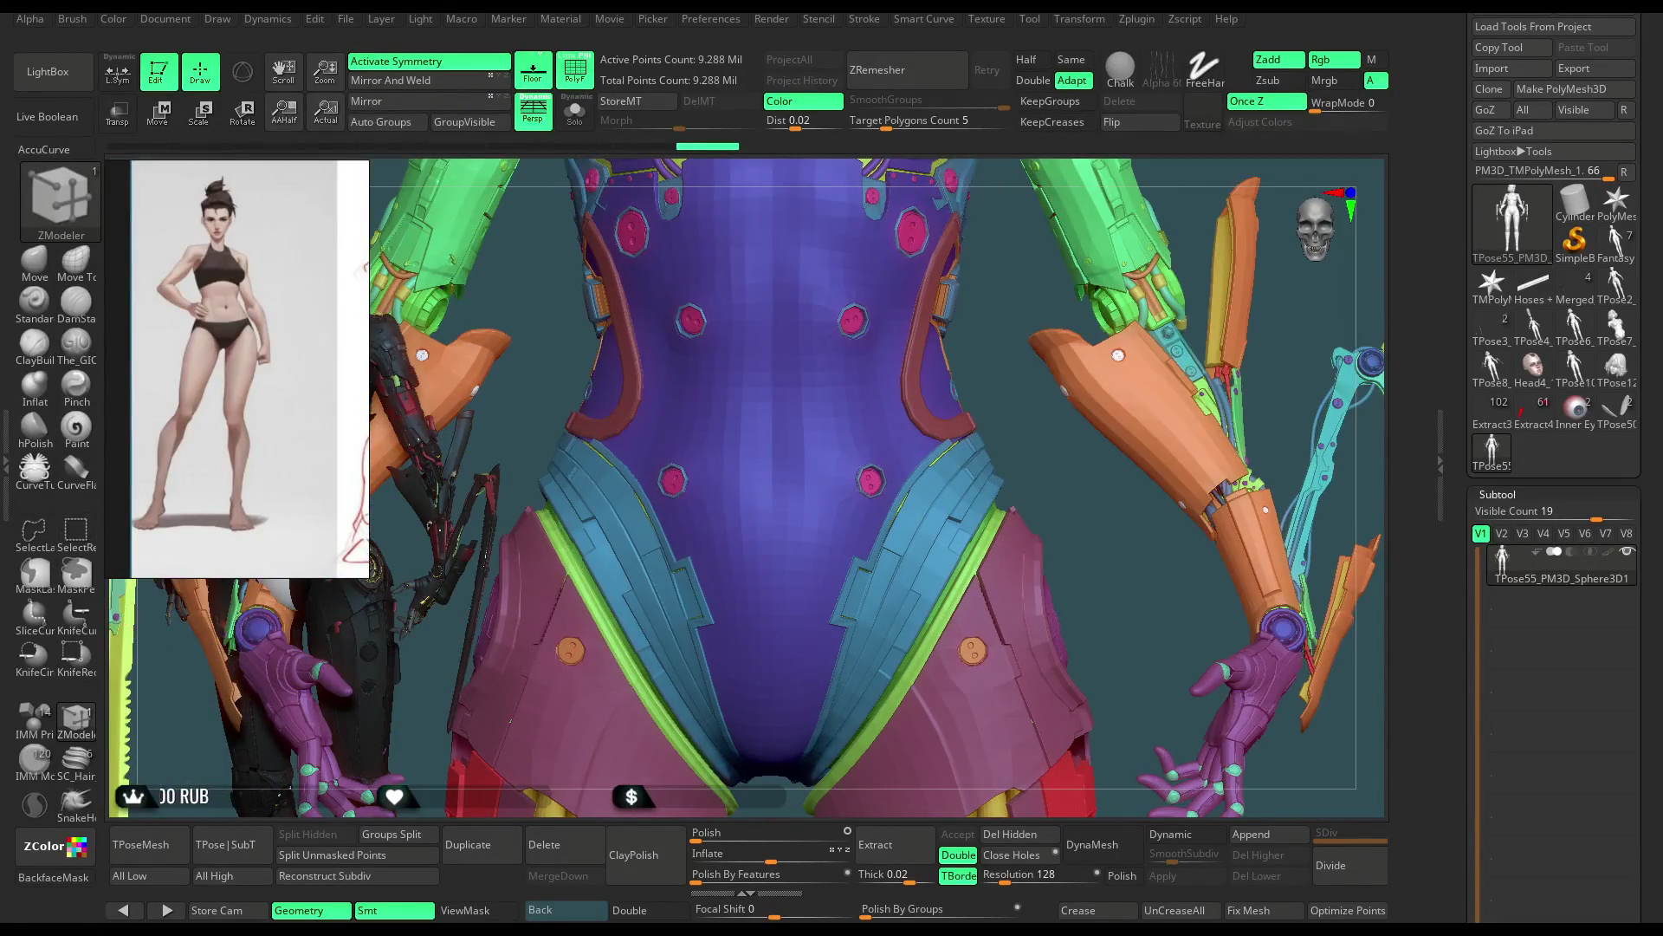
{"action": "key", "text": "ctrl+shift"}
Step: Isolate the purple bodysuit and then the red straps to check them, showing all parts again
{"action": "left_click", "coordinate": [930, 417], "text": "ctrl+shift"}
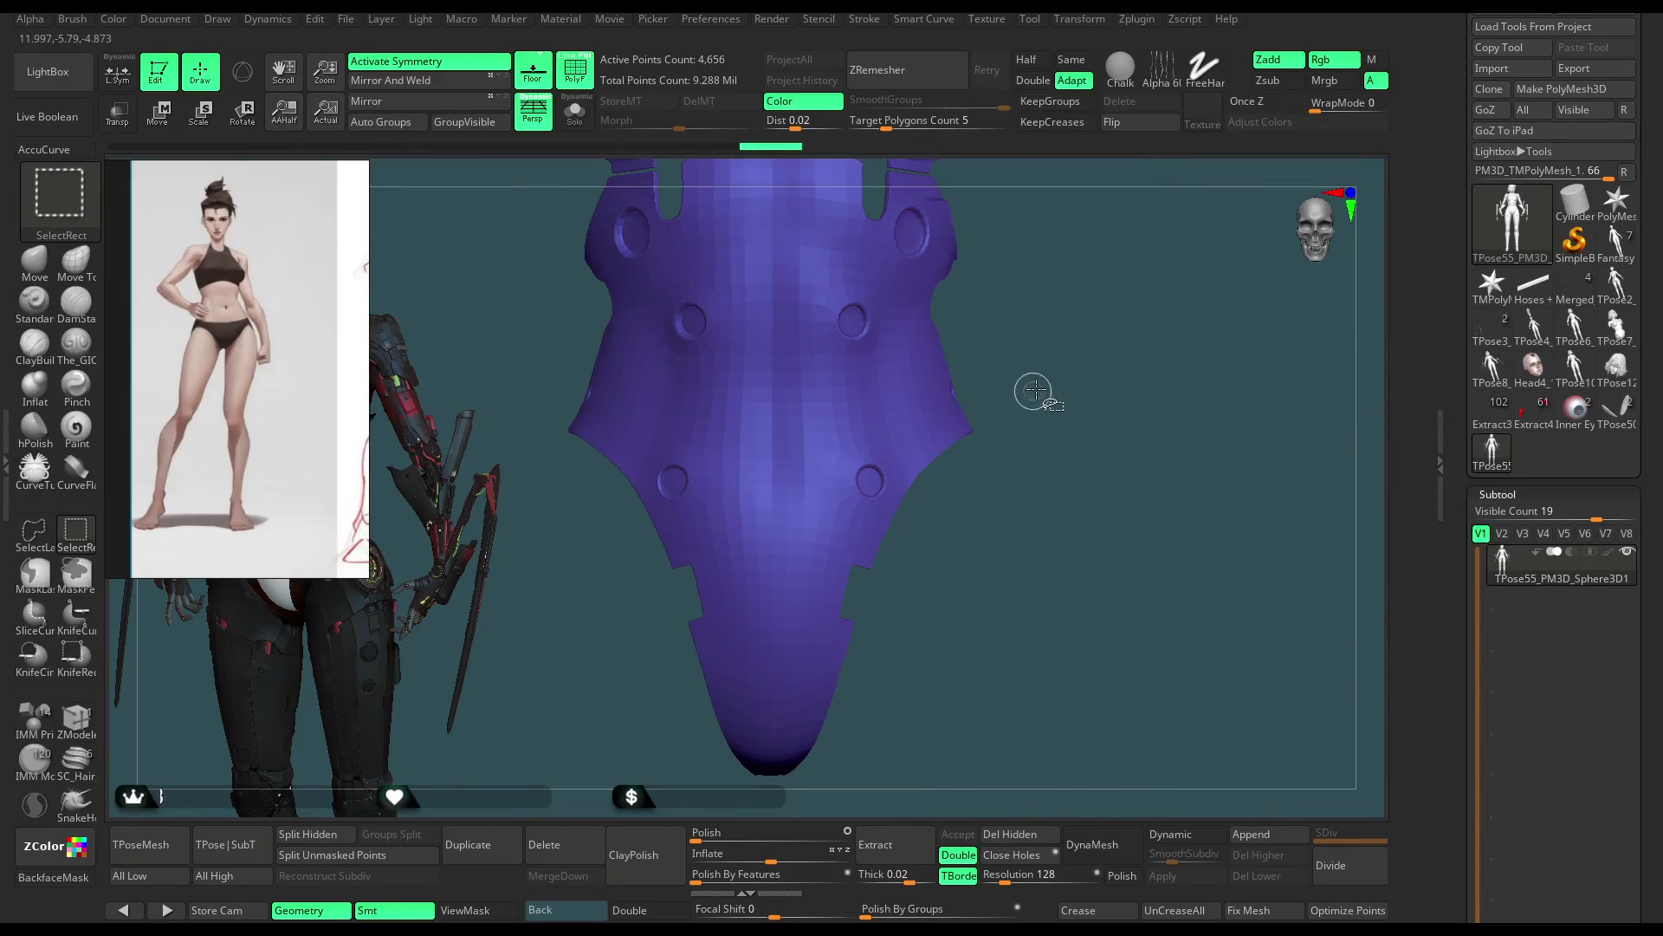
{"action": "left_click", "coordinate": [972, 419], "text": "ctrl+shift"}
{"action": "left_click", "coordinate": [968, 426], "text": "ctrl+shift"}
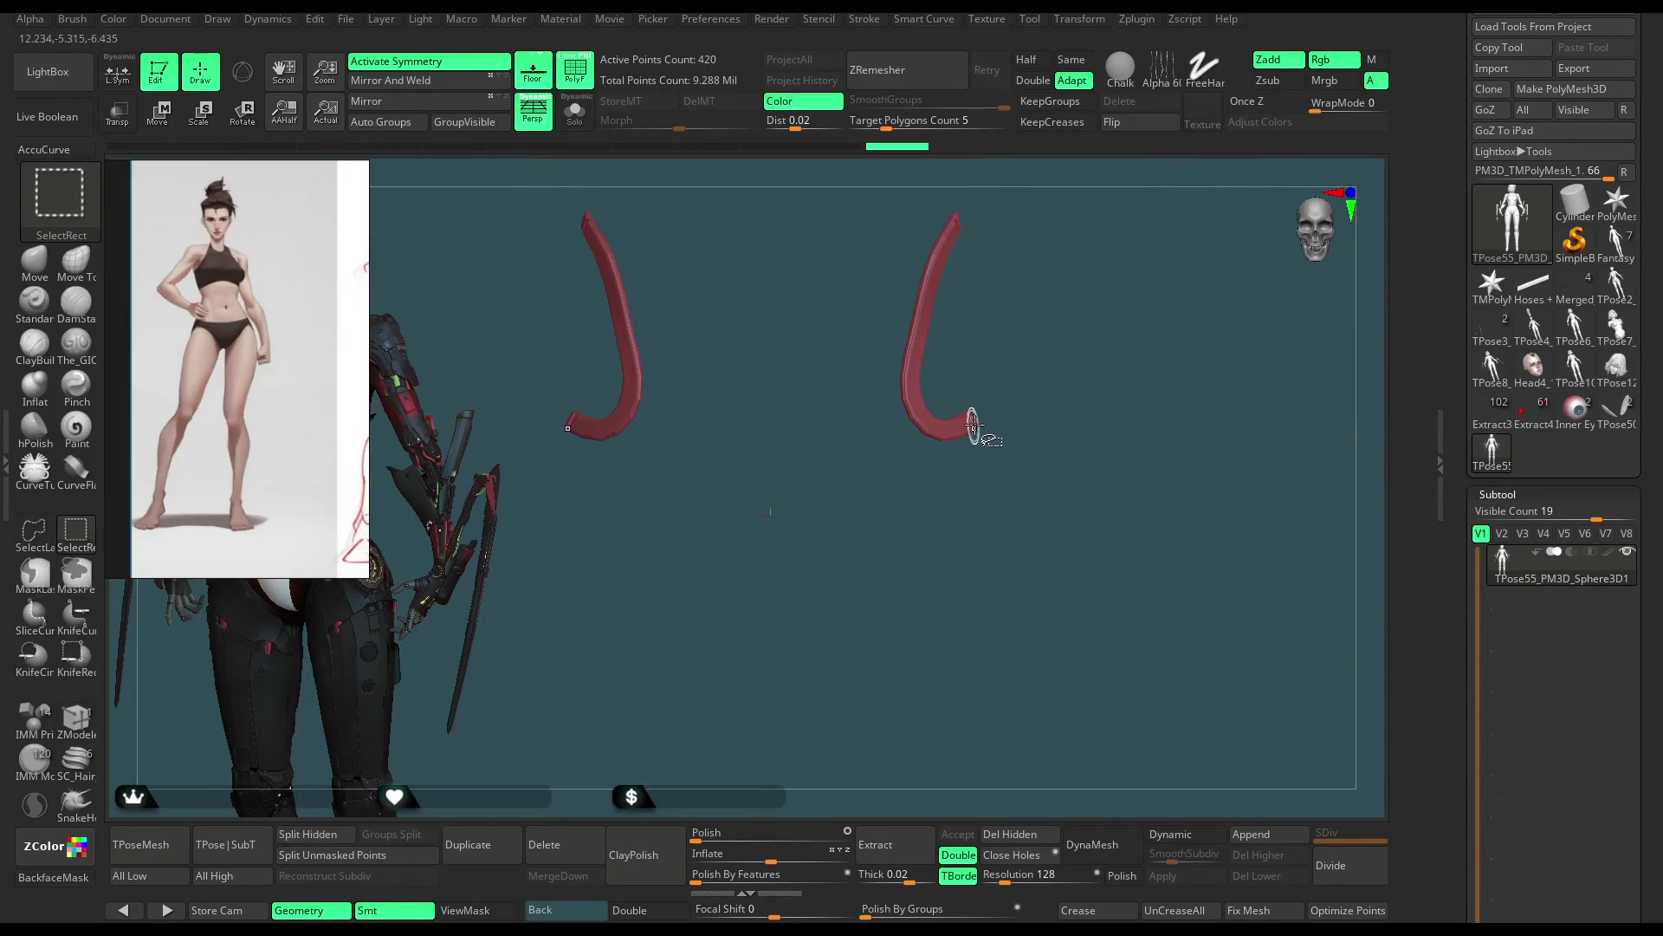
{"action": "left_click_drag", "start_coordinate": [1029, 398], "coordinate": [999, 393]}
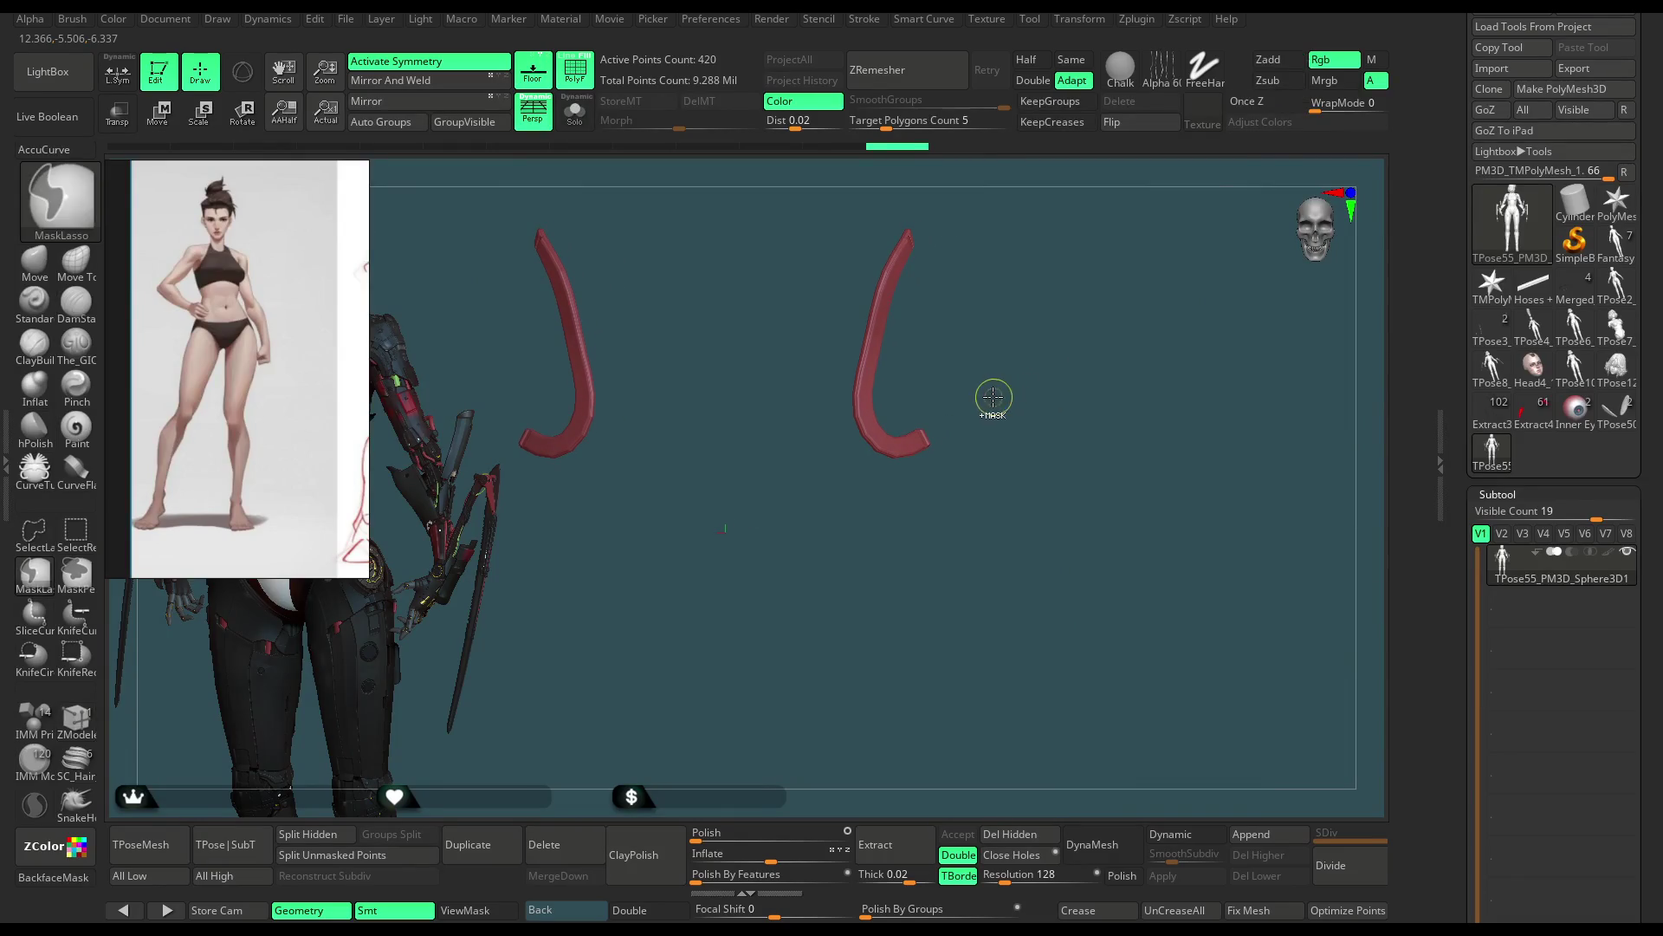
{"action": "left_click", "coordinate": [989, 423], "text": "ctrl+shift"}
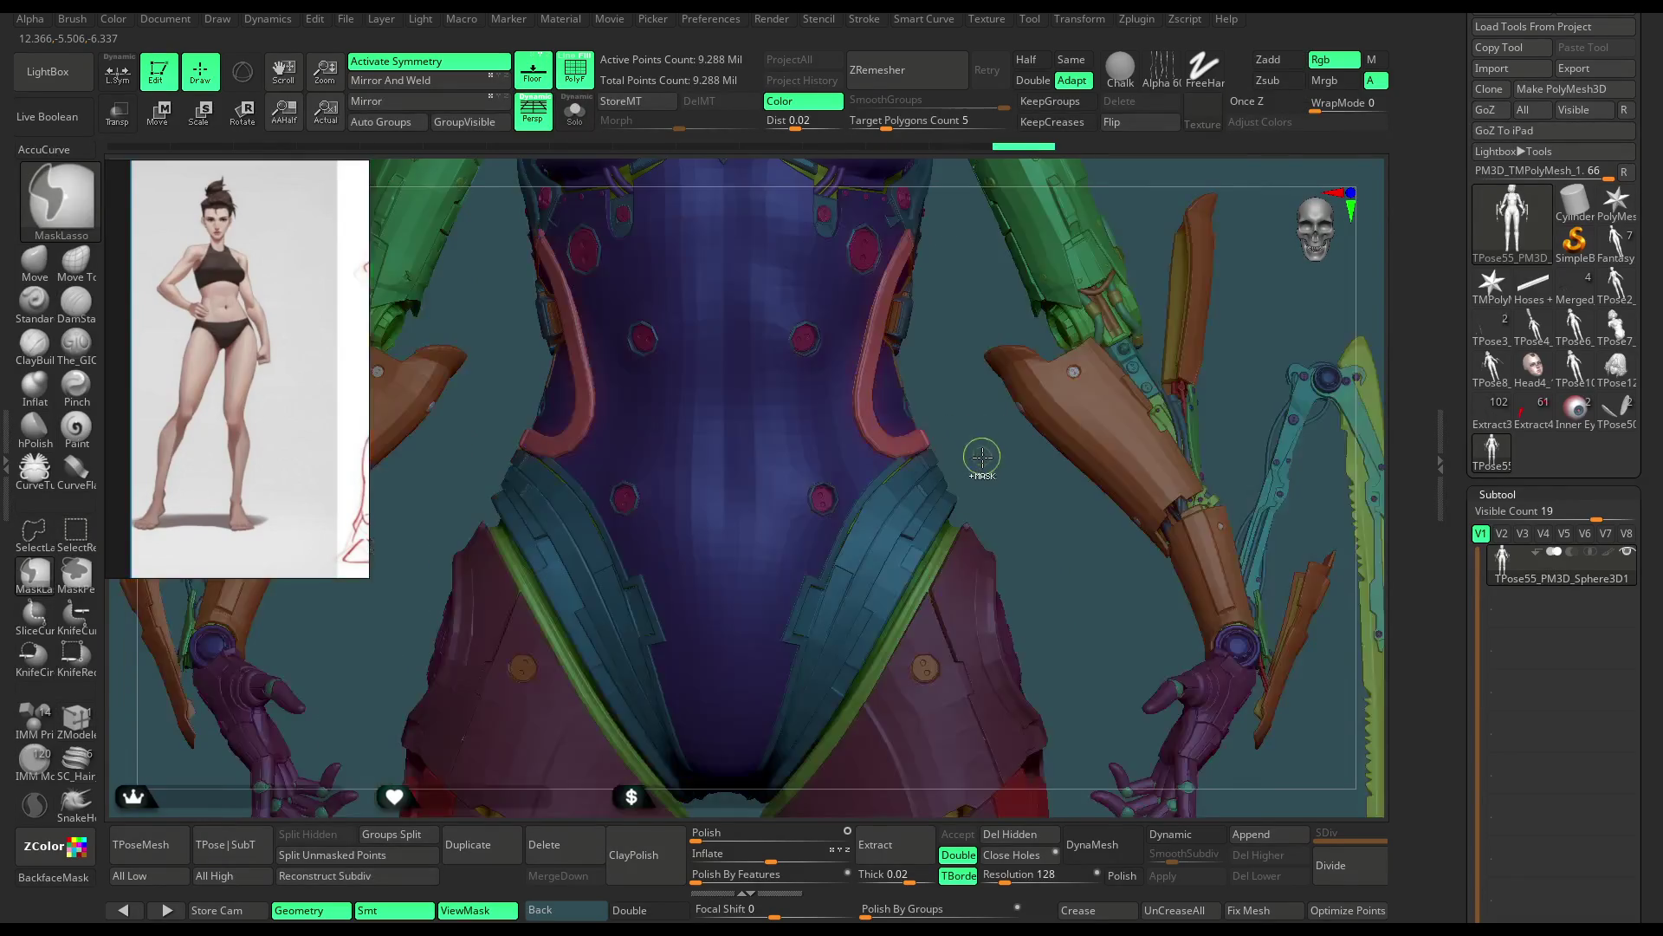
Step: Return to the ZModeler brush and zoom out to frame the whole figure
{"action": "key", "text": "b"}
{"action": "key", "text": "z"}
{"action": "key", "text": "m"}
{"action": "mouse_move", "coordinate": [984, 455]}
{"action": "right_mouse_down", "text": "ctrl"}
{"action": "mouse_move", "coordinate": [976, 413]}
{"action": "mouse_move", "coordinate": [1067, 248]}
{"action": "right_mouse_up", "text": "ctrl"}
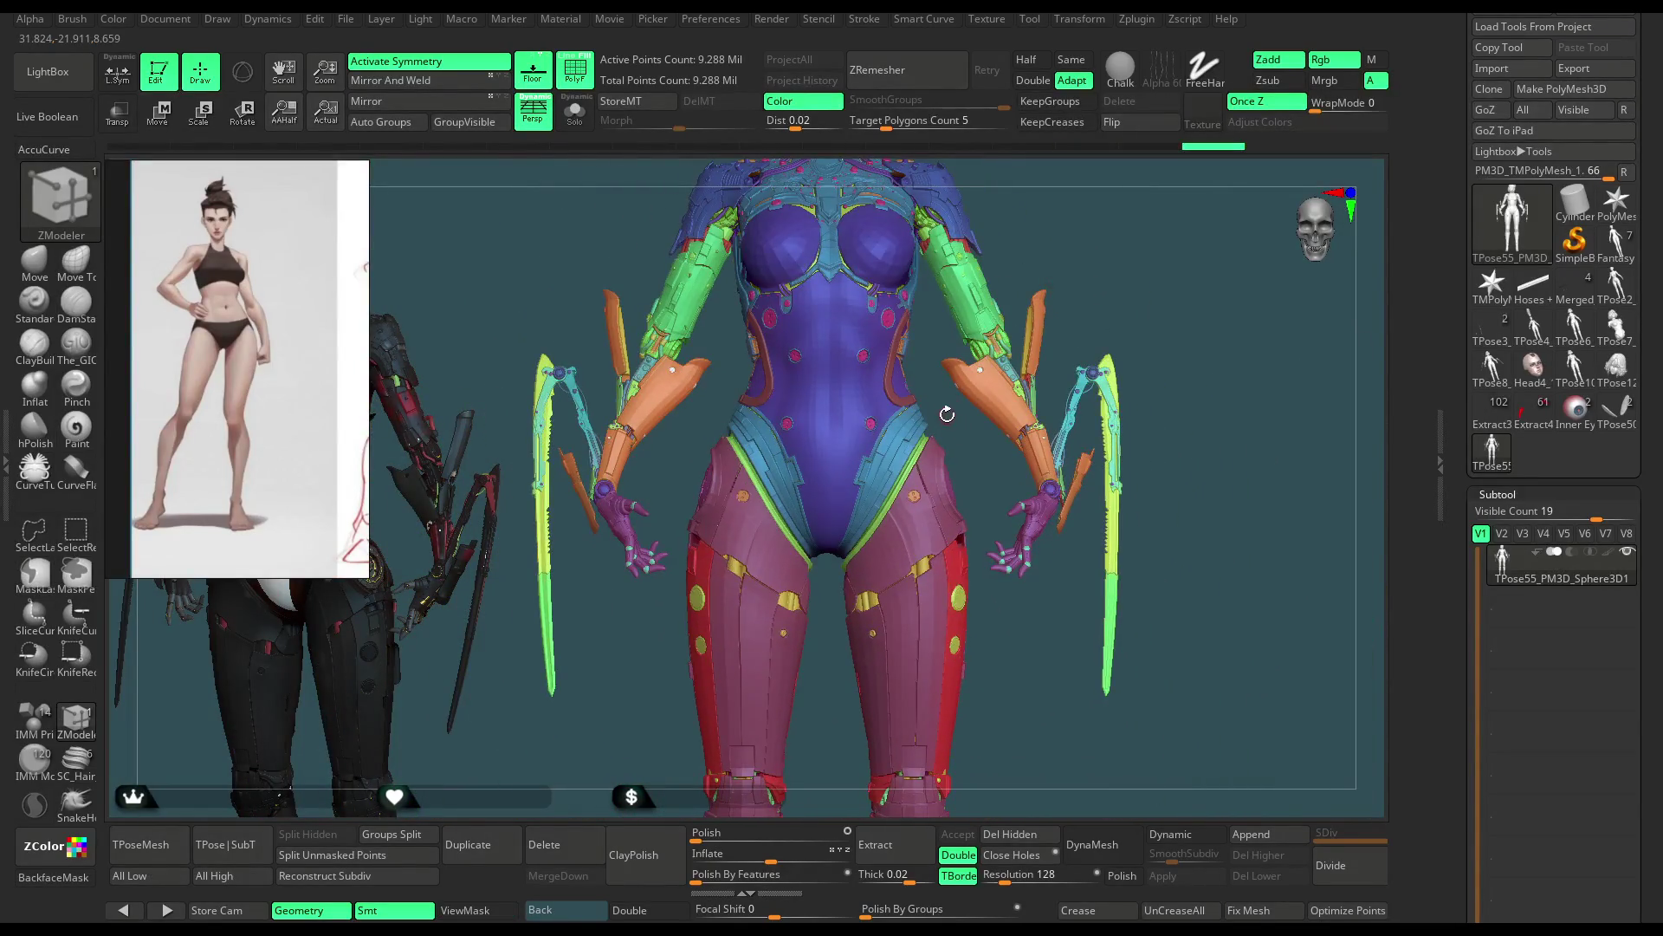
{"action": "right_click_drag", "start_coordinate": [964, 441], "coordinate": [917, 399], "text": "ctrl"}
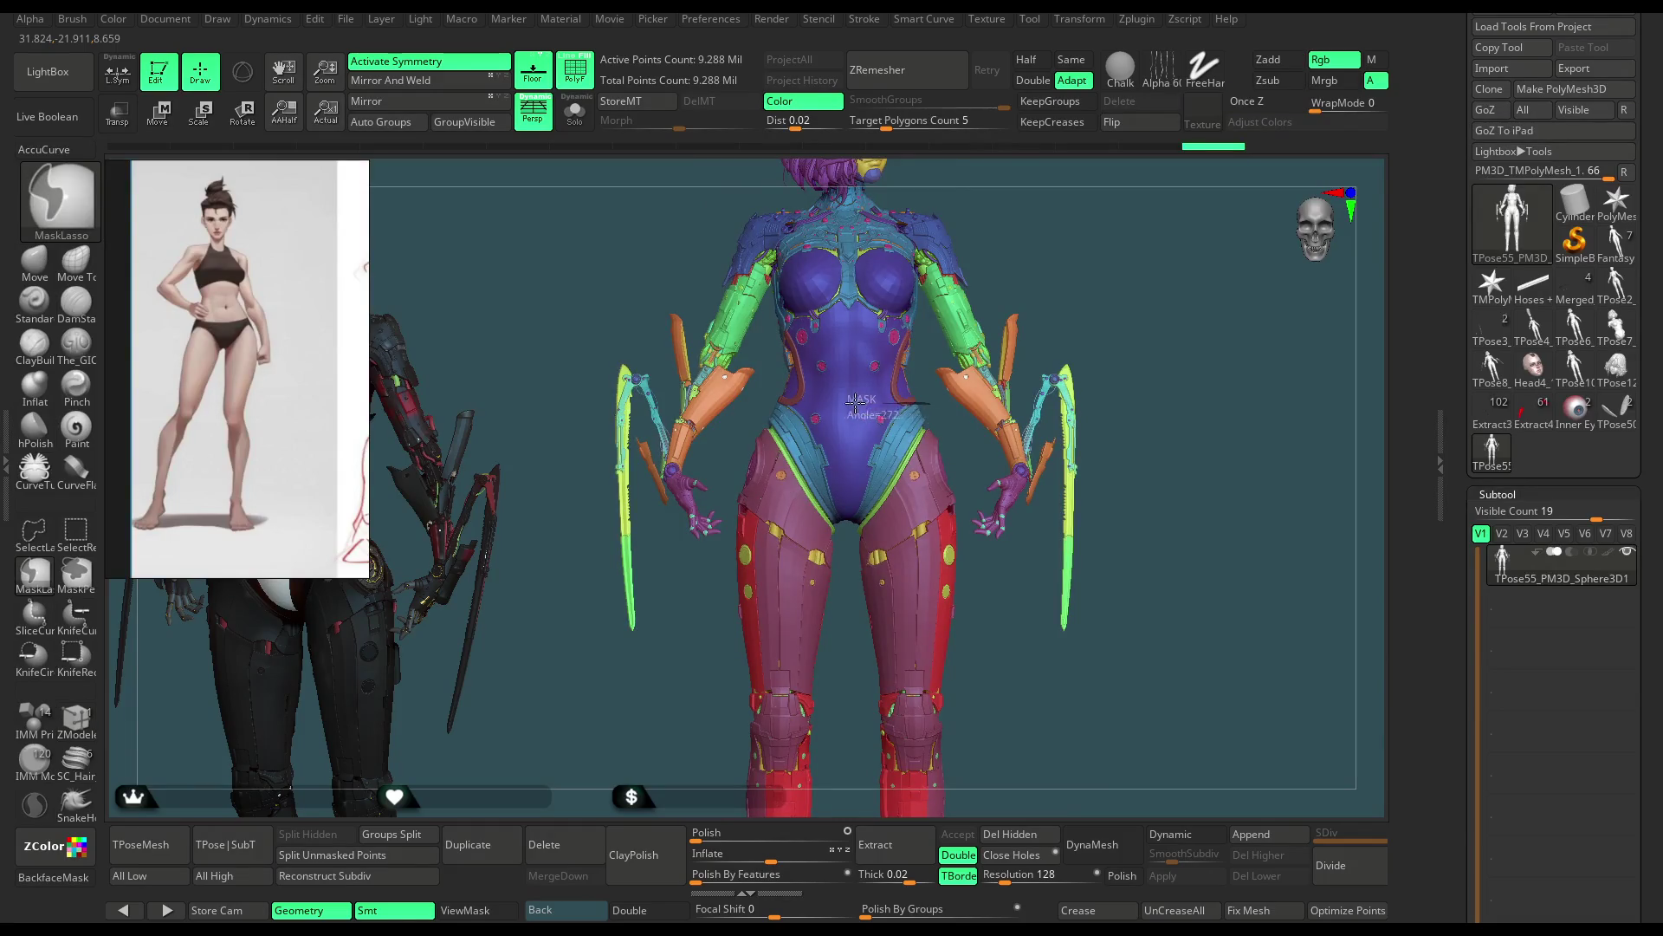
Step: Mask the lower torso, thighs and legs, then set up Transpose Rotate from a side view of the hips
{"action": "mouse_move", "coordinate": [785, 401]}
{"action": "left_mouse_down", "text": "ctrl"}
{"action": "mouse_move", "coordinate": [956, 656]}
{"action": "mouse_move", "coordinate": [962, 455]}
{"action": "left_mouse_up", "text": "ctrl"}
{"action": "right_click_drag", "start_coordinate": [975, 612], "coordinate": [932, 415], "text": "alt"}
{"action": "mouse_move", "coordinate": [931, 413]}
{"action": "left_mouse_down", "text": "ctrl"}
{"action": "mouse_move", "coordinate": [1013, 740]}
{"action": "mouse_move", "coordinate": [958, 495]}
{"action": "left_mouse_up", "text": "ctrl"}
{"action": "mouse_move", "coordinate": [958, 495]}
{"action": "right_mouse_down", "text": "alt"}
{"action": "mouse_move", "coordinate": [1009, 789]}
{"action": "mouse_move", "coordinate": [820, 504]}
{"action": "right_mouse_up", "text": "alt"}
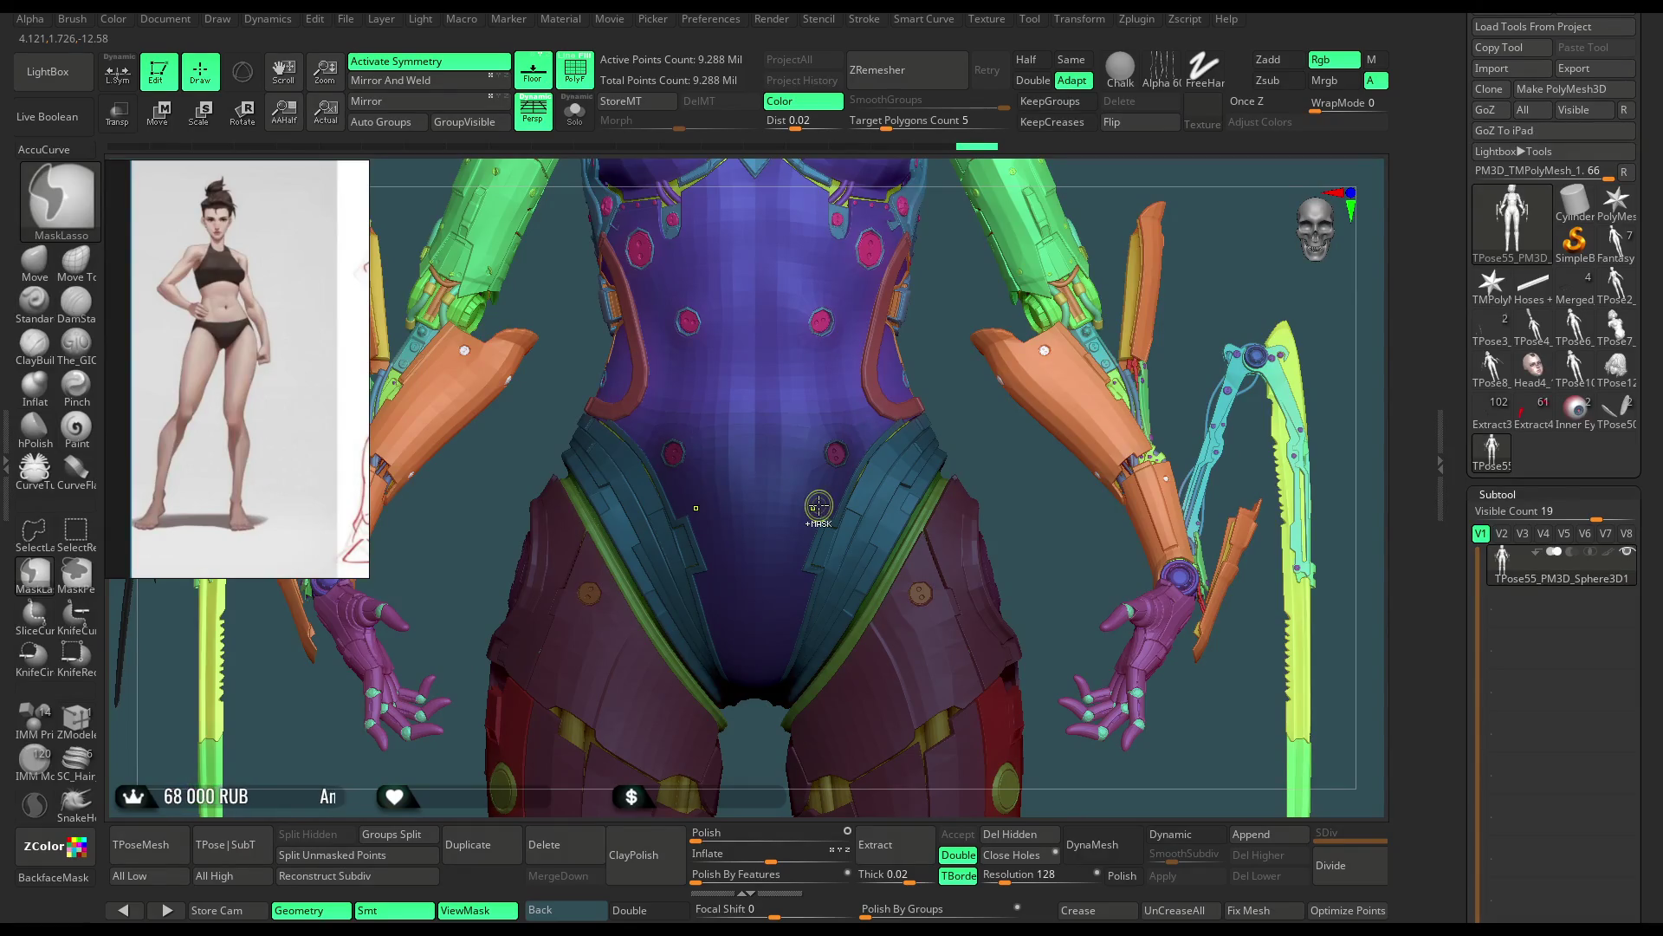
{"action": "right_click_drag", "start_coordinate": [959, 456], "coordinate": [991, 442], "text": "alt"}
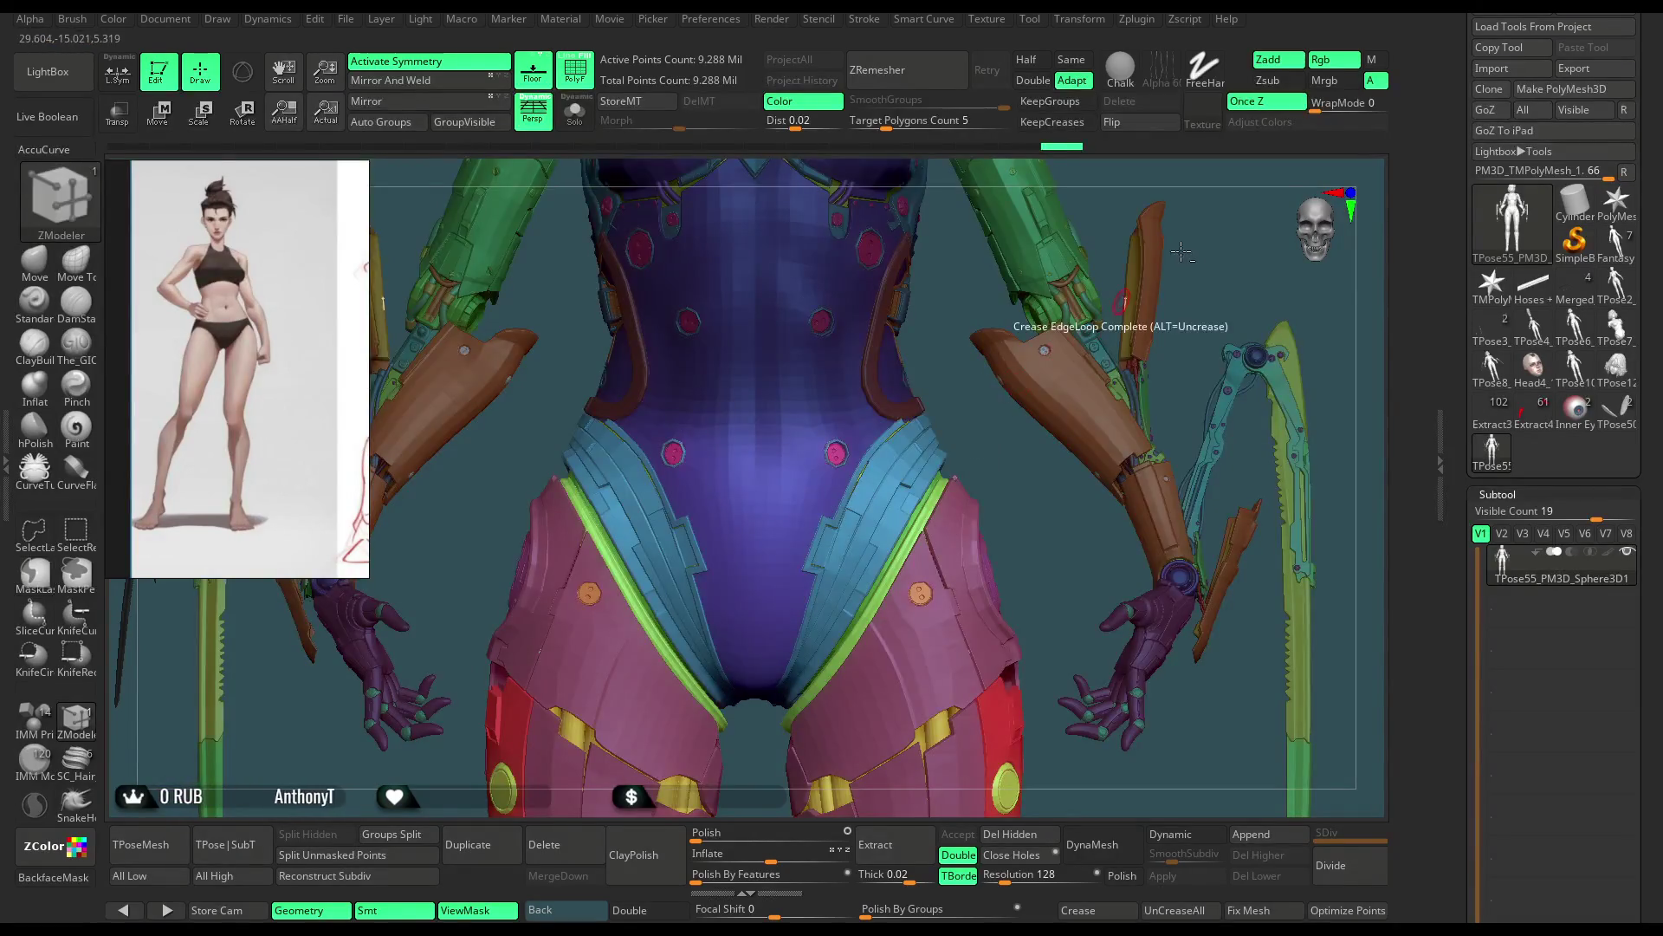
{"action": "right_click_drag", "start_coordinate": [1219, 240], "coordinate": [1118, 247]}
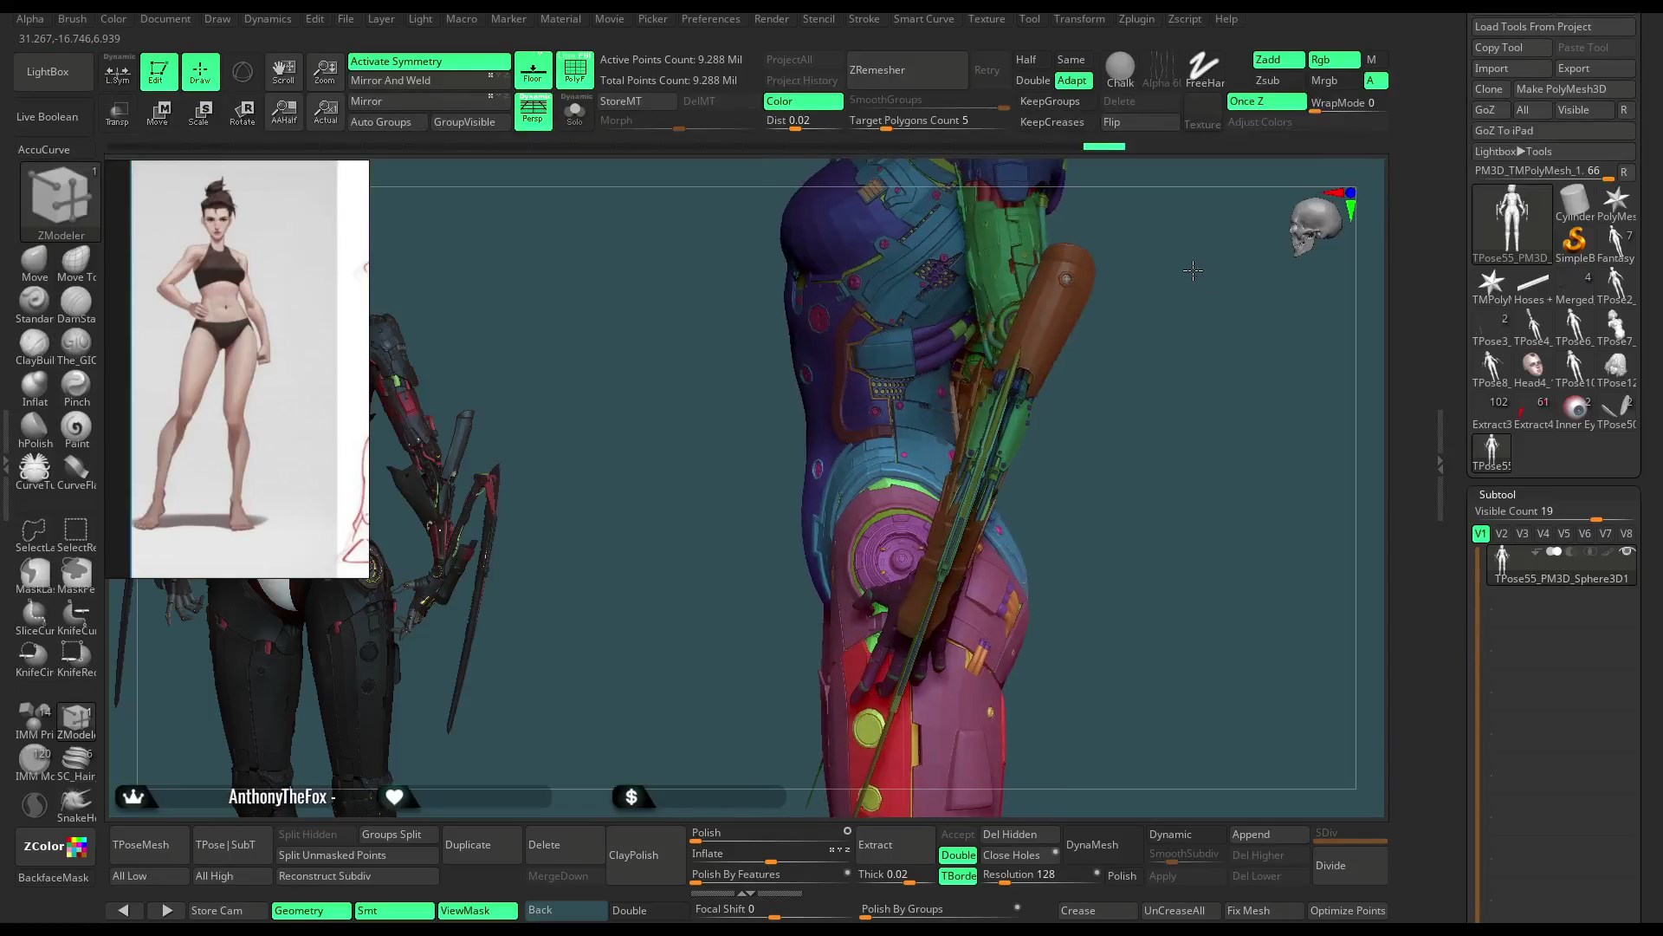
{"action": "key", "text": "r"}
Step: Lay a Transpose Rotate line from hip to boot down the leg with symmetry enabled
{"action": "right_click_drag", "start_coordinate": [1079, 390], "coordinate": [1073, 170], "text": "alt"}
{"action": "left_click_drag", "start_coordinate": [947, 446], "coordinate": [1115, 445]}
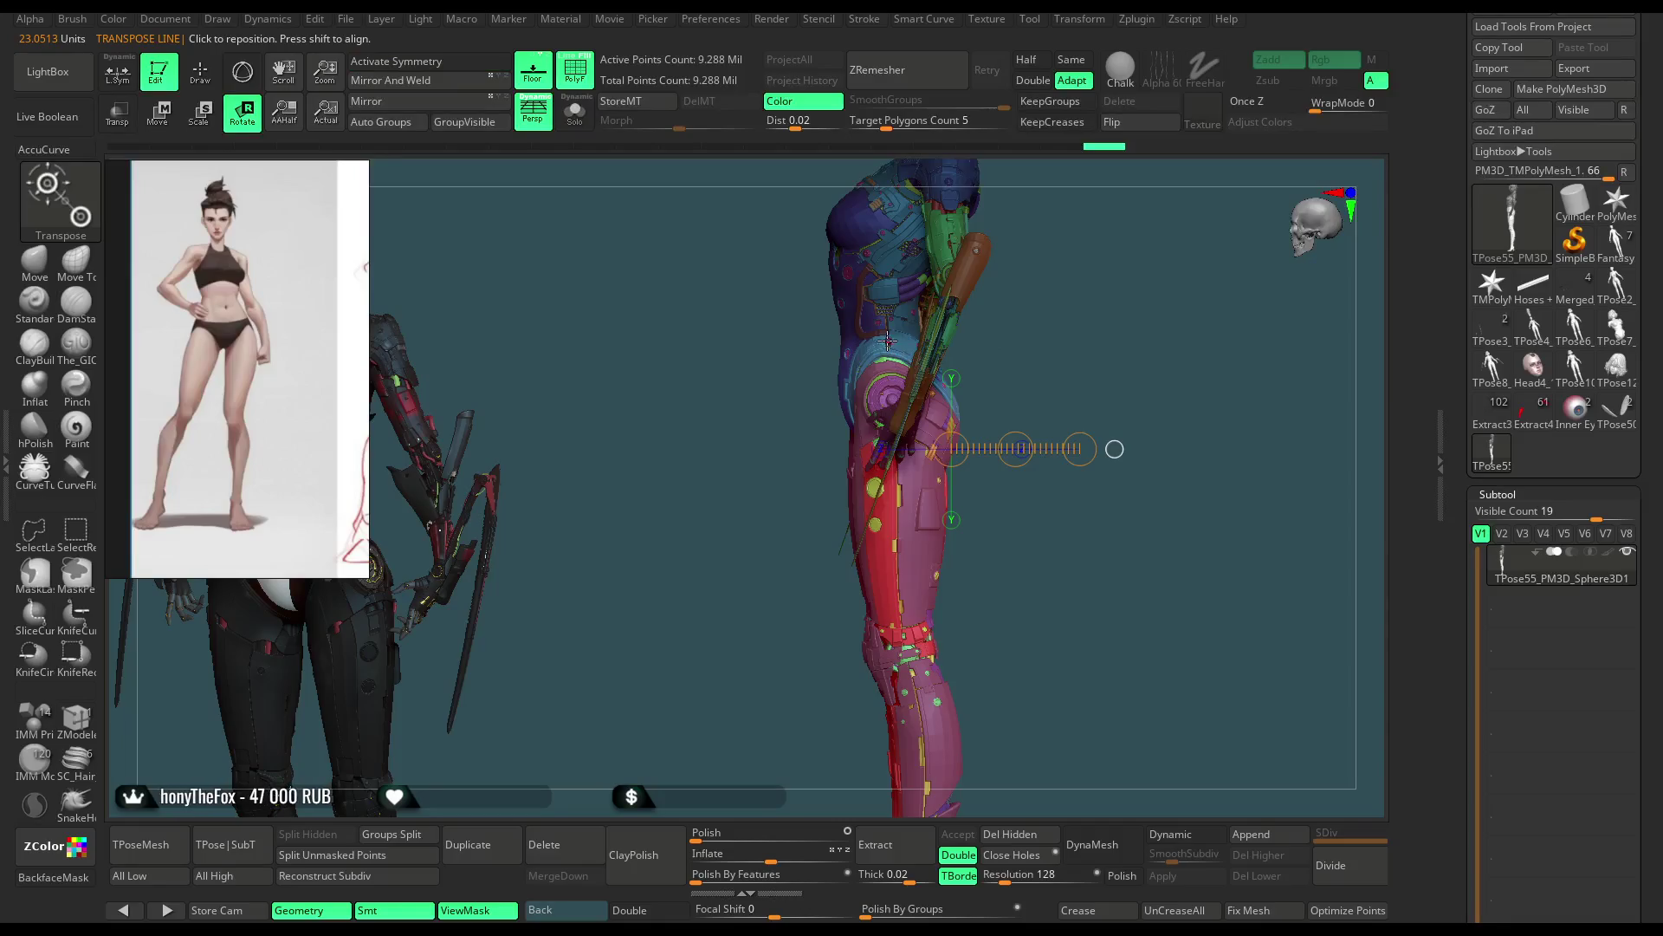
{"action": "left_click_drag", "start_coordinate": [873, 270], "coordinate": [916, 733]}
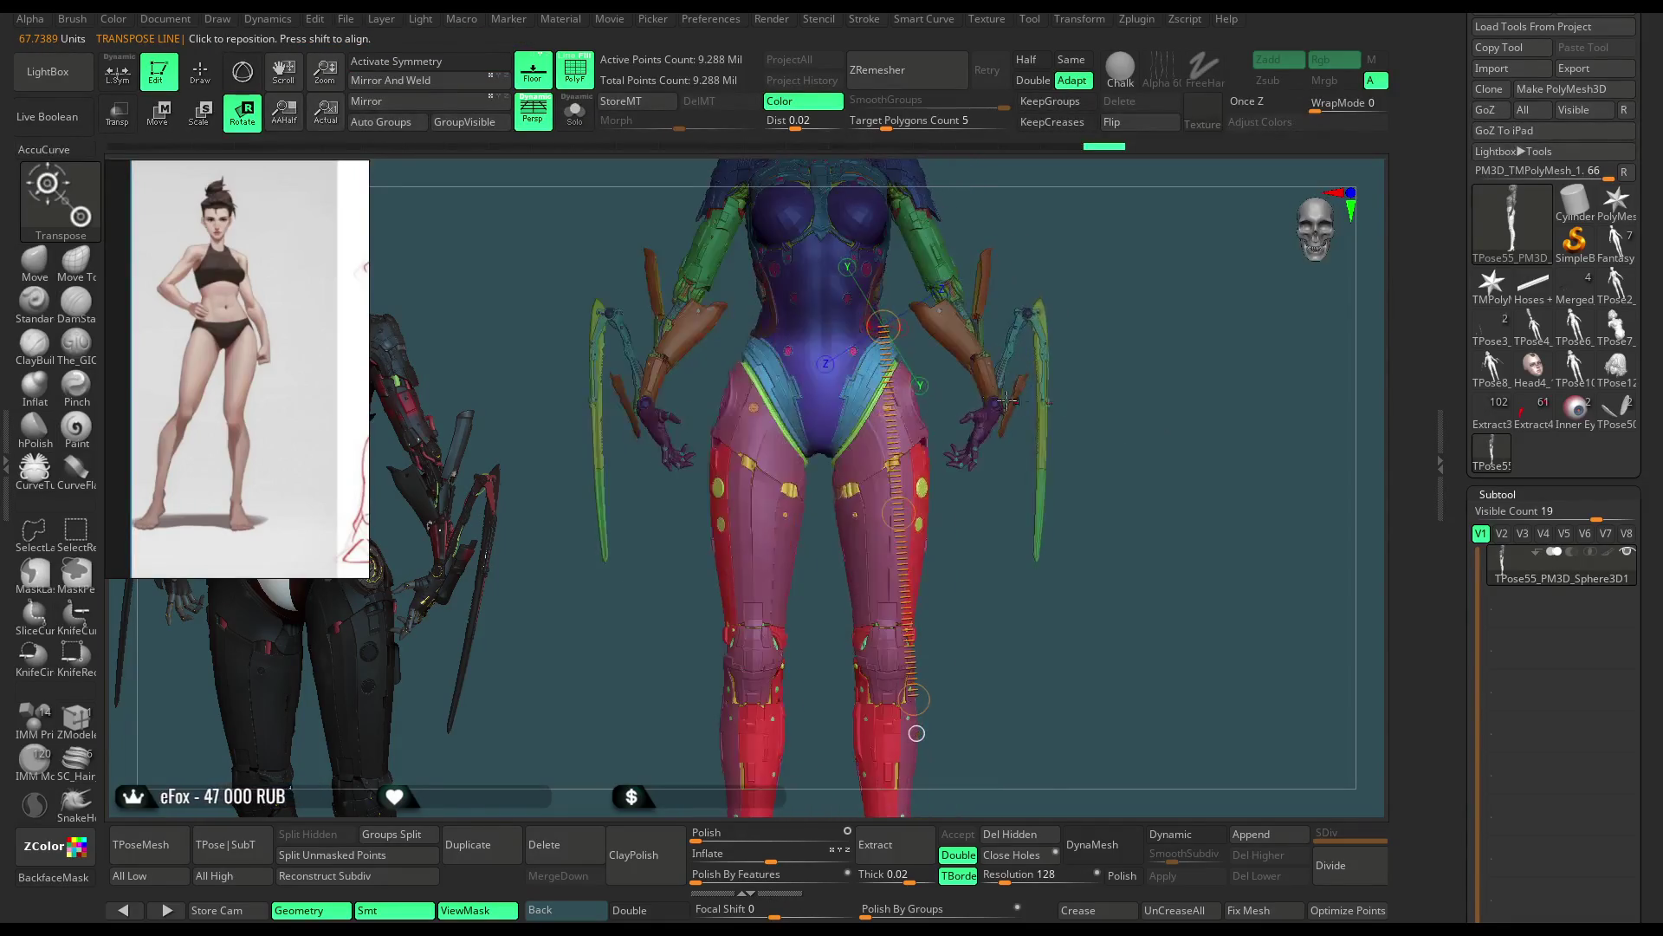
{"action": "mouse_move", "coordinate": [915, 275]}
{"action": "right_mouse_down"}
{"action": "mouse_move", "coordinate": [1085, 236]}
{"action": "mouse_move", "coordinate": [1028, 384]}
{"action": "mouse_move", "coordinate": [890, 570]}
{"action": "right_mouse_up"}
{"action": "key", "text": "x"}
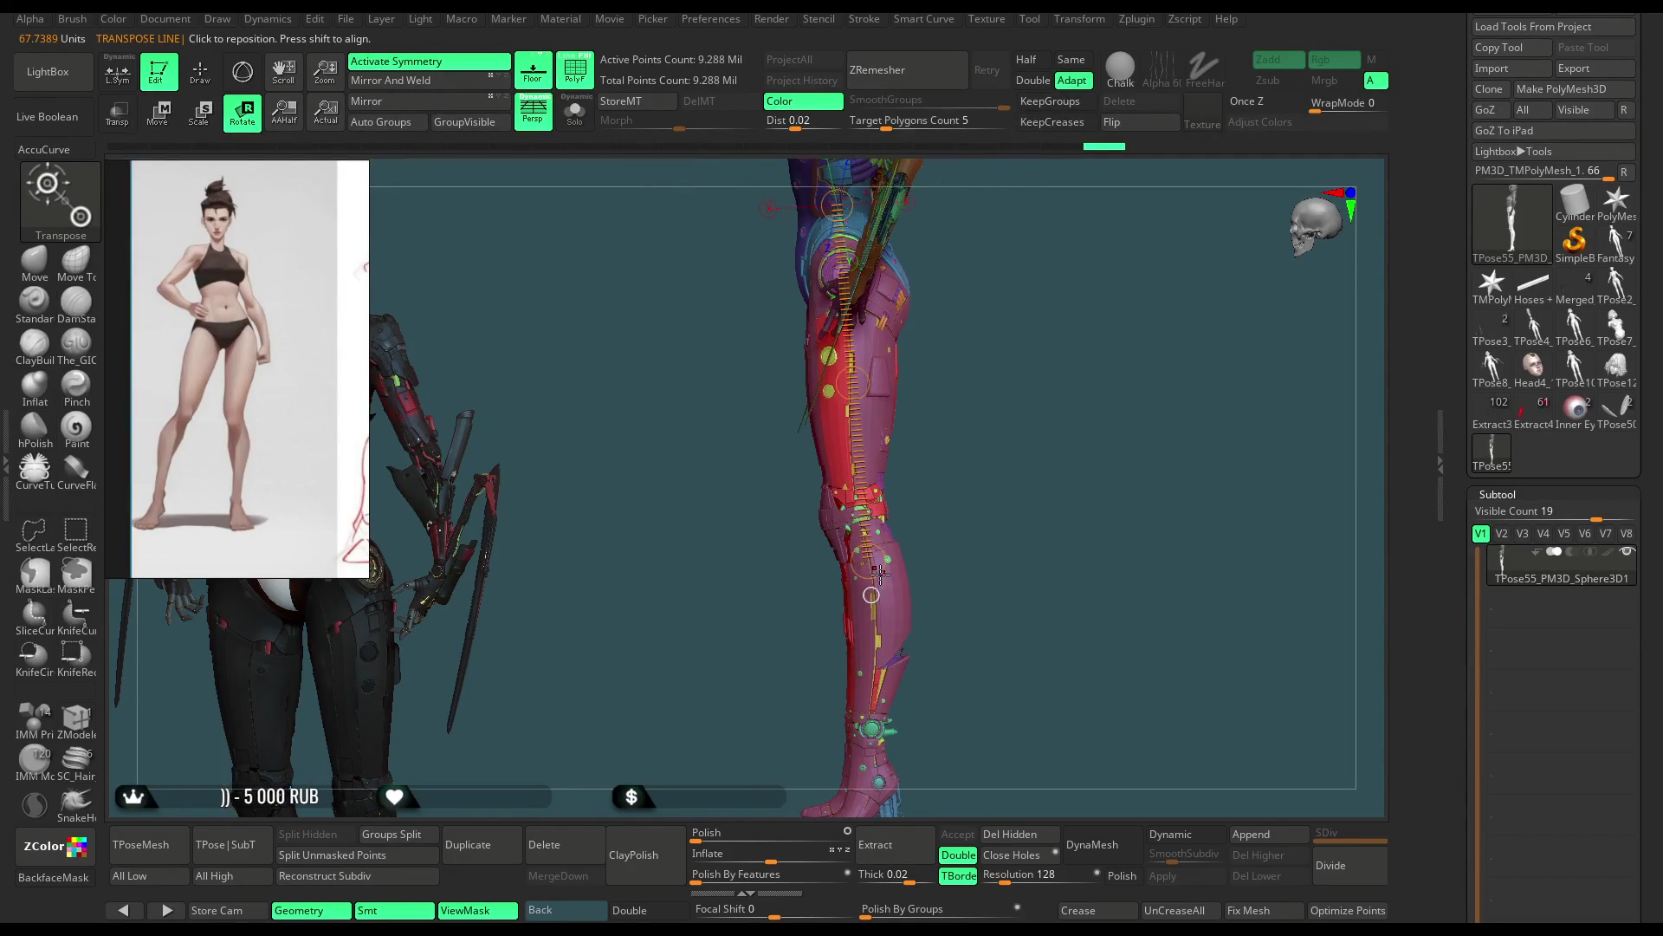
Step: Tilt the leg armor around the hip toward the body, then return to Draw mode
{"action": "left_click_drag", "start_coordinate": [880, 571], "coordinate": [944, 581]}
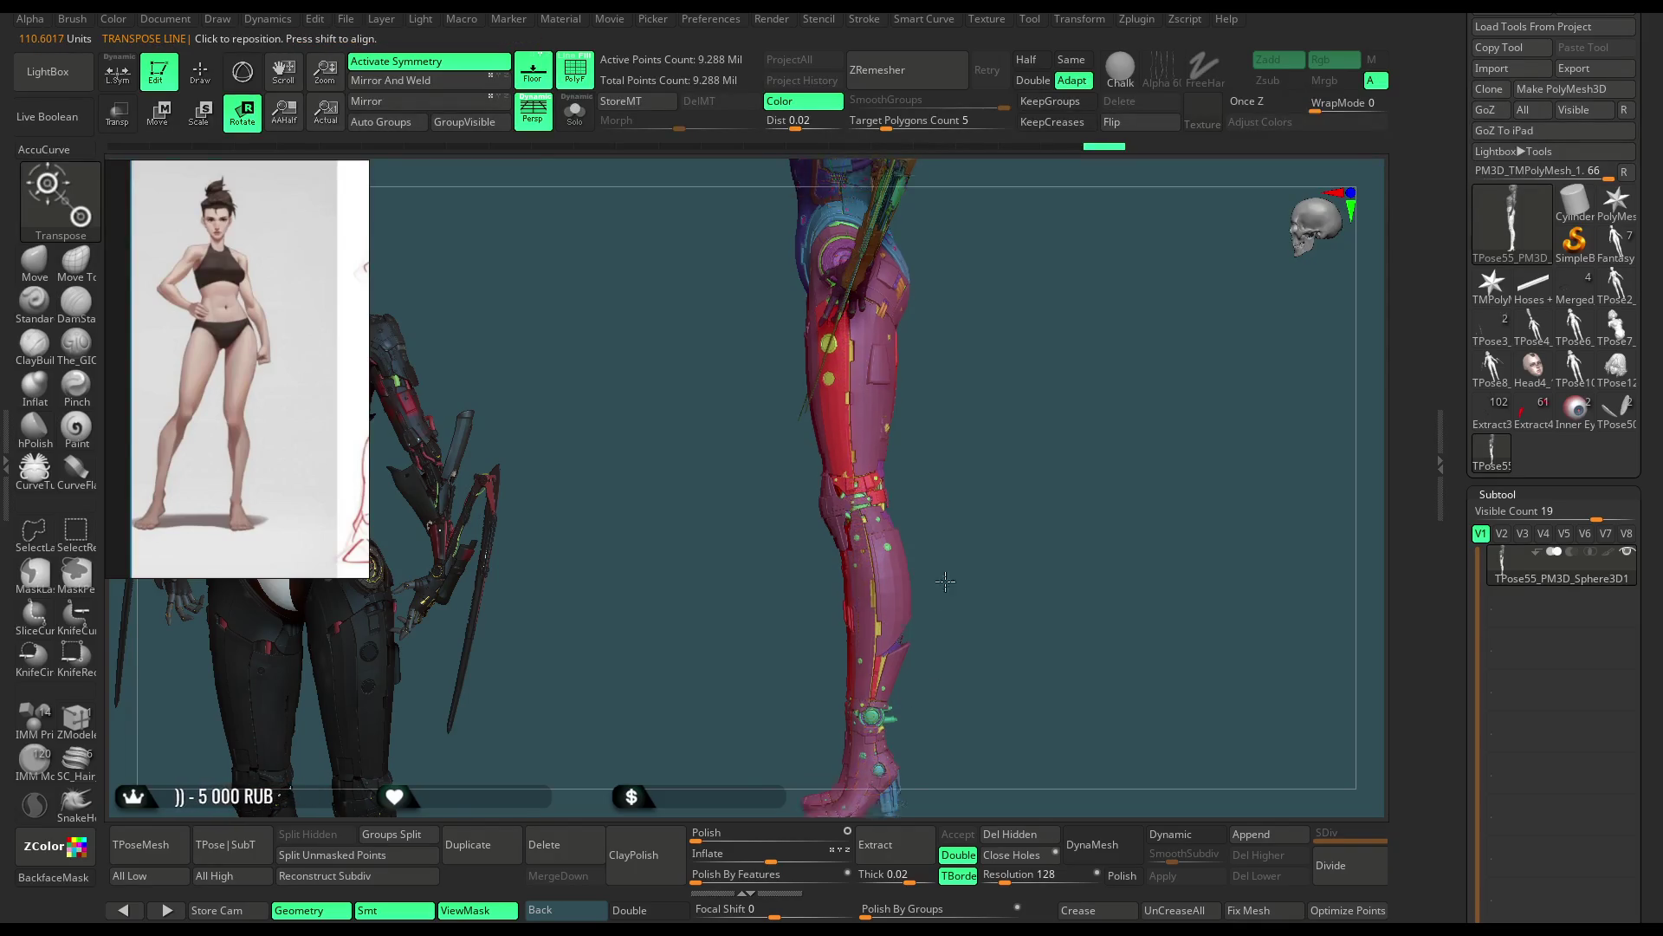
{"action": "mouse_move", "coordinate": [827, 247]}
{"action": "left_mouse_down"}
{"action": "mouse_move", "coordinate": [859, 768]}
{"action": "mouse_move", "coordinate": [820, 761]}
{"action": "mouse_move", "coordinate": [1044, 438]}
{"action": "mouse_move", "coordinate": [920, 359]}
{"action": "mouse_move", "coordinate": [1054, 309]}
{"action": "mouse_move", "coordinate": [1023, 339]}
{"action": "left_mouse_up"}
{"action": "key", "text": "ctrl"}
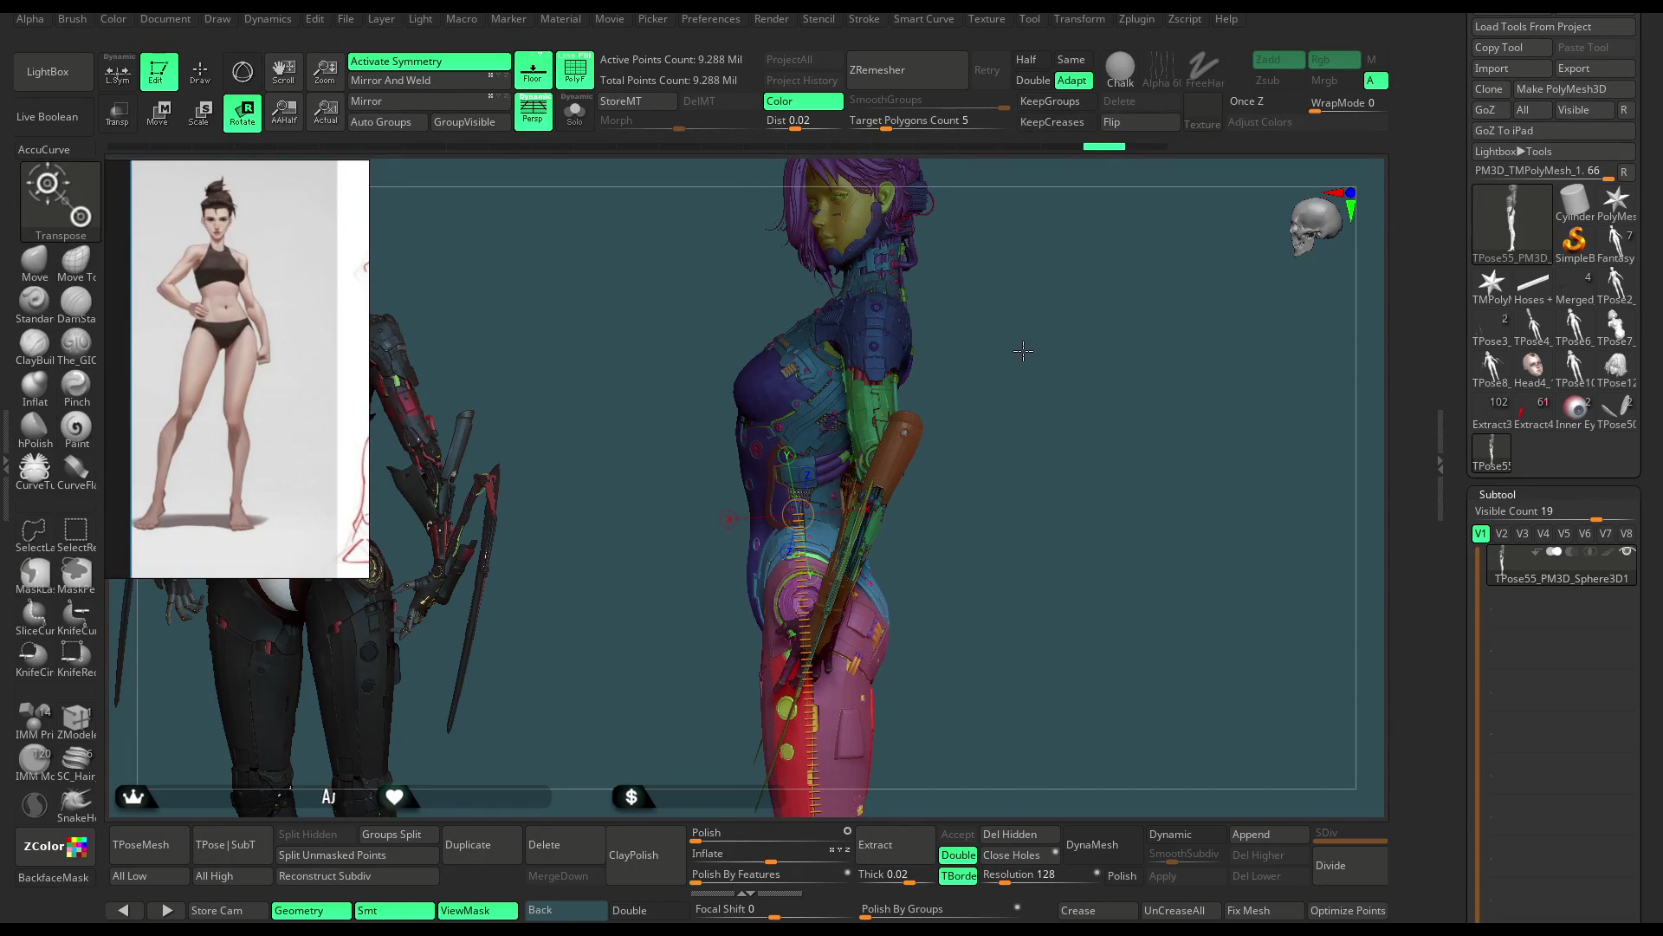
{"action": "left_click", "coordinate": [199, 72]}
{"action": "mouse_move", "coordinate": [521, 231]}
{"action": "left_mouse_down"}
{"action": "mouse_move", "coordinate": [1125, 355]}
{"action": "mouse_move", "coordinate": [1054, 331]}
{"action": "left_mouse_up"}
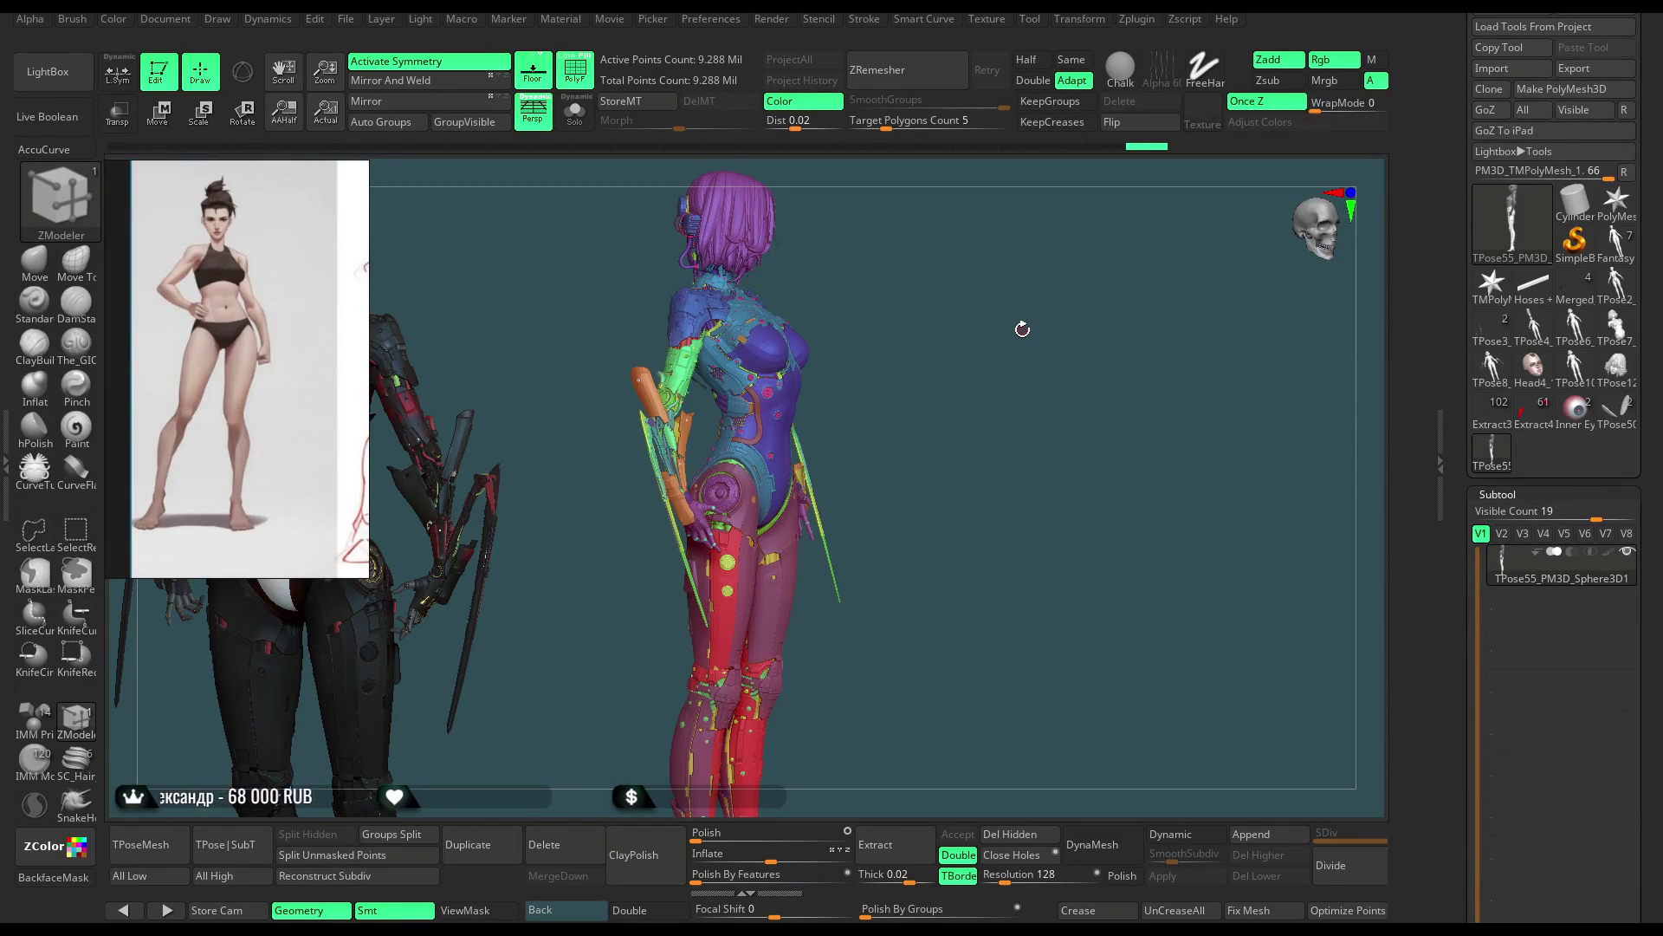
{"action": "key", "text": "b"}
{"action": "key", "text": "m"}
{"action": "key", "text": "v"}
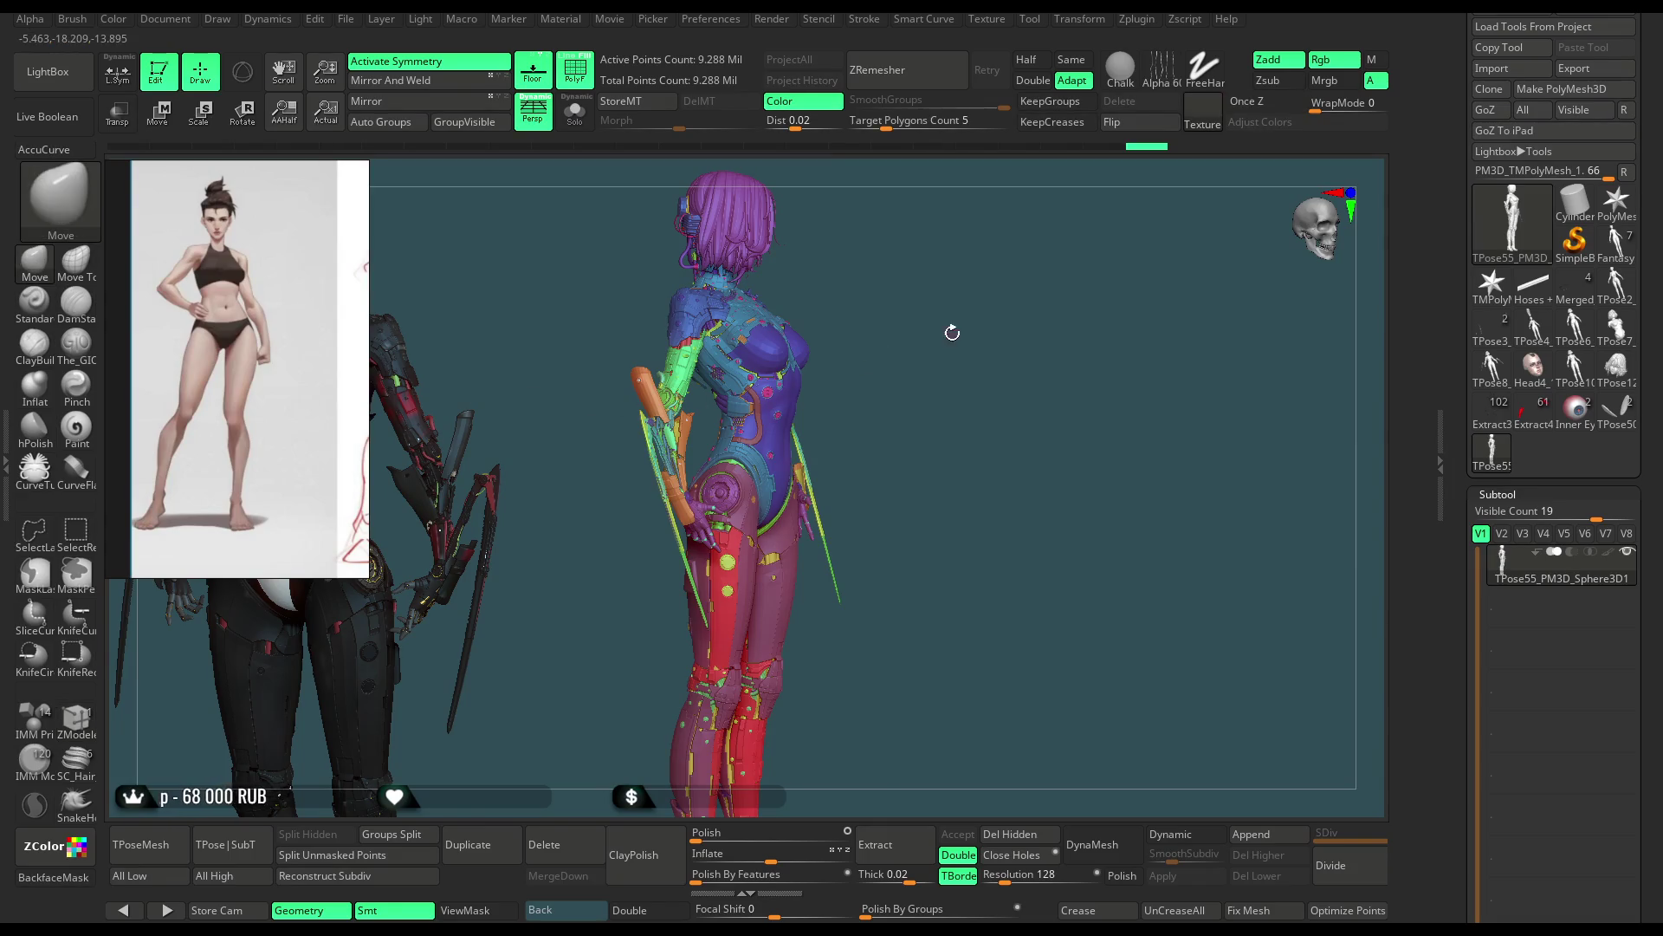
Step: Lasso-mask the right arm area with the Move brush selected
{"action": "left_click_drag", "start_coordinate": [953, 326], "coordinate": [897, 330]}
{"action": "right_click", "coordinate": [897, 330]}
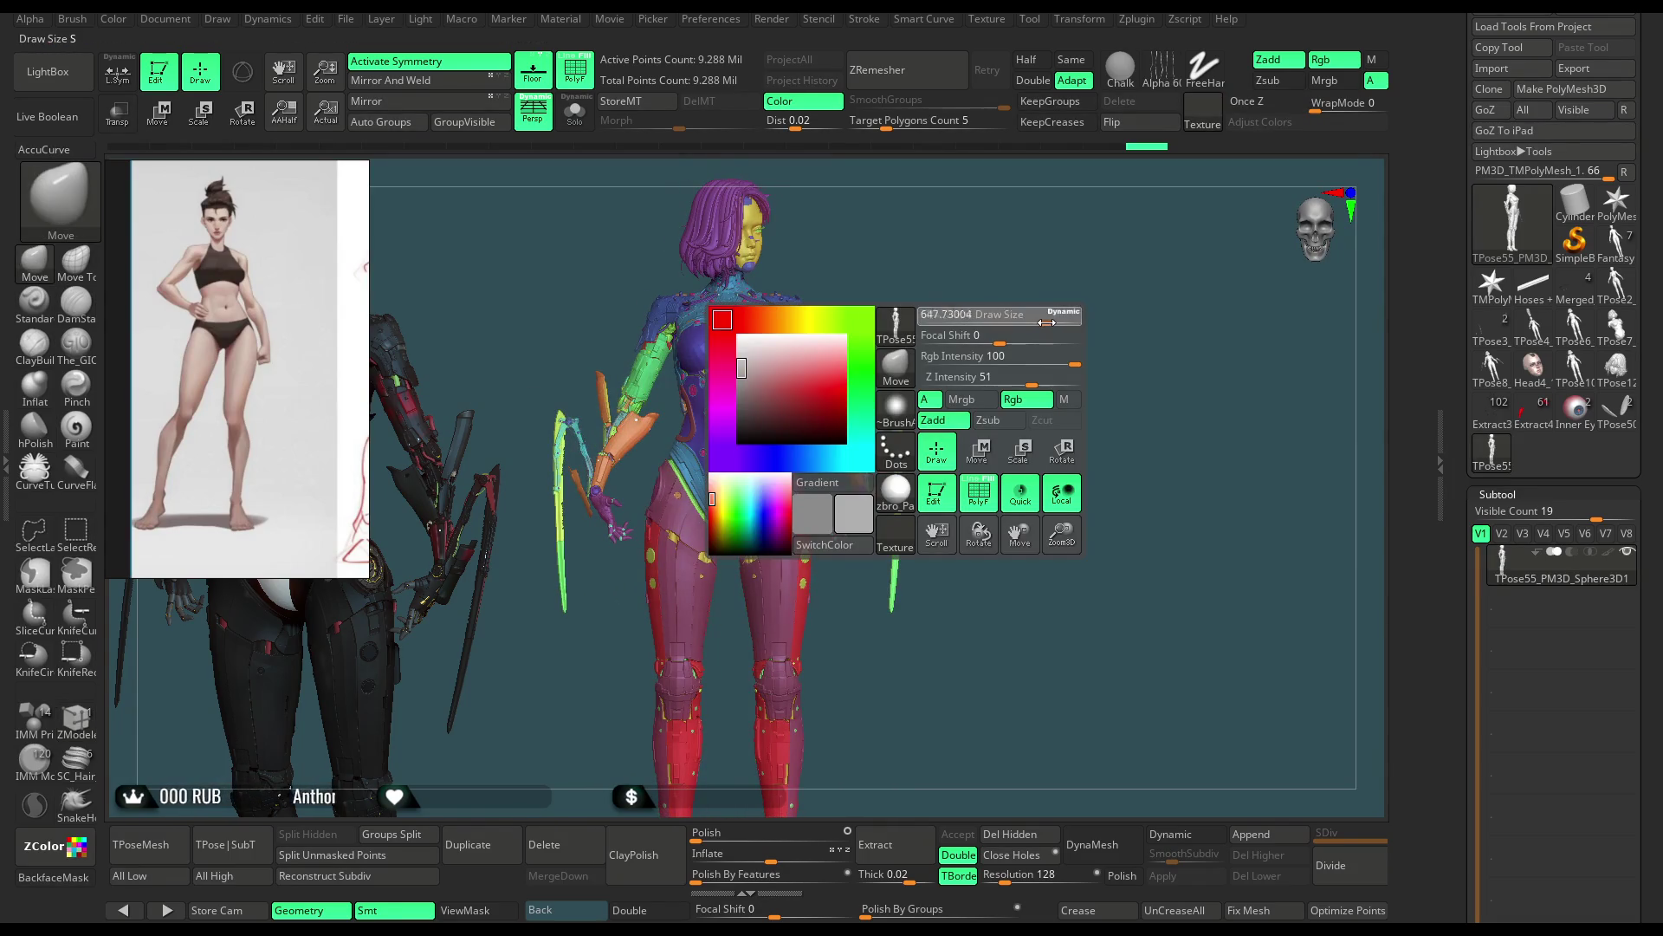
{"action": "left_click_drag", "start_coordinate": [1053, 322], "coordinate": [997, 300]}
{"action": "key", "text": "ctrl"}
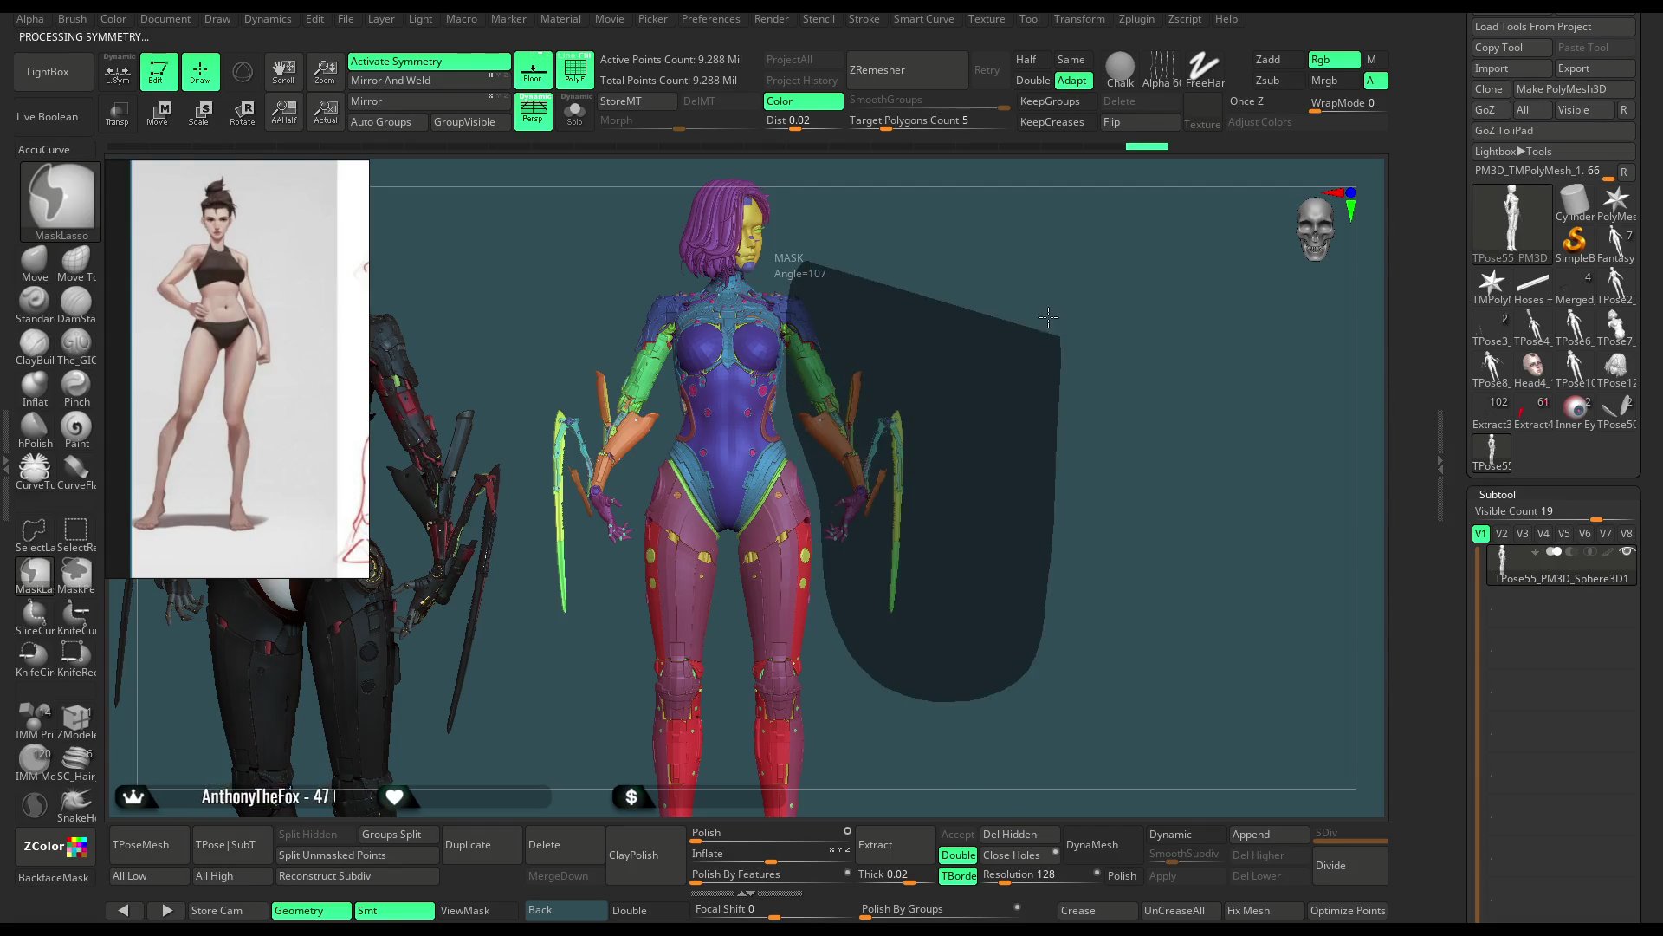
{"action": "left_click_drag", "start_coordinate": [818, 507], "coordinate": [927, 349], "text": "ctrl"}
{"action": "right_click_drag", "start_coordinate": [890, 293], "coordinate": [856, 334], "text": "alt"}
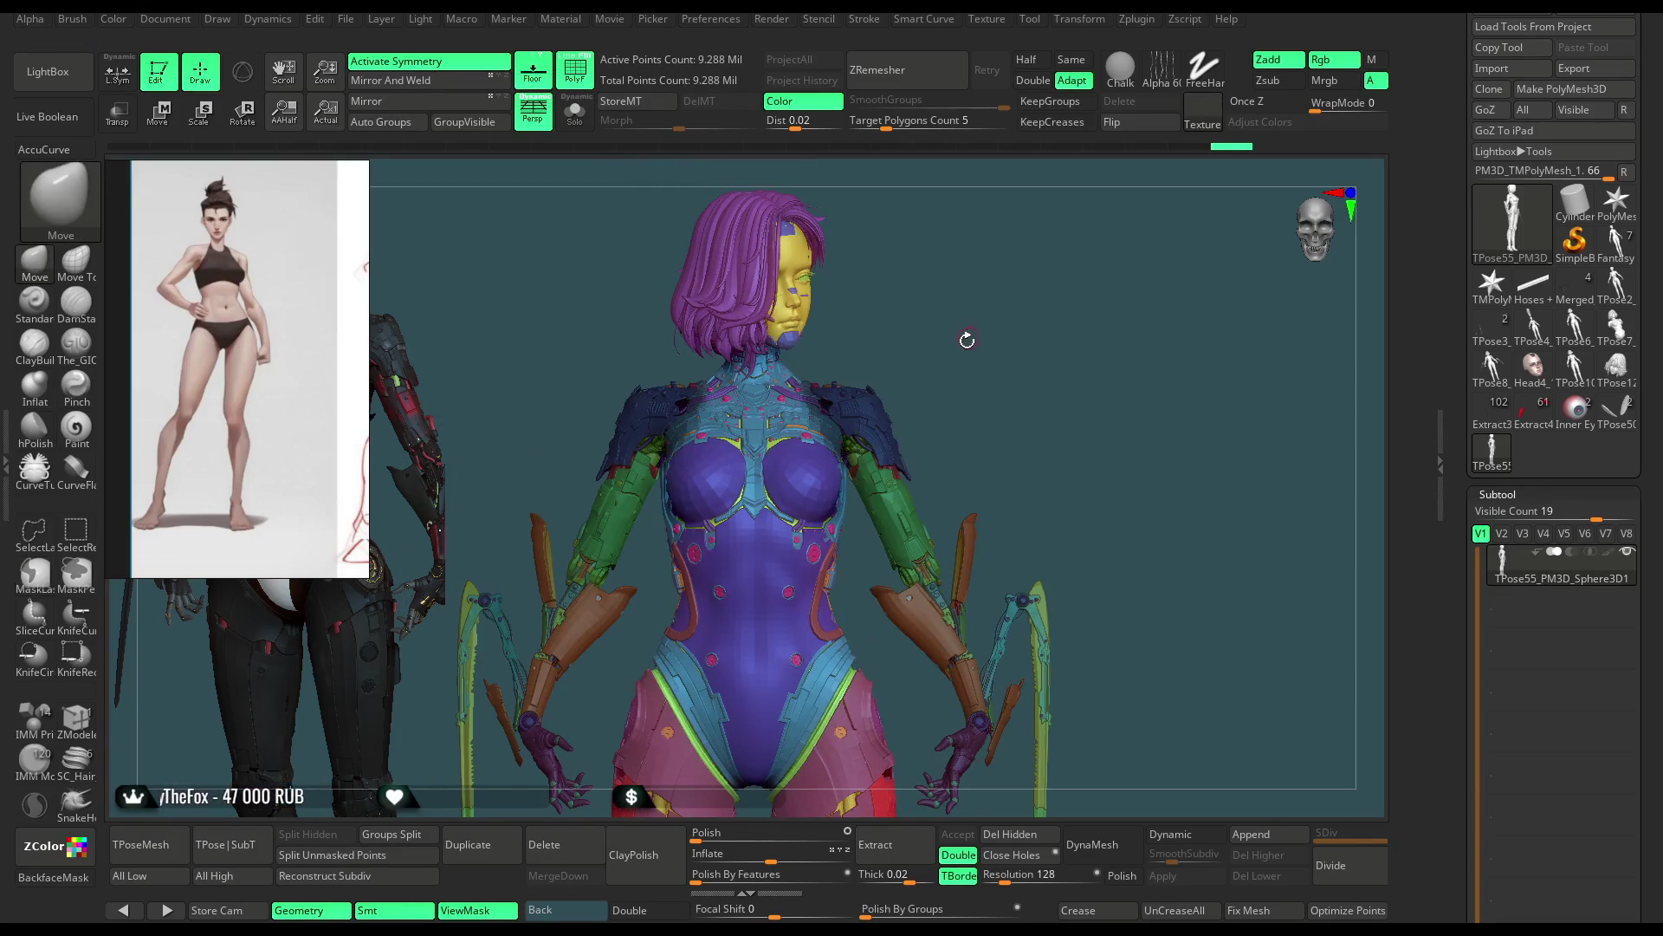
Step: Lower the Draw Size slightly and orbit the figure to a back view
{"action": "right_click", "coordinate": [984, 349]}
{"action": "left_click_drag", "start_coordinate": [1092, 357], "coordinate": [1088, 357]}
{"action": "mouse_move", "coordinate": [1023, 367]}
{"action": "right_mouse_down", "text": "alt"}
{"action": "mouse_move", "coordinate": [974, 304]}
{"action": "mouse_move", "coordinate": [924, 305]}
{"action": "mouse_move", "coordinate": [970, 291]}
{"action": "mouse_move", "coordinate": [908, 362]}
{"action": "right_mouse_up", "text": "alt"}
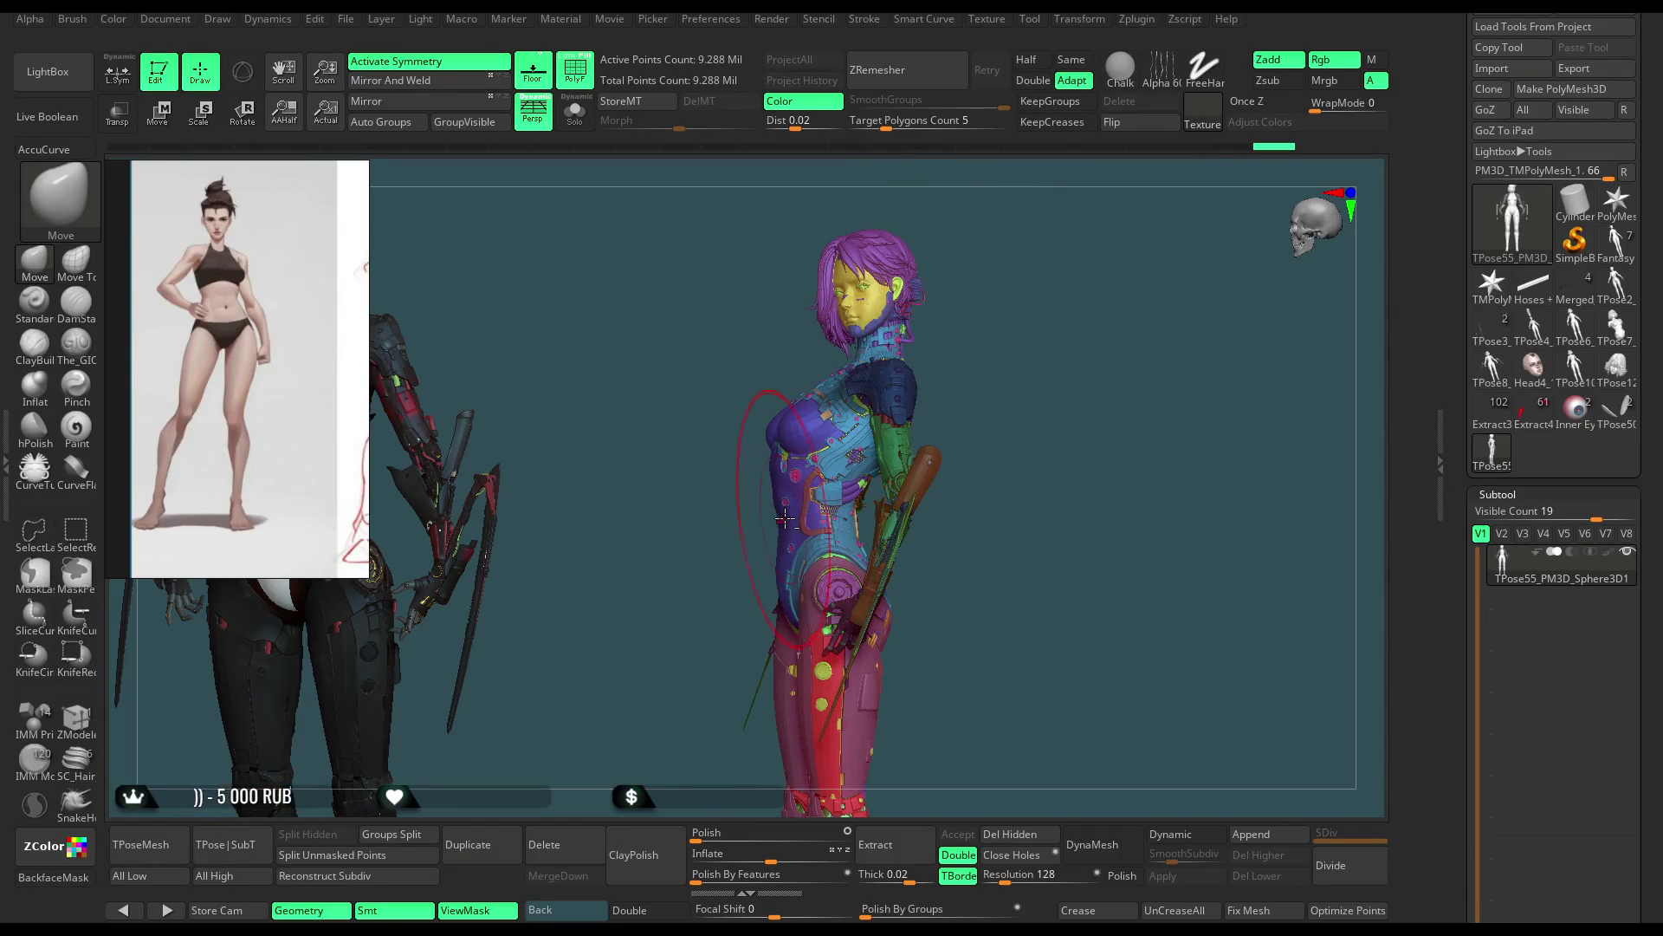
{"action": "mouse_move", "coordinate": [786, 517]}
{"action": "right_mouse_down"}
{"action": "mouse_move", "coordinate": [974, 291]}
{"action": "mouse_move", "coordinate": [1047, 272]}
{"action": "mouse_move", "coordinate": [1060, 231]}
{"action": "mouse_move", "coordinate": [1061, 248]}
{"action": "right_mouse_up"}
{"action": "right_click", "coordinate": [1017, 283]}
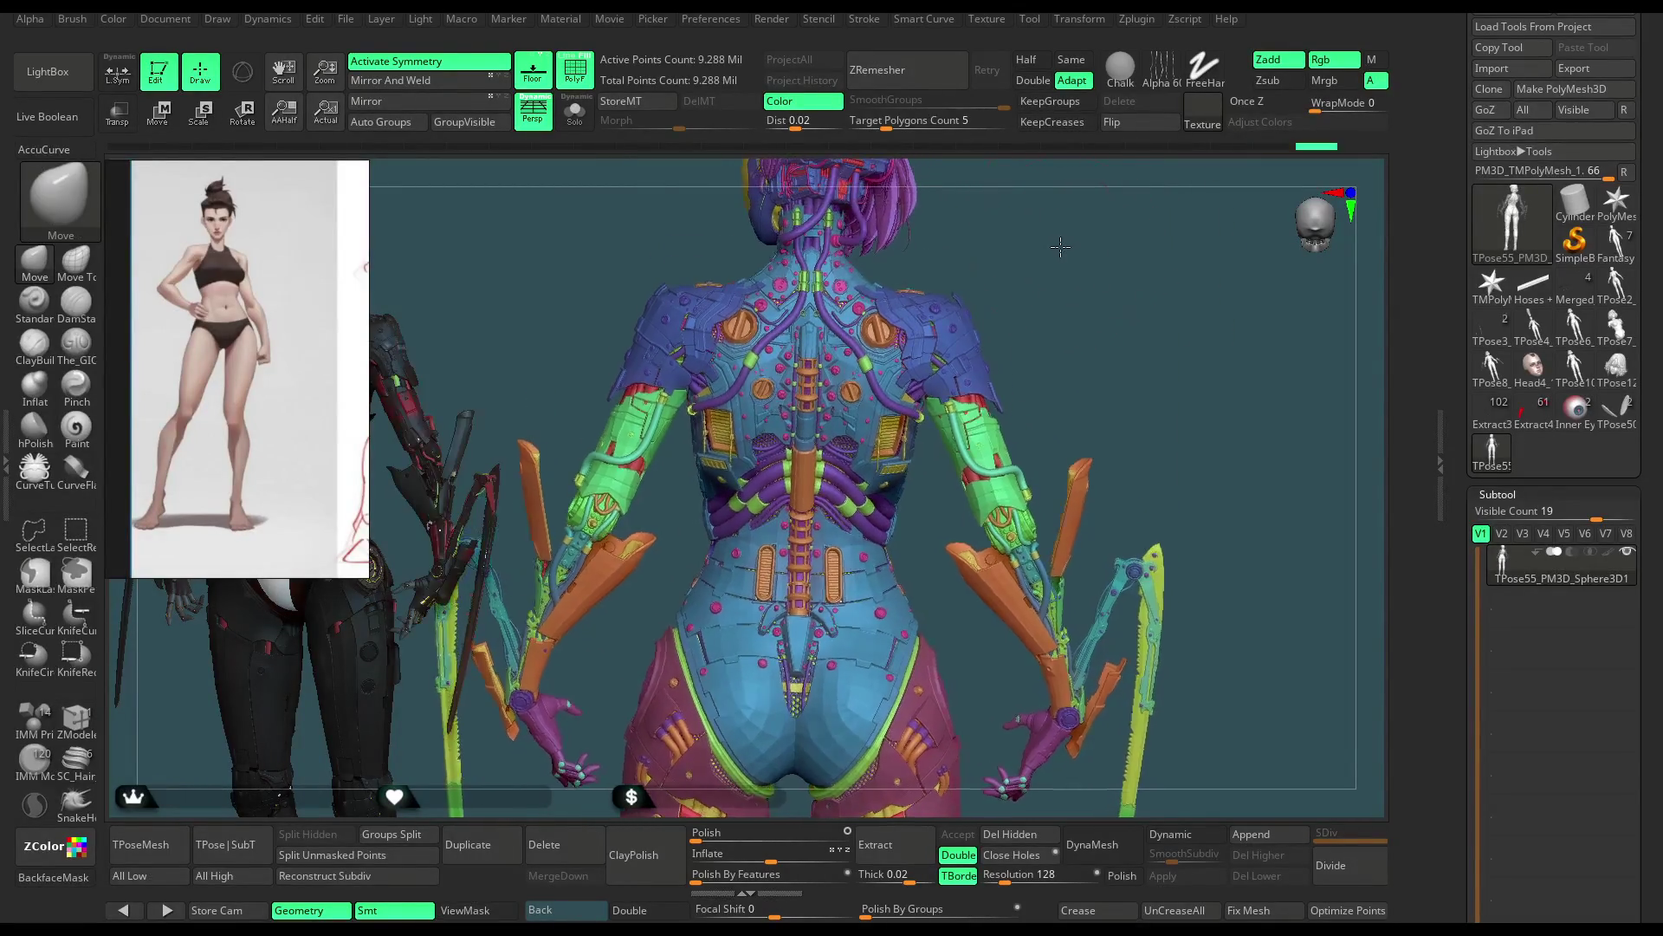
Step: Isolate and hide the shoulder pads and upper-arm pieces in turn, then unhide everything
{"action": "left_click", "coordinate": [969, 289], "text": "ctrl+shift"}
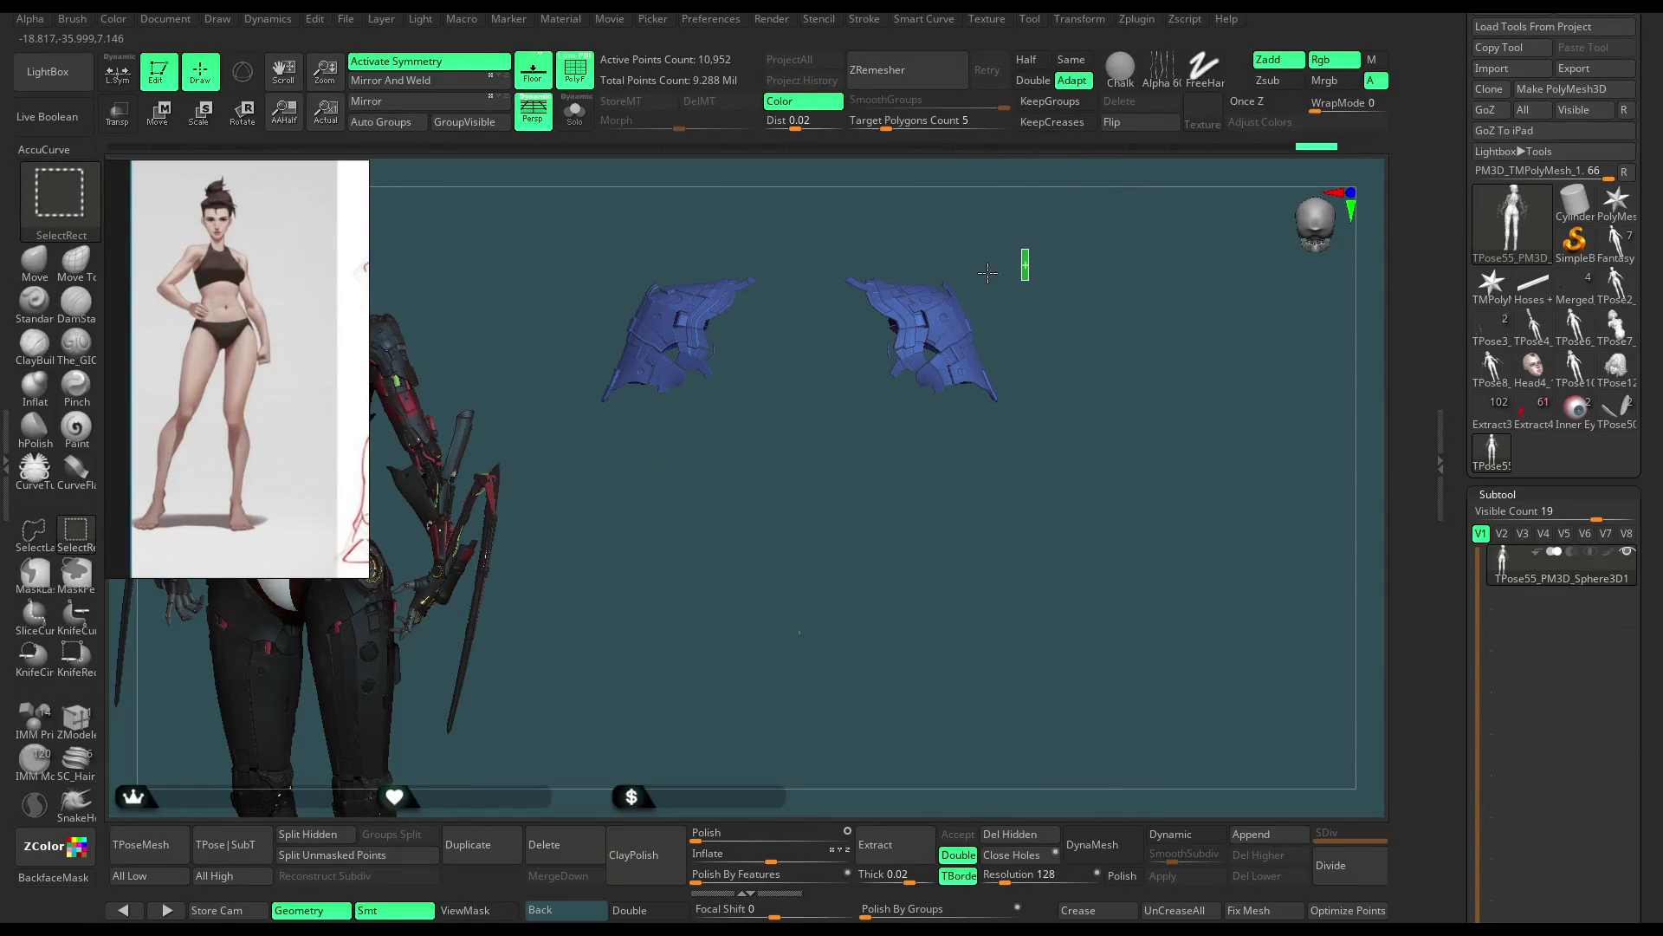
{"action": "left_click", "coordinate": [988, 271], "text": "ctrl+shift"}
{"action": "right_click_drag", "start_coordinate": [1003, 249], "coordinate": [962, 299], "text": "alt"}
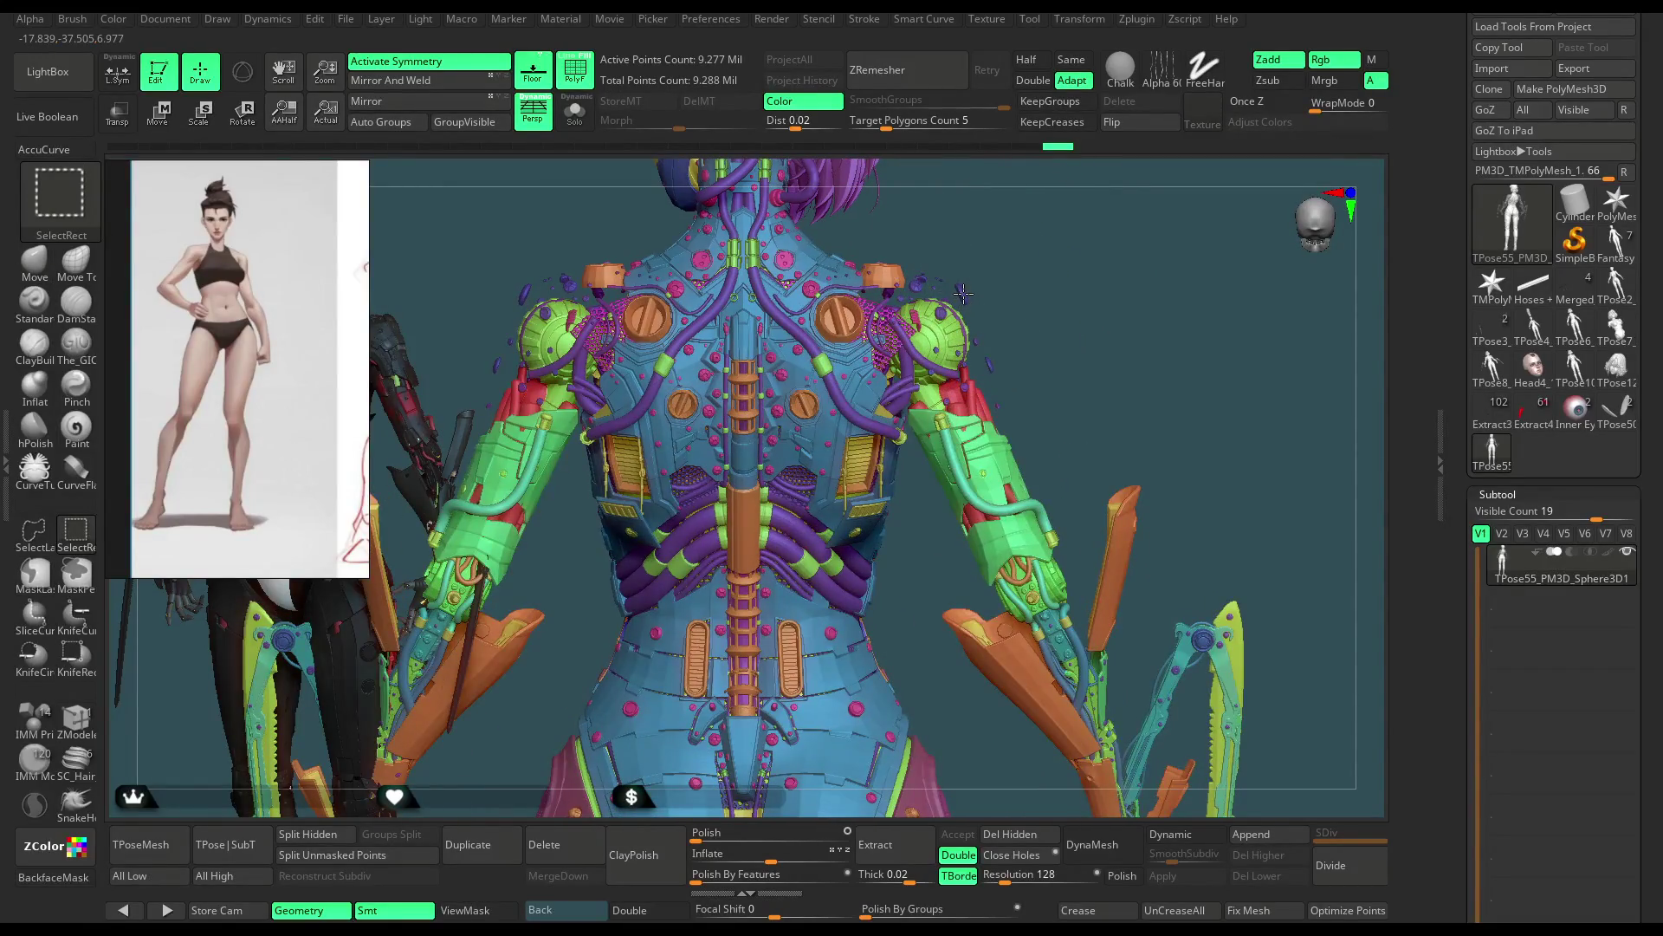
{"action": "left_click", "coordinate": [1063, 291], "text": "ctrl+shift"}
{"action": "mouse_move", "coordinate": [1044, 256]}
{"action": "left_mouse_down", "text": "ctrl+shift"}
{"action": "mouse_move", "coordinate": [1059, 312]}
{"action": "mouse_move", "coordinate": [1052, 290]}
{"action": "mouse_move", "coordinate": [1075, 286]}
{"action": "mouse_move", "coordinate": [1032, 278]}
{"action": "mouse_move", "coordinate": [1026, 258]}
{"action": "mouse_move", "coordinate": [948, 306]}
{"action": "left_mouse_up", "text": "ctrl+shift"}
{"action": "key", "text": "space"}
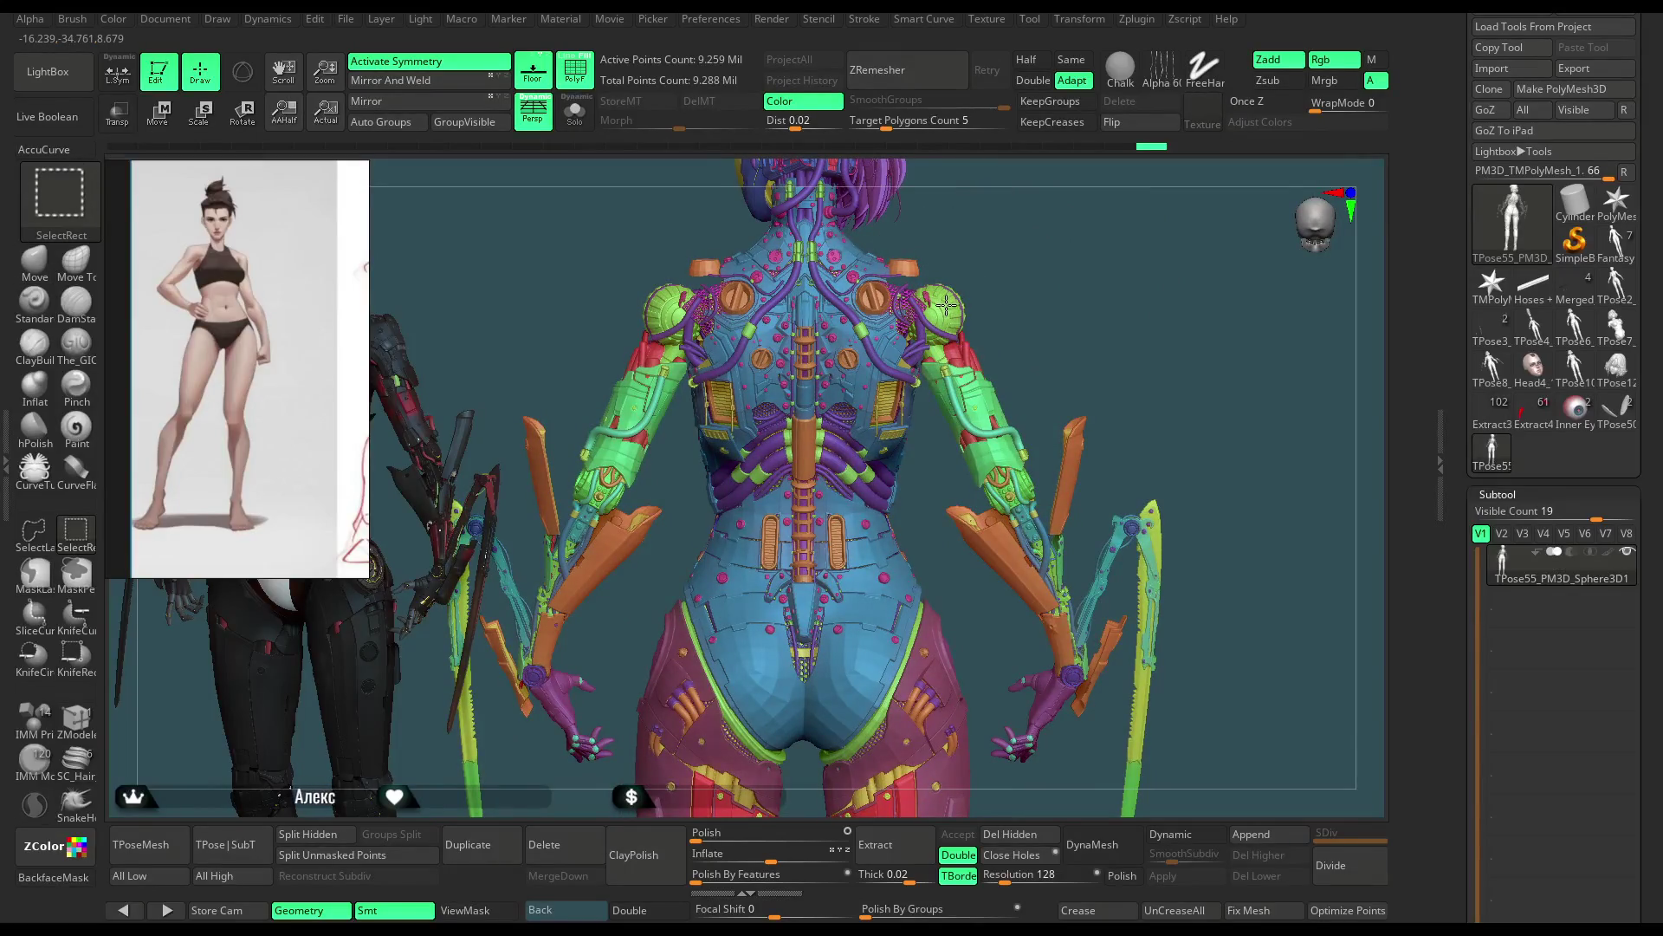
{"action": "left_click", "coordinate": [948, 306], "text": "ctrl+alt+shift"}
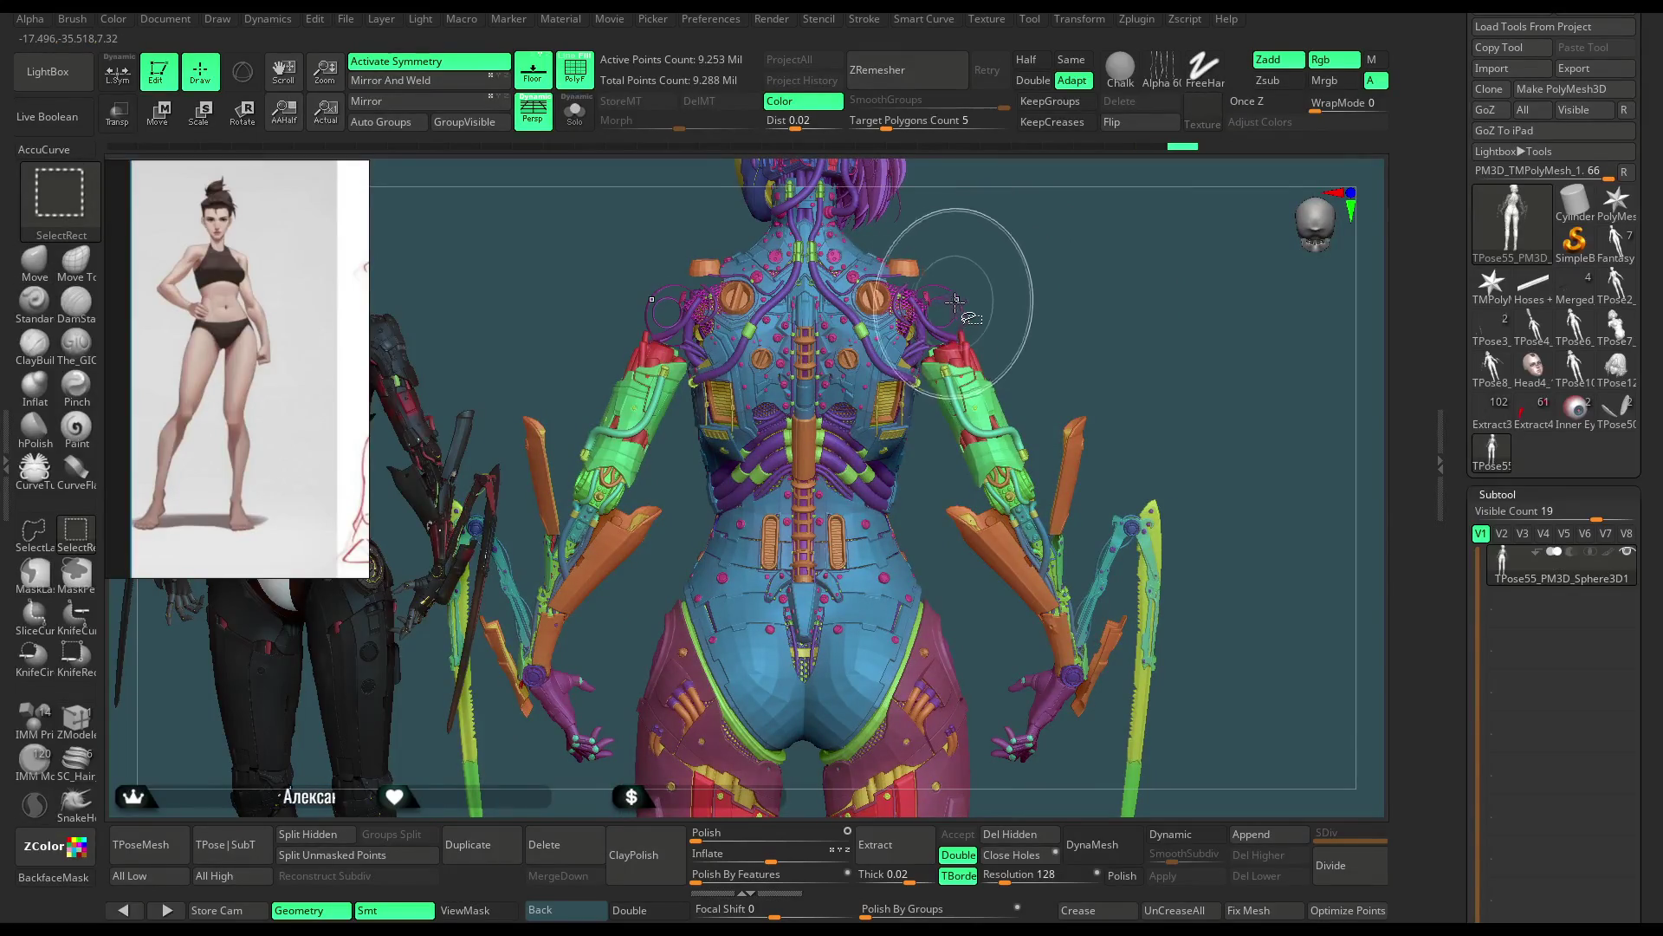
{"action": "left_click", "coordinate": [959, 365], "text": "ctrl+alt+shift"}
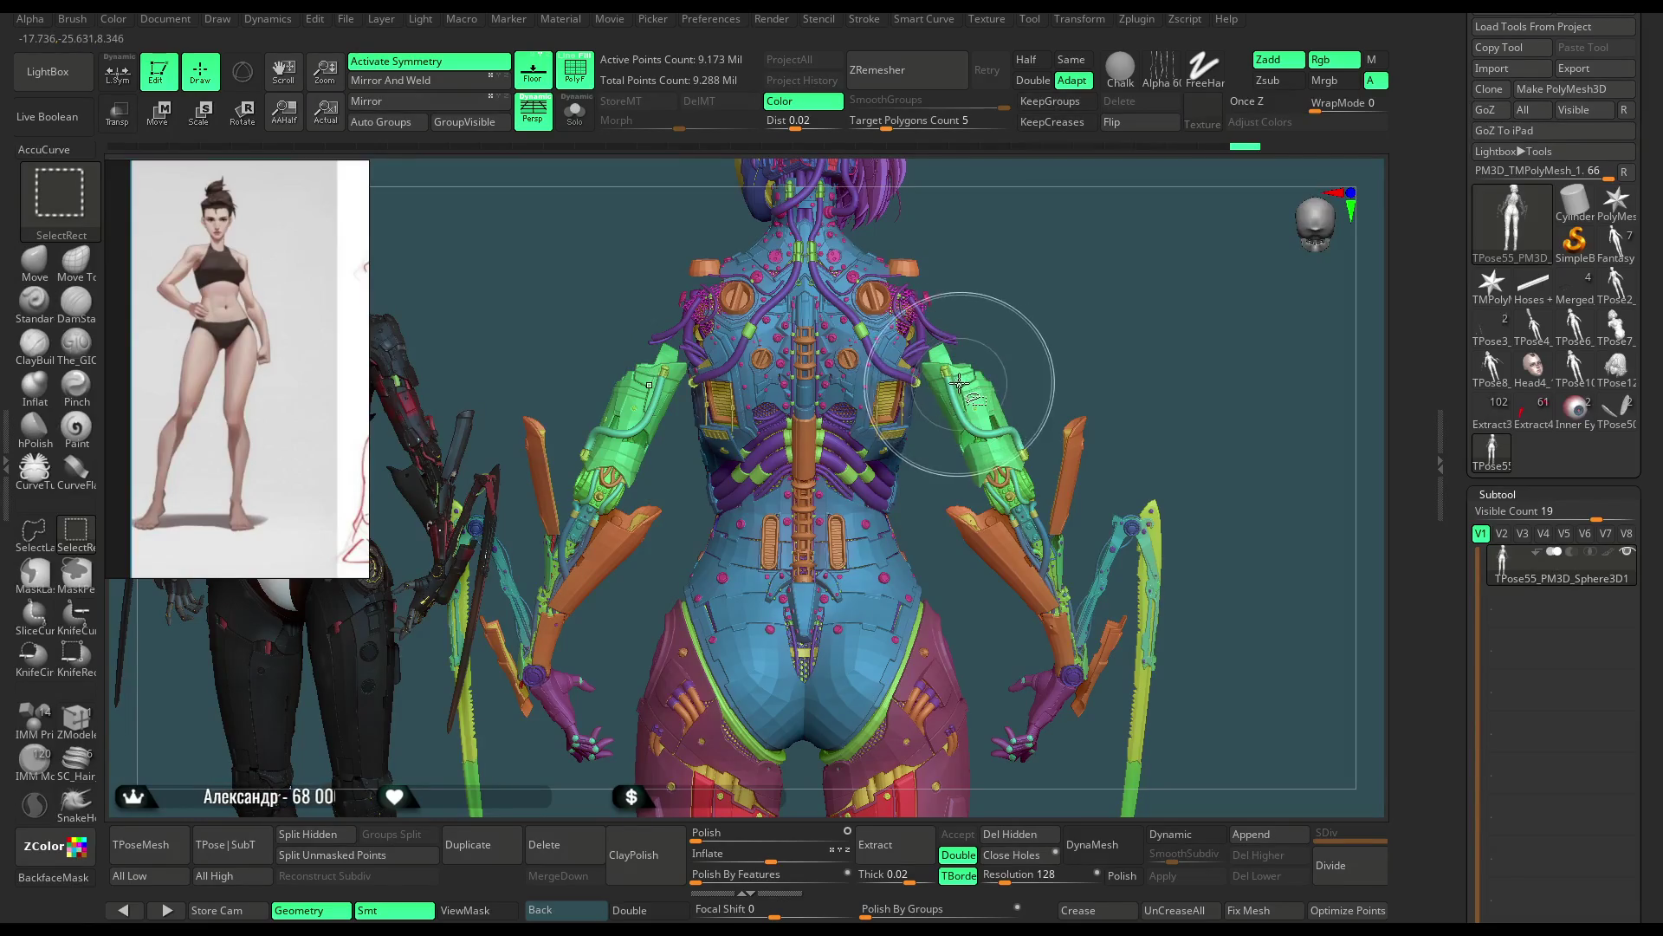
{"action": "left_click", "coordinate": [1010, 297], "text": "ctrl+shift"}
Step: Set the Draw Size to about 305 for the move brush
{"action": "key", "text": "space"}
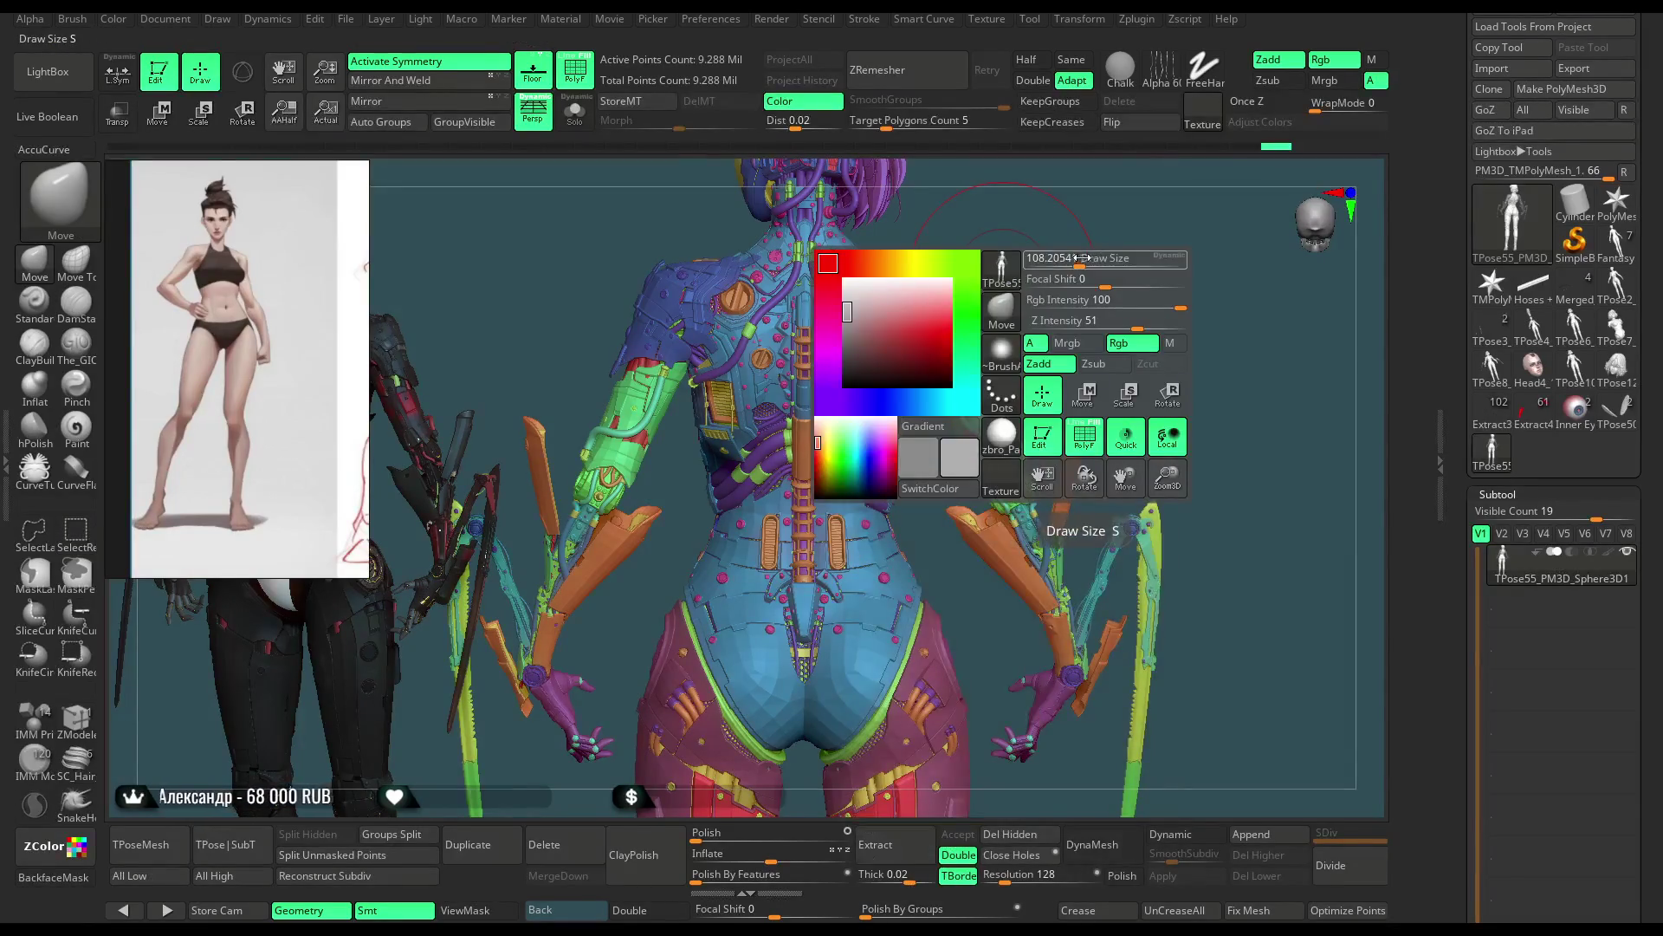
{"action": "mouse_move", "coordinate": [1009, 296]}
{"action": "left_mouse_down"}
{"action": "mouse_move", "coordinate": [1123, 243]}
{"action": "mouse_move", "coordinate": [864, 358]}
{"action": "mouse_move", "coordinate": [937, 364]}
{"action": "left_mouse_up"}
{"action": "key", "text": "space"}
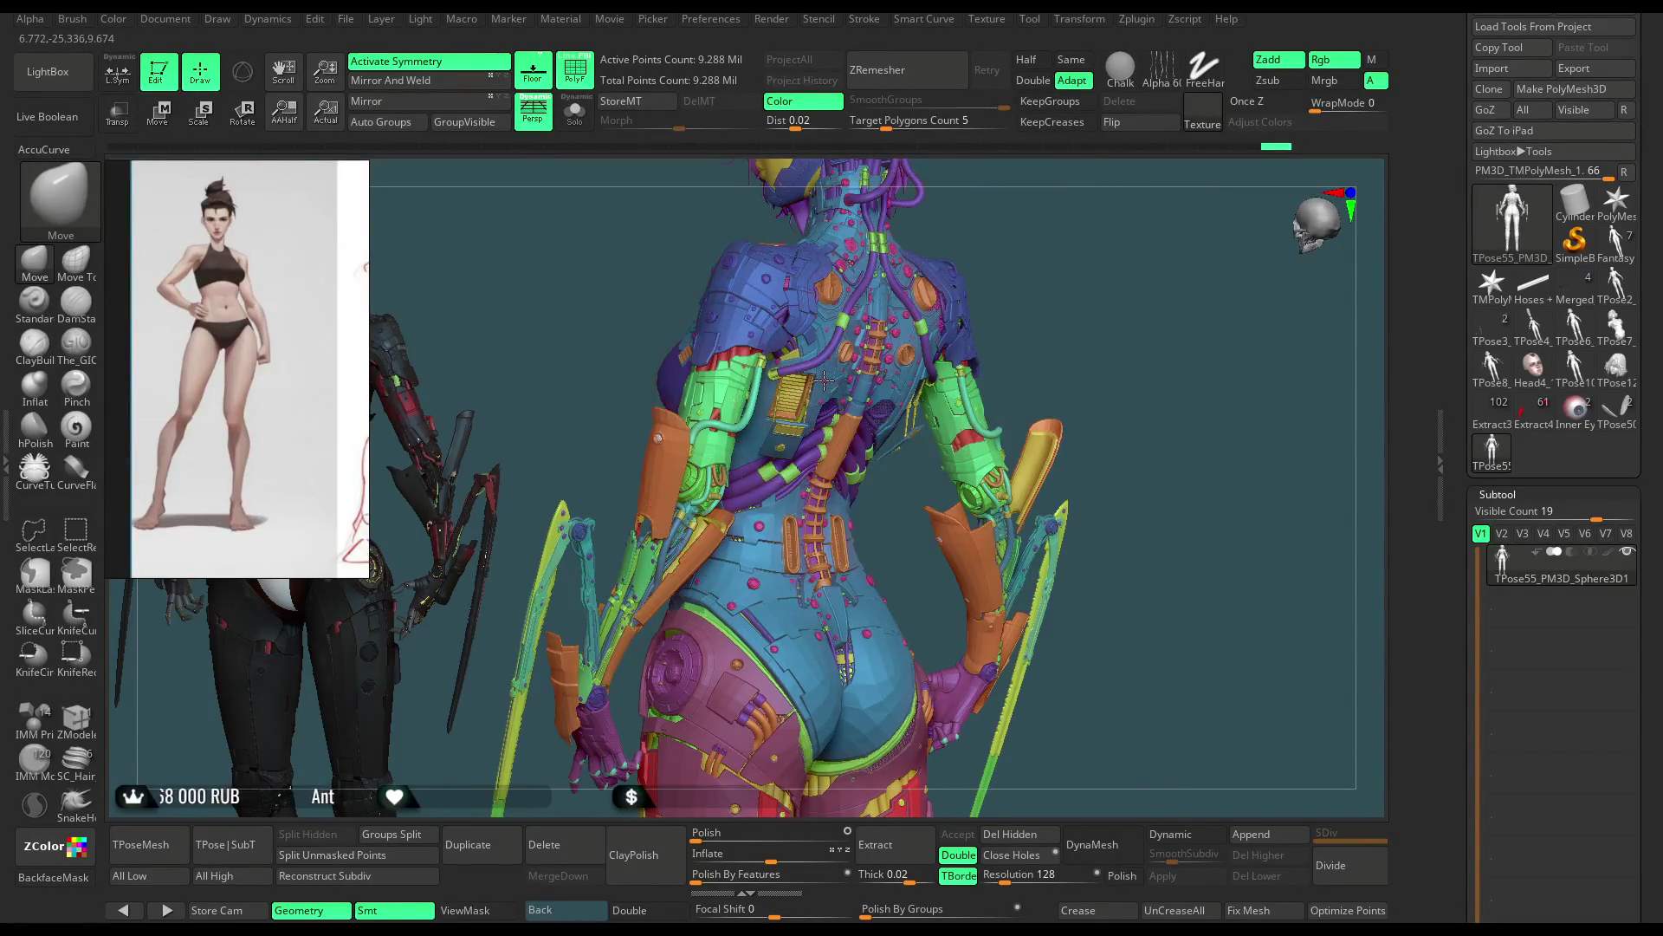
{"action": "key", "text": "space"}
{"action": "mouse_move", "coordinate": [1026, 300]}
{"action": "left_mouse_down"}
{"action": "mouse_move", "coordinate": [1074, 301]}
{"action": "mouse_move", "coordinate": [1021, 309]}
{"action": "left_mouse_up"}
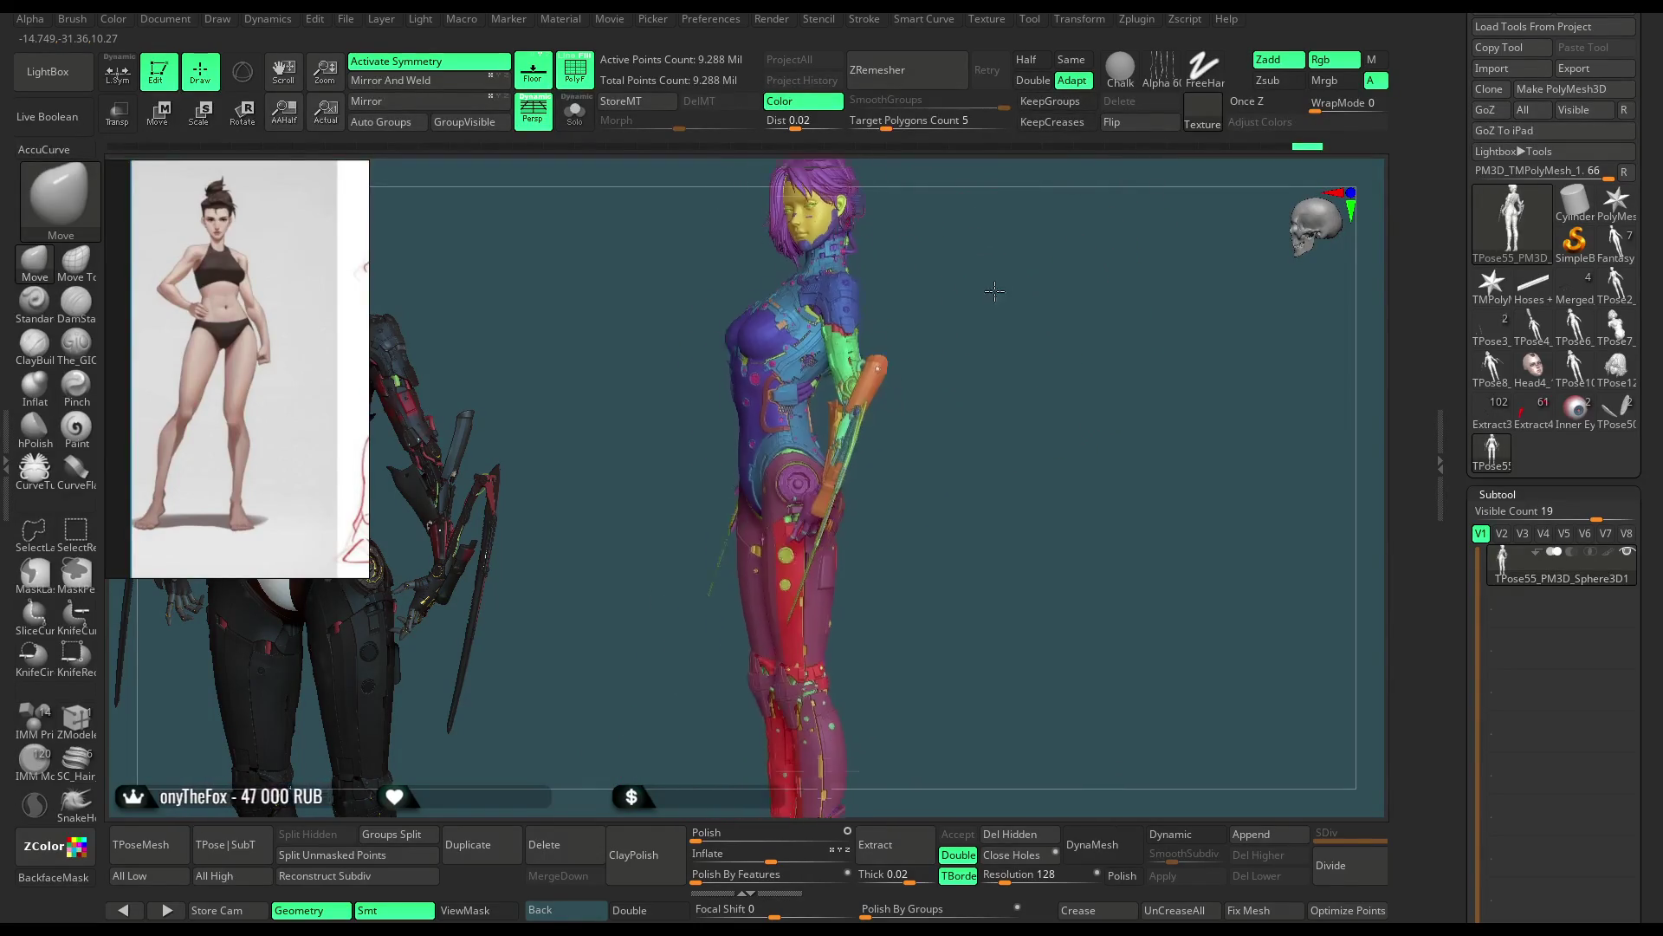
{"action": "mouse_move", "coordinate": [1022, 309]}
{"action": "left_mouse_down"}
{"action": "mouse_move", "coordinate": [1051, 300]}
{"action": "mouse_move", "coordinate": [949, 289]}
{"action": "mouse_move", "coordinate": [1006, 241]}
{"action": "left_mouse_up"}
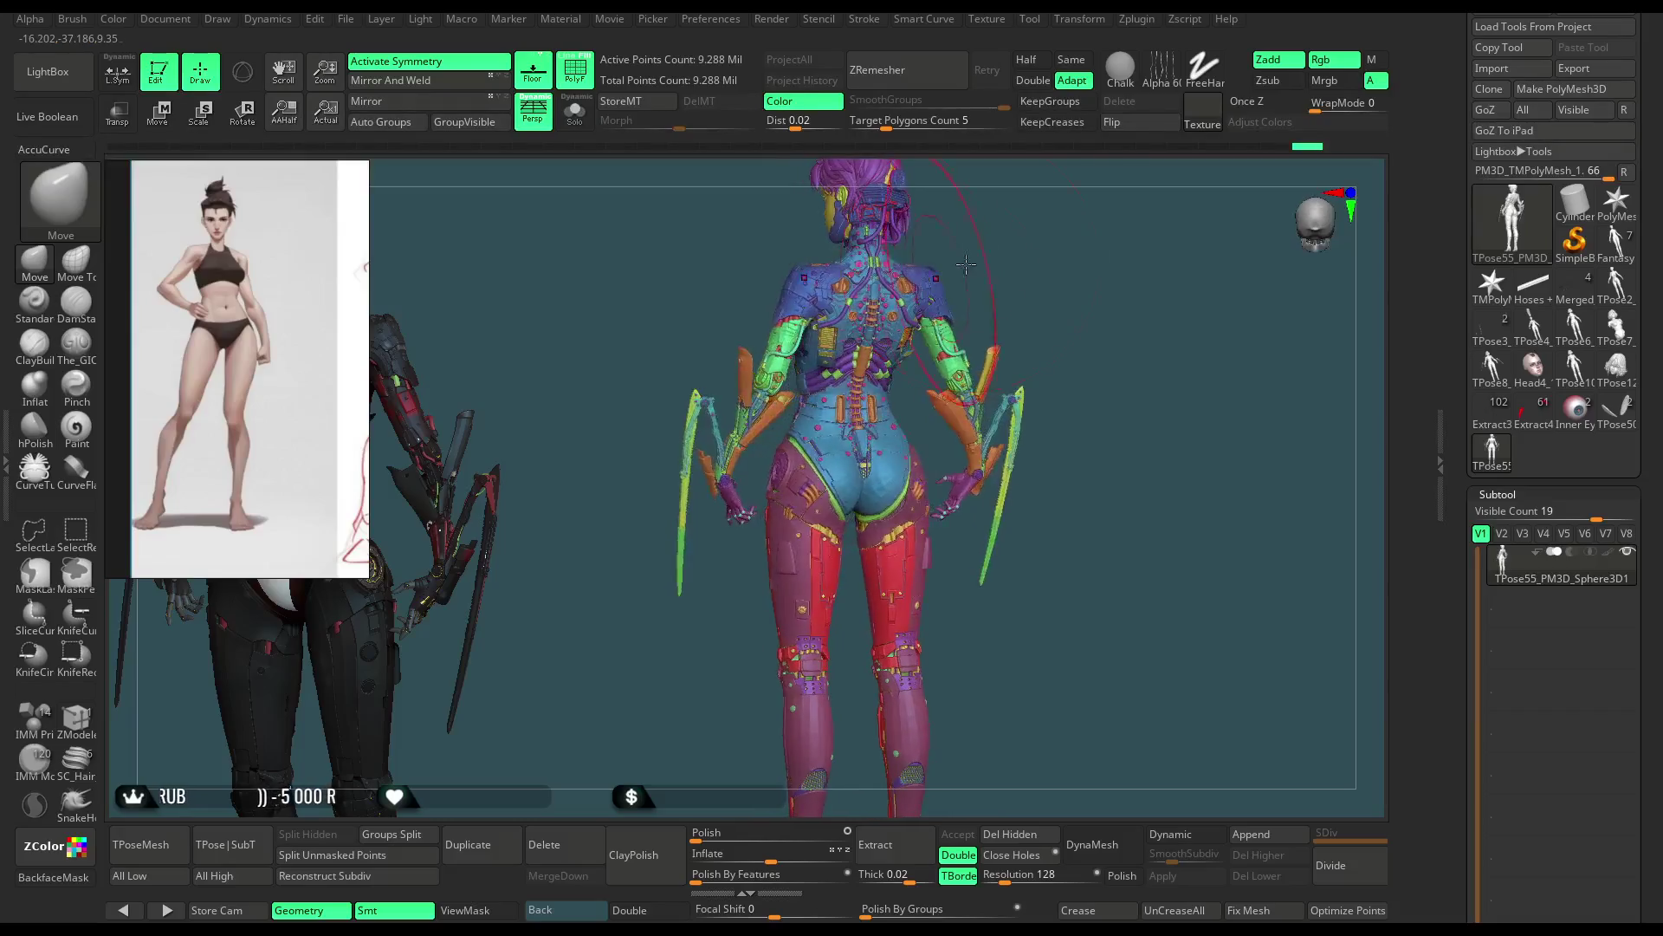
{"action": "left_click", "coordinate": [1007, 240], "text": "ctrl+shift"}
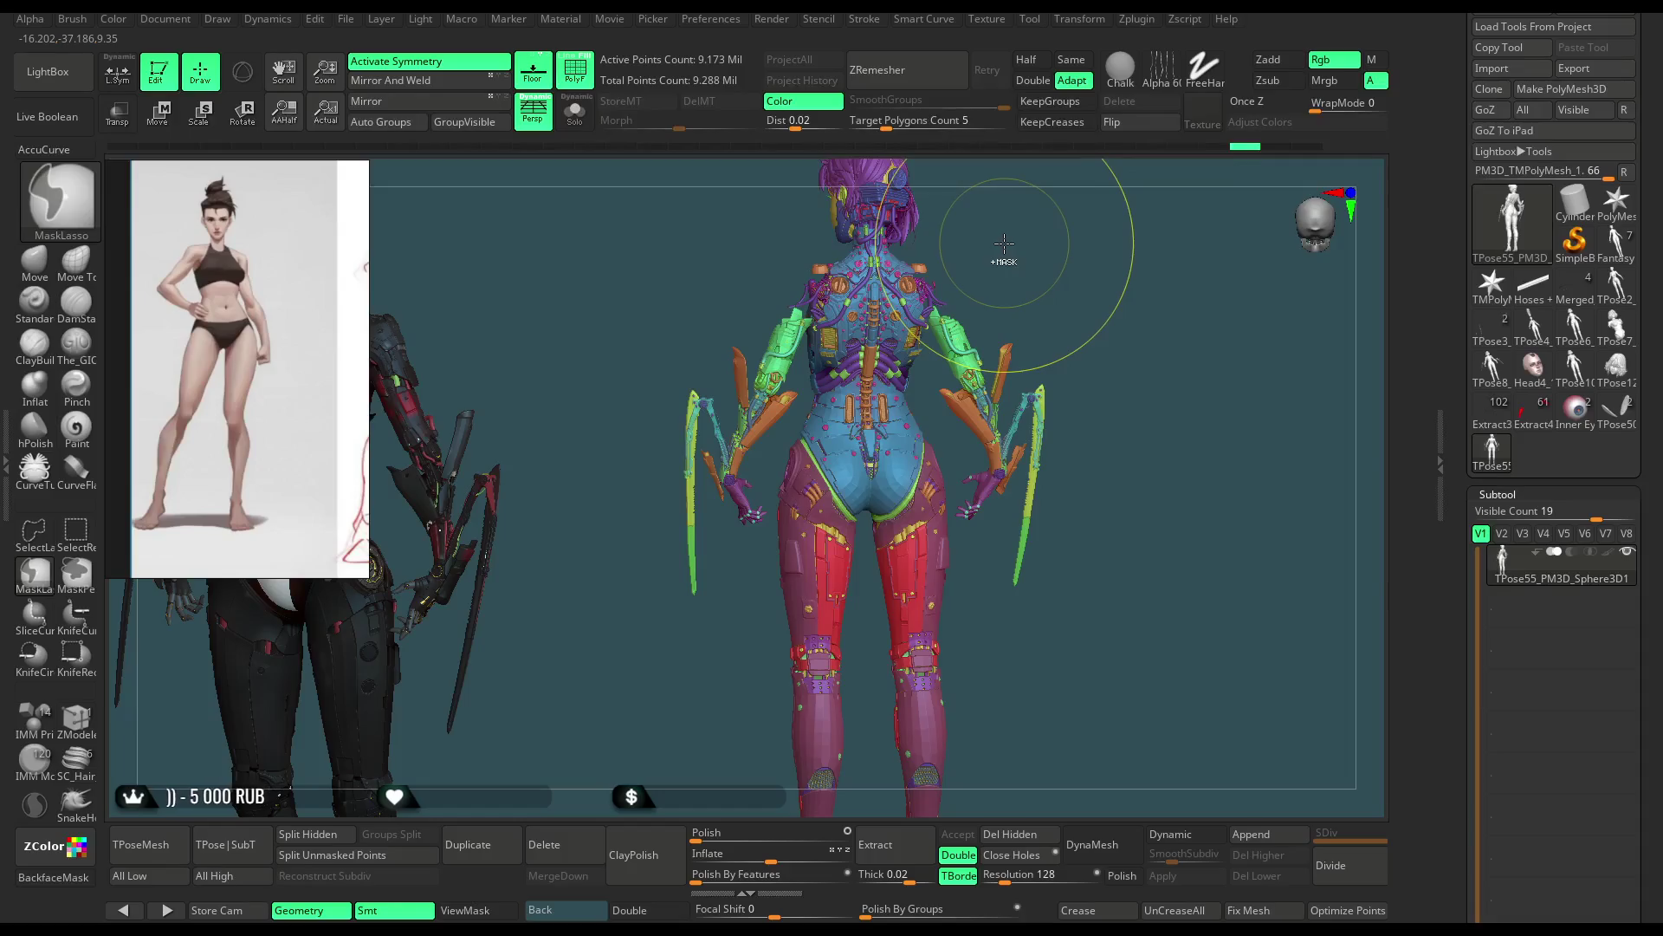
{"action": "left_click", "coordinate": [1004, 264], "text": "ctrl+shift"}
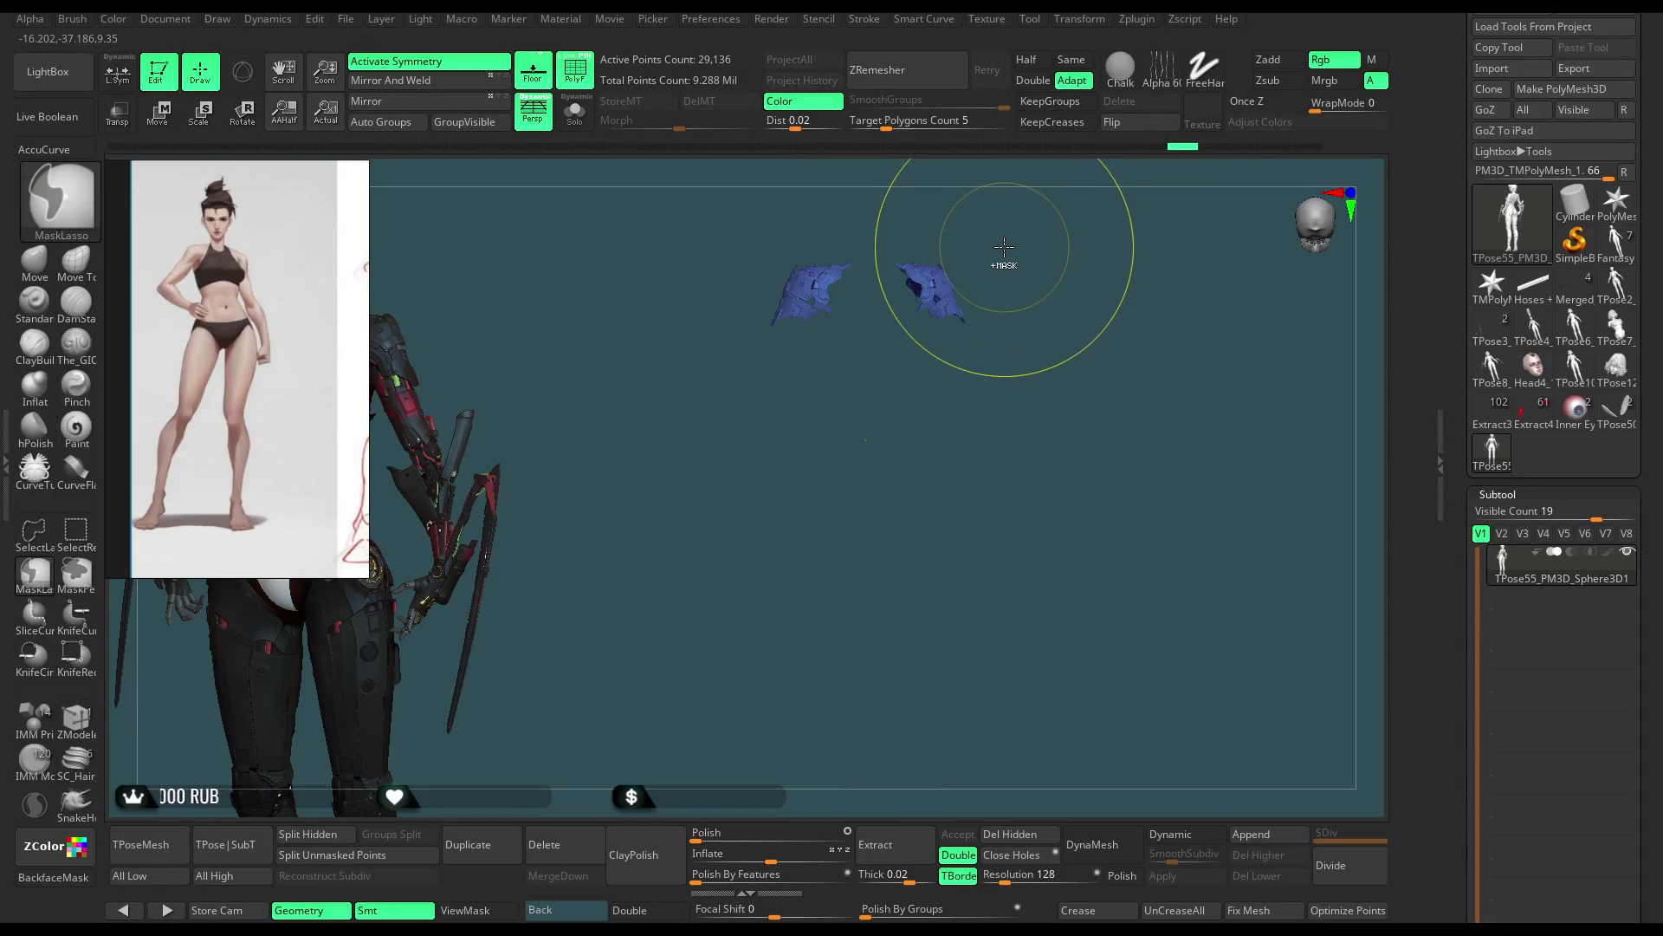
{"action": "left_click", "coordinate": [1003, 266], "text": "ctrl+shift"}
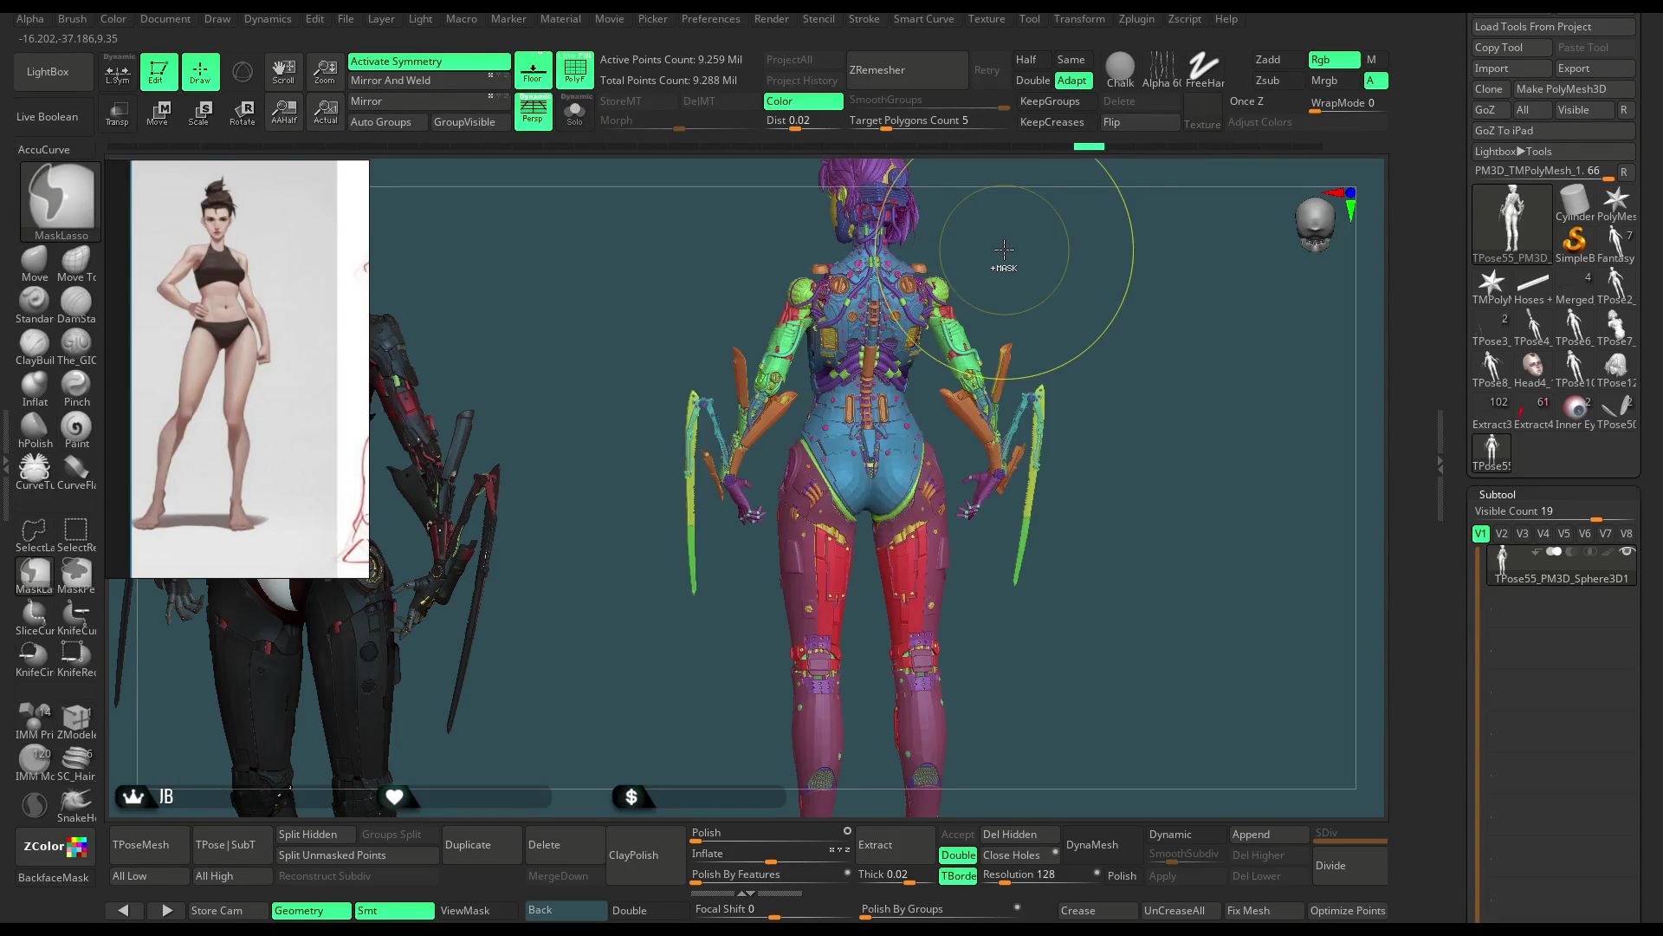
{"action": "key", "text": "ctrl+shift"}
{"action": "left_click_drag", "start_coordinate": [1011, 249], "coordinate": [1027, 273]}
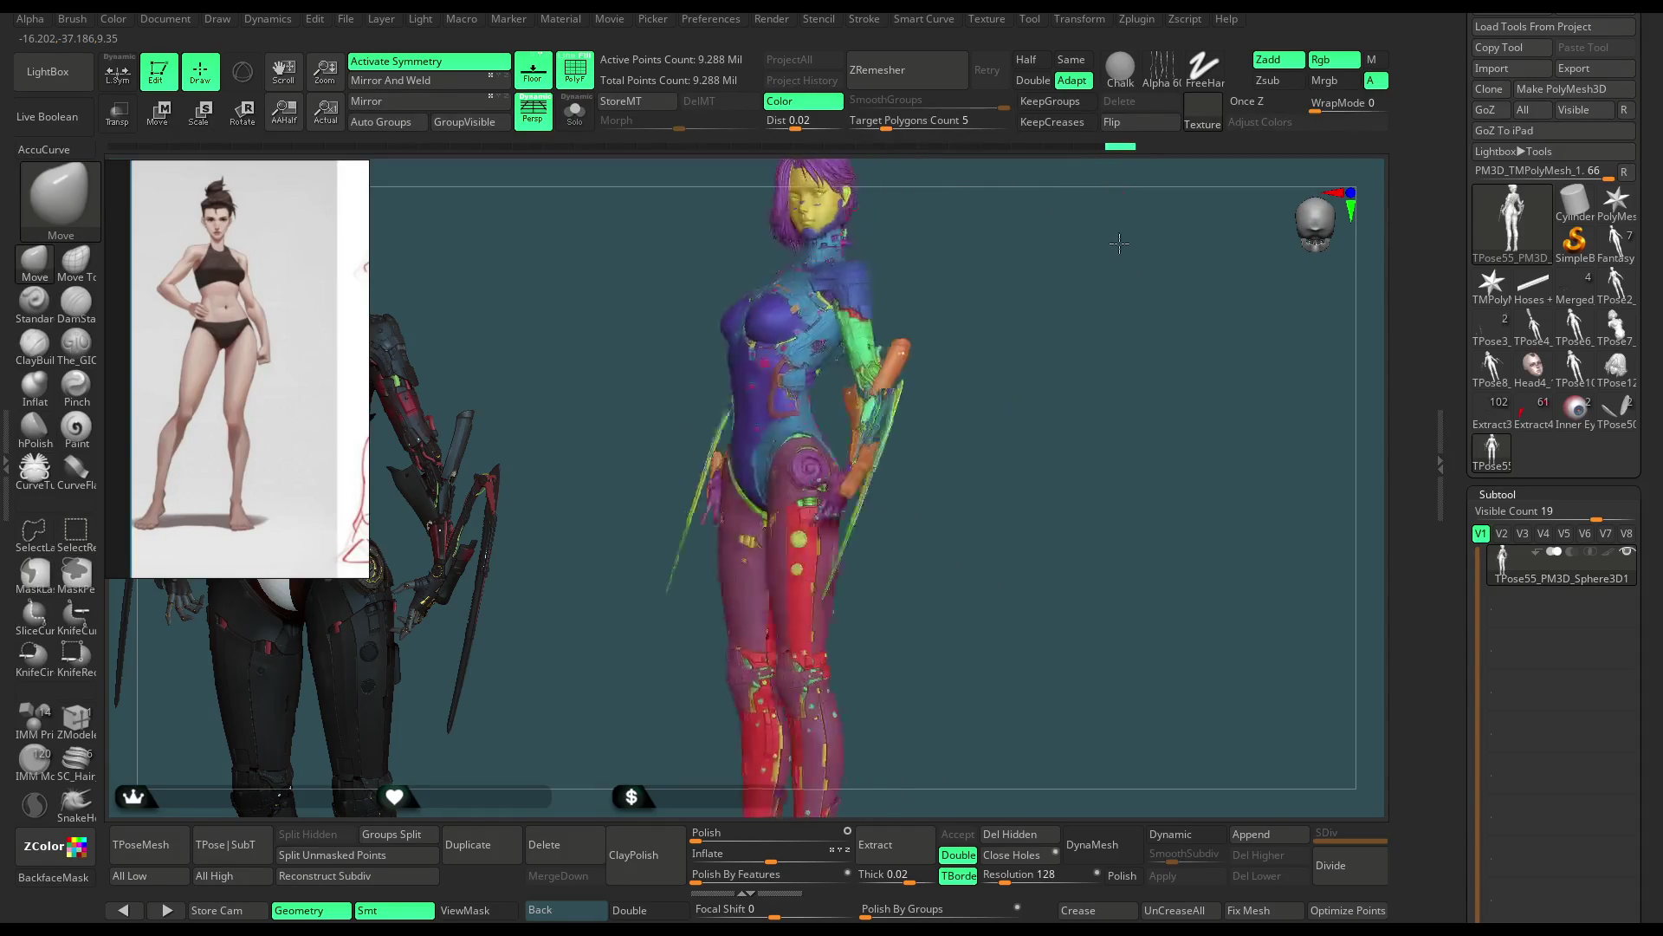
Step: Lasso-mask around the hips and thighs and down the legs with MaskLasso
{"action": "key", "text": "space"}
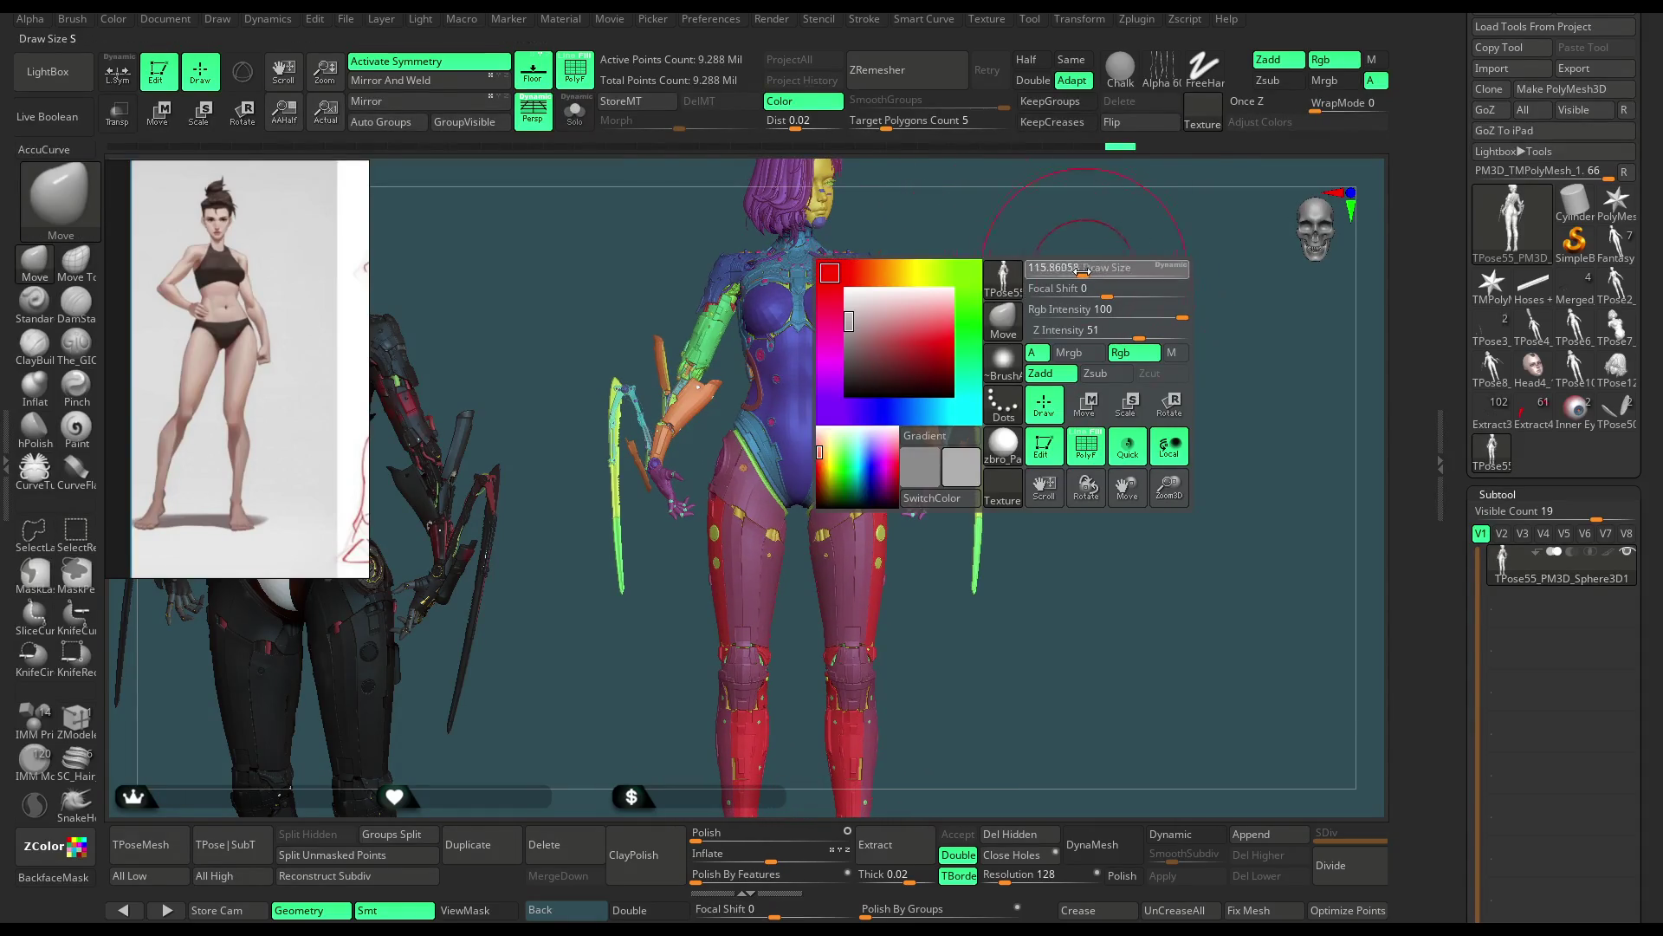
{"action": "mouse_move", "coordinate": [1052, 268]}
{"action": "left_mouse_down", "text": "alt"}
{"action": "mouse_move", "coordinate": [1053, 306]}
{"action": "mouse_move", "coordinate": [917, 396]}
{"action": "left_mouse_up", "text": "alt"}
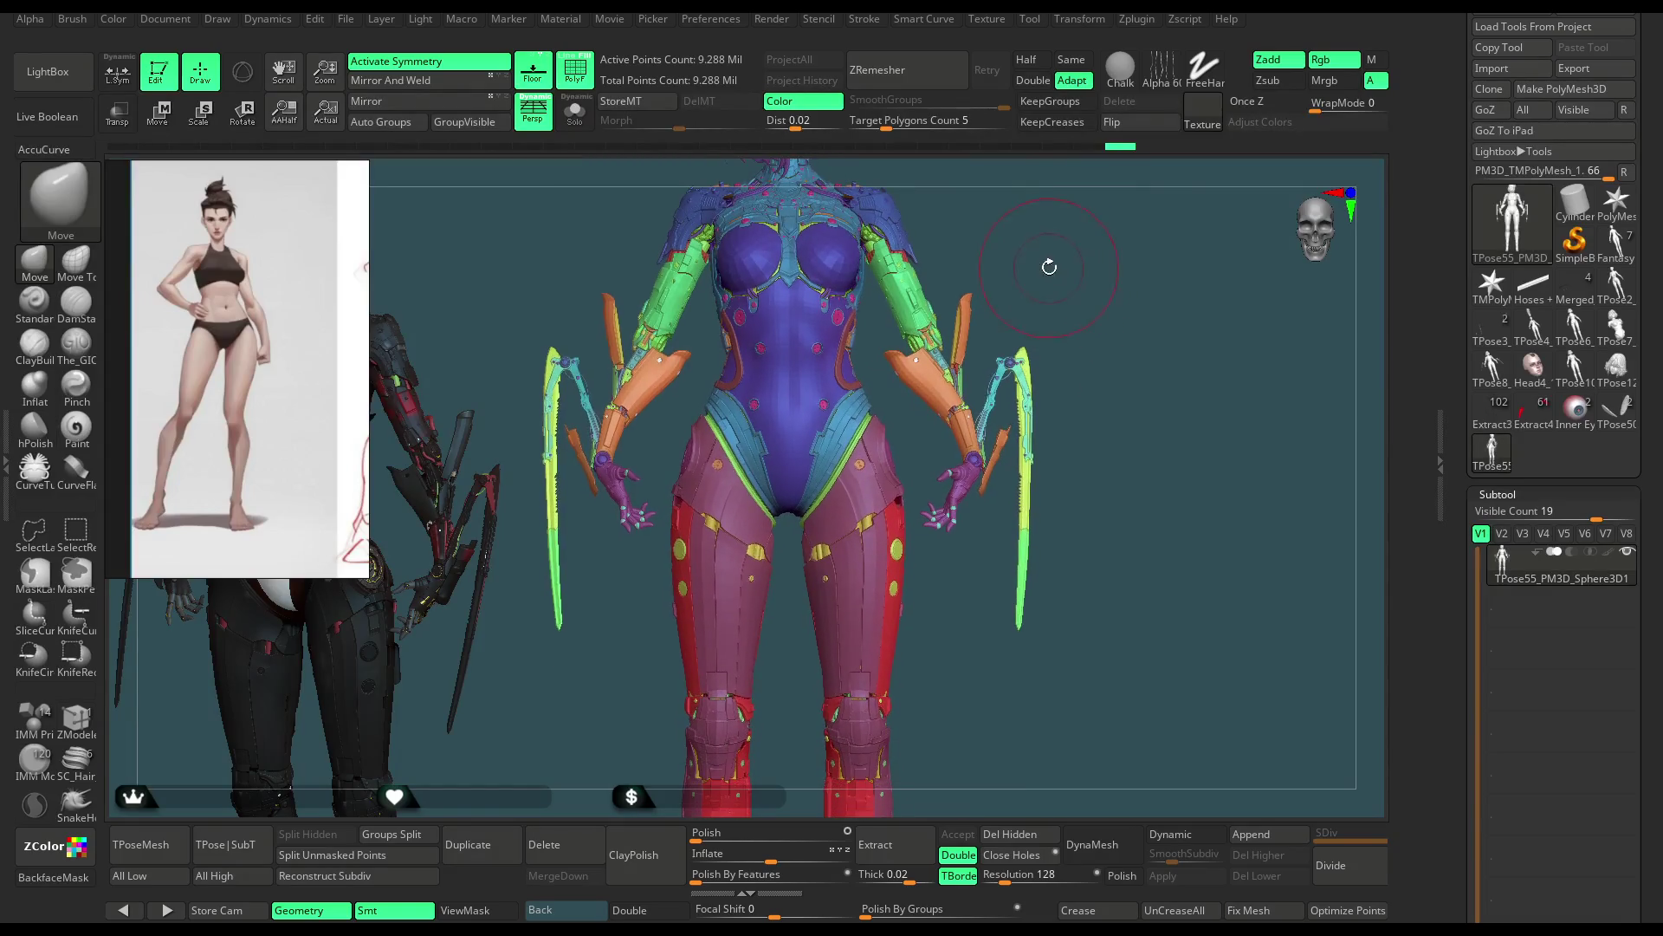
{"action": "key", "text": "ctrl"}
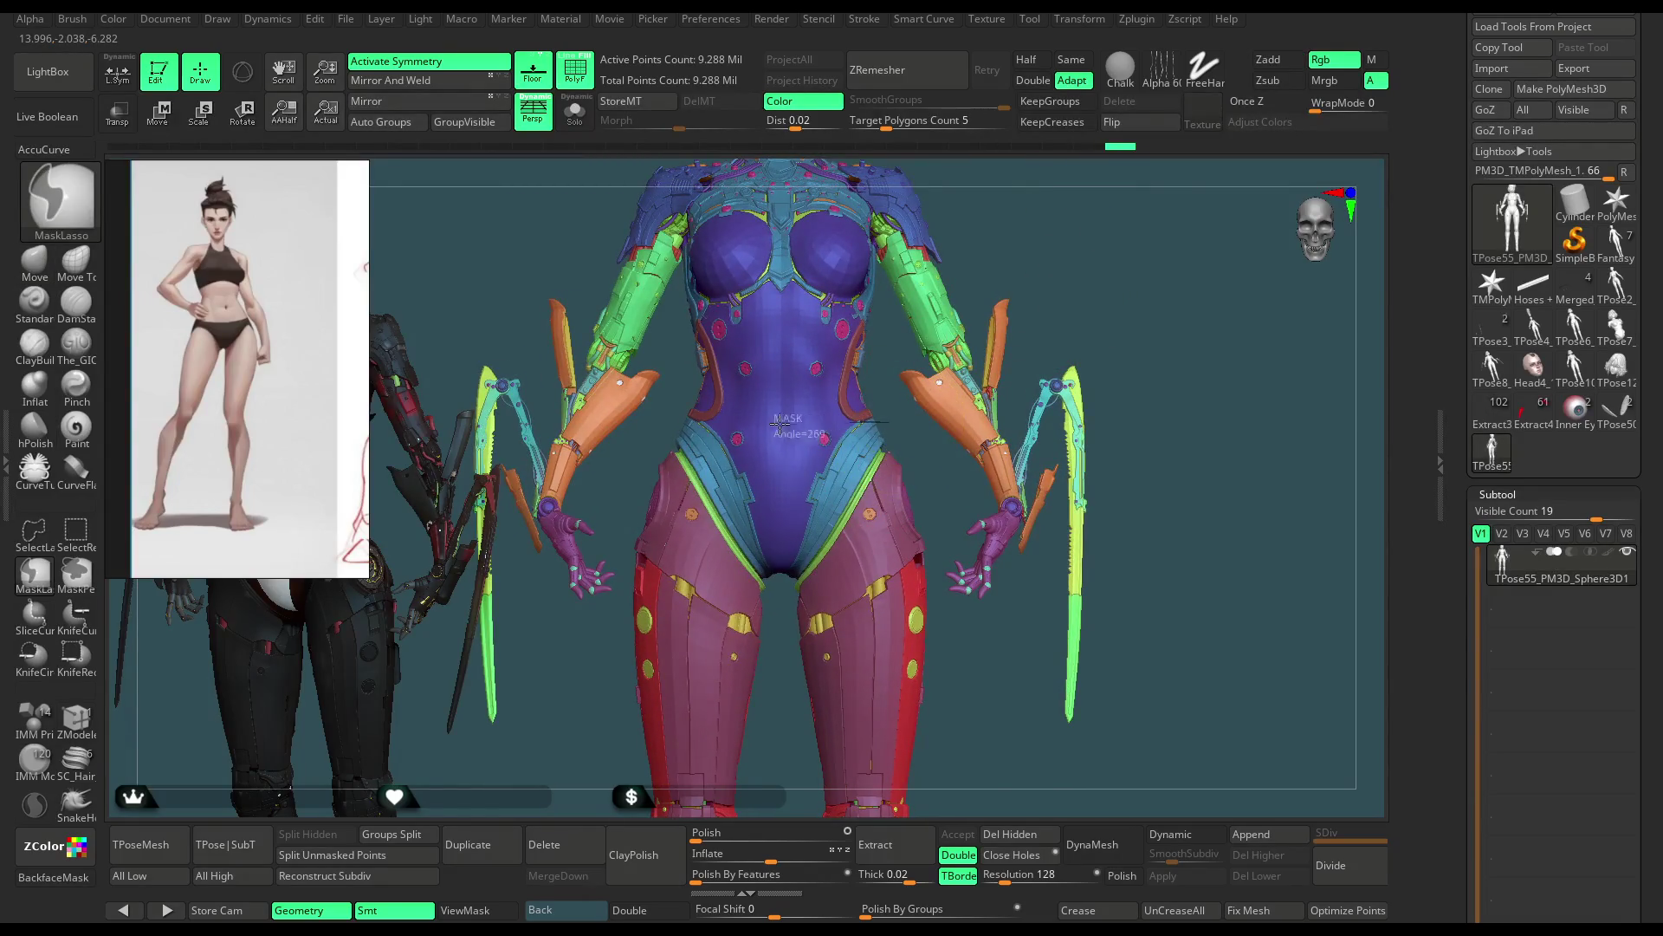
{"action": "left_click_drag", "start_coordinate": [655, 432], "coordinate": [934, 636], "text": "ctrl"}
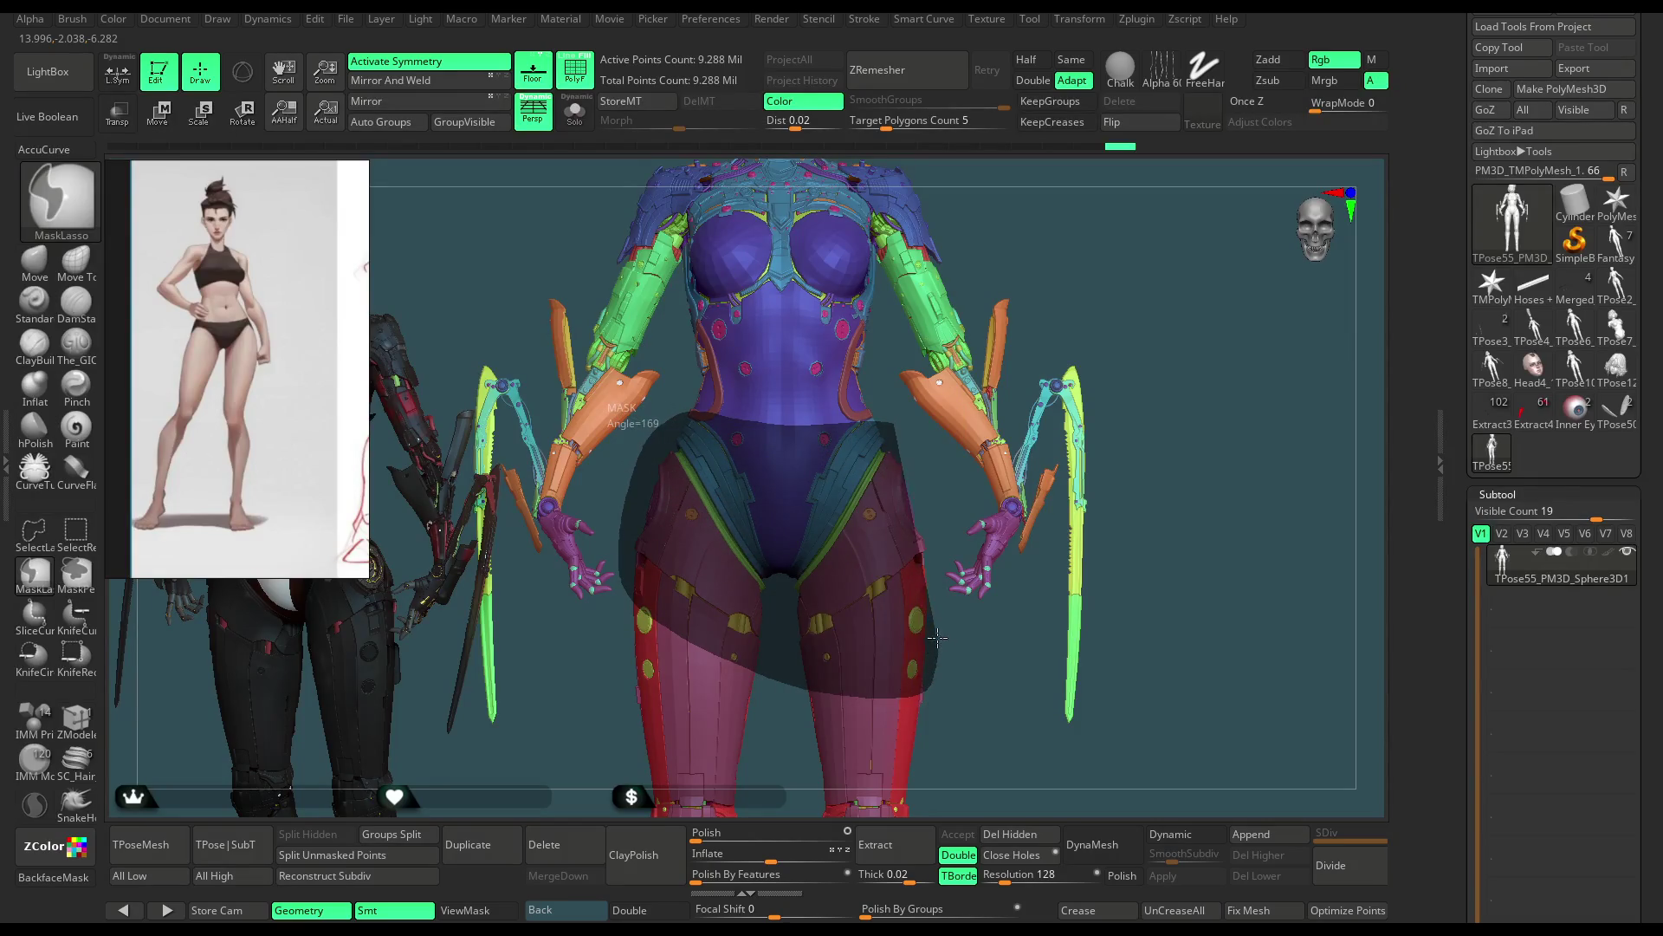
{"action": "left_click_drag", "start_coordinate": [935, 537], "coordinate": [938, 544], "text": "ctrl"}
{"action": "left_click_drag", "start_coordinate": [1085, 285], "coordinate": [918, 427], "text": "alt"}
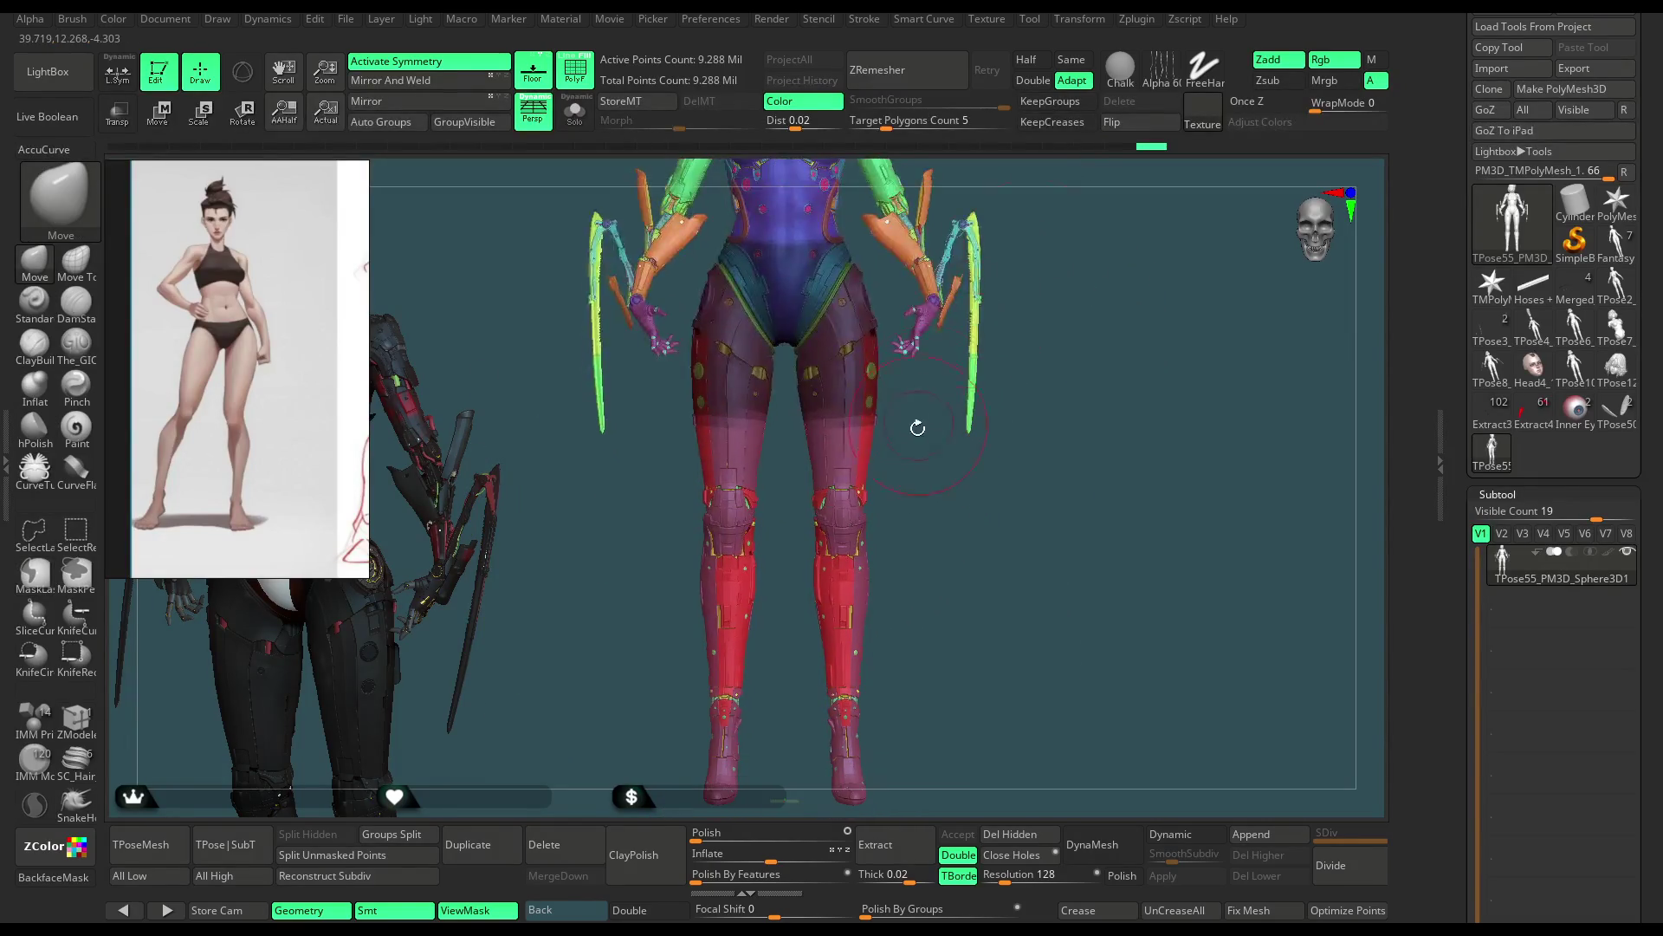
{"action": "left_click_drag", "start_coordinate": [843, 378], "coordinate": [946, 536], "text": "ctrl"}
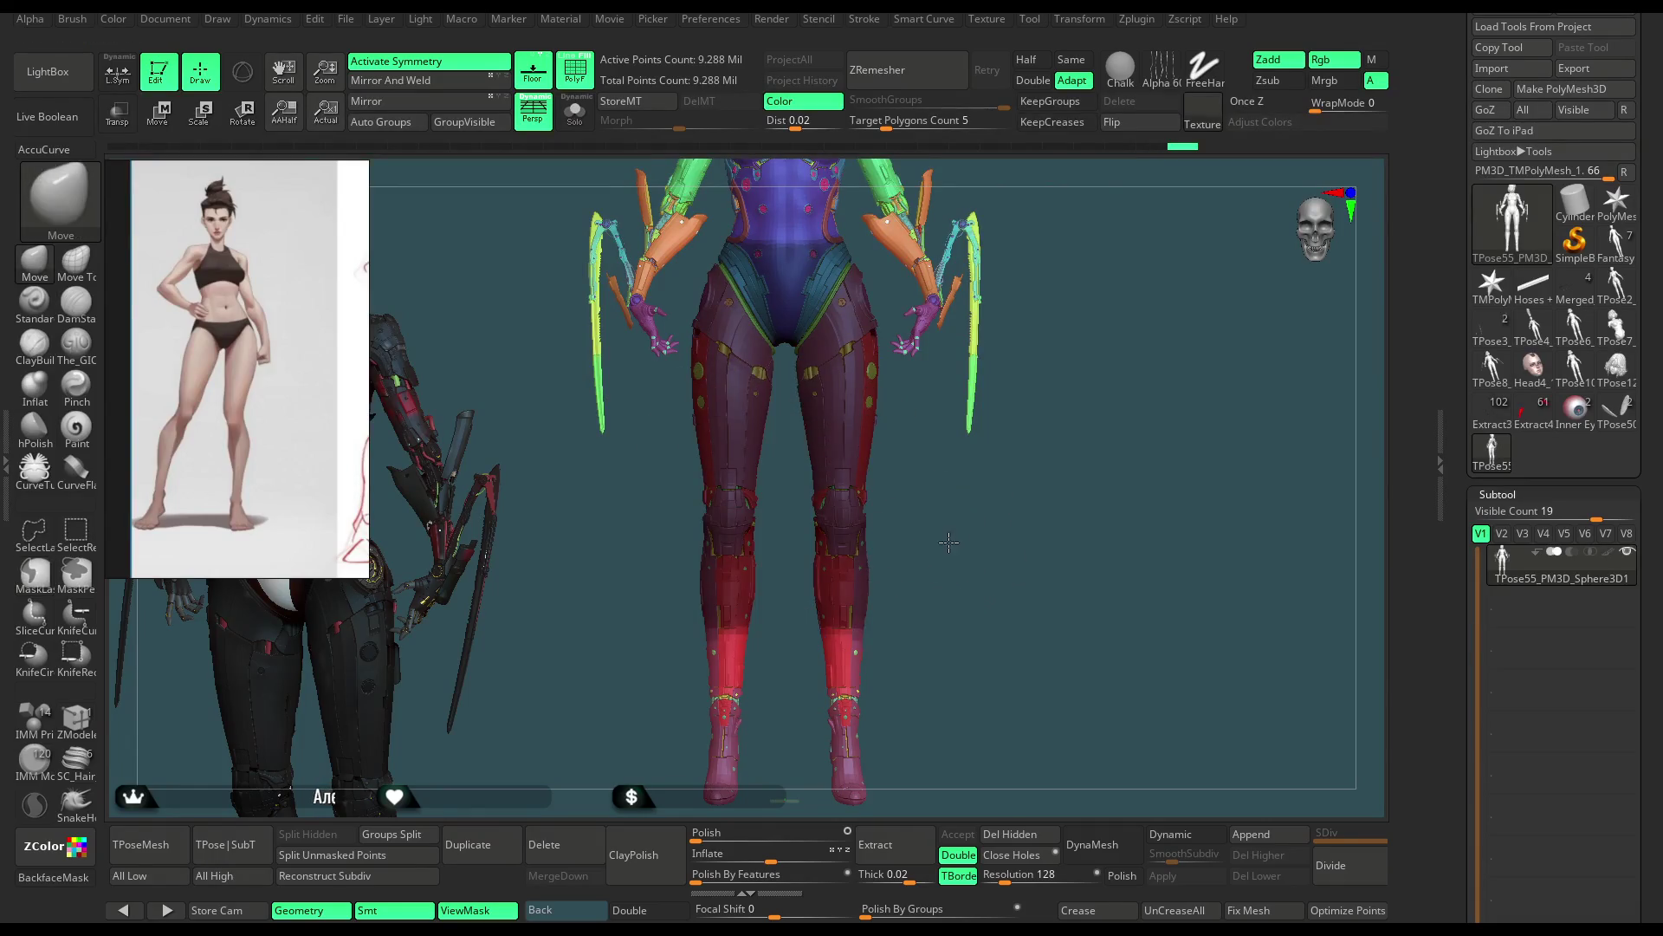
Step: Mask the lower legs and the torso so only the hips and thighs stay free
{"action": "left_click_drag", "start_coordinate": [989, 390], "coordinate": [944, 524], "text": "alt"}
{"action": "left_click_drag", "start_coordinate": [678, 473], "coordinate": [977, 520], "text": "ctrl"}
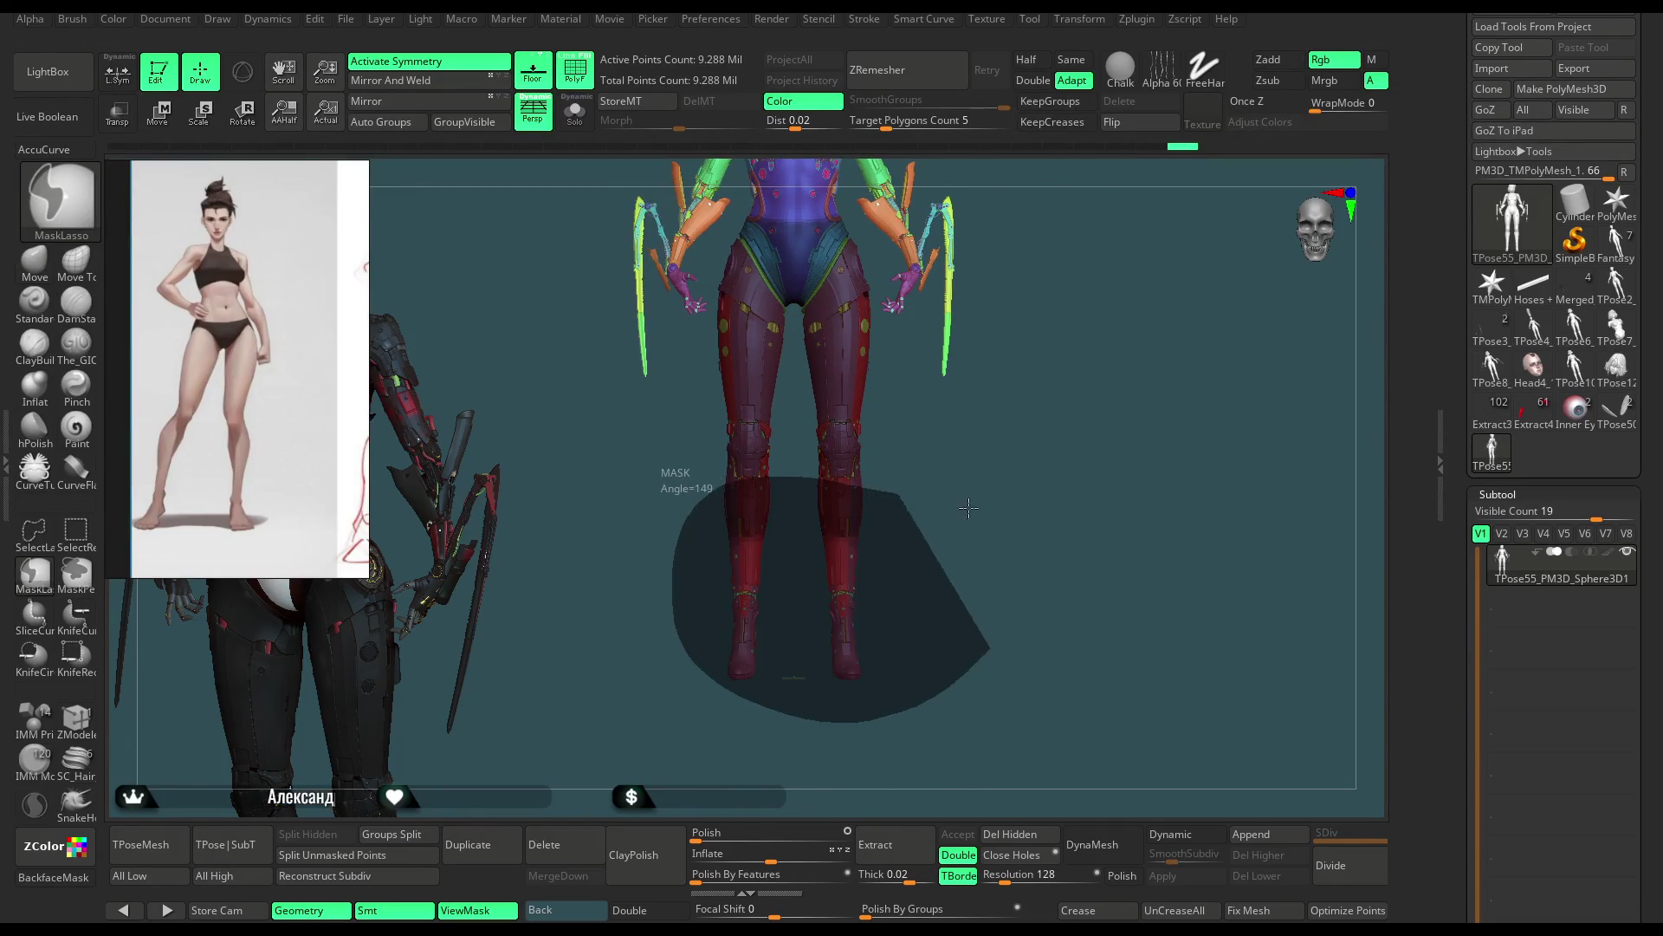
{"action": "left_click_drag", "start_coordinate": [969, 298], "coordinate": [961, 622], "text": "alt"}
{"action": "left_click_drag", "start_coordinate": [780, 365], "coordinate": [821, 422], "text": "ctrl"}
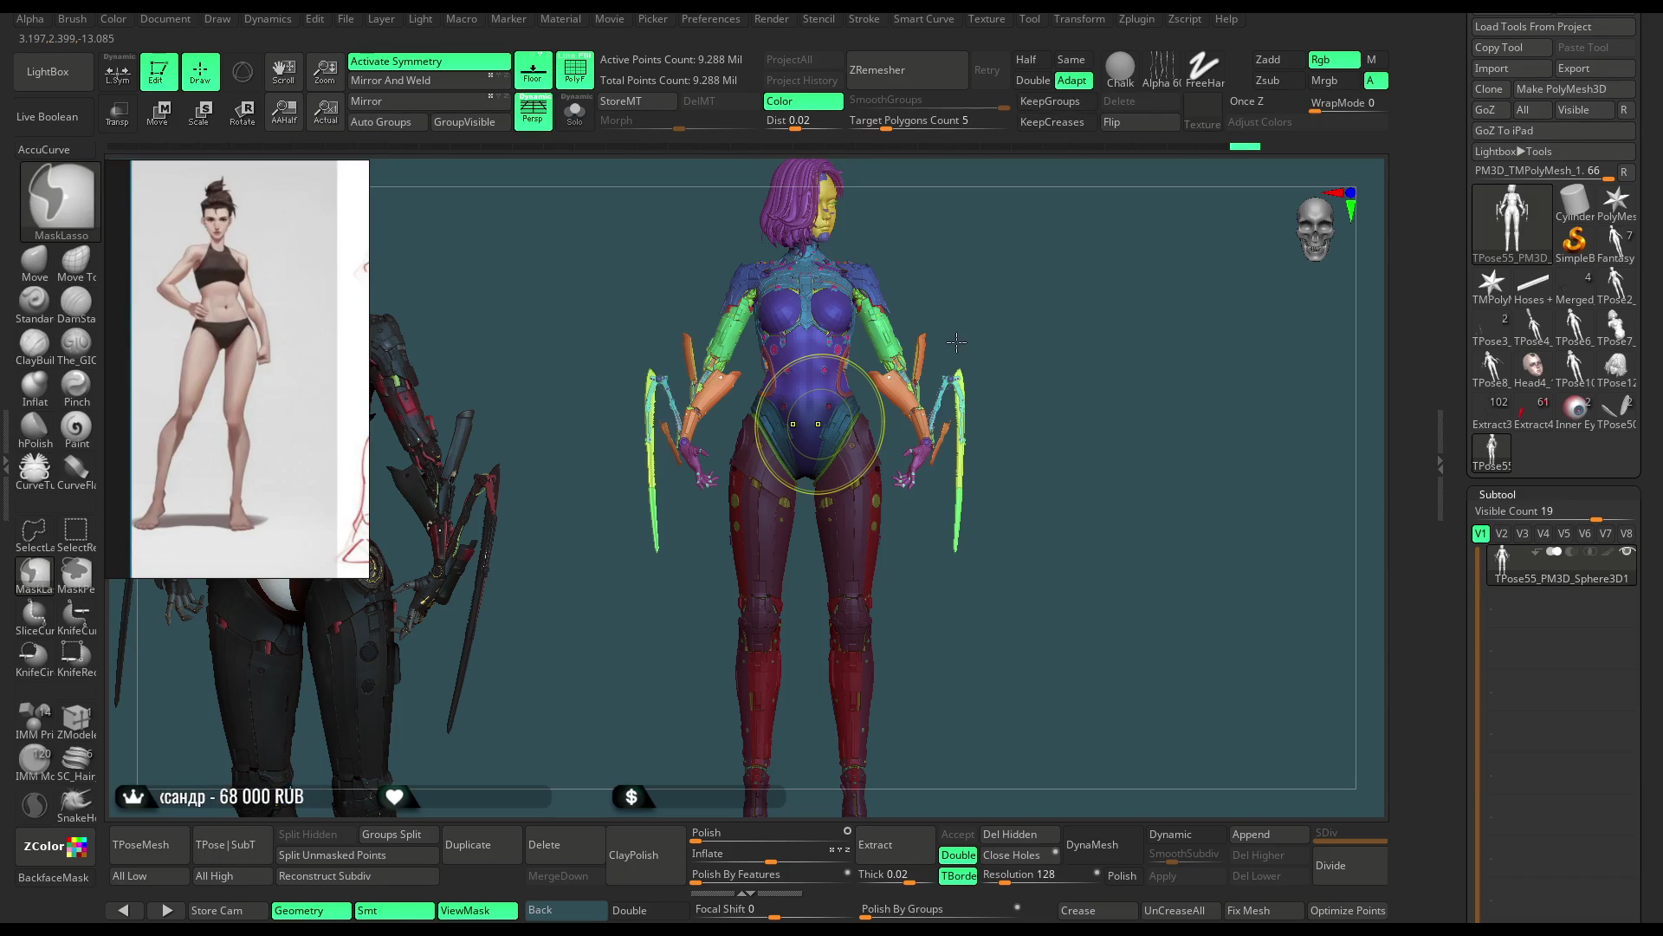
{"action": "left_click_drag", "start_coordinate": [891, 428], "coordinate": [991, 256], "text": "alt"}
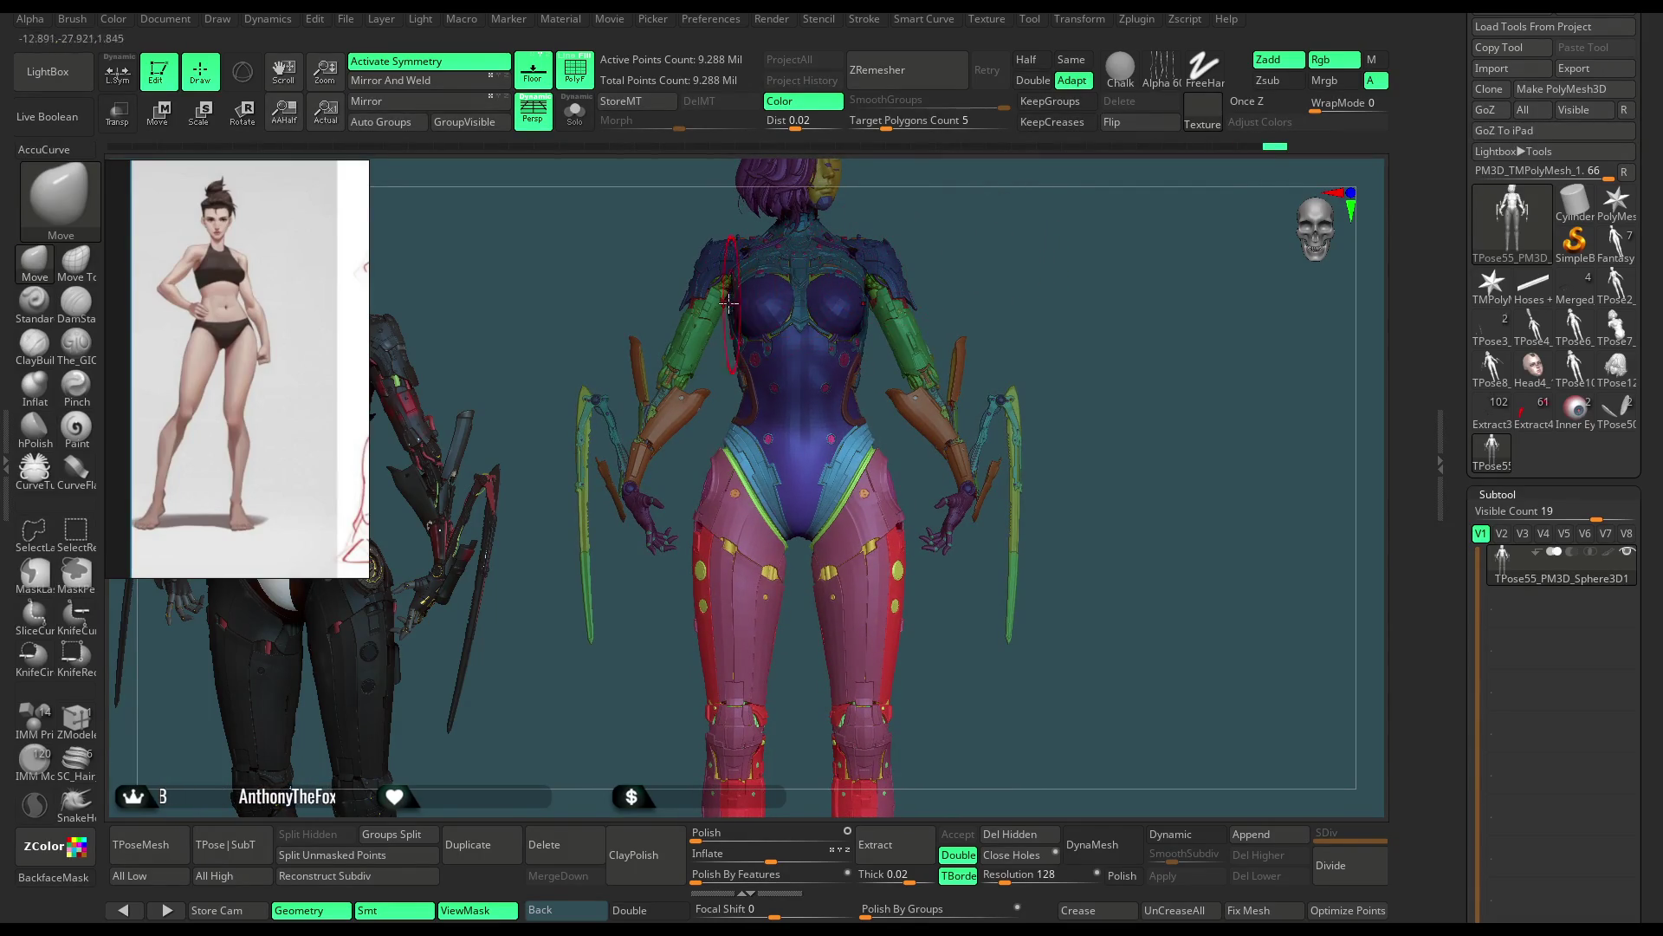
Step: Enable the Gizmo 3D in Transpose mode and reposition it at the torso centre
{"action": "key", "text": "w"}
{"action": "left_click", "coordinate": [242, 73]}
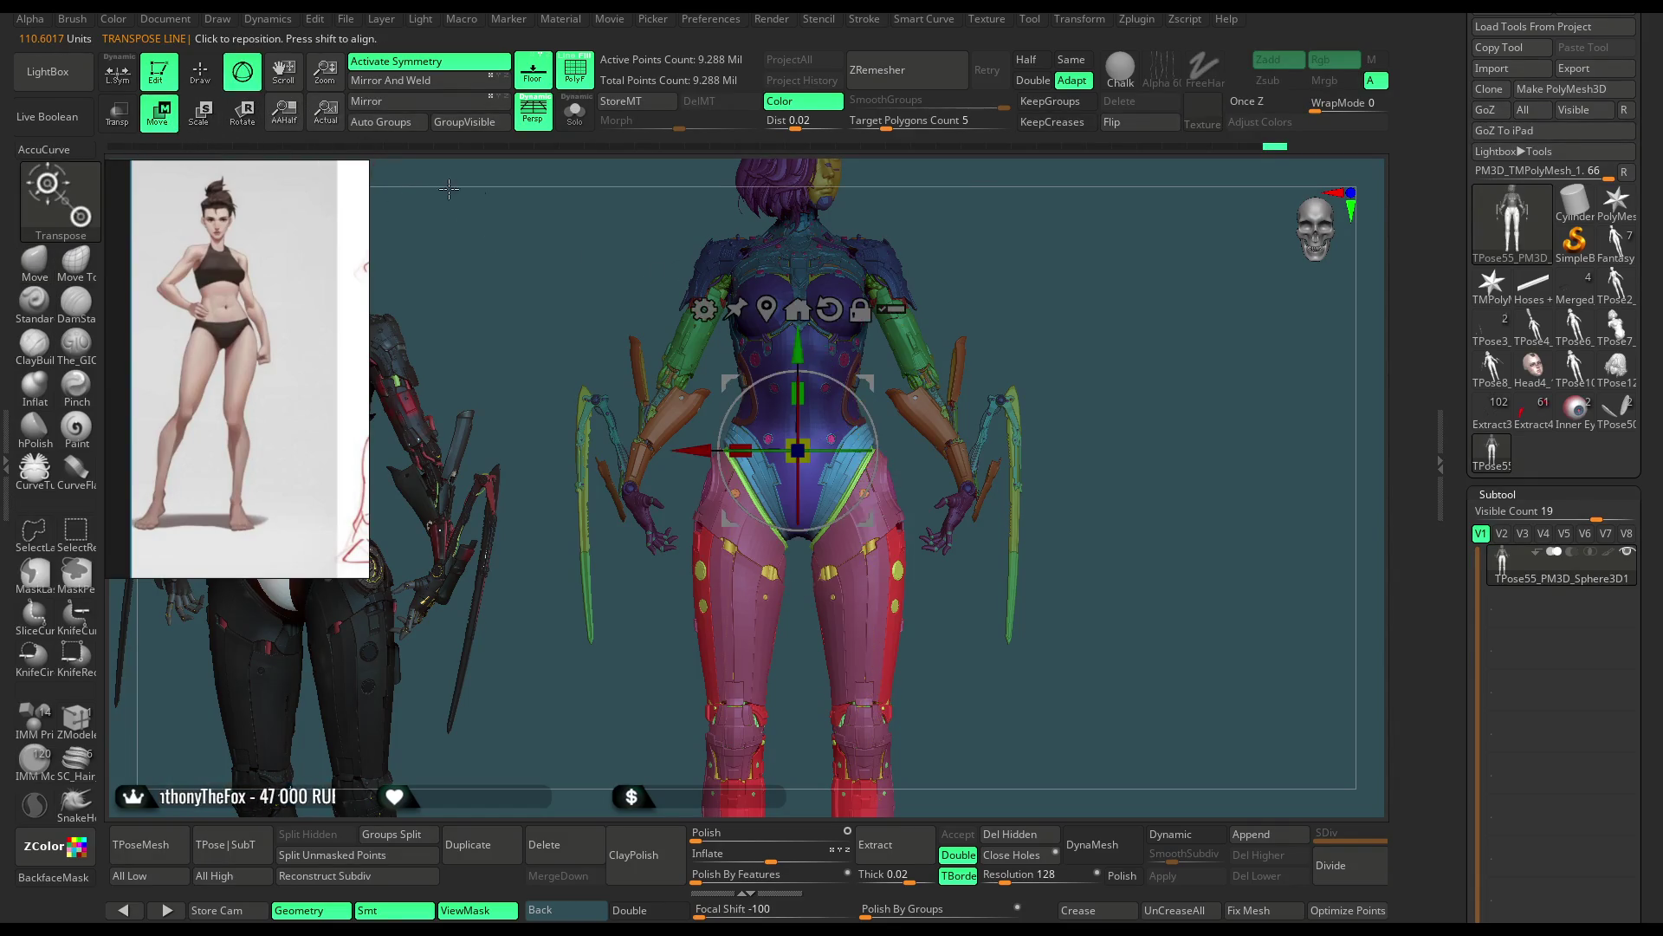
{"action": "left_click_drag", "start_coordinate": [968, 266], "coordinate": [828, 326], "text": "alt"}
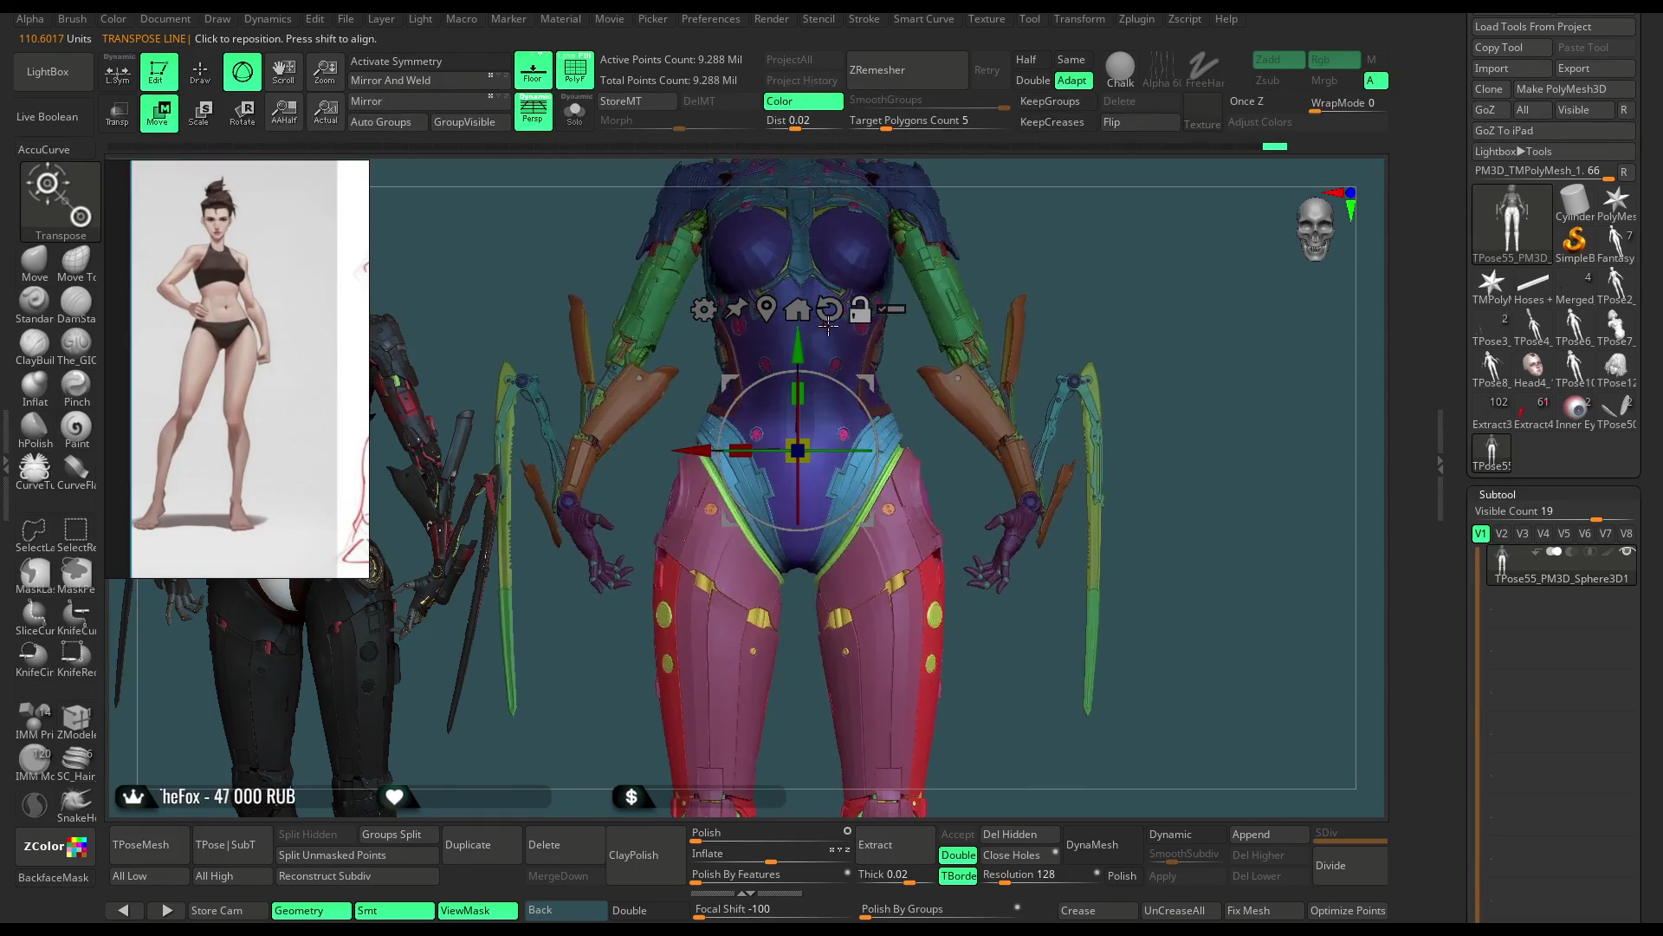
{"action": "left_click", "coordinate": [799, 307]}
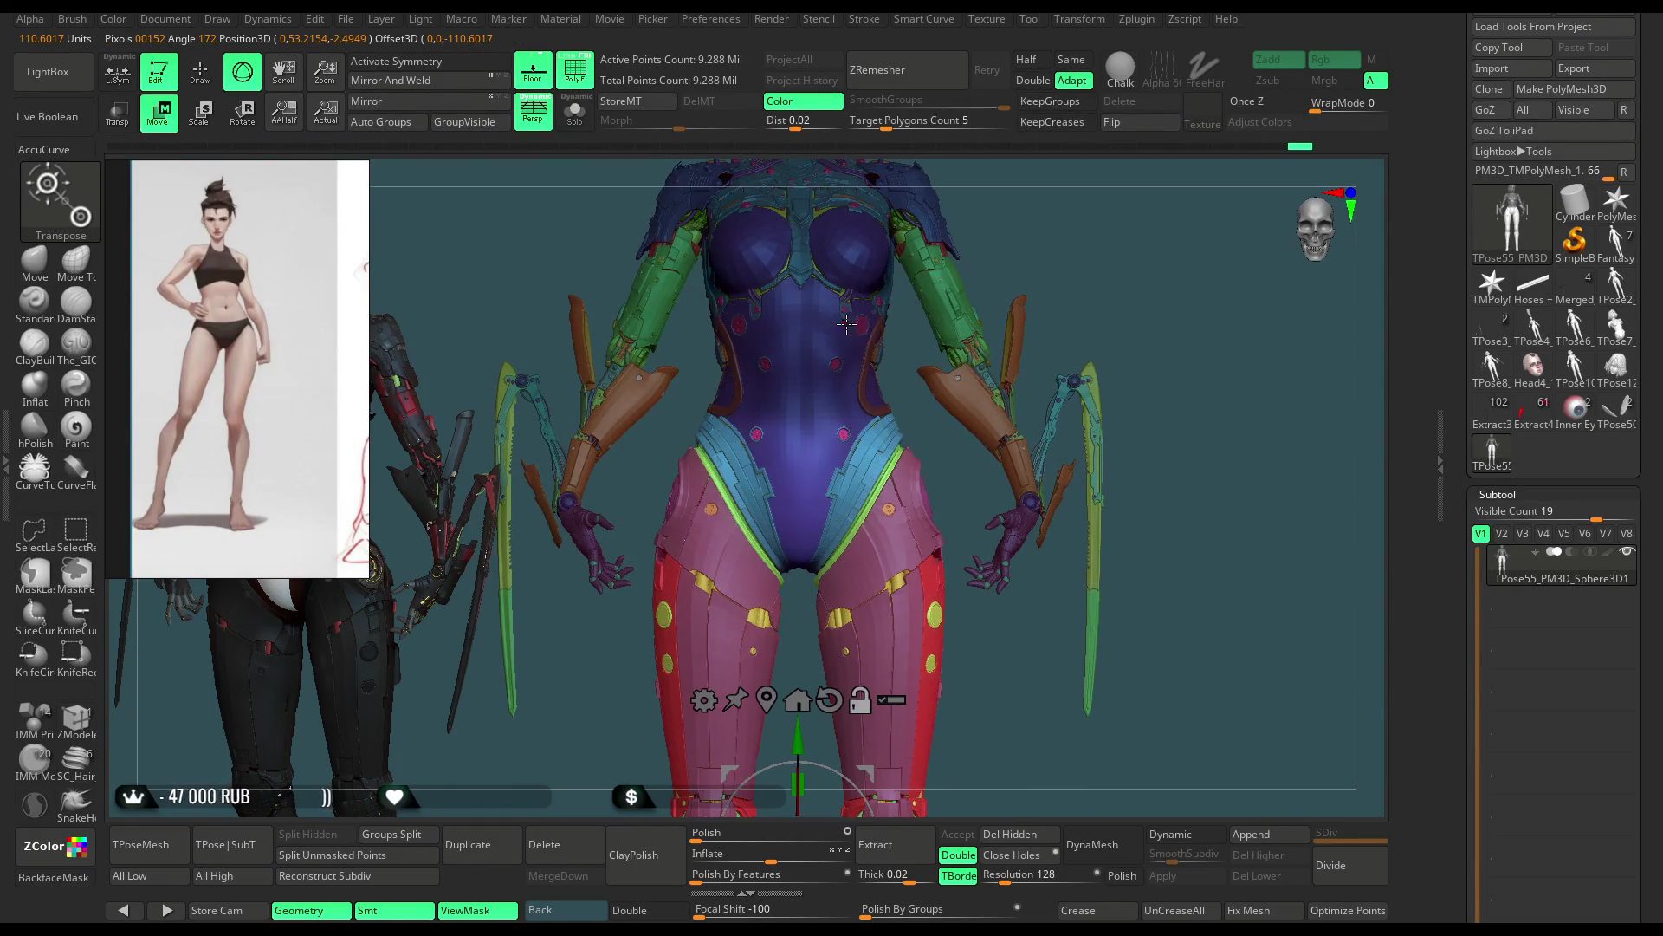
{"action": "left_click_drag", "start_coordinate": [800, 737], "coordinate": [833, 318], "text": "alt"}
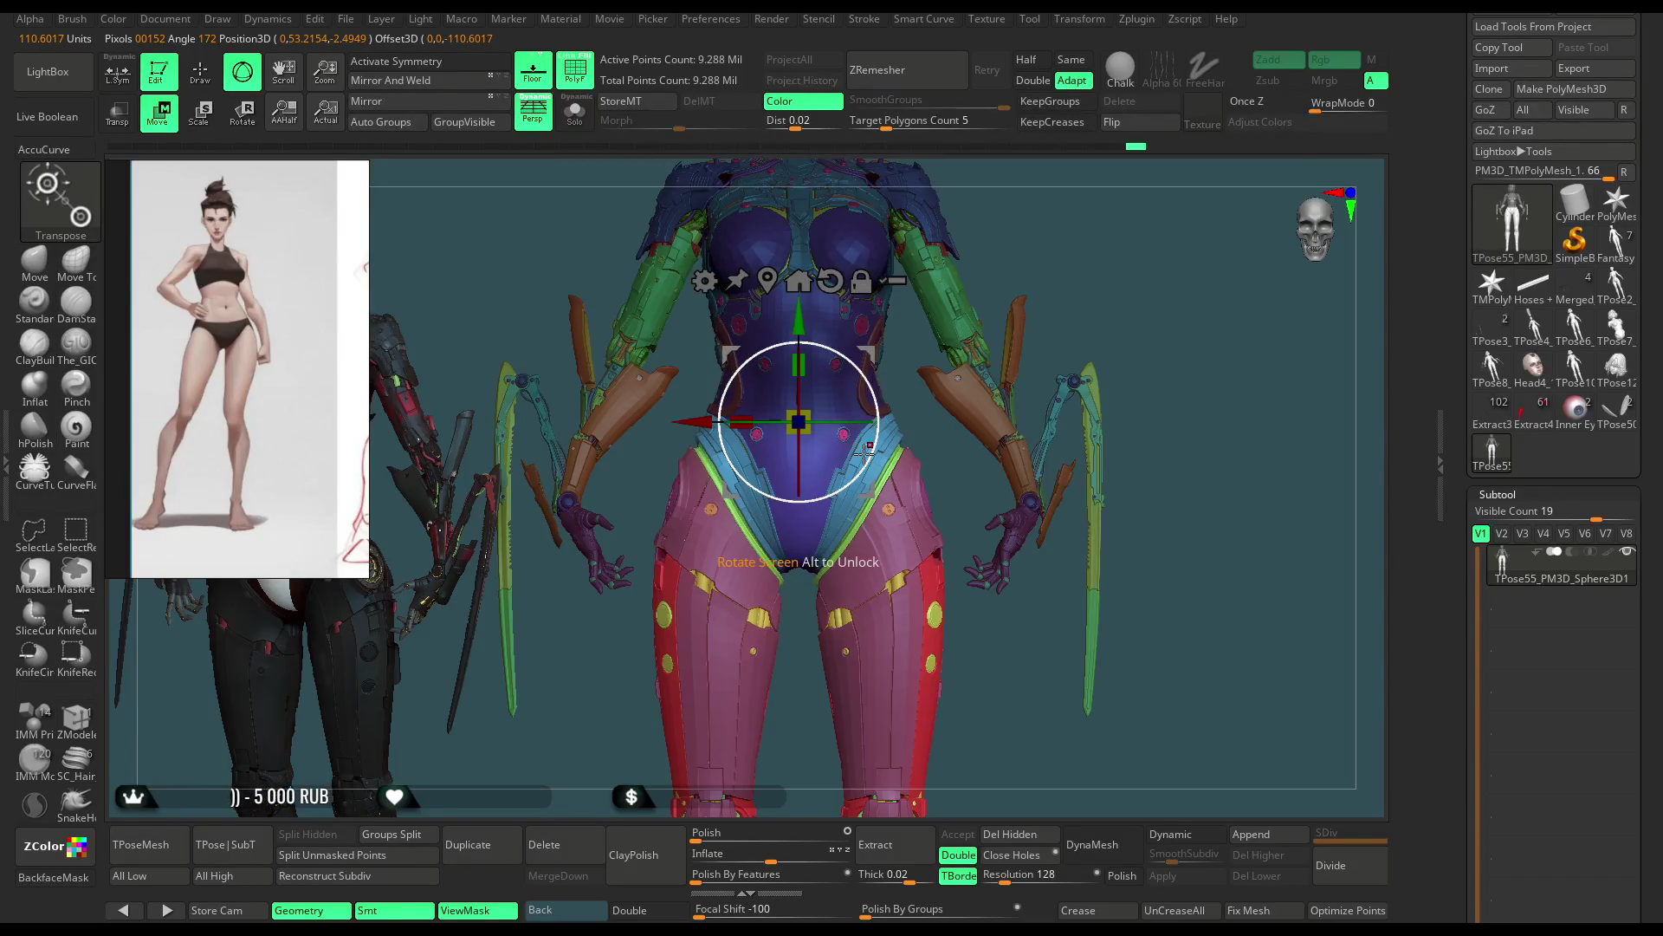
Step: Rotate the unmasked hip and thigh armor slightly into place, then leave transform mode
{"action": "left_click_drag", "start_coordinate": [866, 470], "coordinate": [862, 473]}
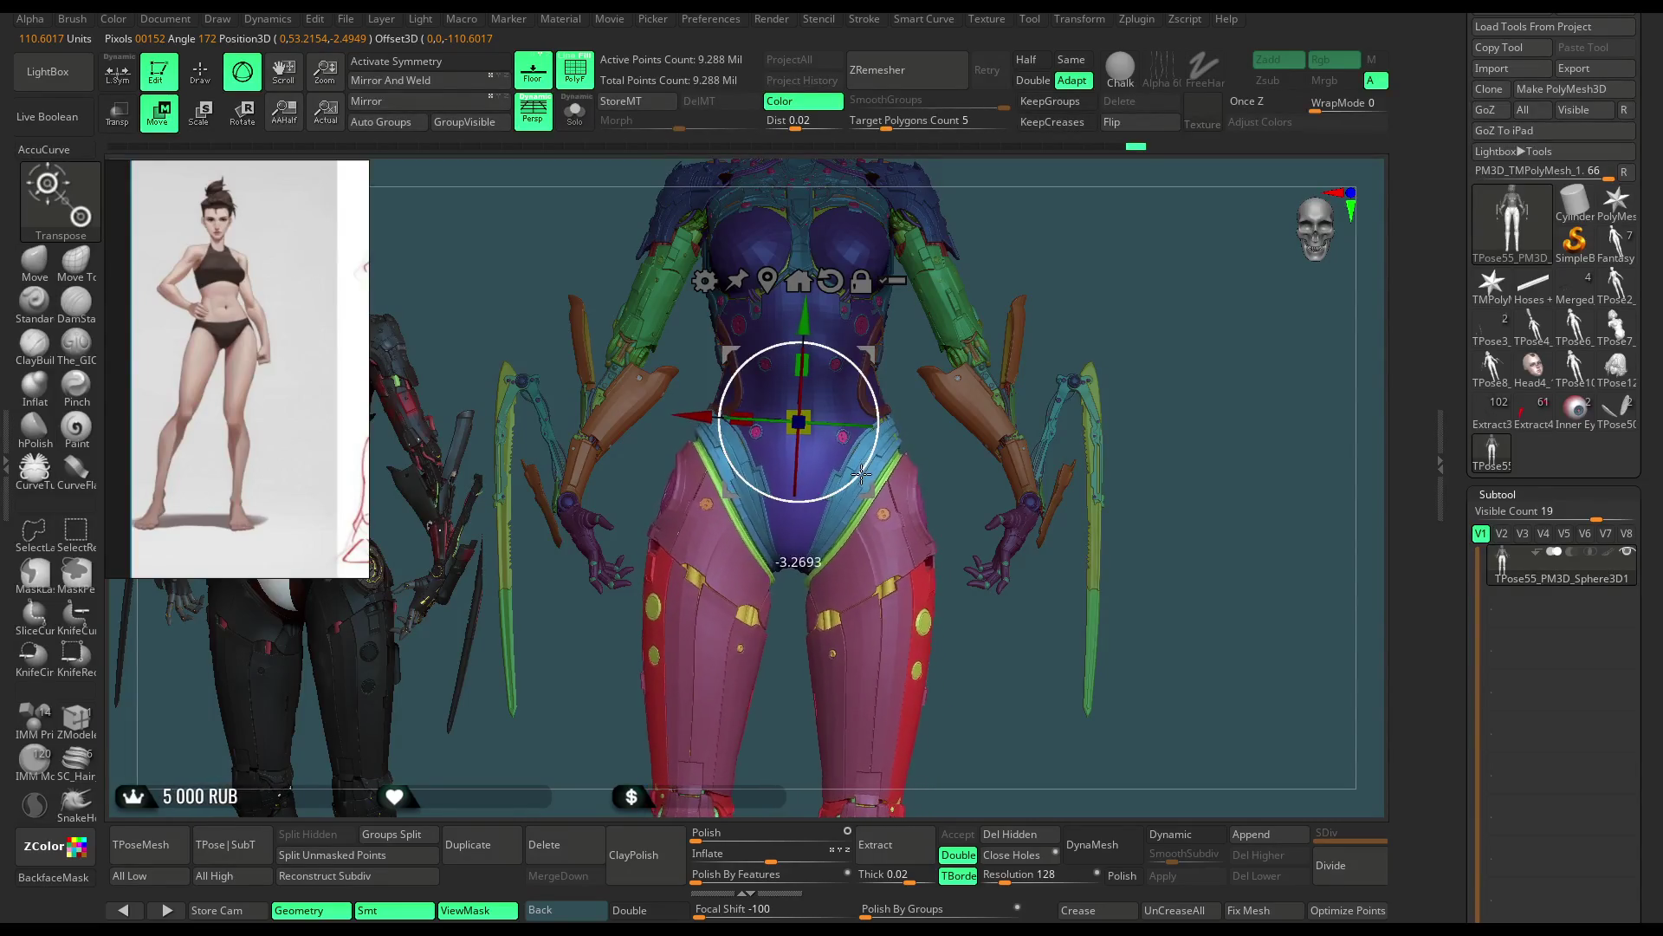
{"action": "left_click_drag", "start_coordinate": [863, 474], "coordinate": [864, 471]}
{"action": "scroll", "coordinate": [1098, 366], "scroll_direction": "up", "scroll_amount": 3}
{"action": "scroll", "coordinate": [1099, 366], "scroll_direction": "up", "scroll_amount": 2}
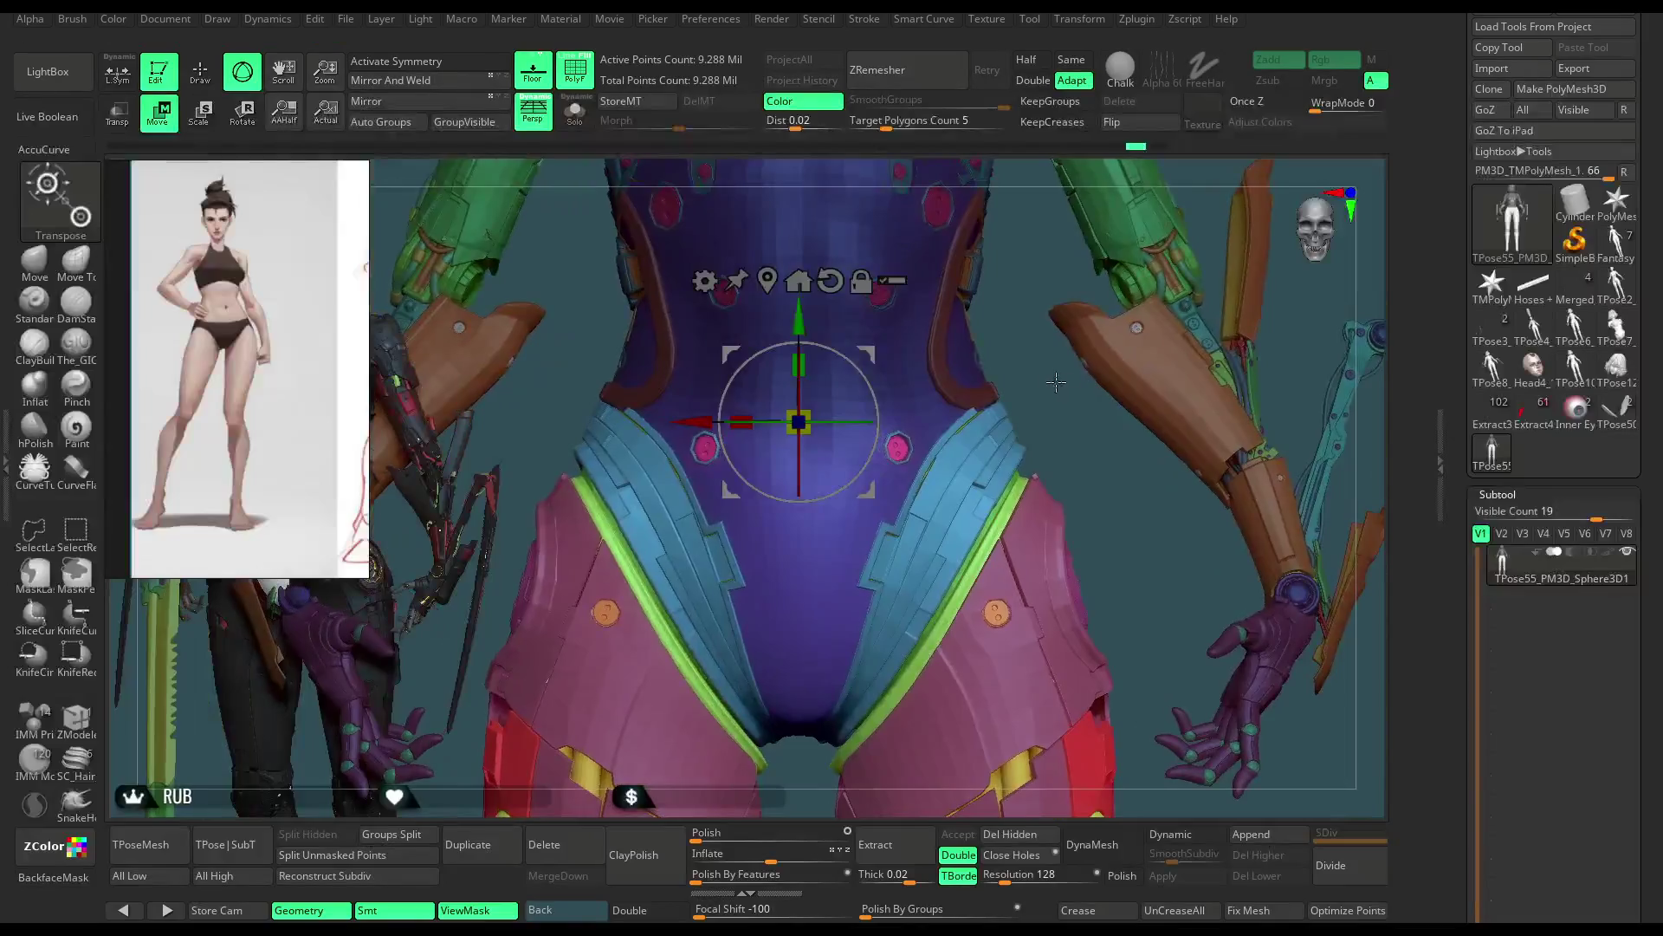
{"action": "left_click", "coordinate": [205, 78]}
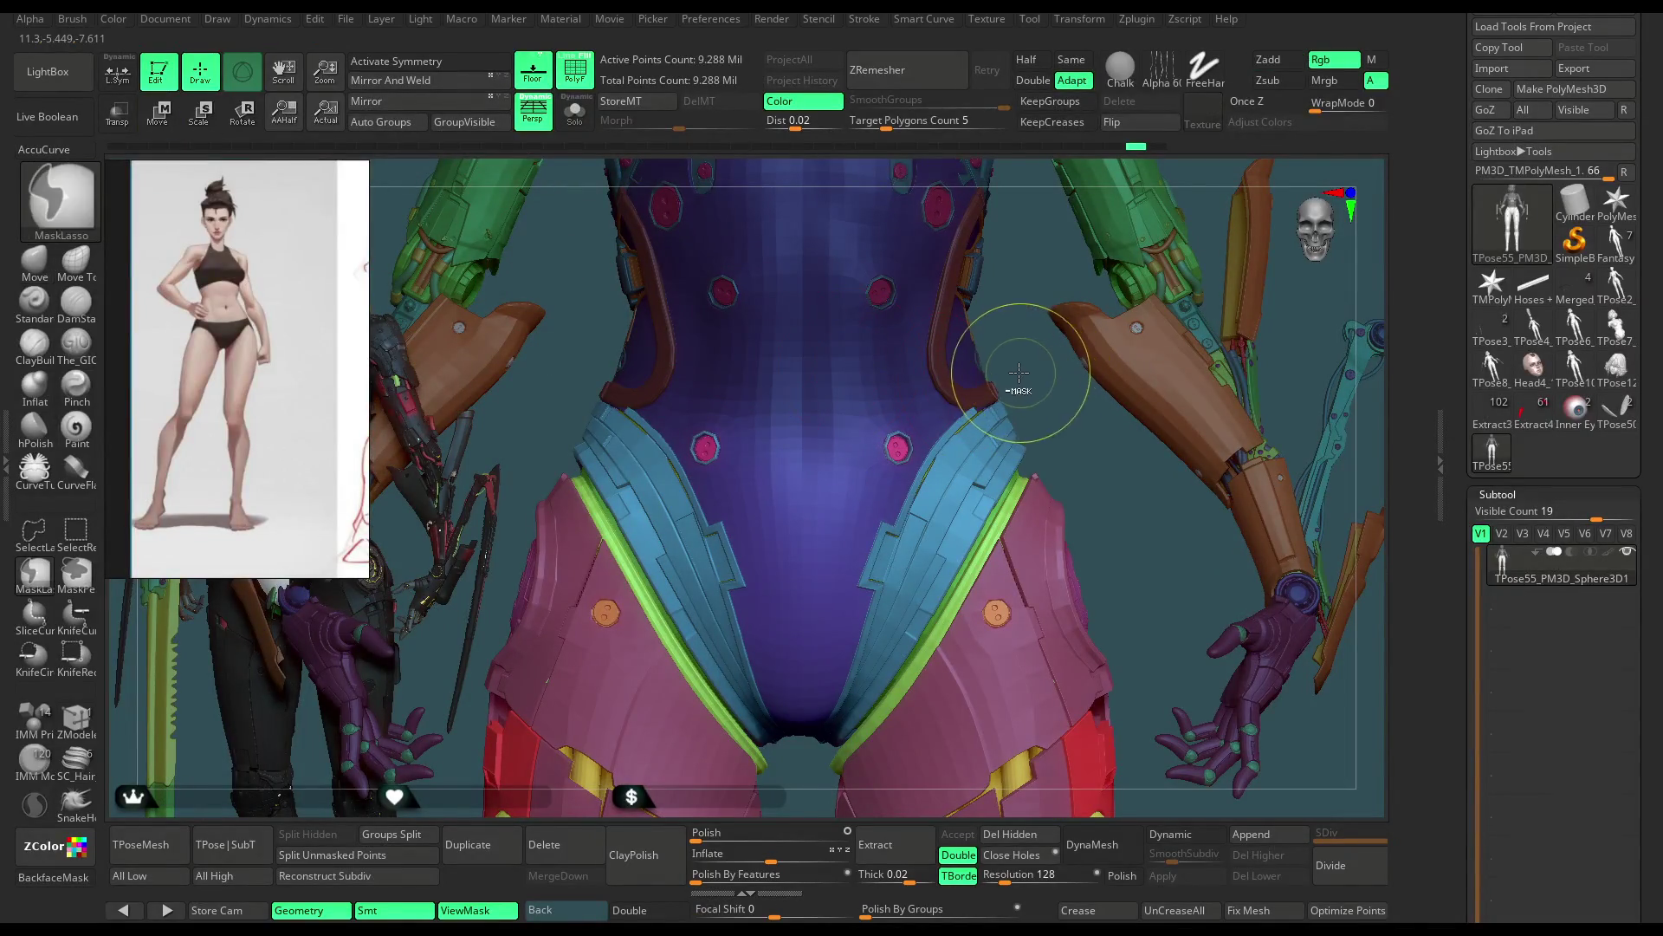
Step: Re-mask the hips, lighten the waist mask, and orbit to check side, back and front
{"action": "left_click_drag", "start_coordinate": [799, 401], "coordinate": [1105, 708]}
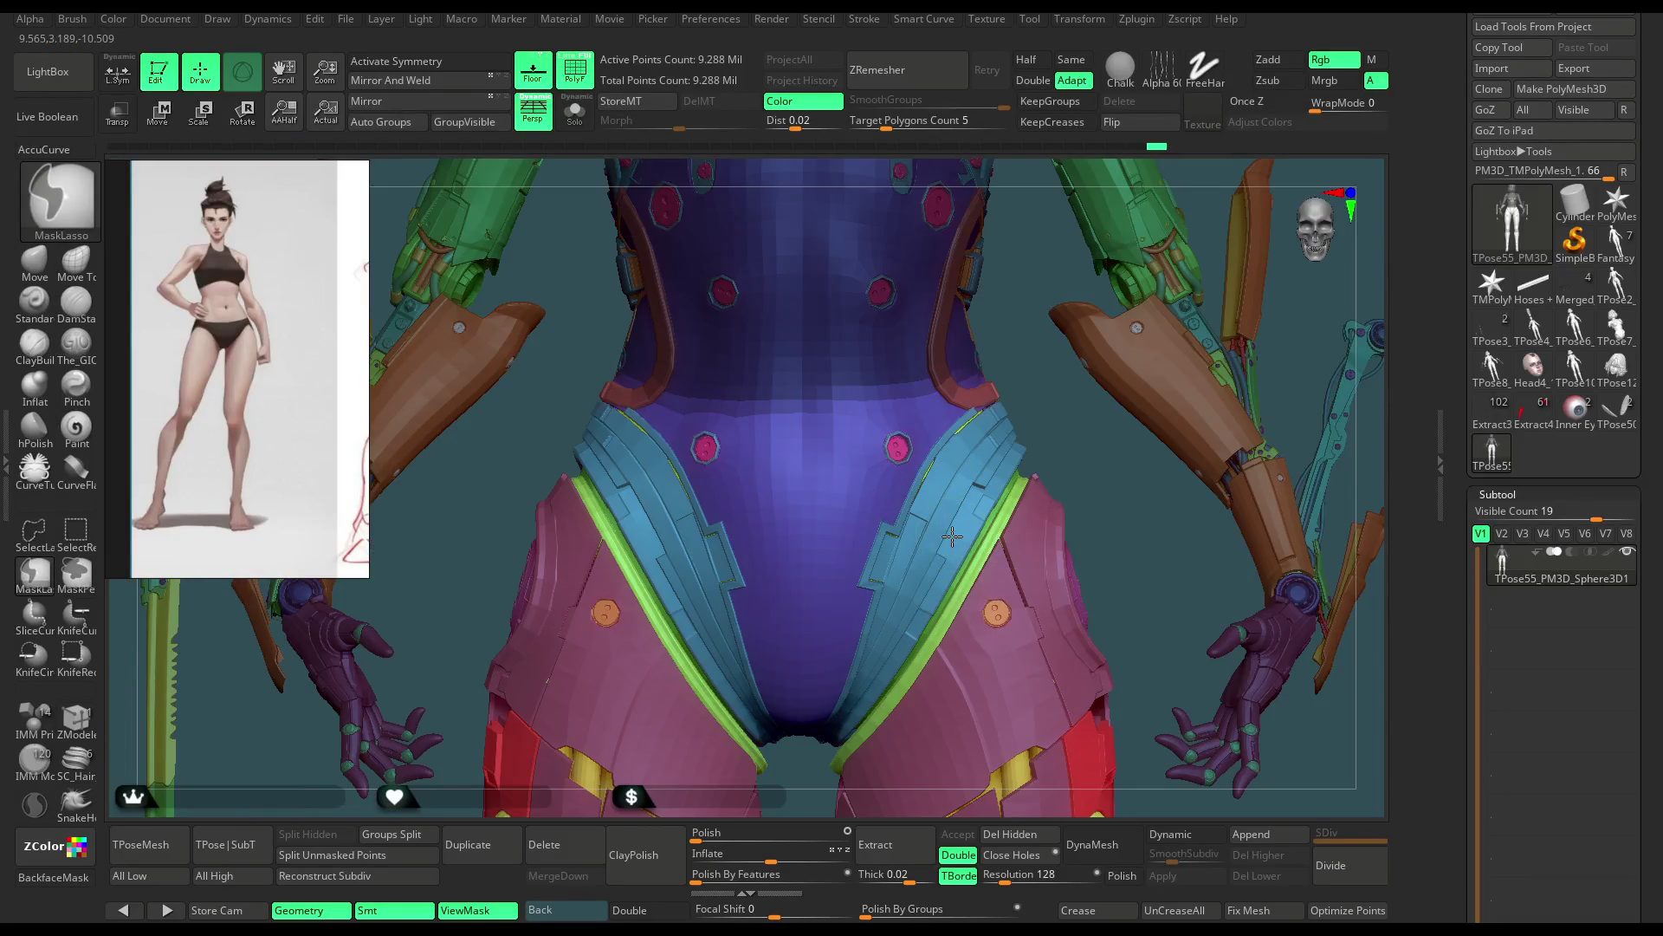
{"action": "left_click", "coordinate": [951, 540], "text": "ctrl"}
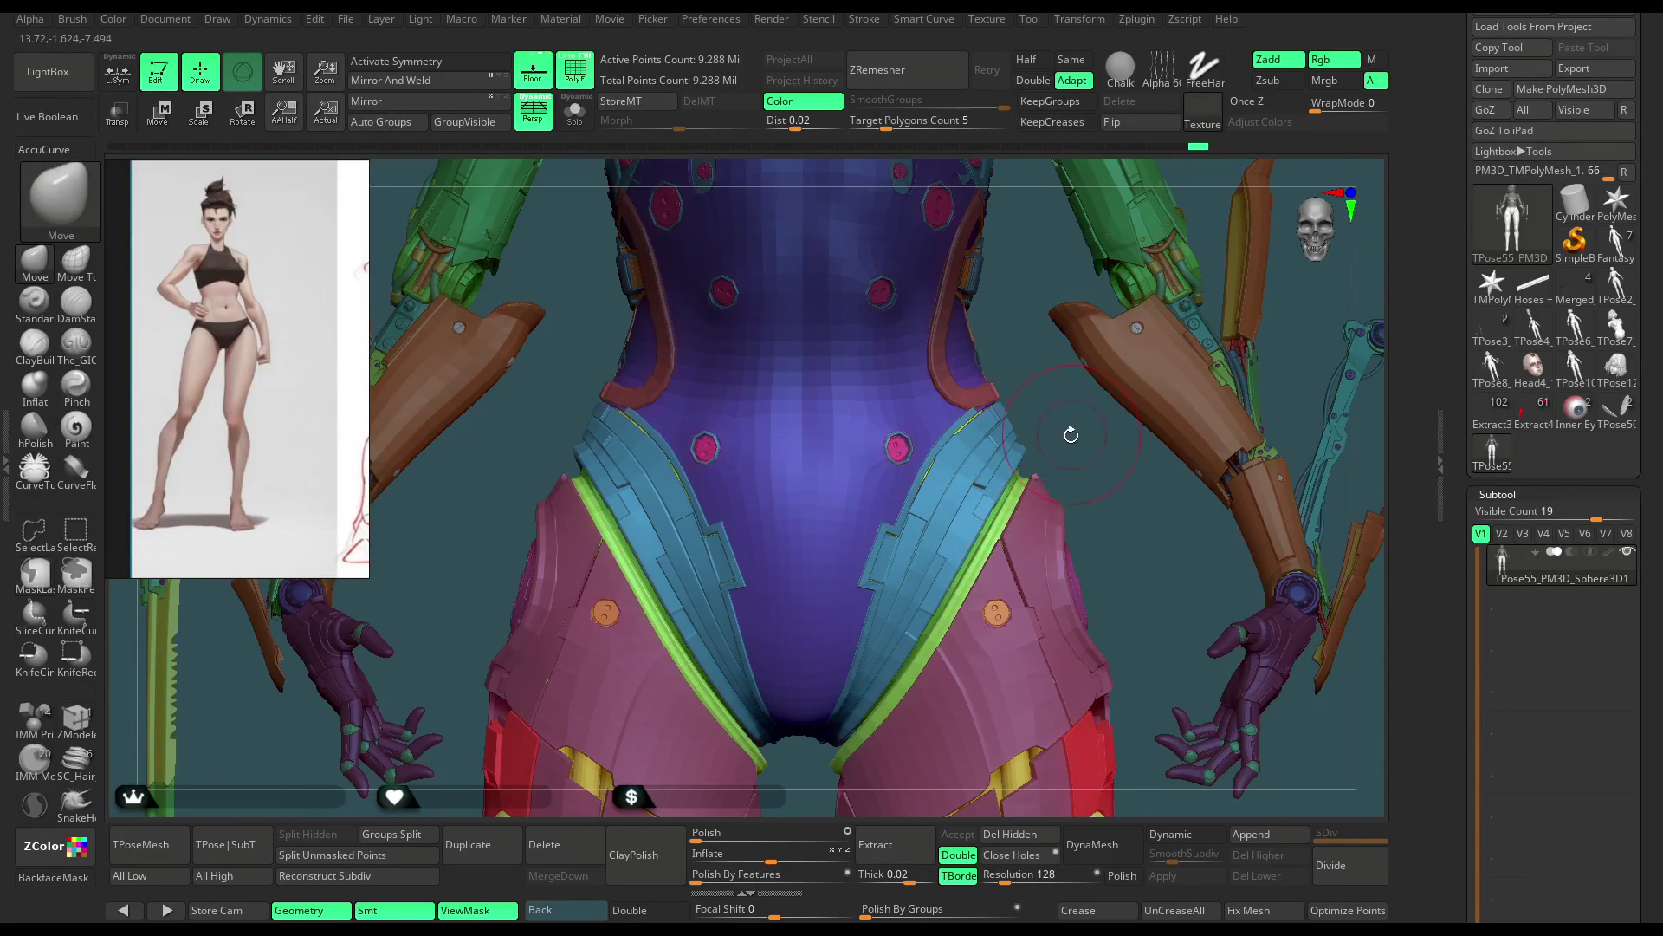
{"action": "left_click_drag", "start_coordinate": [1070, 430], "coordinate": [915, 443]}
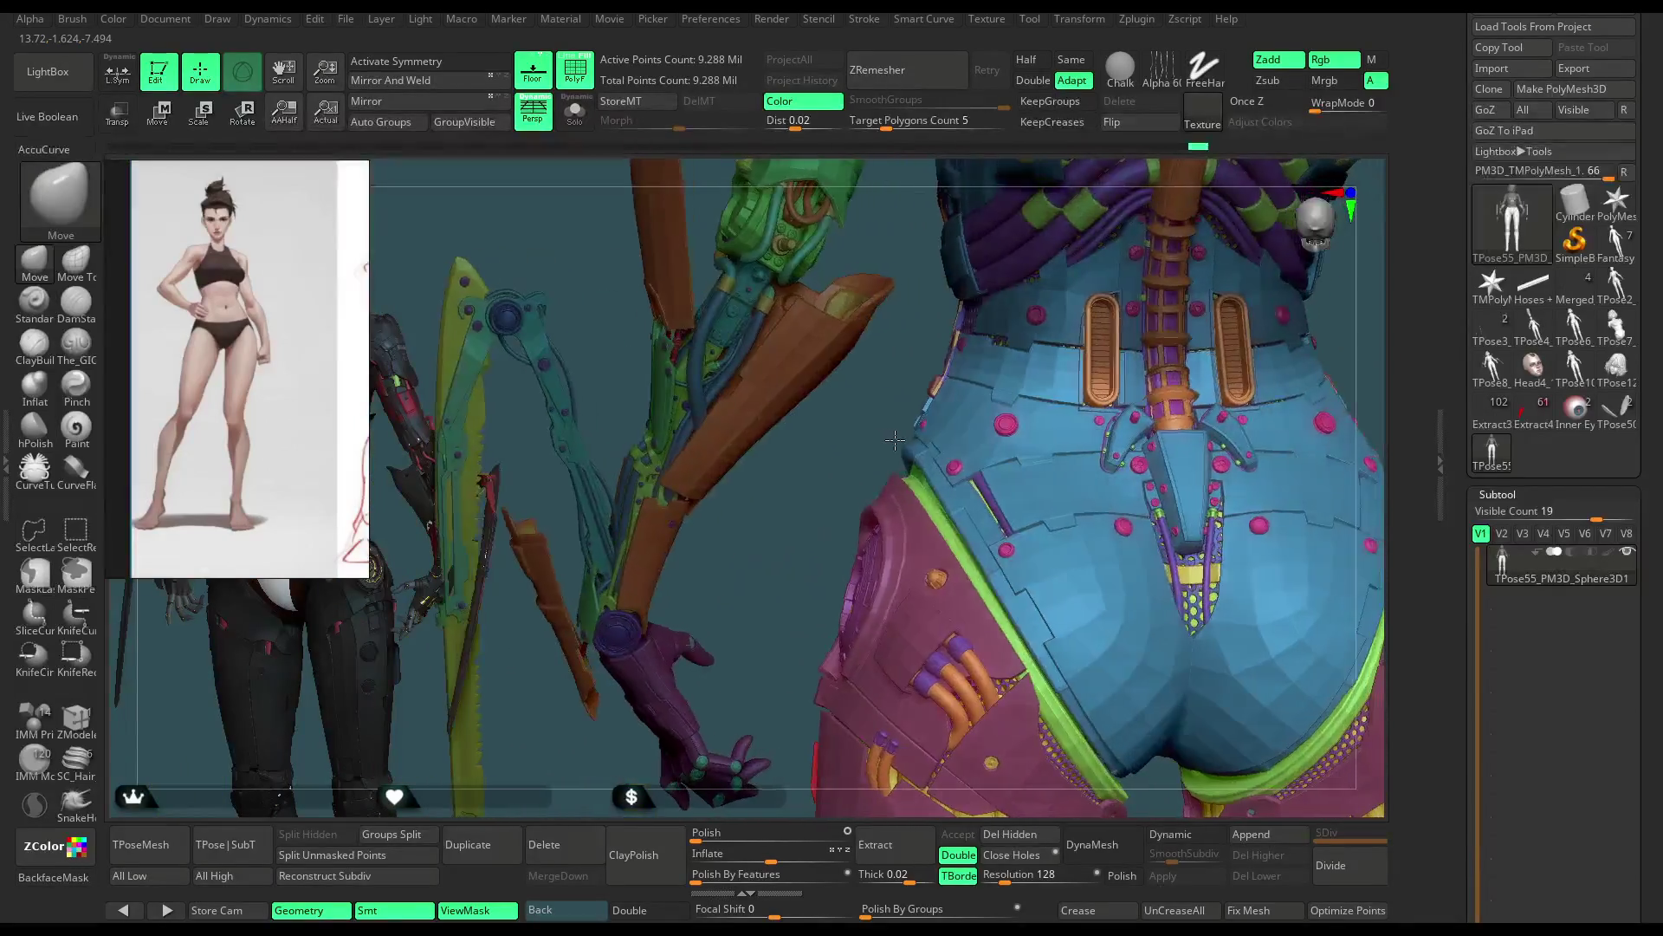
{"action": "mouse_move", "coordinate": [916, 444]}
{"action": "left_mouse_down"}
{"action": "mouse_move", "coordinate": [1034, 439]}
{"action": "mouse_move", "coordinate": [1121, 245]}
{"action": "left_mouse_up"}
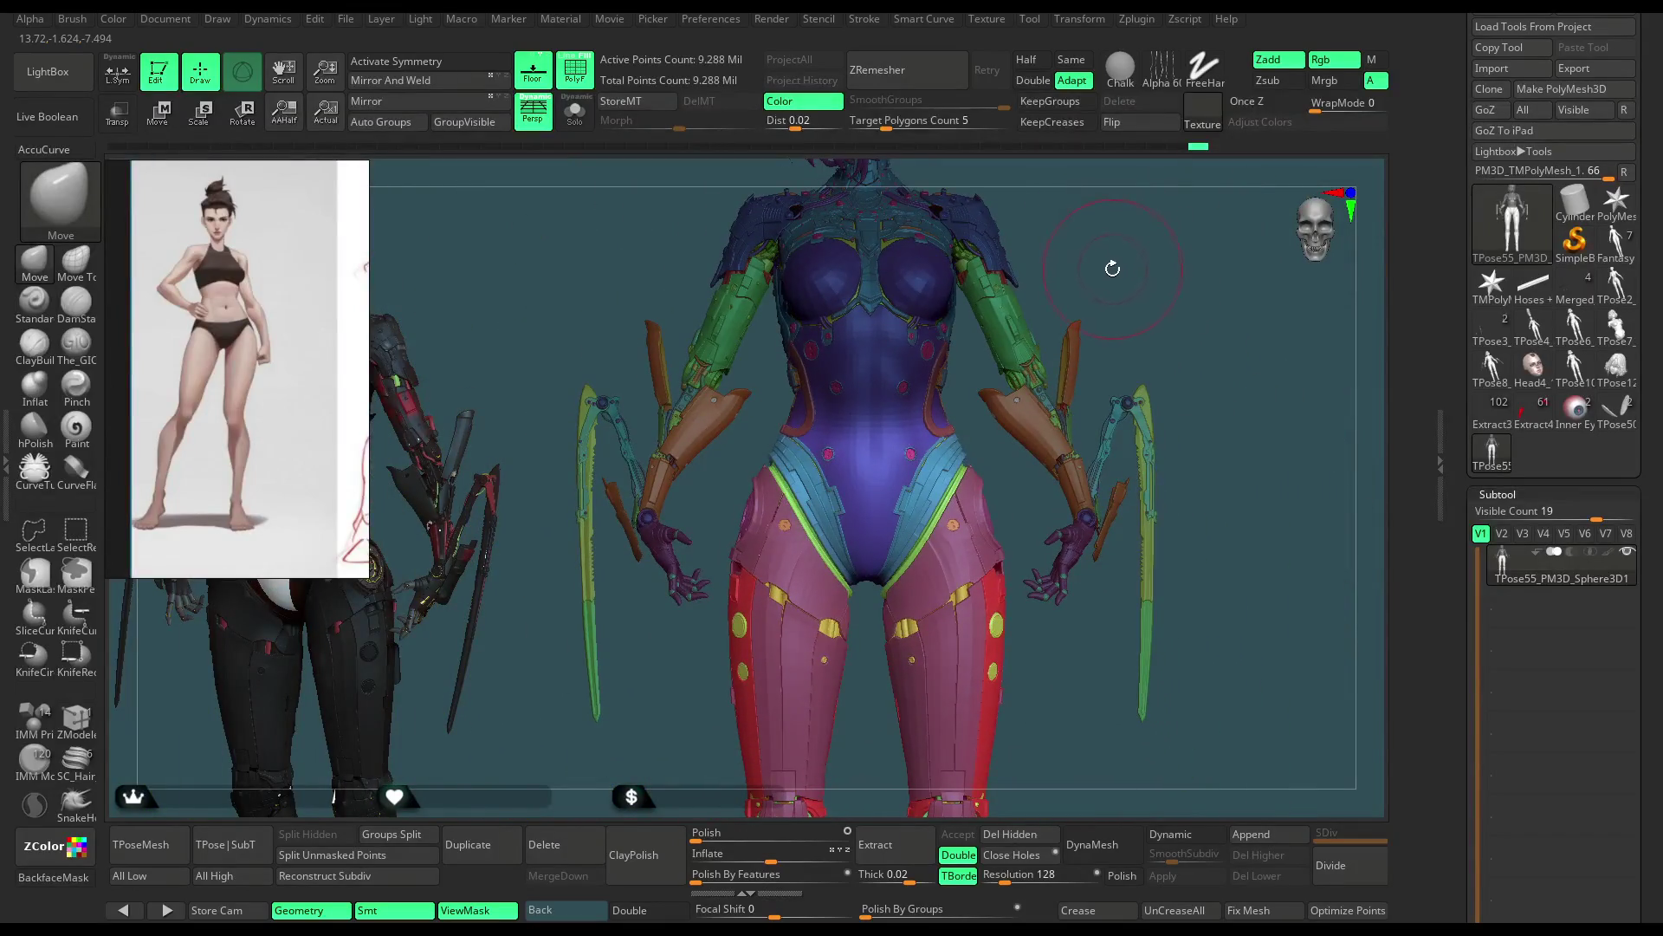
Step: Scale the unmasked hip section up to about 1.005 with the Transpose gizmo
{"action": "key", "text": "w"}
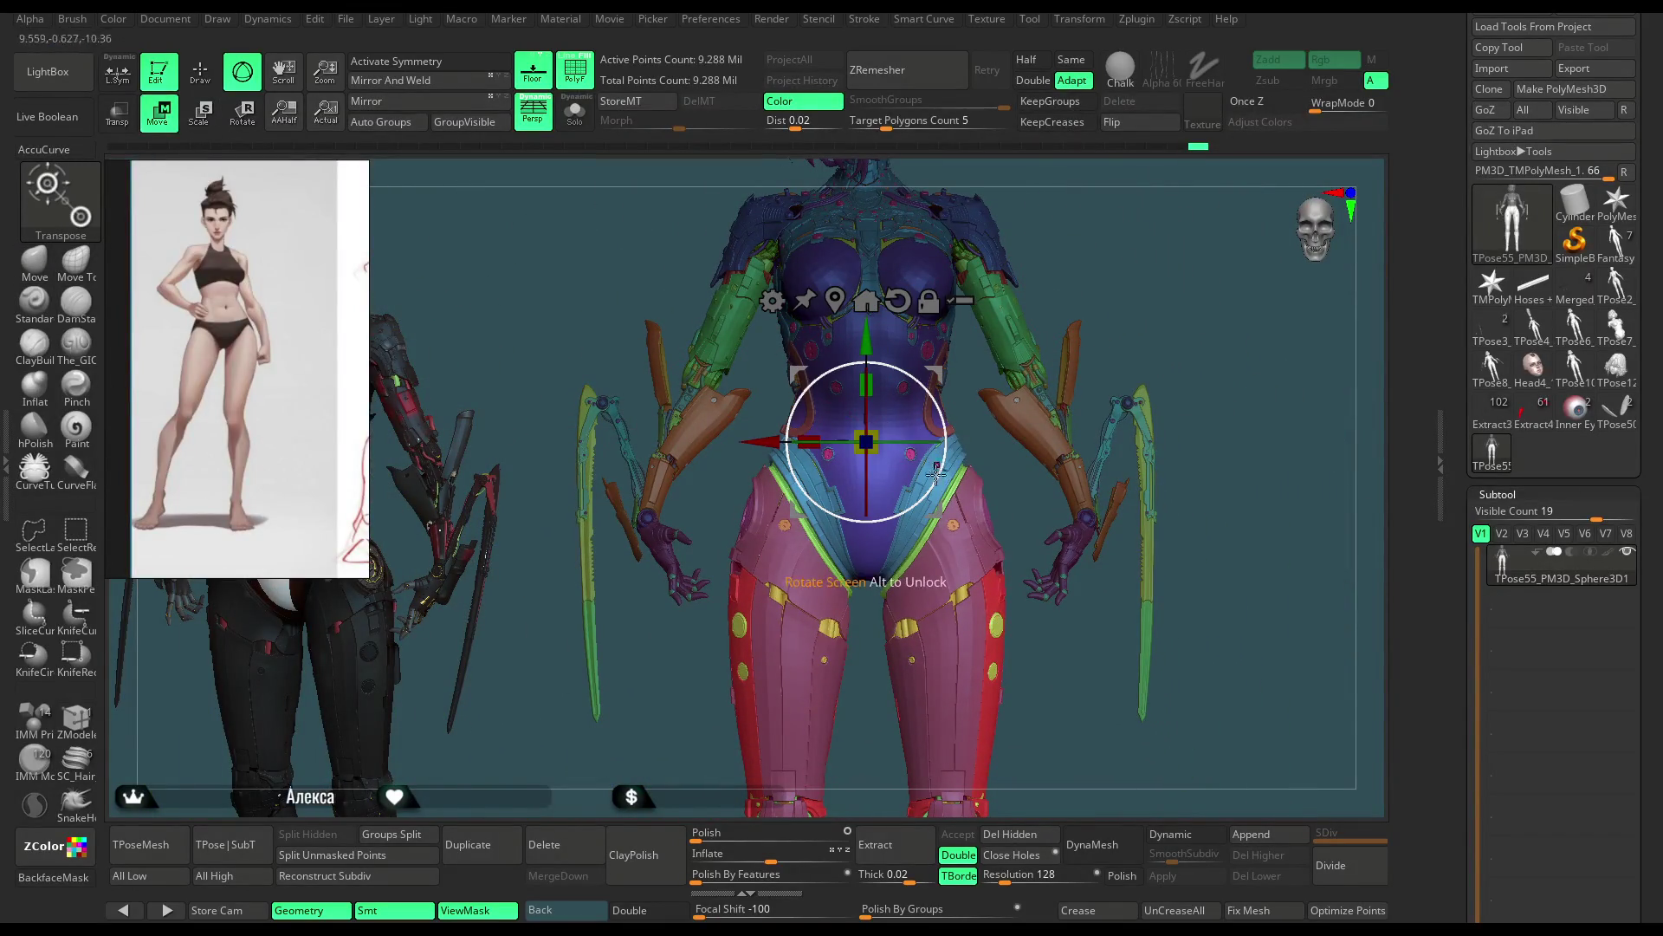
{"action": "left_click_drag", "start_coordinate": [934, 489], "coordinate": [935, 488]}
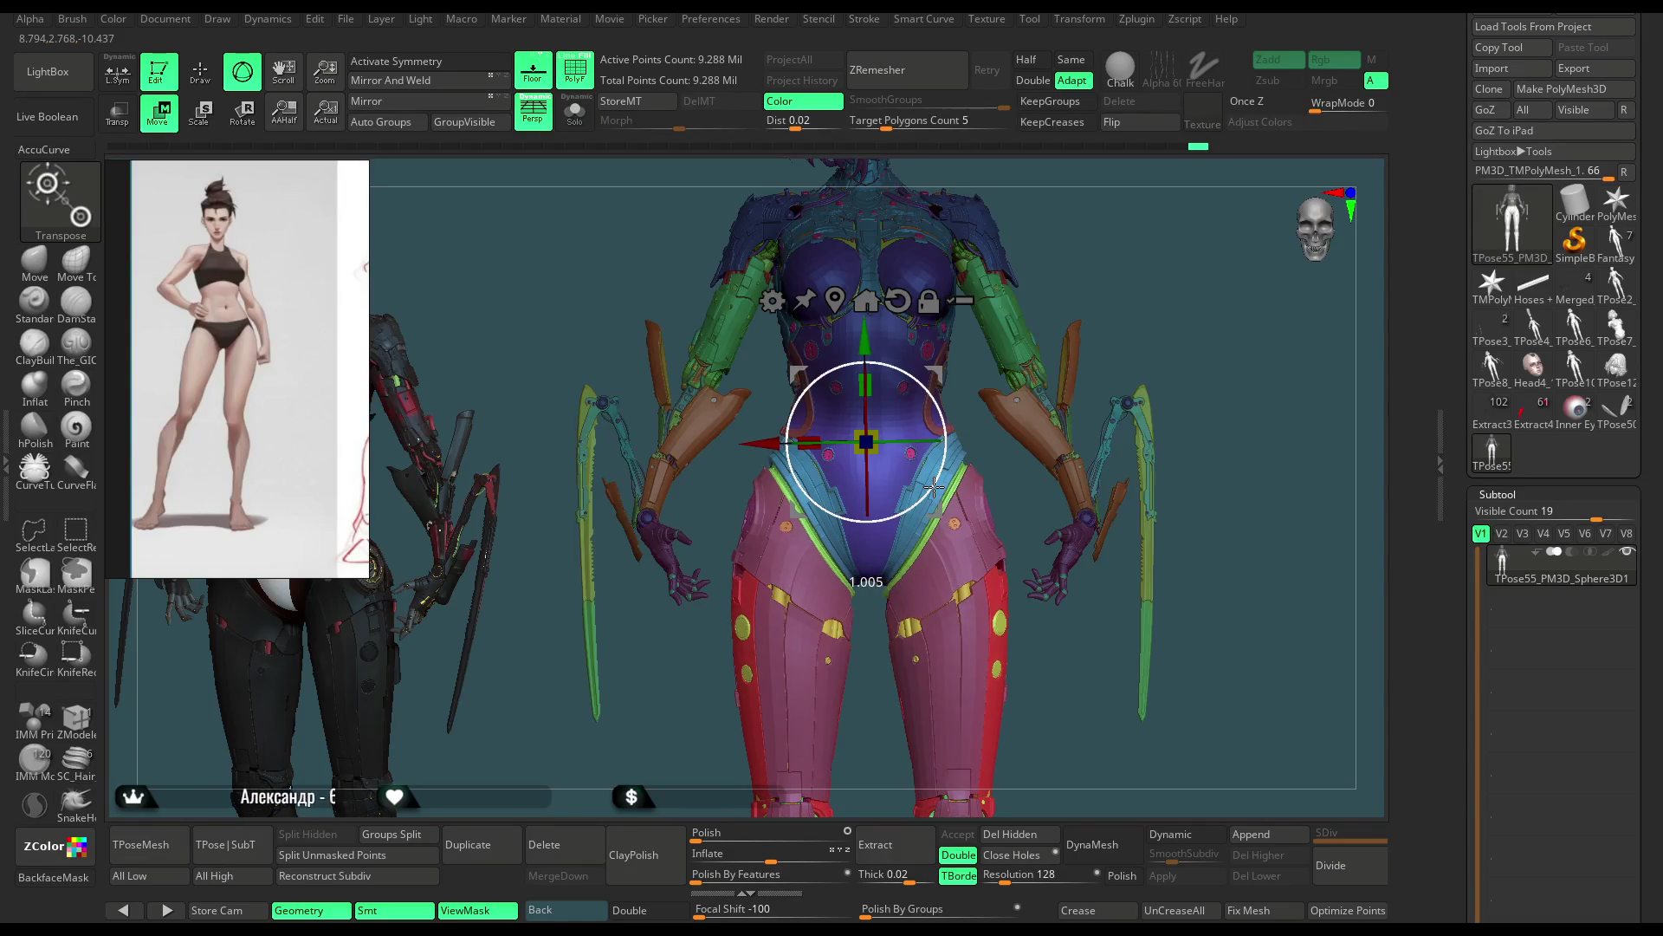
{"action": "left_click_drag", "start_coordinate": [1171, 338], "coordinate": [989, 275]}
{"action": "right_click_drag", "start_coordinate": [990, 276], "coordinate": [1108, 394], "text": "alt"}
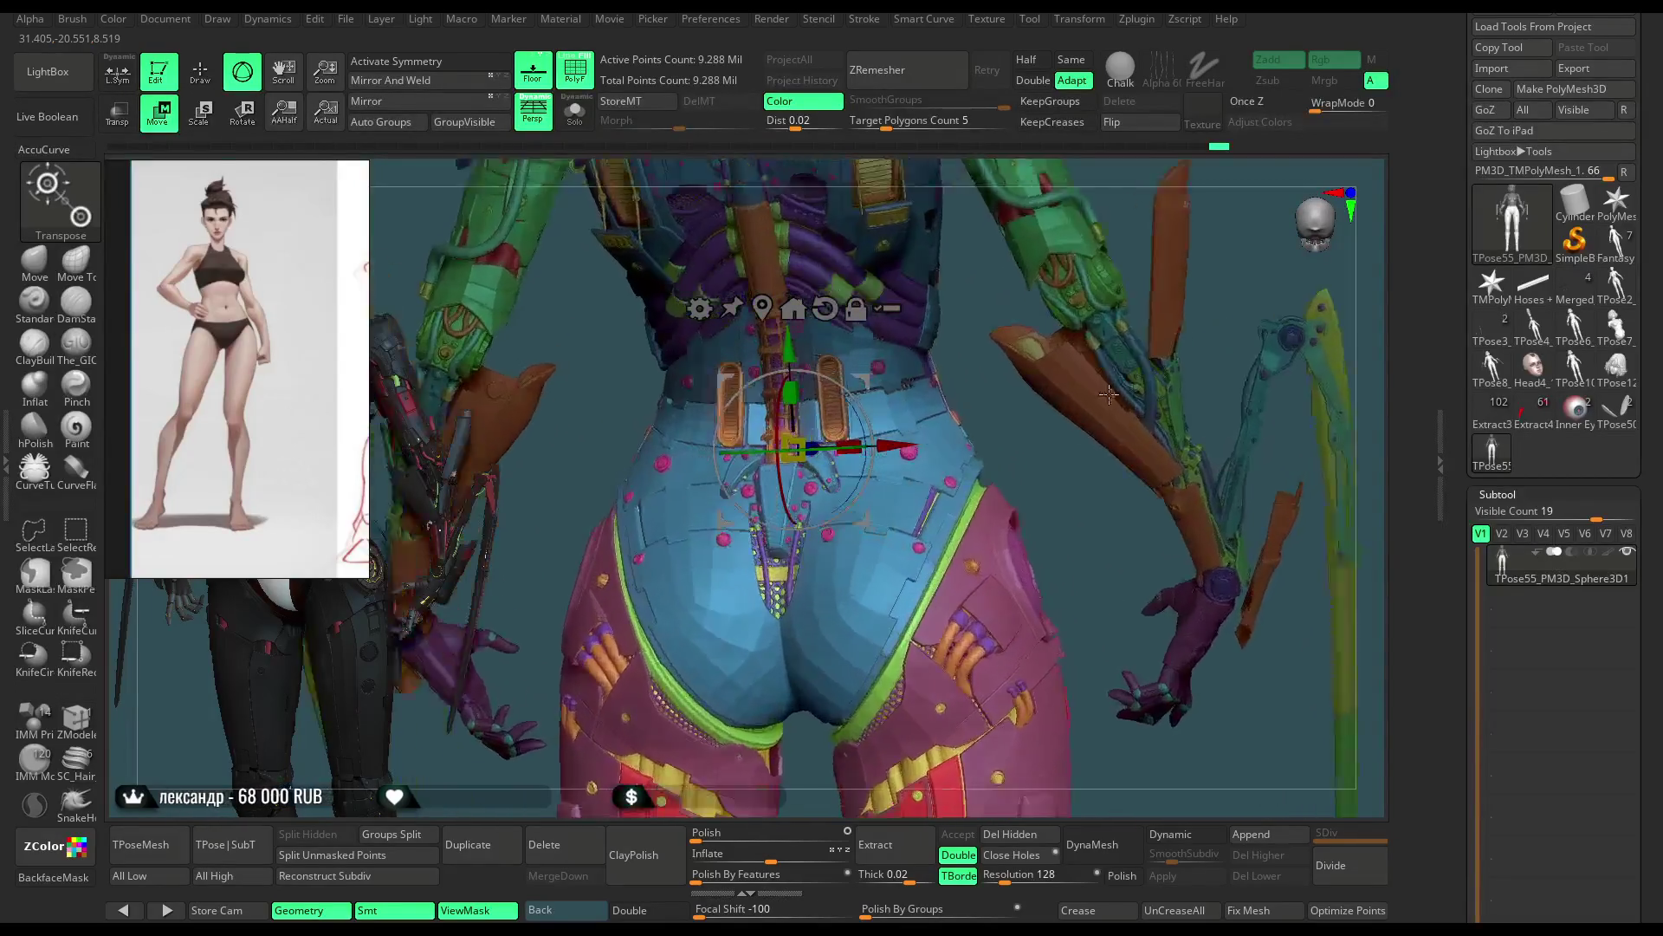
{"action": "right_click_drag", "start_coordinate": [1108, 392], "coordinate": [1087, 466], "text": "alt"}
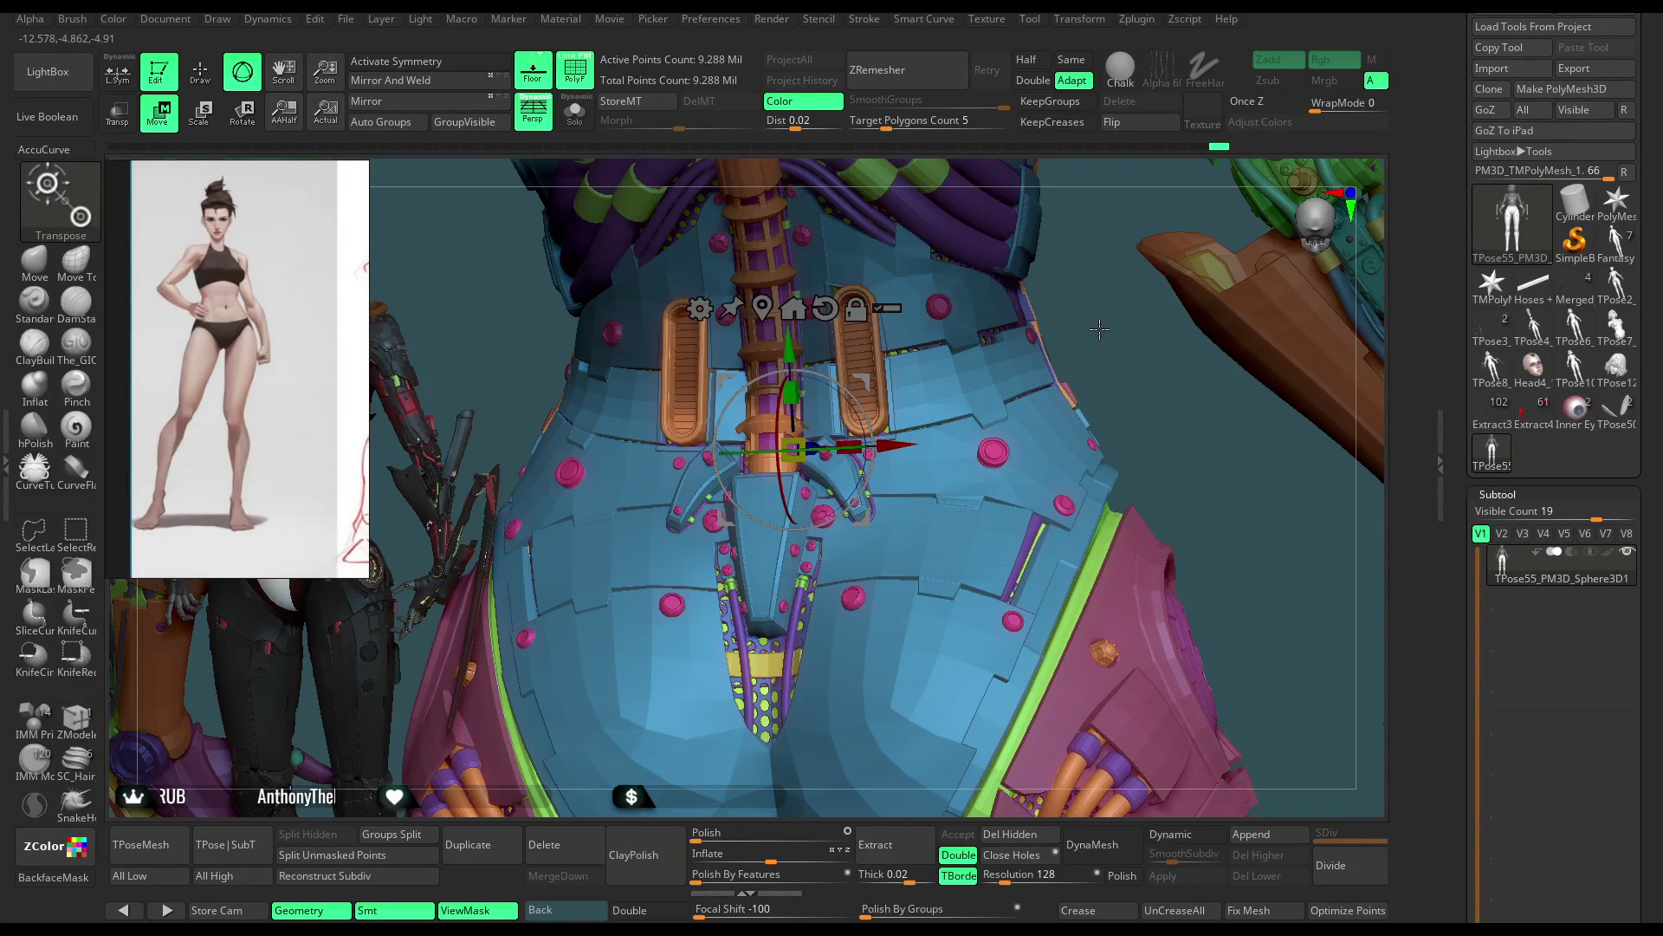
Step: Return to Draw mode and inspect the torso and legs from the front
{"action": "right_click_drag", "start_coordinate": [1103, 341], "coordinate": [1104, 358]}
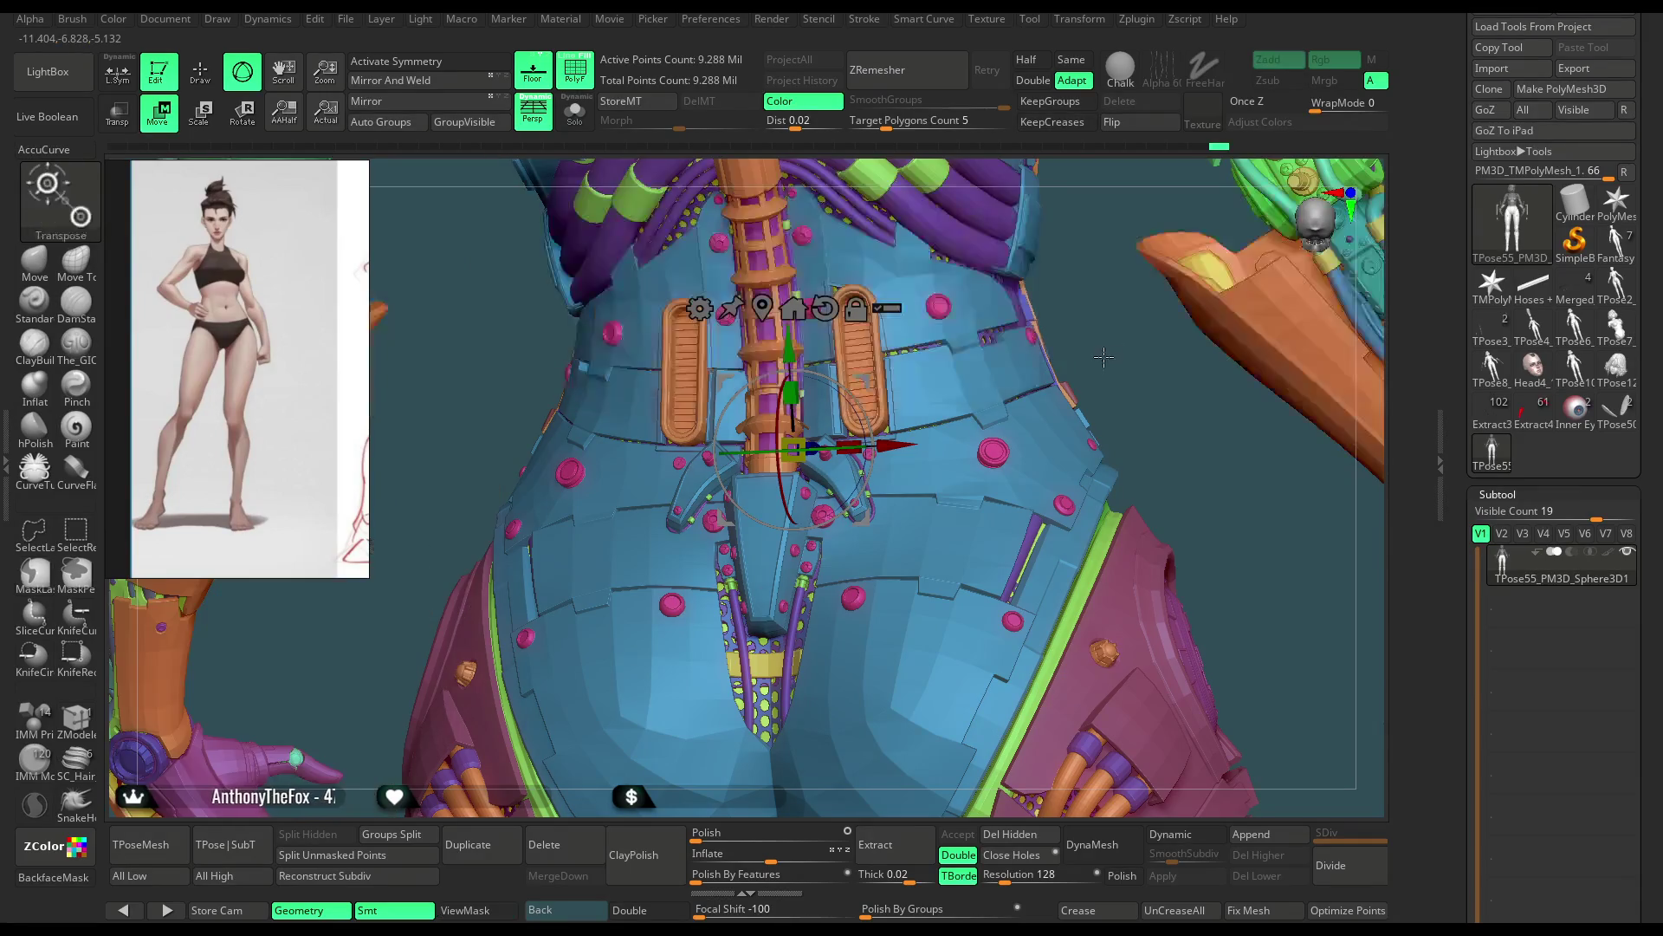
{"action": "key", "text": "q"}
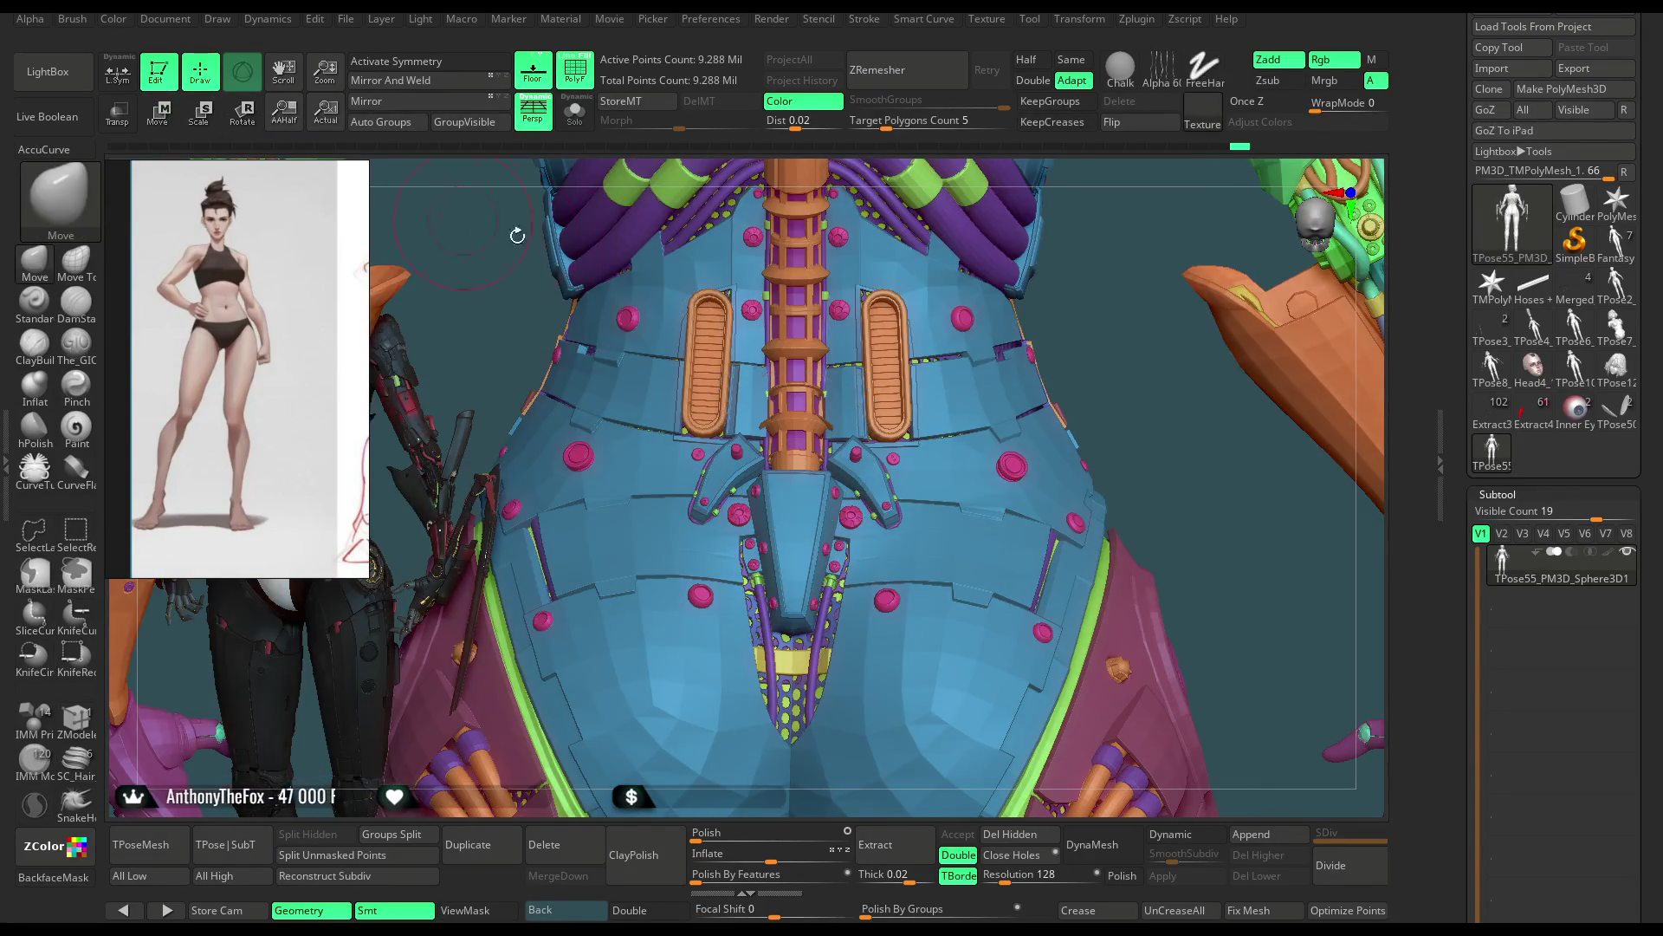
{"action": "mouse_move", "coordinate": [1106, 338]}
{"action": "right_mouse_down"}
{"action": "mouse_move", "coordinate": [1109, 389]}
{"action": "mouse_move", "coordinate": [1131, 290]}
{"action": "mouse_move", "coordinate": [1150, 315]}
{"action": "mouse_move", "coordinate": [1132, 288]}
{"action": "mouse_move", "coordinate": [1033, 265]}
{"action": "mouse_move", "coordinate": [1032, 280]}
{"action": "right_mouse_up"}
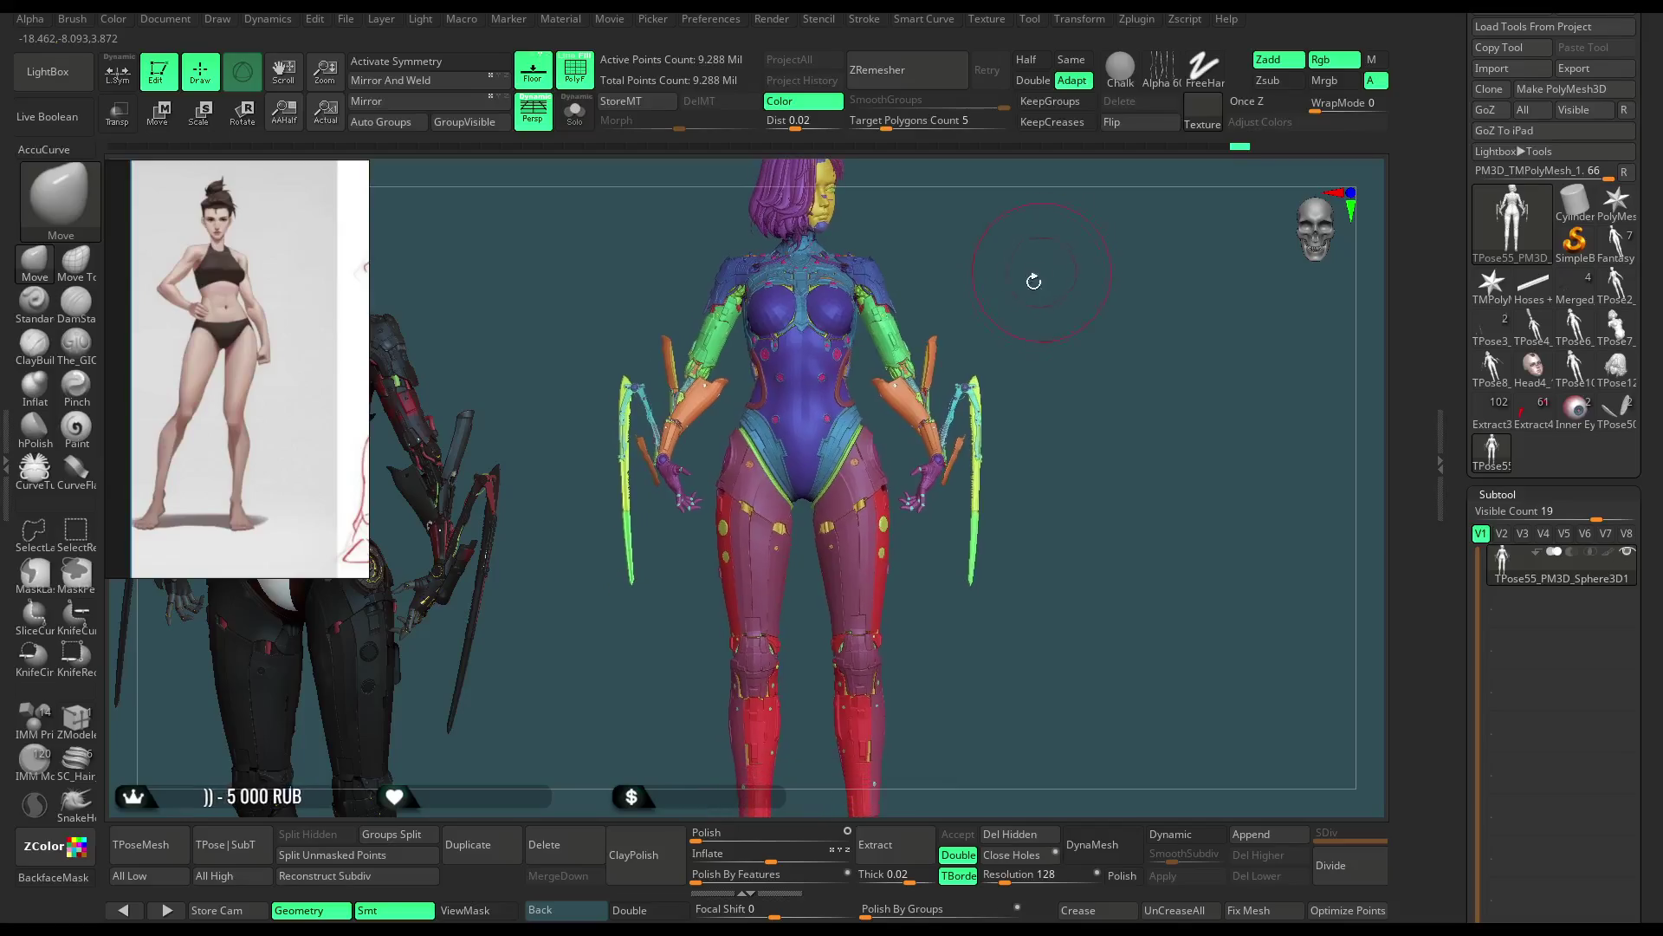
{"action": "mouse_move", "coordinate": [826, 523]}
{"action": "right_mouse_down", "text": "alt"}
{"action": "mouse_move", "coordinate": [927, 550]}
{"action": "mouse_move", "coordinate": [928, 571]}
{"action": "right_mouse_up", "text": "alt"}
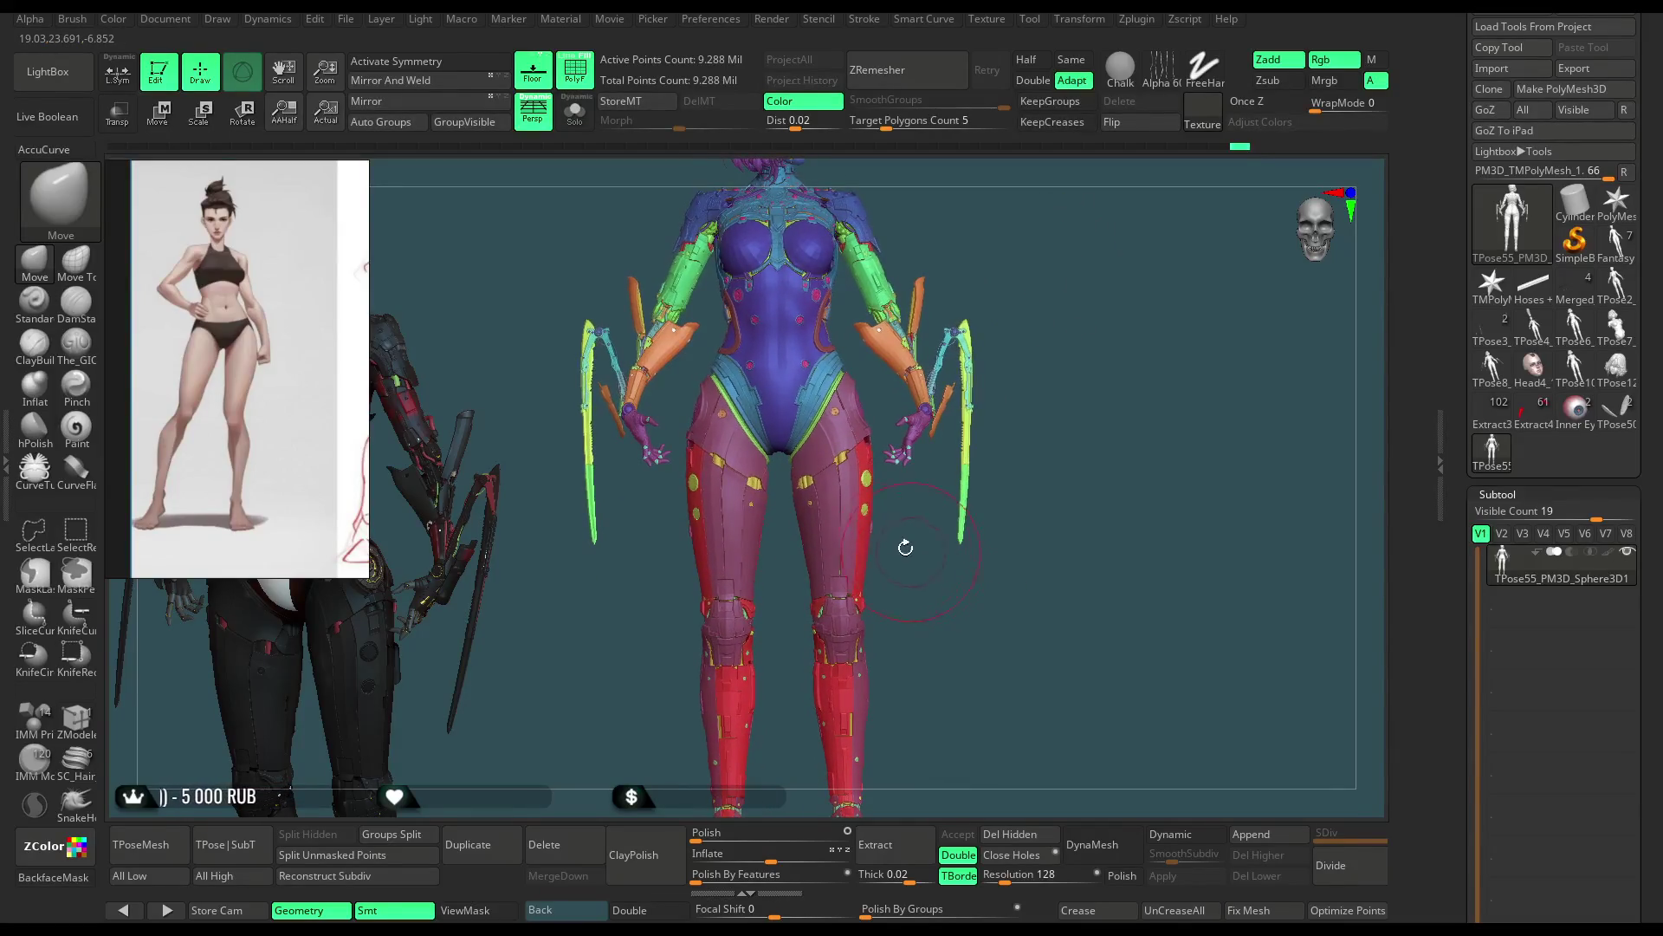
Step: Hide the thigh strips, hip pieces, cylinder caps and purple strip one by one
{"action": "left_click", "coordinate": [728, 533], "text": "ctrl+shift"}
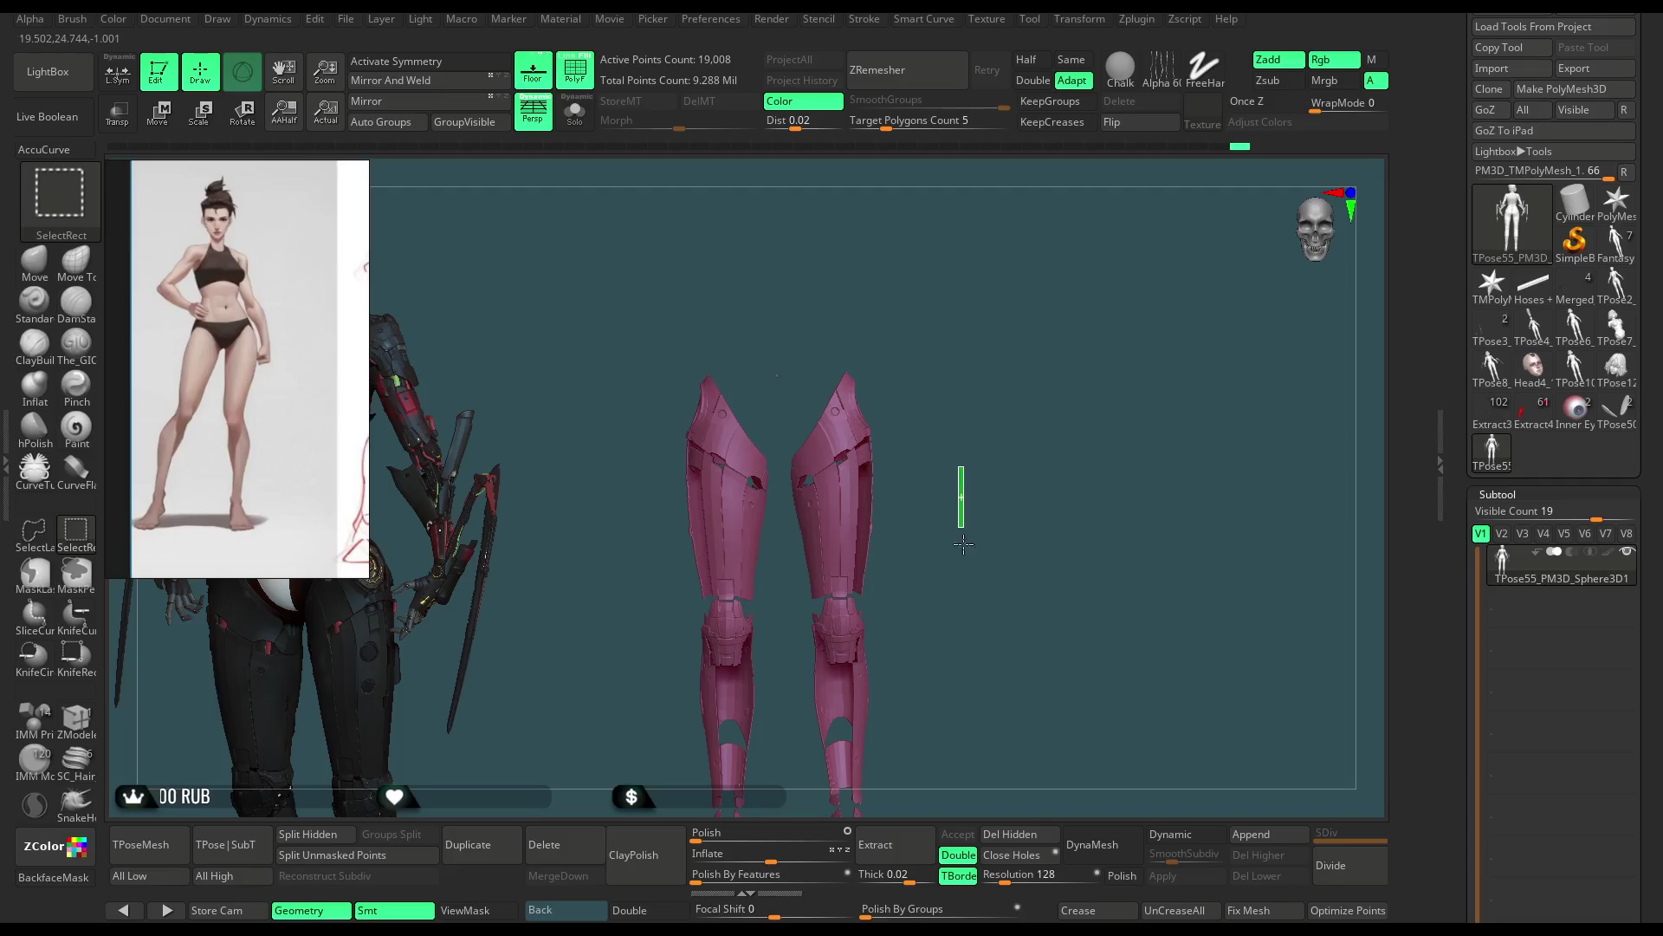
{"action": "left_click", "coordinate": [934, 521], "text": "ctrl+shift"}
{"action": "mouse_move", "coordinate": [934, 521]}
{"action": "right_mouse_down", "text": "alt"}
{"action": "mouse_move", "coordinate": [1195, 504]}
{"action": "mouse_move", "coordinate": [1195, 768]}
{"action": "right_mouse_up", "text": "alt"}
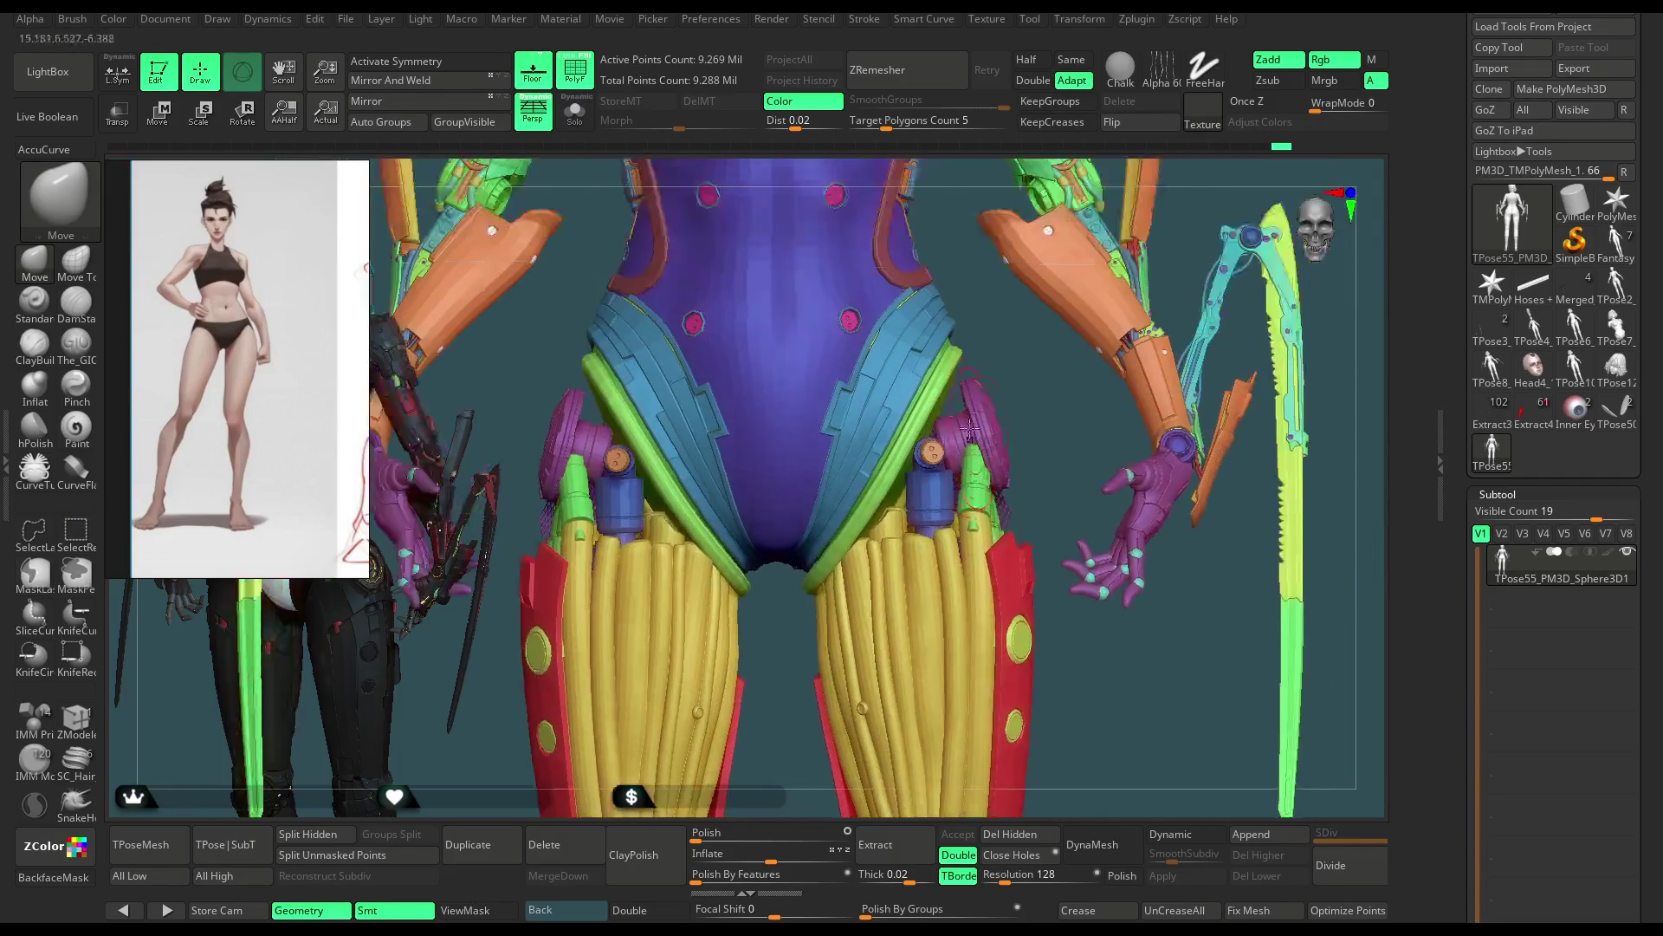
{"action": "left_click", "coordinate": [940, 388], "text": "ctrl+alt+shift"}
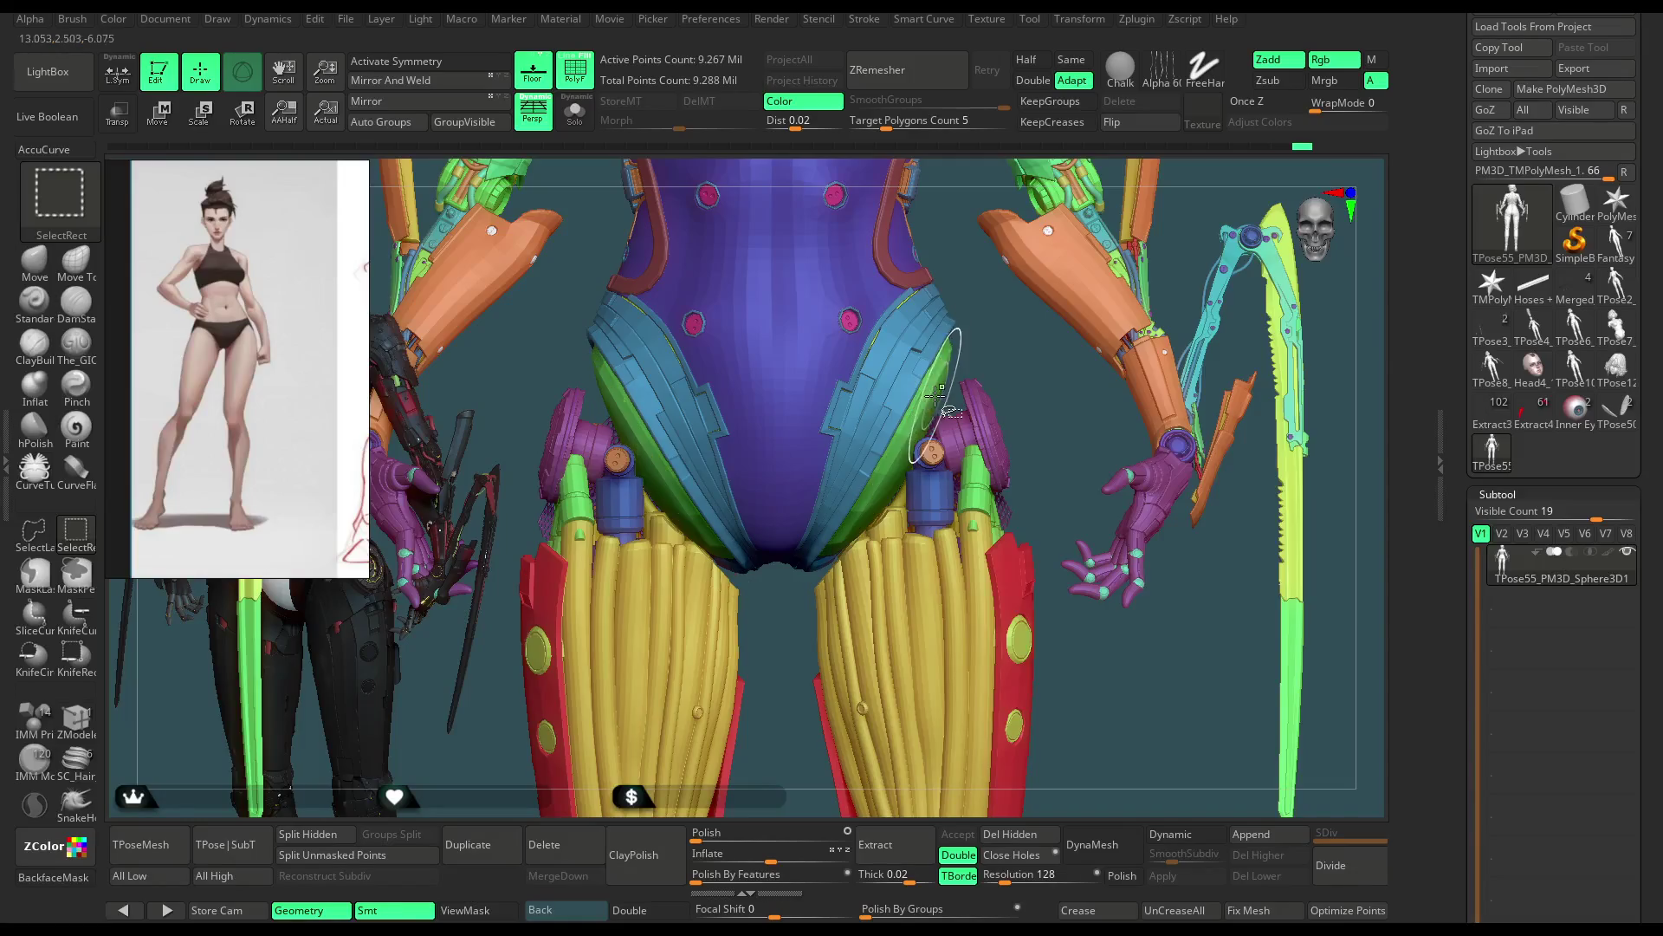
{"action": "left_click", "coordinate": [933, 453], "text": "ctrl+alt+shift"}
{"action": "left_click", "coordinate": [976, 421], "text": "ctrl+alt+shift"}
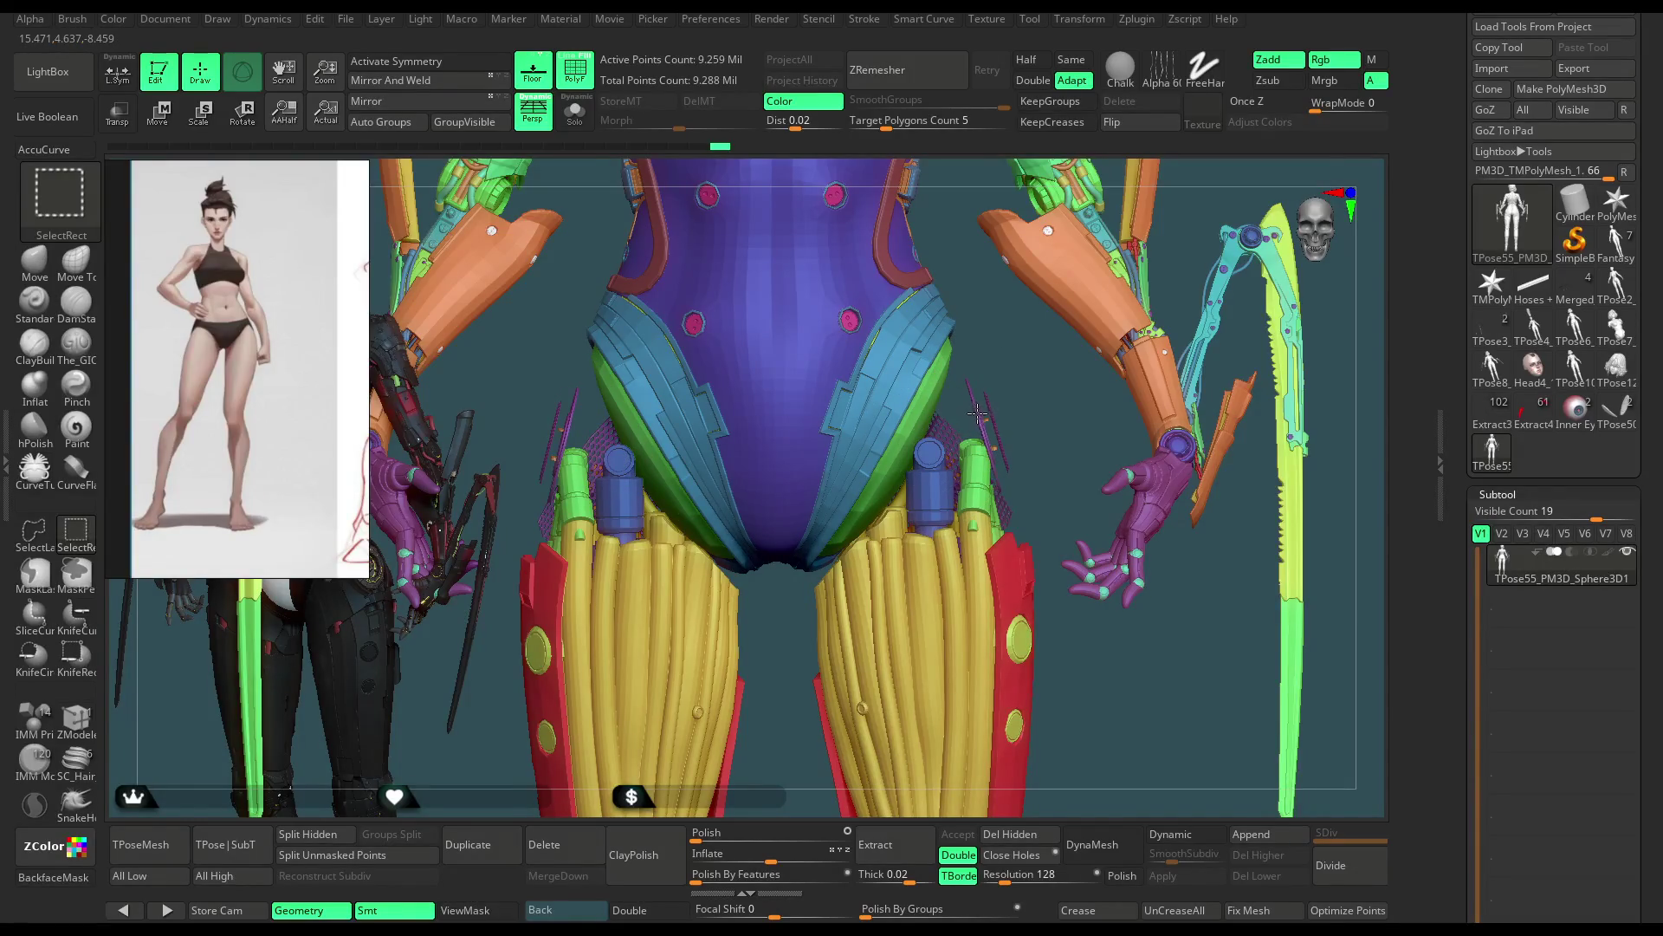
{"action": "left_click", "coordinate": [994, 414], "text": "ctrl+alt+shift"}
{"action": "left_click", "coordinate": [934, 455], "text": "ctrl+alt+shift"}
Step: Hide the hip cylinders, mesh pieces, skirt strips, leg armour and yellow dots
{"action": "left_click", "coordinate": [950, 441], "text": "ctrl+alt+shift"}
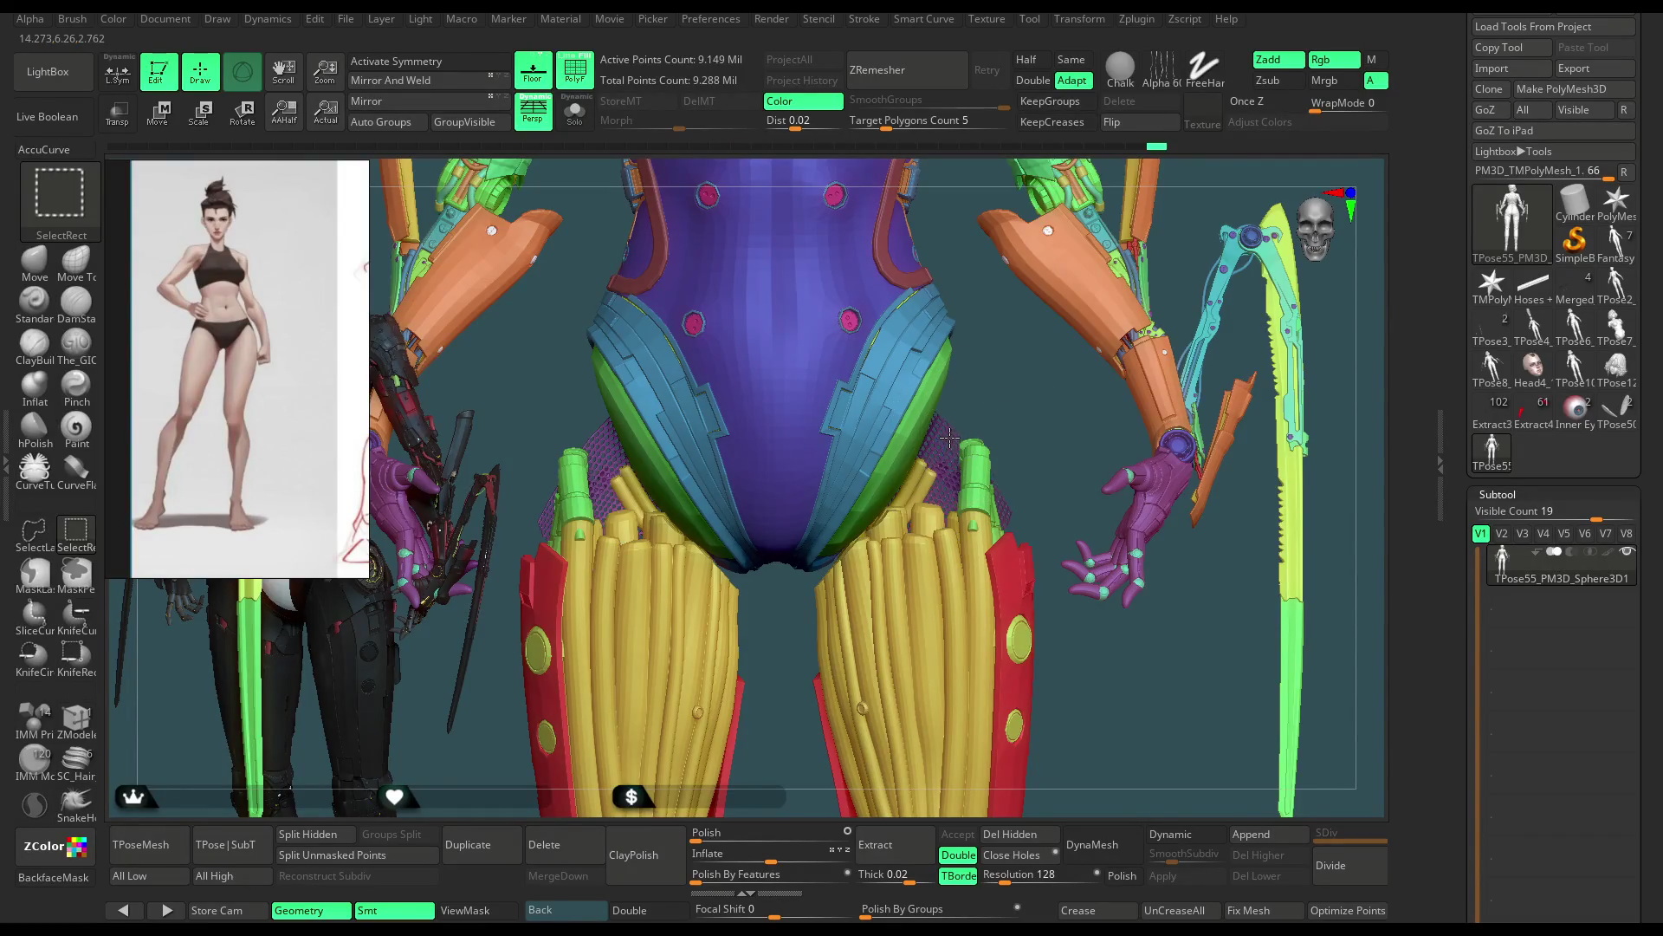
{"action": "left_click", "coordinate": [940, 453], "text": "ctrl+alt+shift"}
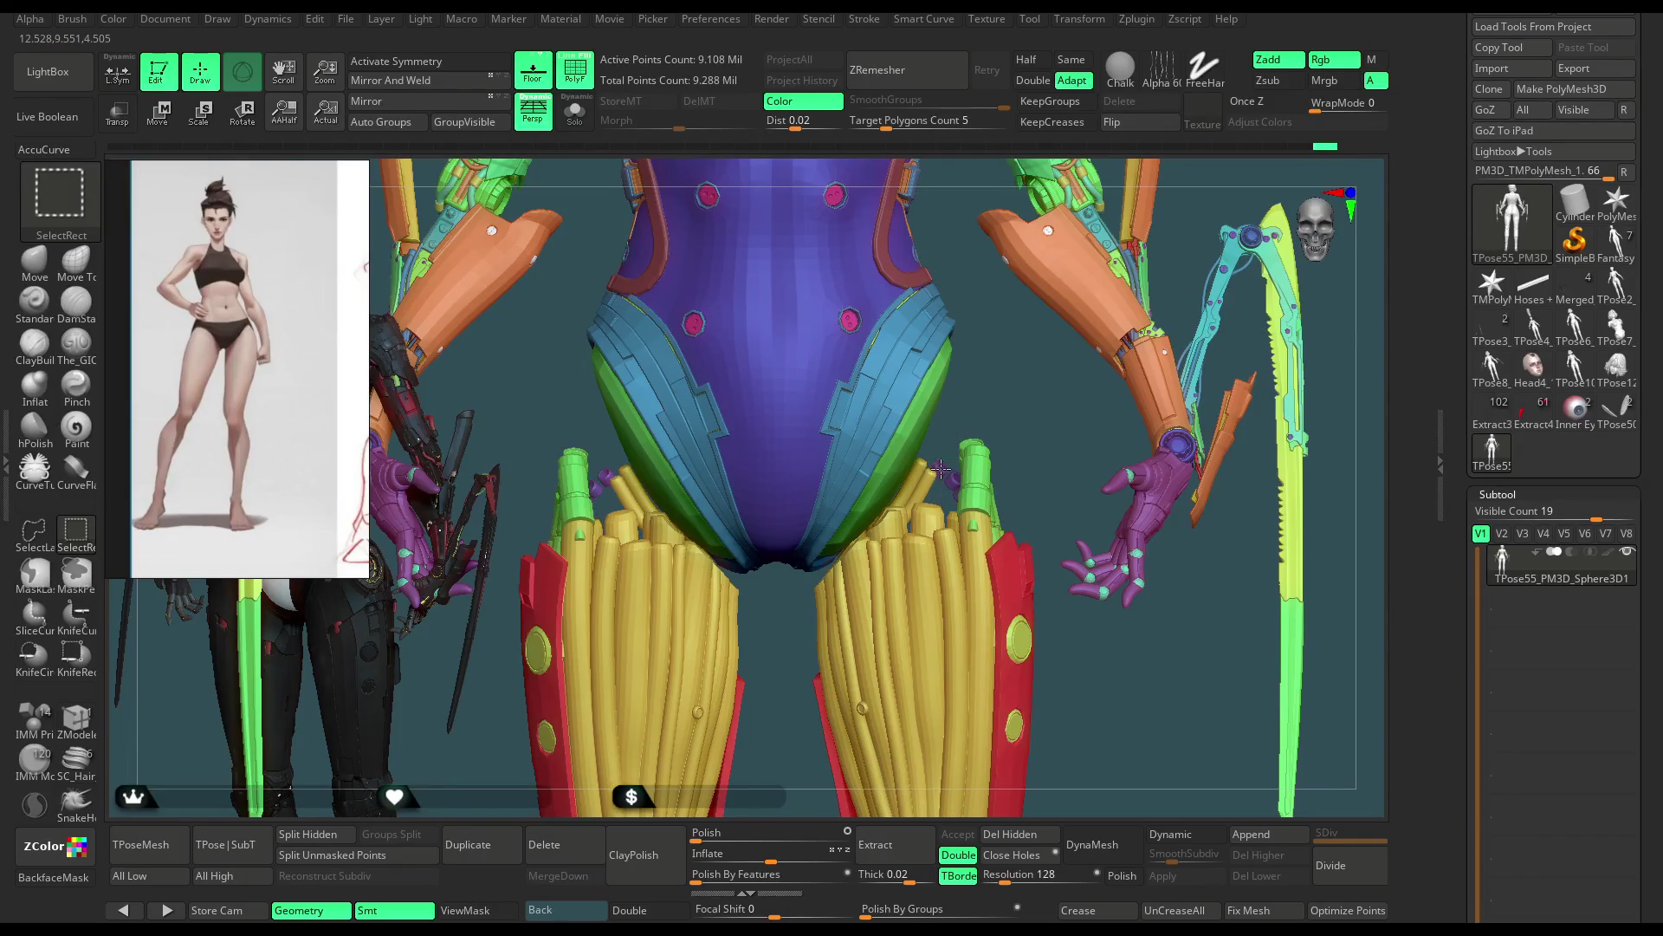
{"action": "left_click", "coordinate": [940, 471], "text": "ctrl+alt+shift"}
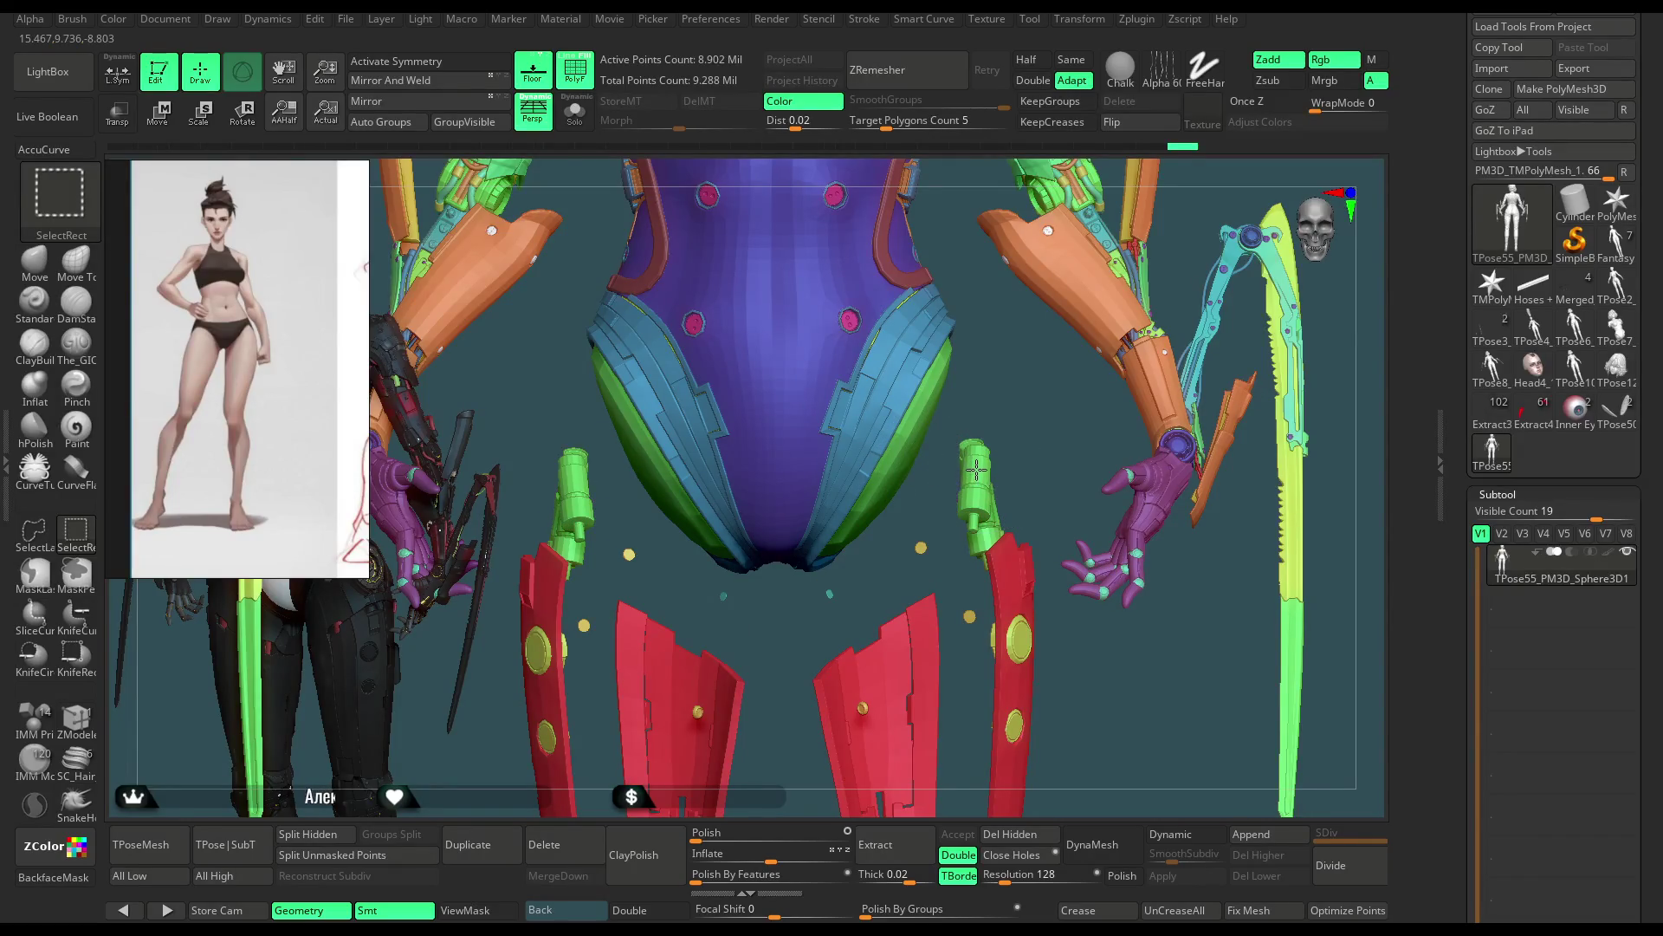
{"action": "left_click", "coordinate": [968, 524], "text": "ctrl+alt+shift"}
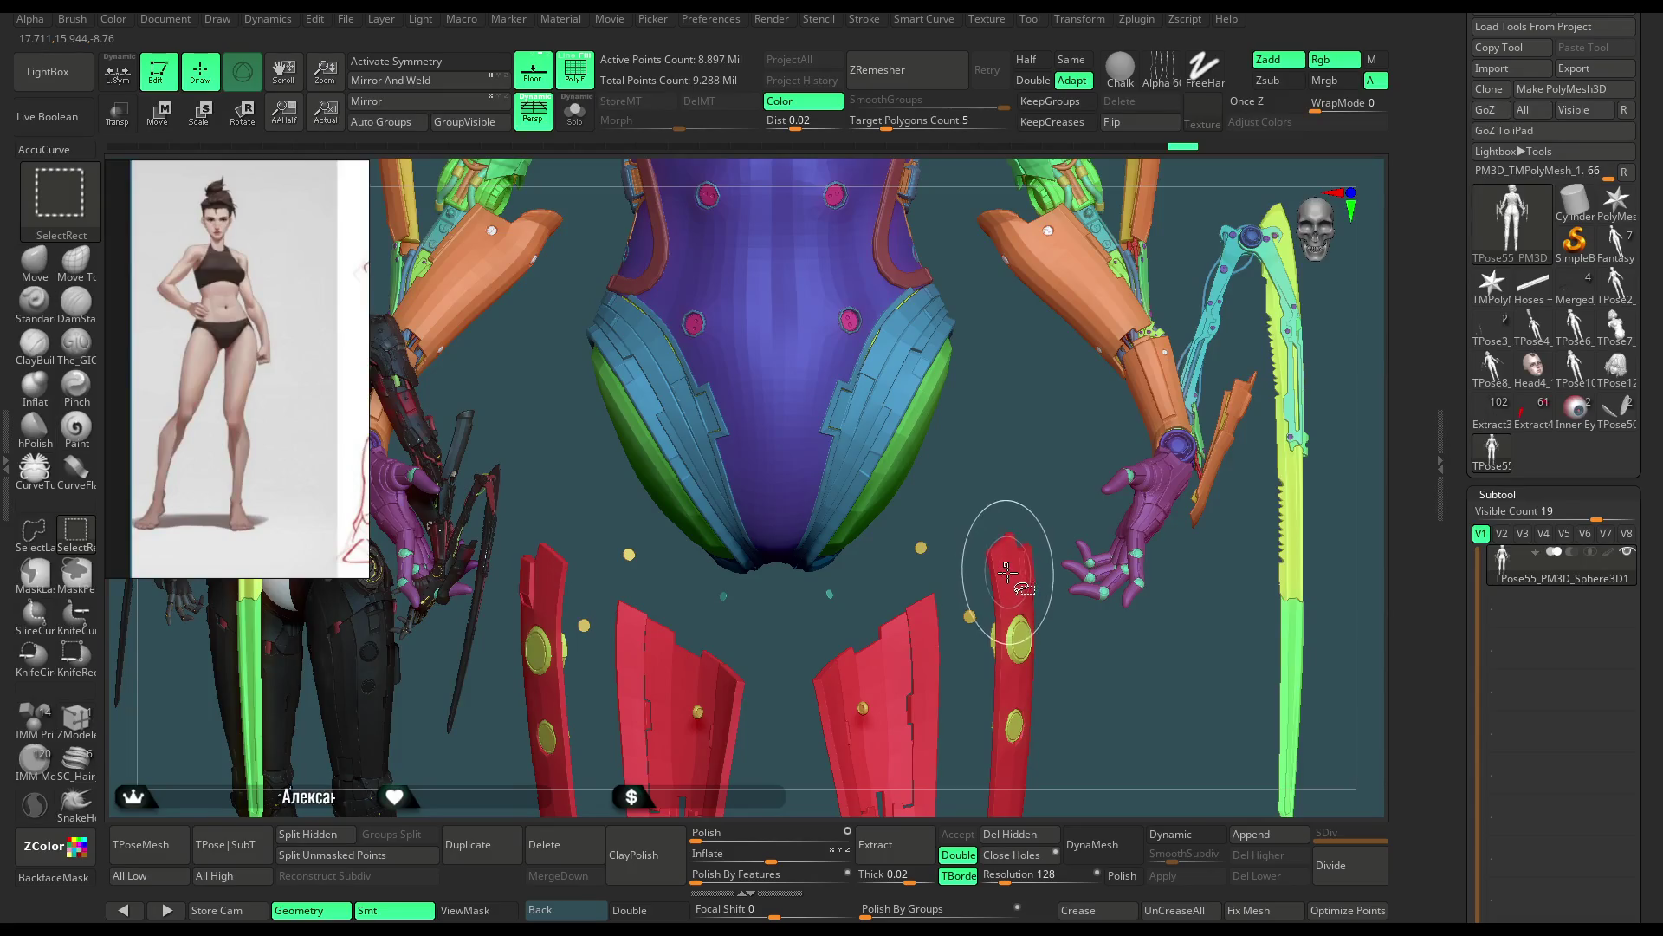
{"action": "left_click", "coordinate": [920, 547], "text": "ctrl+alt+shift"}
{"action": "left_click", "coordinate": [920, 547], "text": "ctrl+alt+shift"}
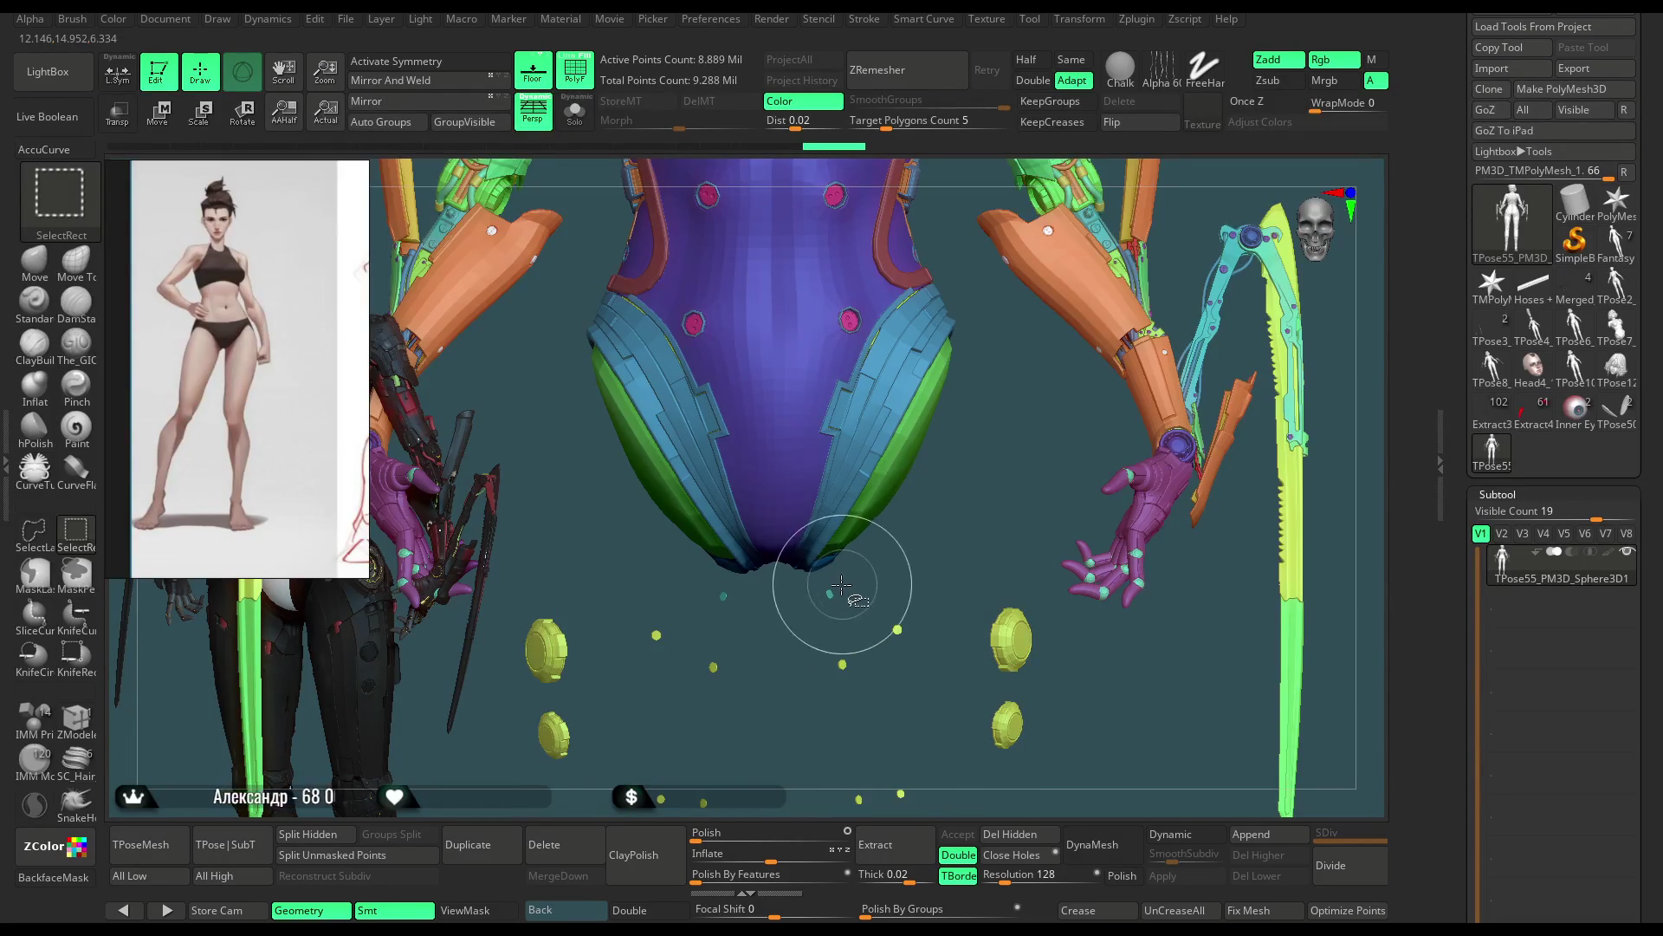
Step: SelectLasso-hide the leftover leg fragments, leaving only torso and arms visible
{"action": "mouse_move", "coordinate": [958, 527]}
{"action": "left_mouse_down", "text": "alt"}
{"action": "mouse_move", "coordinate": [1098, 298]}
{"action": "mouse_move", "coordinate": [397, 629]}
{"action": "left_mouse_up", "text": "alt"}
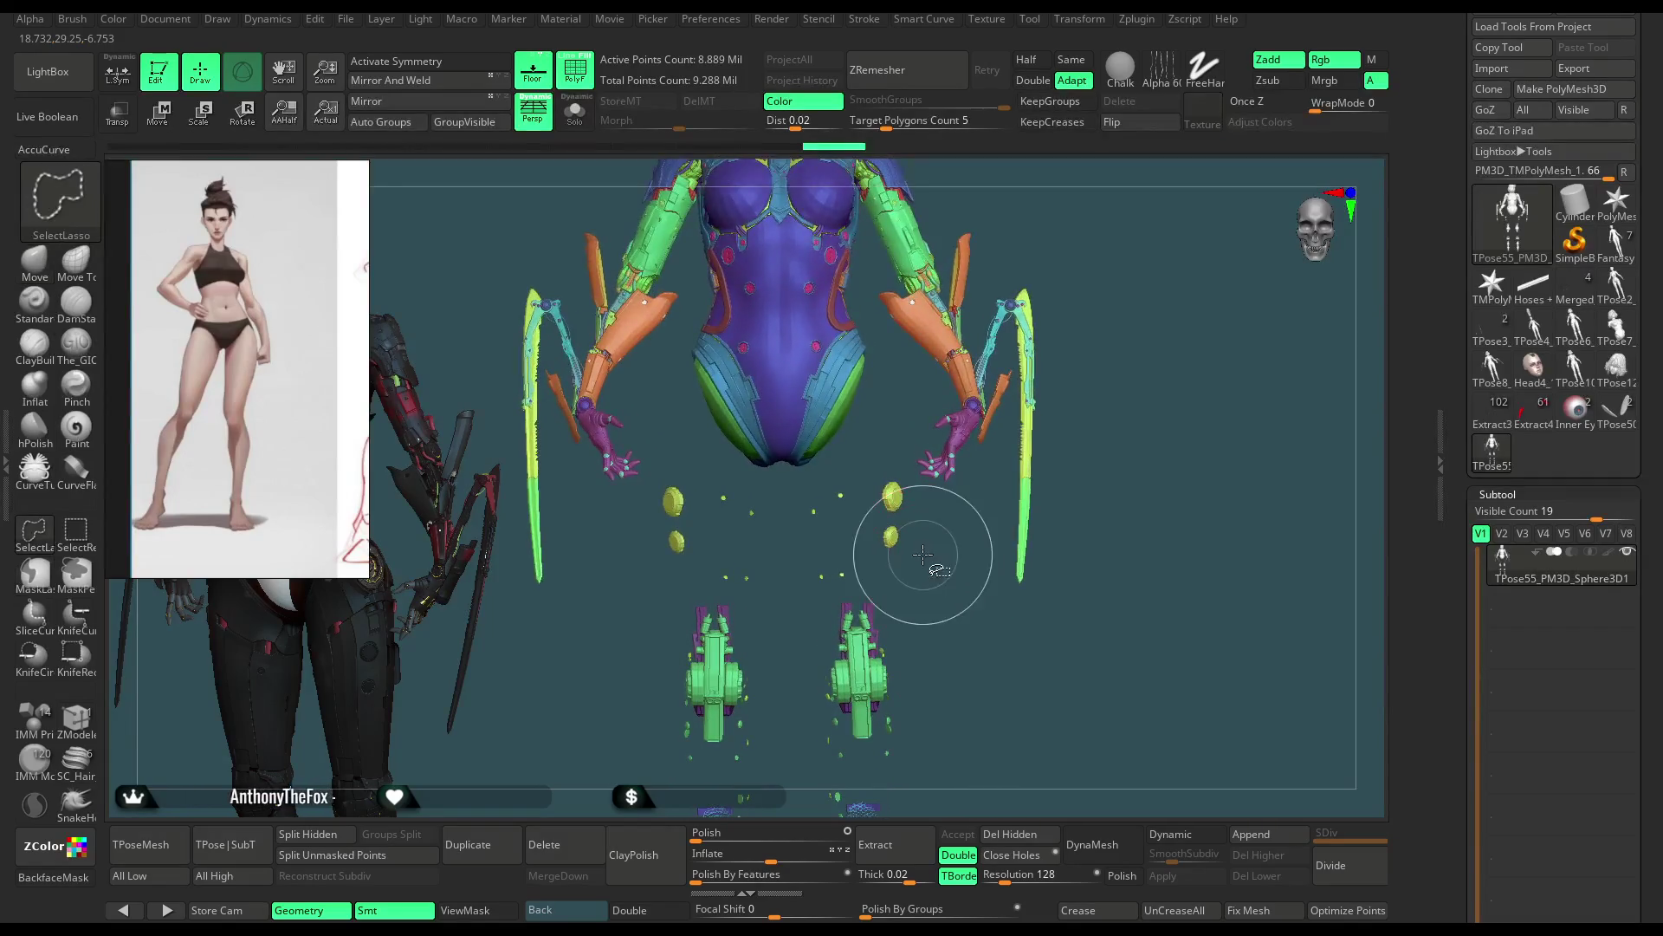
{"action": "mouse_move", "coordinate": [895, 456]}
{"action": "left_mouse_down", "text": "ctrl+shift"}
{"action": "mouse_move", "coordinate": [711, 476]}
{"action": "mouse_move", "coordinate": [964, 800]}
{"action": "left_mouse_up", "text": "ctrl+shift"}
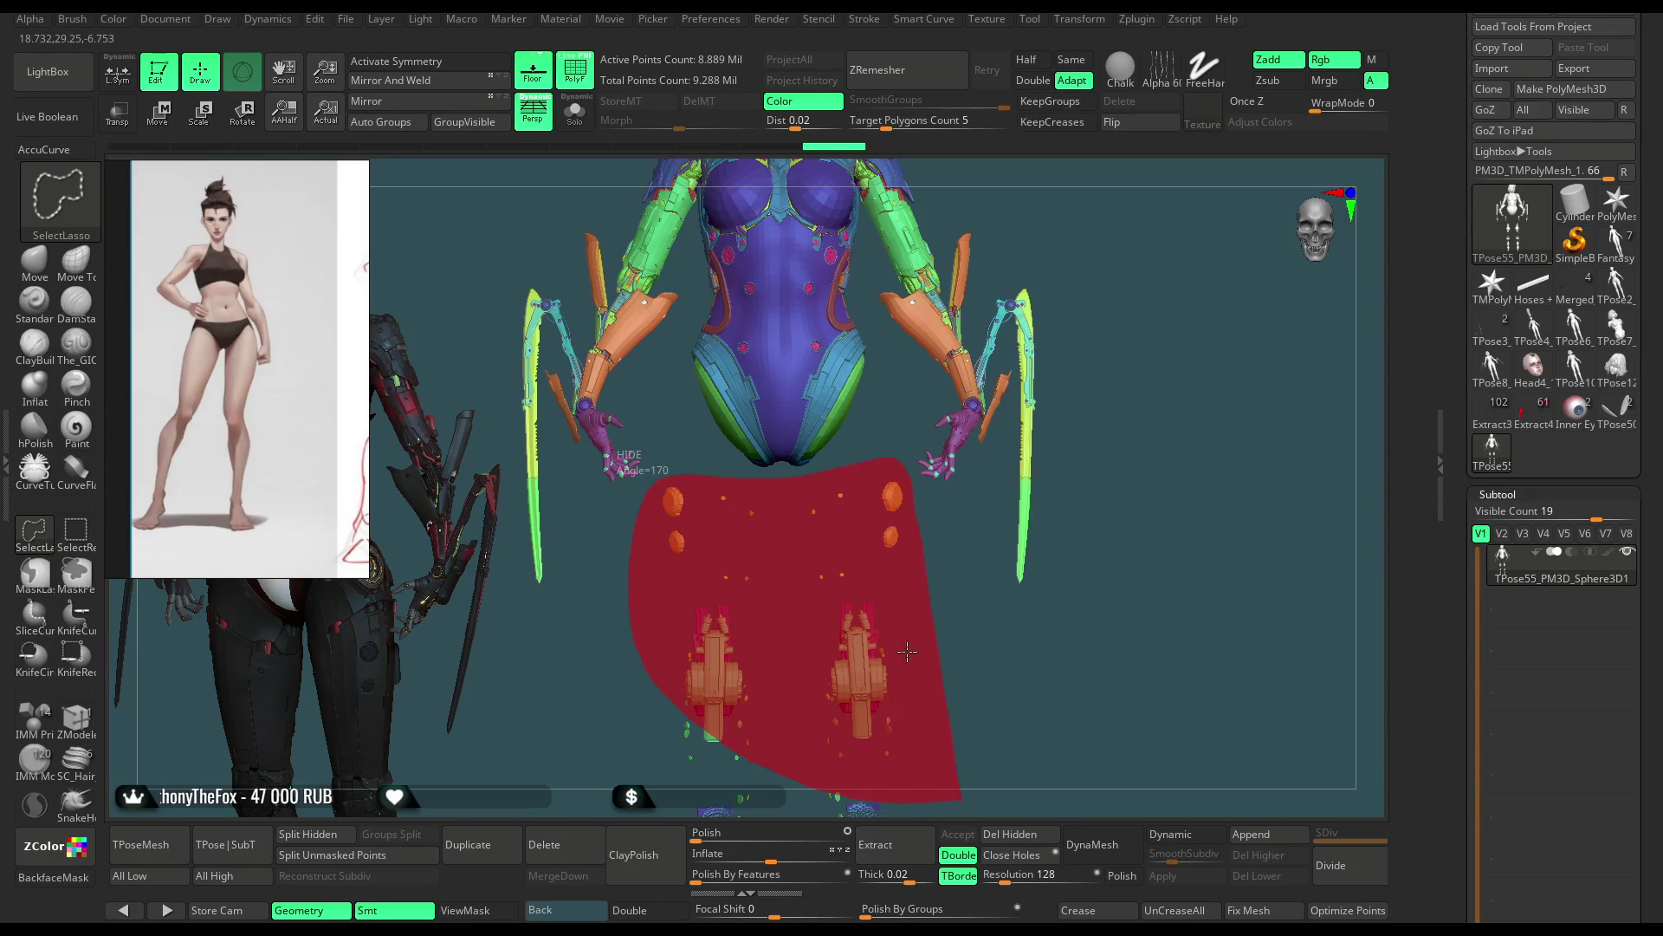
{"action": "left_click_drag", "start_coordinate": [906, 651], "coordinate": [929, 661], "text": "ctrl+shift"}
{"action": "right_click_drag", "start_coordinate": [928, 661], "coordinate": [909, 488], "text": "alt"}
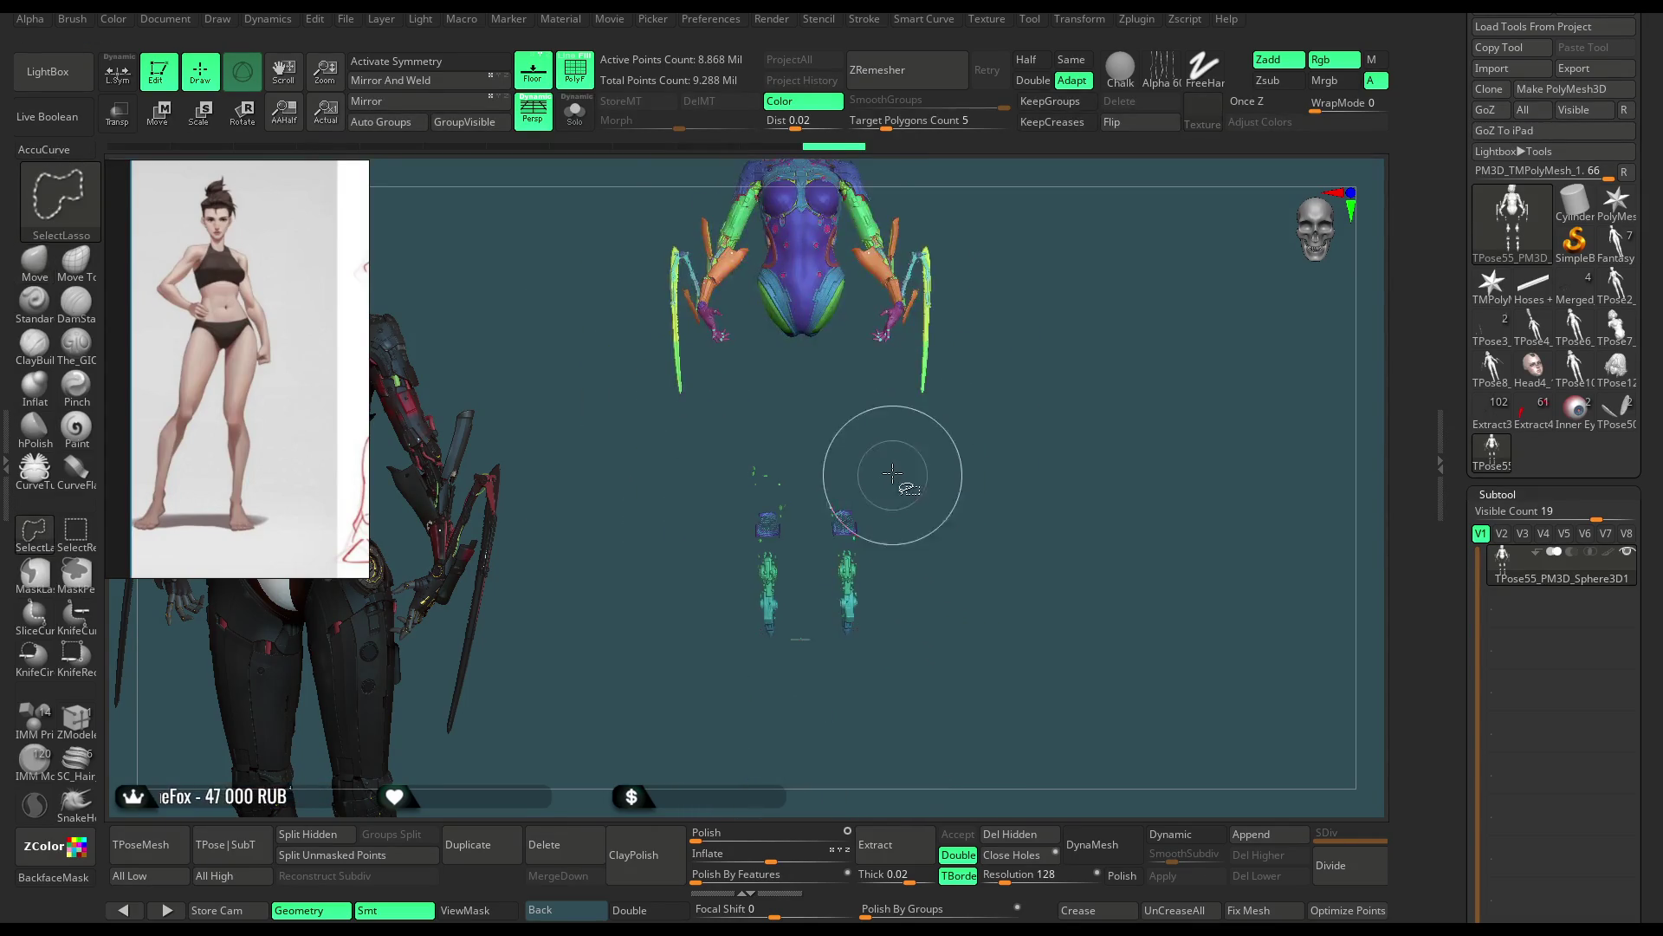
{"action": "left_click_drag", "start_coordinate": [696, 455], "coordinate": [921, 728], "text": "ctrl+shift"}
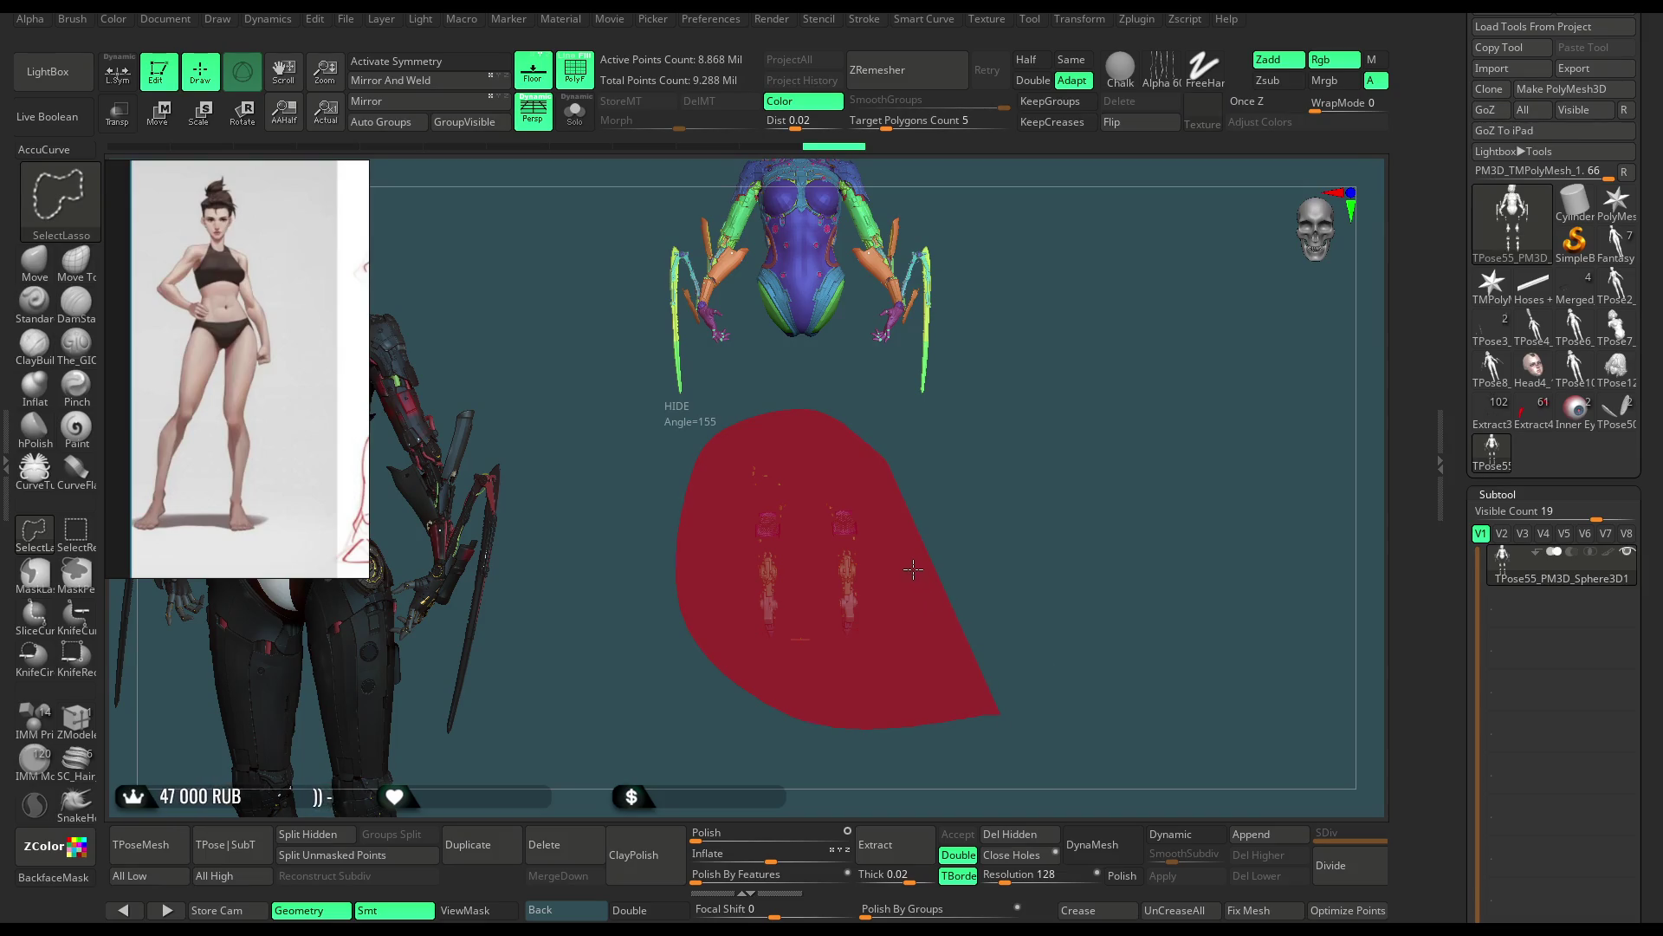
{"action": "left_click_drag", "start_coordinate": [912, 569], "coordinate": [900, 538], "text": "ctrl+shift"}
{"action": "right_click_drag", "start_coordinate": [1015, 323], "coordinate": [962, 508], "text": "alt"}
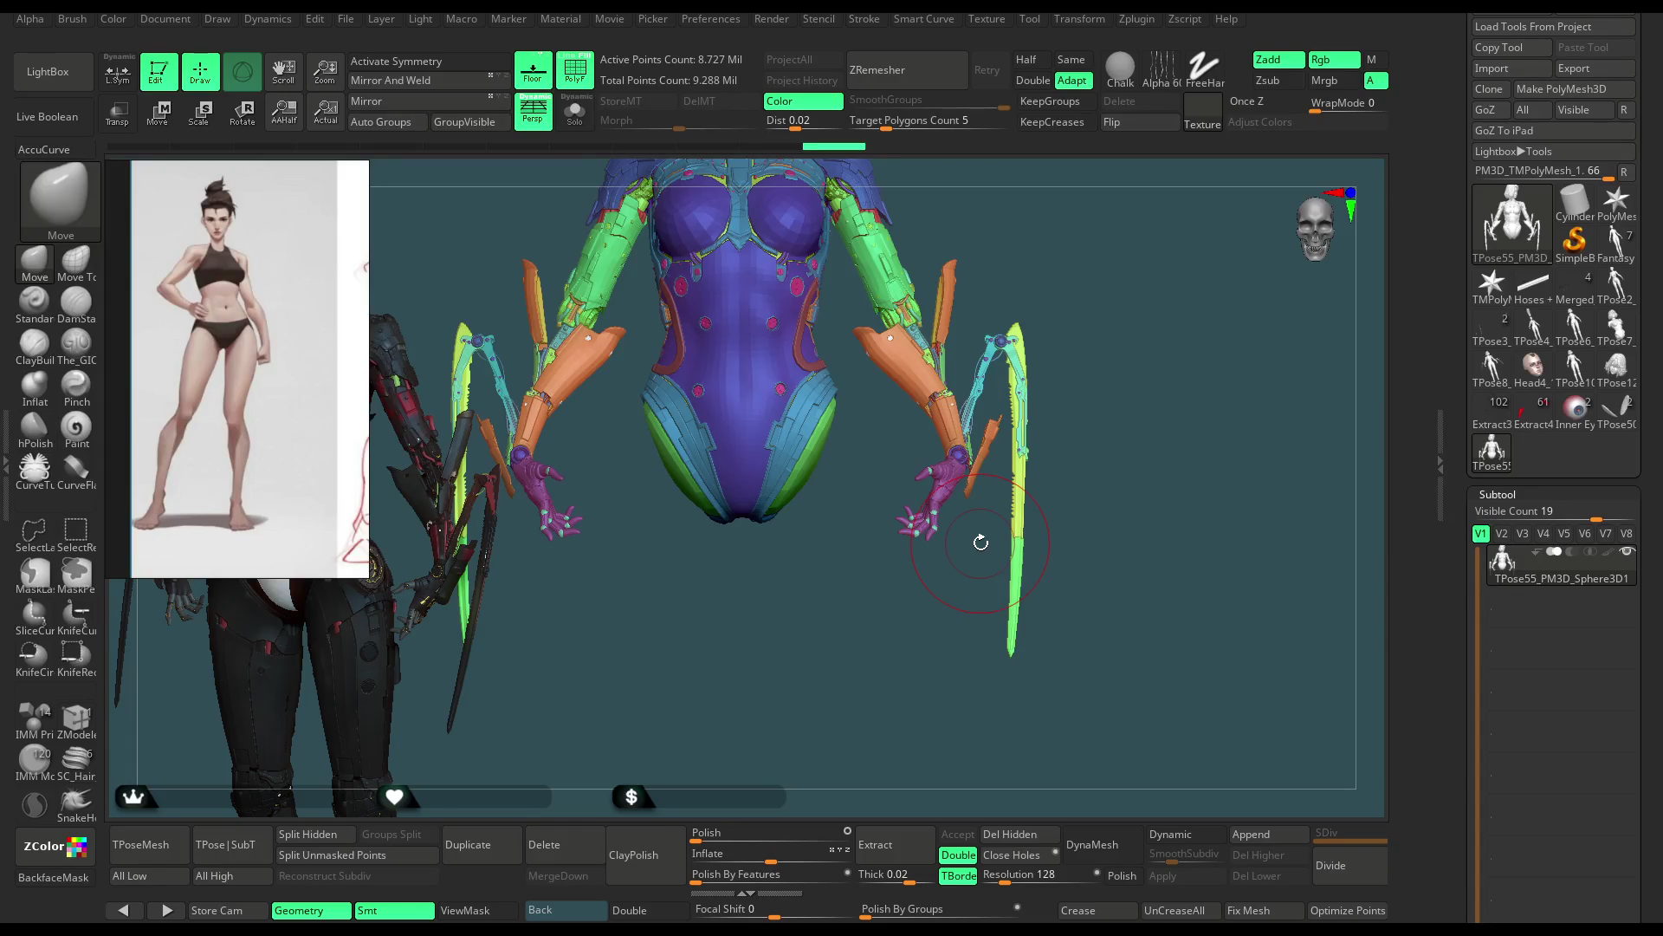
{"action": "left_click_drag", "start_coordinate": [810, 569], "coordinate": [673, 590]}
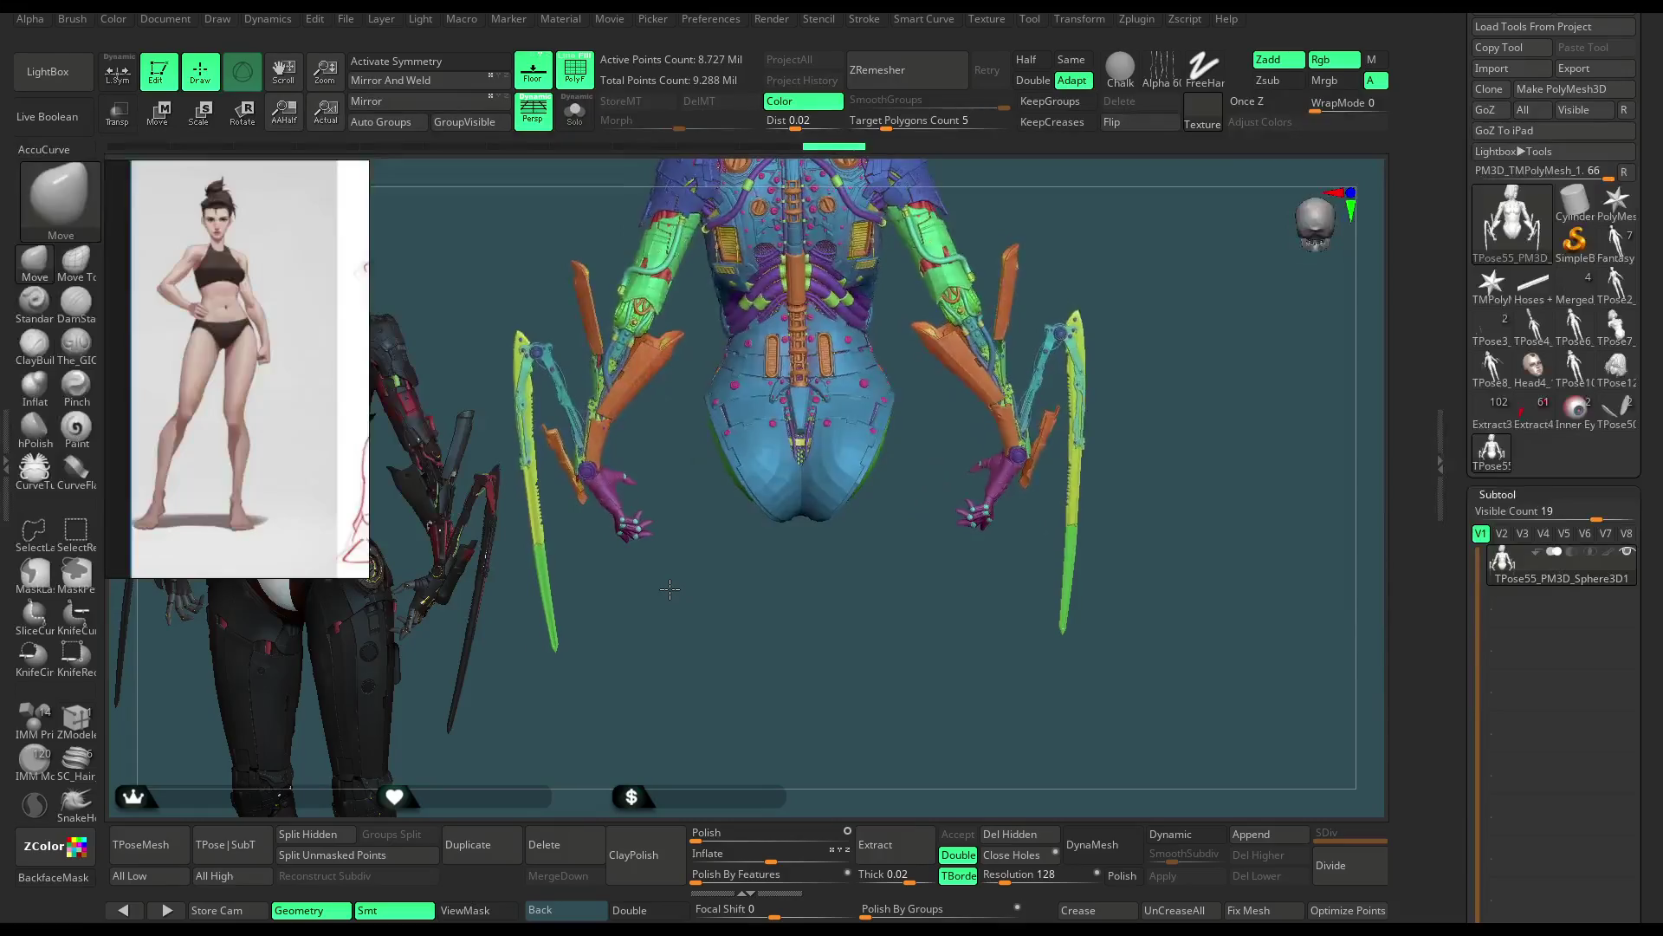
{"action": "mouse_move", "coordinate": [706, 613]}
{"action": "left_mouse_down", "text": "alt"}
{"action": "mouse_move", "coordinate": [746, 689]}
{"action": "mouse_move", "coordinate": [810, 689]}
{"action": "mouse_move", "coordinate": [784, 690]}
{"action": "mouse_move", "coordinate": [764, 592]}
{"action": "mouse_move", "coordinate": [928, 378]}
{"action": "mouse_move", "coordinate": [905, 546]}
{"action": "mouse_move", "coordinate": [737, 541]}
{"action": "left_mouse_up", "text": "alt"}
{"action": "key", "text": "f"}
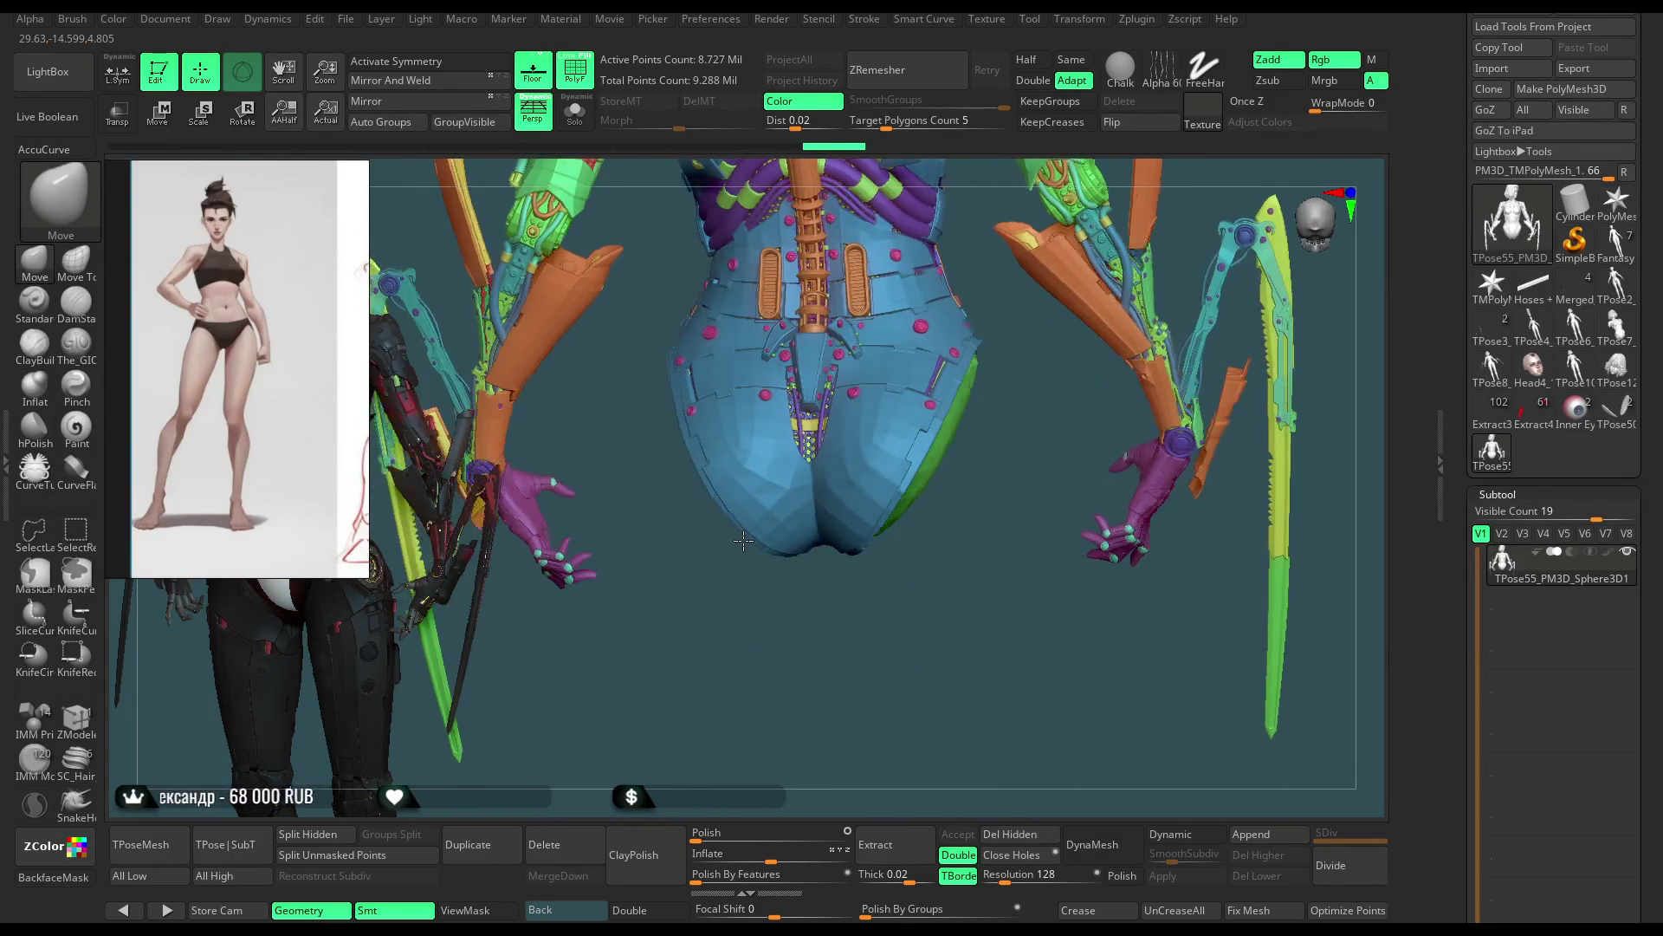
{"action": "mouse_move", "coordinate": [738, 541]}
{"action": "left_mouse_down"}
{"action": "mouse_move", "coordinate": [863, 534]}
{"action": "mouse_move", "coordinate": [1063, 399]}
{"action": "left_mouse_up"}
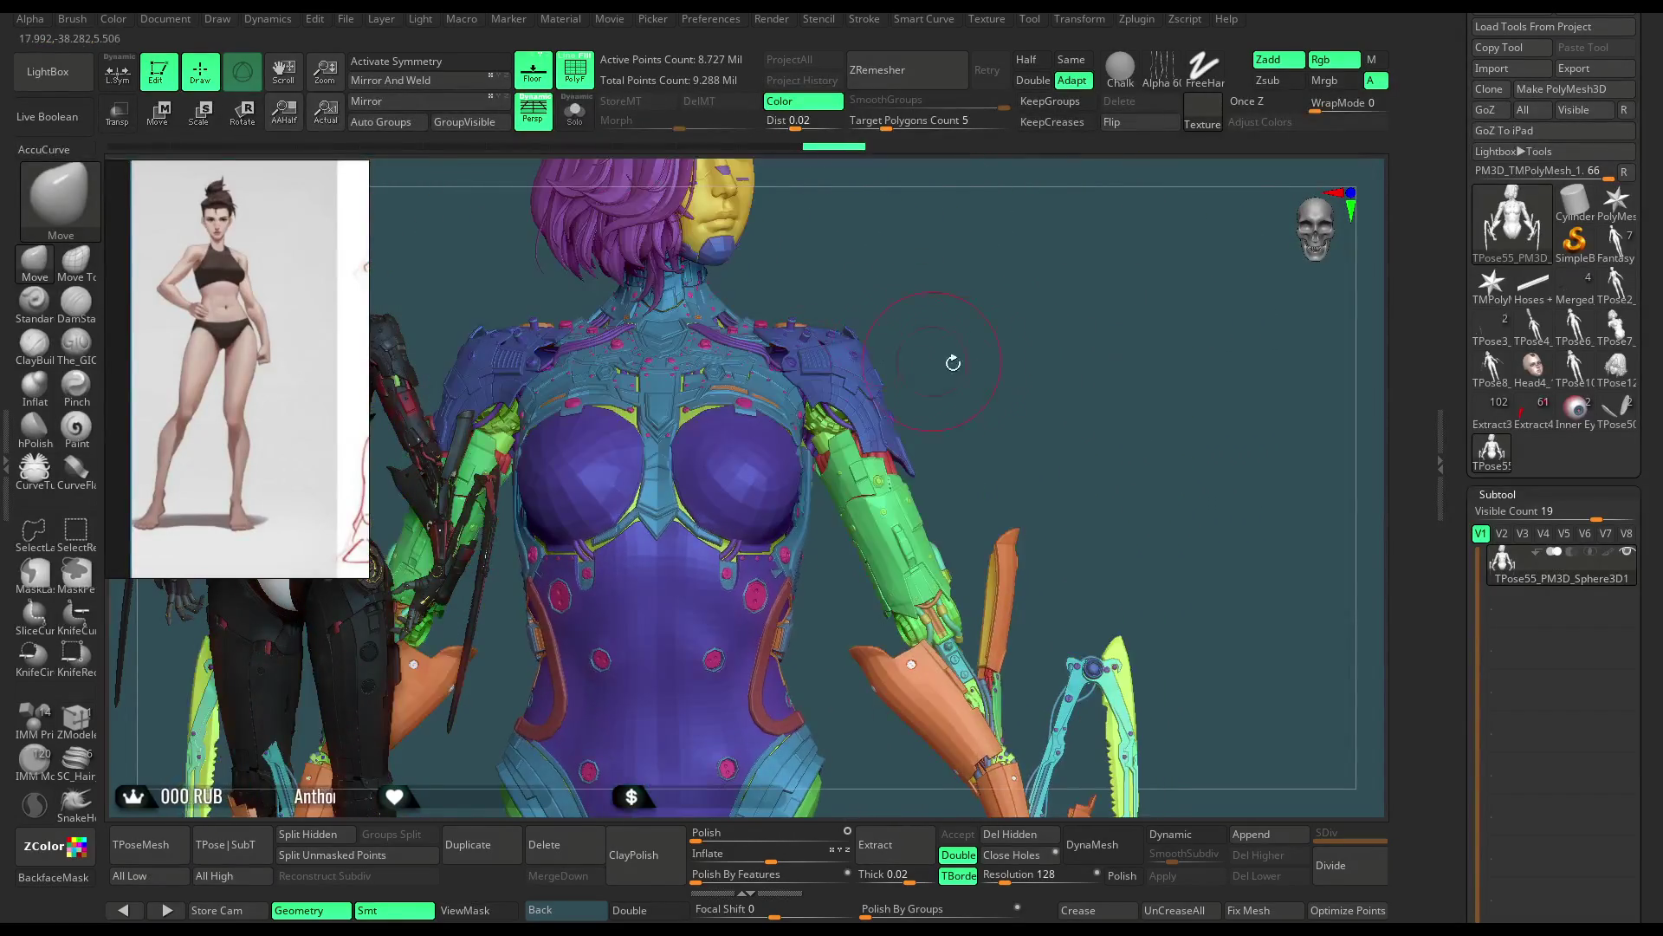
{"action": "mouse_move", "coordinate": [1063, 400]}
{"action": "left_mouse_down", "text": "alt"}
{"action": "mouse_move", "coordinate": [1009, 367]}
{"action": "mouse_move", "coordinate": [990, 441]}
{"action": "mouse_move", "coordinate": [980, 339]}
{"action": "left_mouse_up", "text": "alt"}
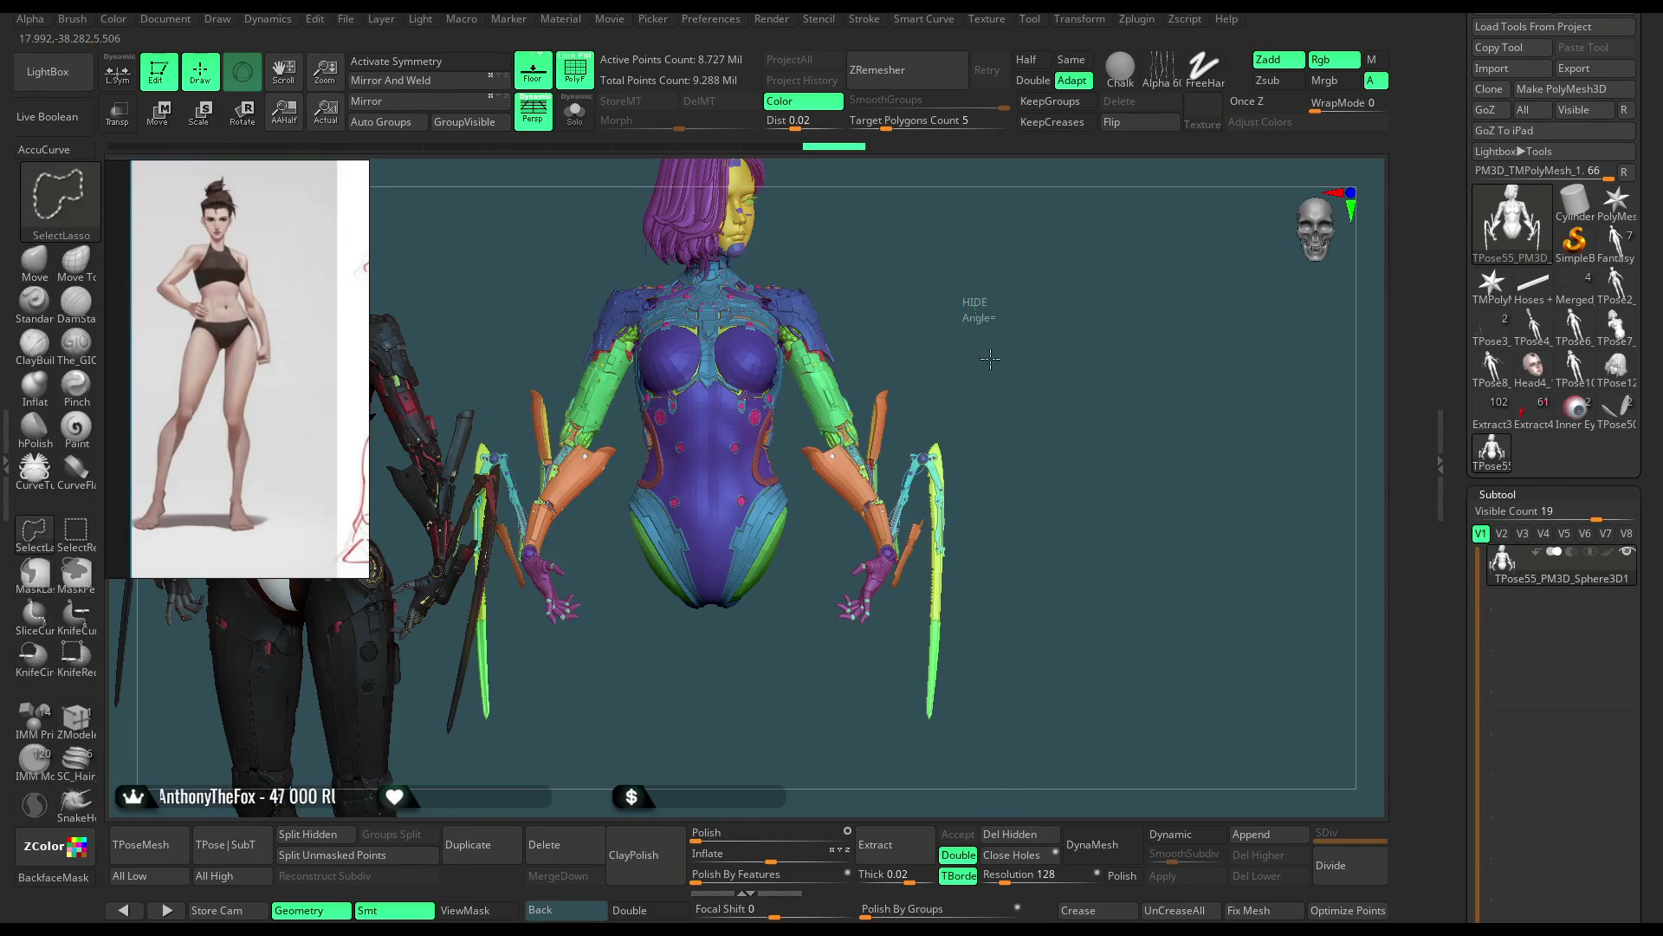
Step: Invert visibility to the leg armour and lasso-hide the stray rings and small parts
{"action": "left_click", "coordinate": [978, 341], "text": "ctrl+shift"}
{"action": "left_click_drag", "start_coordinate": [918, 487], "coordinate": [860, 481], "text": "alt"}
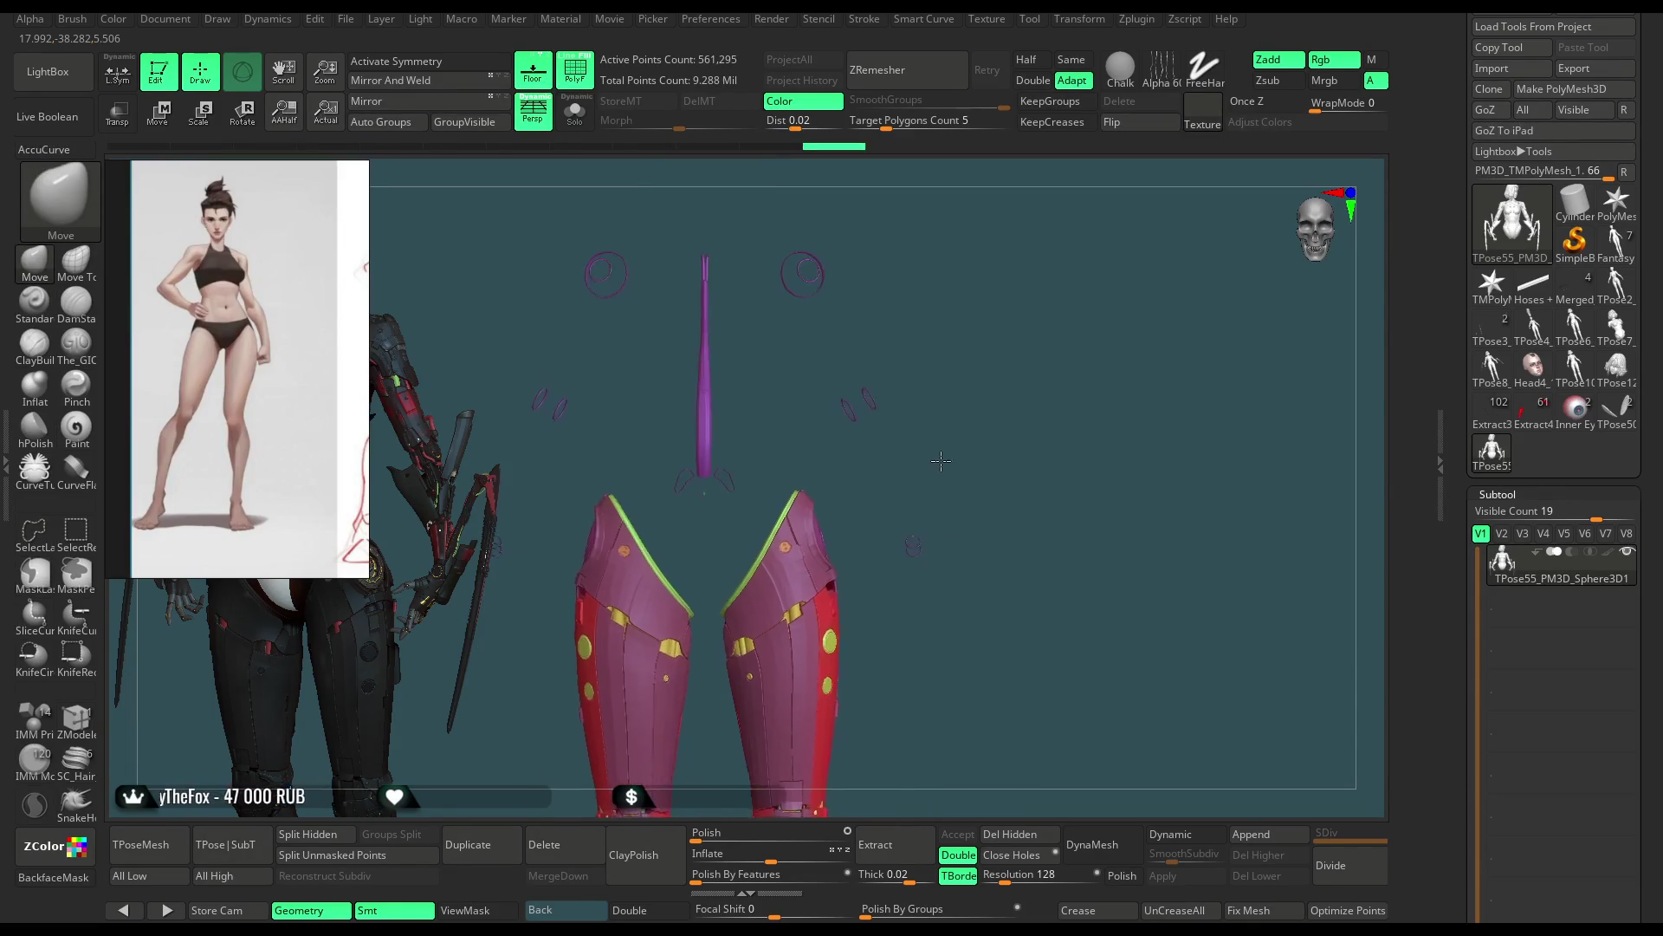
{"action": "left_click_drag", "start_coordinate": [714, 247], "coordinate": [714, 250], "text": "ctrl+shift"}
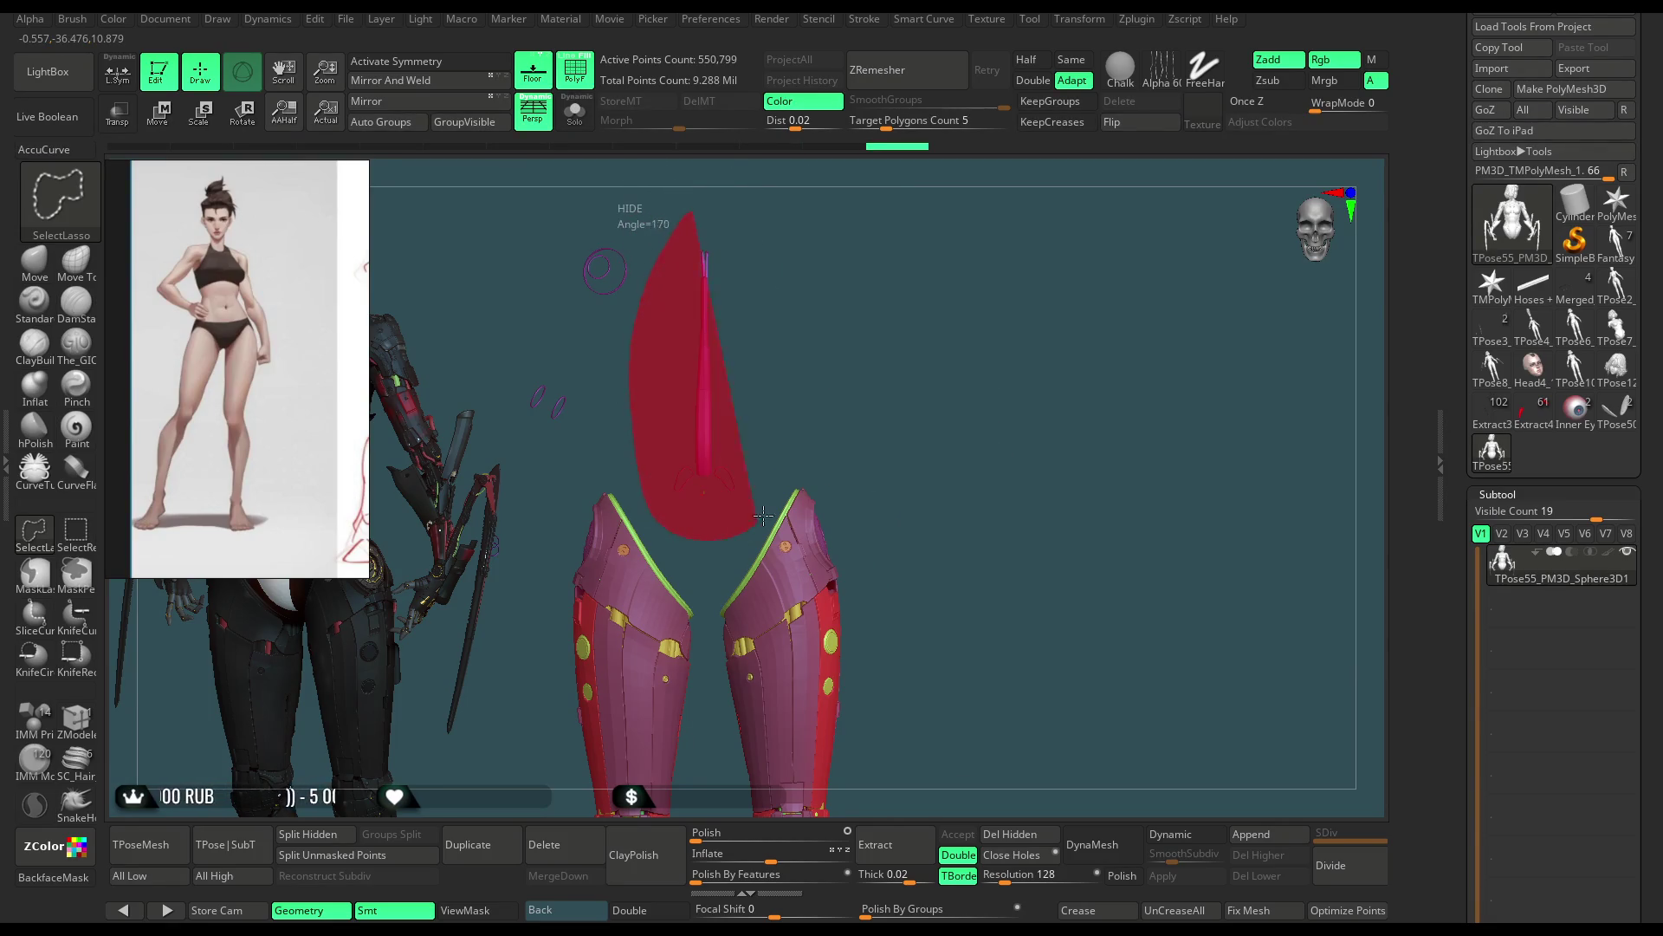
{"action": "left_click_drag", "start_coordinate": [734, 306], "coordinate": [735, 308], "text": "ctrl+shift"}
{"action": "mouse_move", "coordinate": [613, 419]}
{"action": "left_mouse_down", "text": "alt"}
{"action": "mouse_move", "coordinate": [769, 379]}
{"action": "mouse_move", "coordinate": [712, 466]}
{"action": "left_mouse_up", "text": "alt"}
{"action": "left_click_drag", "start_coordinate": [840, 199], "coordinate": [841, 202], "text": "ctrl+shift"}
{"action": "left_click_drag", "start_coordinate": [850, 320], "coordinate": [954, 333], "text": "alt"}
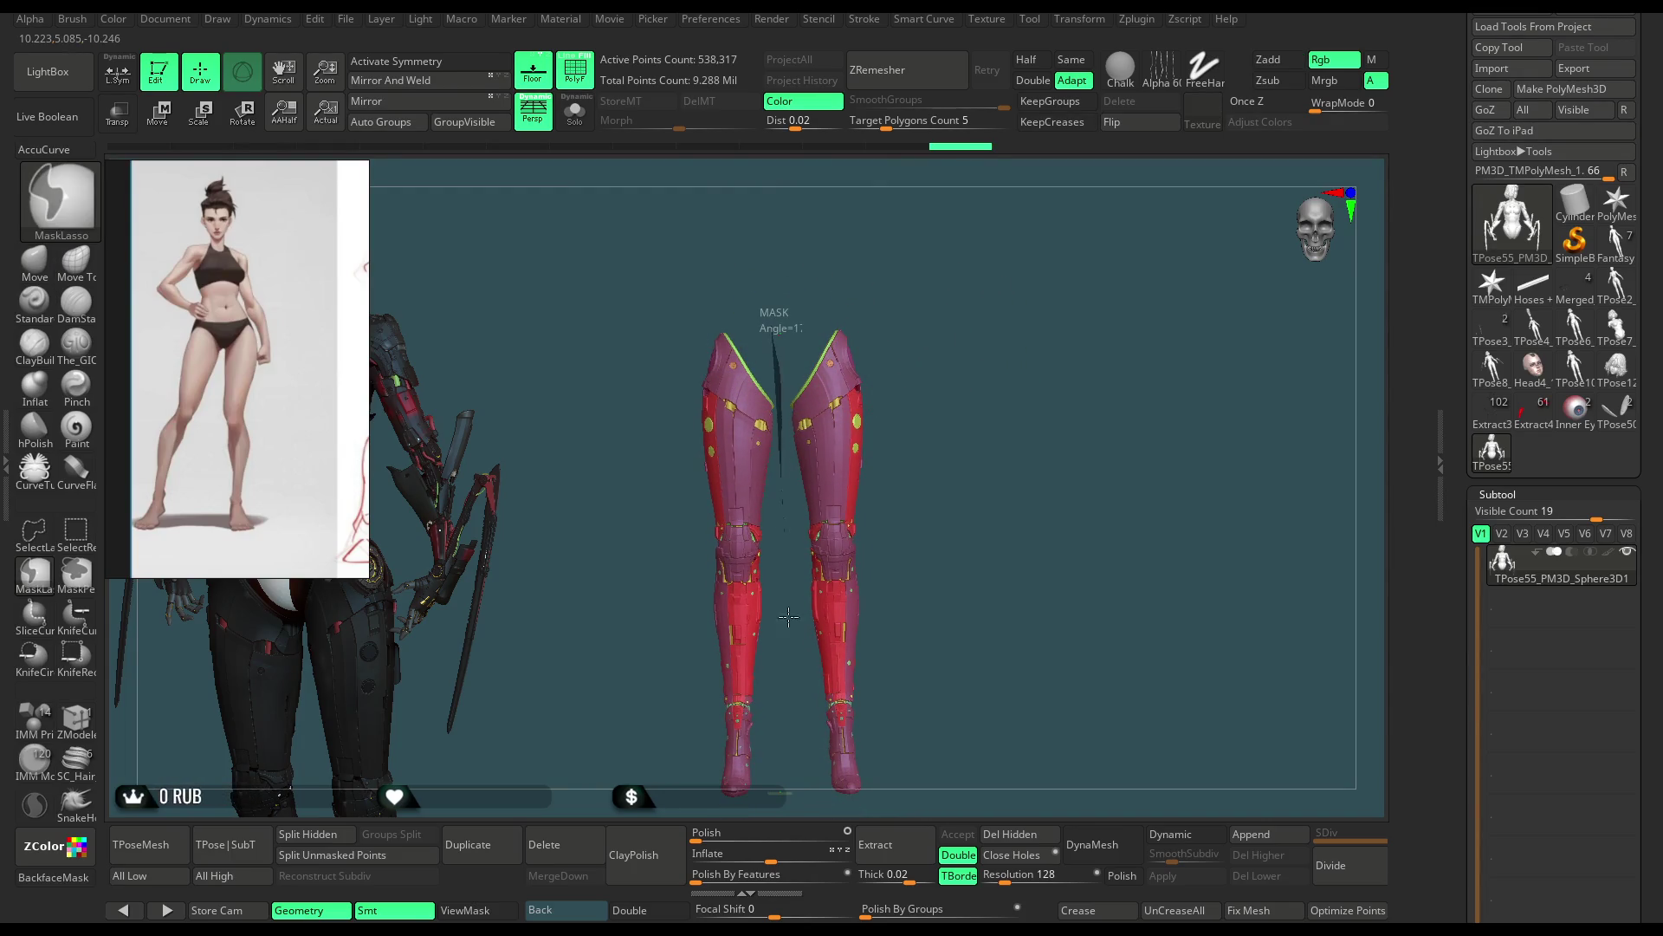
Step: Mask each leg armour piece and Ctrl+W it into its own polygroup
{"action": "left_click_drag", "start_coordinate": [789, 617], "coordinate": [728, 247], "text": "ctrl"}
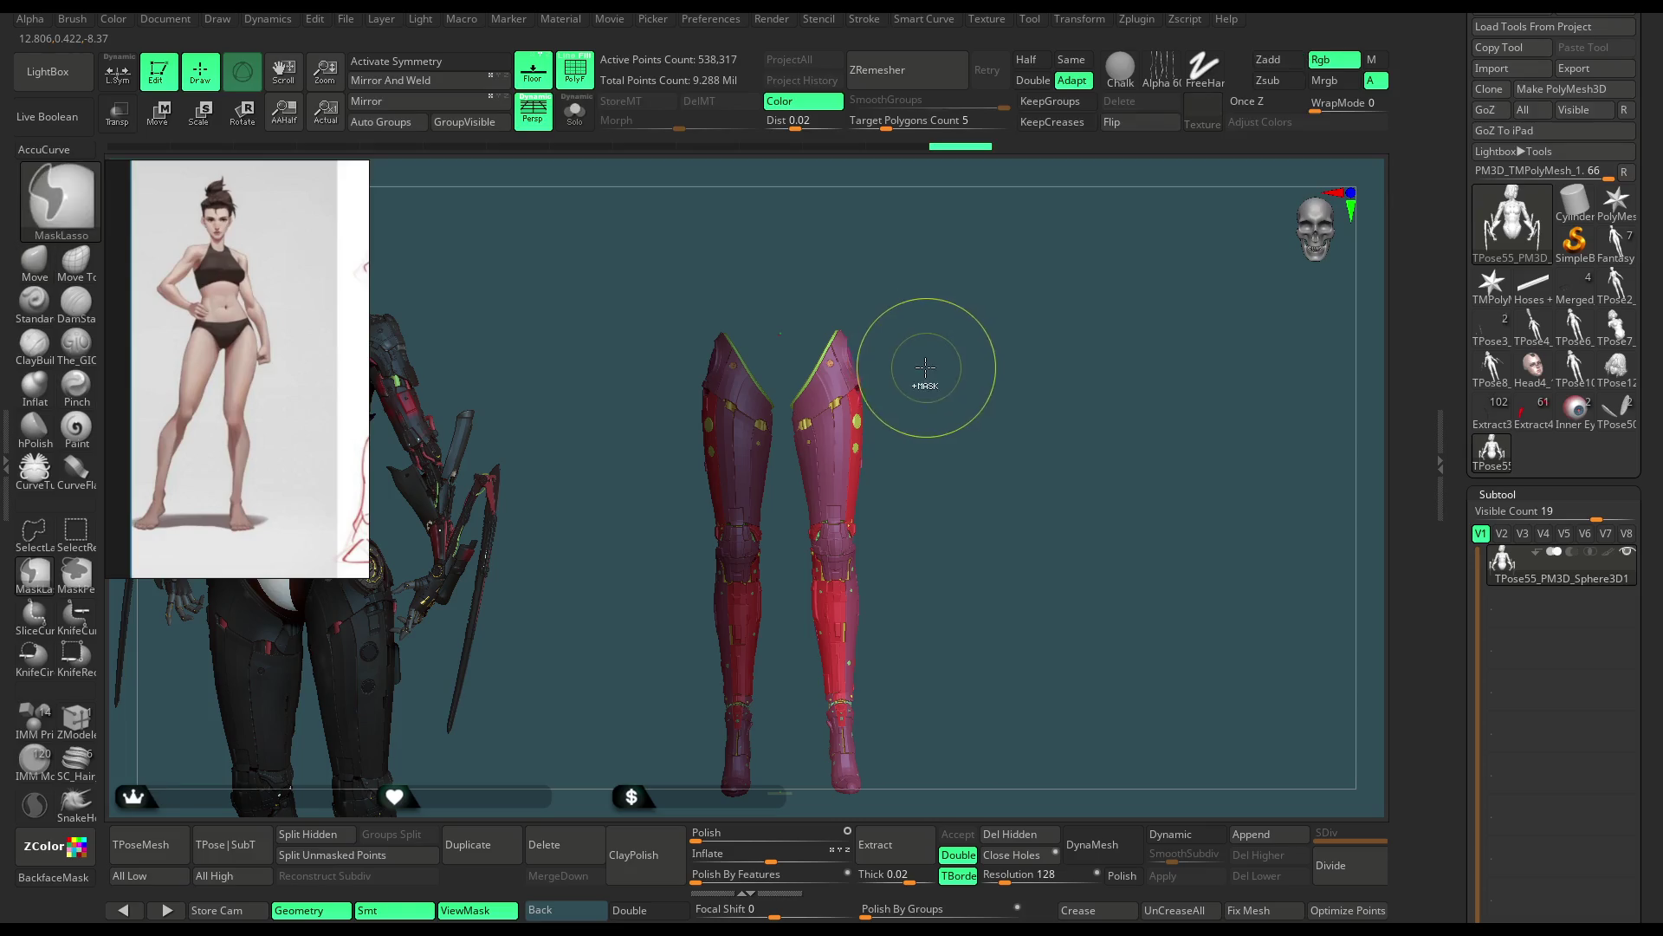
{"action": "key", "text": "ctrl+w"}
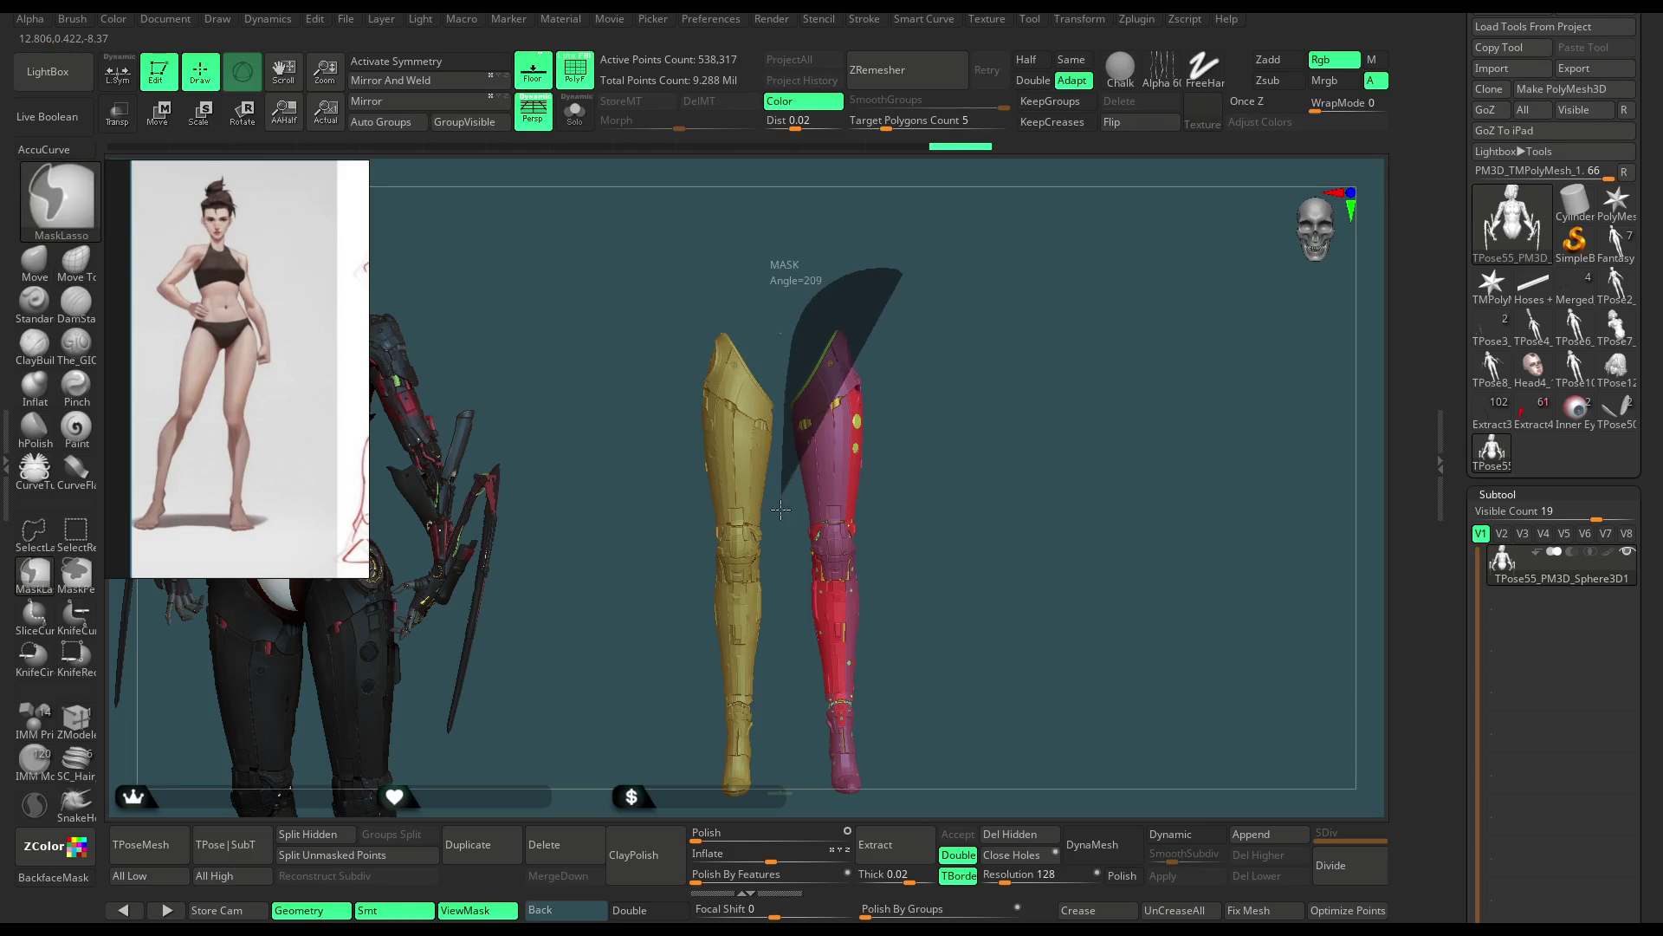
{"action": "left_click_drag", "start_coordinate": [785, 372], "coordinate": [1050, 687], "text": "ctrl"}
{"action": "key", "text": "ctrl+w"}
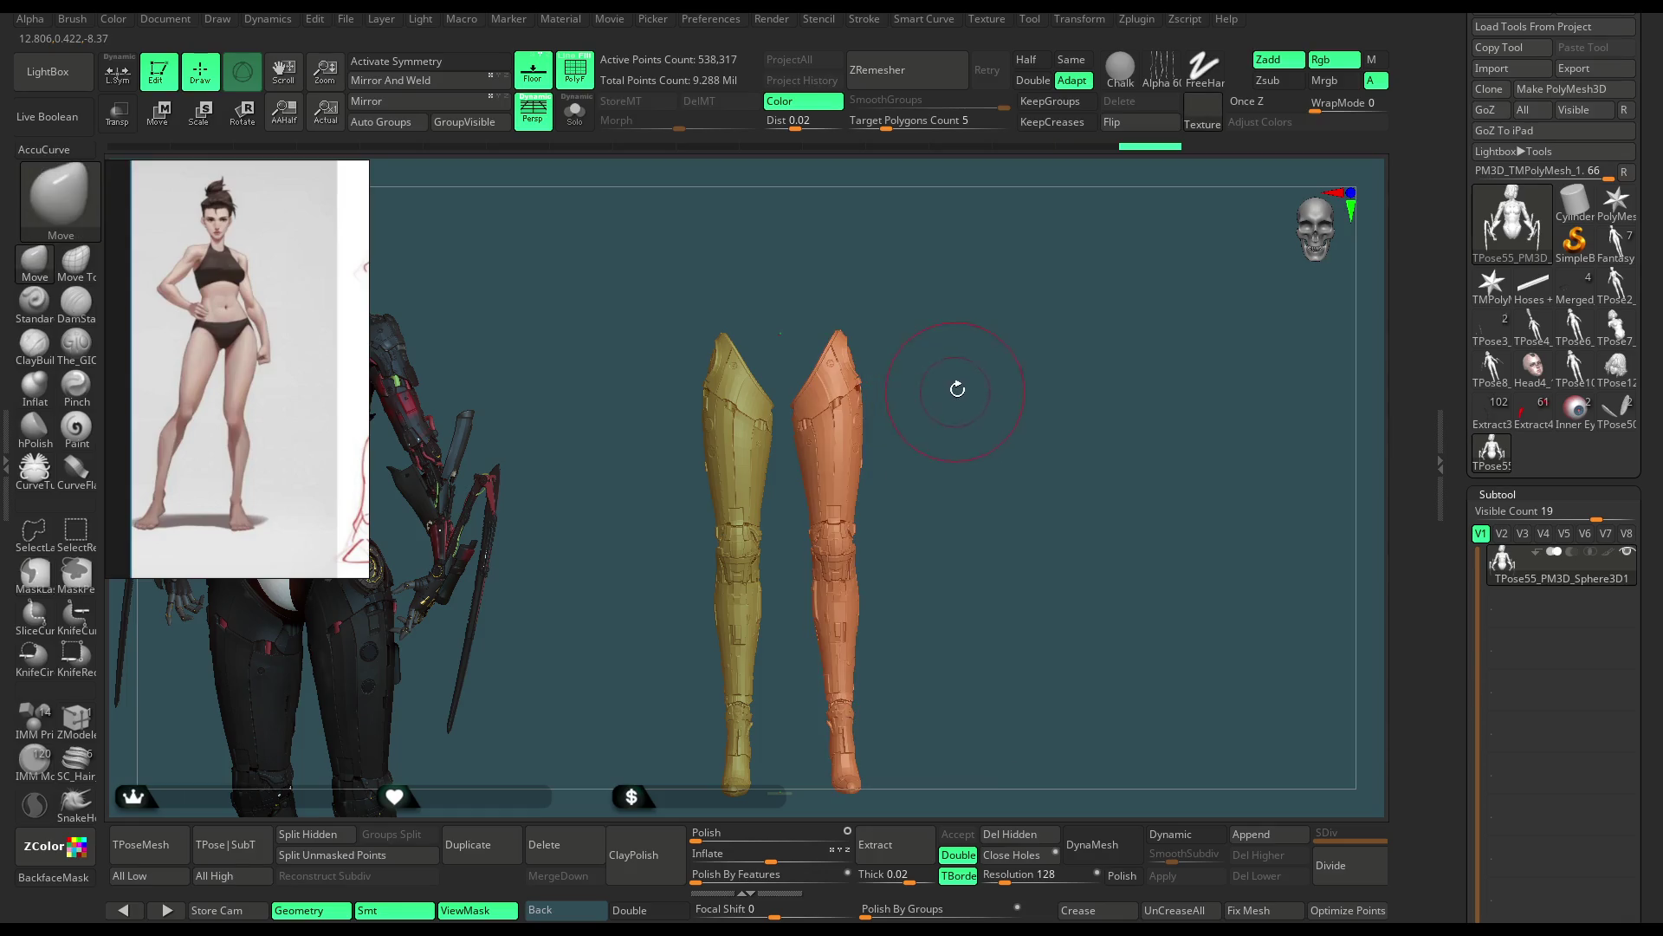
Step: Re-mask the left leg piece from the front, then show the whole figure again
{"action": "left_click_drag", "start_coordinate": [962, 379], "coordinate": [970, 371]}
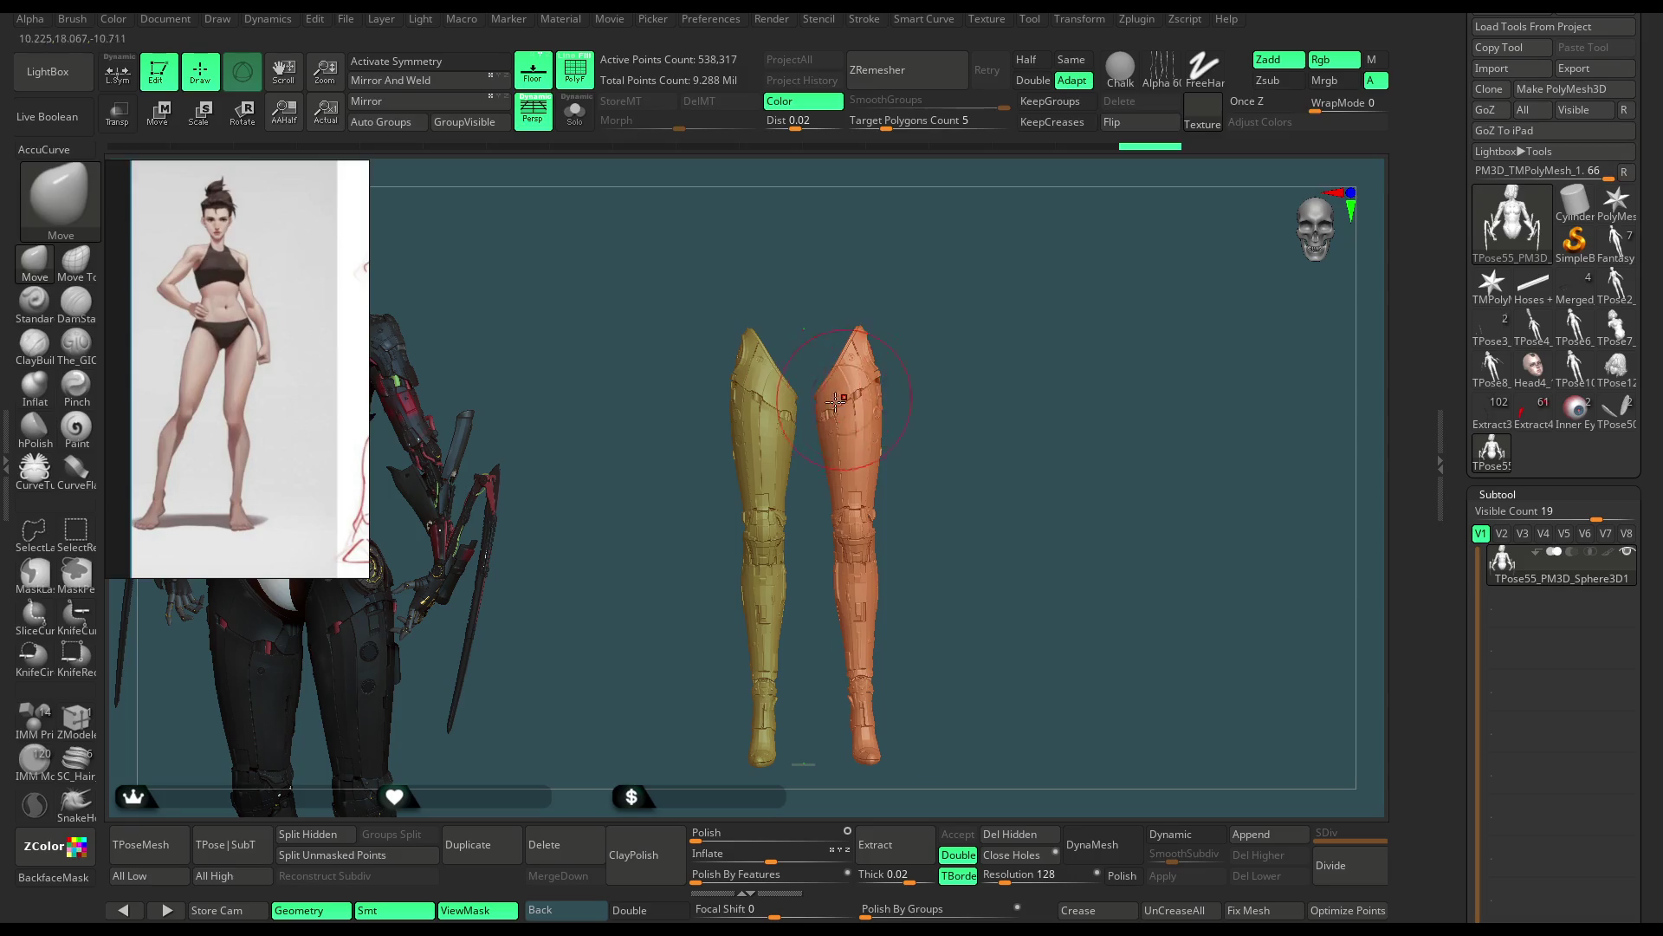
{"action": "key", "text": "ctrl"}
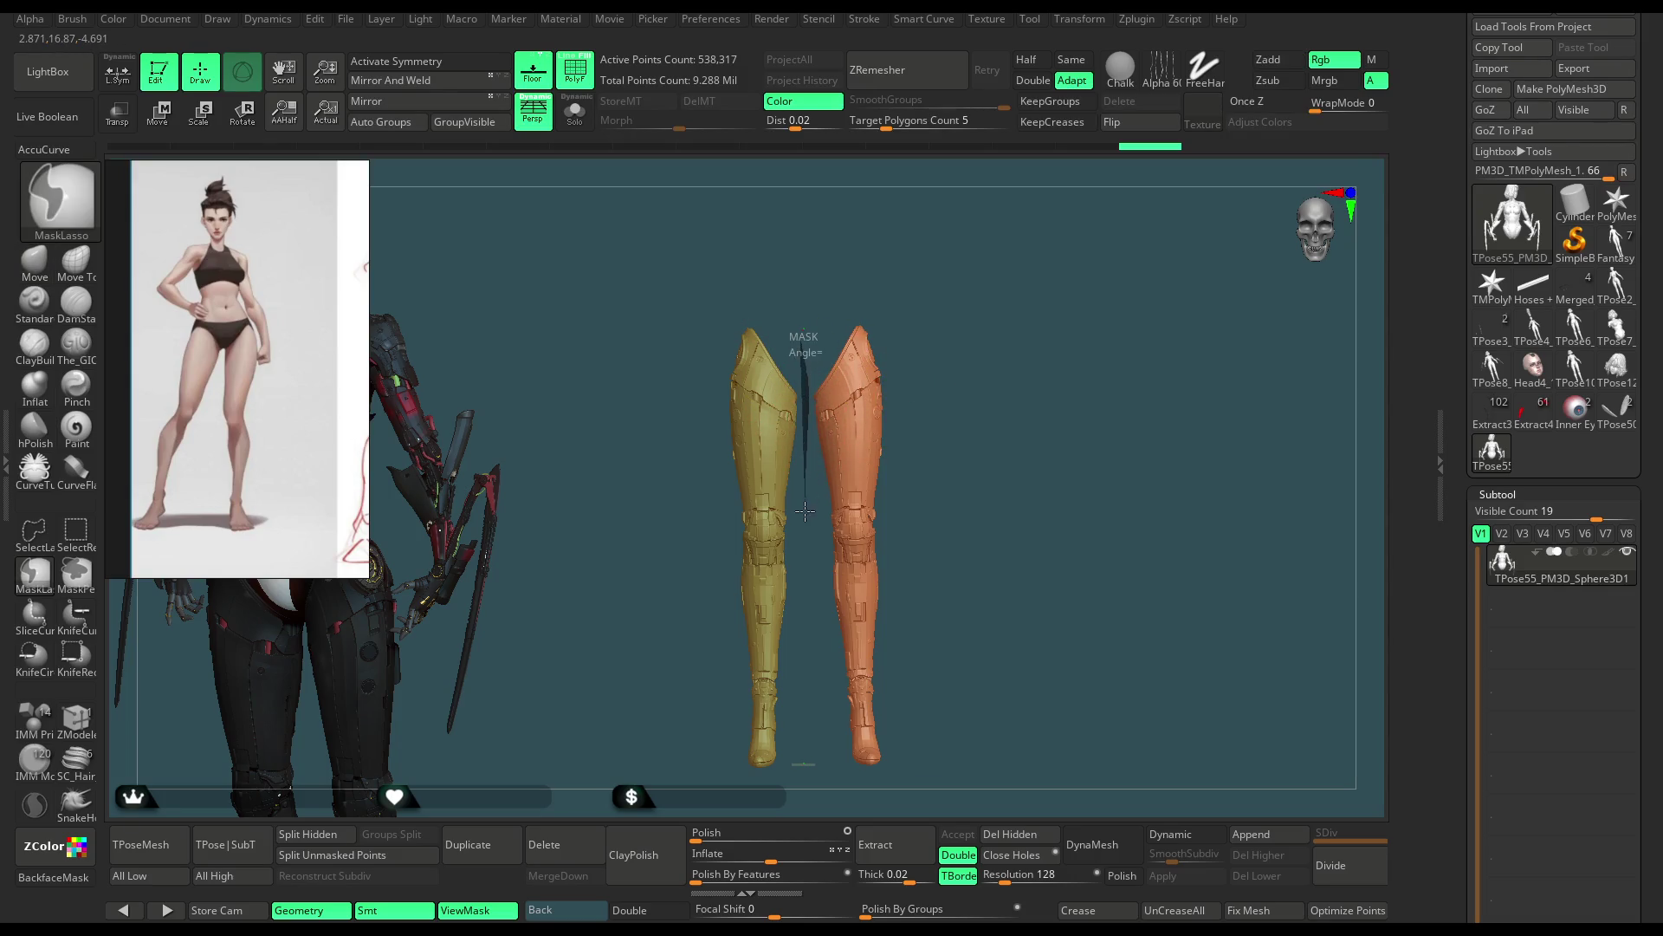
{"action": "left_click_drag", "start_coordinate": [800, 796], "coordinate": [772, 216], "text": "ctrl"}
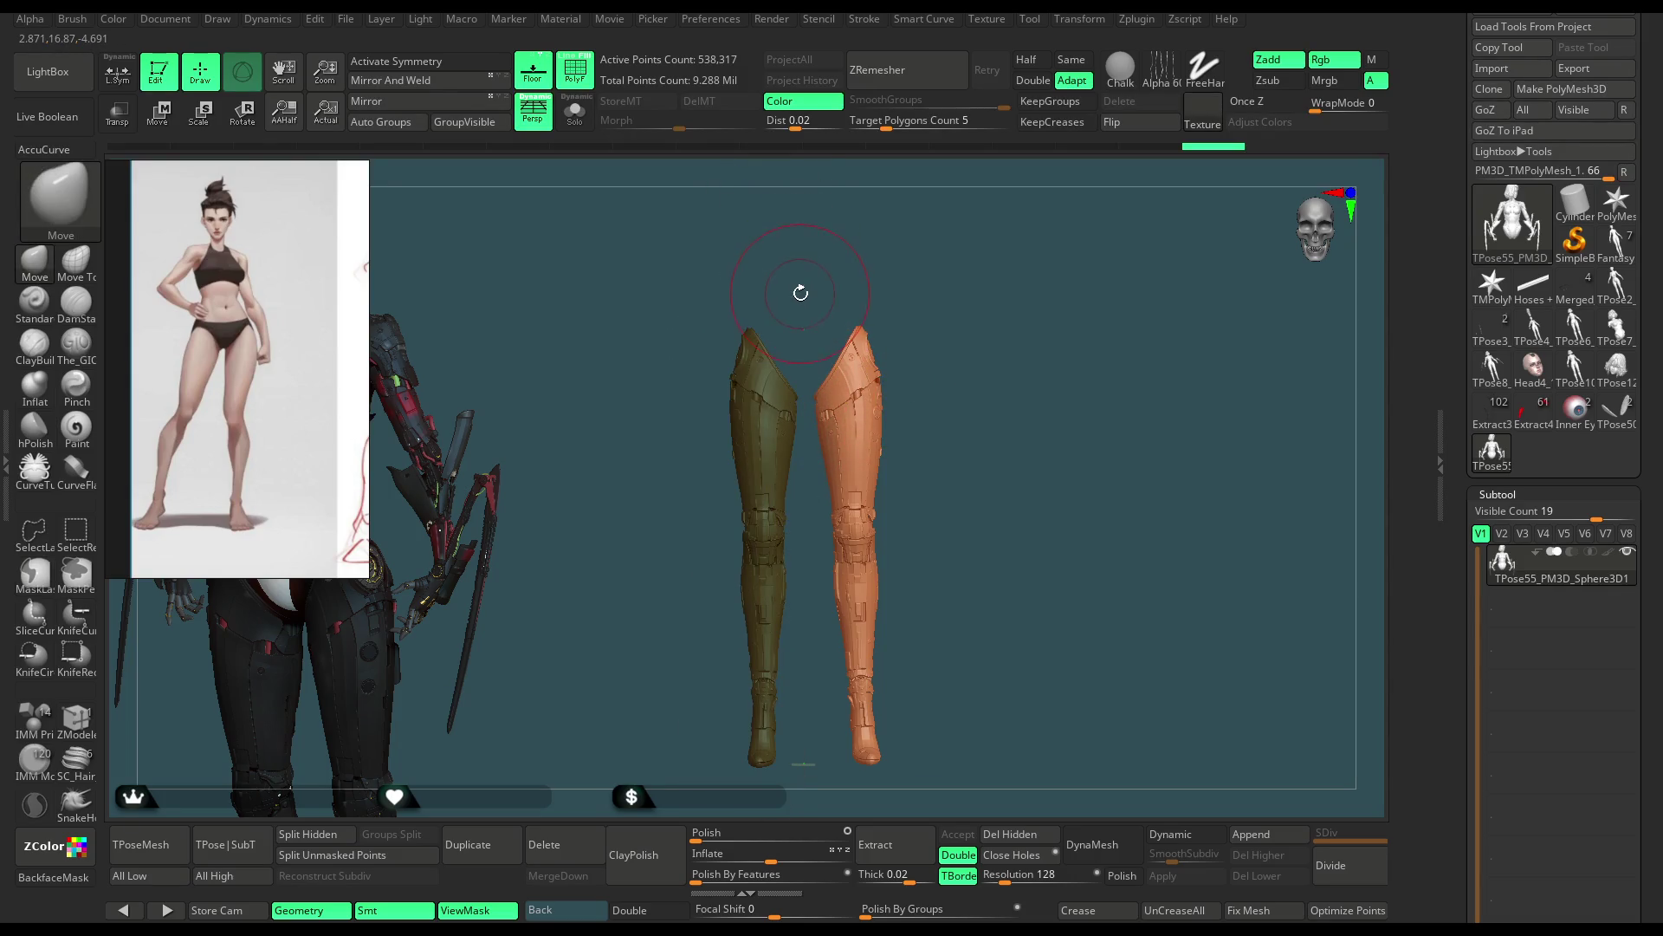
{"action": "key", "text": "ctrl+shift"}
{"action": "left_click", "coordinate": [947, 288], "text": "ctrl+shift"}
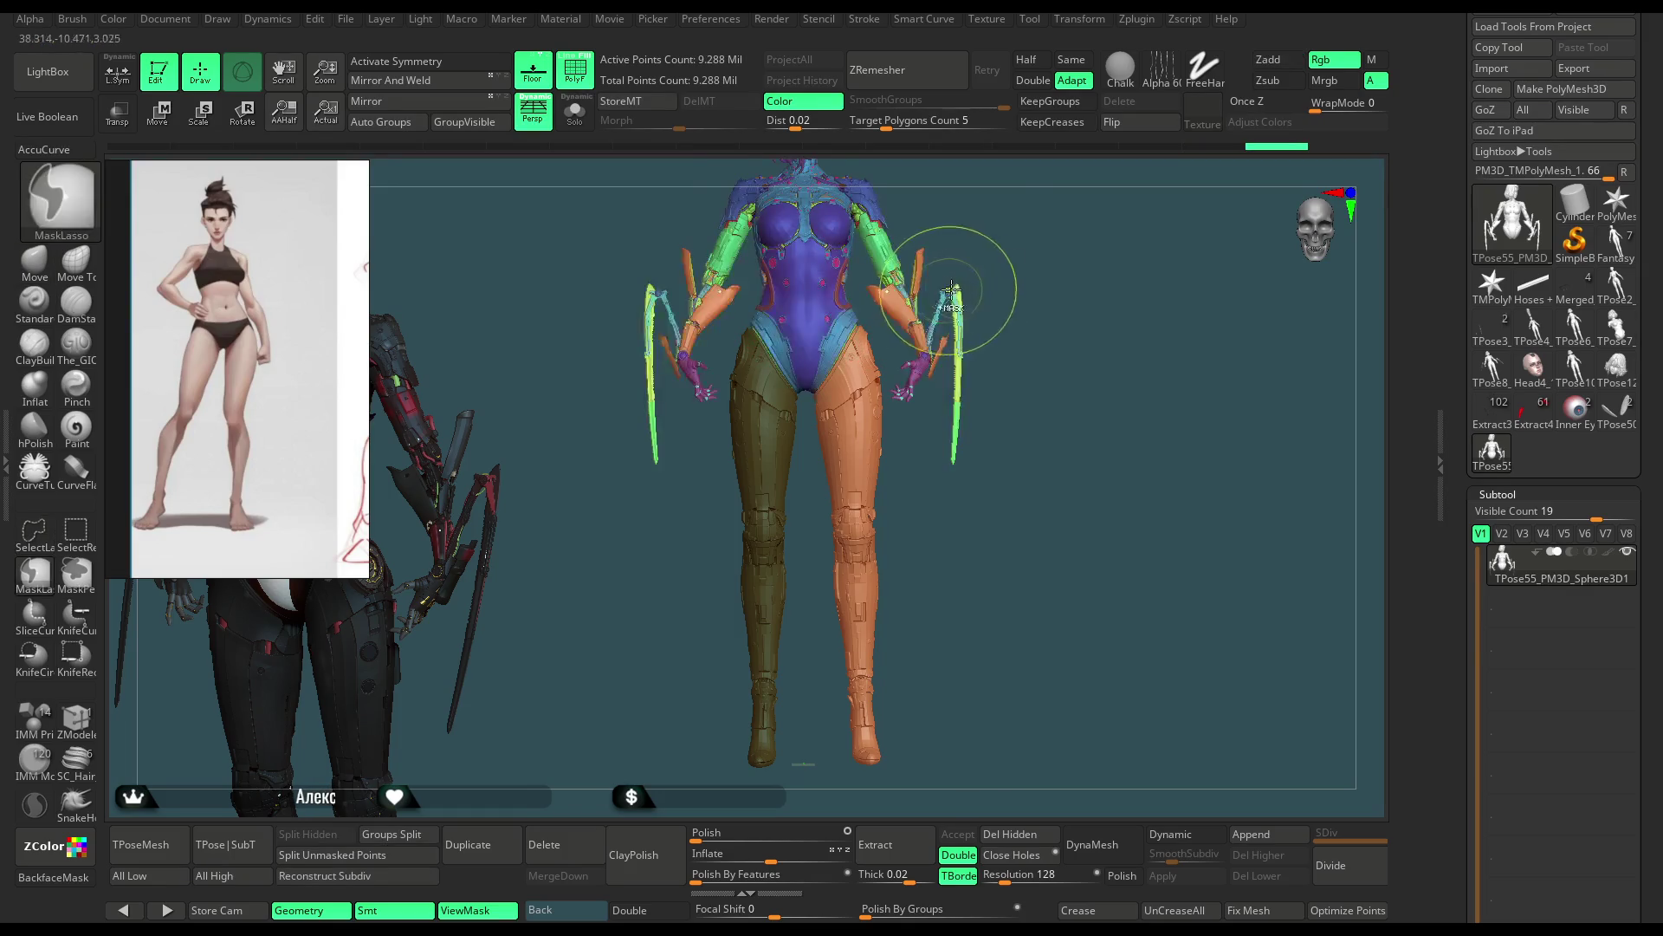
Step: Lay a Transpose Rotate line from the pelvis down to the left foot
{"action": "left_click_drag", "start_coordinate": [1003, 260], "coordinate": [987, 239], "text": "alt"}
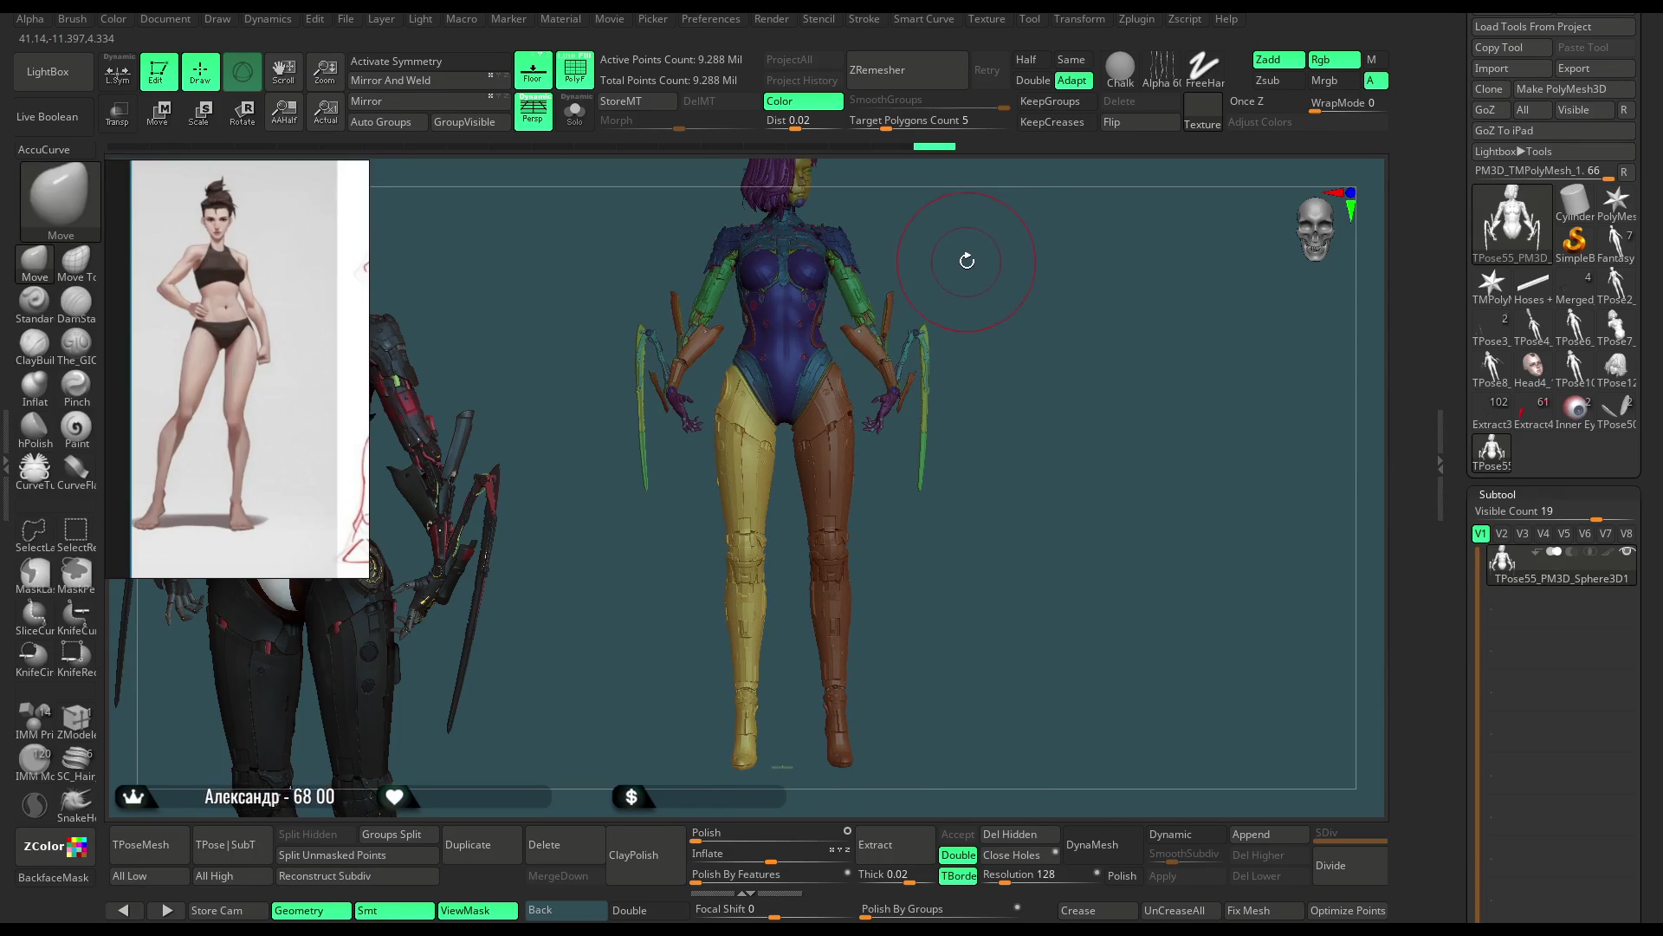
{"action": "left_click_drag", "start_coordinate": [960, 250], "coordinate": [958, 278], "text": "alt"}
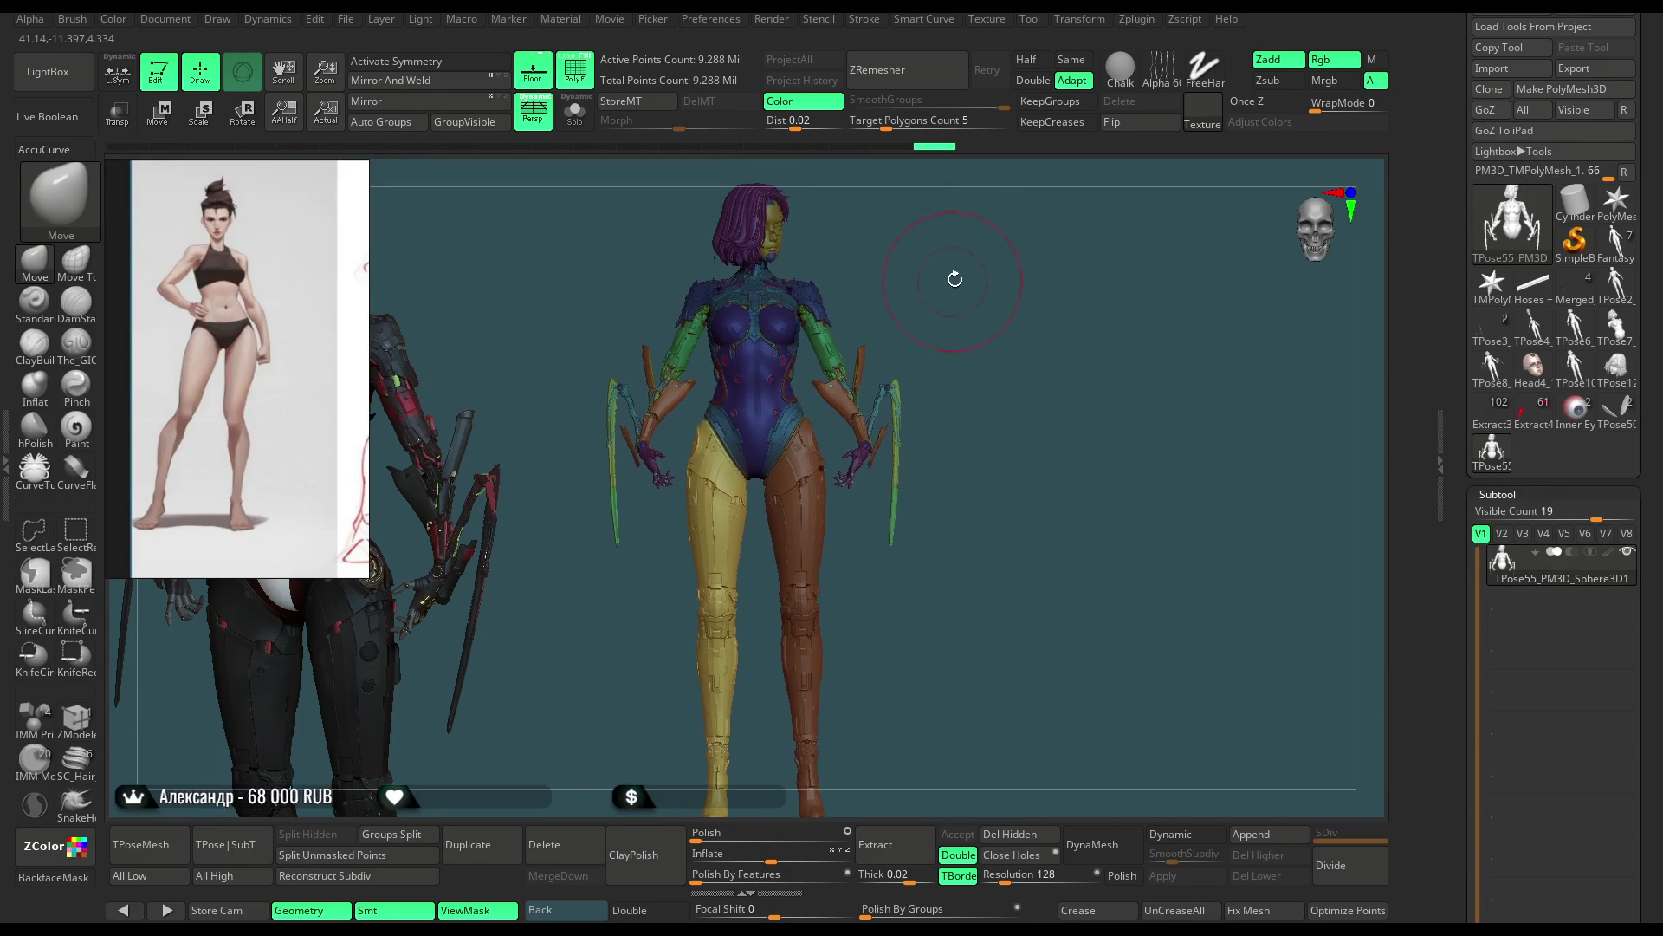
{"action": "left_click", "coordinate": [241, 114]}
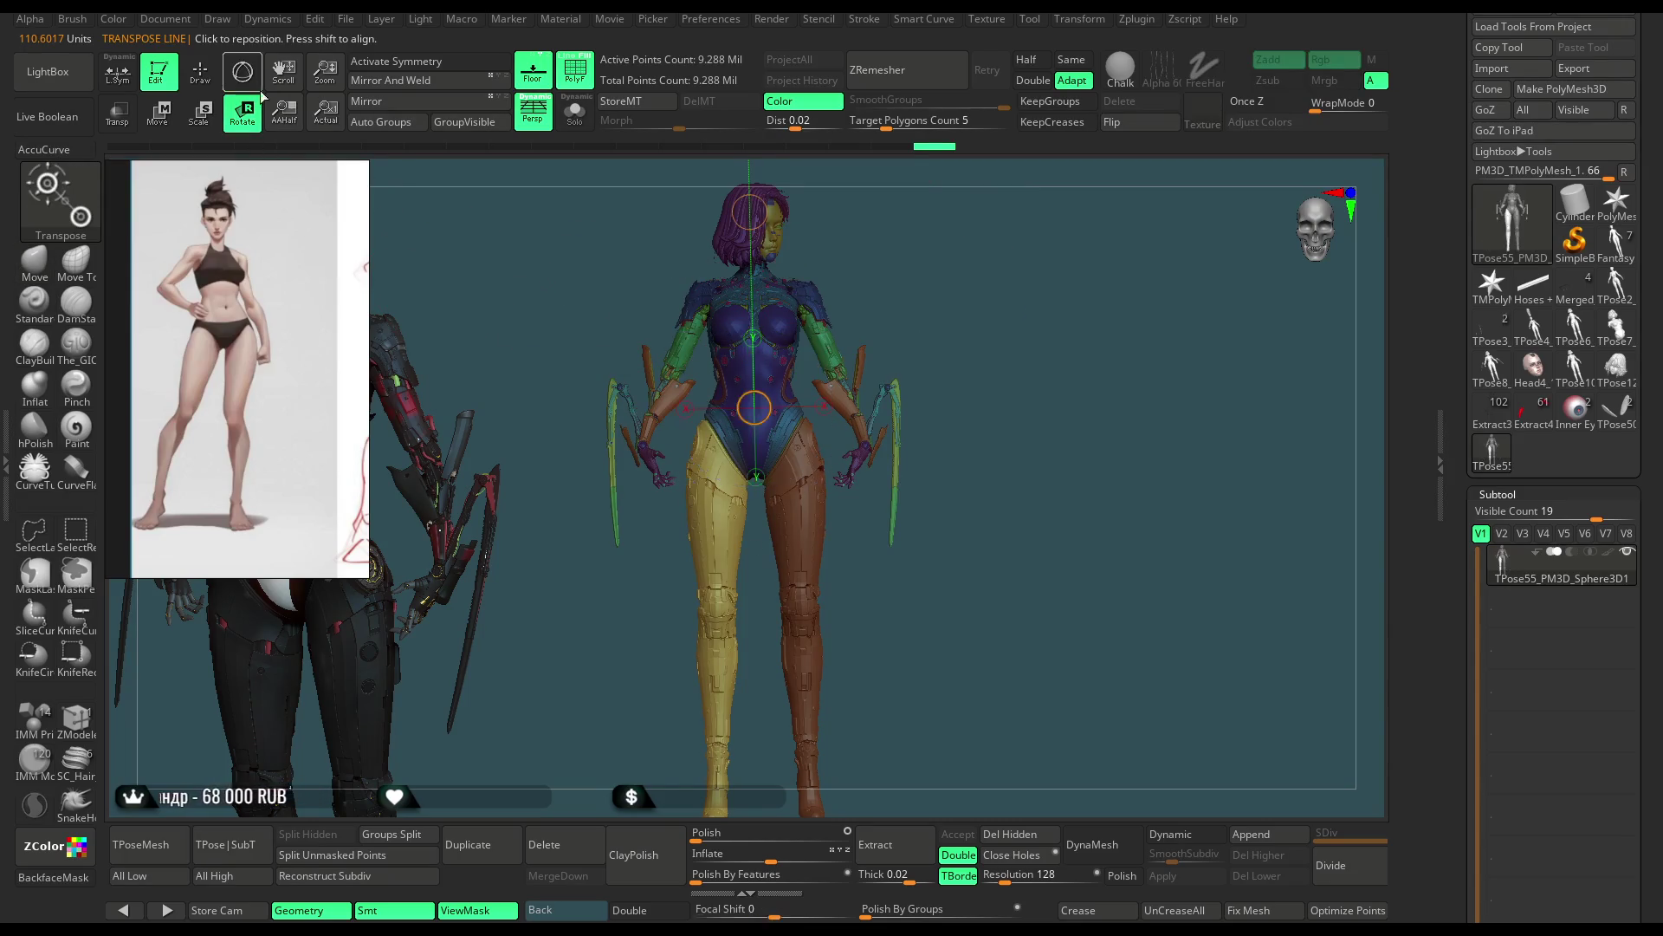
{"action": "left_click_drag", "start_coordinate": [1000, 308], "coordinate": [988, 261], "text": "alt"}
{"action": "left_click_drag", "start_coordinate": [742, 324], "coordinate": [742, 604]}
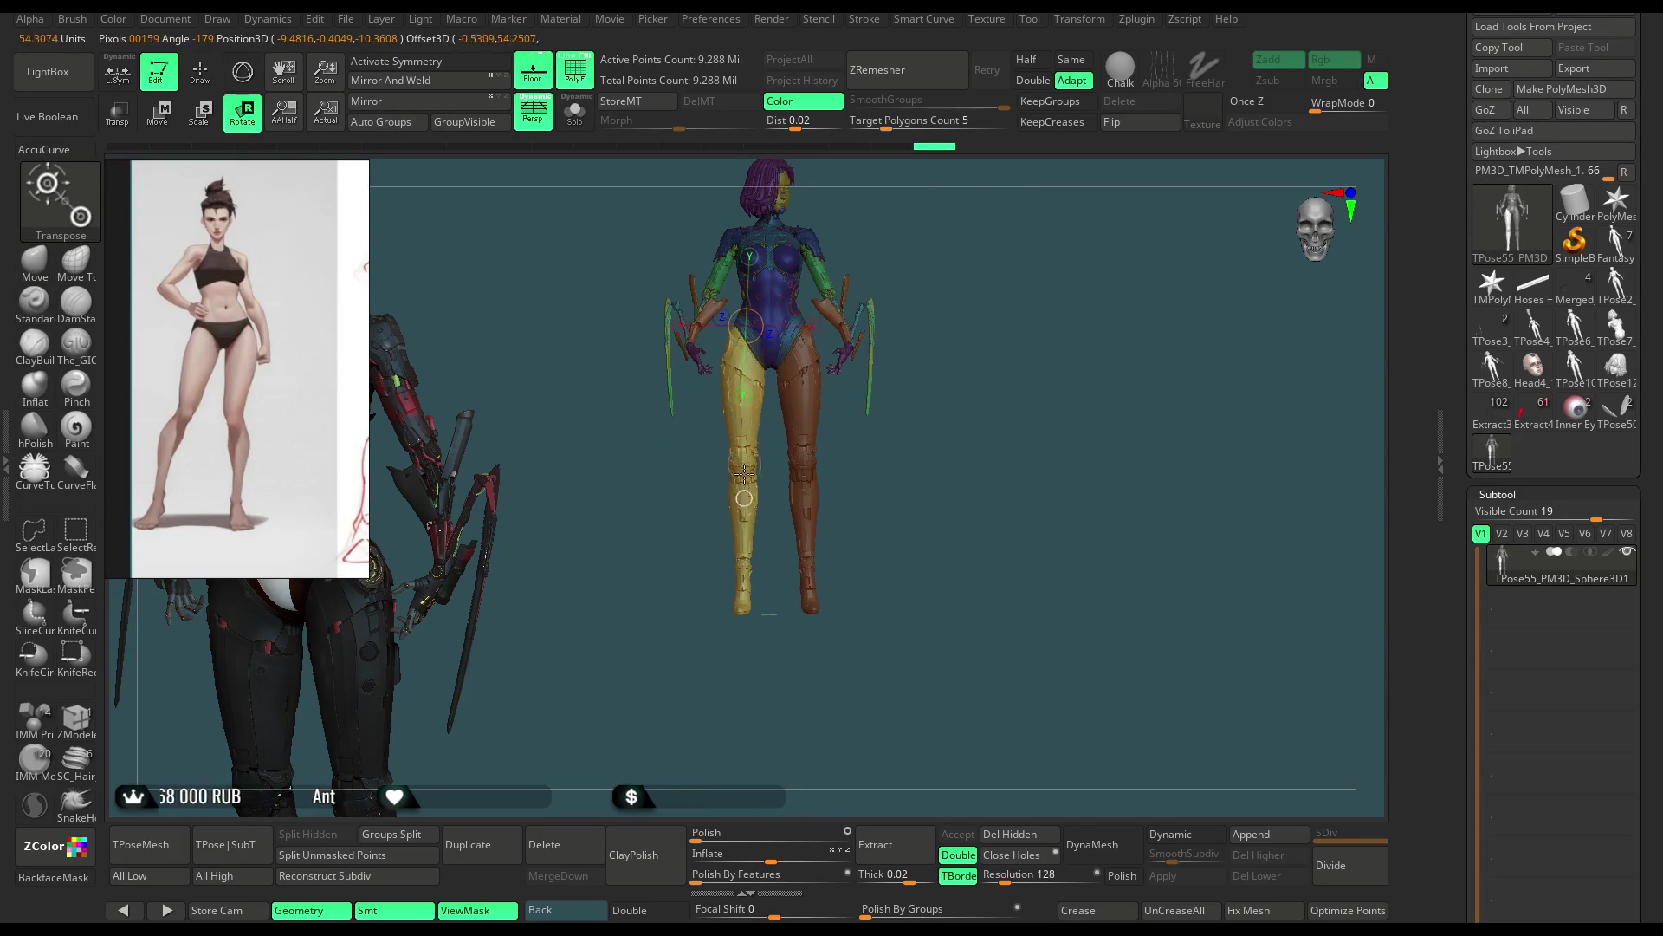
Step: Orbit around the hips and legs to check the armor from side, front and back
{"action": "mouse_move", "coordinate": [984, 428]}
{"action": "left_mouse_down"}
{"action": "mouse_move", "coordinate": [945, 450]}
{"action": "mouse_move", "coordinate": [915, 331]}
{"action": "left_mouse_up"}
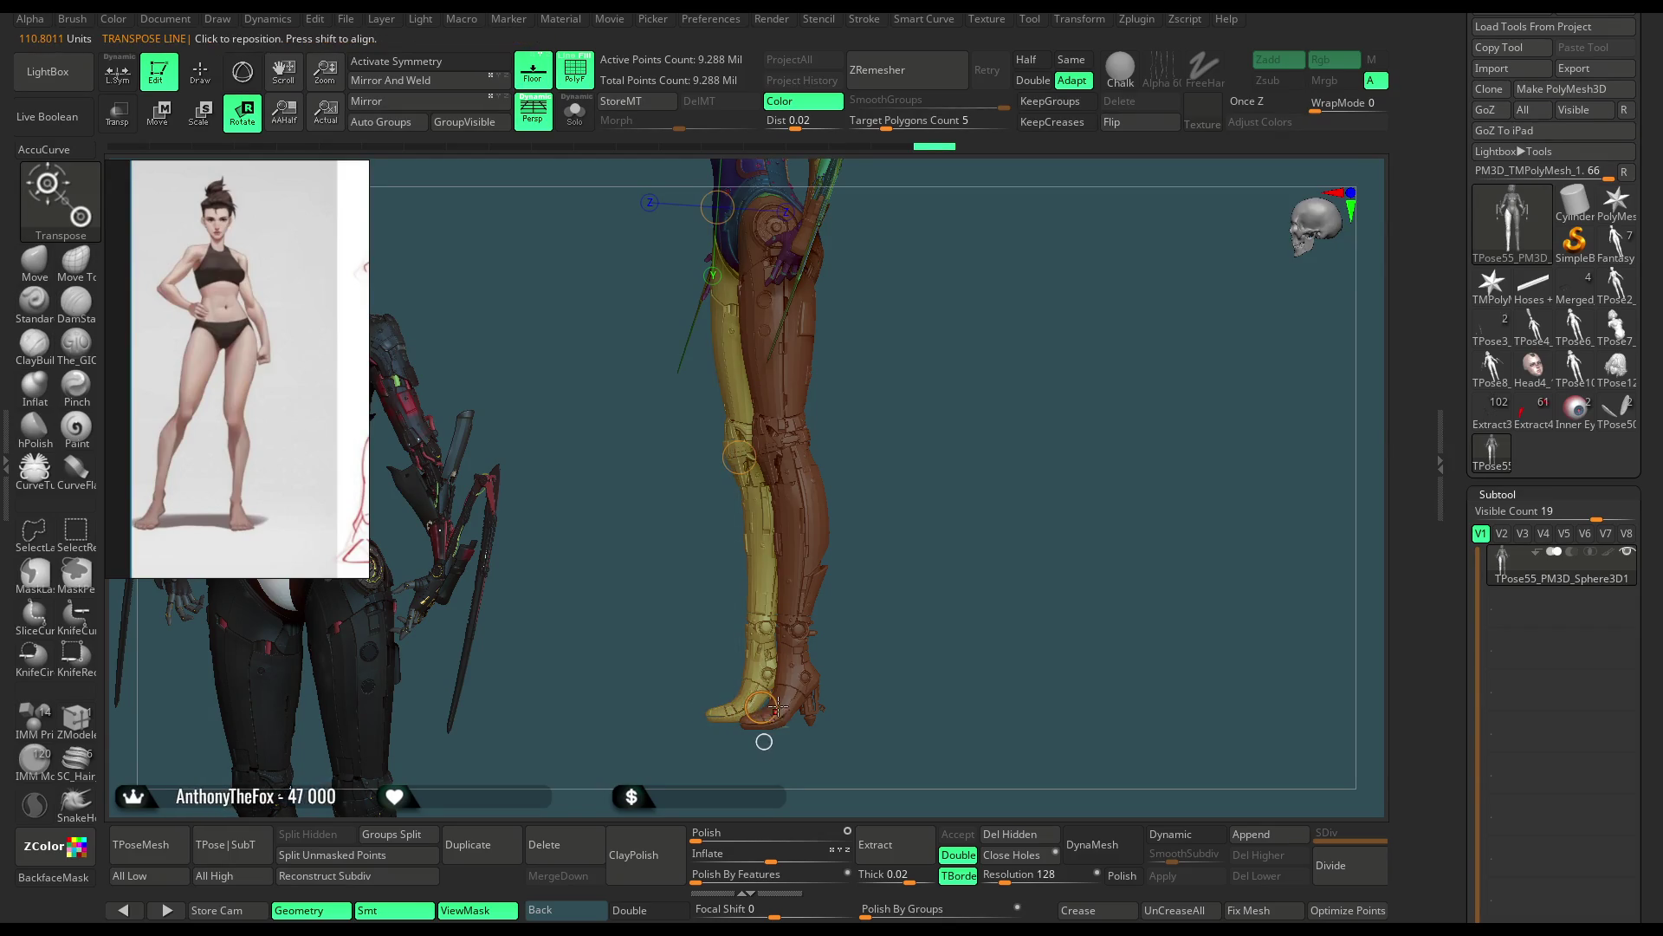
{"action": "mouse_move", "coordinate": [967, 335]}
{"action": "left_mouse_down"}
{"action": "mouse_move", "coordinate": [1021, 427]}
{"action": "mouse_move", "coordinate": [823, 419]}
{"action": "mouse_move", "coordinate": [745, 368]}
{"action": "left_mouse_up"}
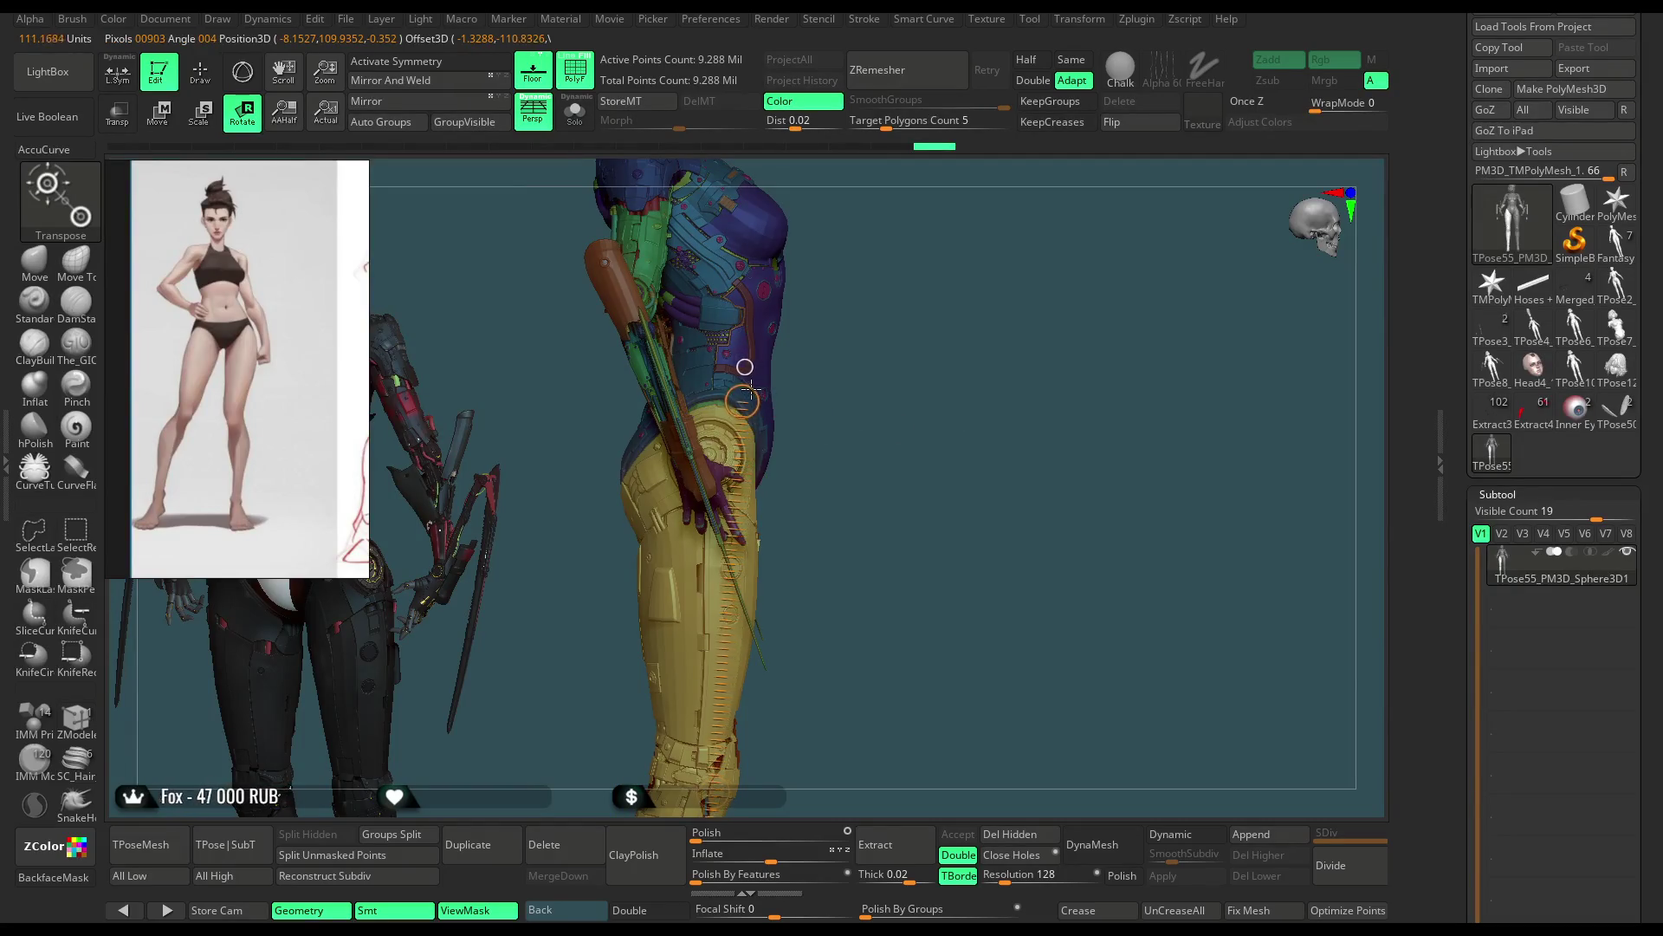
{"action": "left_click_drag", "start_coordinate": [894, 396], "coordinate": [779, 359]}
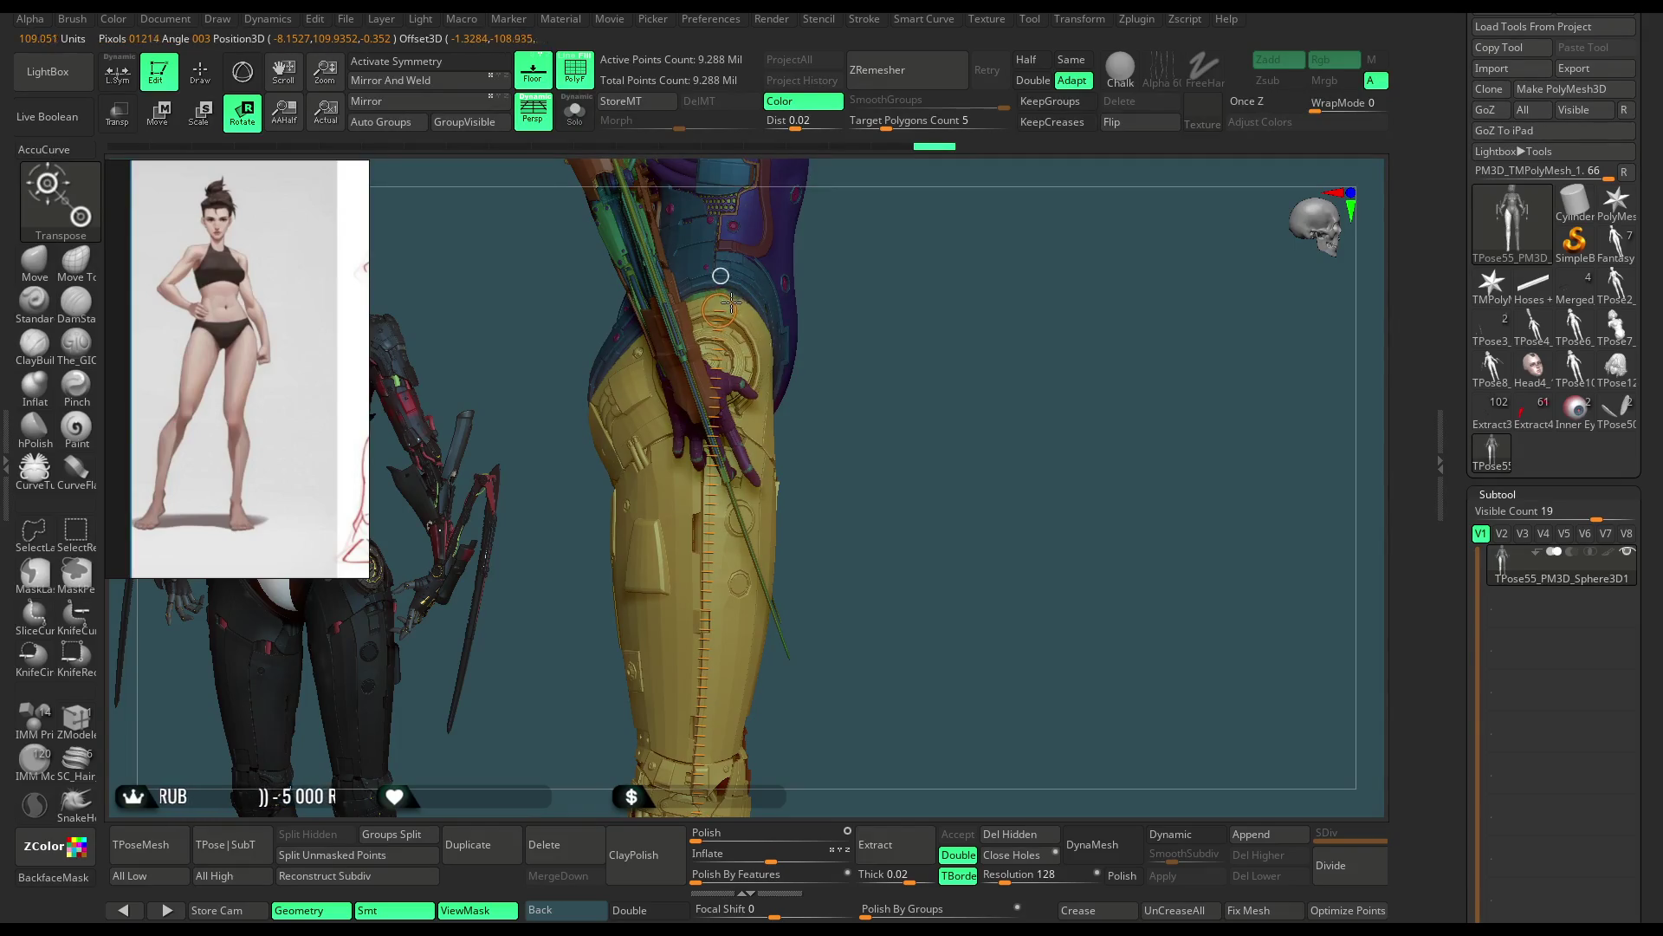
{"action": "left_click_drag", "start_coordinate": [904, 321], "coordinate": [839, 330]}
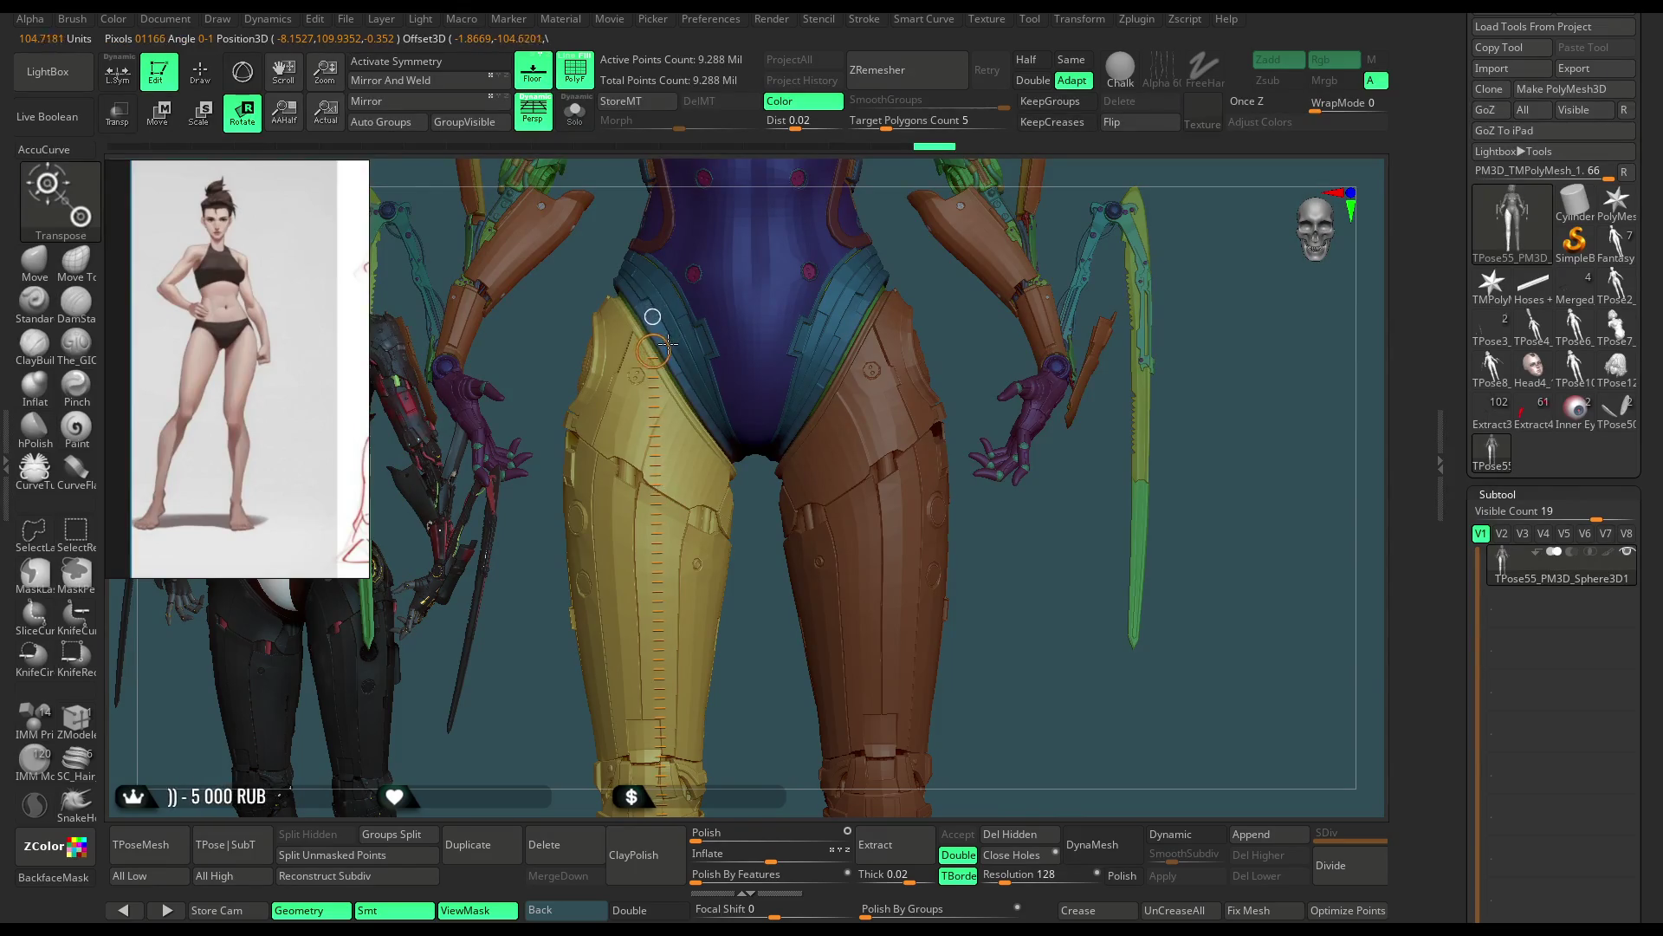
{"action": "left_click_drag", "start_coordinate": [1020, 570], "coordinate": [1040, 335], "text": "alt"}
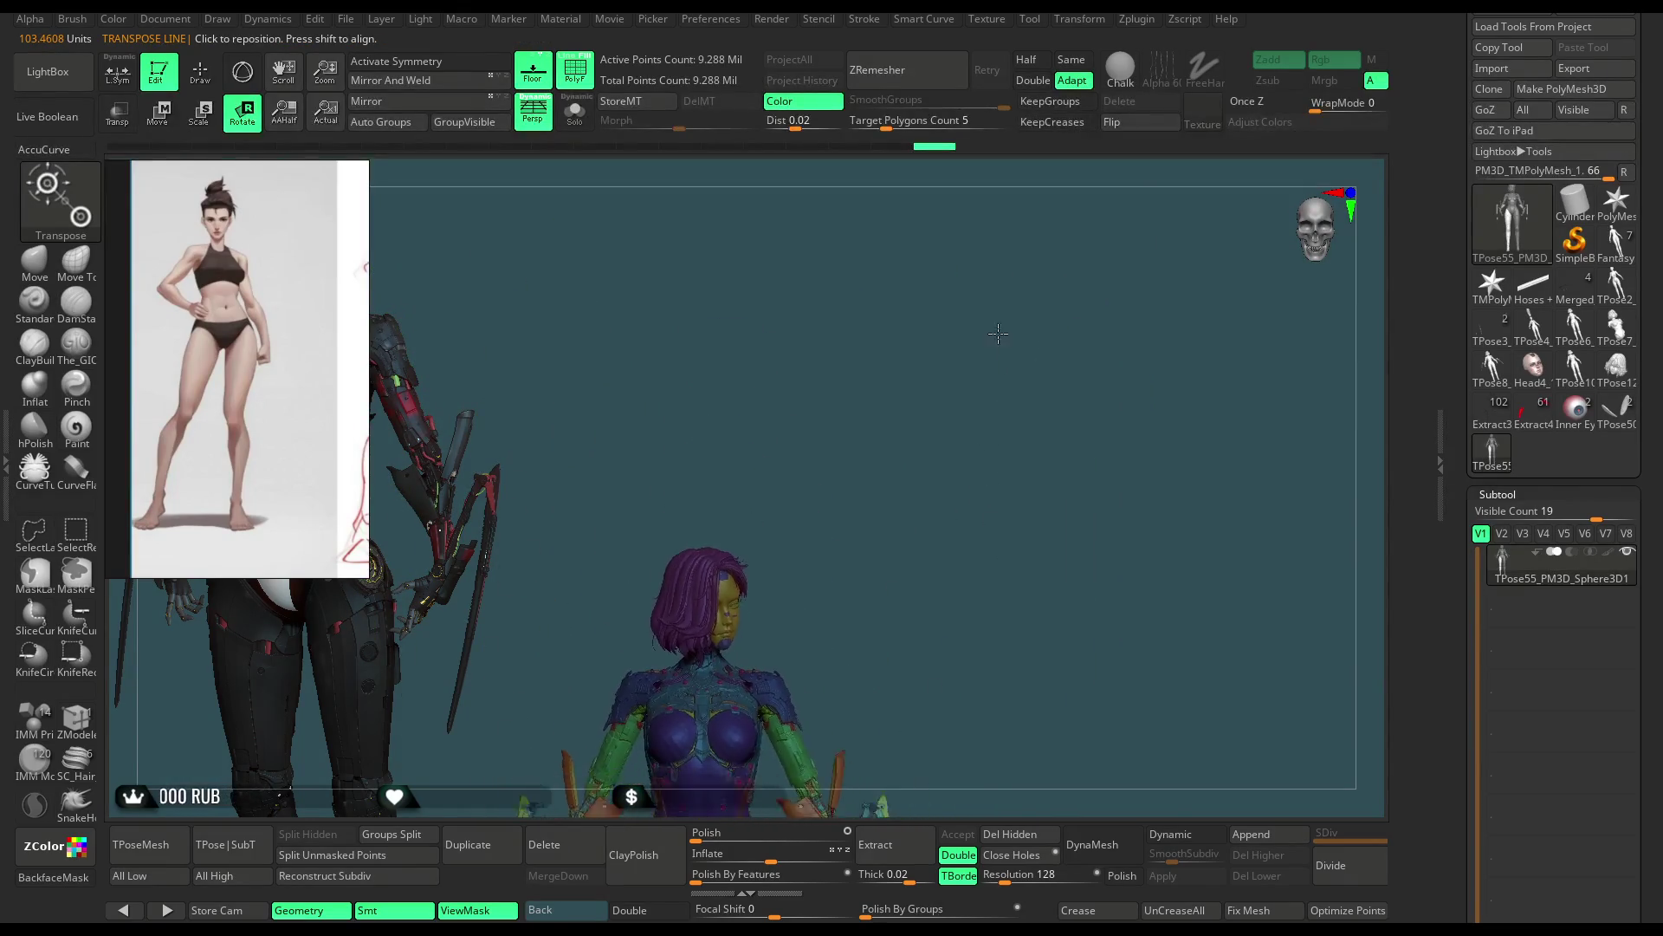
{"action": "mouse_move", "coordinate": [1028, 380]}
{"action": "left_mouse_down"}
{"action": "mouse_move", "coordinate": [809, 604]}
{"action": "mouse_move", "coordinate": [836, 533]}
{"action": "left_mouse_up"}
{"action": "left_click_drag", "start_coordinate": [840, 450], "coordinate": [768, 490], "text": "alt"}
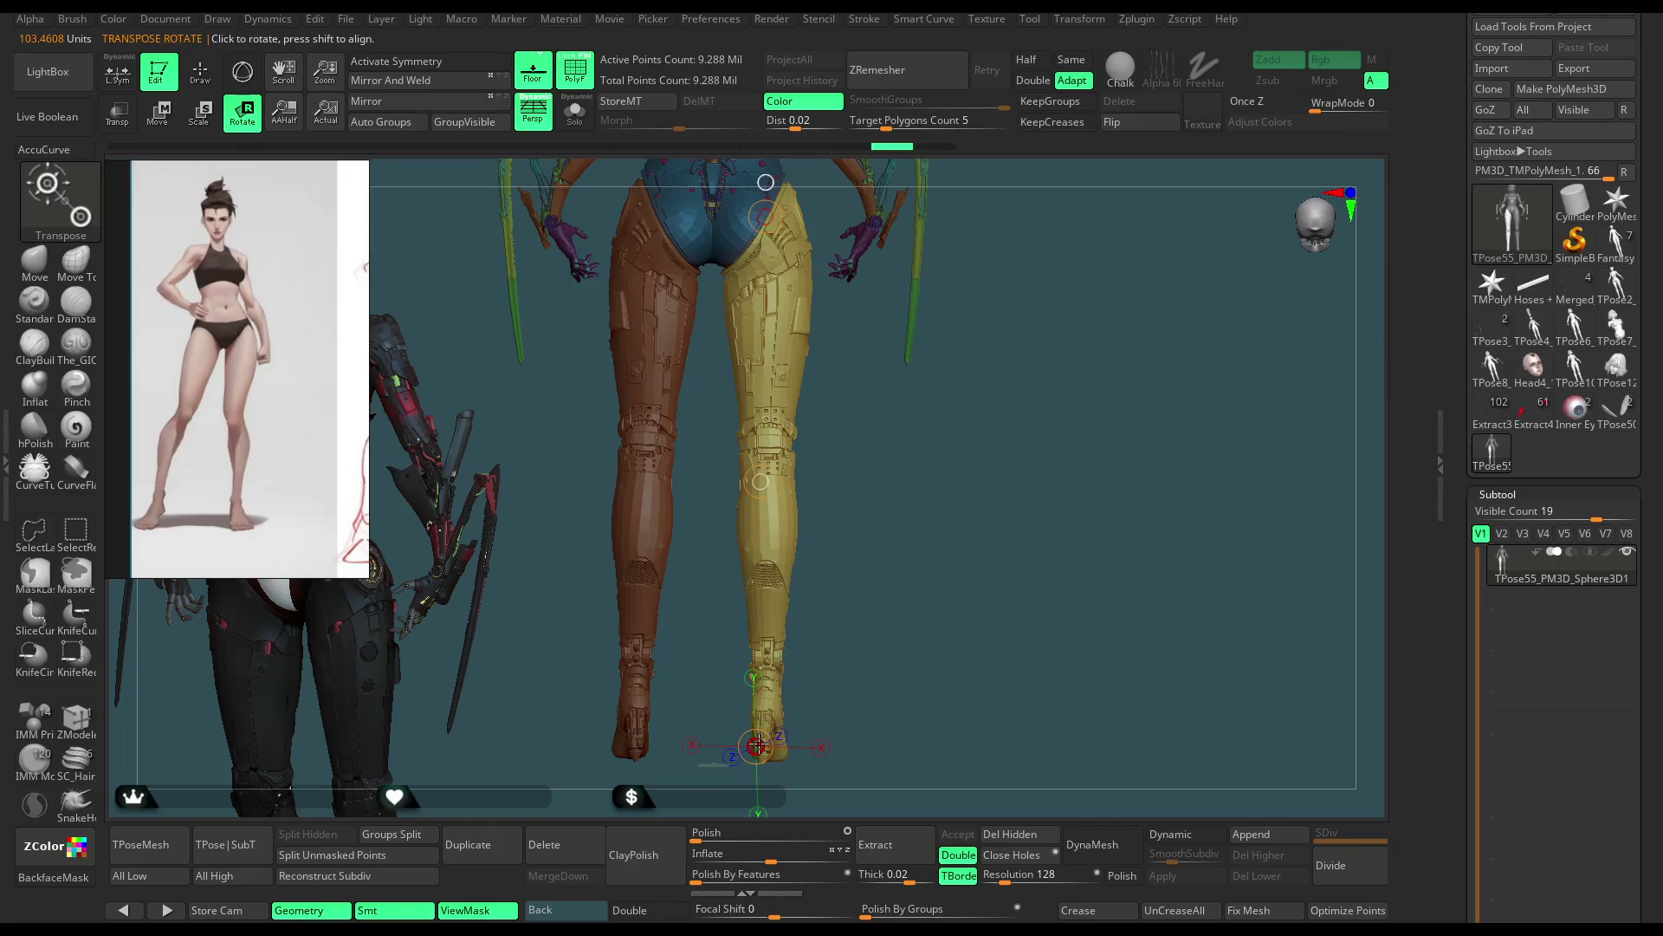
Step: Swing the yellow lower leg armor outward around the knee pivot
{"action": "mouse_move", "coordinate": [758, 746]}
{"action": "left_mouse_down"}
{"action": "mouse_move", "coordinate": [808, 737]}
{"action": "mouse_move", "coordinate": [900, 569]}
{"action": "mouse_move", "coordinate": [760, 500]}
{"action": "left_mouse_up"}
{"action": "mouse_move", "coordinate": [652, 396]}
{"action": "left_mouse_down"}
{"action": "mouse_move", "coordinate": [651, 363]}
{"action": "mouse_move", "coordinate": [1058, 289]}
{"action": "mouse_move", "coordinate": [993, 296]}
{"action": "mouse_move", "coordinate": [976, 475]}
{"action": "mouse_move", "coordinate": [961, 449]}
{"action": "left_mouse_up"}
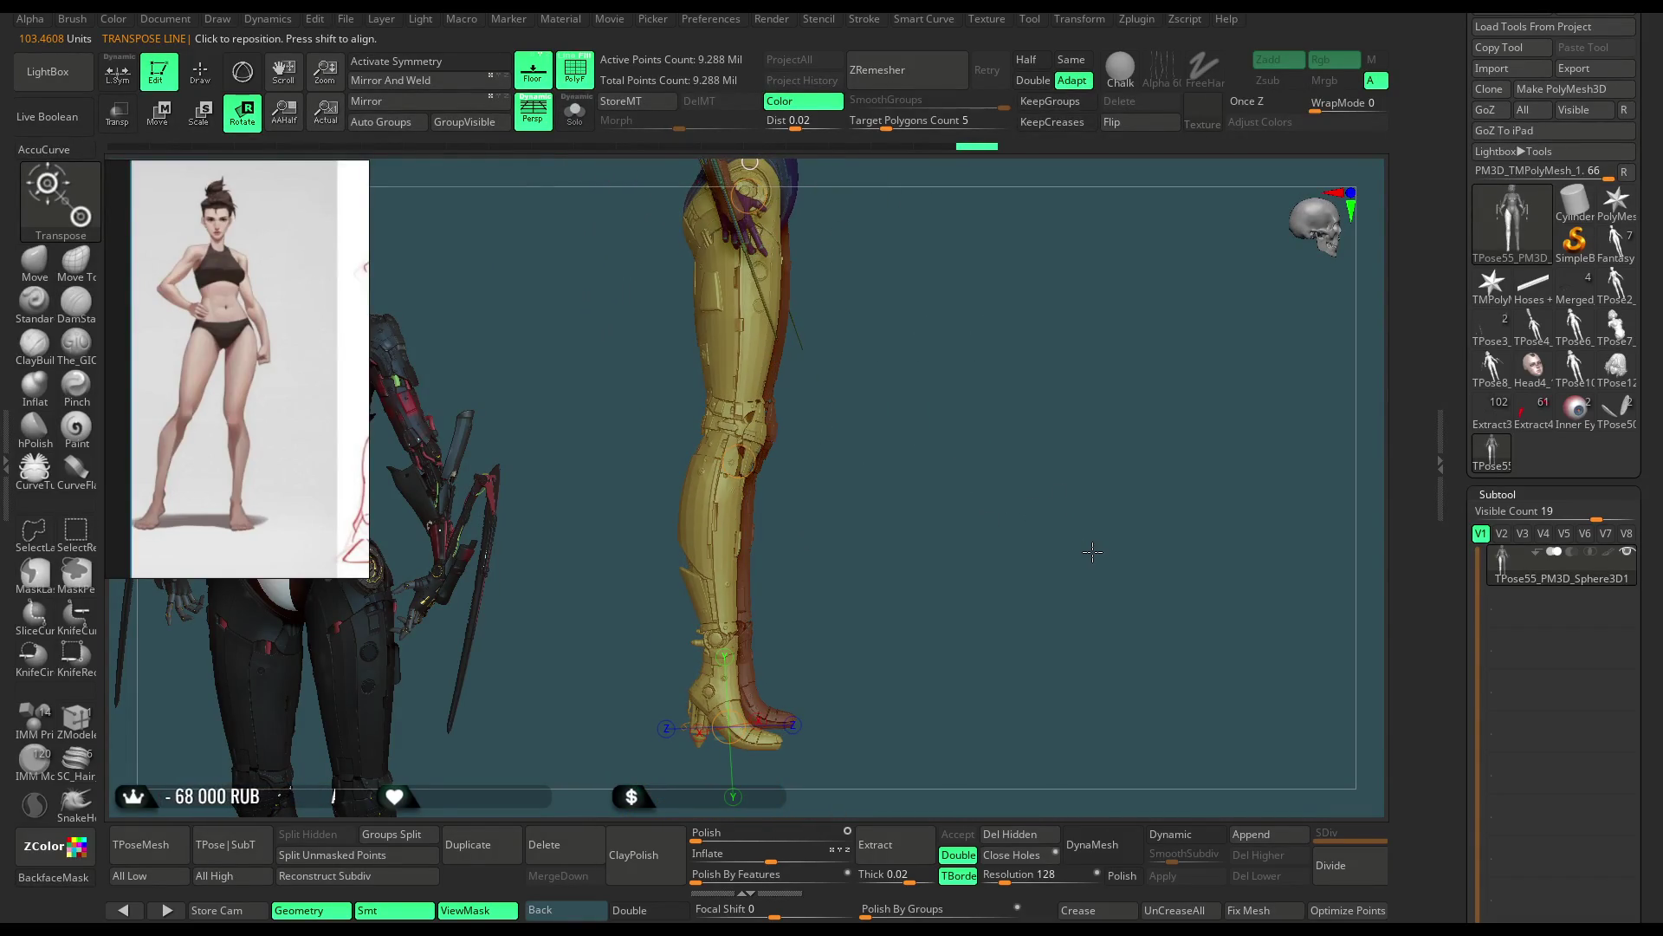
Step: Undo the yellow leg's knee rotation and lay a new action line down the leg armor
{"action": "mouse_move", "coordinate": [916, 494]}
{"action": "left_mouse_down"}
{"action": "mouse_move", "coordinate": [777, 681]}
{"action": "mouse_move", "coordinate": [702, 721]}
{"action": "left_mouse_up"}
{"action": "left_click_drag", "start_coordinate": [897, 430], "coordinate": [967, 460]}
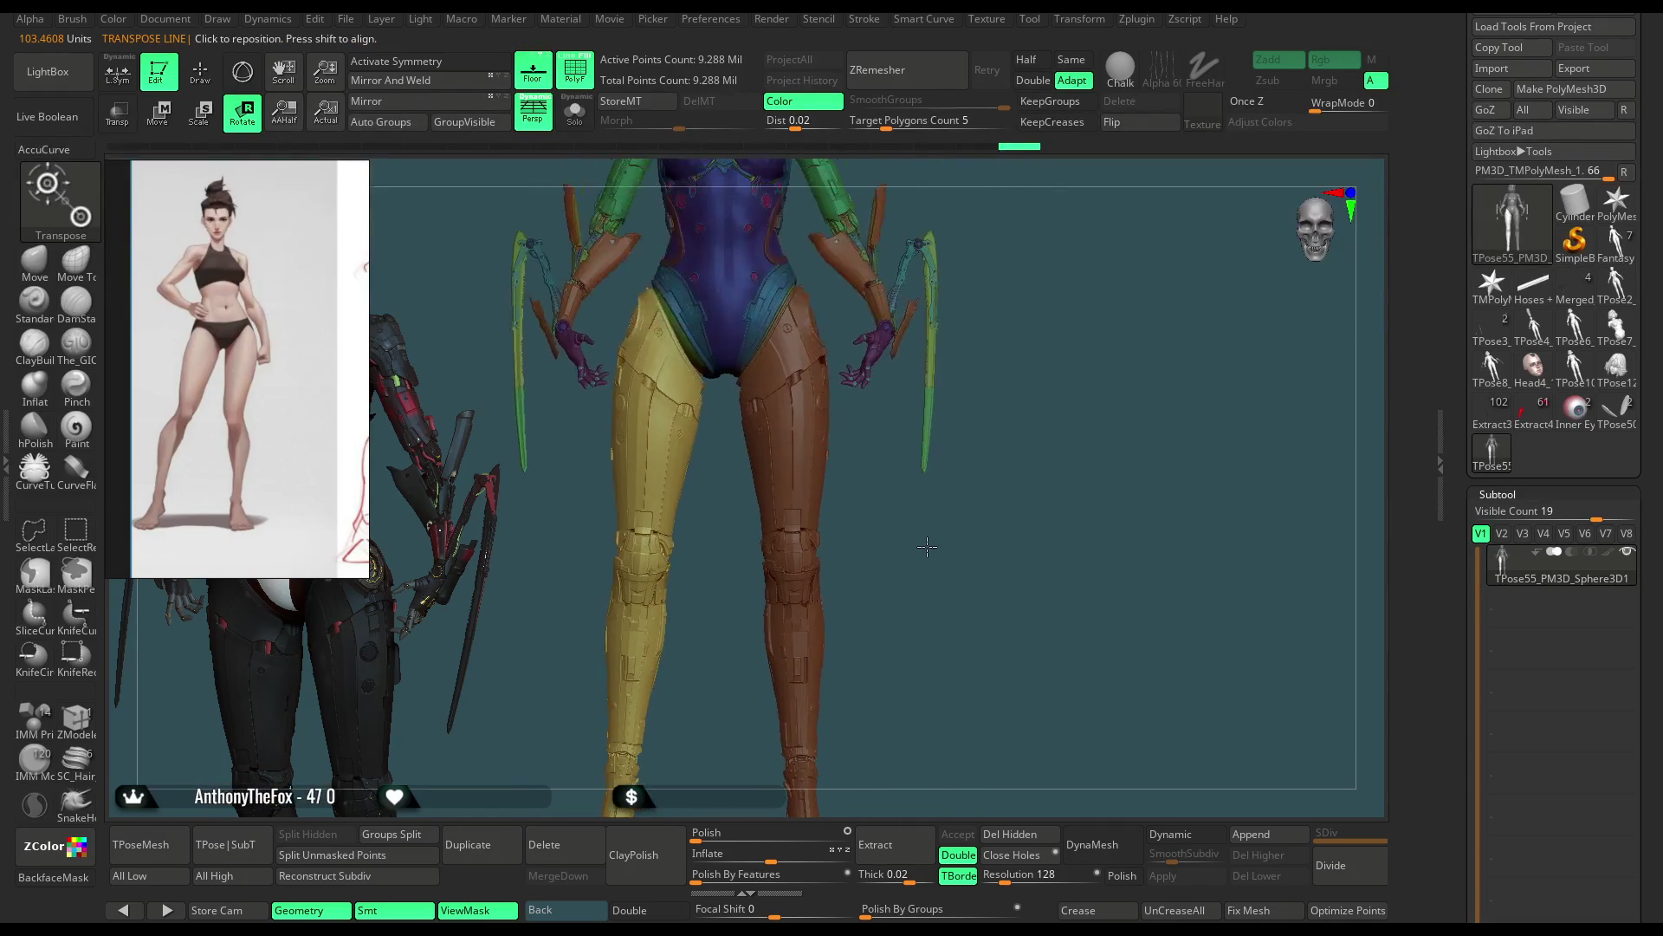
{"action": "key", "text": "ctrl+z"}
{"action": "left_click_drag", "start_coordinate": [969, 460], "coordinate": [1037, 335], "text": "alt"}
{"action": "left_click_drag", "start_coordinate": [688, 205], "coordinate": [696, 805]}
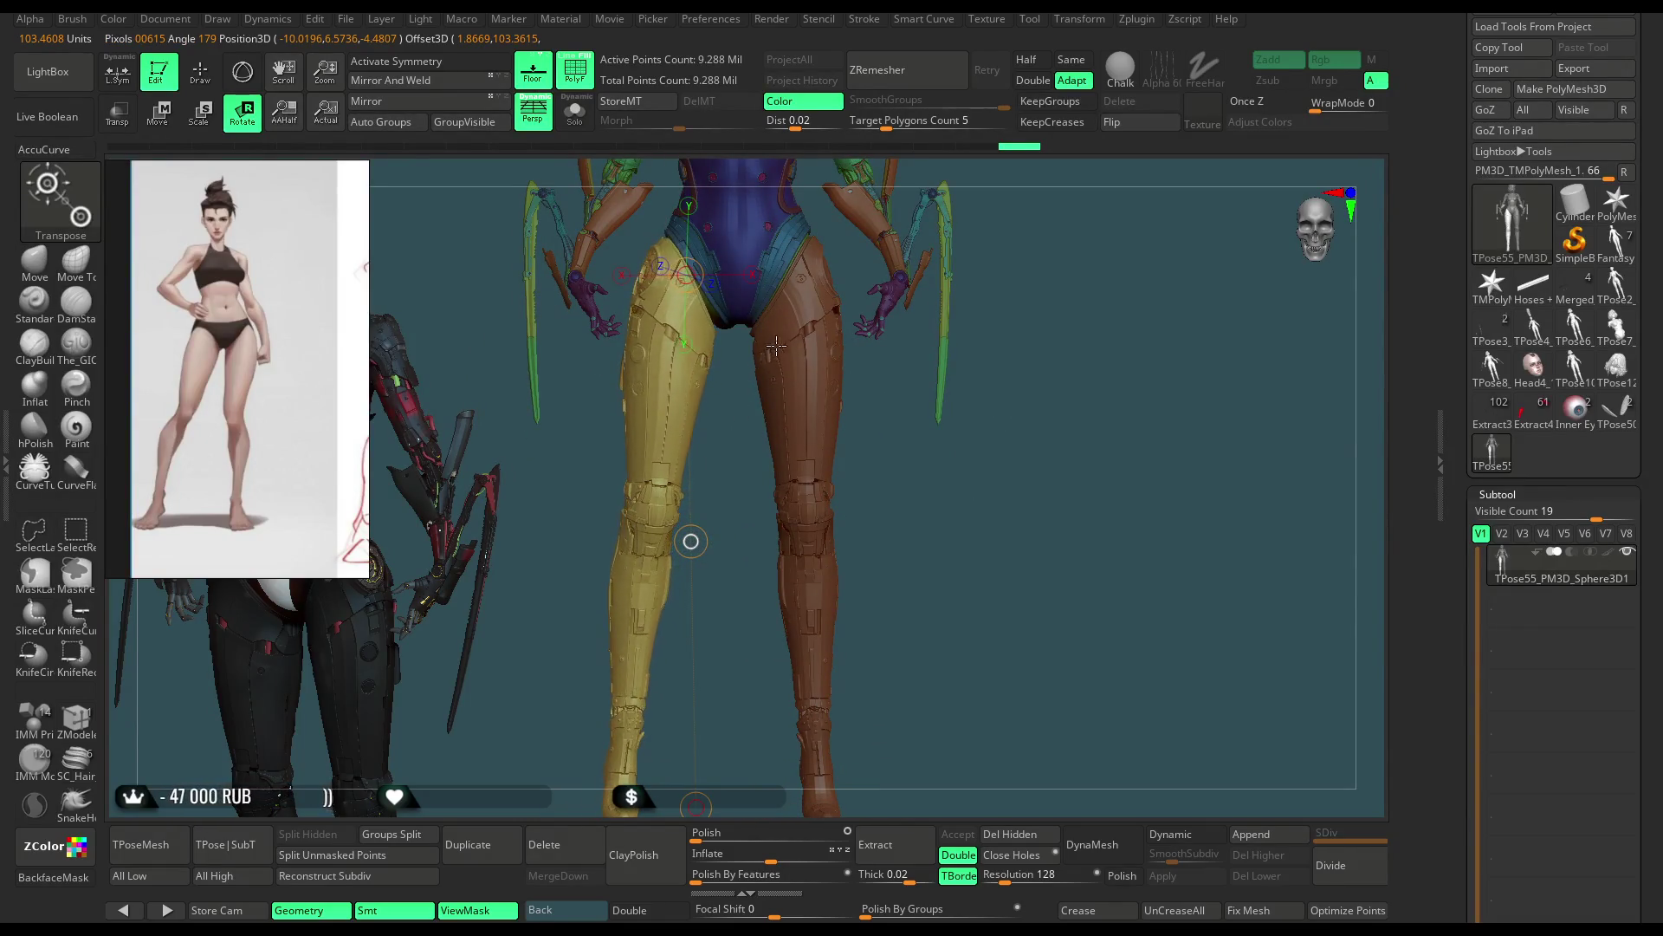
Step: Inspect the legs and hips from the back and side to check the restored pose
{"action": "mouse_move", "coordinate": [773, 352]}
{"action": "left_mouse_down"}
{"action": "mouse_move", "coordinate": [1070, 448]}
{"action": "mouse_move", "coordinate": [1045, 425]}
{"action": "left_mouse_up"}
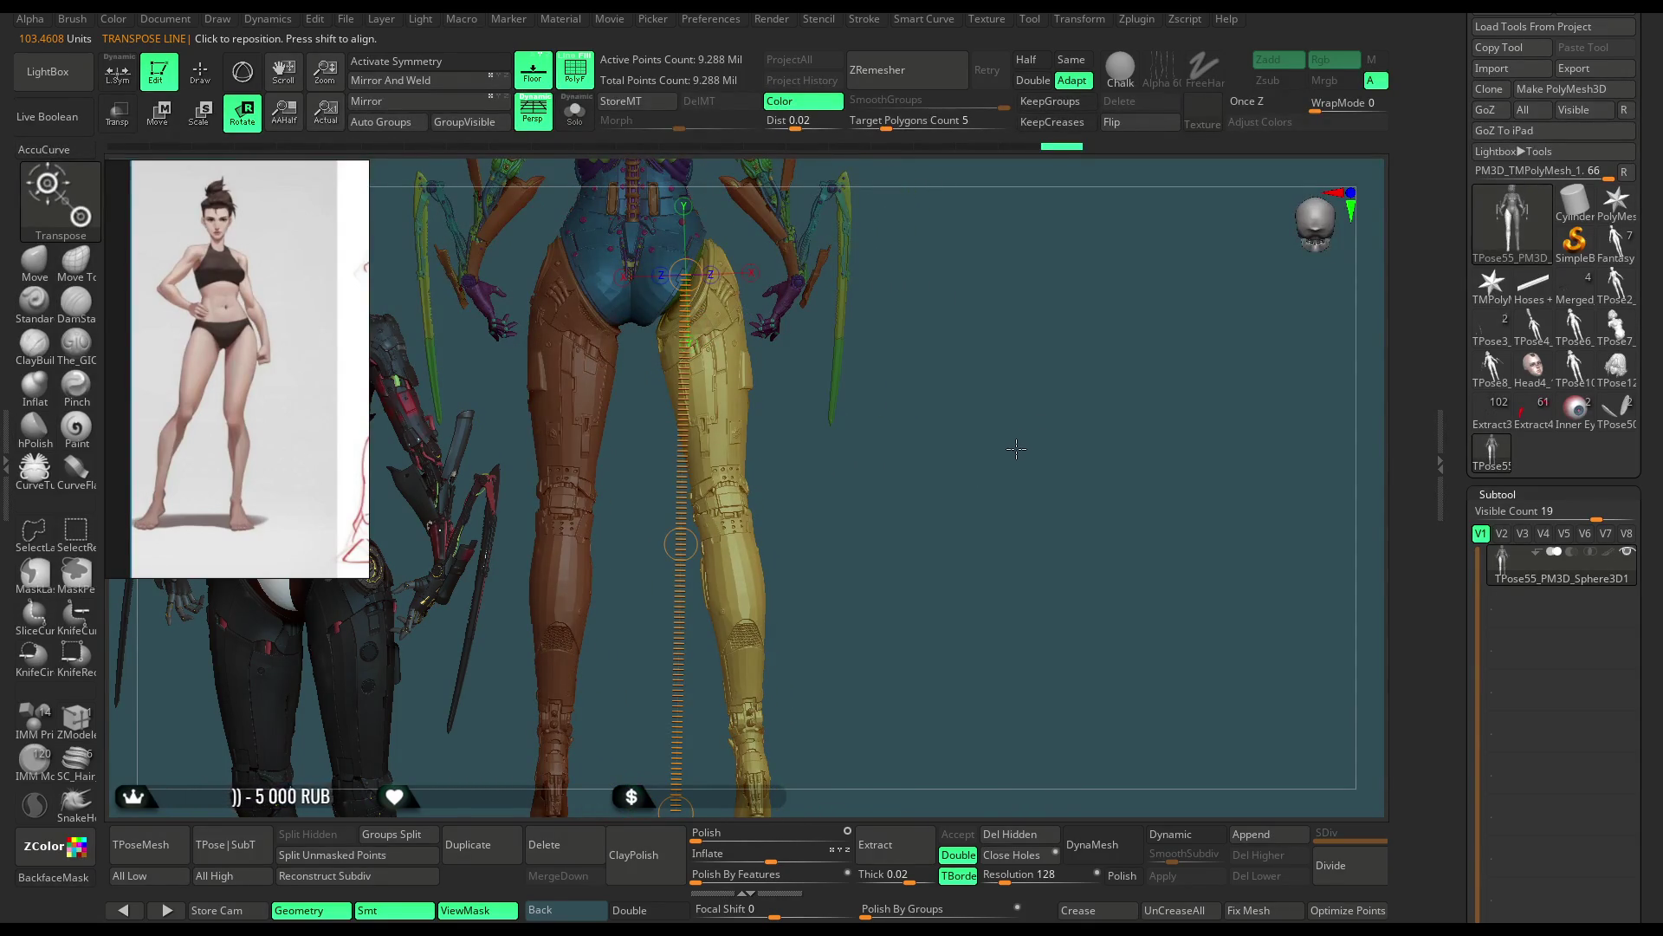
{"action": "mouse_move", "coordinate": [947, 409]}
{"action": "left_mouse_down"}
{"action": "mouse_move", "coordinate": [920, 407]}
{"action": "mouse_move", "coordinate": [896, 593]}
{"action": "mouse_move", "coordinate": [737, 542]}
{"action": "mouse_move", "coordinate": [873, 580]}
{"action": "mouse_move", "coordinate": [835, 608]}
{"action": "left_mouse_up"}
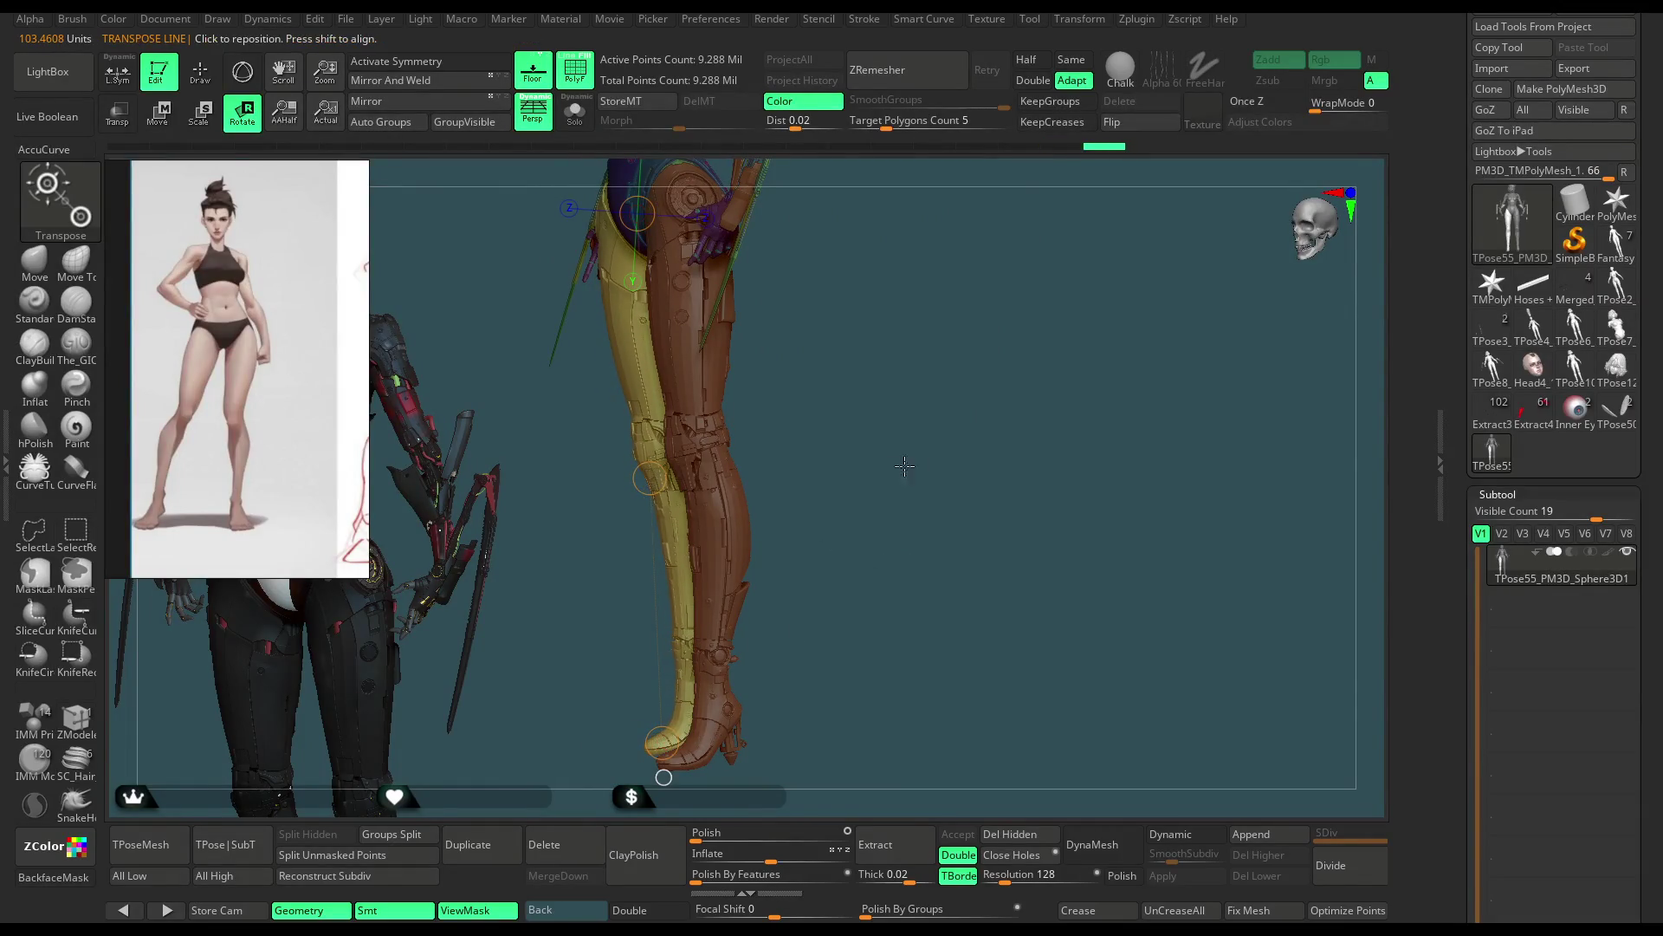
{"action": "left_click_drag", "start_coordinate": [905, 465], "coordinate": [955, 472]}
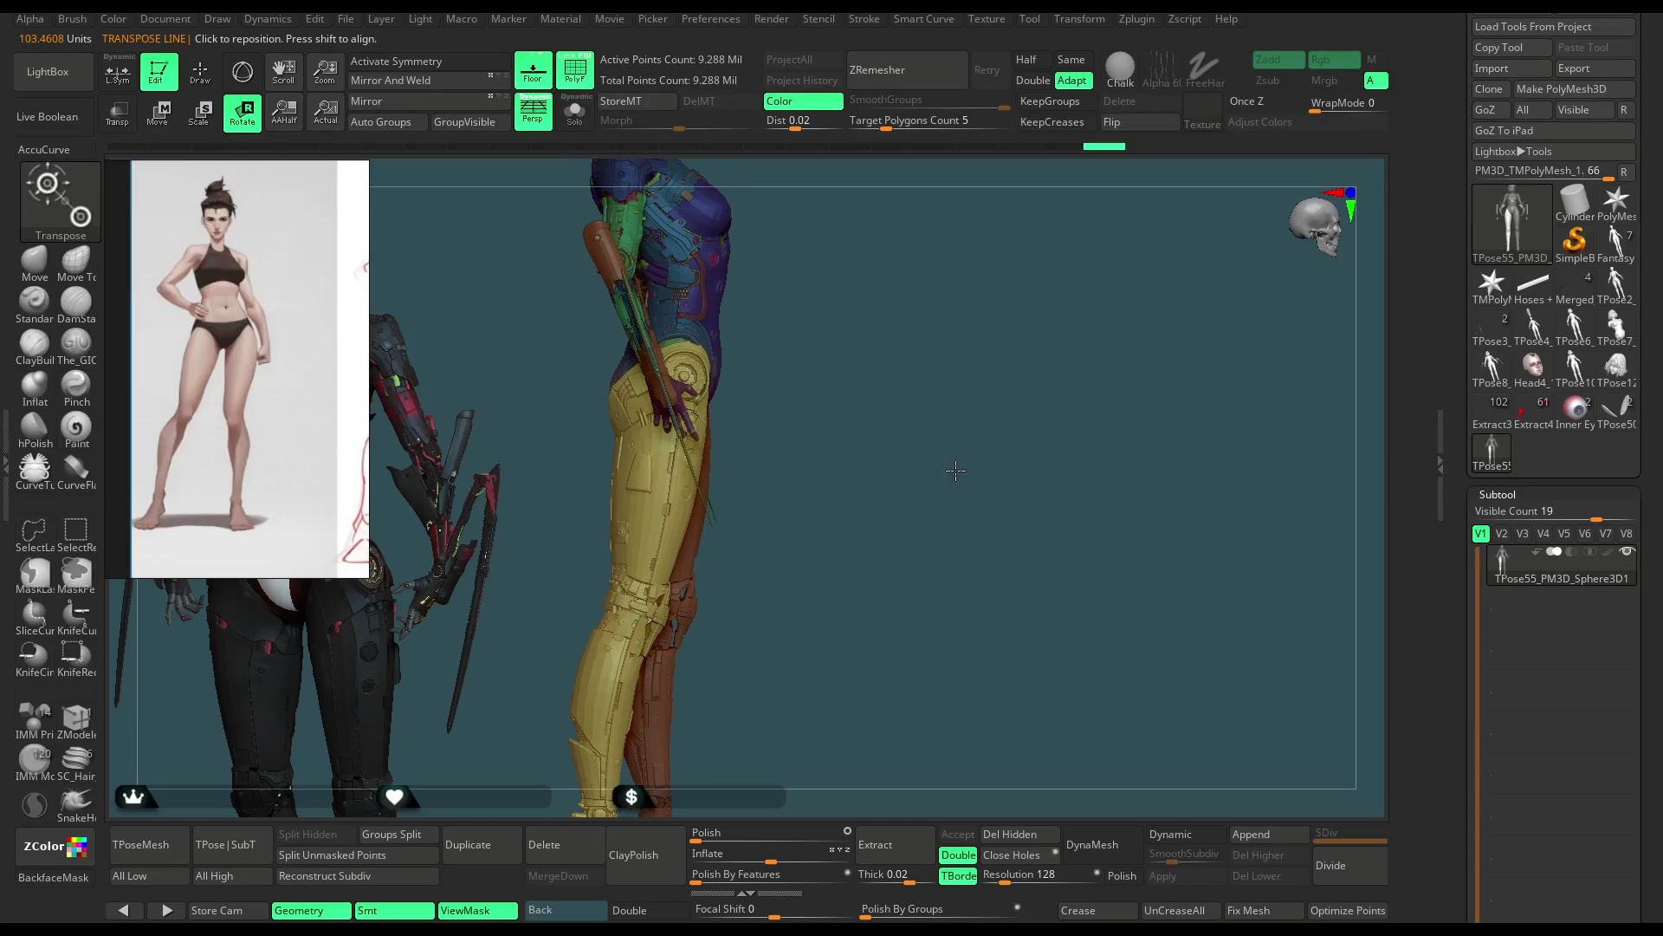
{"action": "mouse_move", "coordinate": [934, 452]}
{"action": "left_mouse_down"}
{"action": "mouse_move", "coordinate": [977, 473]}
{"action": "mouse_move", "coordinate": [879, 458]}
{"action": "mouse_move", "coordinate": [988, 634]}
{"action": "mouse_move", "coordinate": [982, 531]}
{"action": "left_mouse_up"}
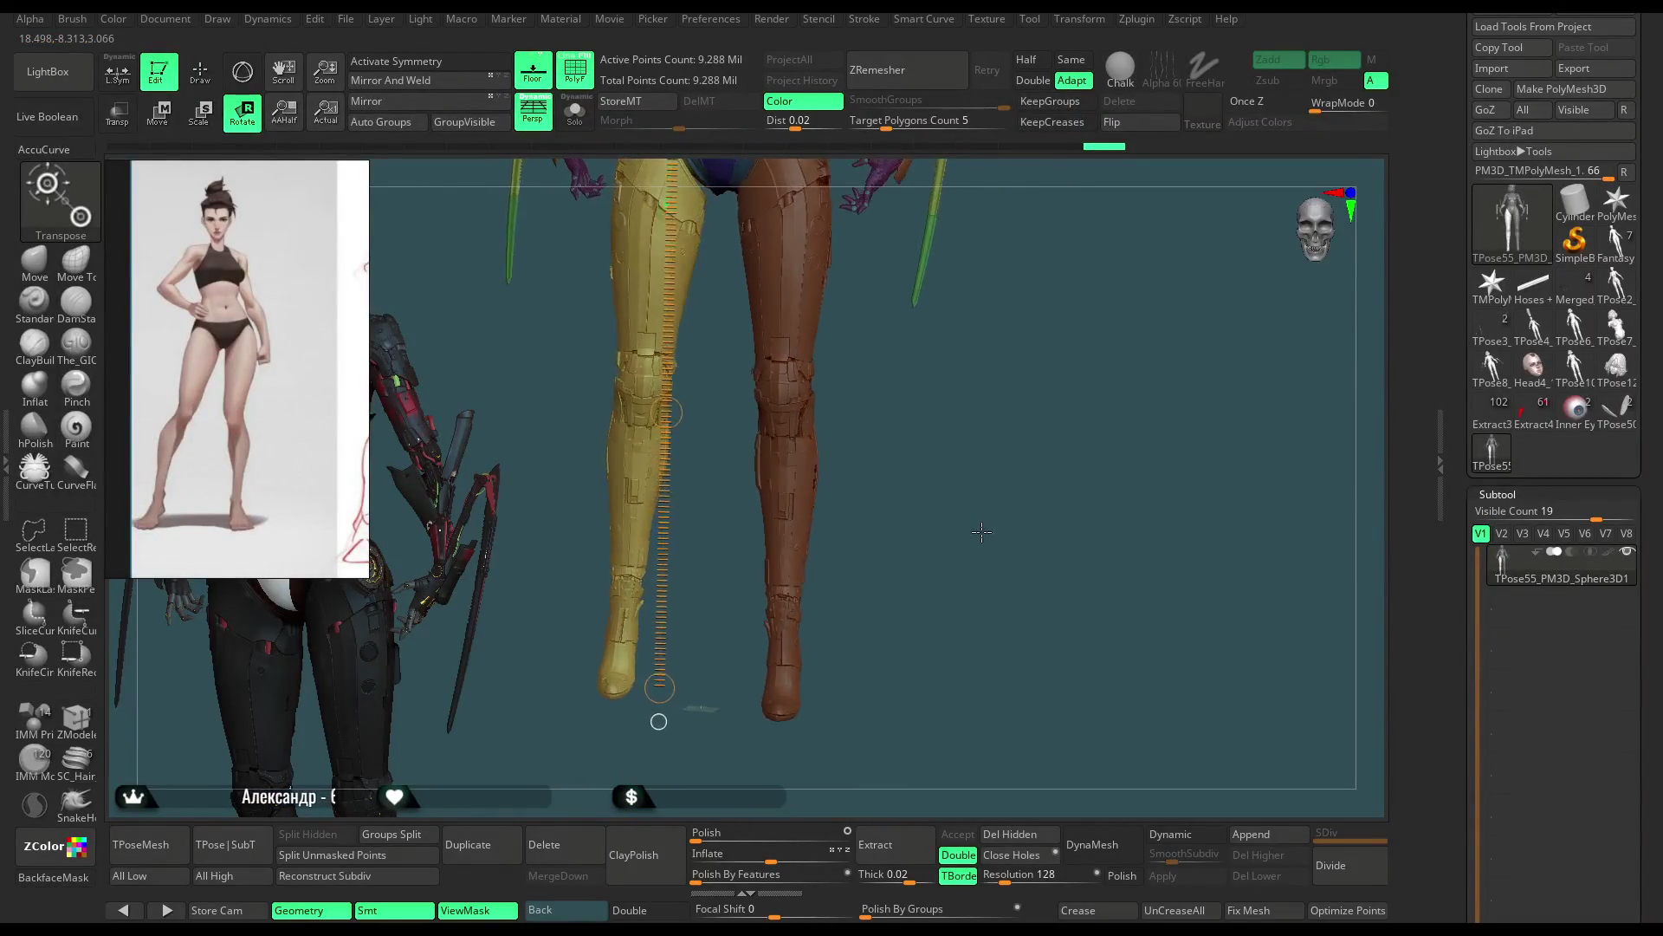
Step: Inspect the yellow hip plate's fit from the front, behind and side
{"action": "left_click_drag", "start_coordinate": [981, 530], "coordinate": [857, 620]}
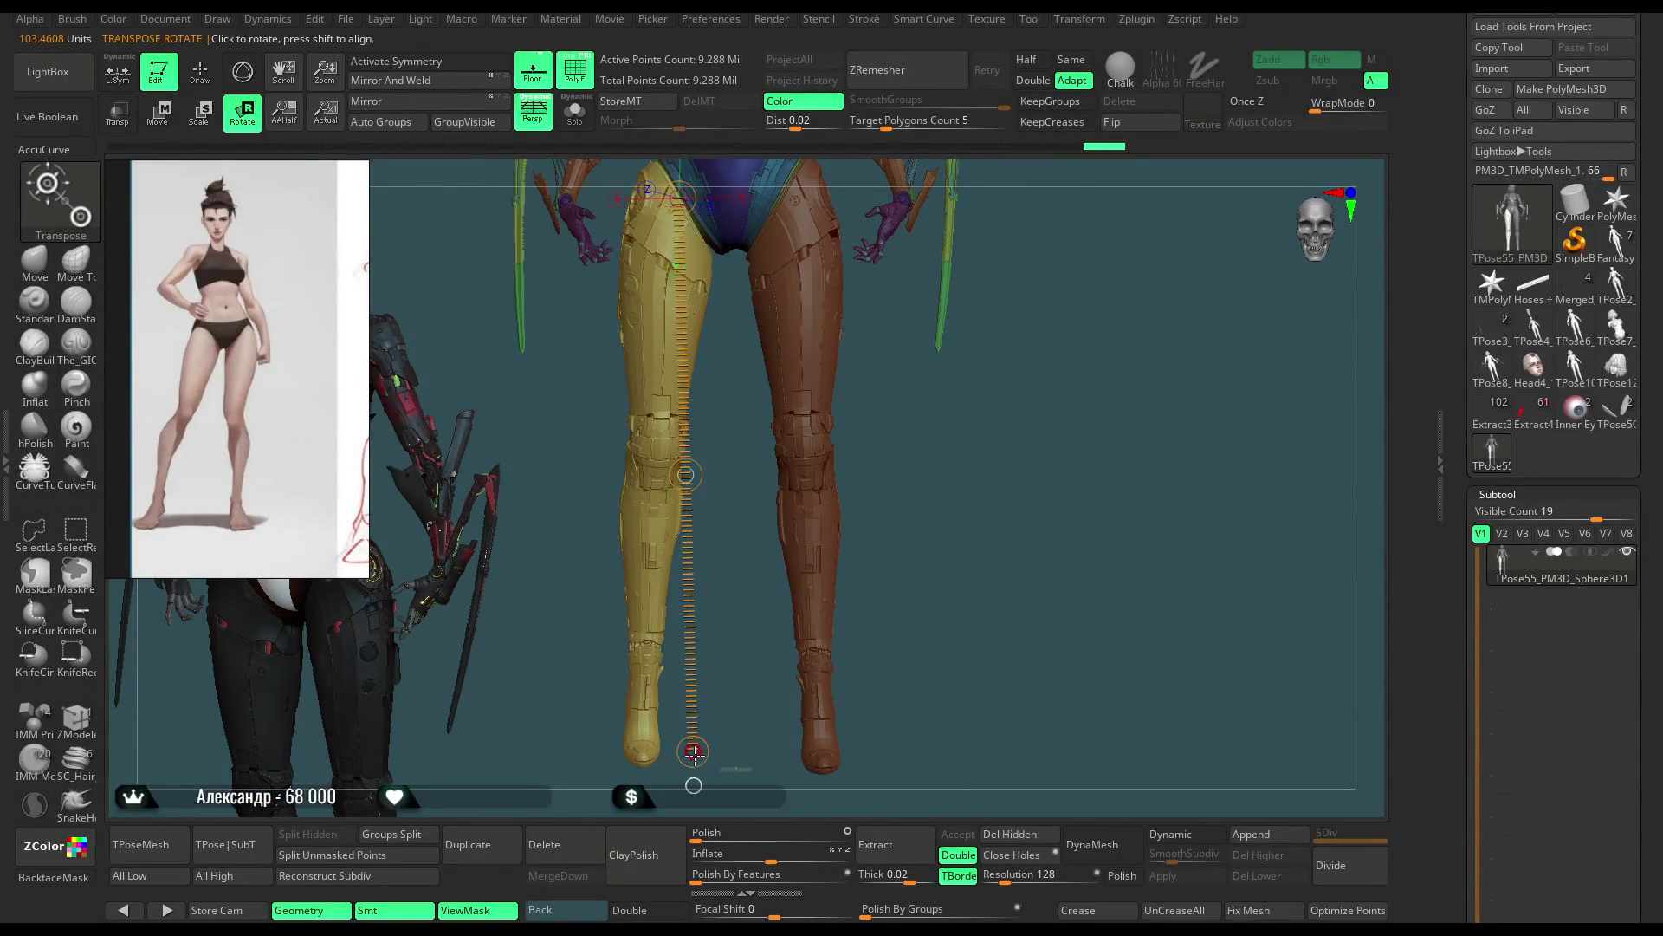
{"action": "mouse_move", "coordinate": [902, 510]}
{"action": "left_mouse_down"}
{"action": "mouse_move", "coordinate": [1064, 439]}
{"action": "mouse_move", "coordinate": [972, 458]}
{"action": "mouse_move", "coordinate": [1064, 476]}
{"action": "mouse_move", "coordinate": [773, 473]}
{"action": "left_mouse_up"}
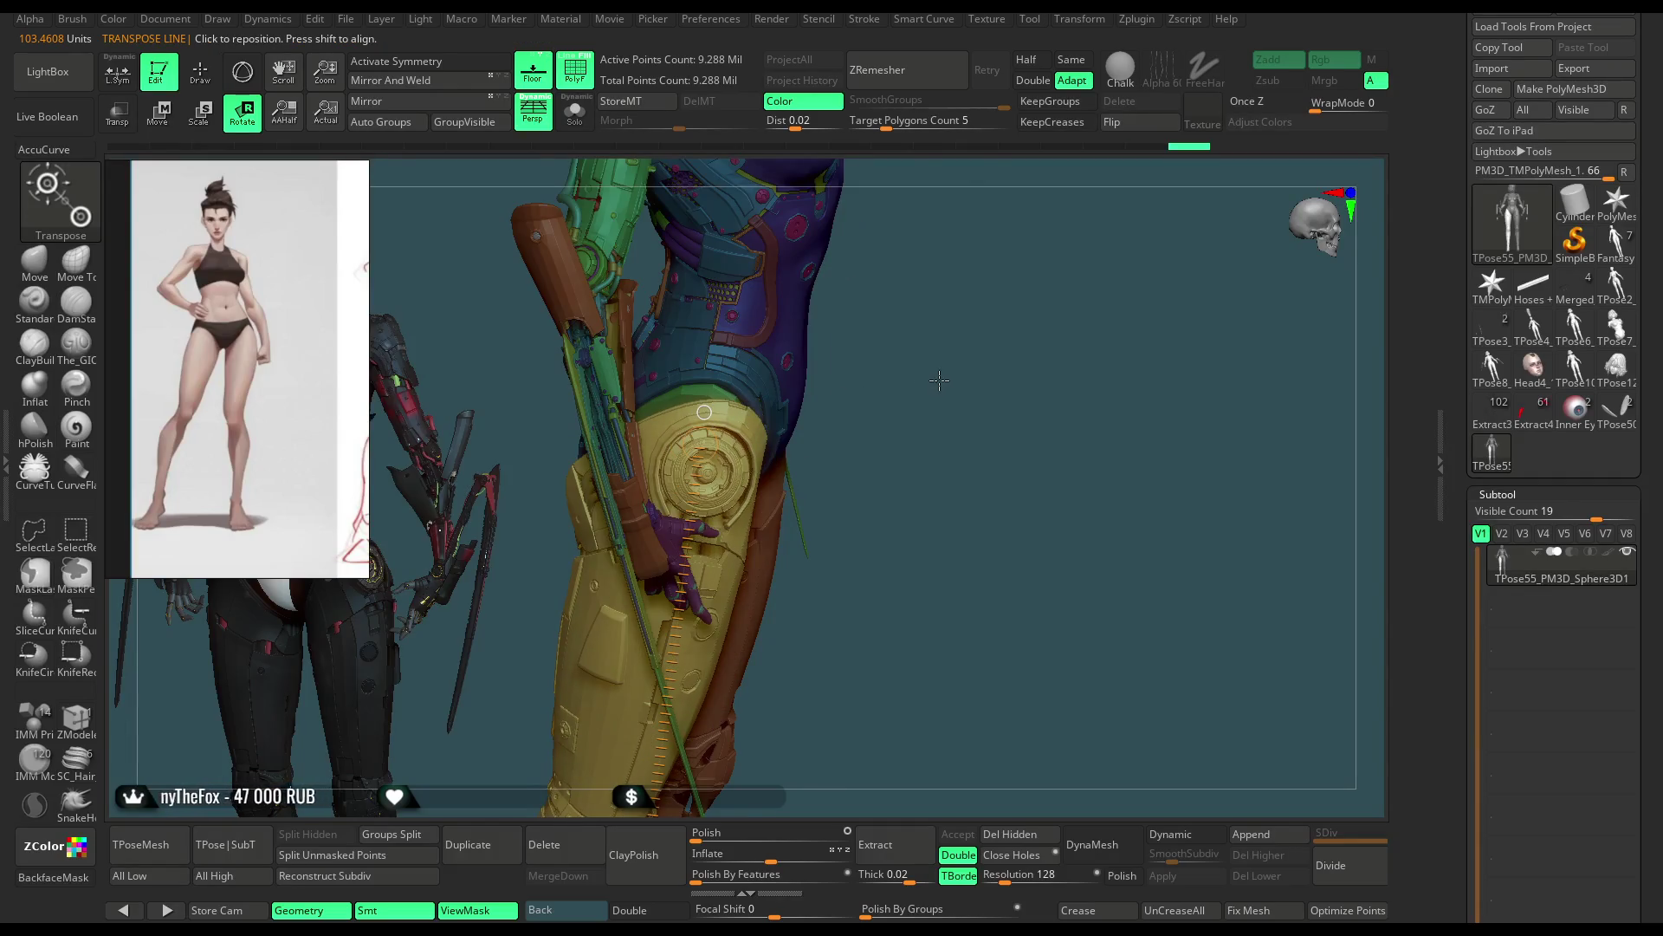
{"action": "left_click_drag", "start_coordinate": [933, 388], "coordinate": [1018, 380]}
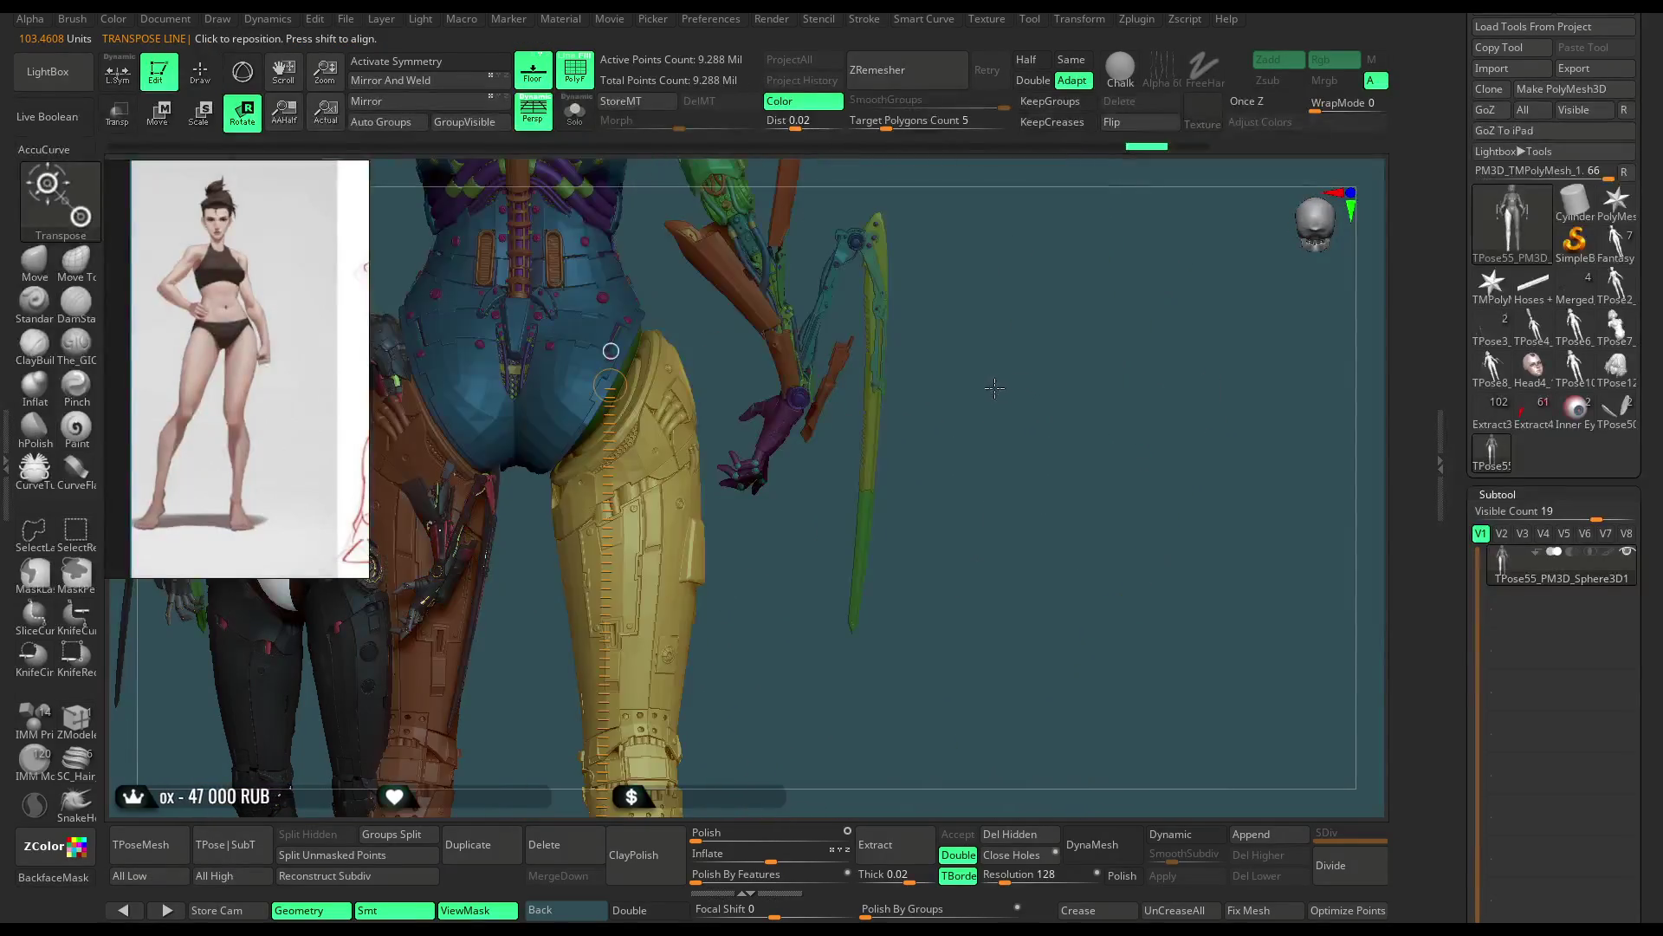
{"action": "left_click_drag", "start_coordinate": [1018, 379], "coordinate": [706, 456]}
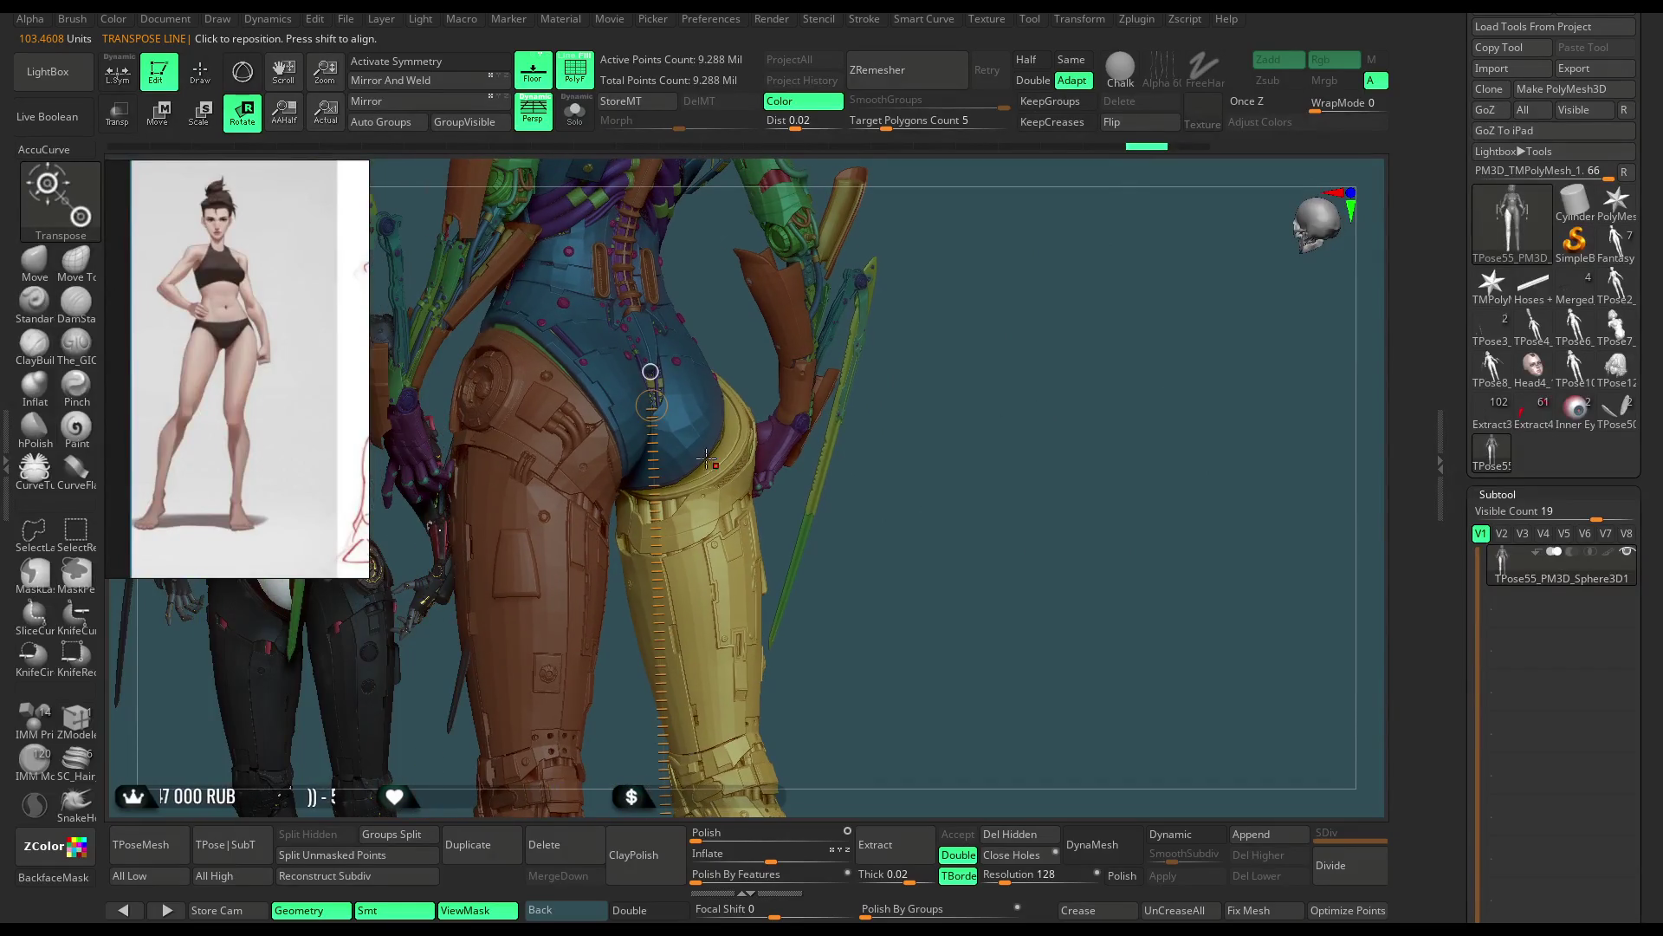
Step: Set a rotation line at the hip, then return to the Move brush for sculpting
{"action": "left_click", "coordinate": [650, 372]}
{"action": "mouse_move", "coordinate": [986, 370]}
{"action": "left_mouse_down"}
{"action": "mouse_move", "coordinate": [797, 335]}
{"action": "mouse_move", "coordinate": [928, 277]}
{"action": "mouse_move", "coordinate": [896, 238]}
{"action": "mouse_move", "coordinate": [930, 336]}
{"action": "mouse_move", "coordinate": [973, 297]}
{"action": "mouse_move", "coordinate": [625, 327]}
{"action": "left_mouse_up"}
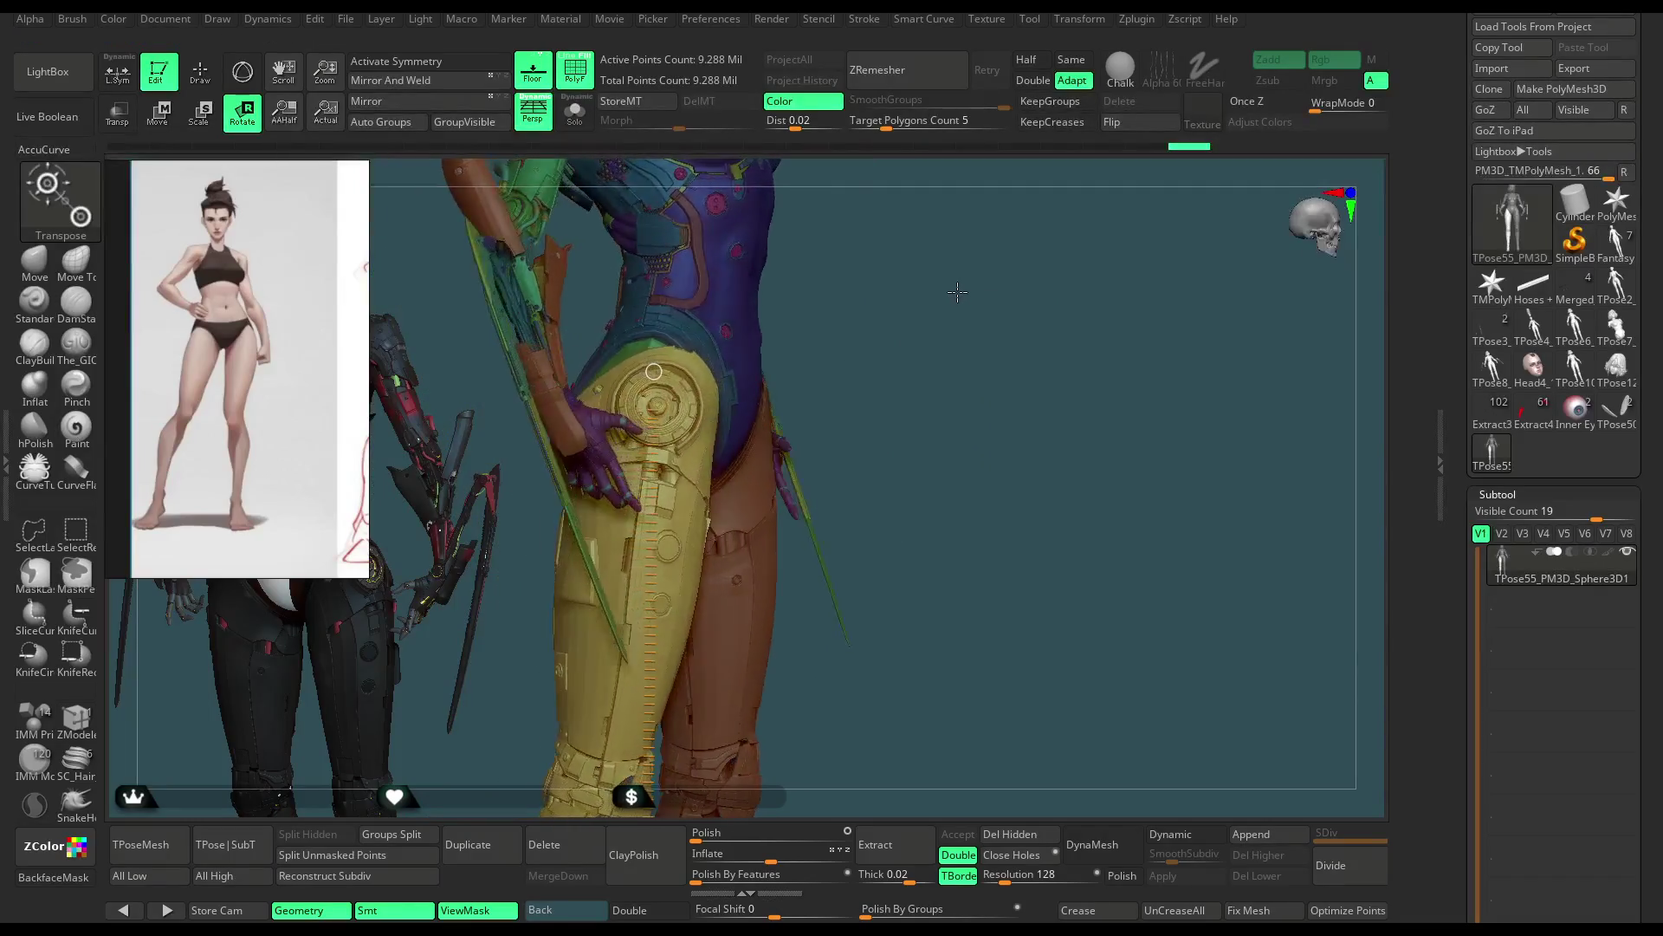
{"action": "left_click", "coordinate": [53, 267]}
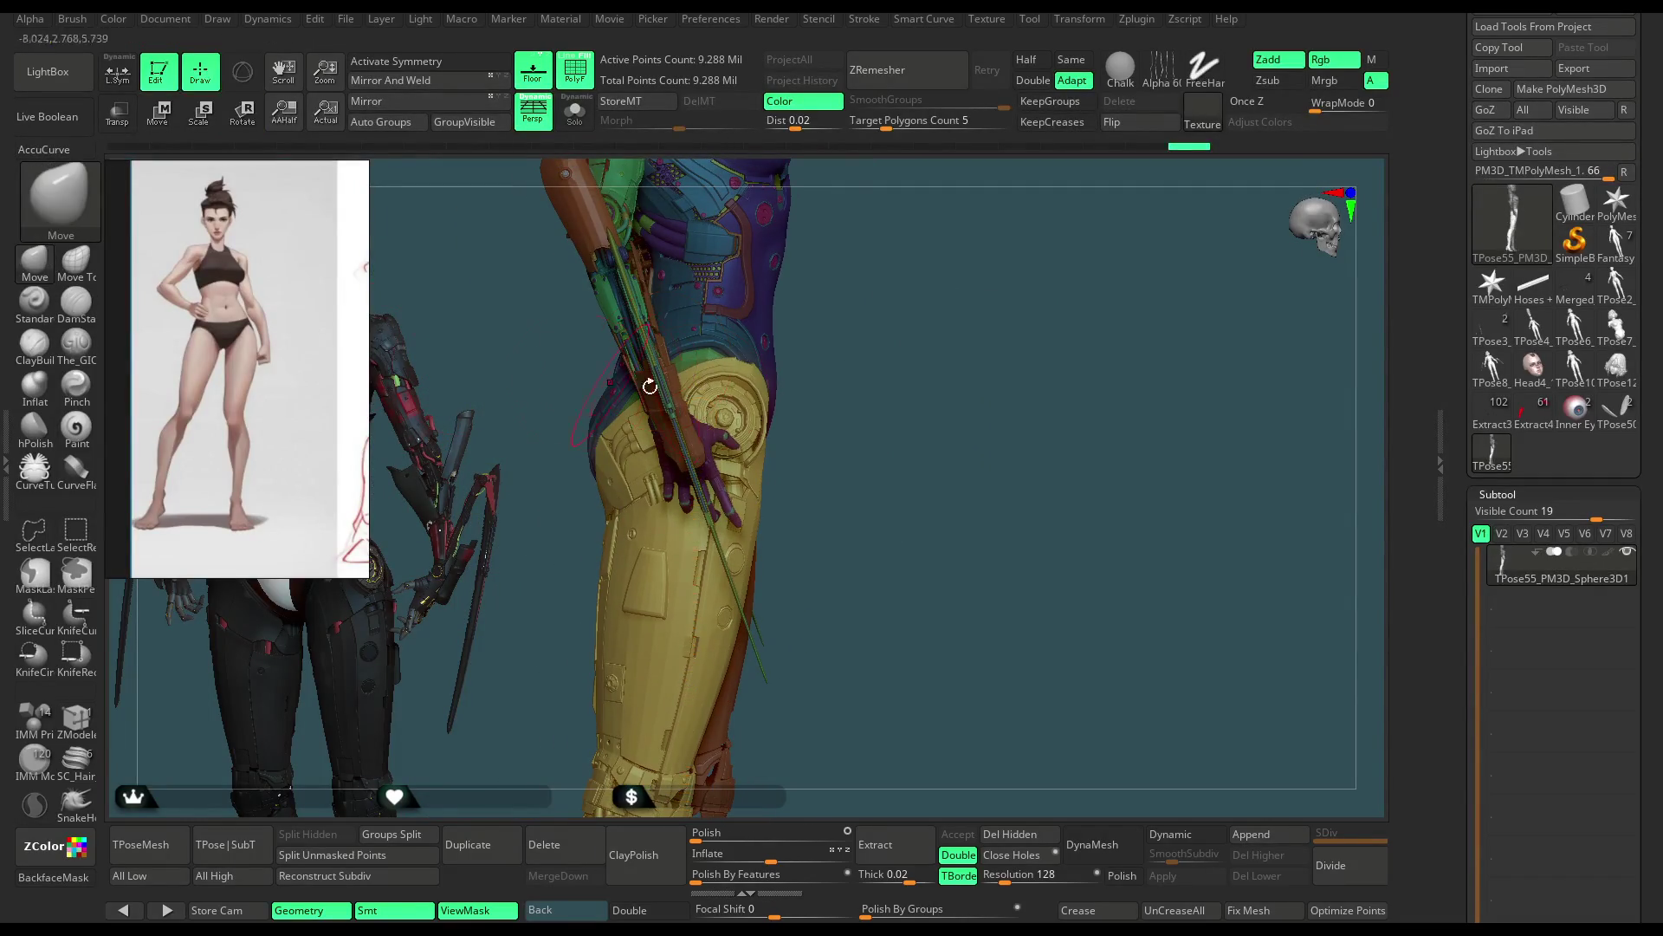
Step: Raise the Move brush Draw Size to about 200 via the quick palette
{"action": "key", "text": "space"}
{"action": "left_click_drag", "start_coordinate": [906, 345], "coordinate": [662, 388], "text": "alt"}
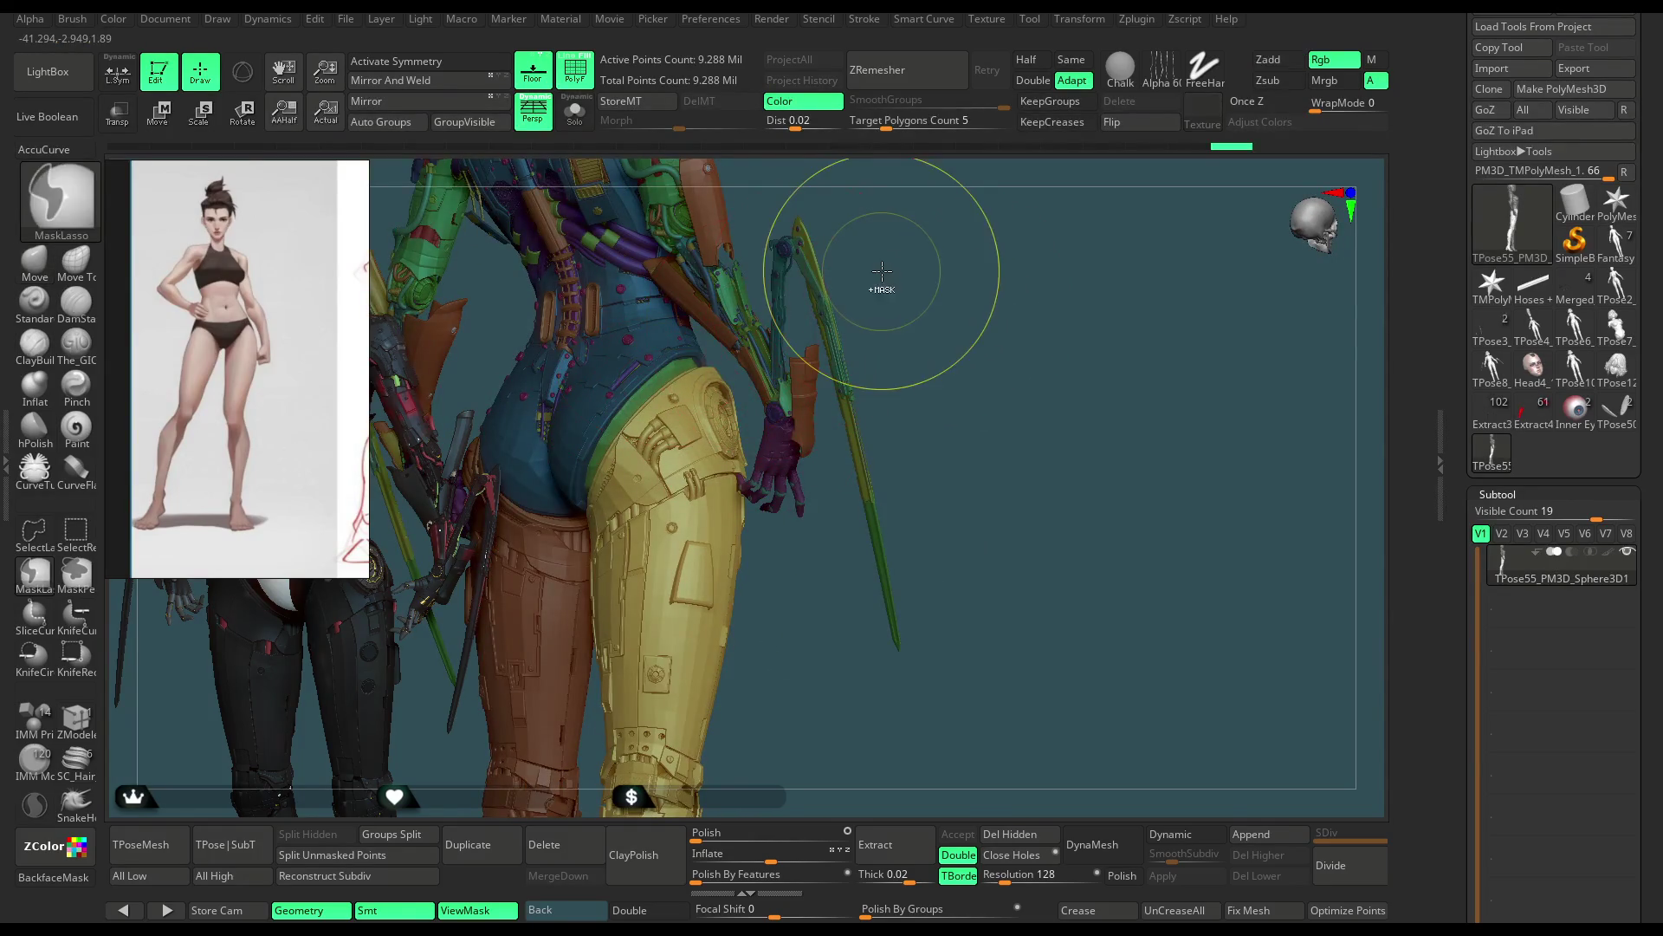
{"action": "mouse_move", "coordinate": [925, 260]}
{"action": "left_mouse_down"}
{"action": "mouse_move", "coordinate": [818, 293]}
{"action": "mouse_move", "coordinate": [1106, 226]}
{"action": "left_mouse_up"}
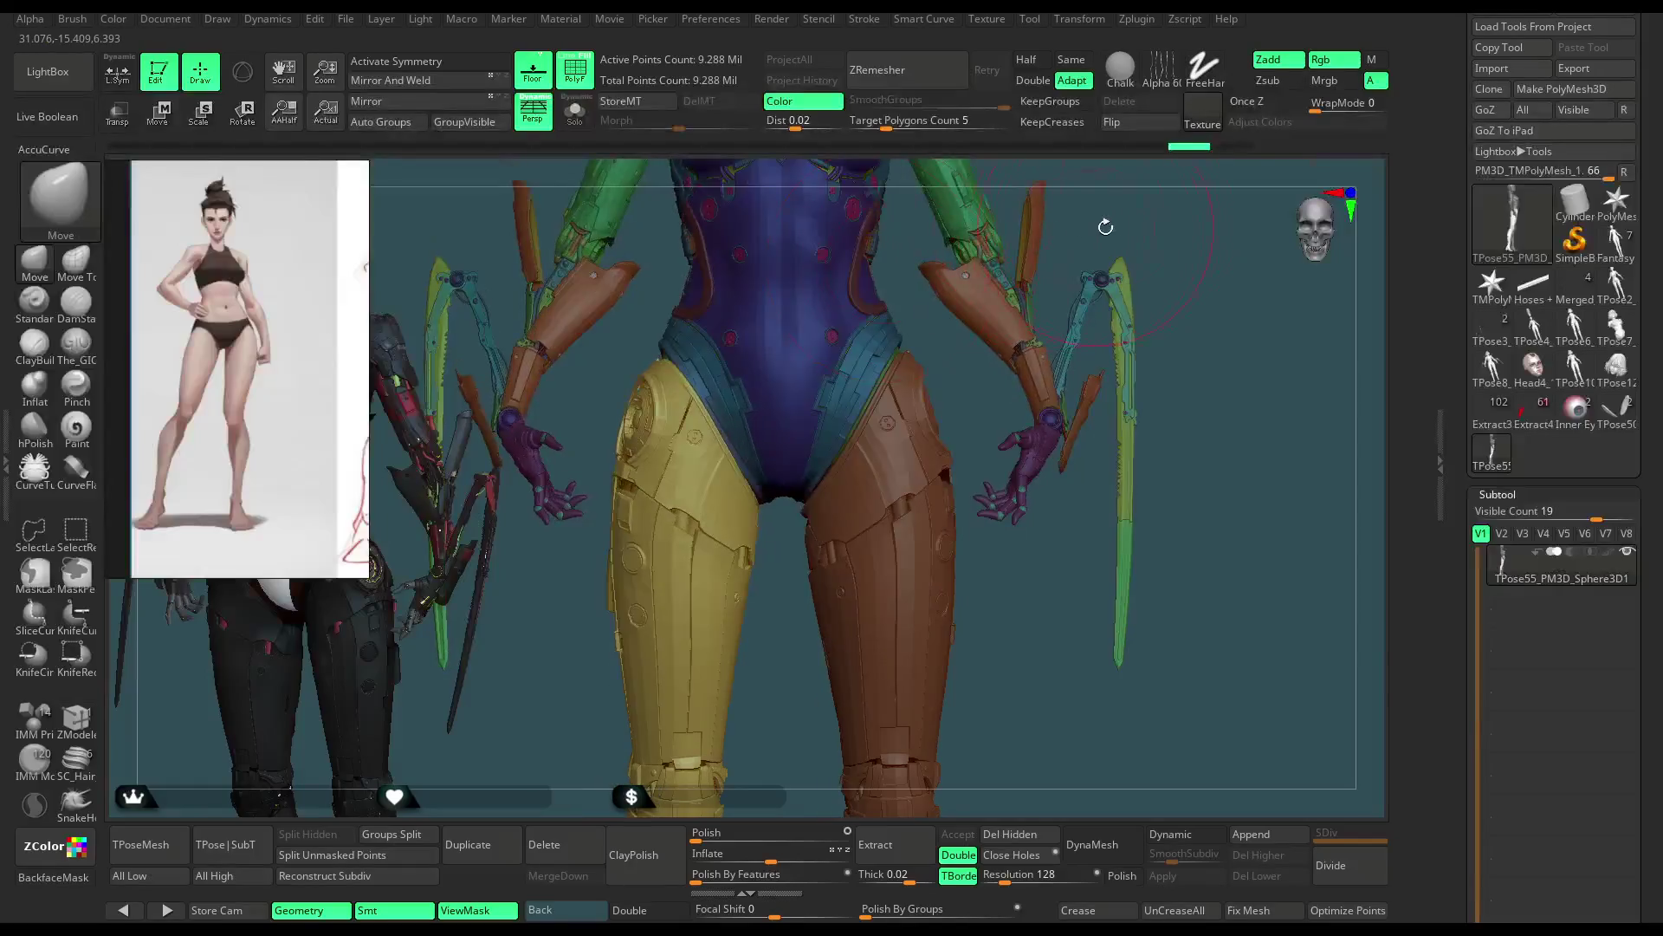
{"action": "left_click_drag", "start_coordinate": [1040, 303], "coordinate": [1045, 256]}
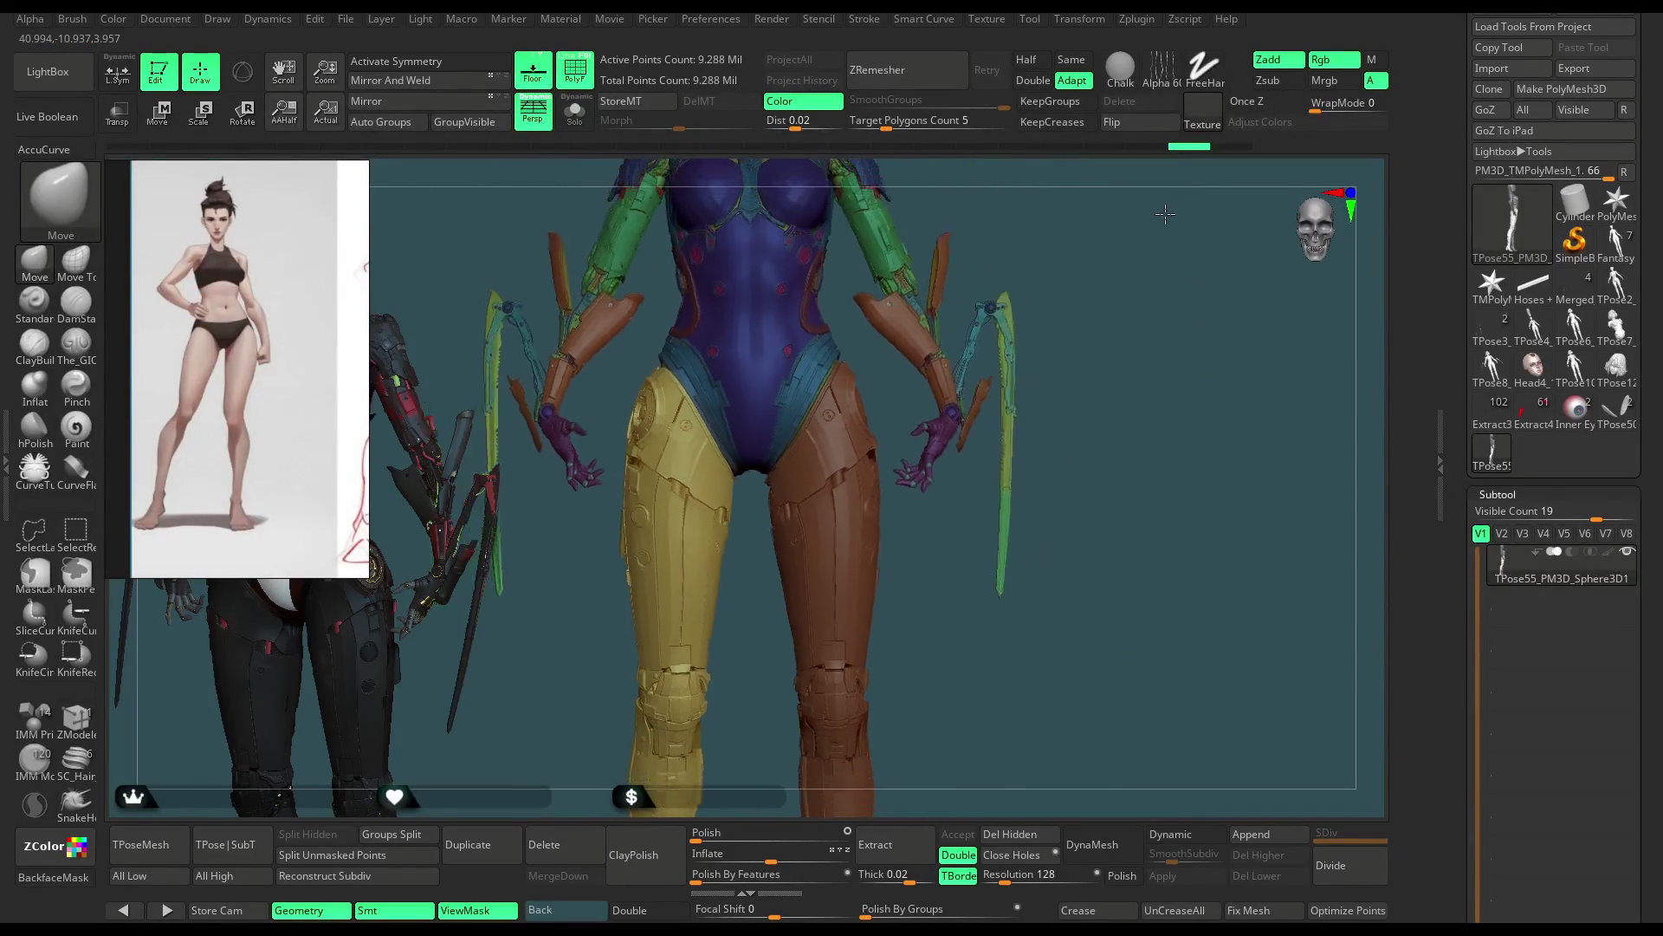
{"action": "key", "text": "space"}
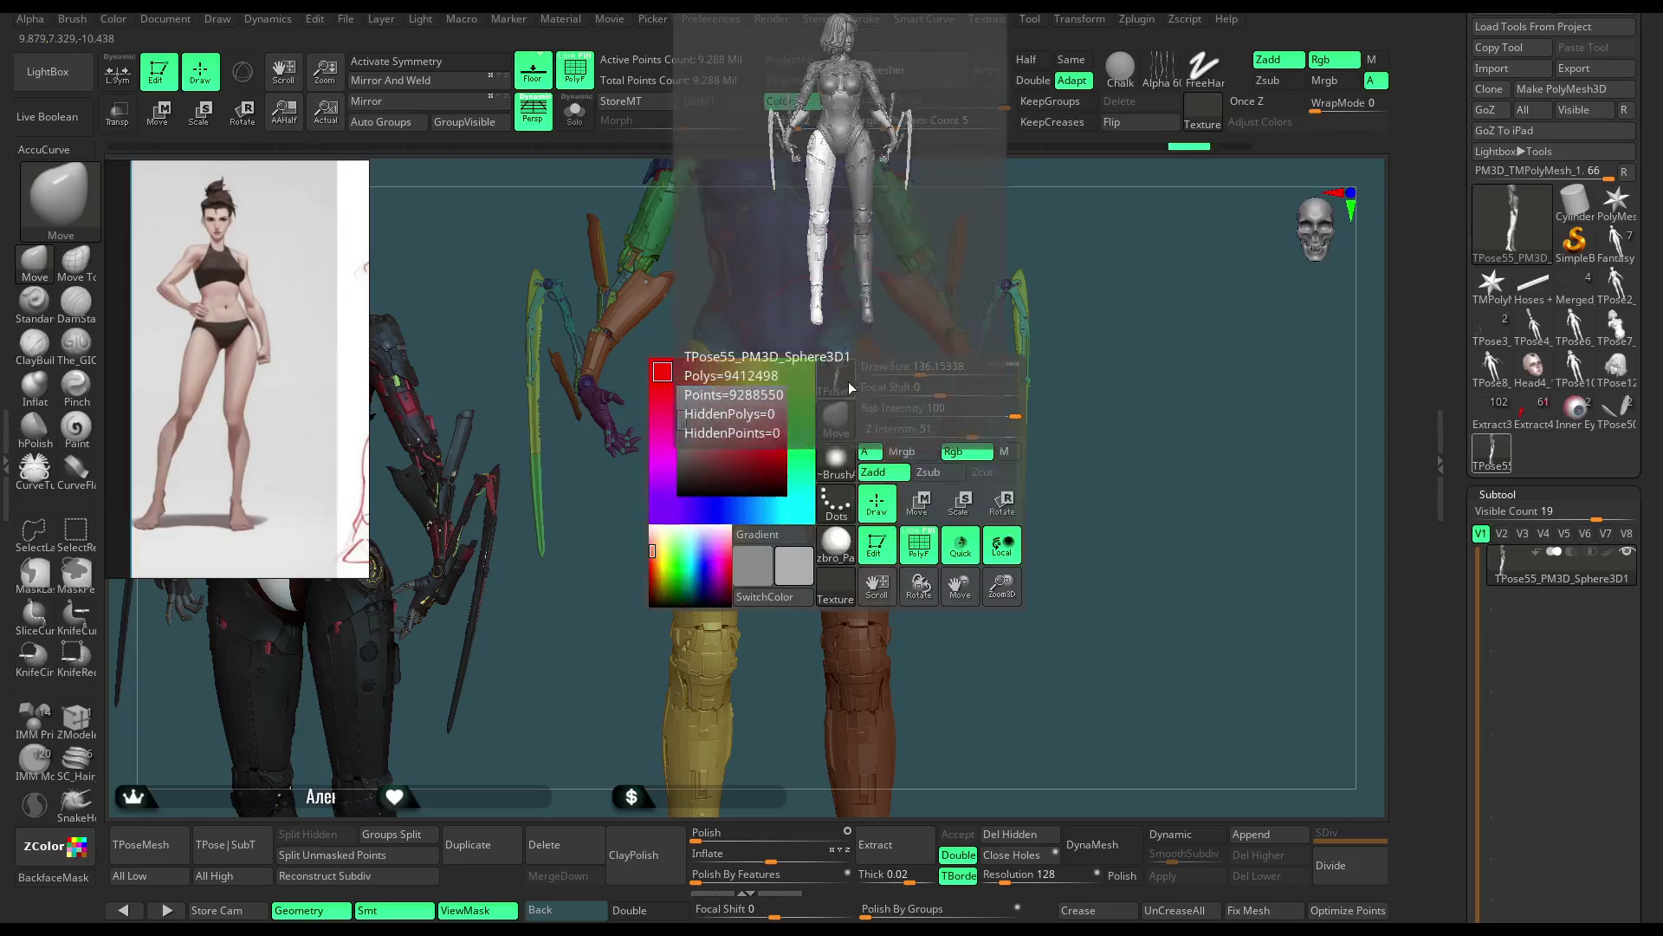
{"action": "mouse_move", "coordinate": [897, 366]}
{"action": "left_mouse_down"}
{"action": "mouse_move", "coordinate": [932, 367]}
{"action": "mouse_move", "coordinate": [750, 408]}
{"action": "left_mouse_up"}
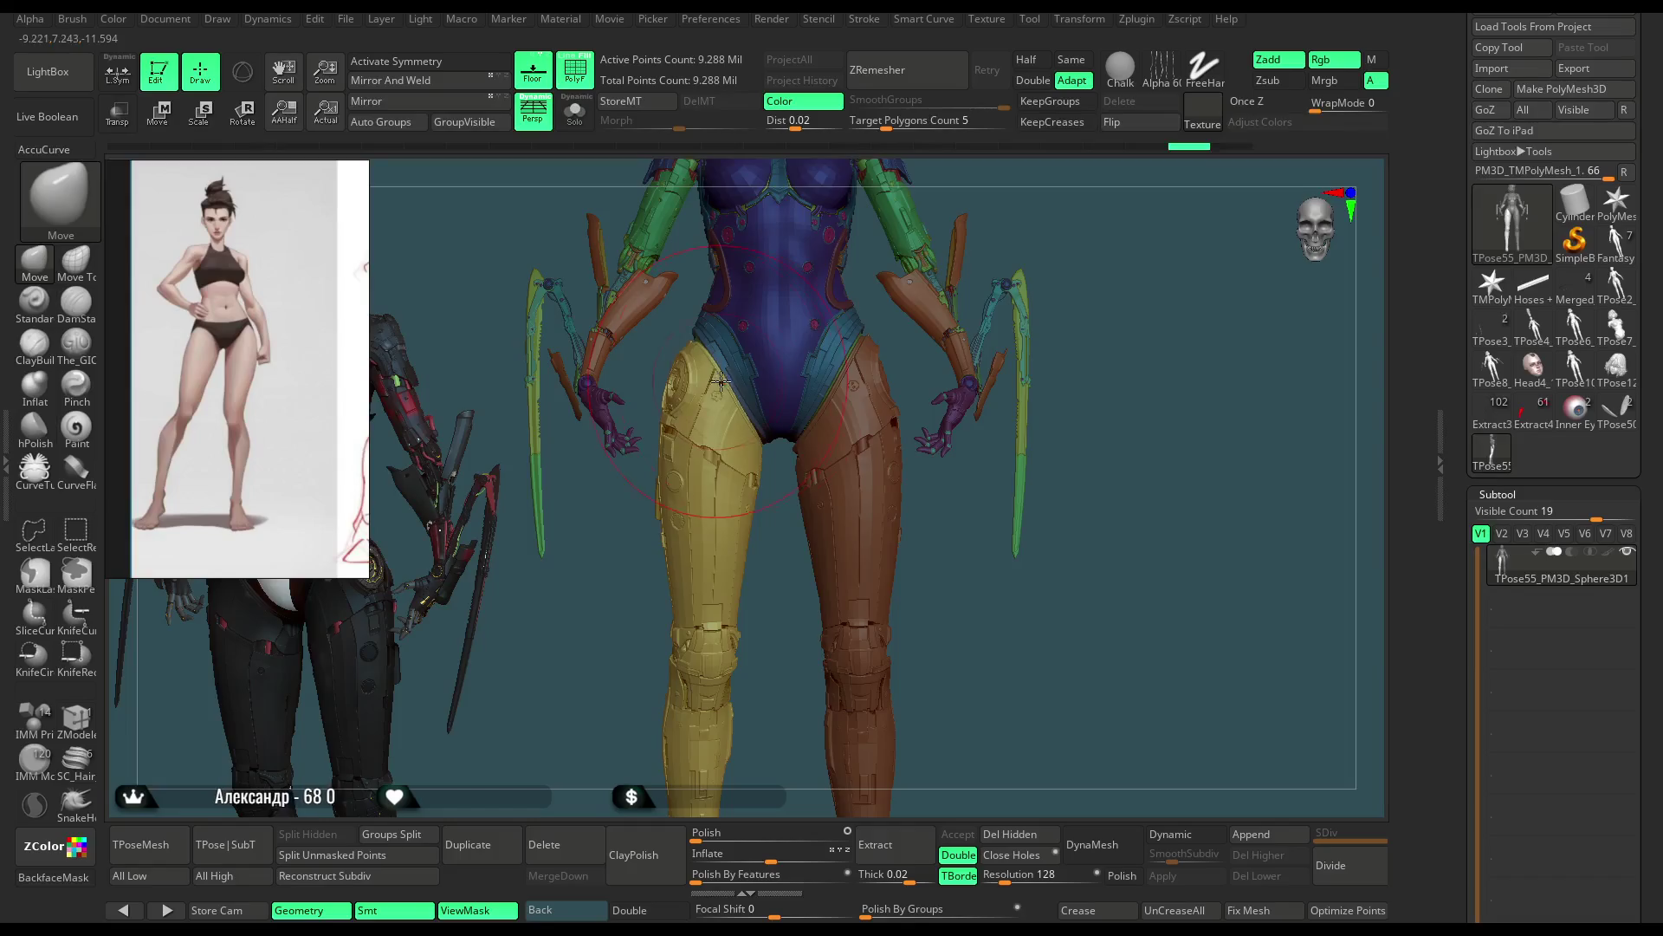
Step: Review the model from front and side, staying on Move and readying lasso masking
{"action": "left_click_drag", "start_coordinate": [1055, 234], "coordinate": [1054, 213], "text": "alt"}
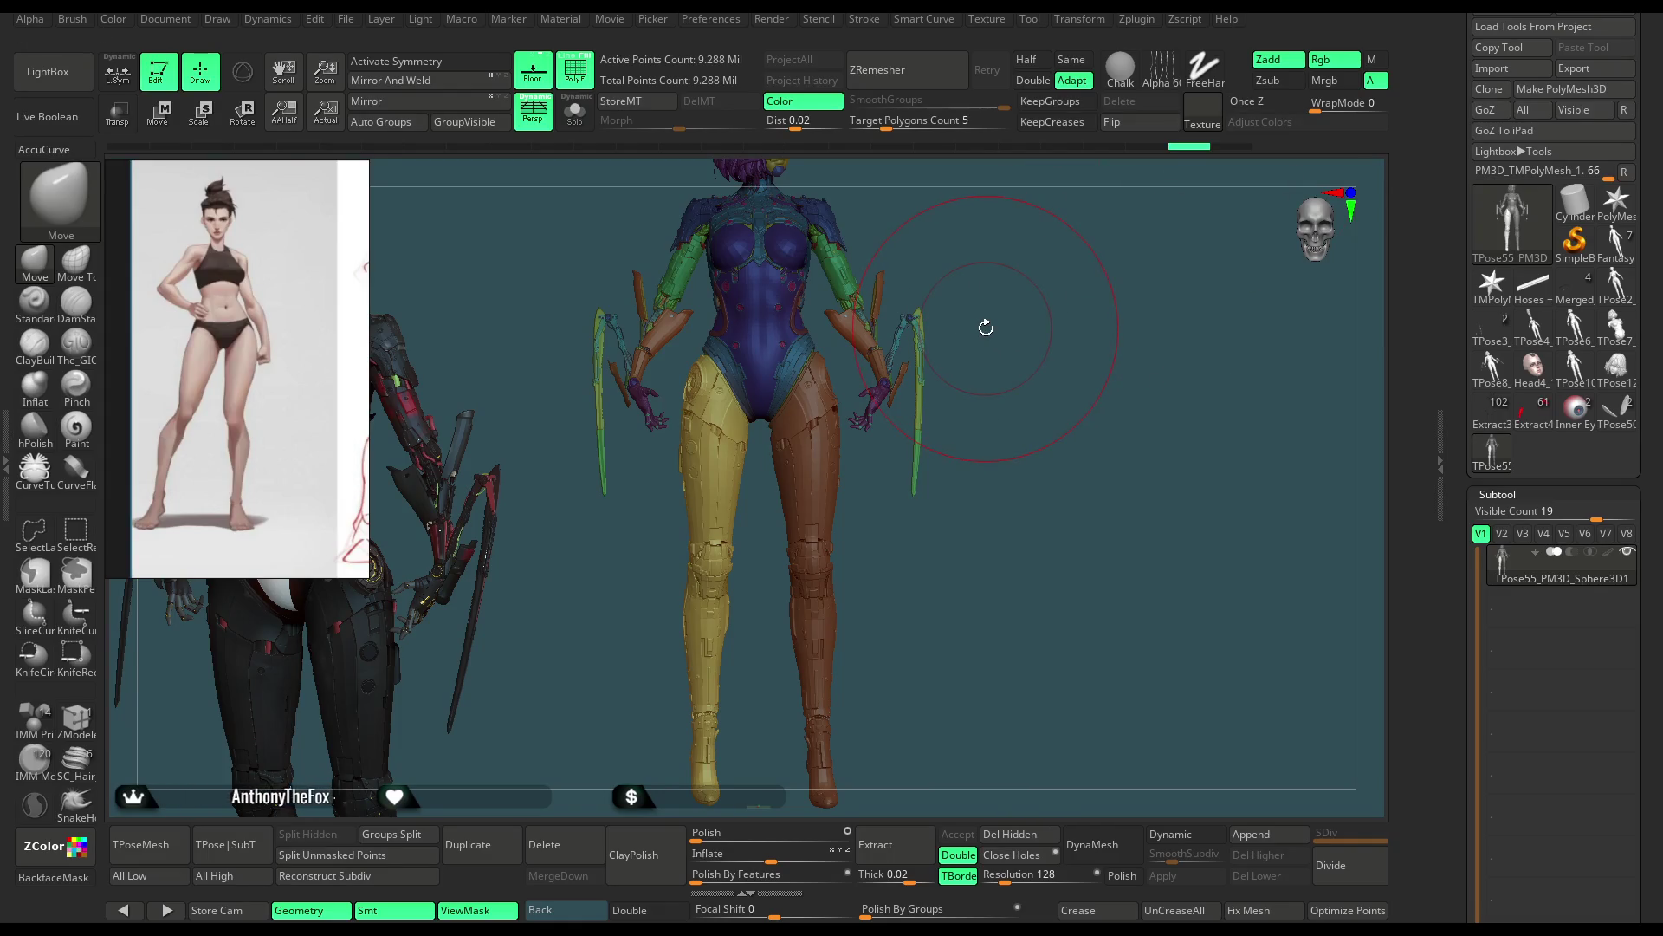
{"action": "left_click_drag", "start_coordinate": [1009, 375], "coordinate": [1013, 356], "text": "shift"}
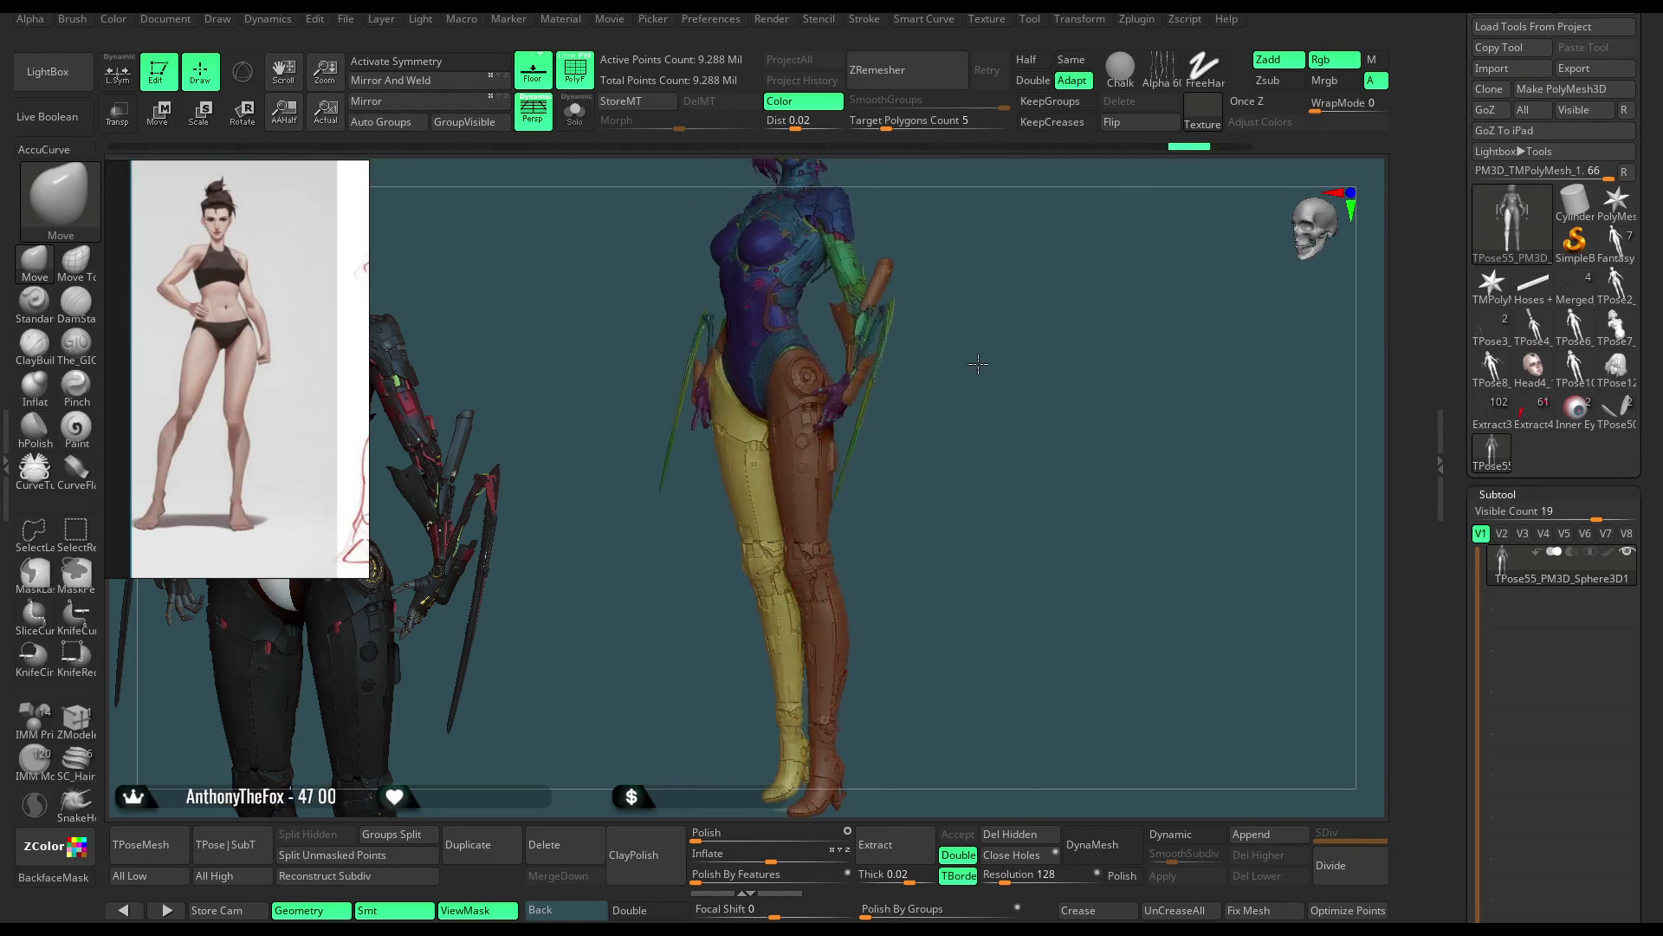
{"action": "key", "text": "shift"}
{"action": "mouse_move", "coordinate": [993, 365]}
{"action": "left_mouse_down"}
{"action": "mouse_move", "coordinate": [1050, 359]}
{"action": "mouse_move", "coordinate": [1006, 372]}
{"action": "mouse_move", "coordinate": [1002, 349]}
{"action": "mouse_move", "coordinate": [1010, 439]}
{"action": "mouse_move", "coordinate": [1048, 460]}
{"action": "mouse_move", "coordinate": [1047, 361]}
{"action": "left_mouse_up"}
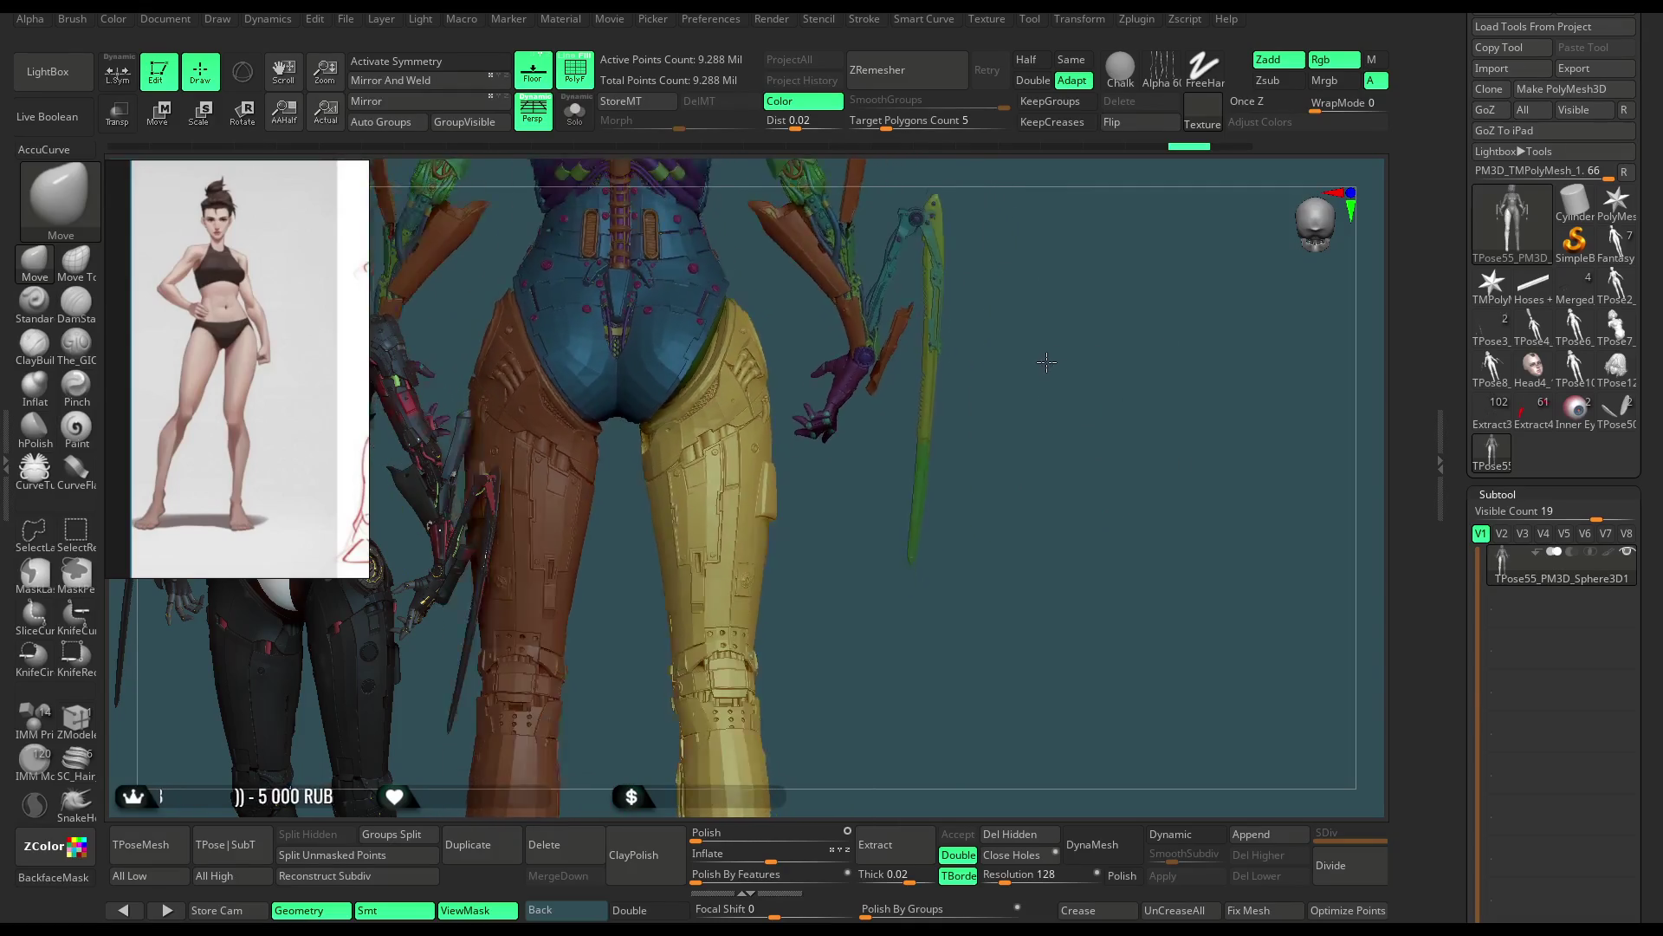
{"action": "key", "text": "ctrl"}
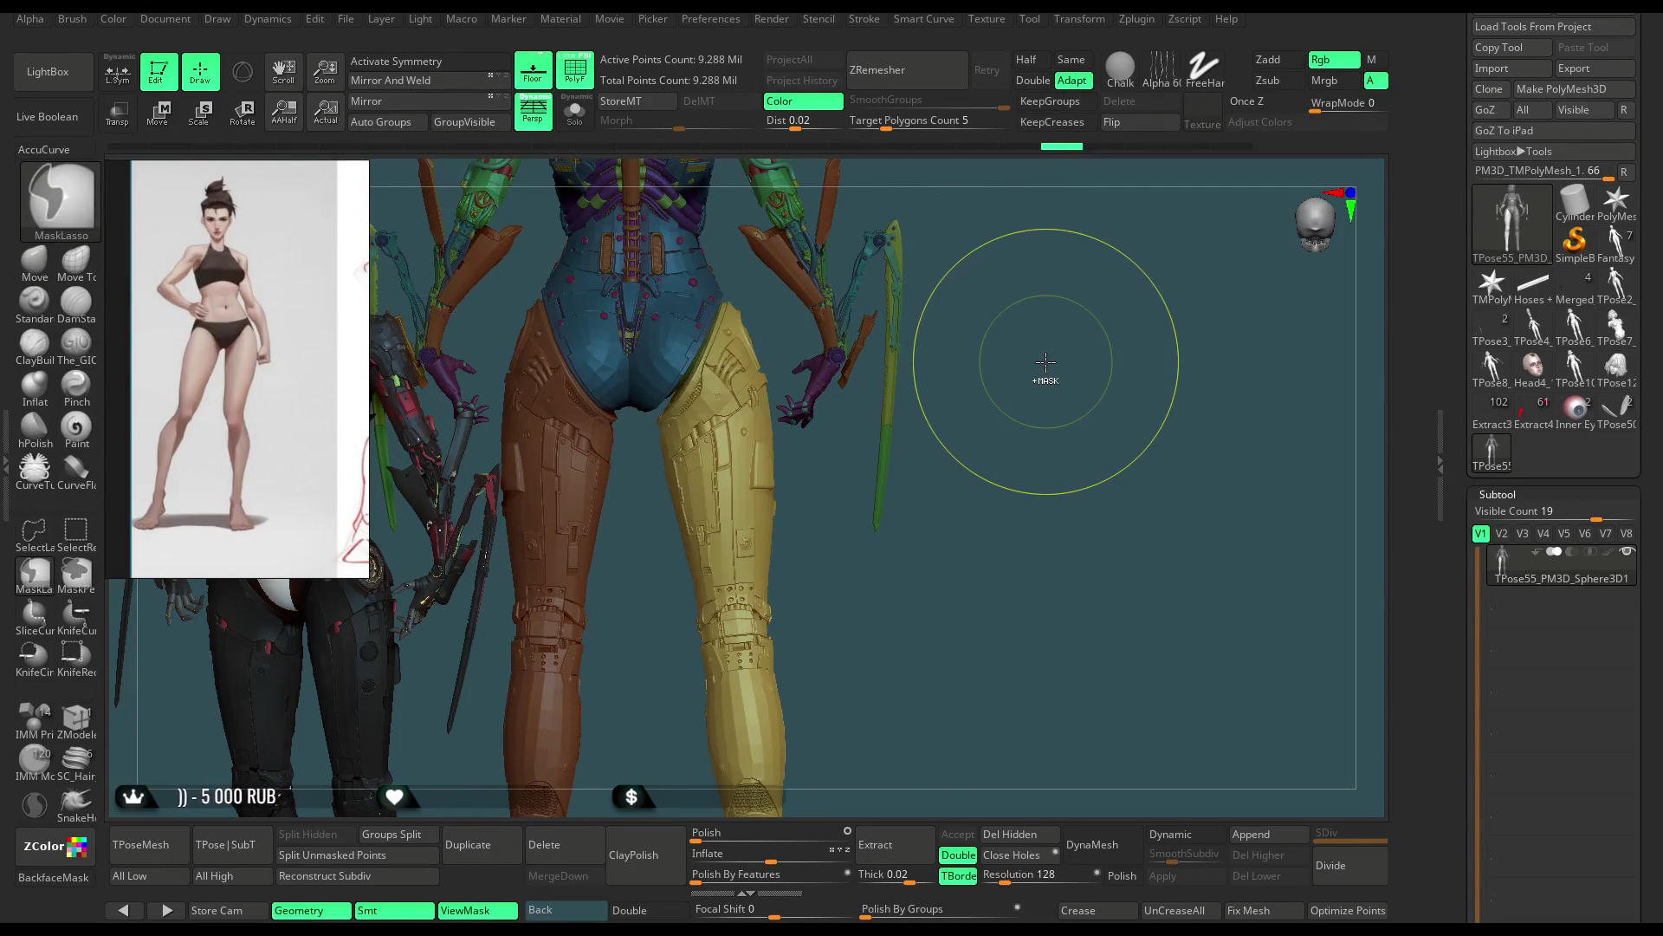
{"action": "left_click_drag", "start_coordinate": [1050, 361], "coordinate": [1094, 281]}
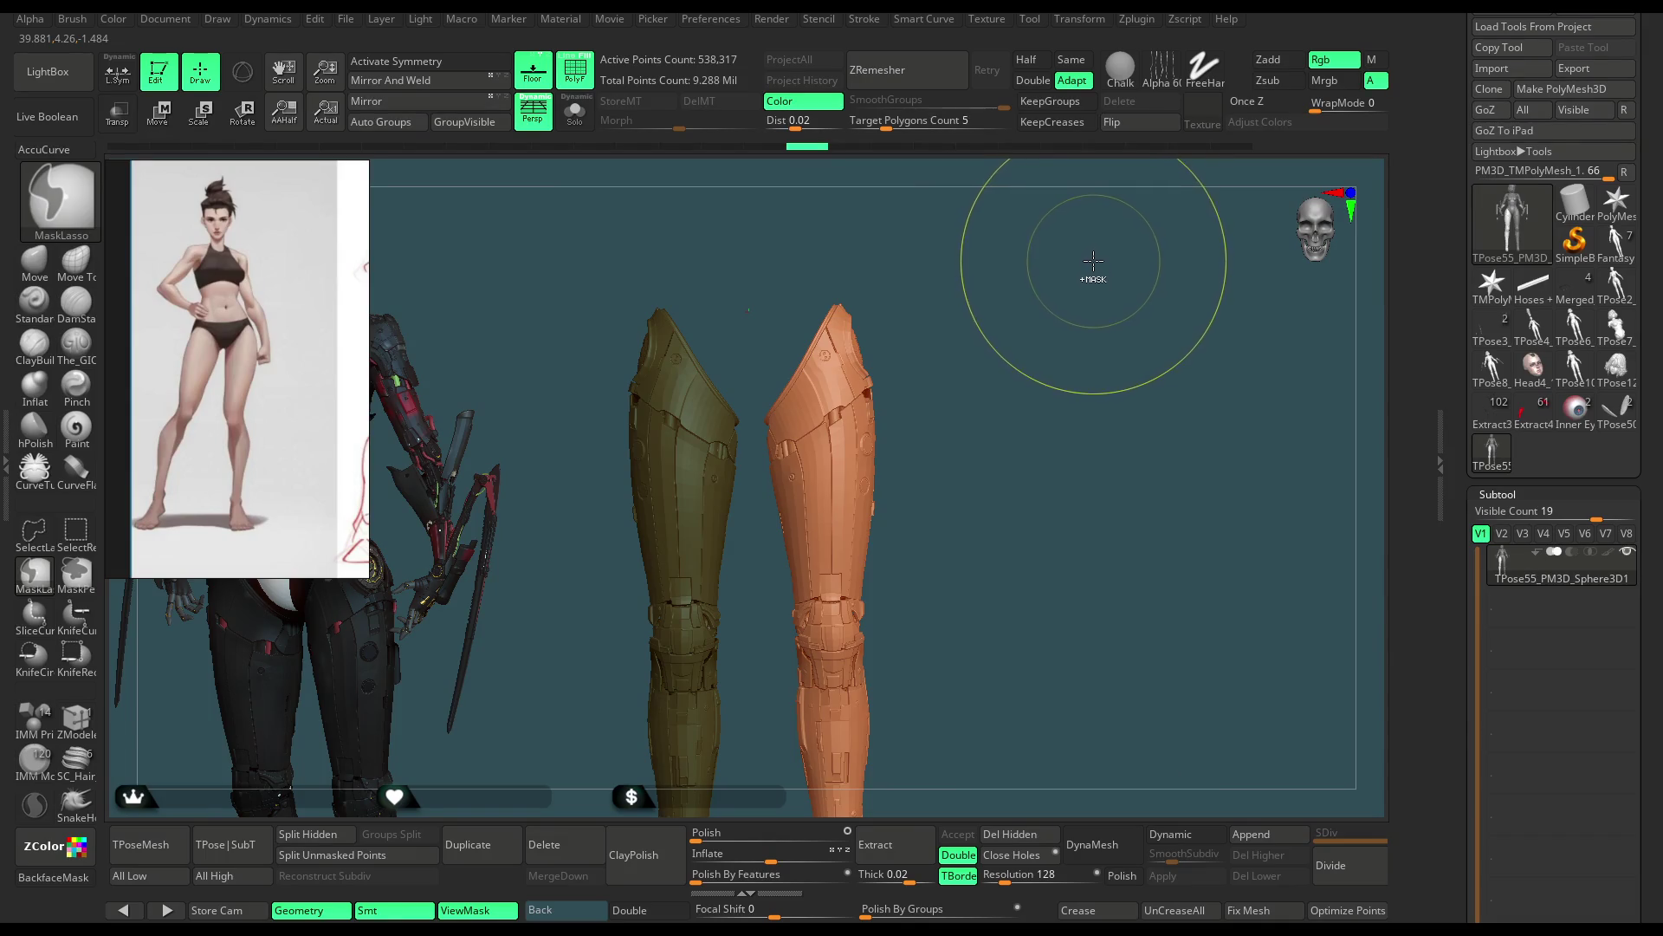
{"action": "key", "text": "ctrl+shift"}
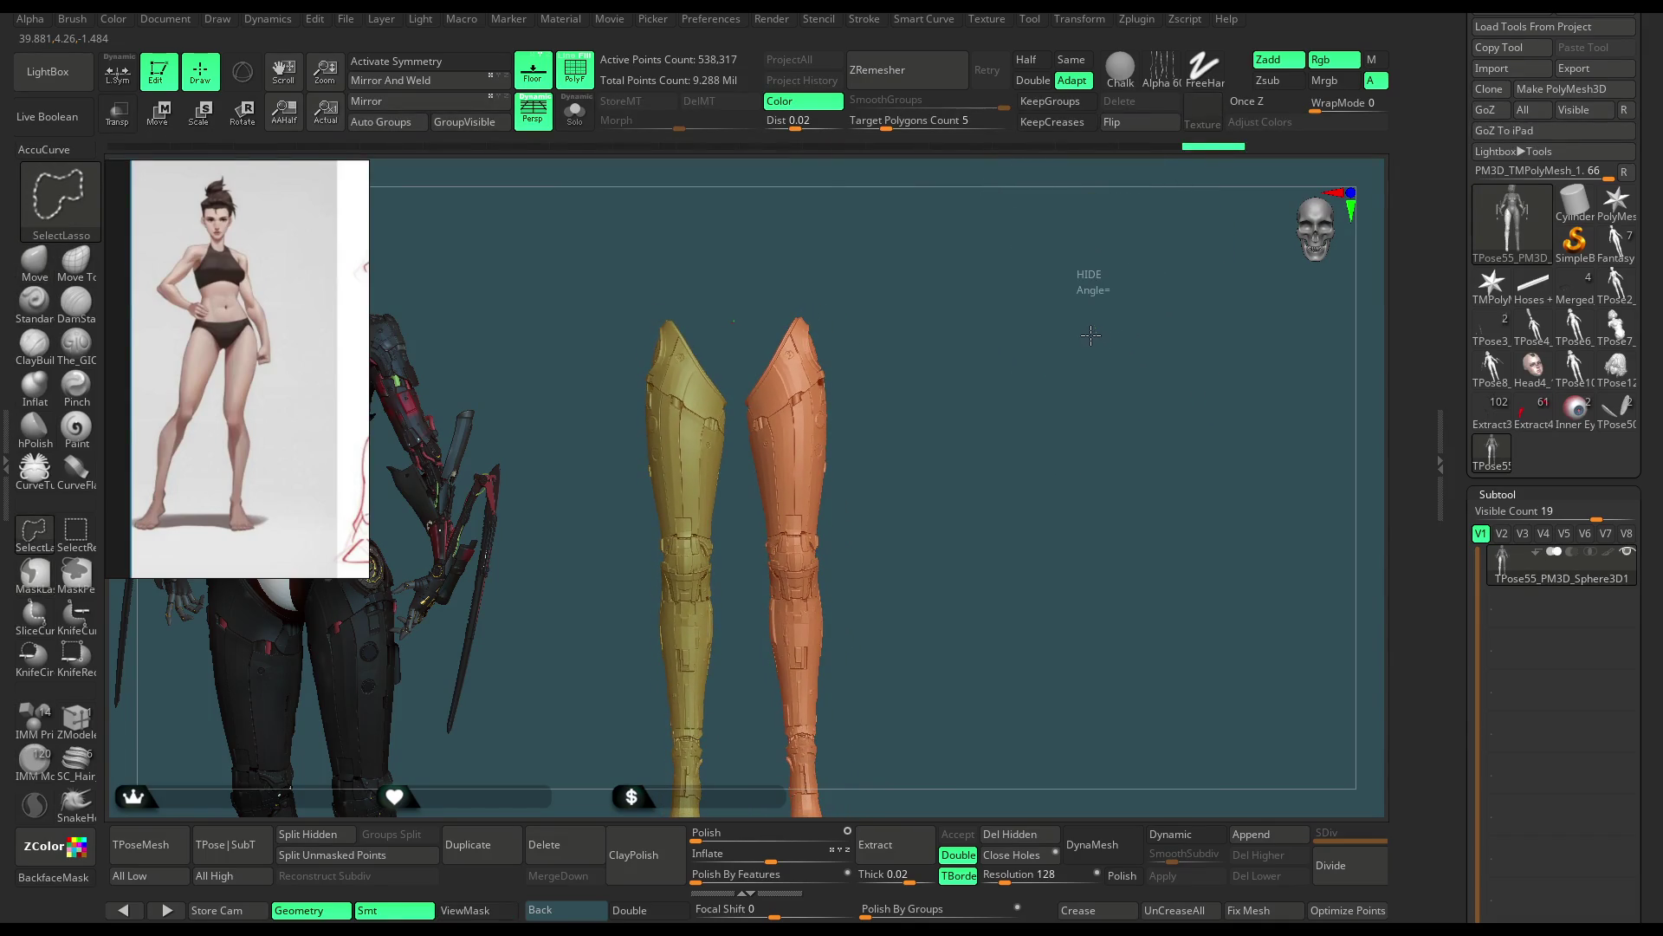
{"action": "left_click", "coordinate": [1091, 336], "text": "ctrl+shift"}
{"action": "left_click", "coordinate": [1091, 325], "text": "ctrl+shift"}
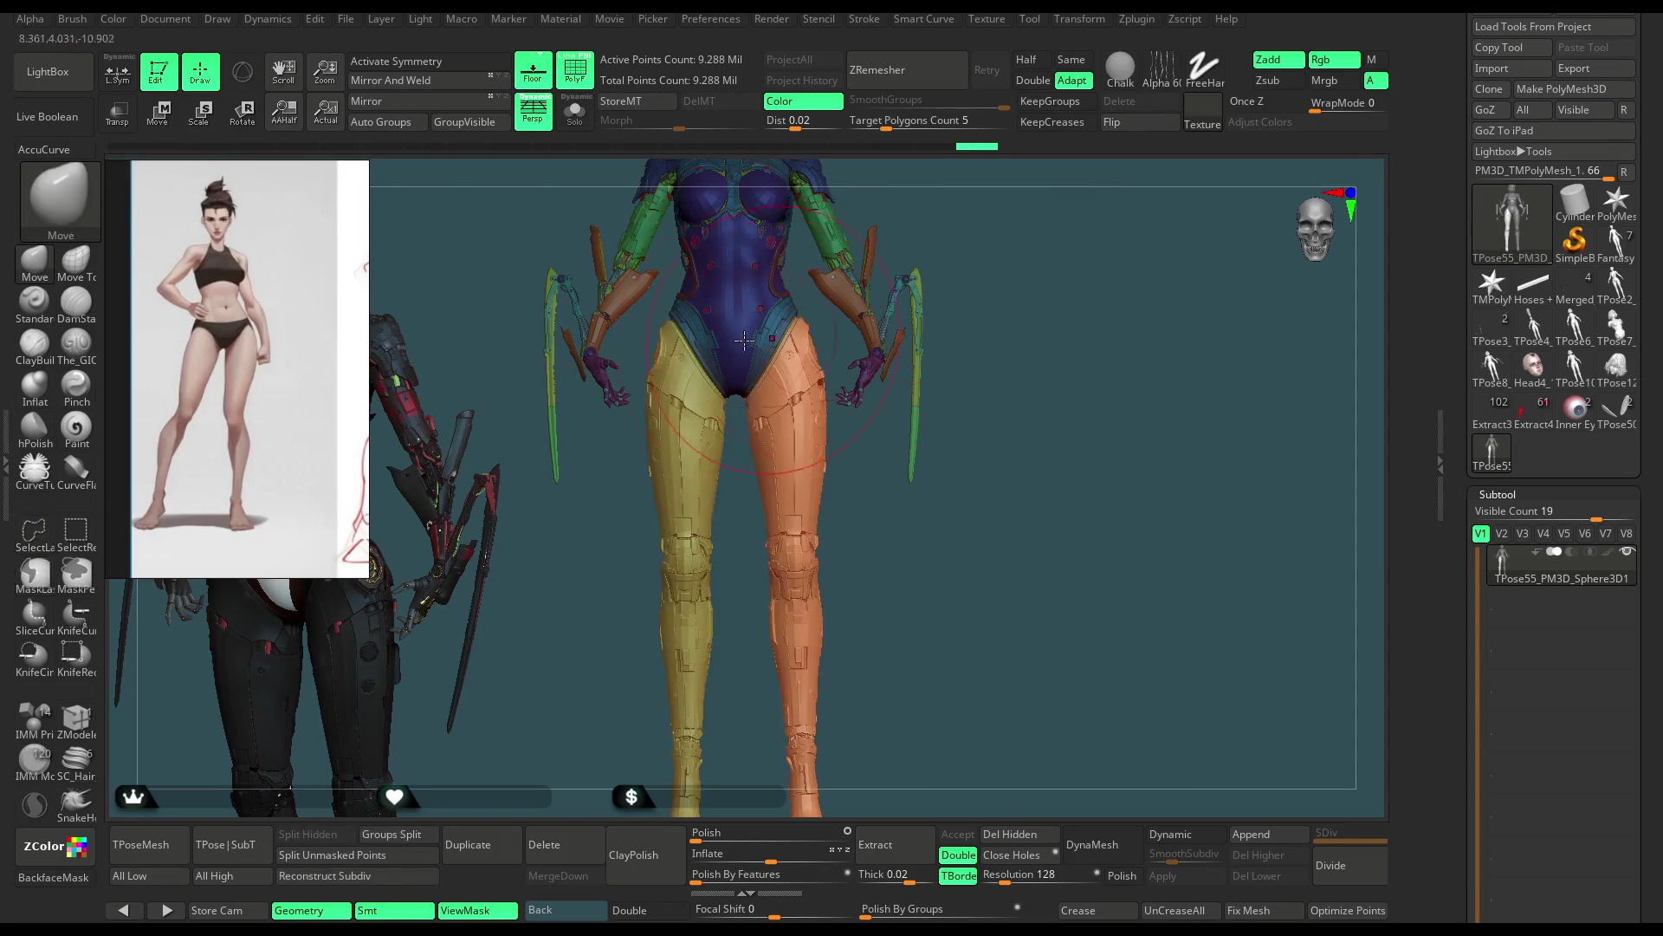
Step: Place the Transpose gizmo at the crotch with symmetry on and view the hips from behind
{"action": "left_click", "coordinate": [241, 115]}
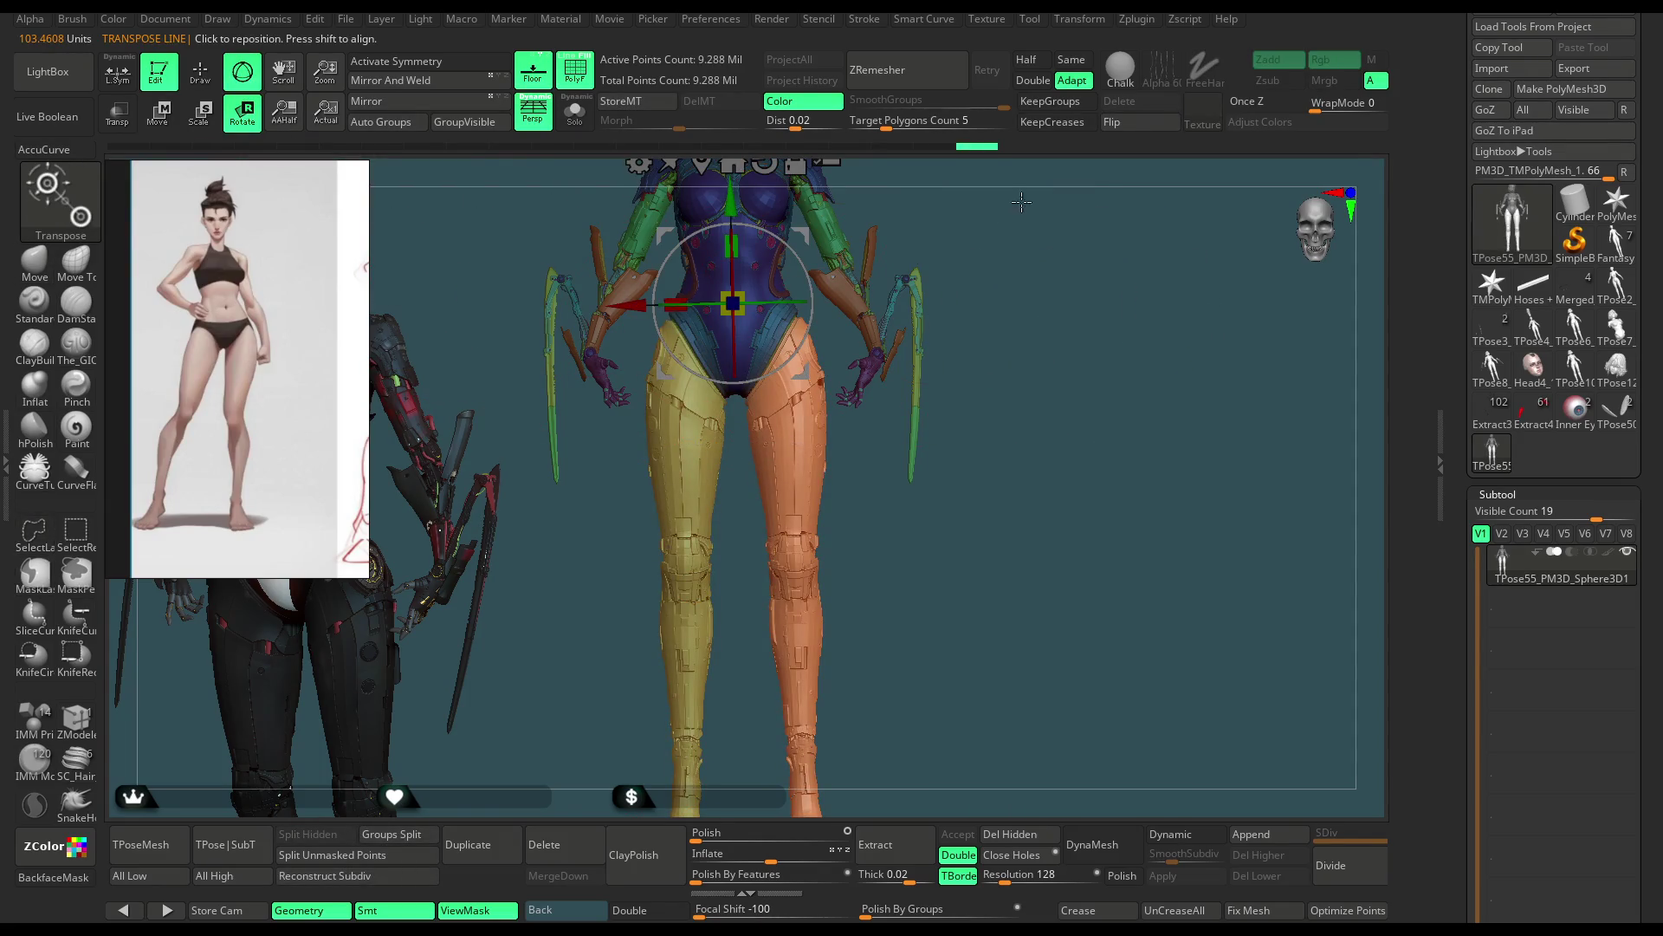
{"action": "left_click_drag", "start_coordinate": [881, 229], "coordinate": [880, 339], "text": "alt"}
{"action": "key", "text": "x"}
{"action": "left_click_drag", "start_coordinate": [742, 419], "coordinate": [781, 520], "text": "alt"}
{"action": "mouse_move", "coordinate": [962, 390]}
{"action": "left_mouse_down", "text": "alt"}
{"action": "mouse_move", "coordinate": [1028, 350]}
{"action": "mouse_move", "coordinate": [1015, 429]}
{"action": "left_mouse_up", "text": "alt"}
{"action": "left_click_drag", "start_coordinate": [690, 481], "coordinate": [797, 364]}
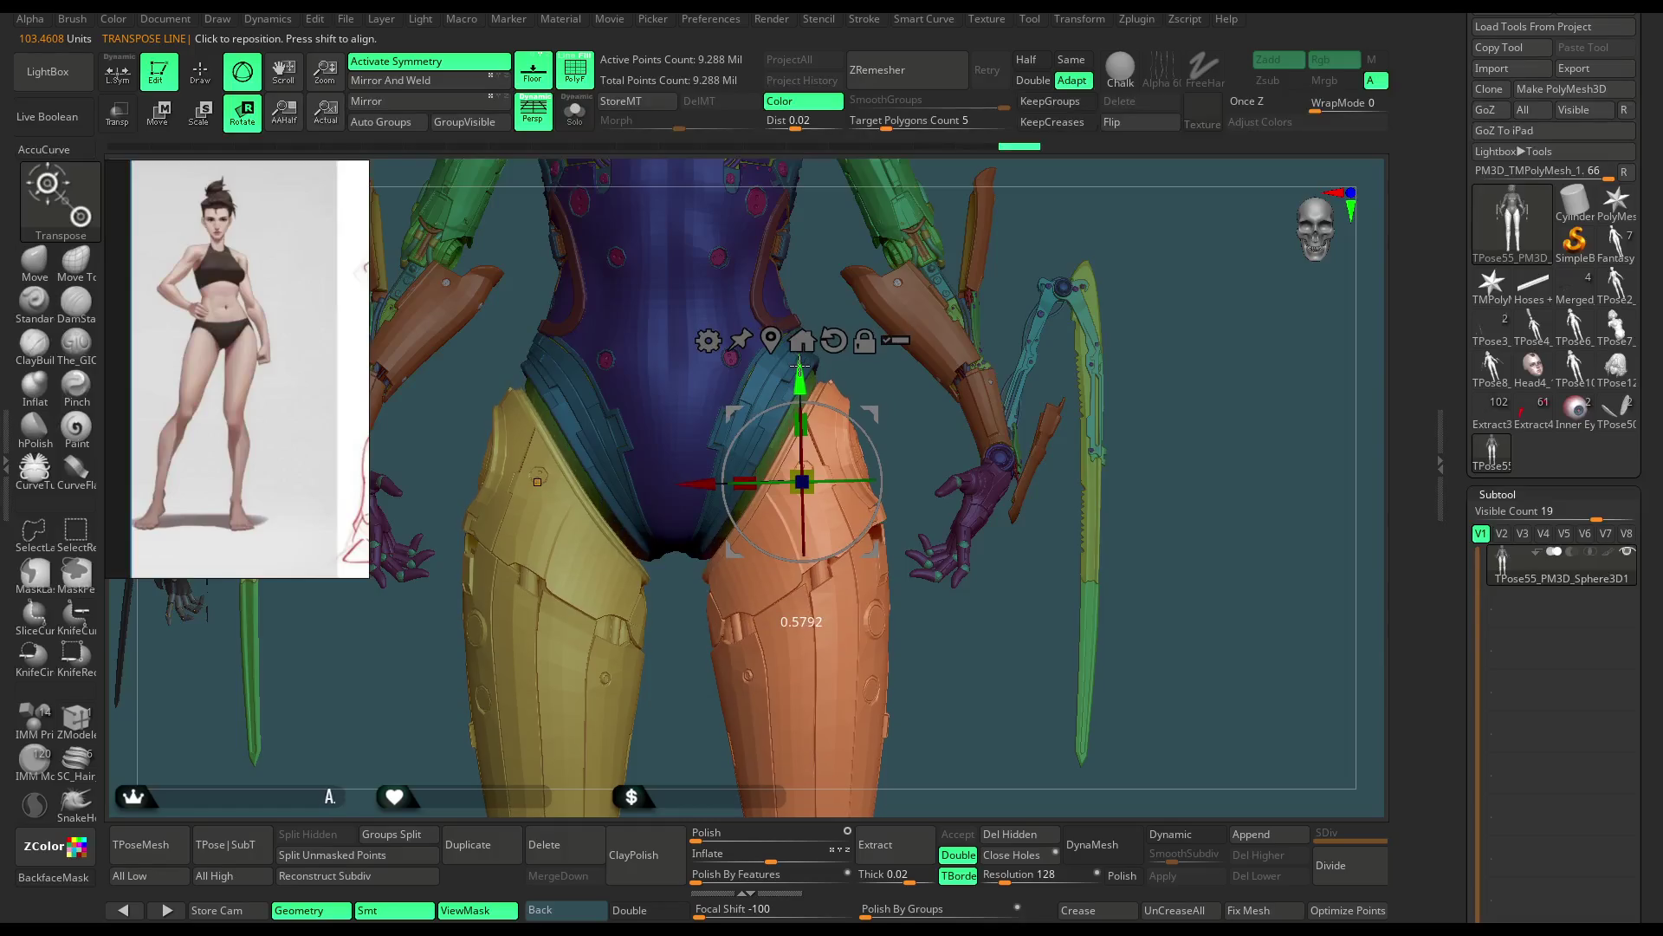
{"action": "left_click_drag", "start_coordinate": [1046, 230], "coordinate": [972, 182]}
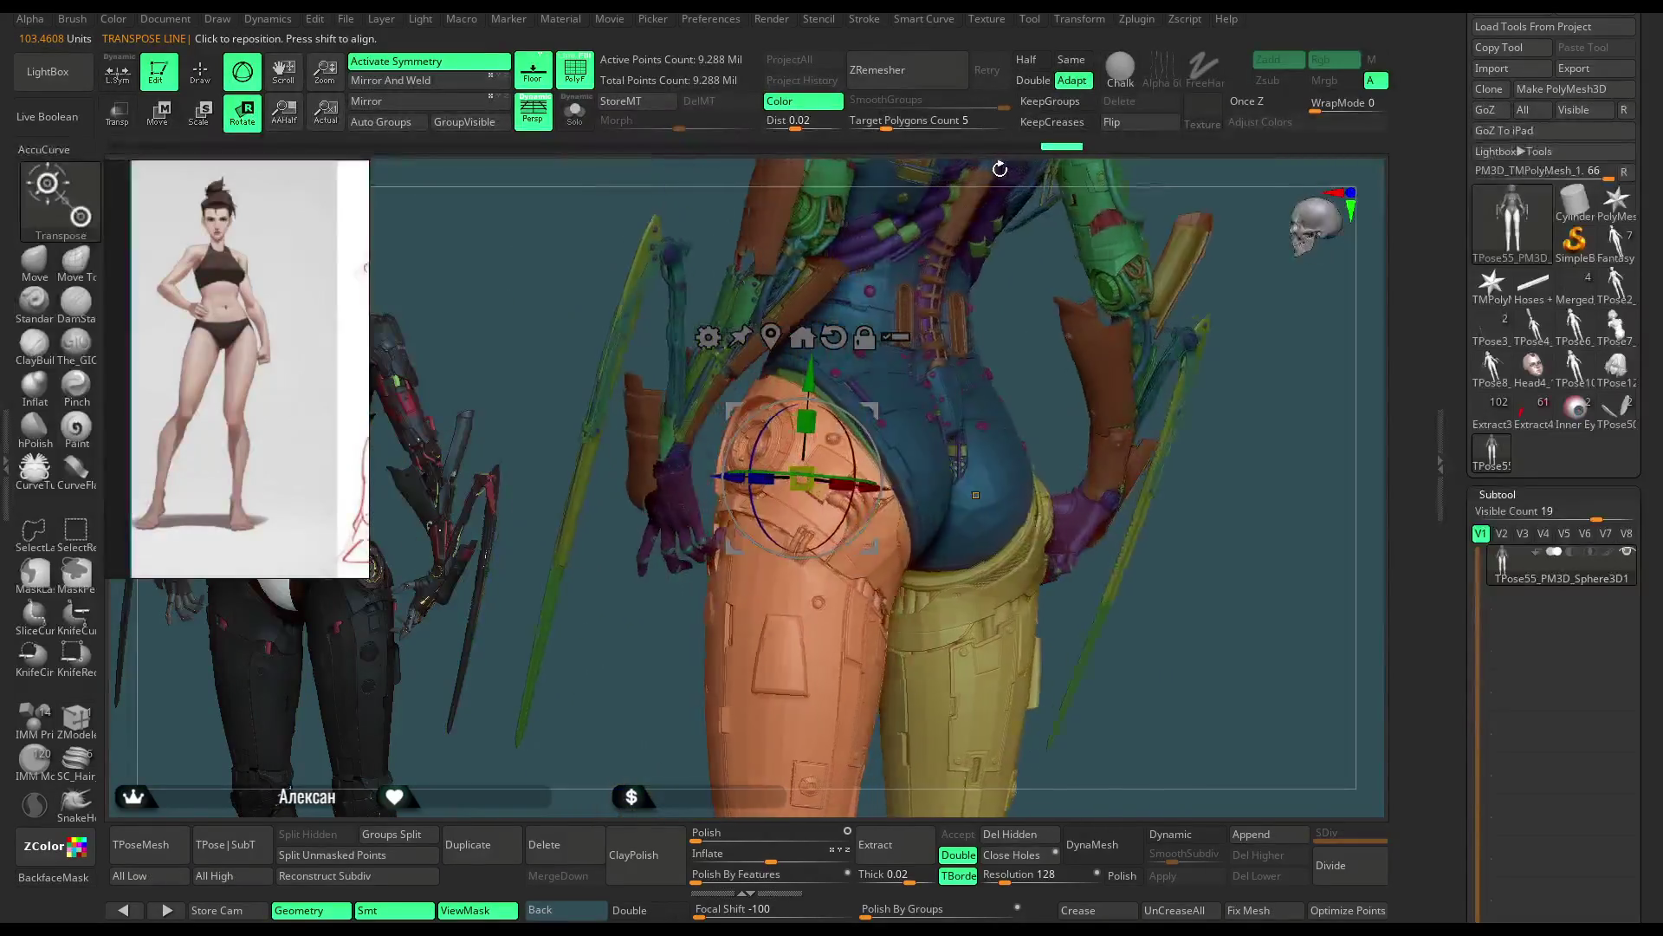
{"action": "left_click_drag", "start_coordinate": [1089, 327], "coordinate": [801, 400]}
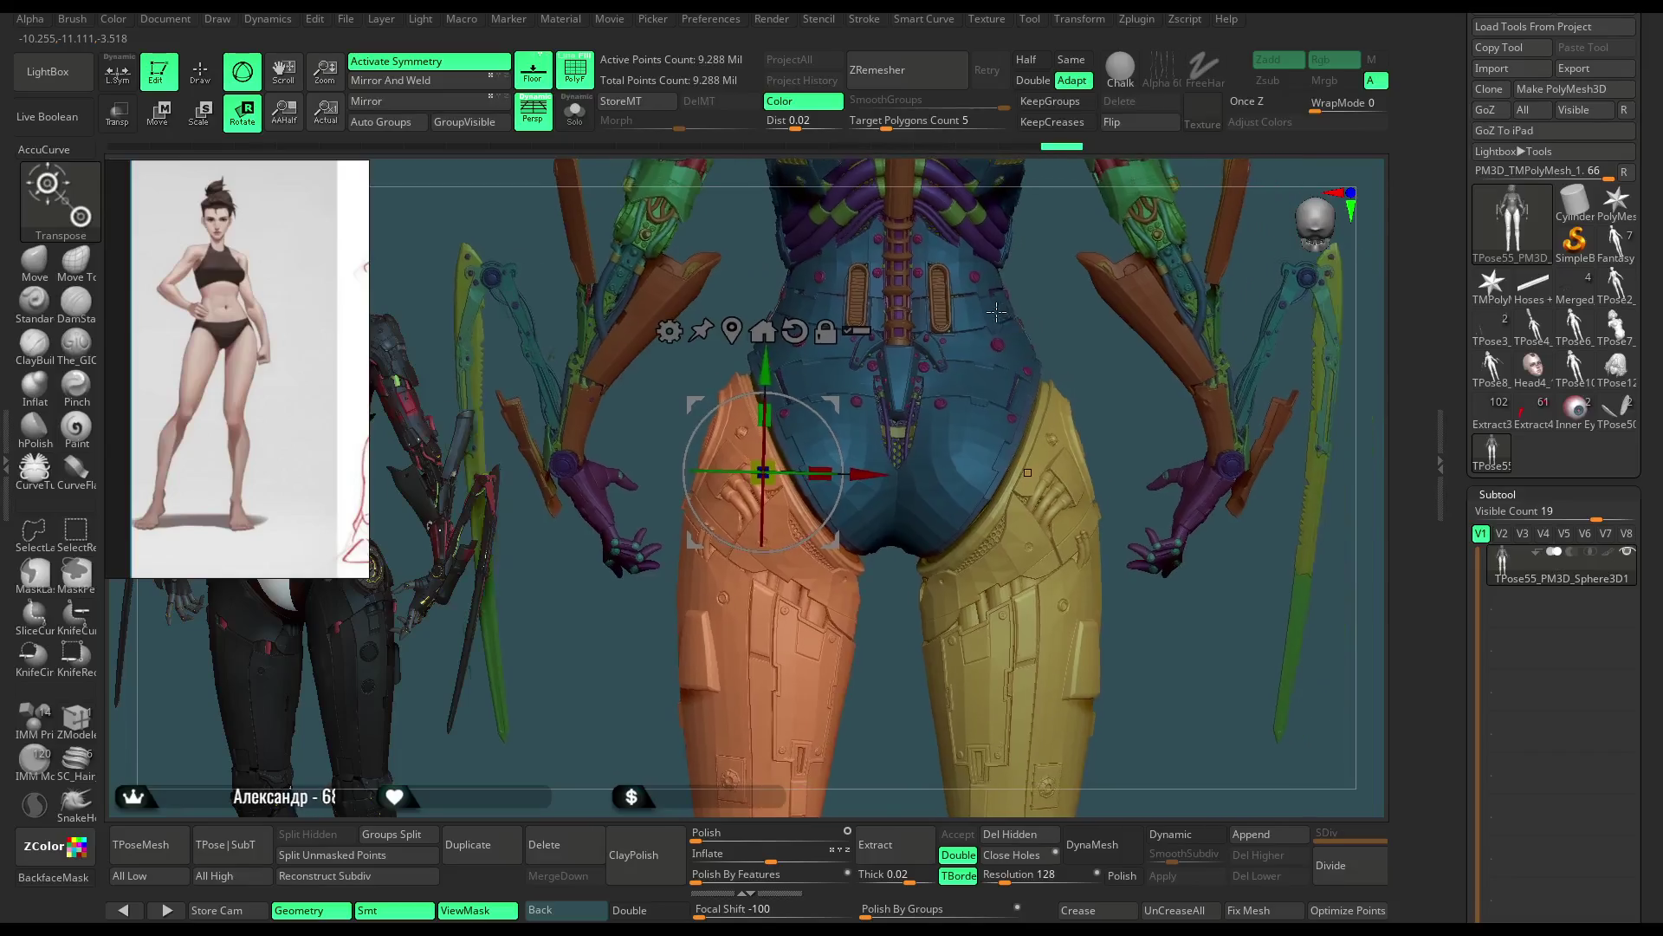
Step: Nudge the orange plate upward and the yellow plate sideways so they hug the hips
{"action": "left_click_drag", "start_coordinate": [712, 349], "coordinate": [715, 350]}
{"action": "left_click_drag", "start_coordinate": [828, 457], "coordinate": [821, 459]}
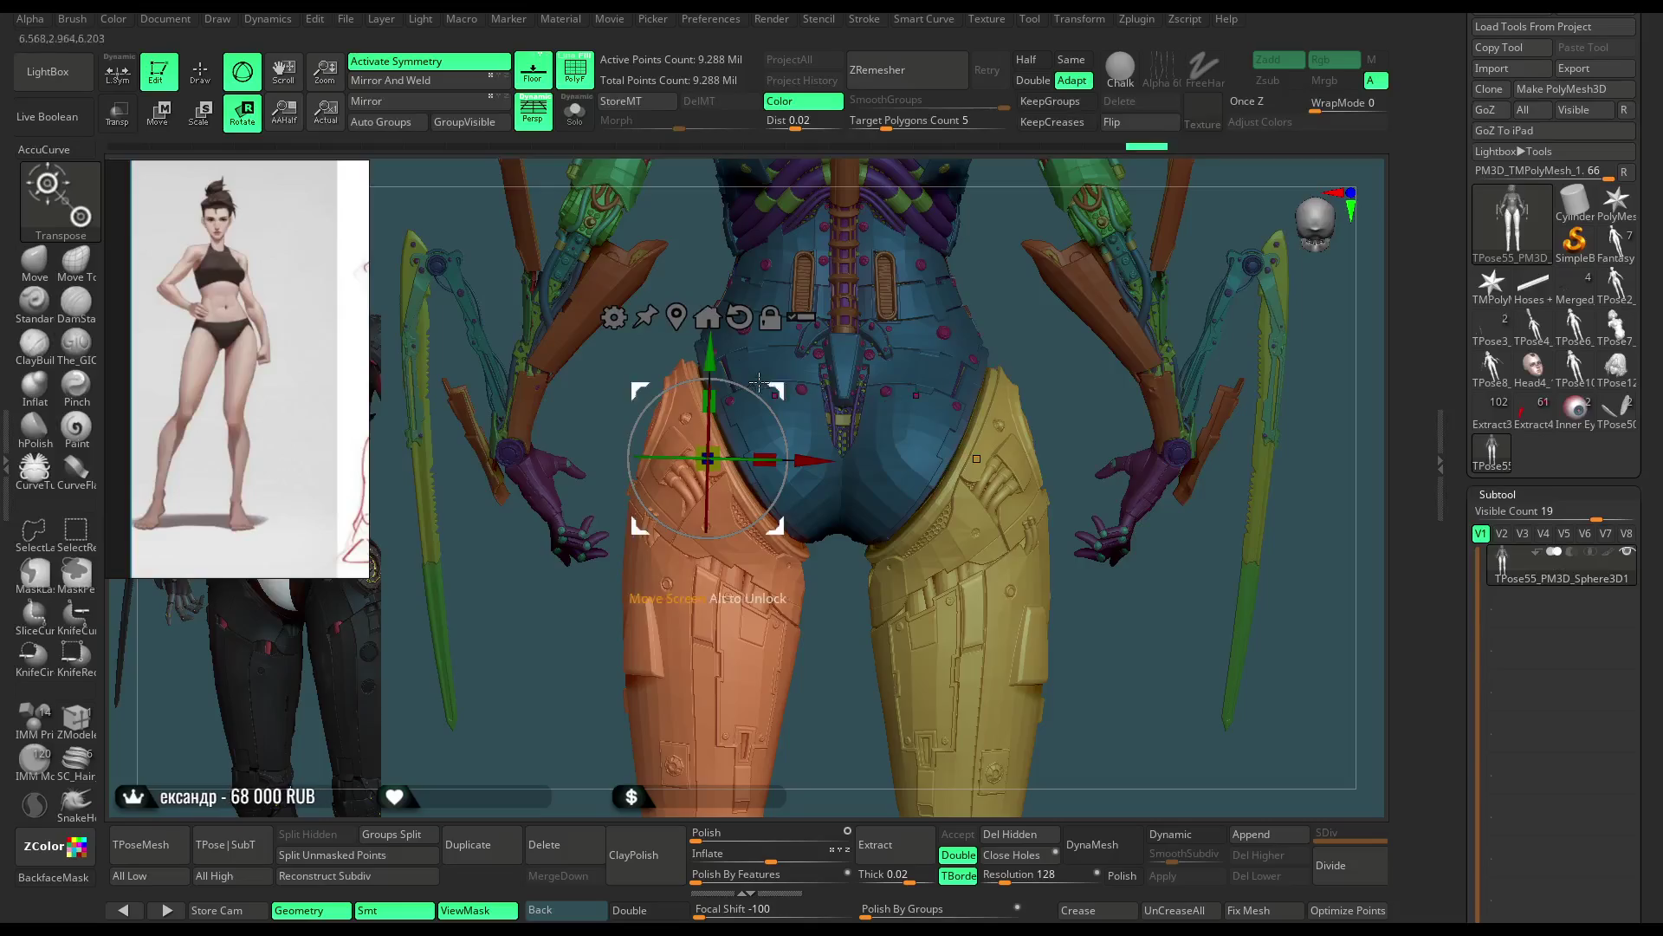
{"action": "left_click_drag", "start_coordinate": [712, 345], "coordinate": [711, 340]}
{"action": "left_click_drag", "start_coordinate": [810, 467], "coordinate": [813, 458]}
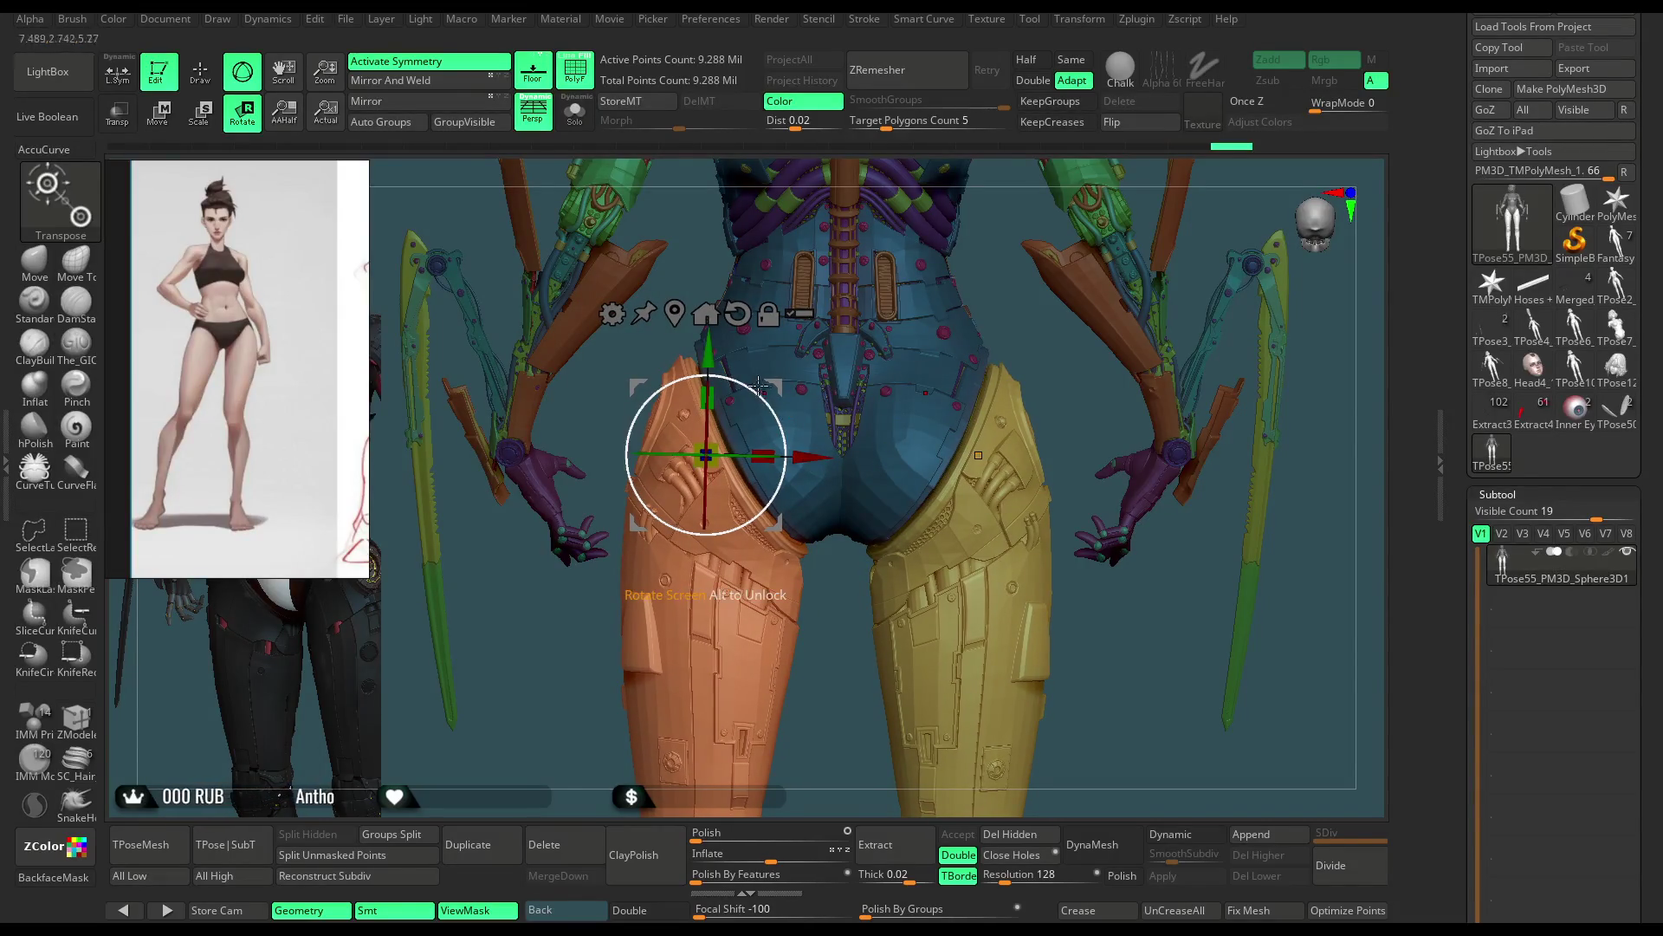
{"action": "left_click_drag", "start_coordinate": [710, 337], "coordinate": [711, 335]}
Step: Check the hips from the front and return to the Move brush
{"action": "mouse_move", "coordinate": [588, 654]}
{"action": "left_mouse_down"}
{"action": "mouse_move", "coordinate": [1075, 154]}
{"action": "mouse_move", "coordinate": [979, 282]}
{"action": "mouse_move", "coordinate": [1032, 221]}
{"action": "left_mouse_up"}
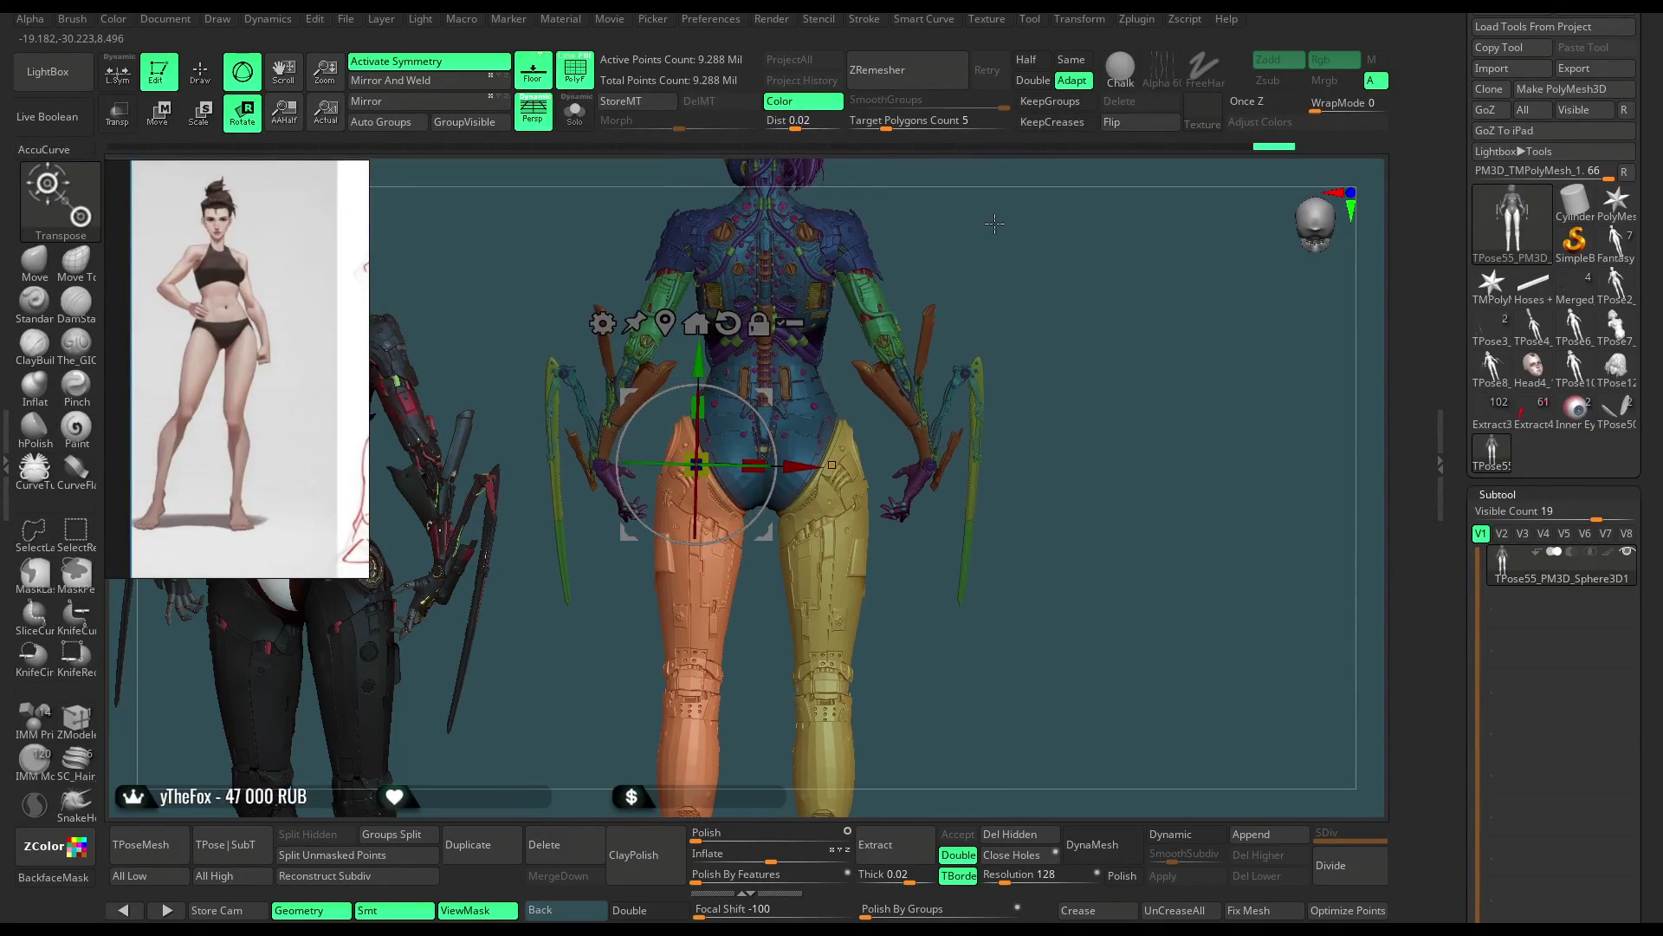
{"action": "right_click_drag", "start_coordinate": [1034, 221], "coordinate": [979, 341], "text": "ctrl"}
{"action": "mouse_move", "coordinate": [981, 336]}
{"action": "left_mouse_down"}
{"action": "mouse_move", "coordinate": [1184, 226]}
{"action": "mouse_move", "coordinate": [1005, 293]}
{"action": "left_mouse_up"}
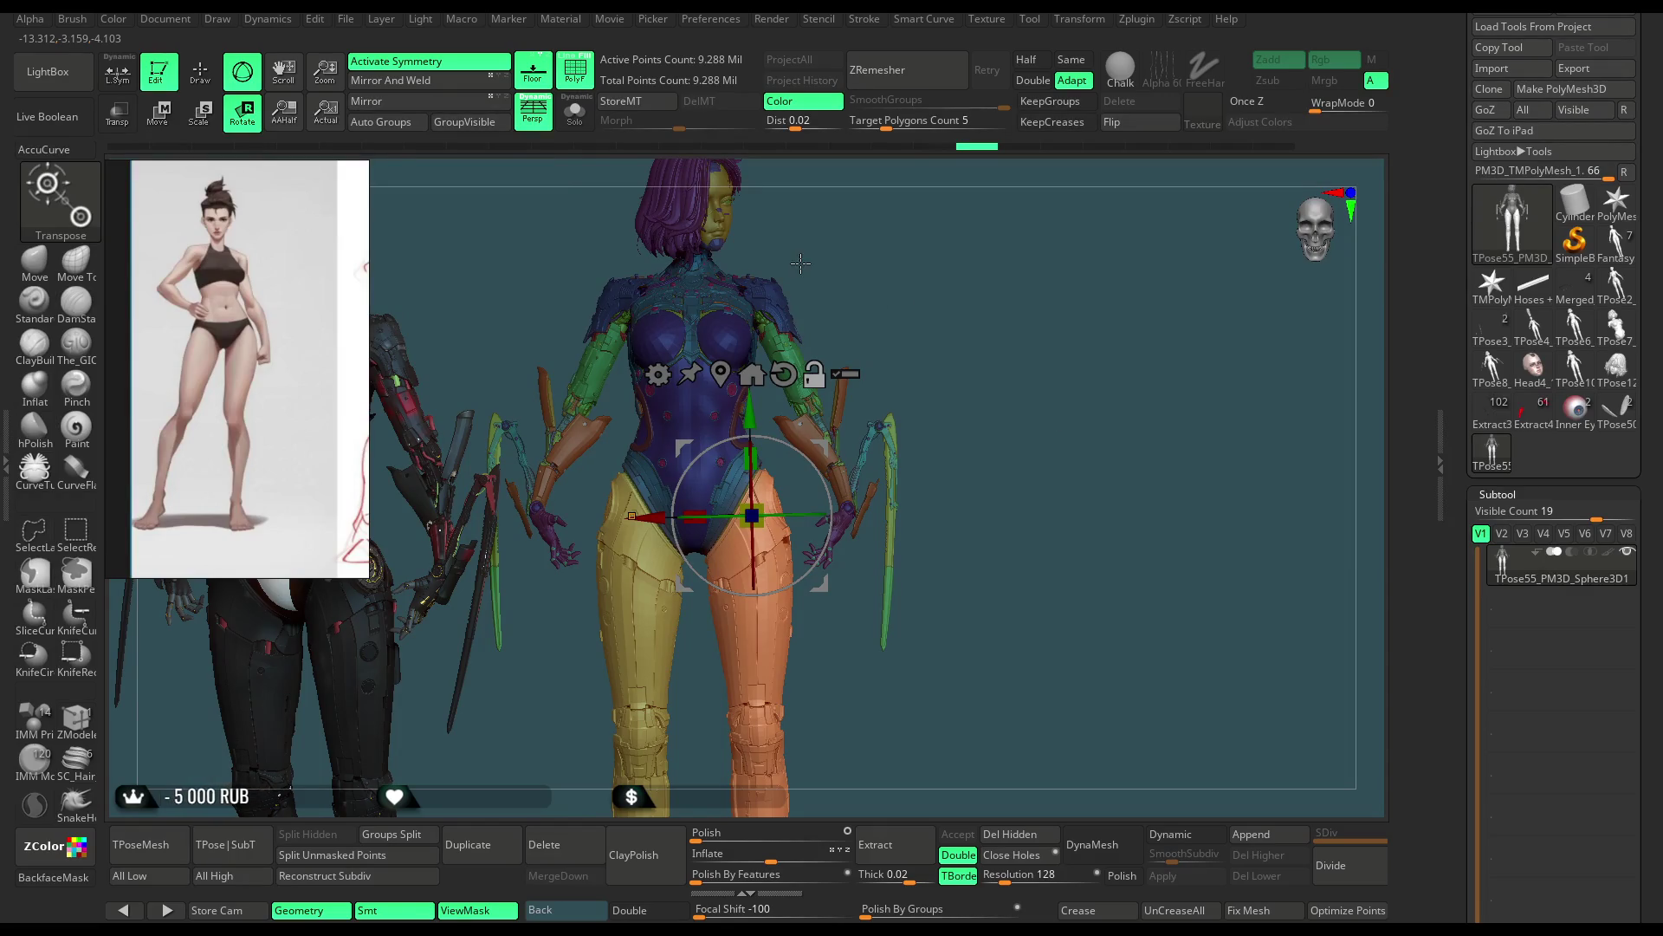
{"action": "left_click", "coordinate": [199, 73]}
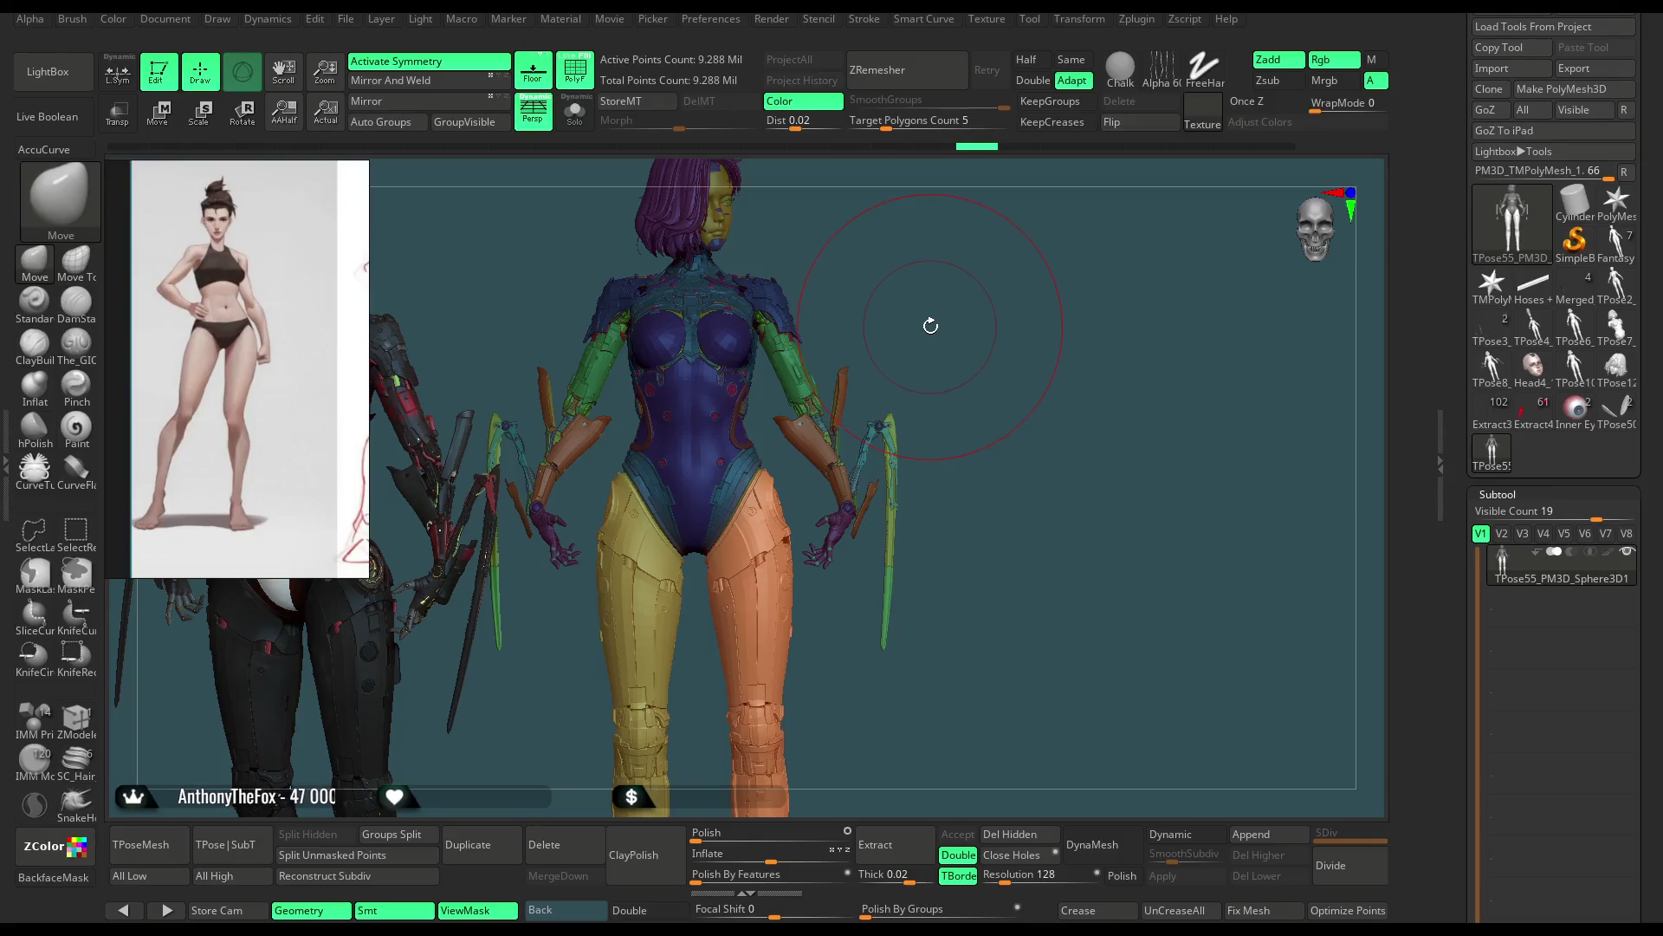
Step: Isolate the two leg armor subtools so only the legs are visible
{"action": "mouse_move", "coordinate": [967, 361]}
{"action": "left_mouse_down"}
{"action": "mouse_move", "coordinate": [976, 399]}
{"action": "mouse_move", "coordinate": [980, 355]}
{"action": "mouse_move", "coordinate": [1004, 356]}
{"action": "mouse_move", "coordinate": [996, 342]}
{"action": "mouse_move", "coordinate": [983, 371]}
{"action": "mouse_move", "coordinate": [921, 409]}
{"action": "left_mouse_up"}
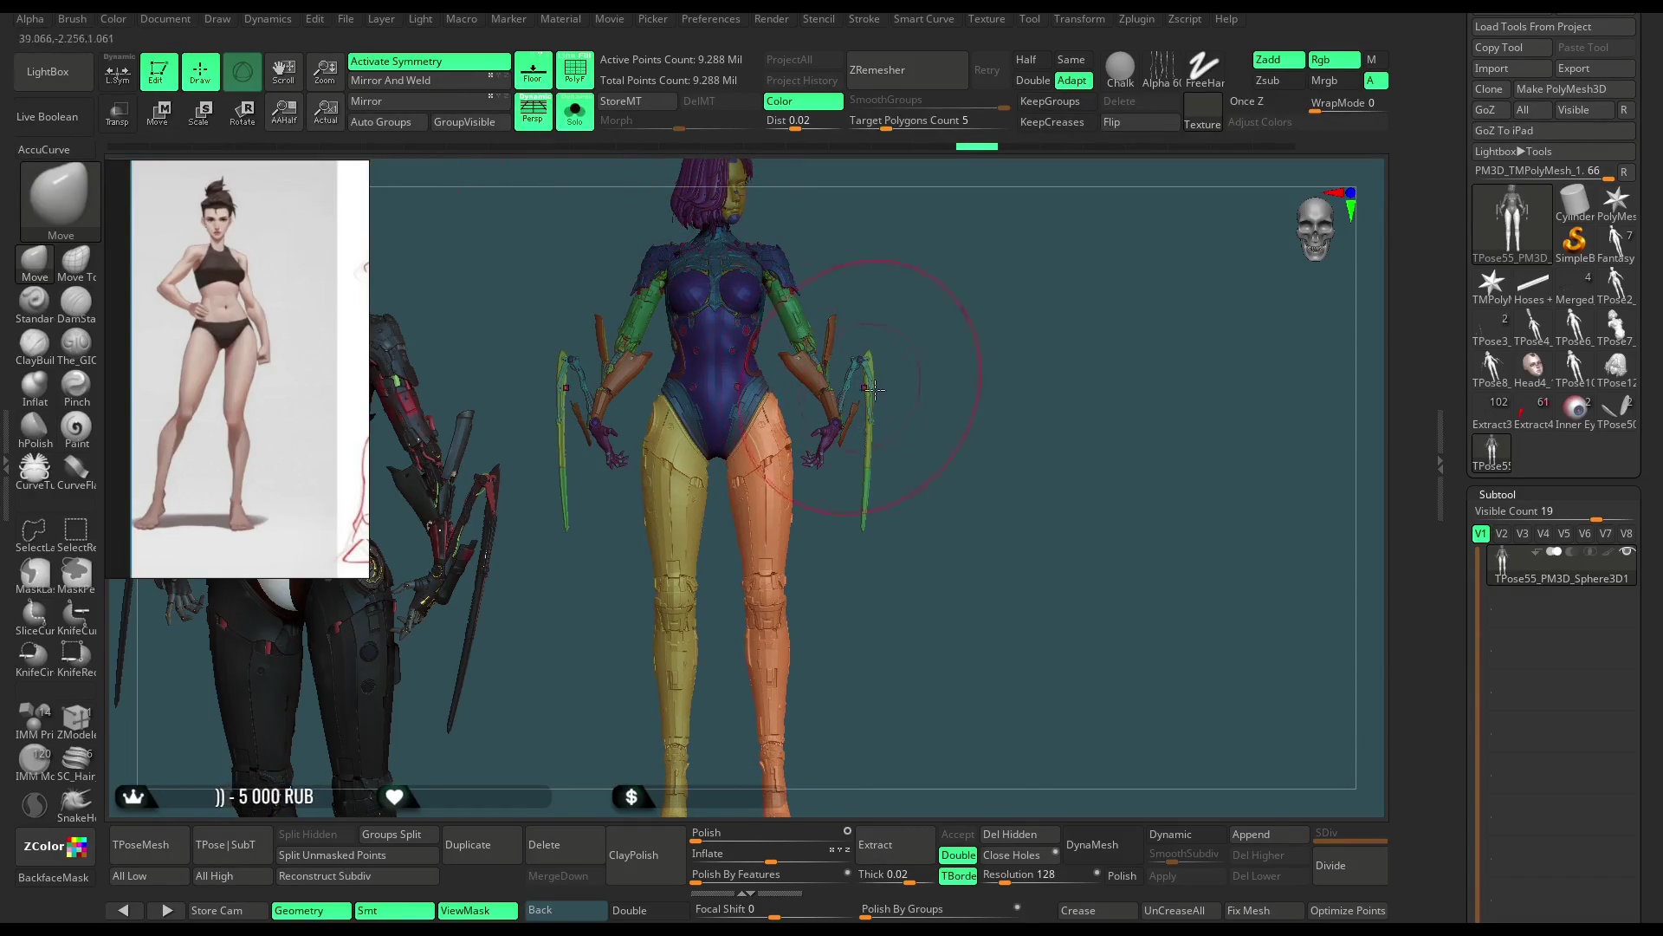
{"action": "key", "text": "ctrl+shift"}
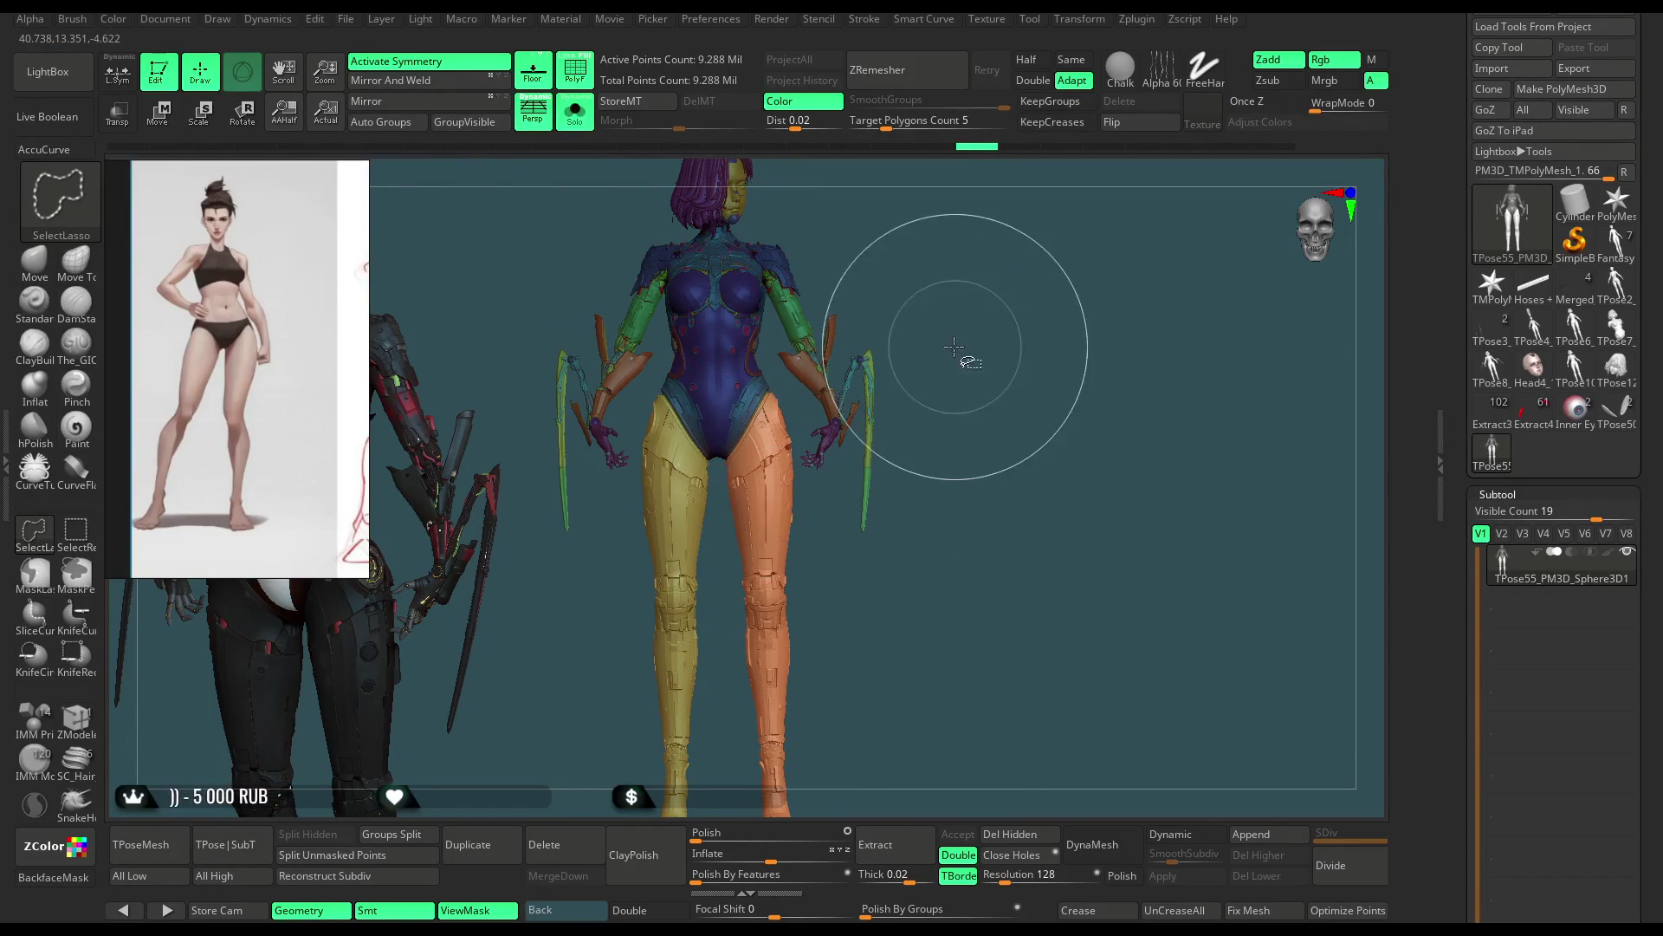
{"action": "left_click", "coordinate": [92, 533]}
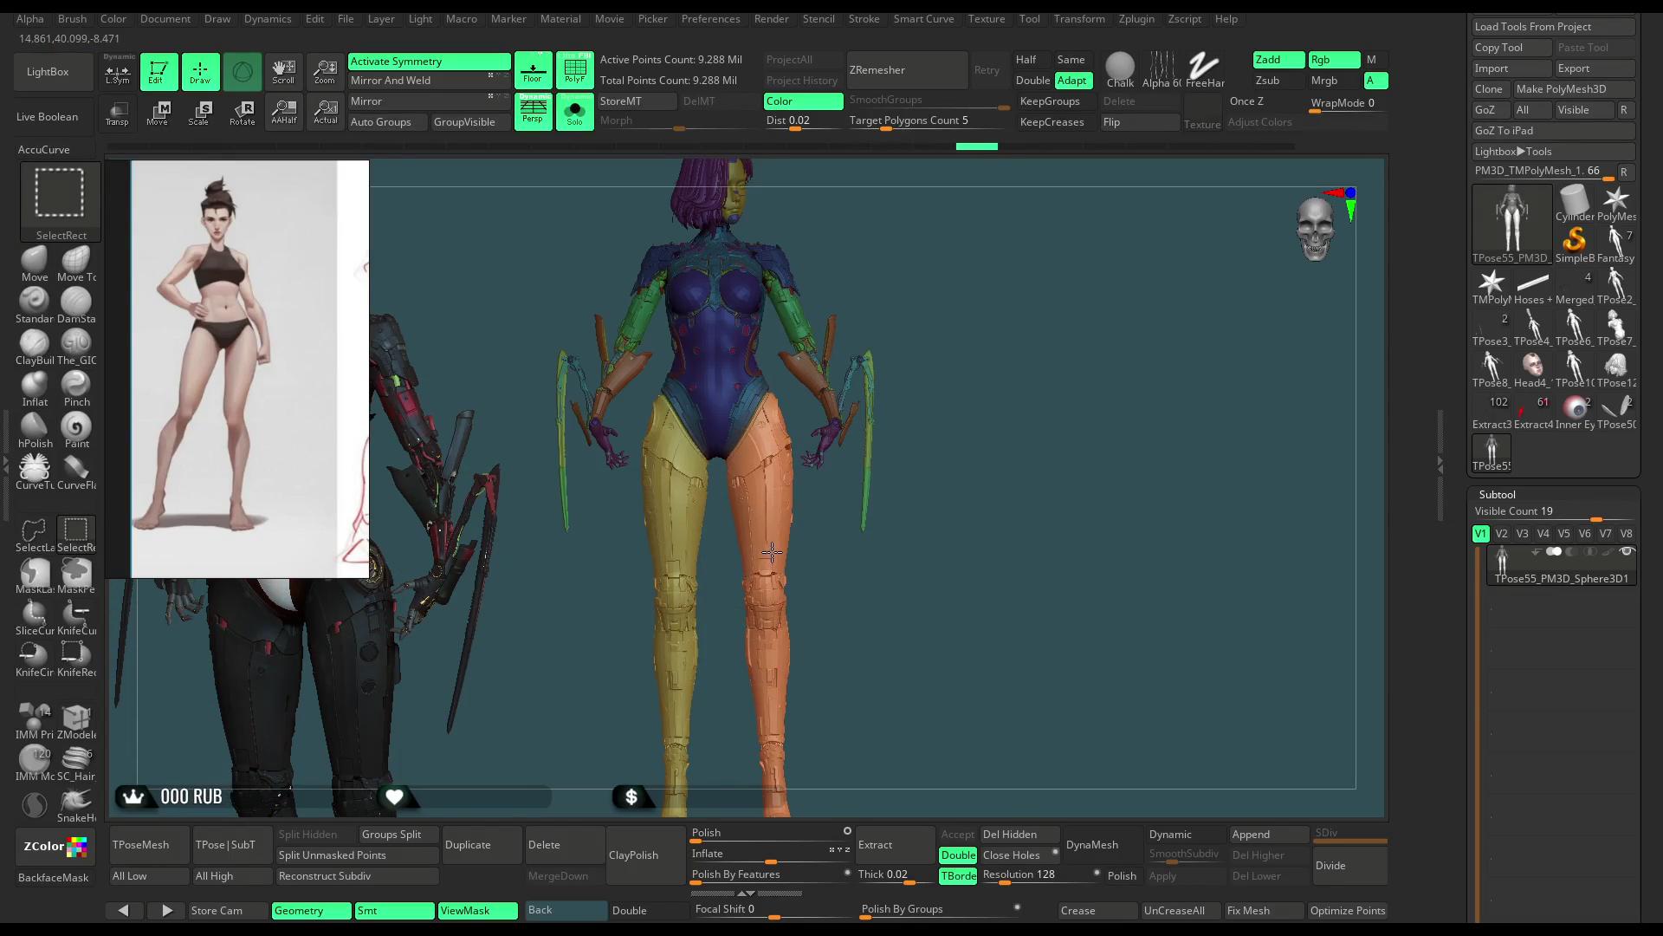
{"action": "left_click", "coordinate": [771, 554], "text": "ctrl+shift"}
{"action": "left_click", "coordinate": [665, 562], "text": "ctrl+shift"}
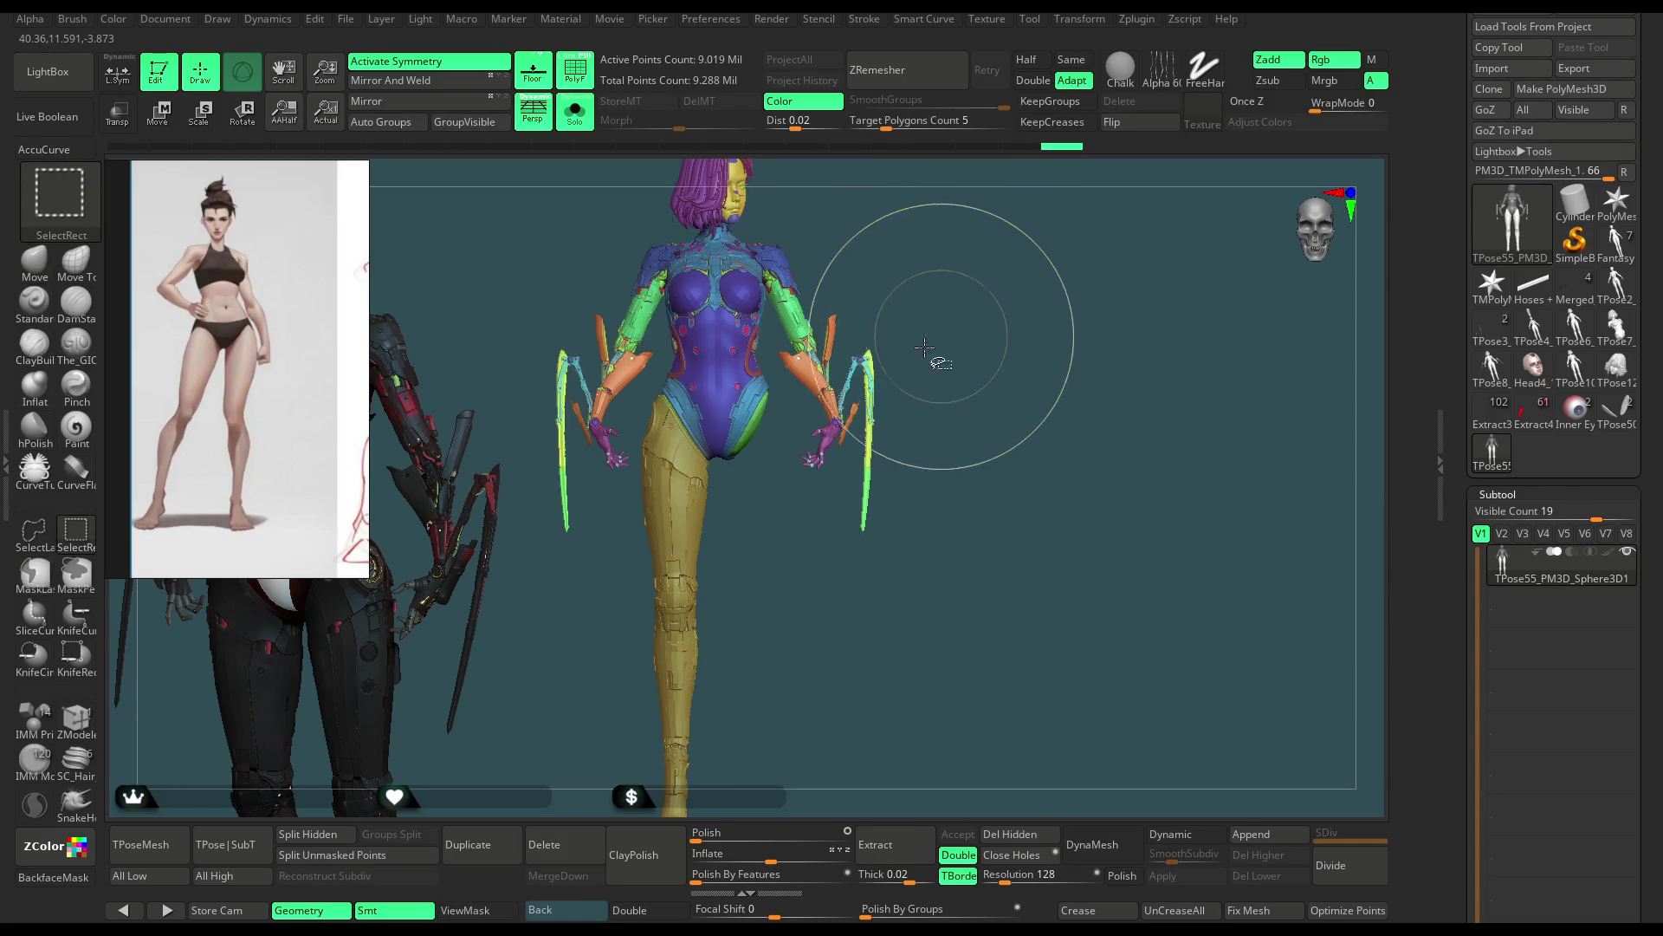
{"action": "left_click", "coordinate": [676, 541], "text": "ctrl+alt+shift"}
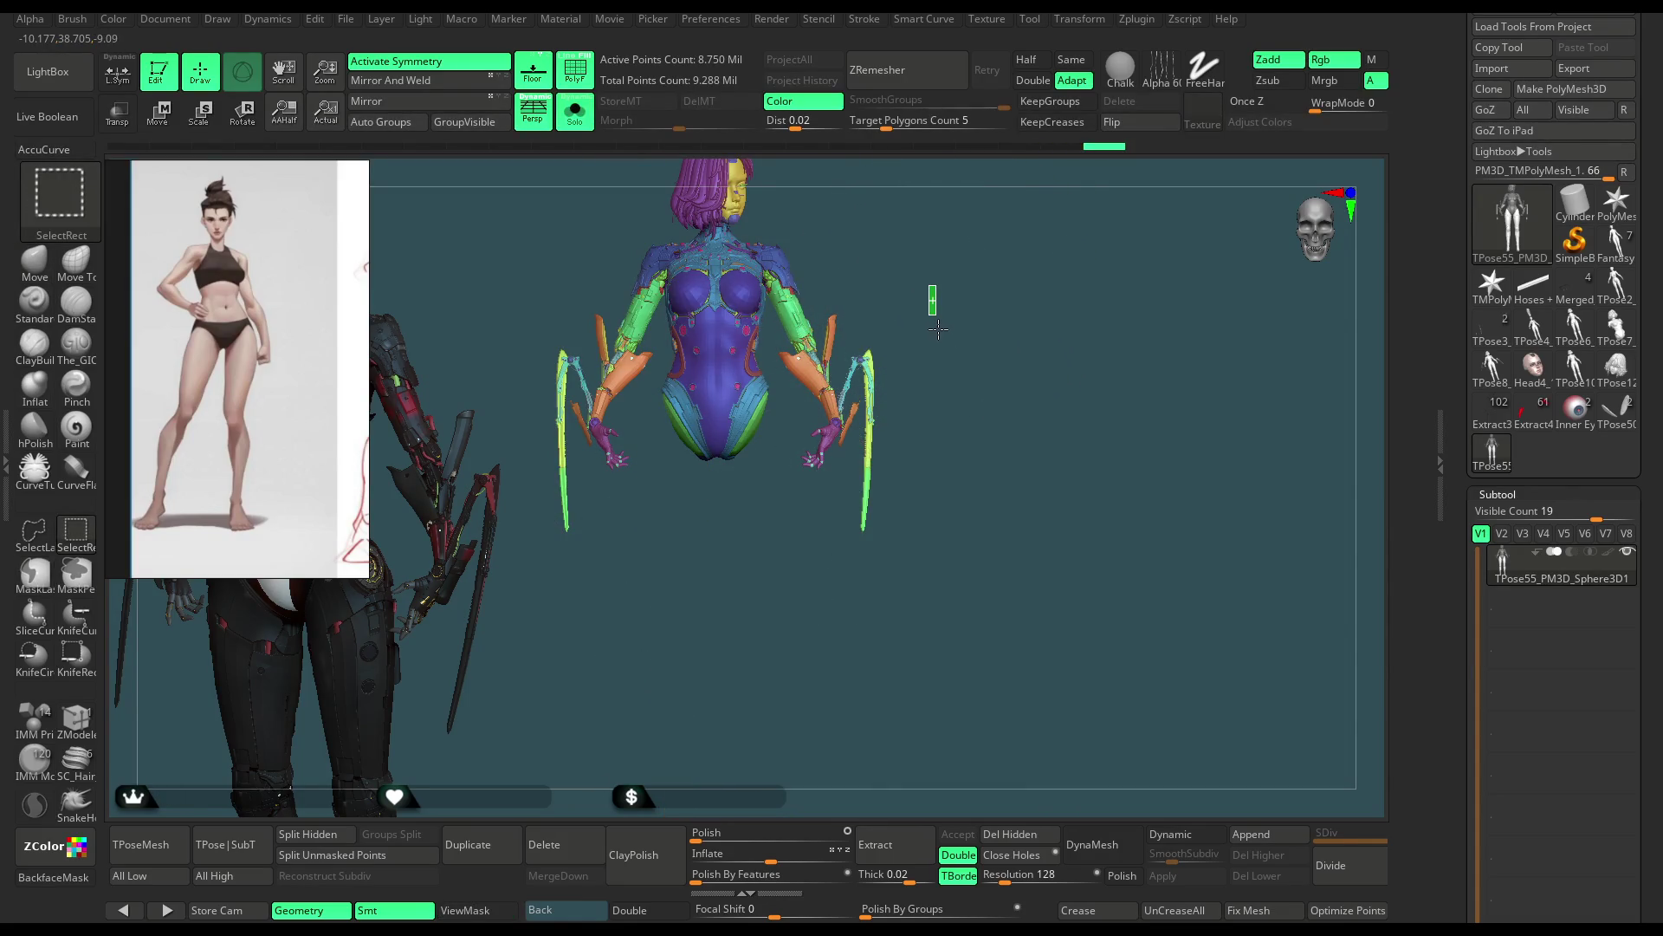
{"action": "left_click", "coordinate": [939, 331], "text": "ctrl+shift"}
{"action": "left_click_drag", "start_coordinate": [918, 347], "coordinate": [835, 334]}
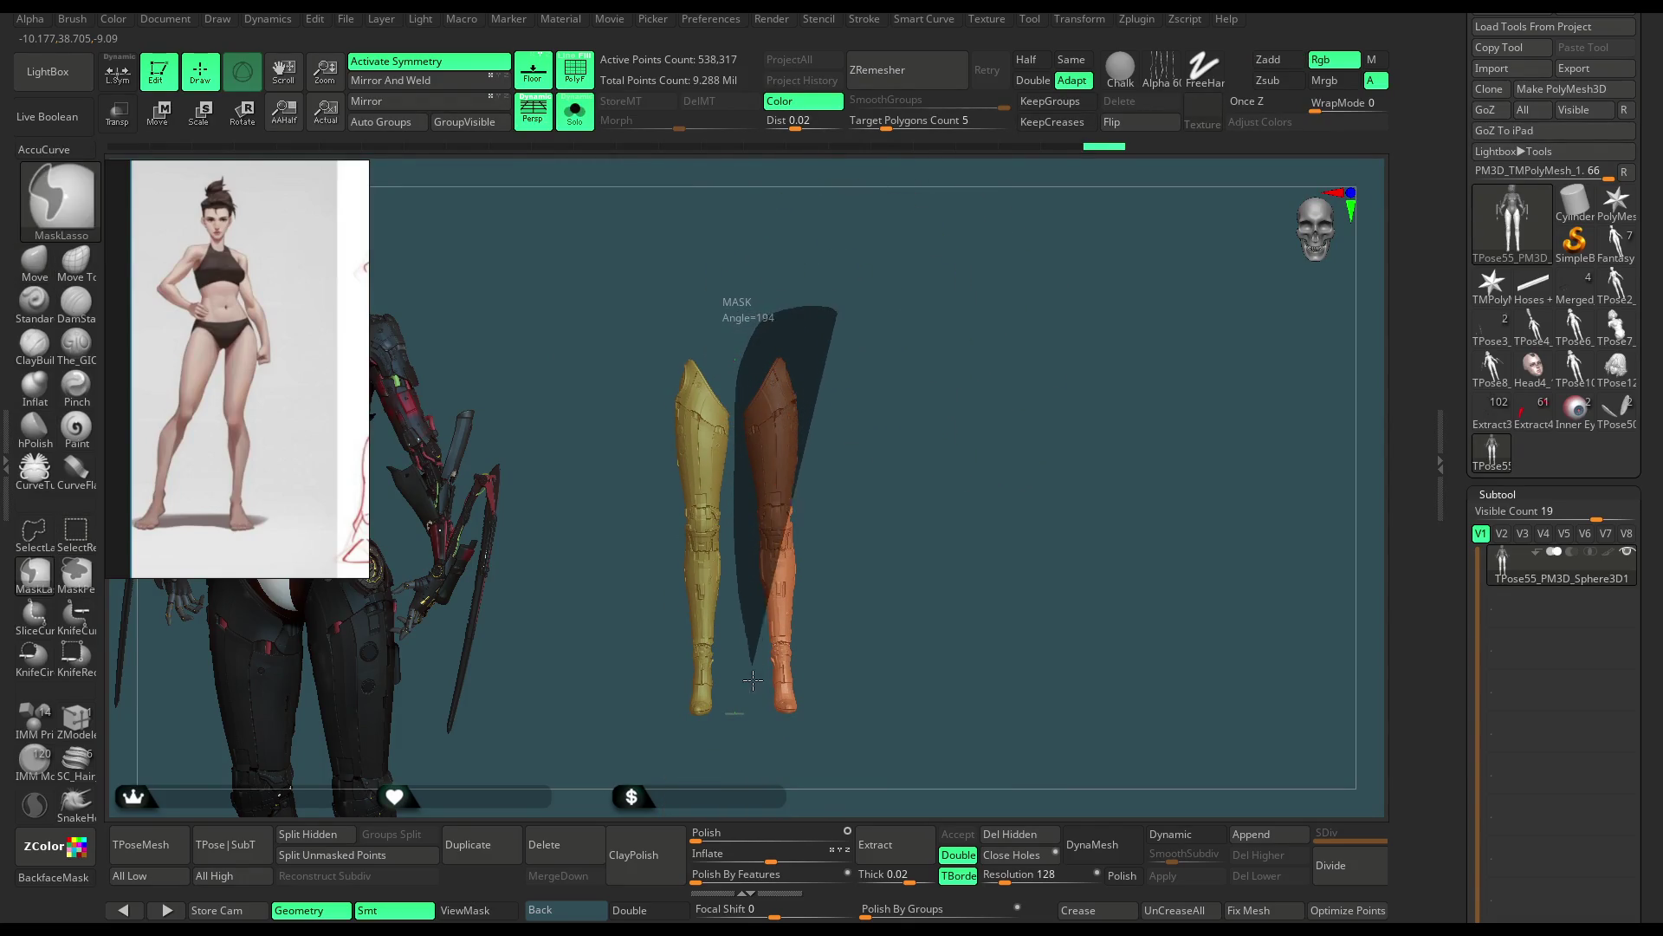
Step: Lasso-mask the orange leg armor, then unhide the rest of the figure
{"action": "left_click_drag", "start_coordinate": [736, 436], "coordinate": [928, 706], "text": "ctrl"}
{"action": "left_click", "coordinate": [887, 433], "text": "ctrl"}
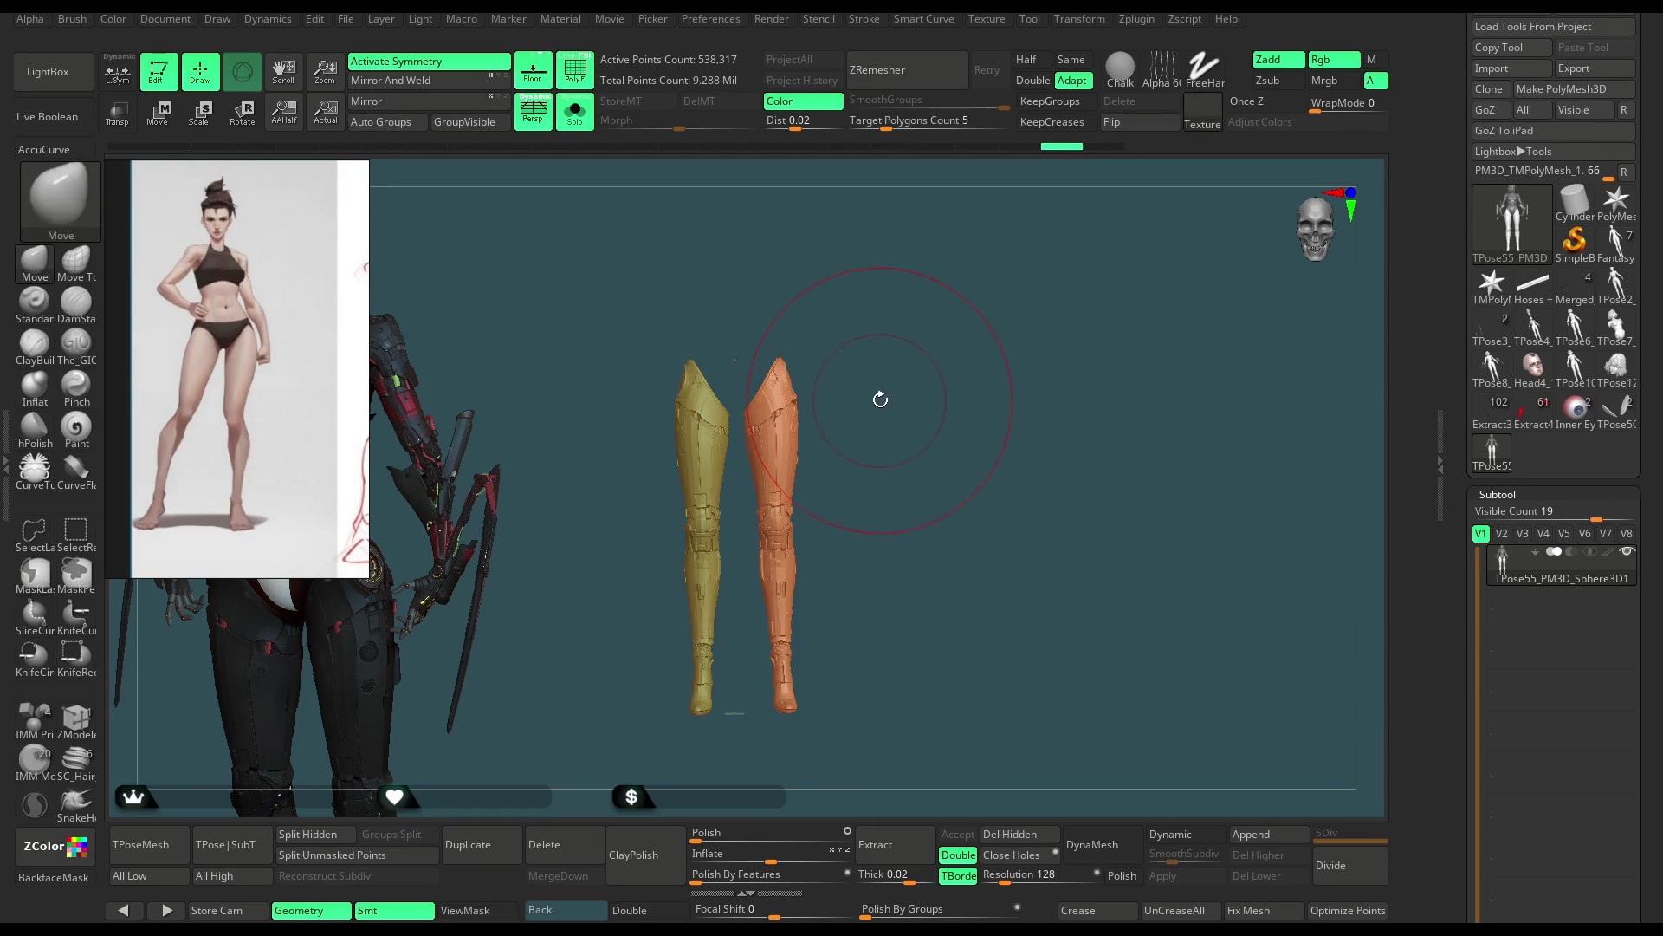
{"action": "mouse_move", "coordinate": [752, 332]}
{"action": "left_mouse_down", "text": "ctrl"}
{"action": "mouse_move", "coordinate": [767, 730]}
{"action": "mouse_move", "coordinate": [880, 483]}
{"action": "left_mouse_up", "text": "ctrl"}
{"action": "left_click", "coordinate": [873, 449], "text": "ctrl+shift"}
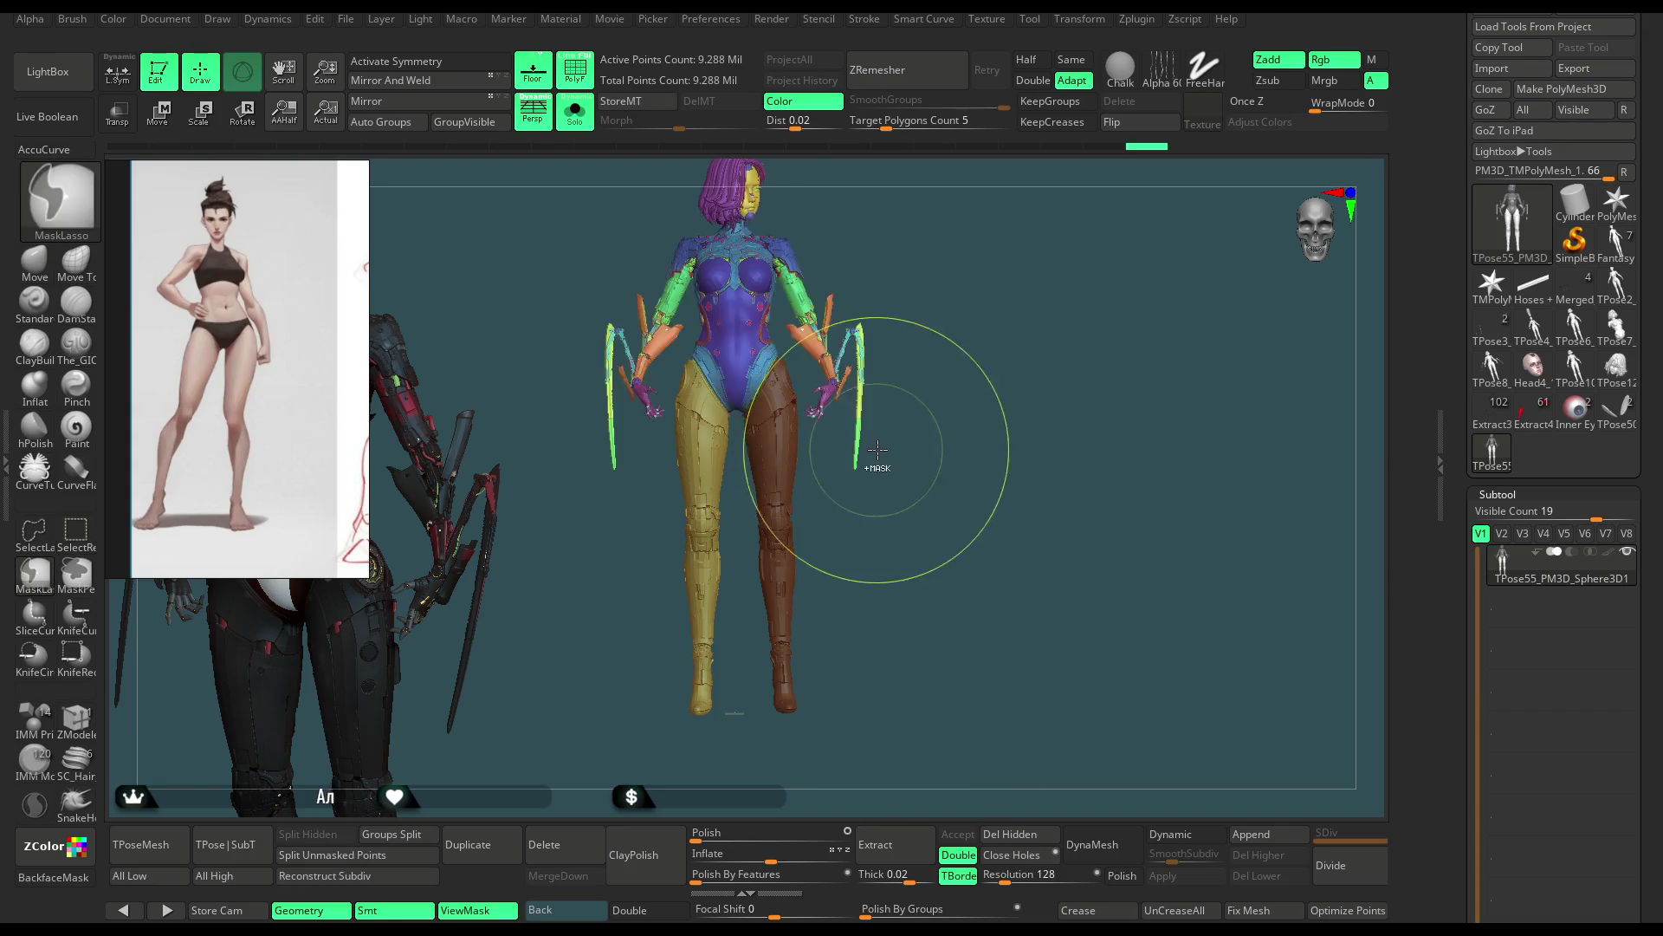
Step: Inspect the masked model from back and side, then enter Transpose Move mode
{"action": "mouse_move", "coordinate": [933, 403]}
{"action": "left_mouse_down"}
{"action": "mouse_move", "coordinate": [844, 377]}
{"action": "mouse_move", "coordinate": [860, 378]}
{"action": "left_mouse_up"}
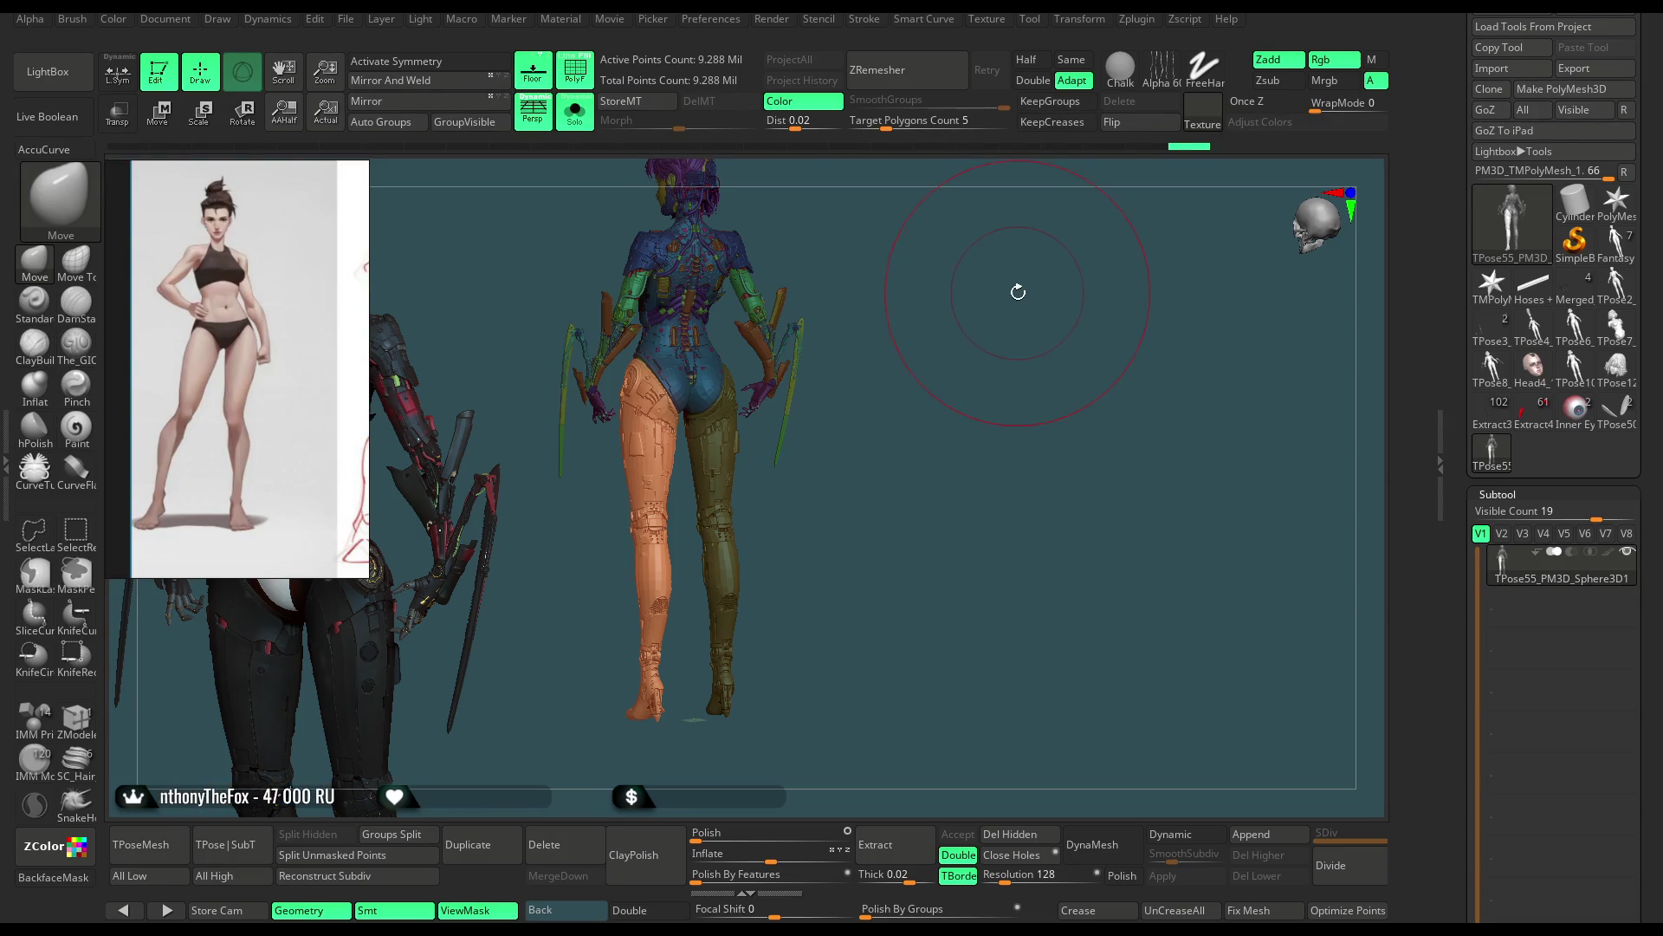
{"action": "left_click_drag", "start_coordinate": [1017, 292], "coordinate": [1058, 435]}
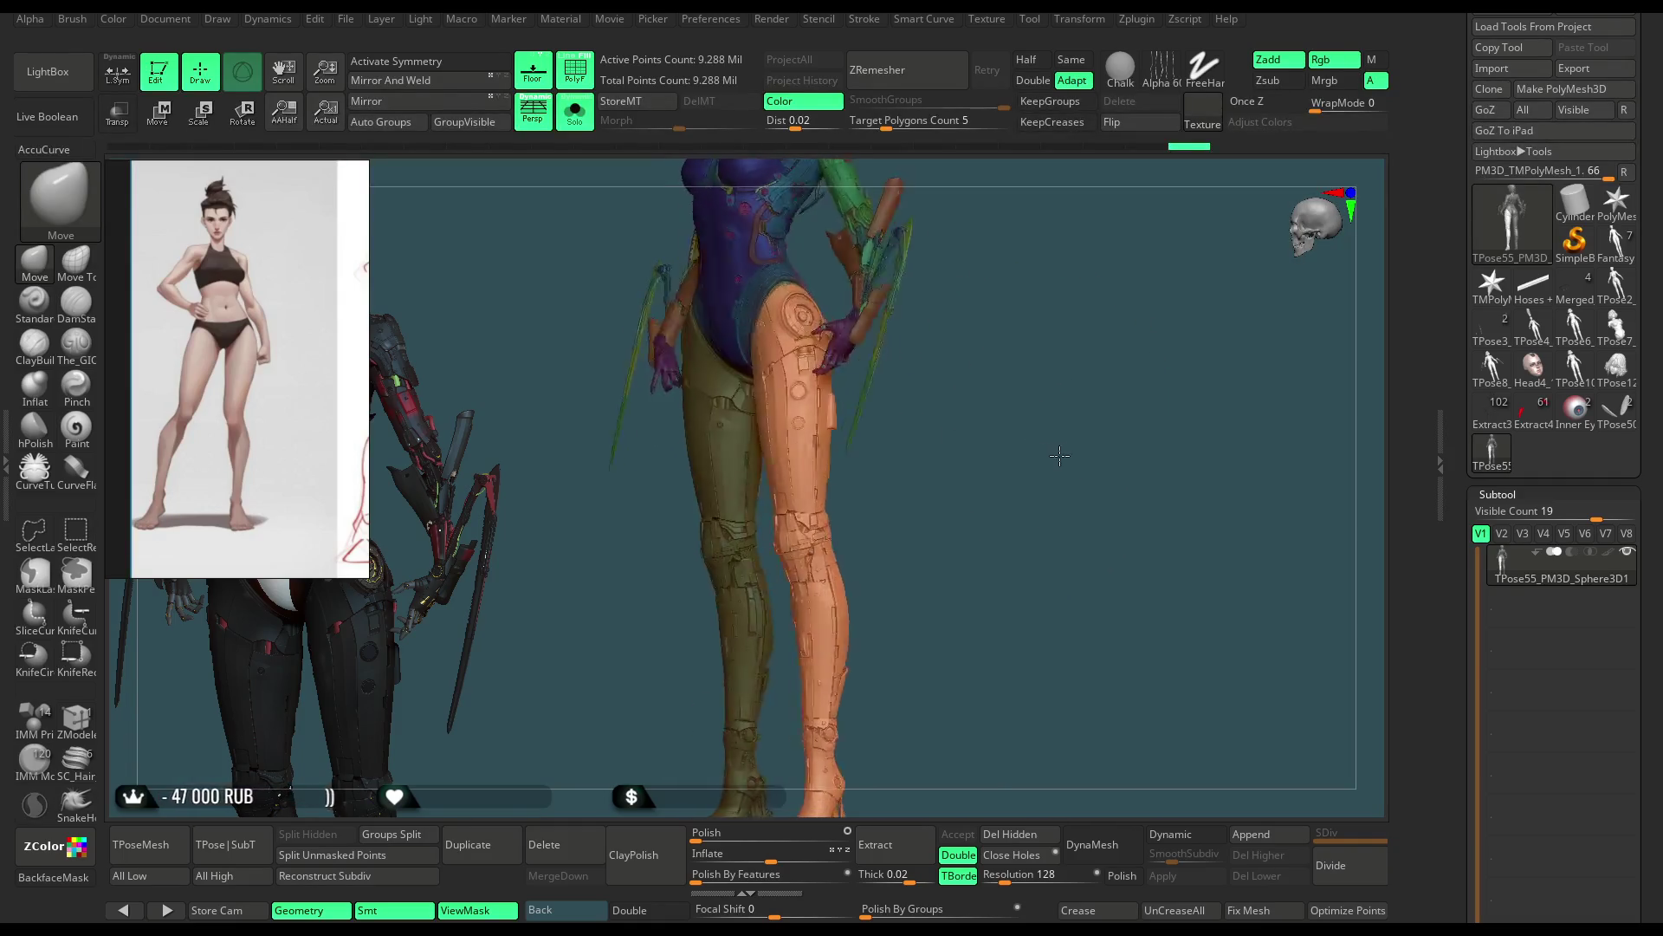
{"action": "left_click", "coordinate": [159, 117]}
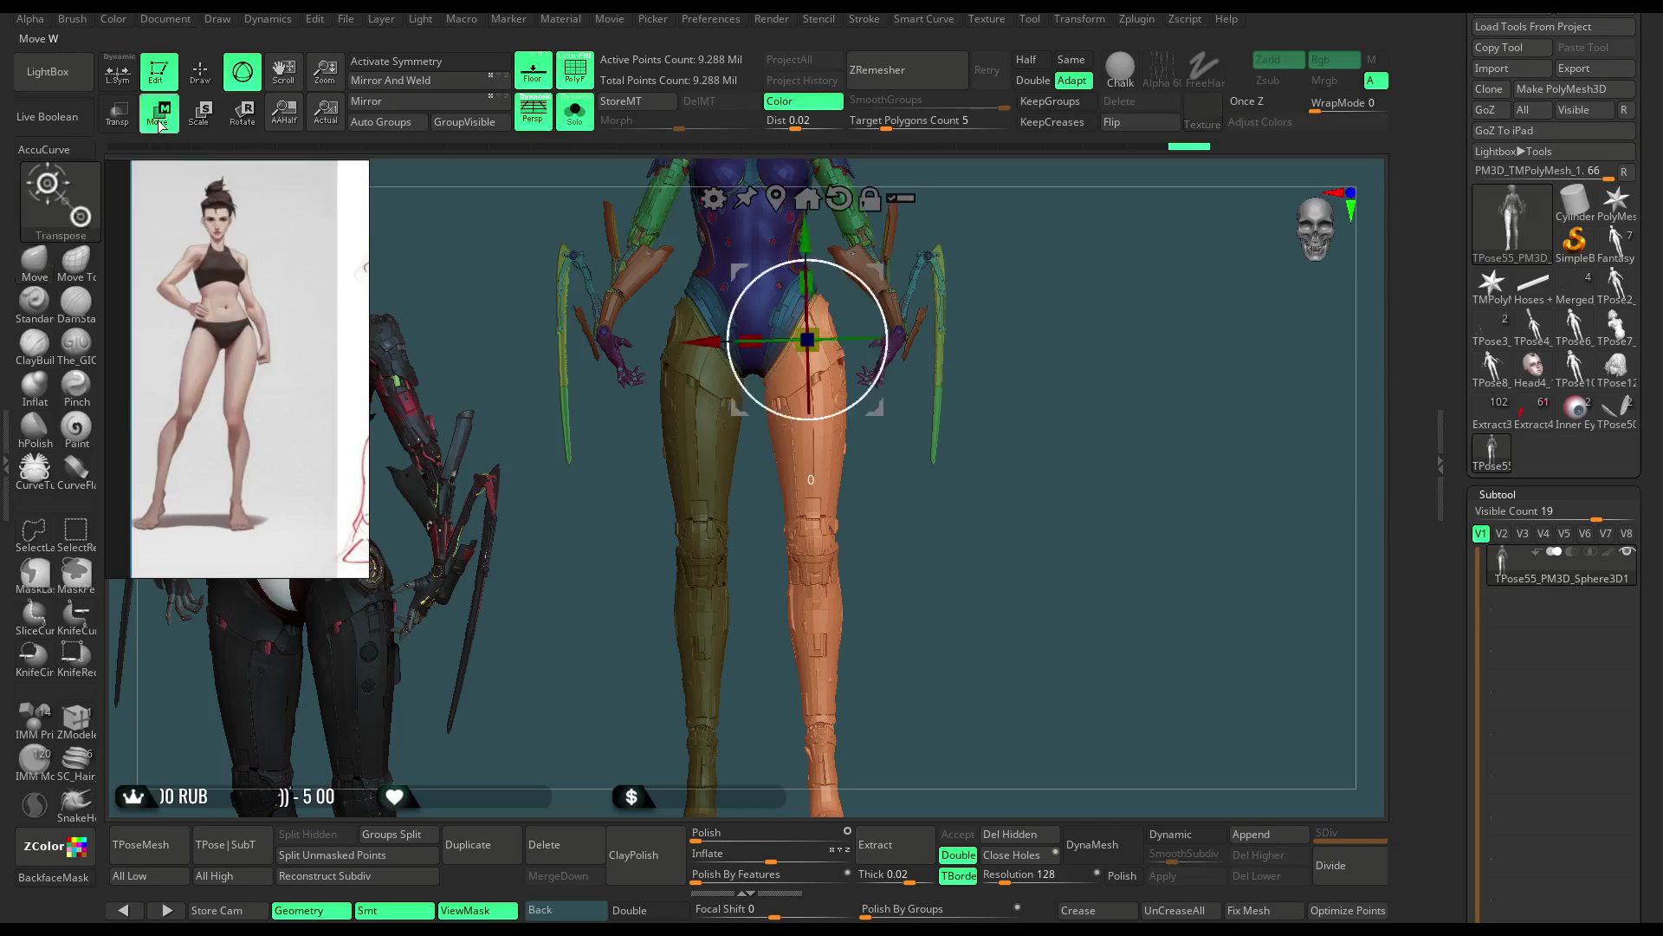
Step: Draw a rotate action line from hip to right foot, test a rotation, and switch off polygroup colours
{"action": "left_click", "coordinate": [242, 116]}
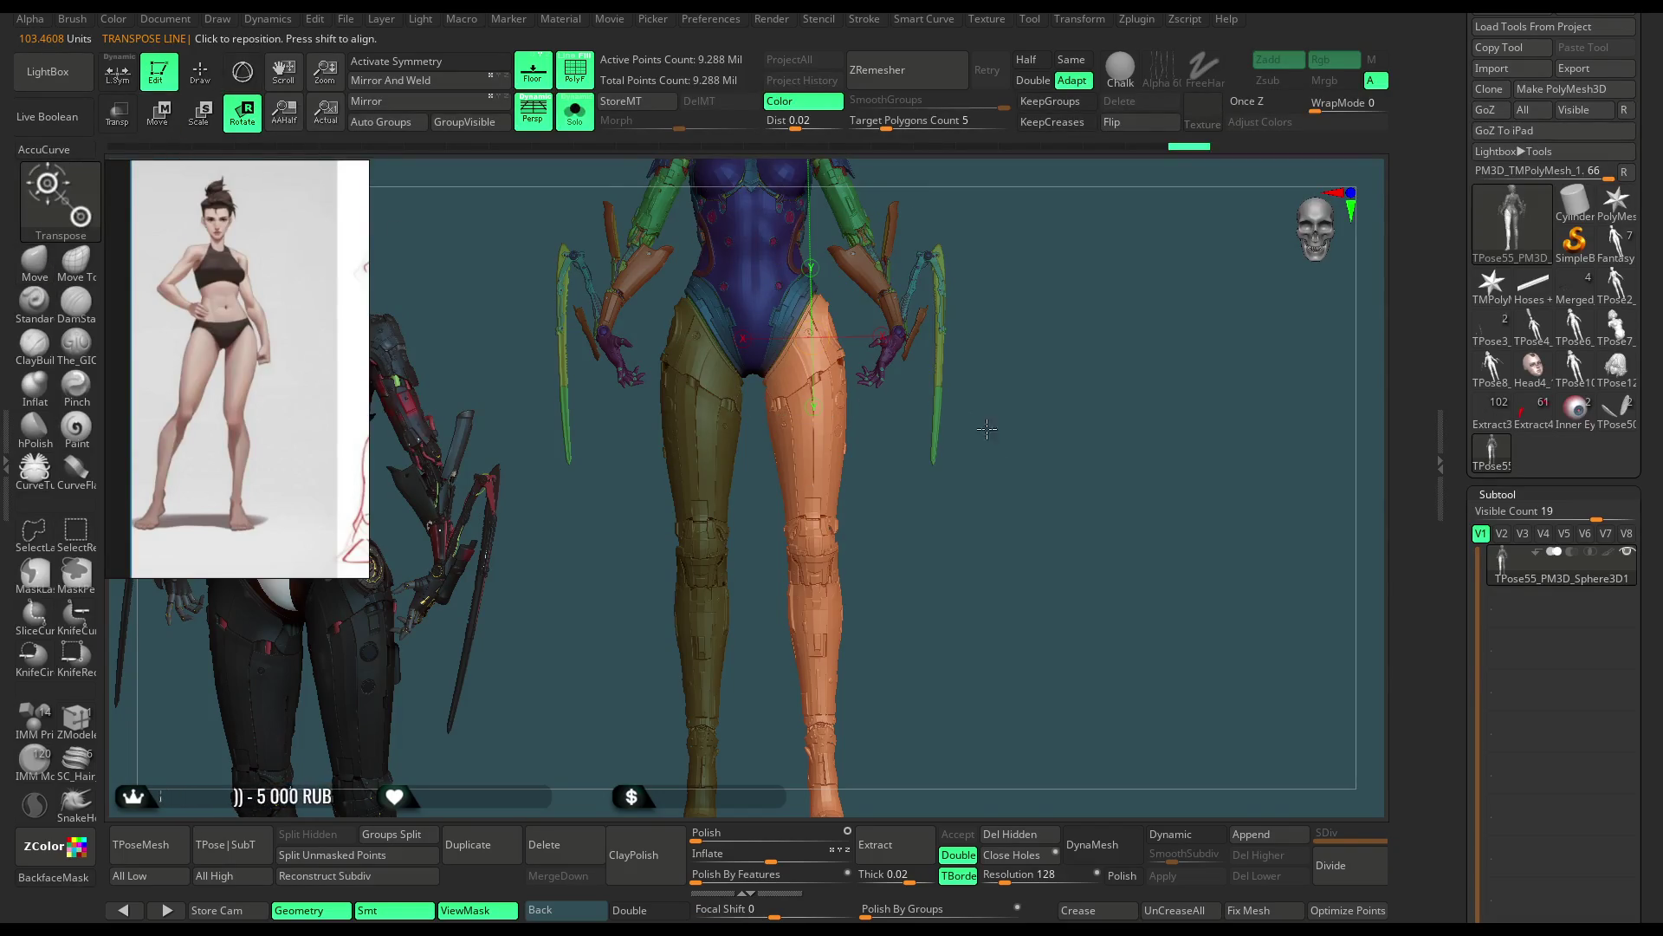
{"action": "key", "text": "f"}
{"action": "left_click_drag", "start_coordinate": [1014, 440], "coordinate": [833, 323]}
{"action": "mouse_move", "coordinate": [818, 263]}
{"action": "left_mouse_down"}
{"action": "mouse_move", "coordinate": [830, 708]}
{"action": "mouse_move", "coordinate": [850, 683]}
{"action": "mouse_move", "coordinate": [890, 504]}
{"action": "mouse_move", "coordinate": [896, 538]}
{"action": "left_mouse_up"}
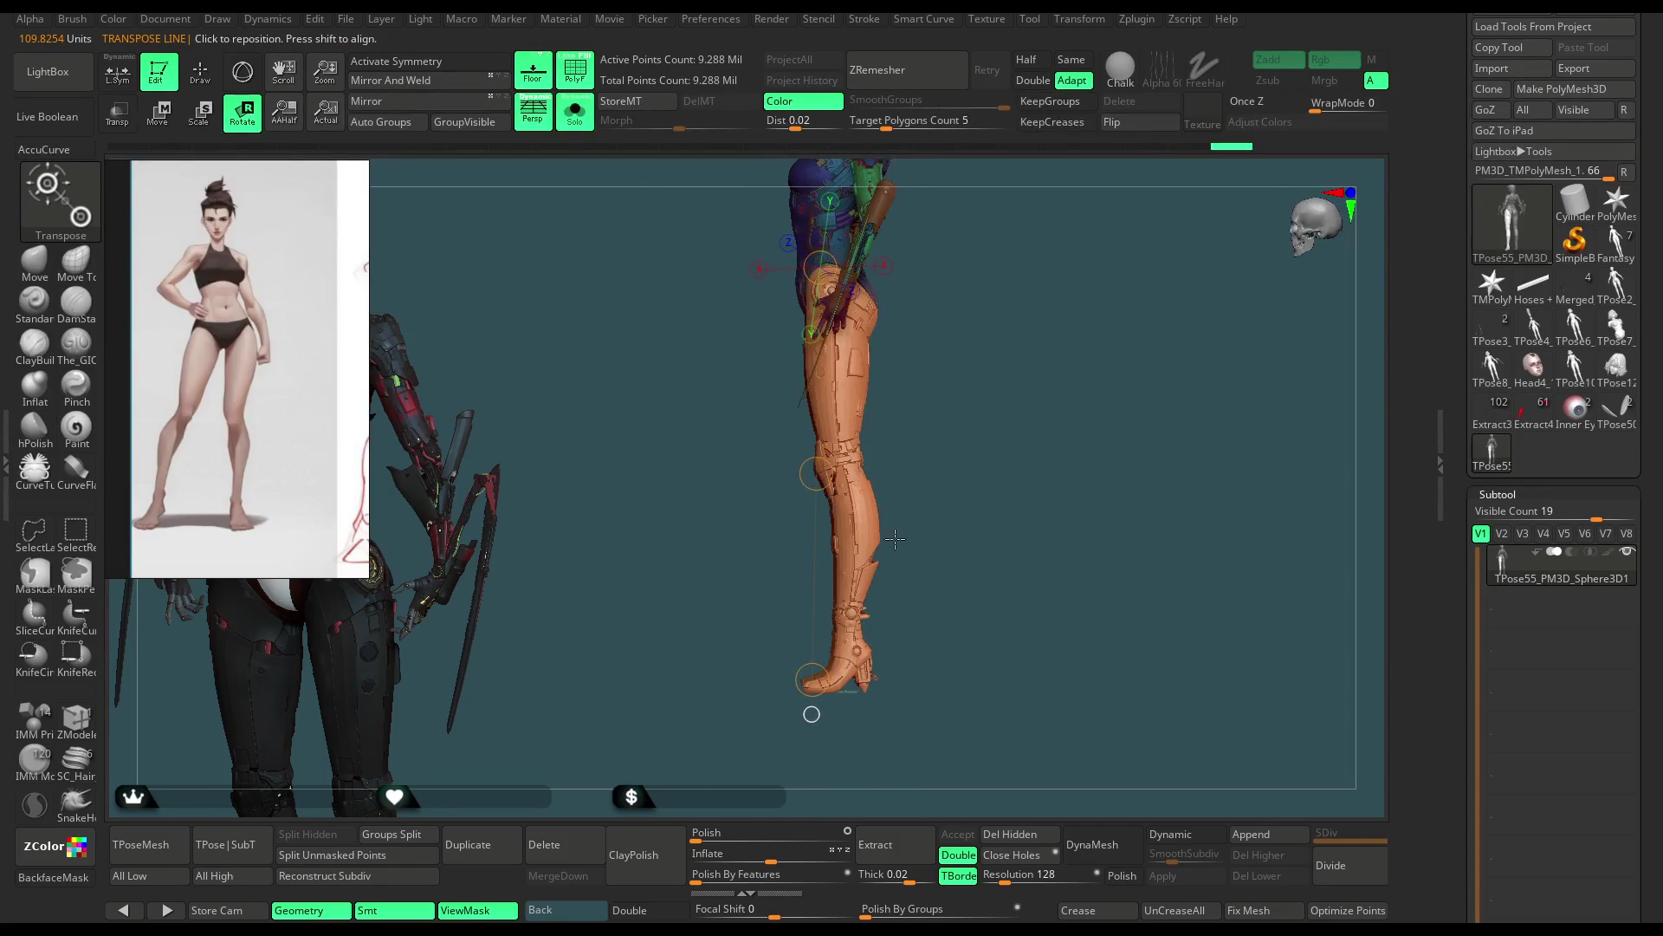
{"action": "left_click_drag", "start_coordinate": [818, 680], "coordinate": [826, 681]}
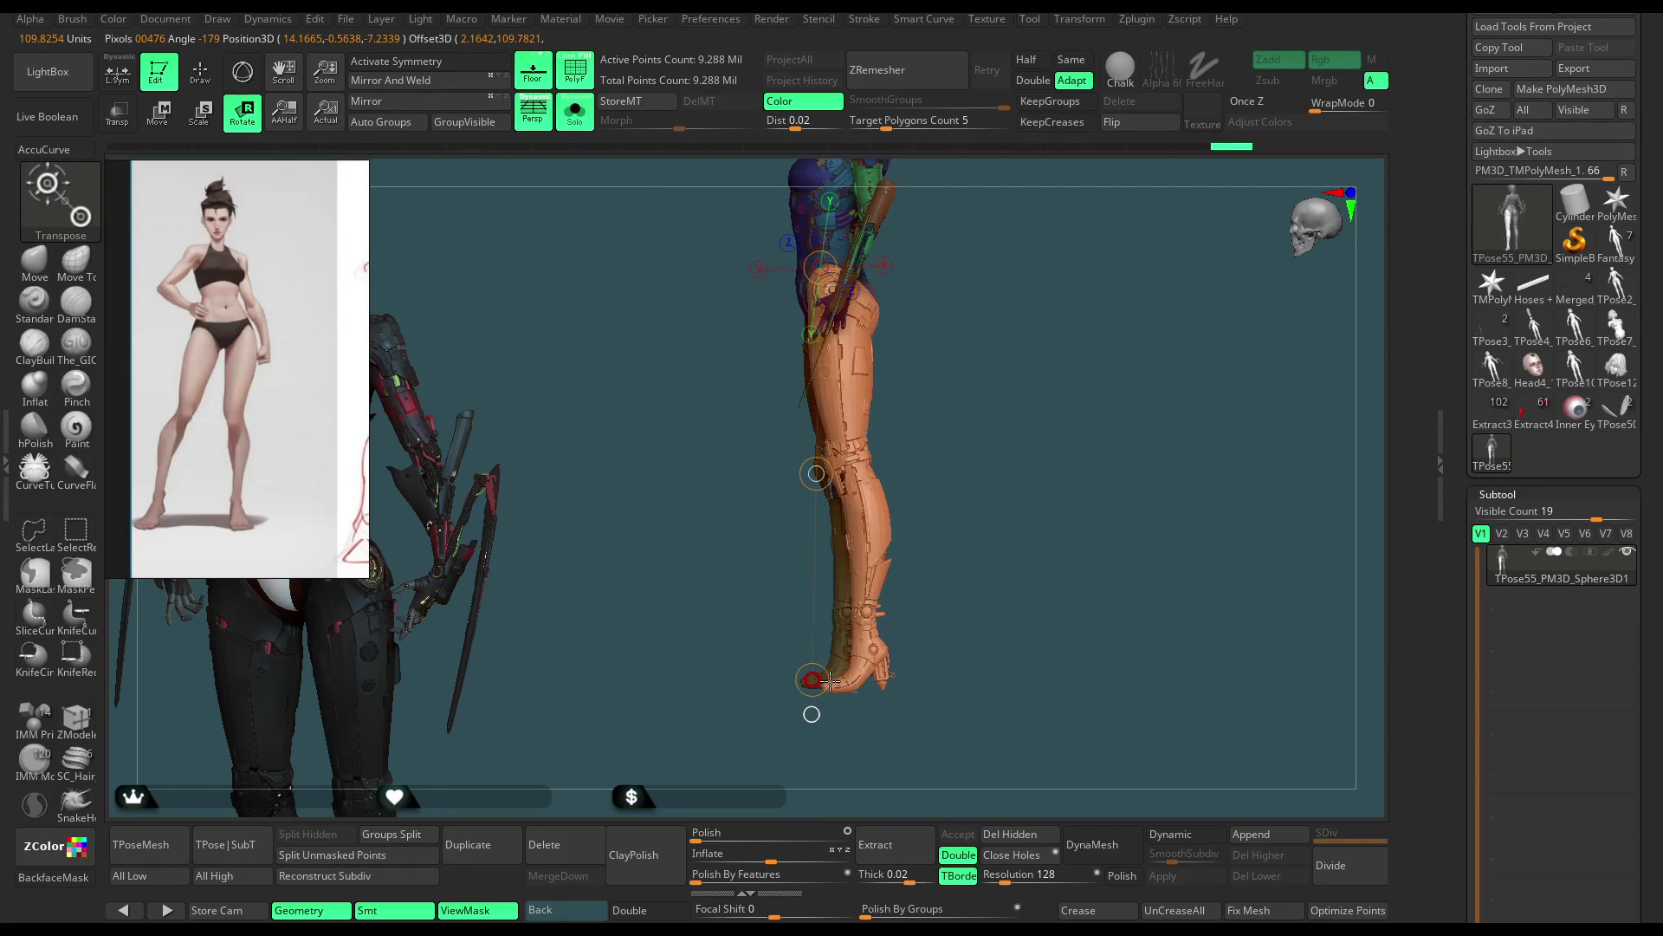
{"action": "mouse_move", "coordinate": [910, 428]}
{"action": "left_mouse_down"}
{"action": "mouse_move", "coordinate": [1011, 431]}
{"action": "mouse_move", "coordinate": [732, 305]}
{"action": "left_mouse_up"}
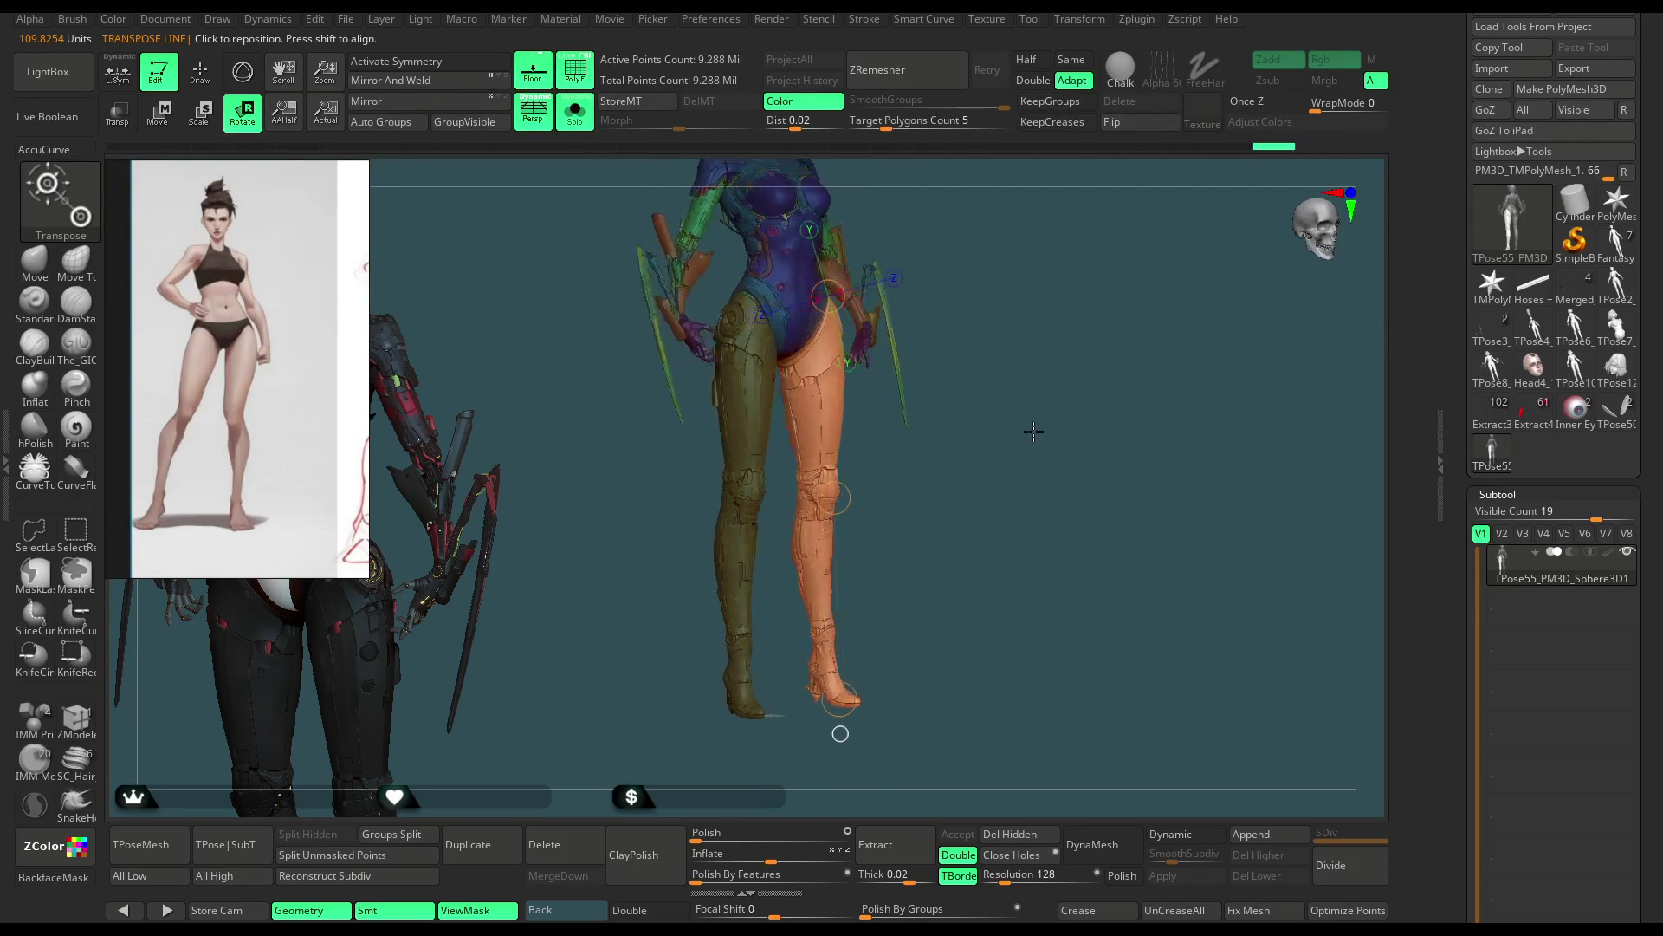
{"action": "left_click", "coordinate": [581, 72]}
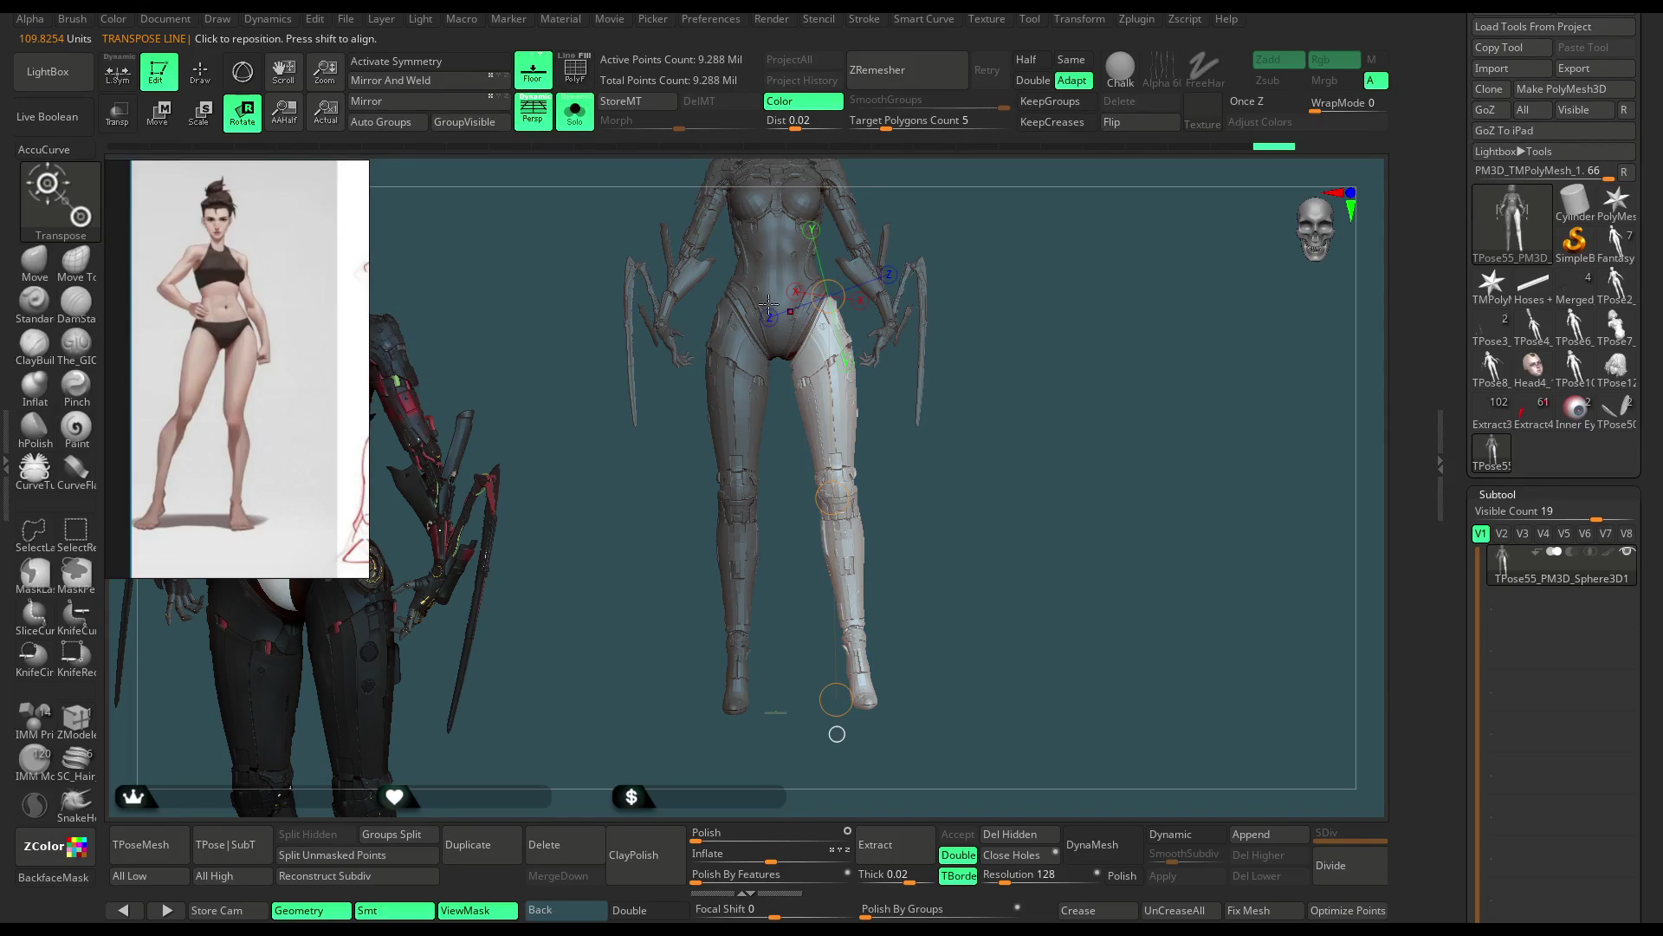
Step: Twist the right leg and undo it, then rotate the left leg inward to straighten it
{"action": "left_click_drag", "start_coordinate": [1030, 297], "coordinate": [890, 502], "text": "alt"}
{"action": "left_click_drag", "start_coordinate": [833, 602], "coordinate": [810, 633]}
{"action": "key", "text": "ctrl+z"}
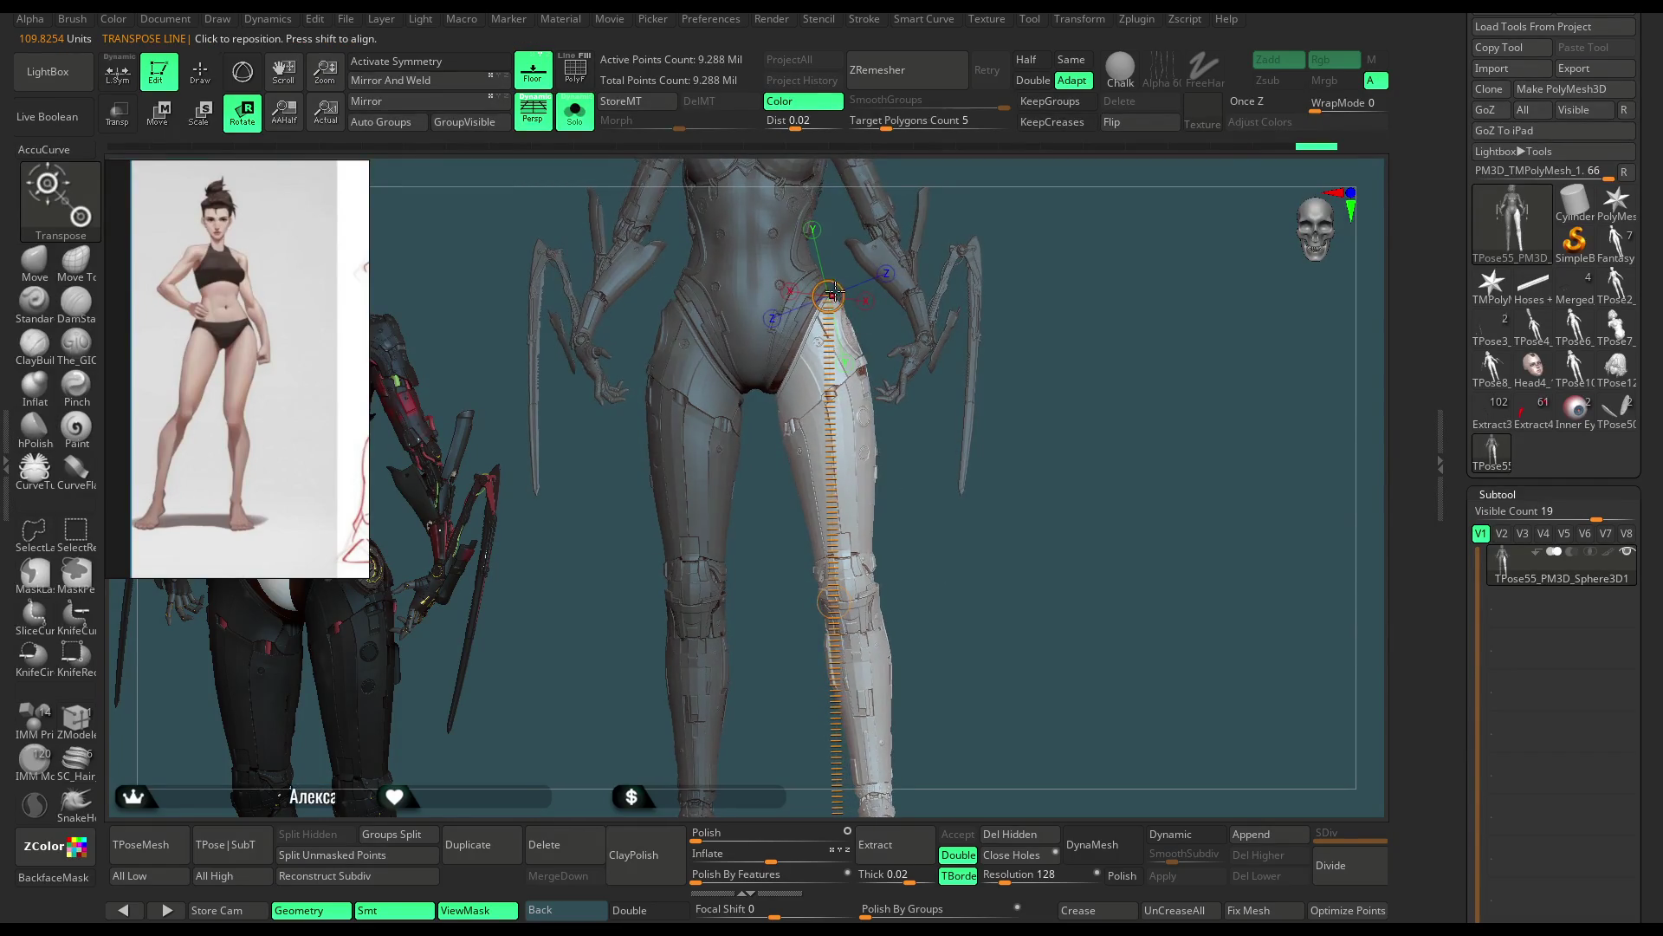
{"action": "mouse_move", "coordinate": [827, 262]}
{"action": "left_mouse_down", "text": "alt"}
{"action": "mouse_move", "coordinate": [1064, 254]}
{"action": "mouse_move", "coordinate": [988, 266]}
{"action": "mouse_move", "coordinate": [931, 495]}
{"action": "left_mouse_up", "text": "alt"}
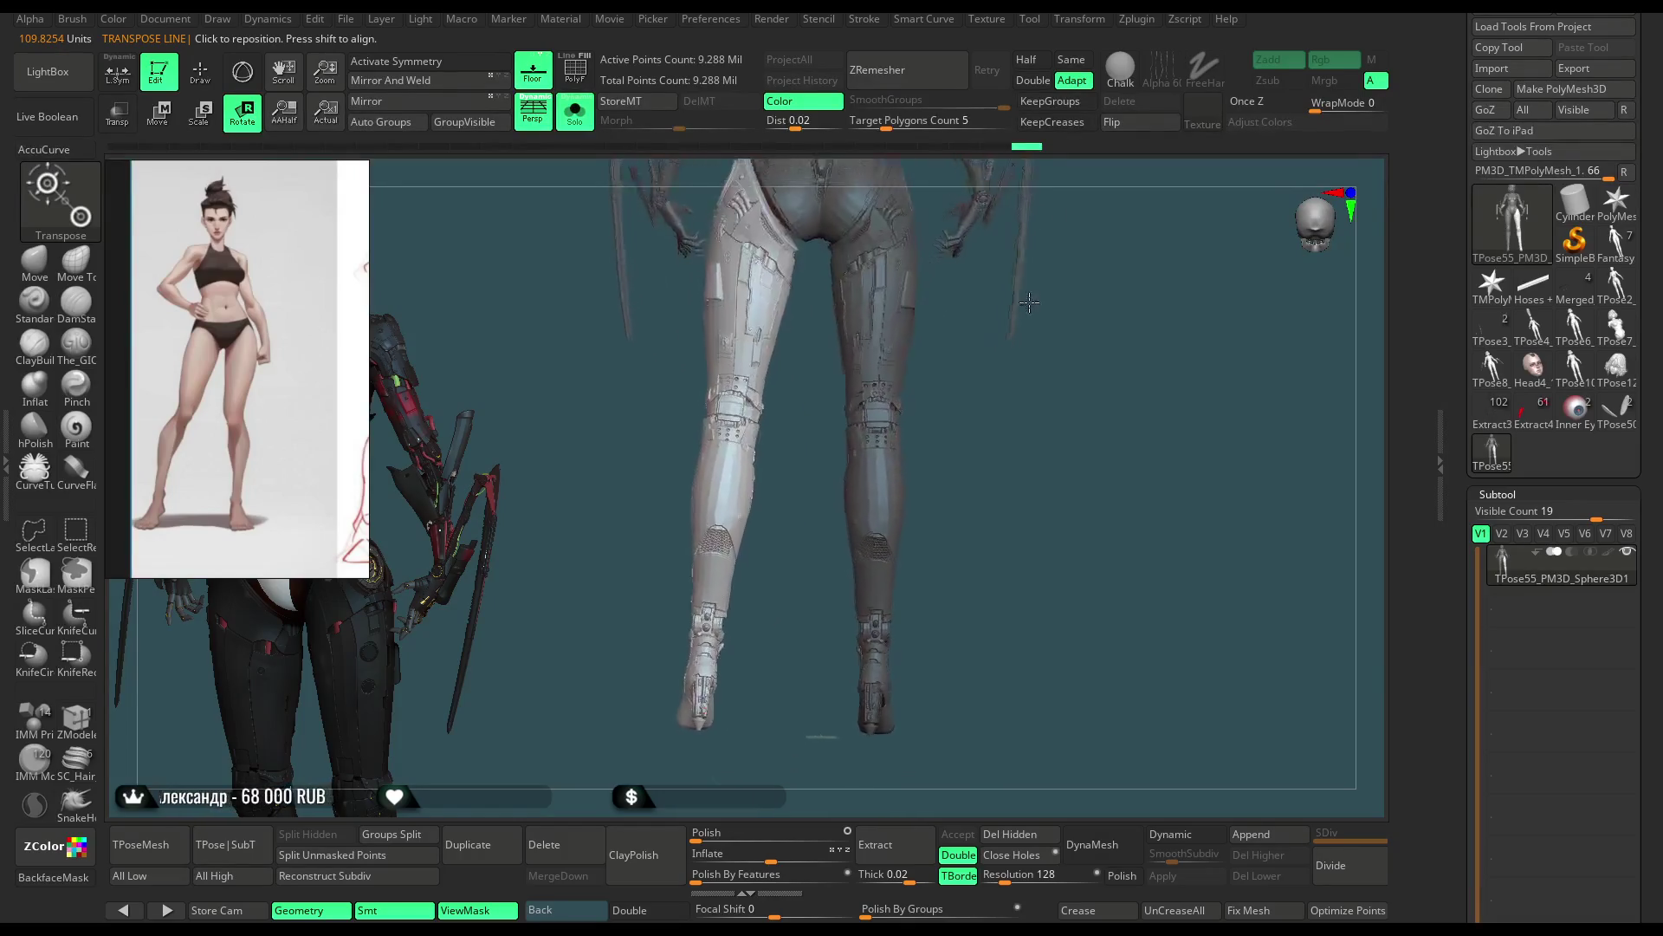
{"action": "mouse_move", "coordinate": [702, 786]}
{"action": "left_mouse_down"}
{"action": "mouse_move", "coordinate": [837, 523]}
{"action": "mouse_move", "coordinate": [934, 422]}
{"action": "mouse_move", "coordinate": [950, 364]}
{"action": "mouse_move", "coordinate": [942, 385]}
{"action": "left_mouse_up"}
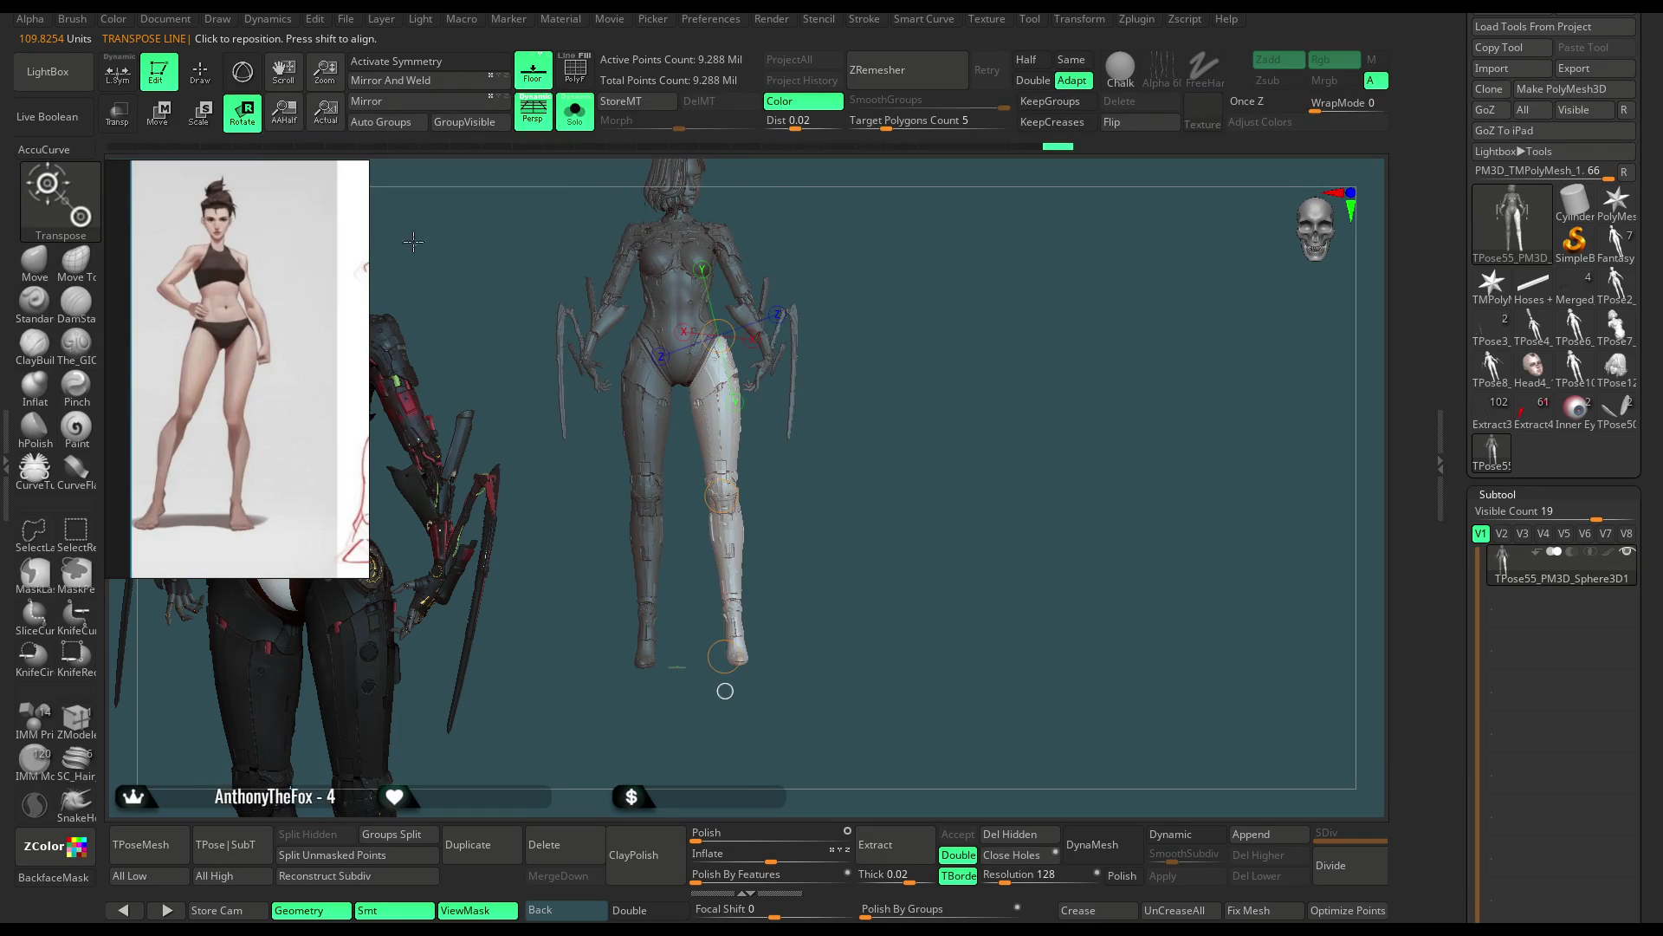
Step: Leave the transform, restore full visibility, and review the legs from front, side and back in Rotate mode
{"action": "key", "text": "q"}
{"action": "left_click", "coordinate": [915, 300], "text": "ctrl"}
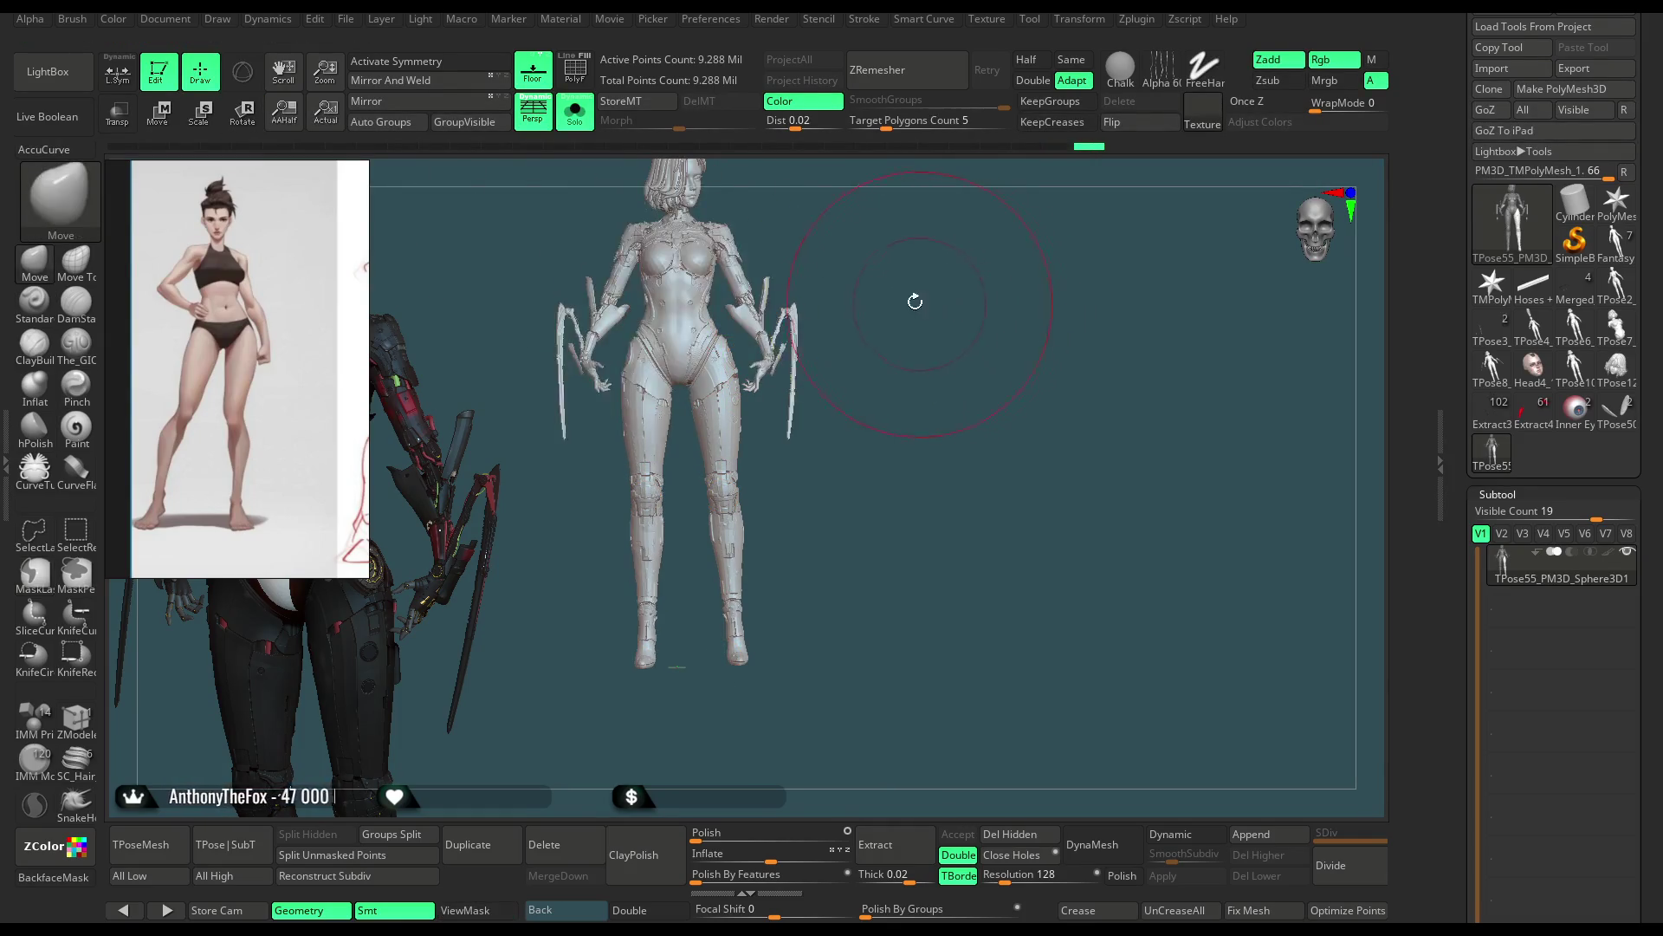
{"action": "left_click_drag", "start_coordinate": [915, 299], "coordinate": [934, 312]}
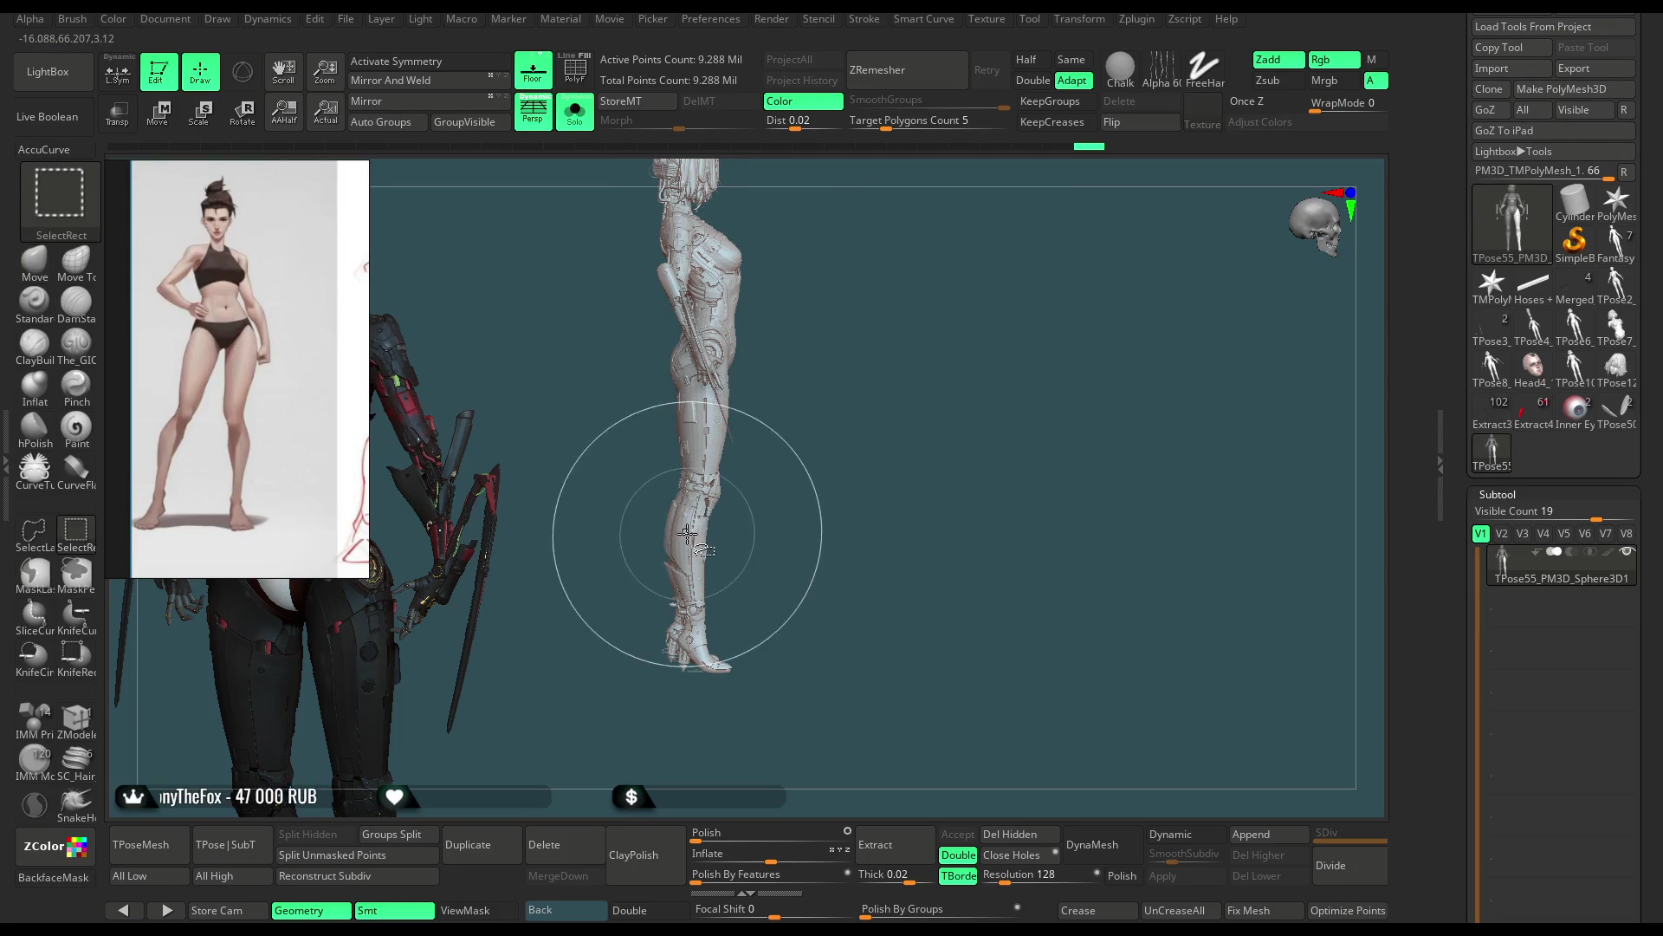
{"action": "left_click", "coordinate": [683, 546], "text": "ctrl+shift"}
{"action": "left_click", "coordinate": [843, 432], "text": "ctrl+shift"}
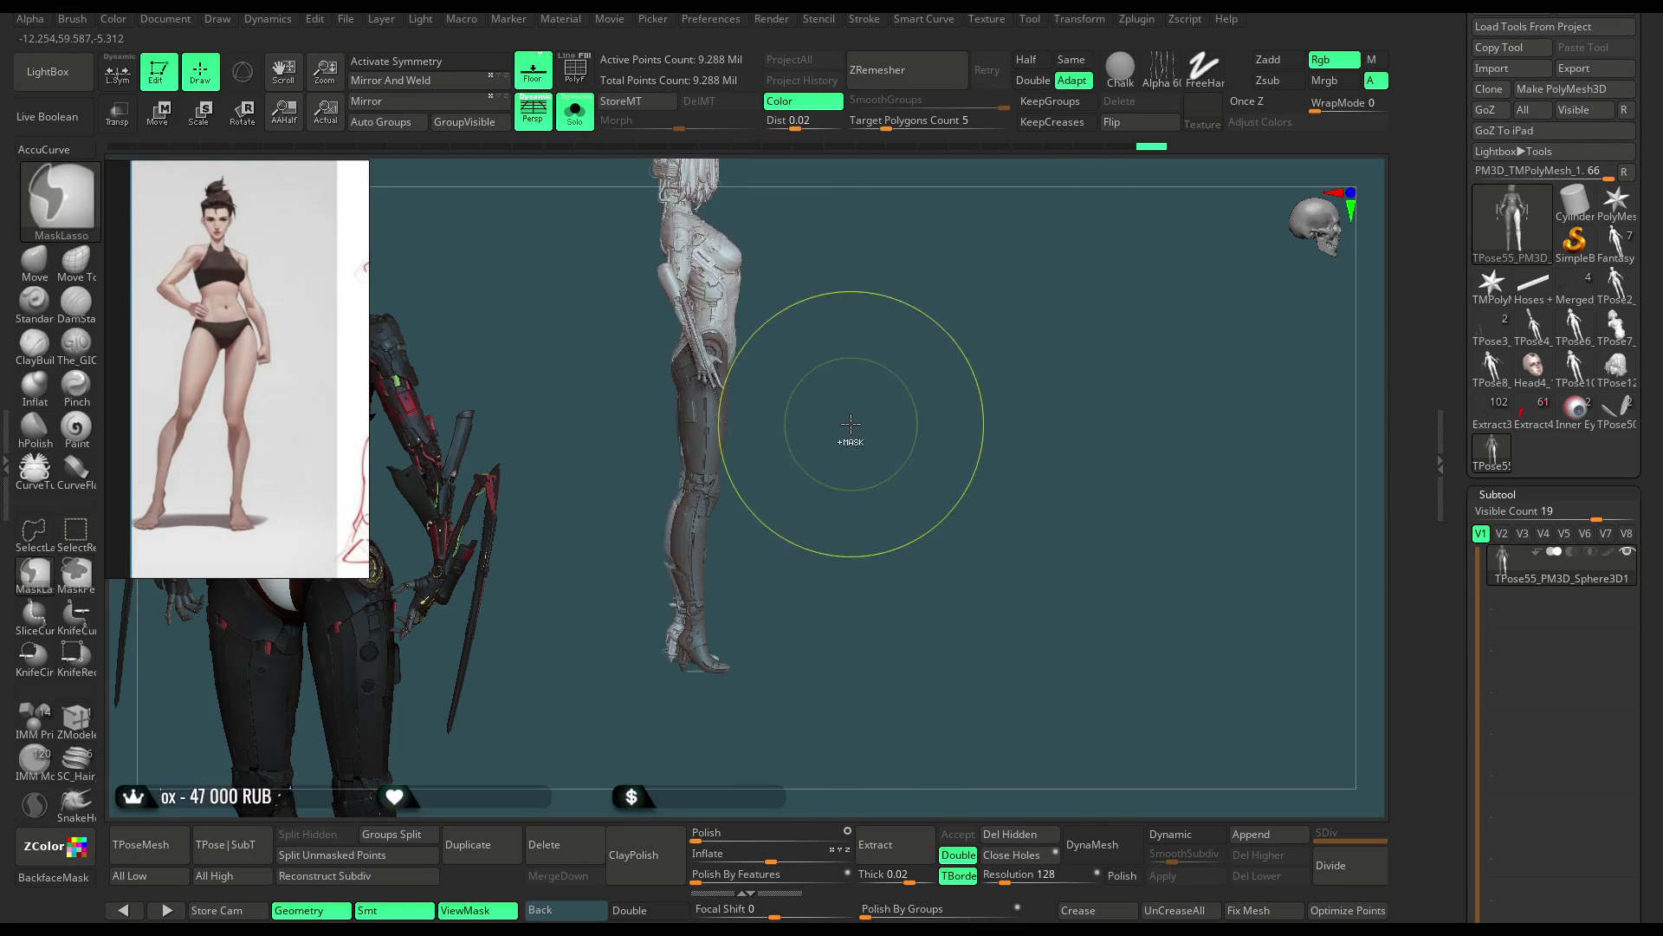
{"action": "left_click", "coordinate": [240, 118]}
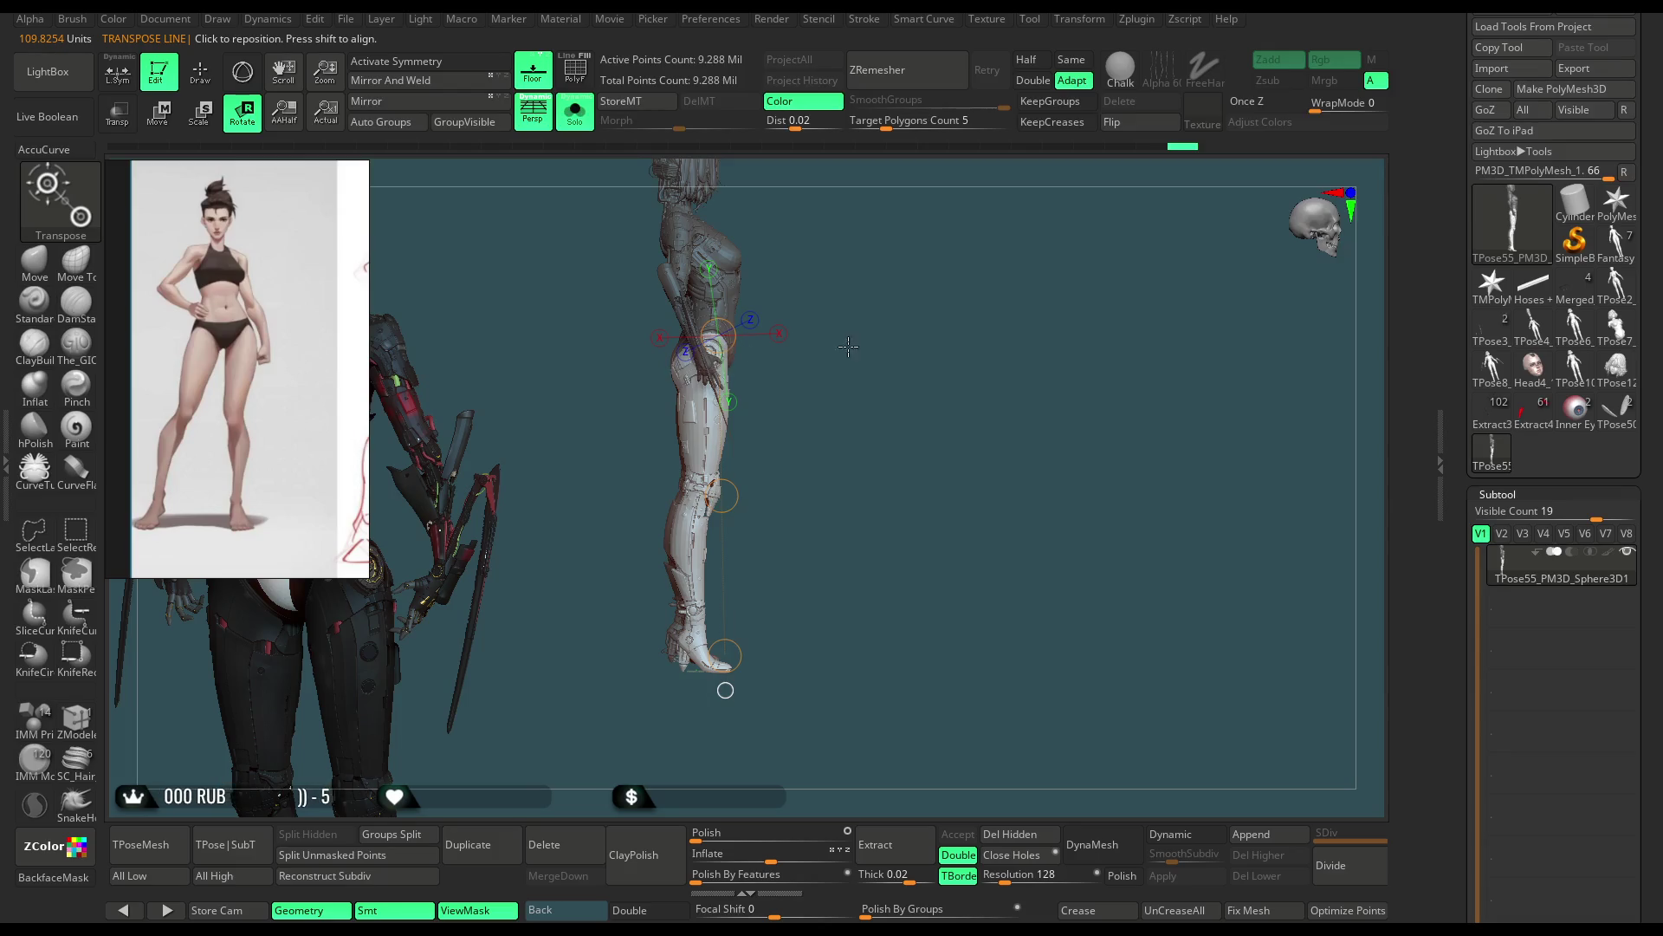
{"action": "left_click_drag", "start_coordinate": [850, 346], "coordinate": [661, 359]}
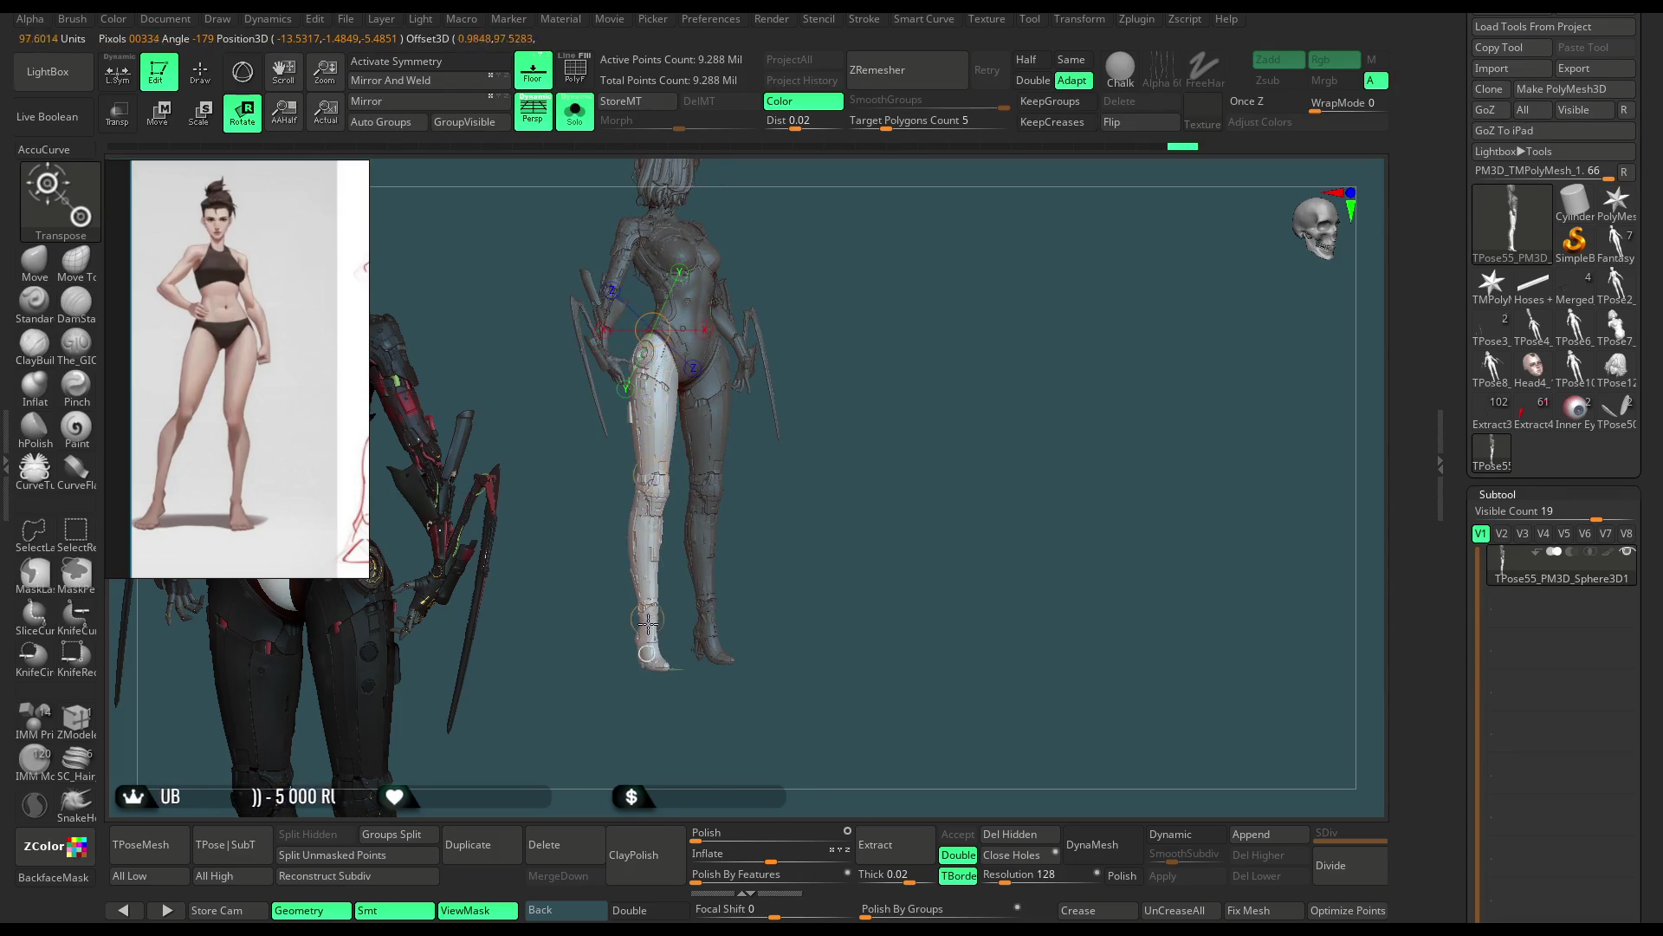
{"action": "left_click_drag", "start_coordinate": [647, 621], "coordinate": [851, 451]}
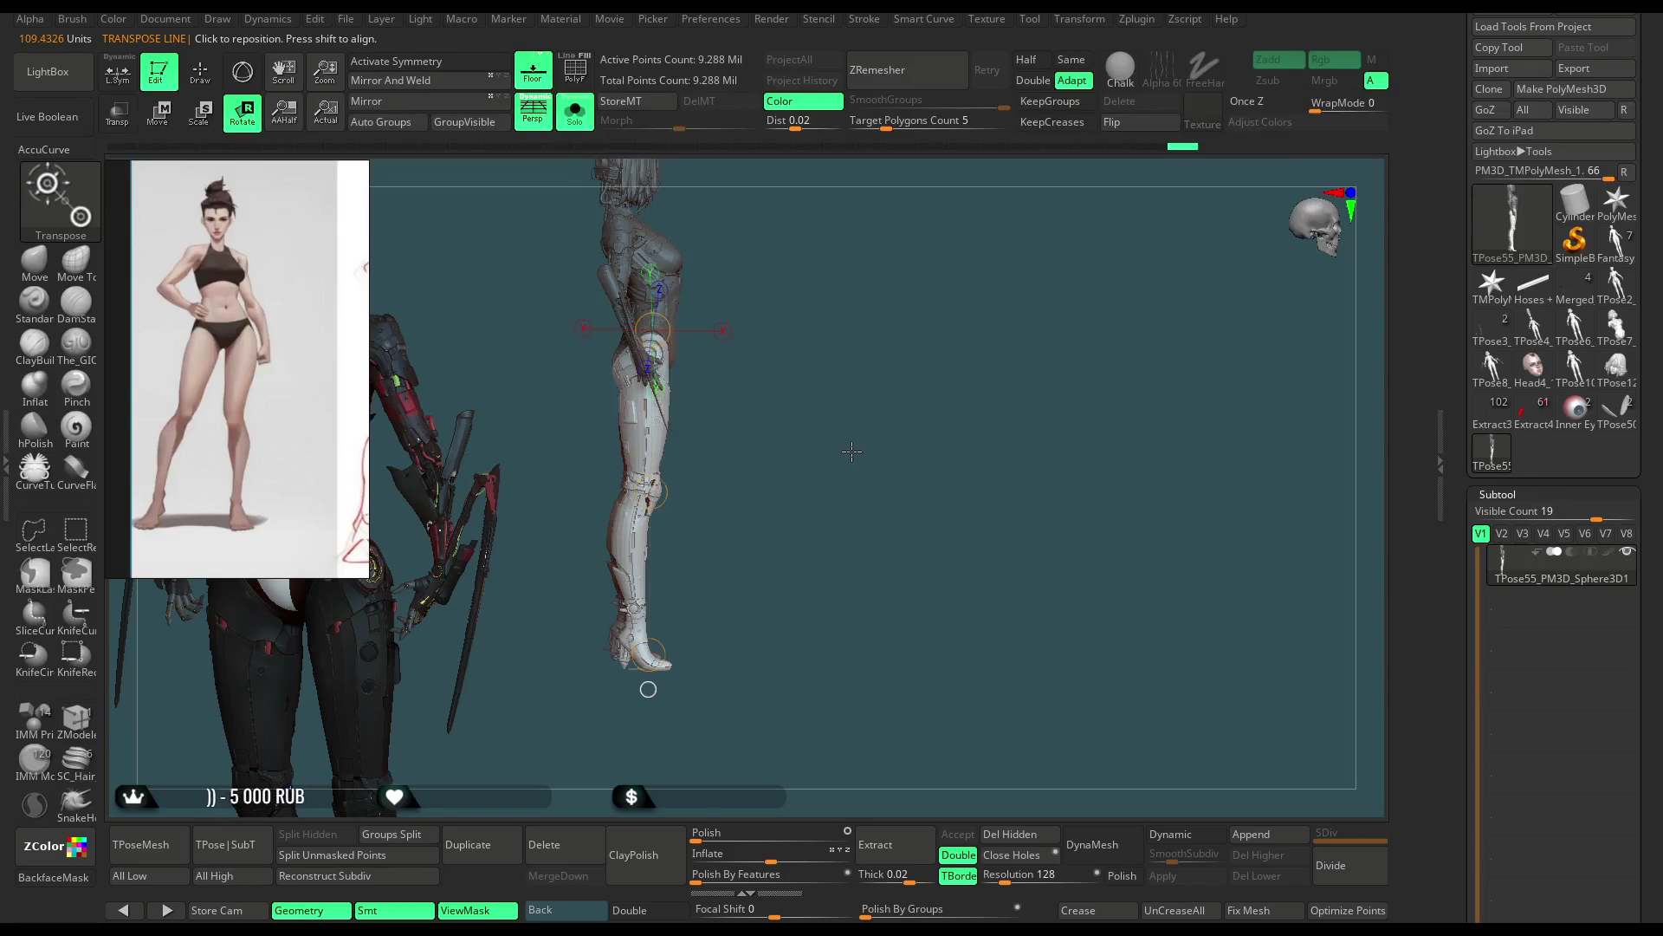
{"action": "mouse_move", "coordinate": [649, 688]}
{"action": "left_mouse_down"}
{"action": "mouse_move", "coordinate": [837, 277]}
{"action": "mouse_move", "coordinate": [791, 277]}
{"action": "mouse_move", "coordinate": [917, 384]}
{"action": "mouse_move", "coordinate": [909, 272]}
{"action": "left_mouse_up"}
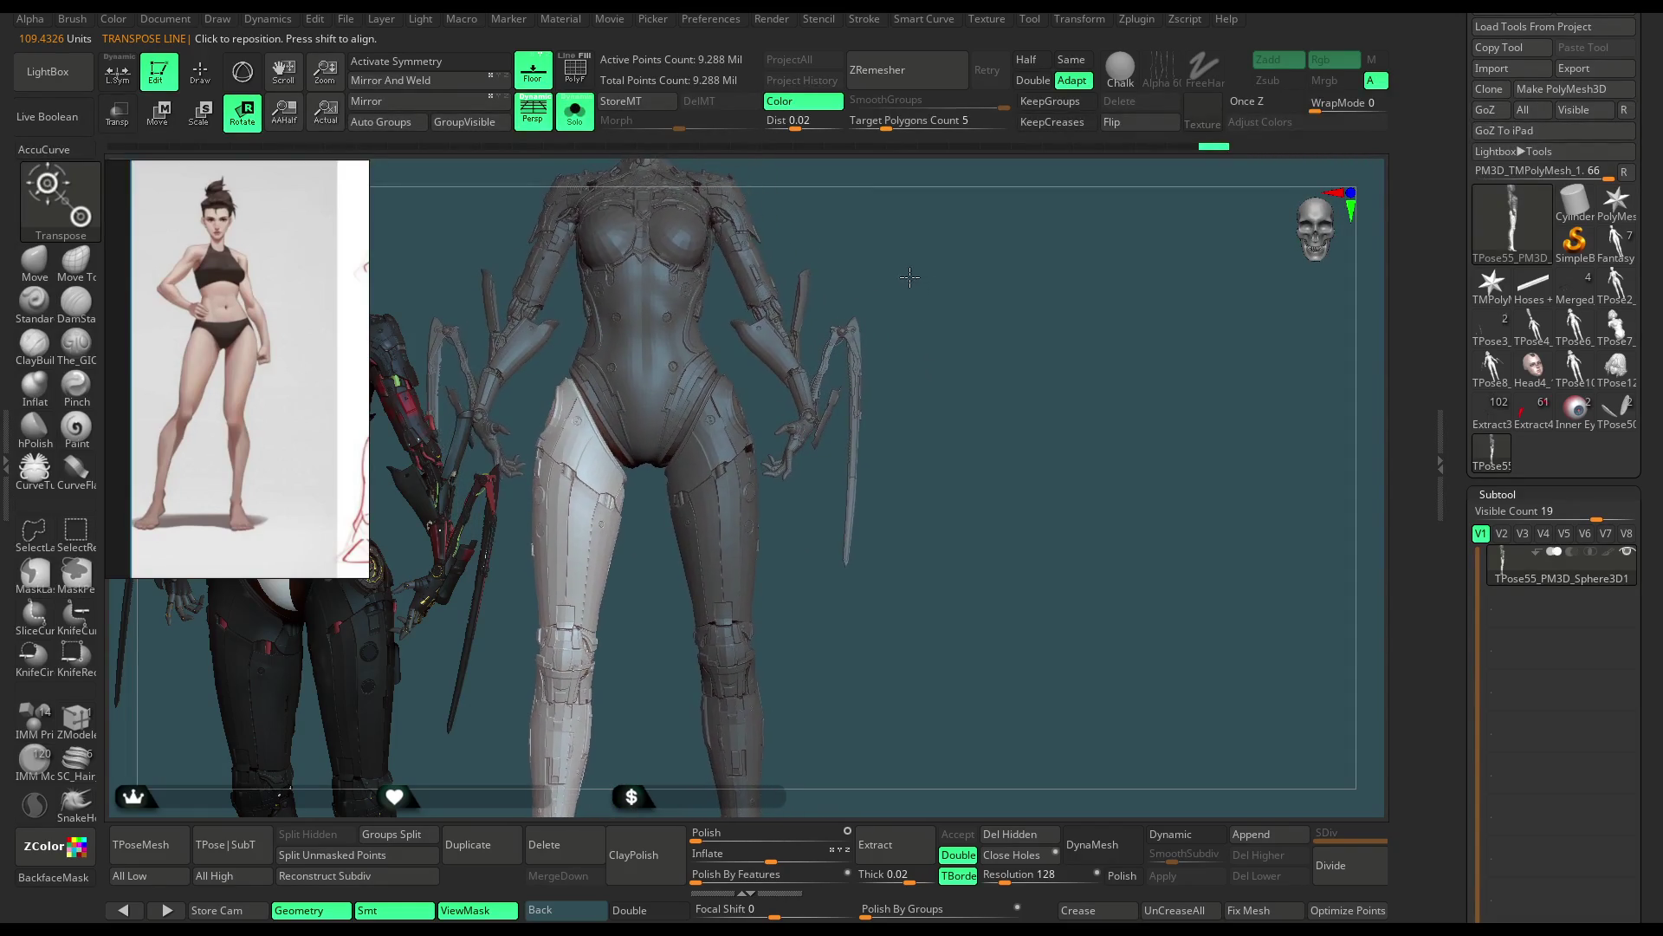
Step: Move-brush the back edge of the thigh armour to follow the buttock and hip
{"action": "left_click", "coordinate": [39, 262]}
{"action": "mouse_move", "coordinate": [873, 202]}
{"action": "left_mouse_down"}
{"action": "mouse_move", "coordinate": [895, 276]}
{"action": "mouse_move", "coordinate": [745, 275]}
{"action": "mouse_move", "coordinate": [1001, 241]}
{"action": "mouse_move", "coordinate": [694, 537]}
{"action": "left_mouse_up"}
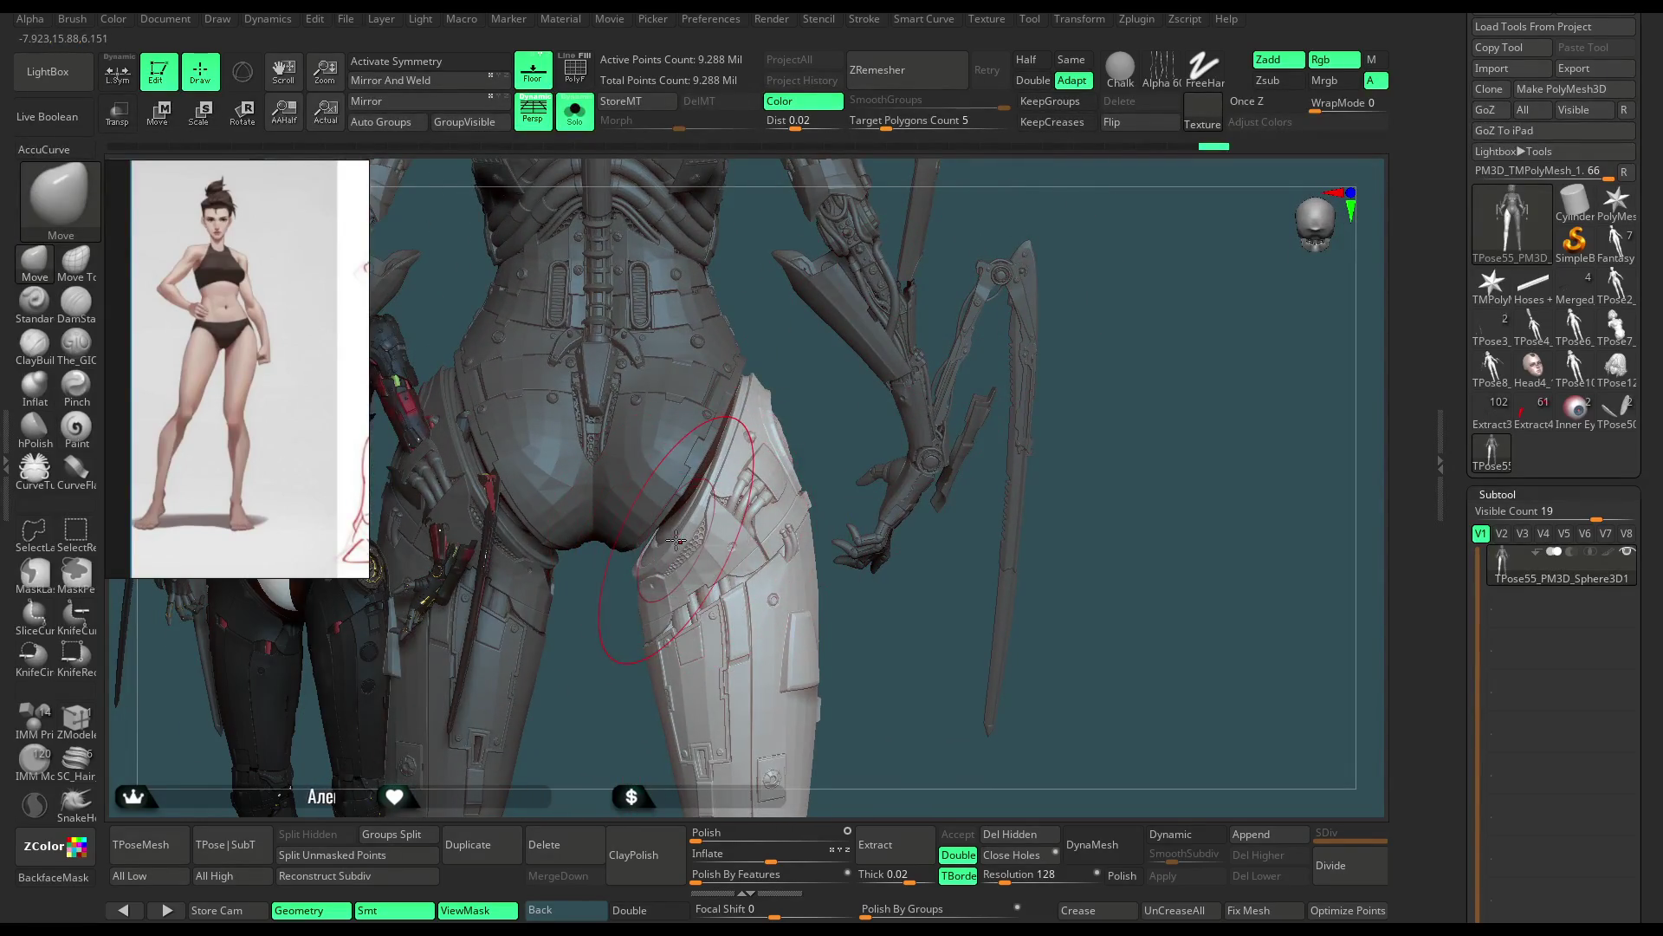
{"action": "left_click_drag", "start_coordinate": [854, 624], "coordinate": [856, 638]}
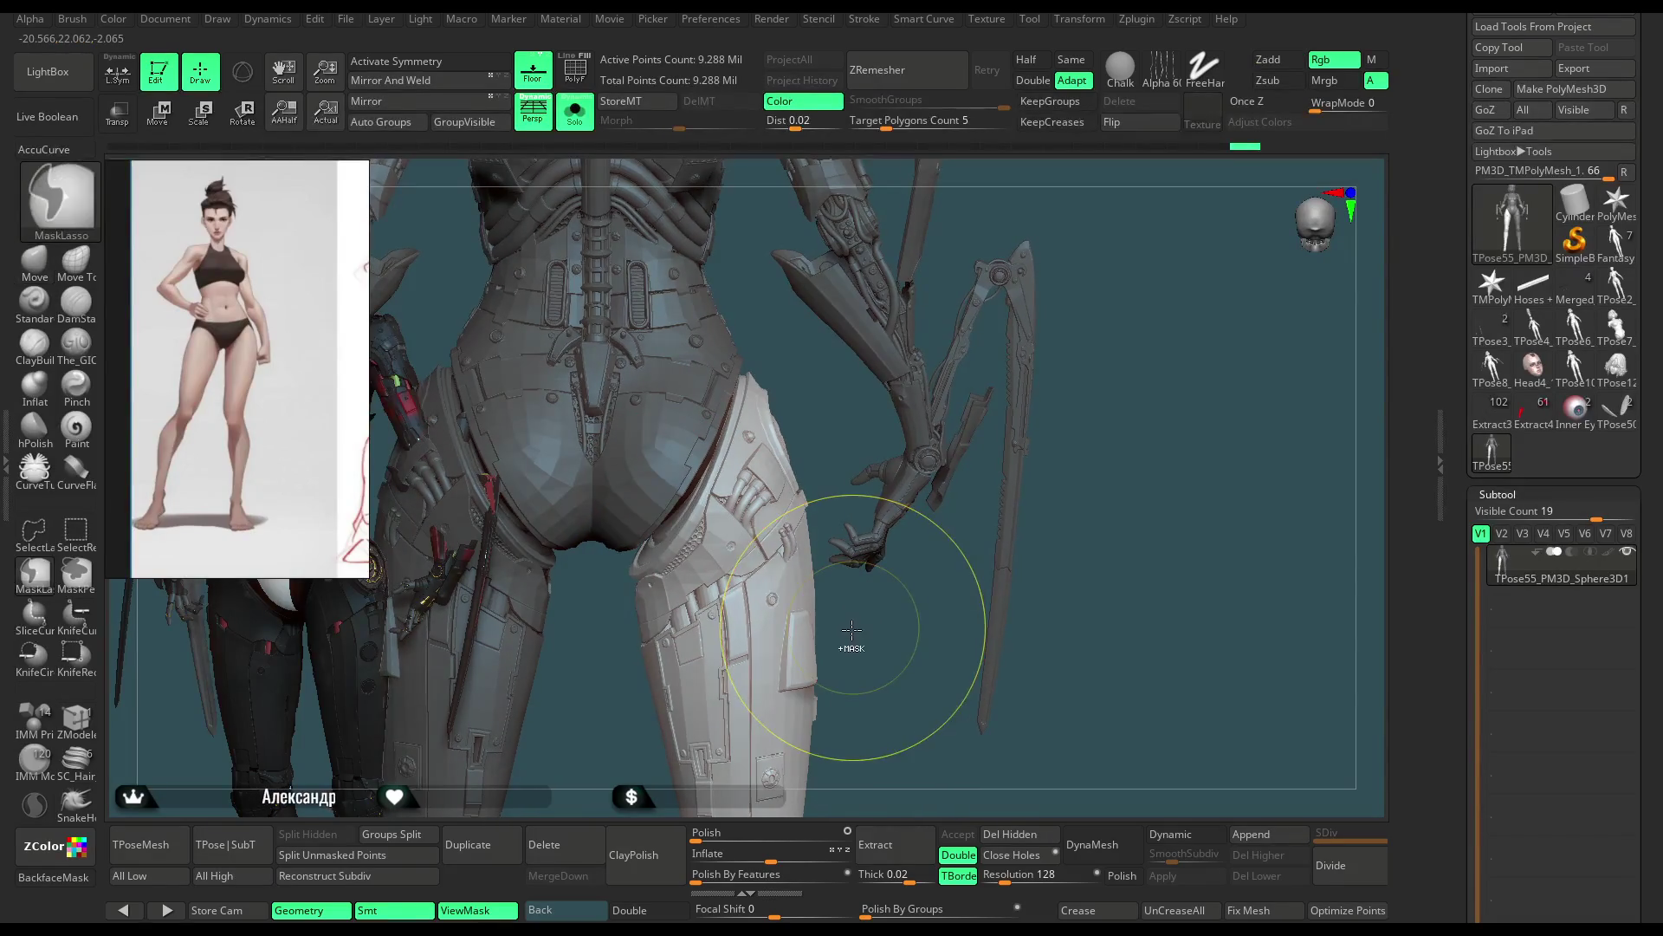
{"action": "left_click_drag", "start_coordinate": [711, 556], "coordinate": [677, 530]}
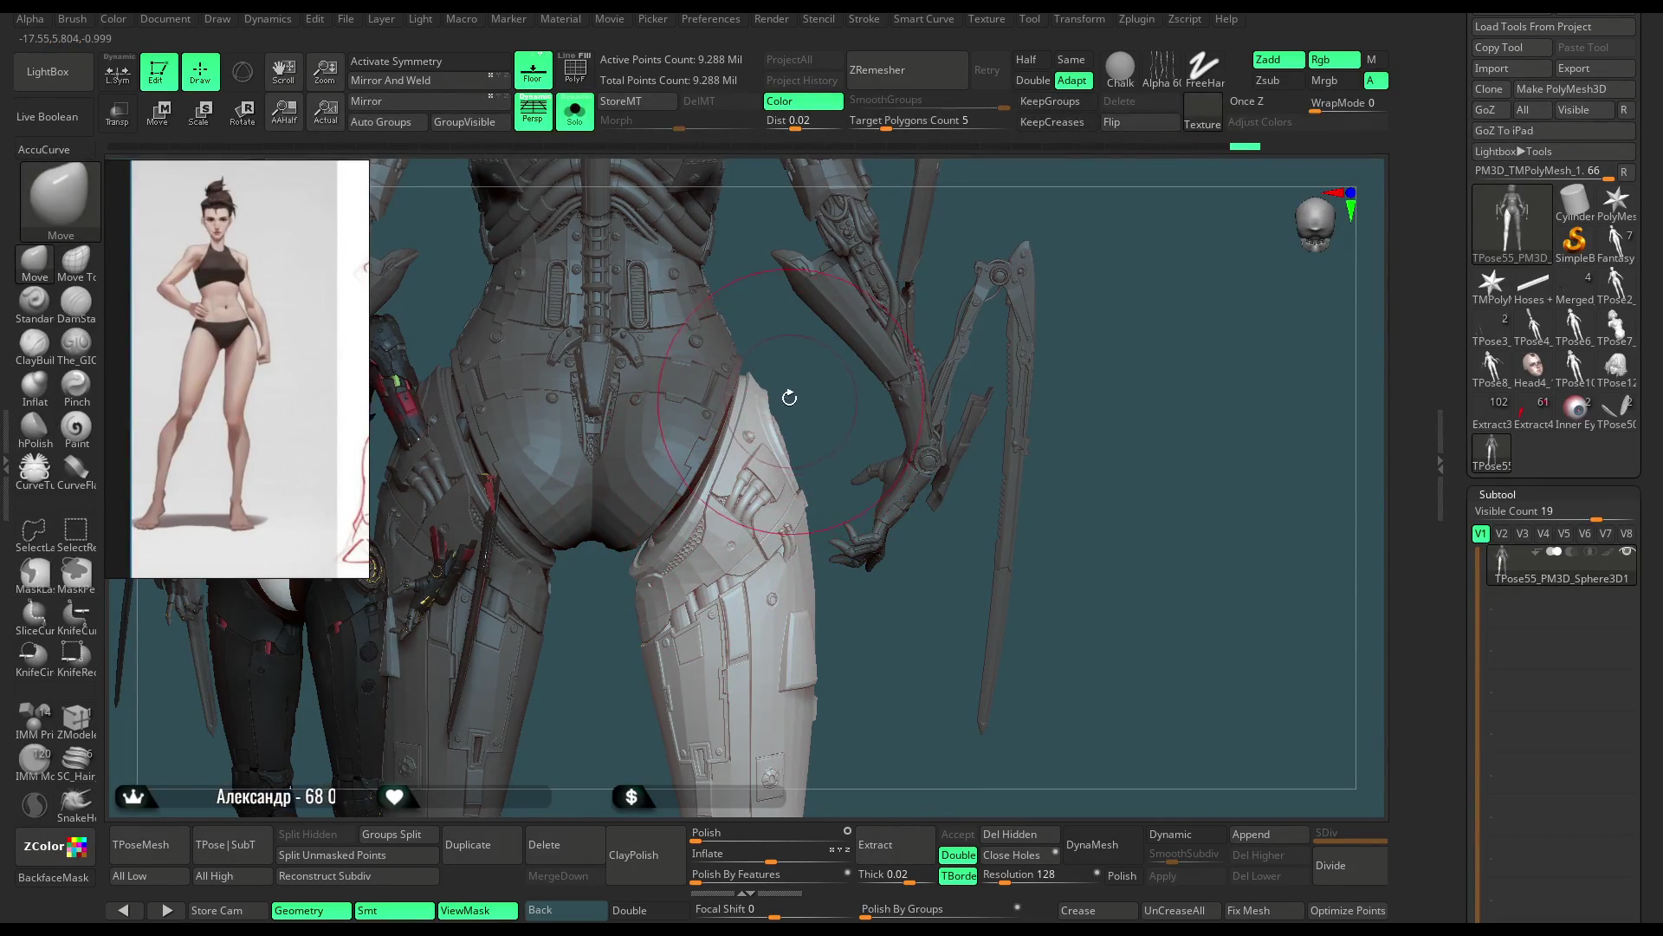
{"action": "left_click_drag", "start_coordinate": [788, 390], "coordinate": [707, 488]}
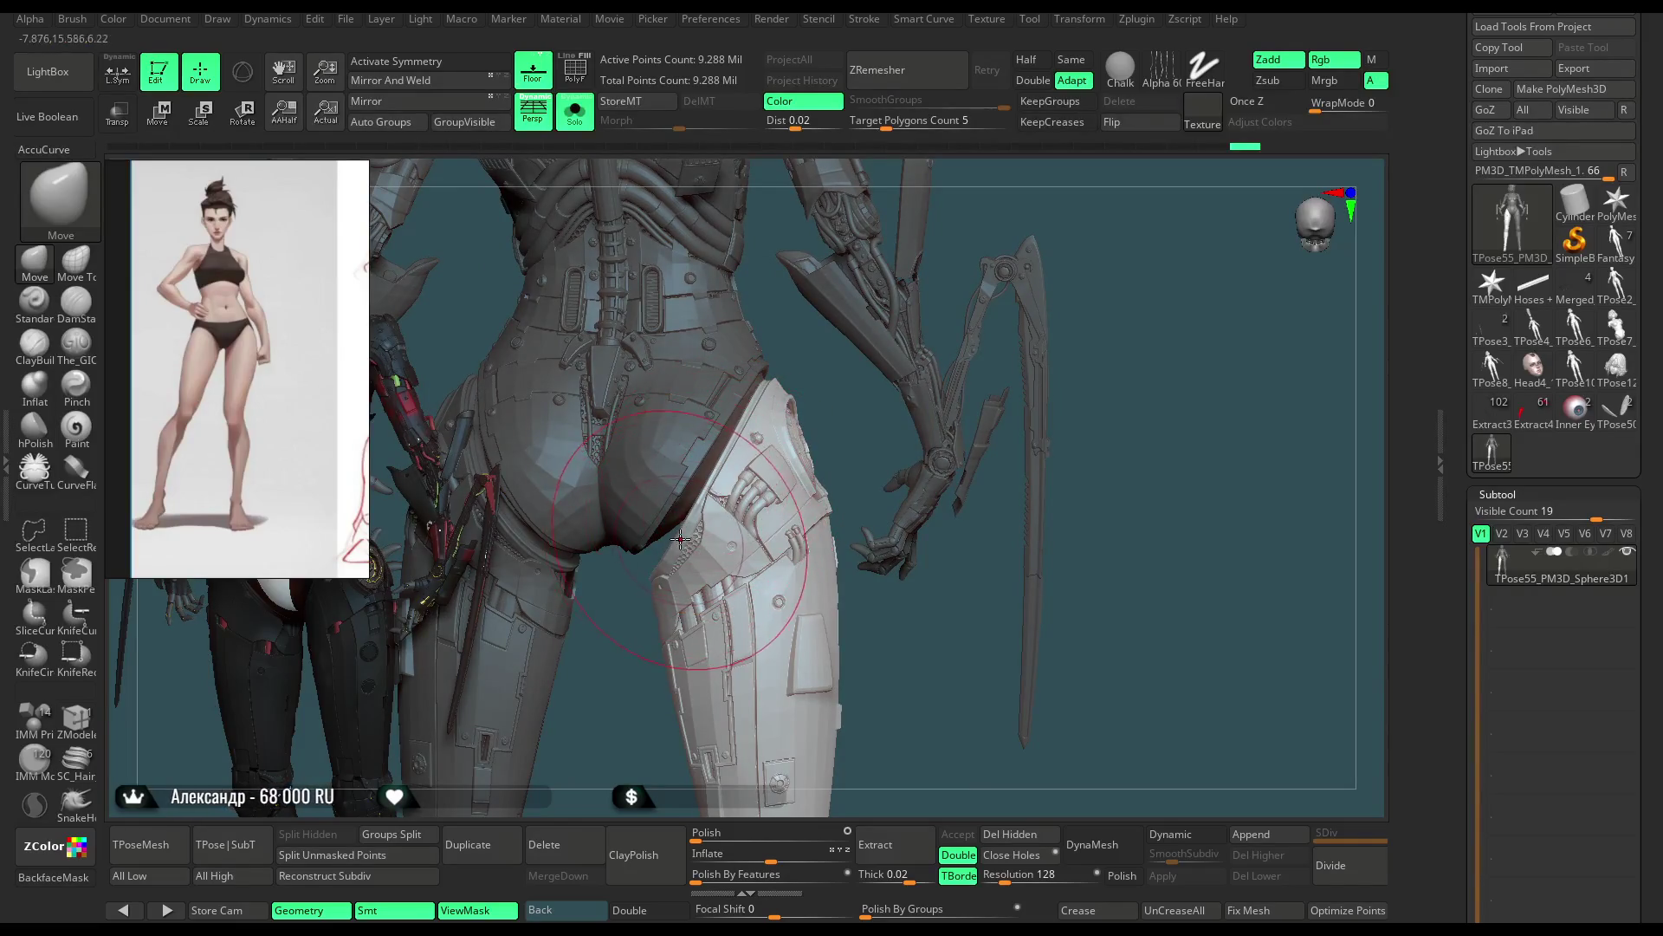
{"action": "right_click_drag", "start_coordinate": [693, 519], "coordinate": [712, 471]}
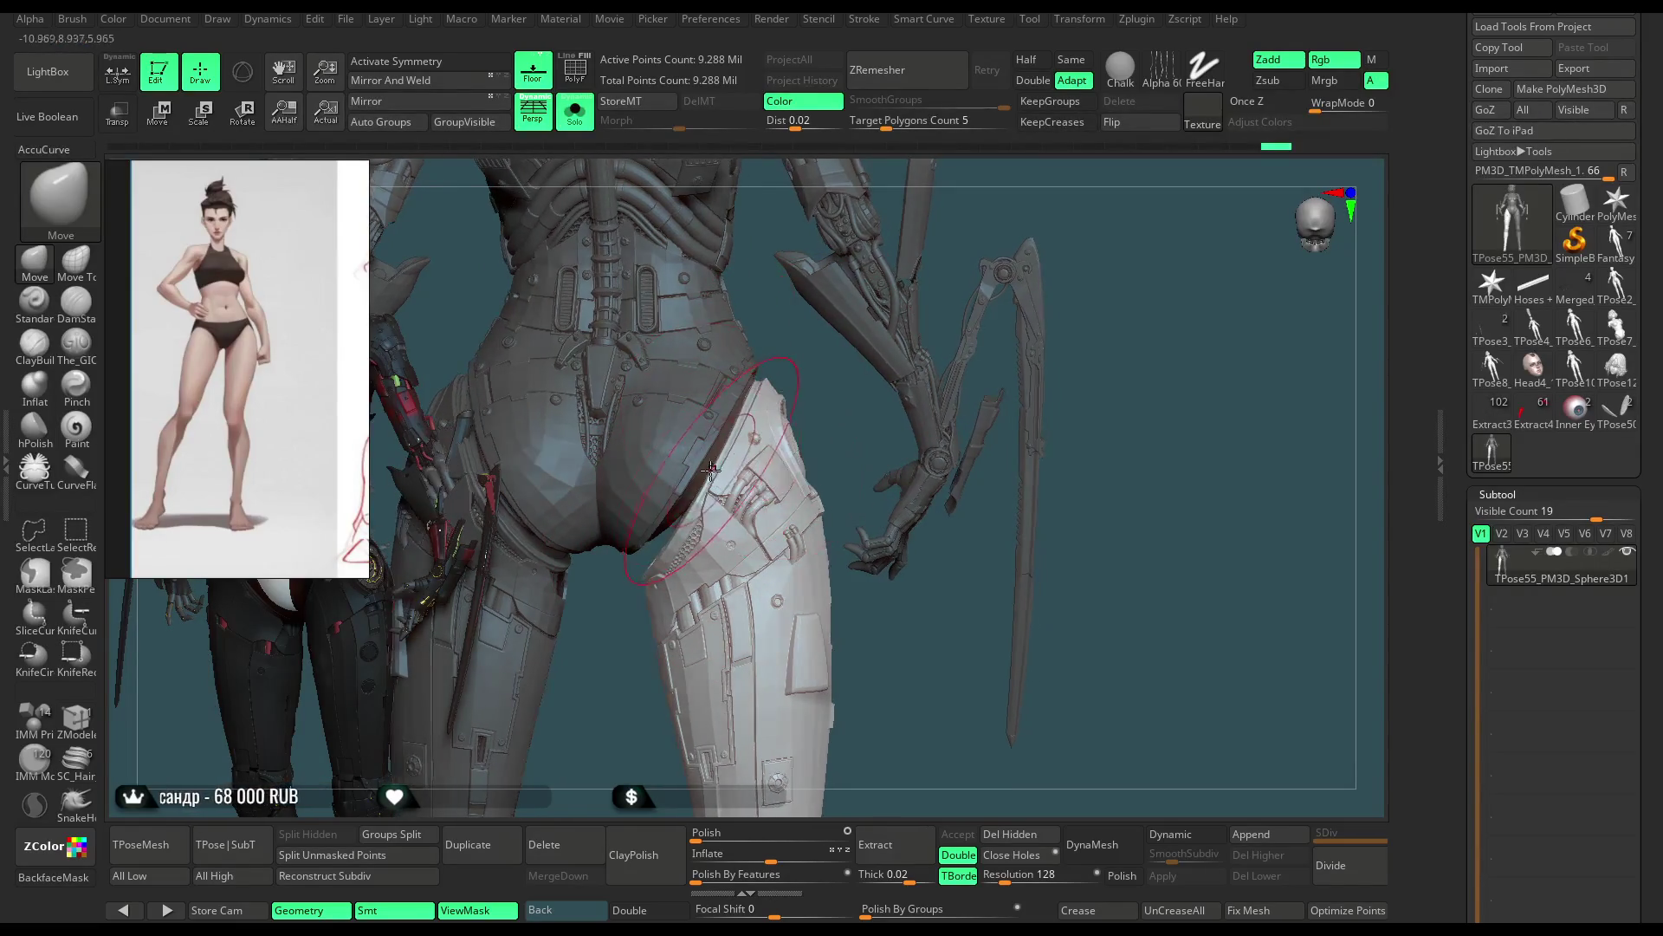
{"action": "mouse_move", "coordinate": [800, 403]}
{"action": "right_mouse_down"}
{"action": "mouse_move", "coordinate": [735, 440]}
{"action": "mouse_move", "coordinate": [750, 415]}
{"action": "right_mouse_up"}
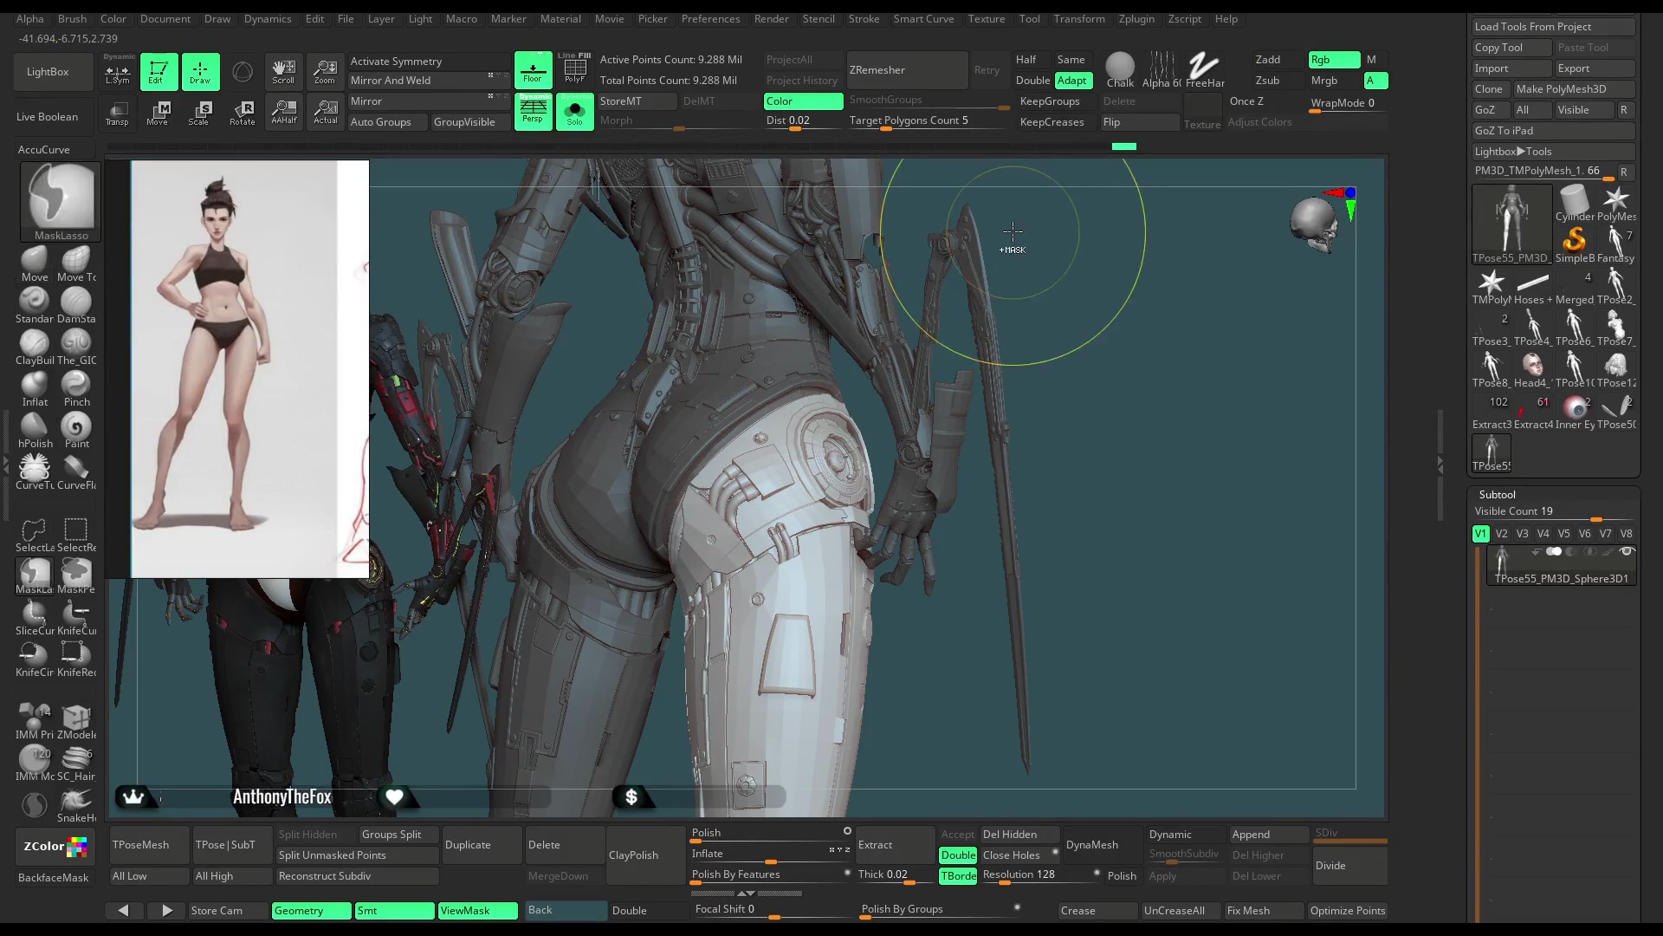
Step: Undo the armour edits that went wrong and return to a front view
{"action": "right_click_drag", "start_coordinate": [1040, 221], "coordinate": [1065, 233]}
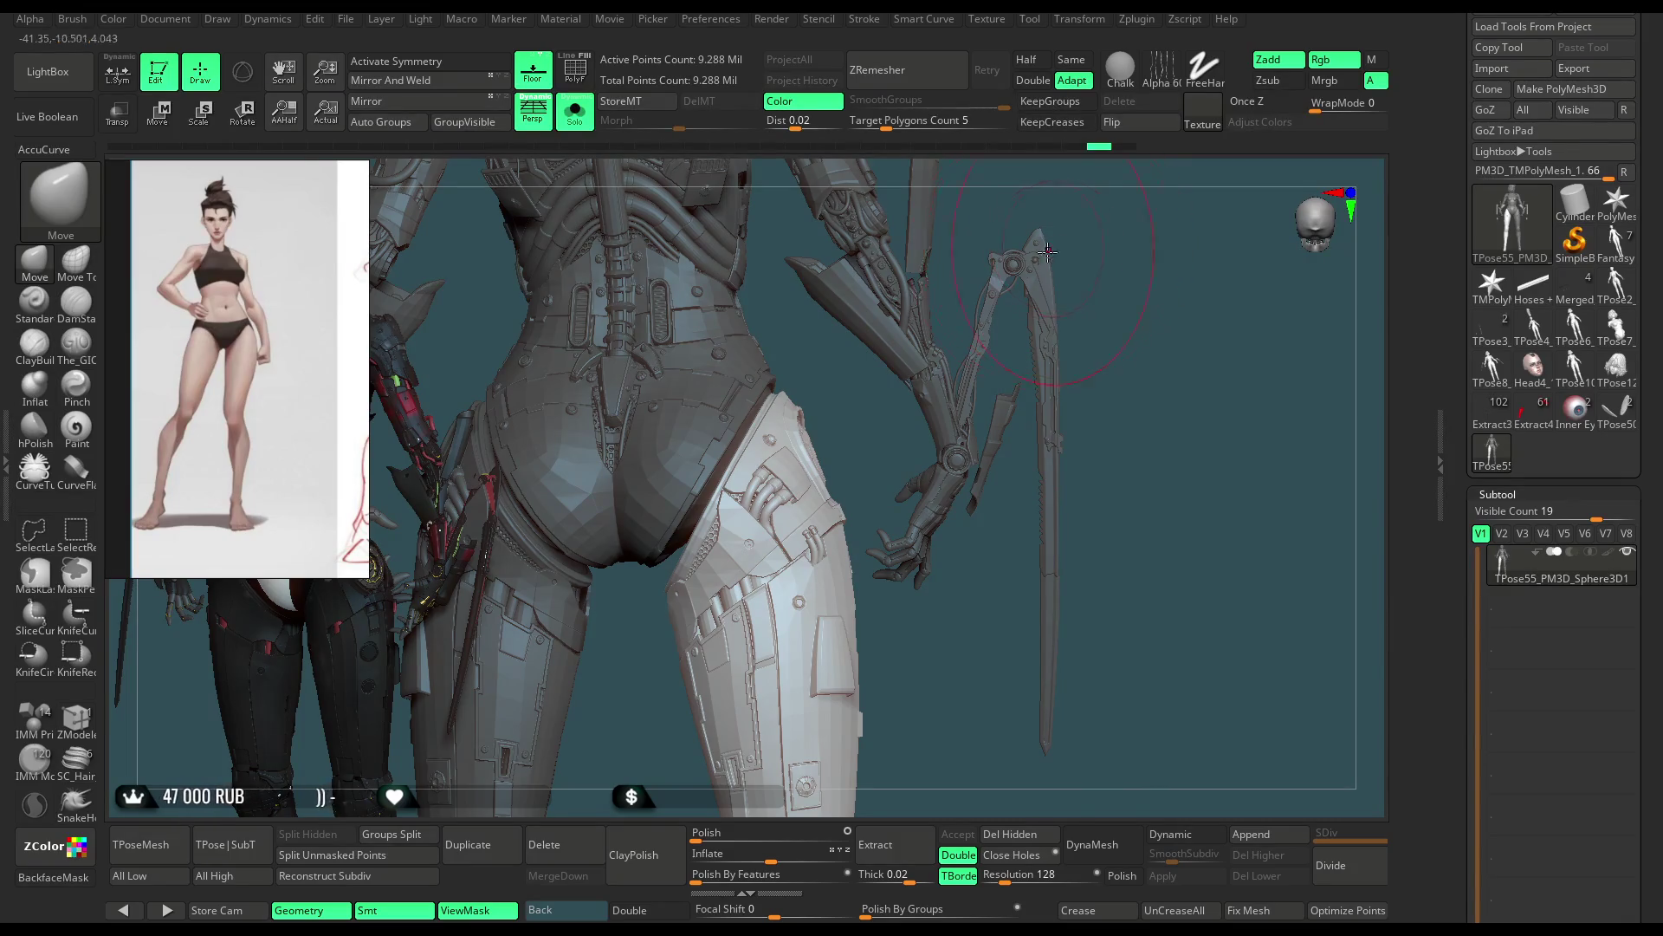
{"action": "key", "text": "ctrl+z"}
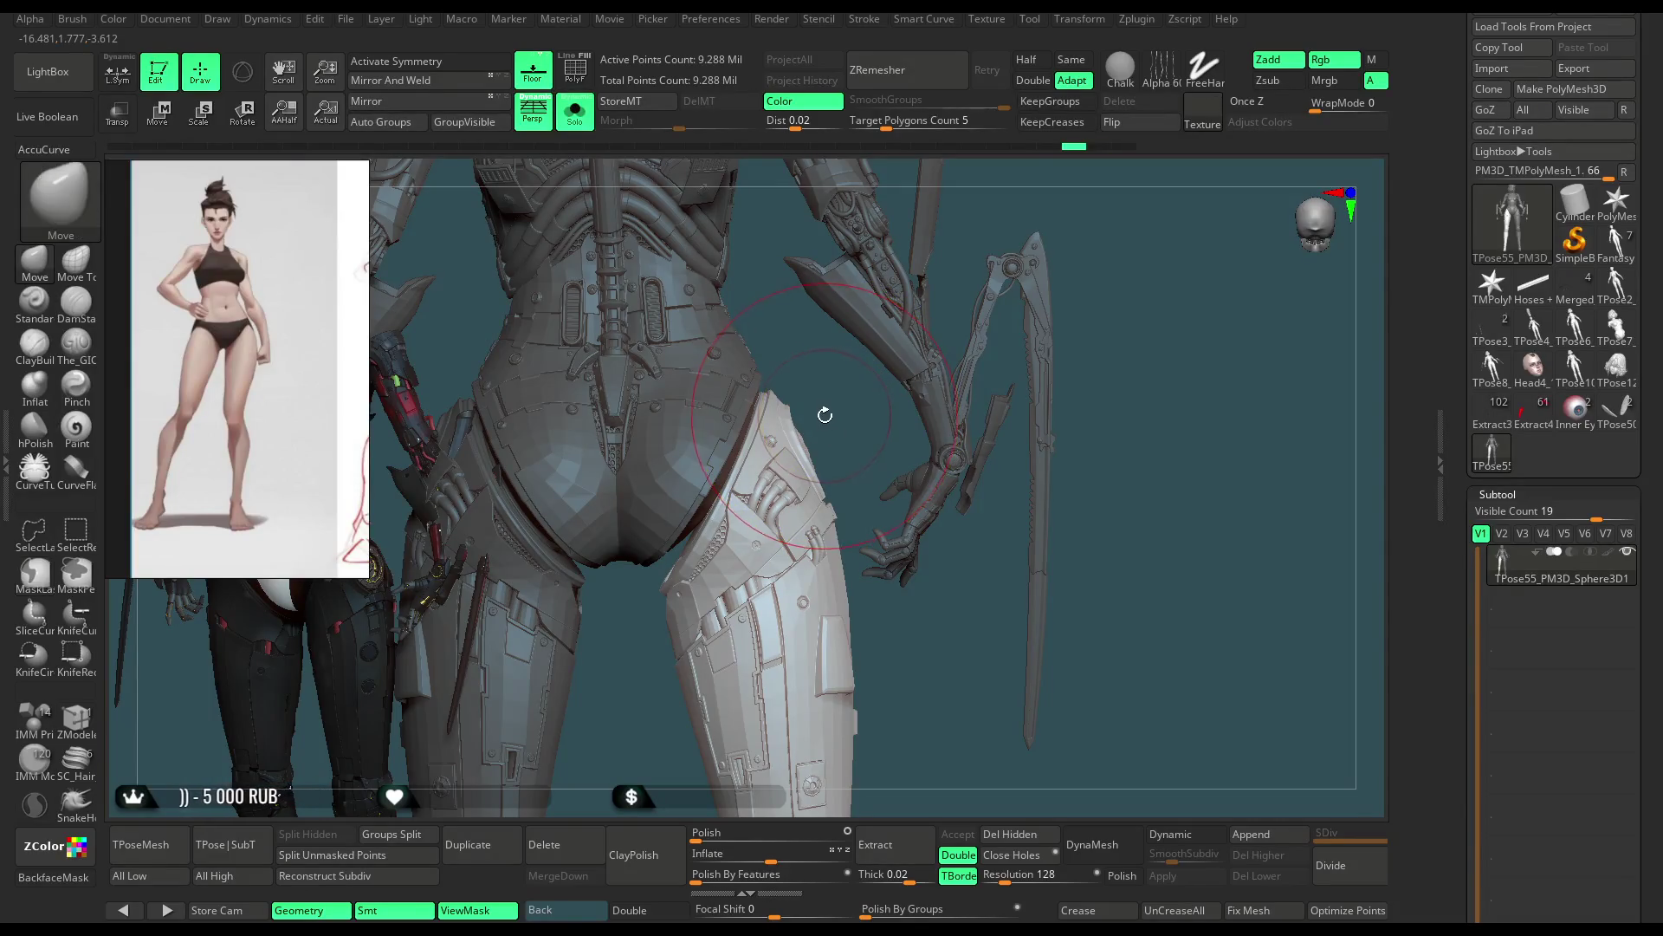
{"action": "left_click_drag", "start_coordinate": [828, 412], "coordinate": [765, 492]}
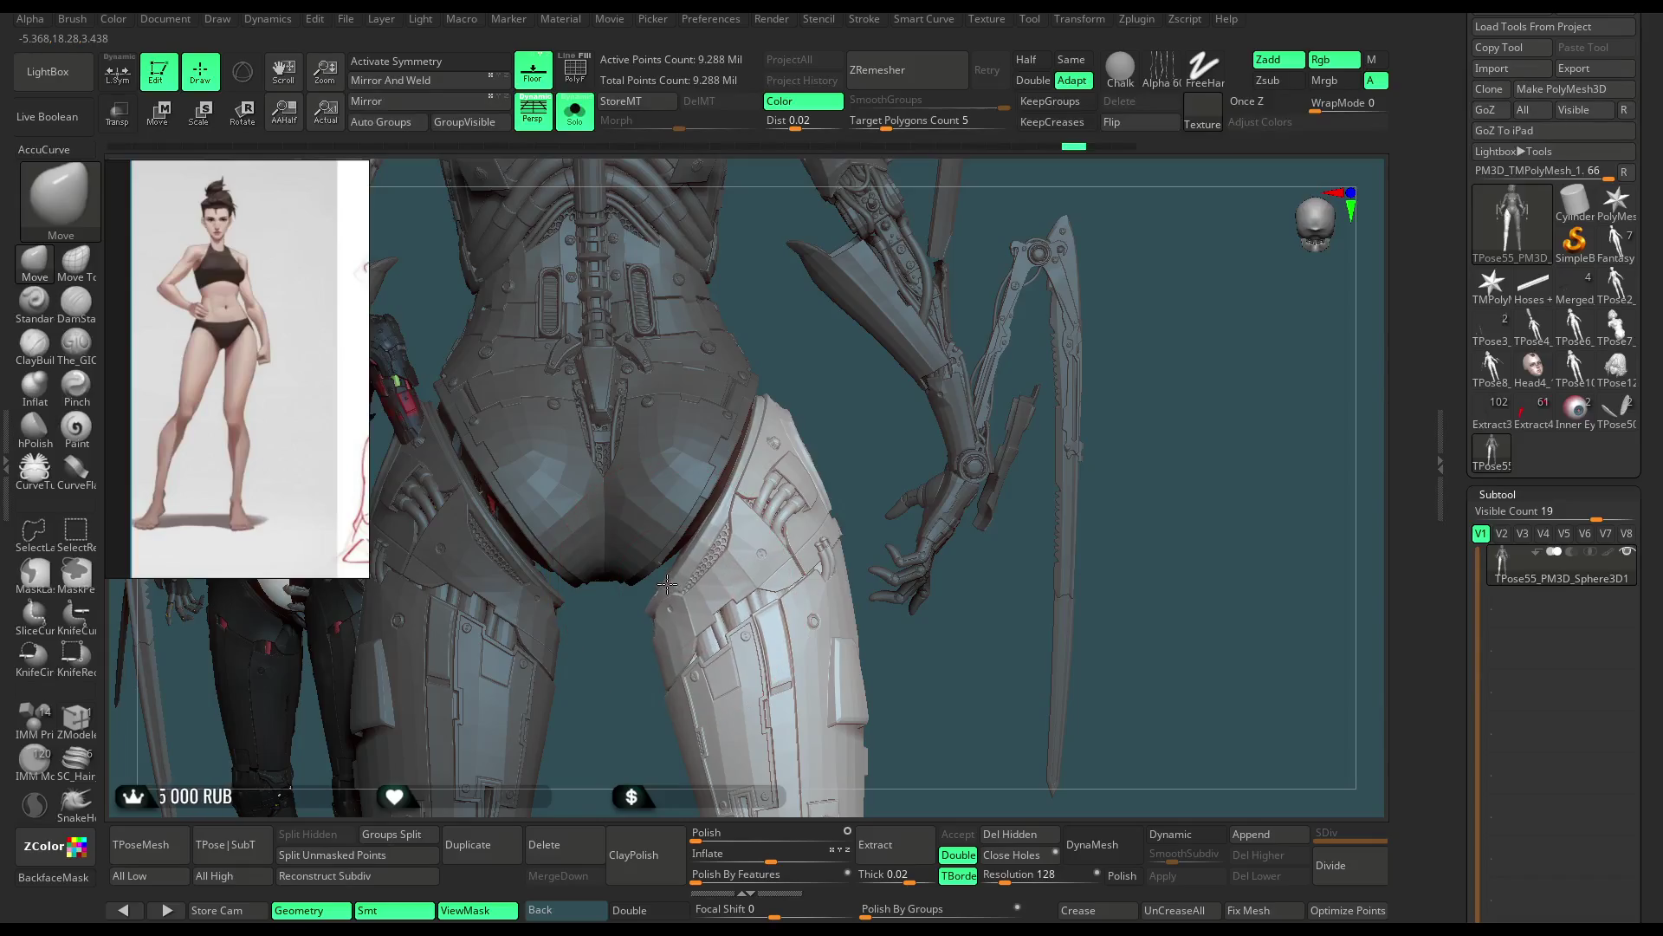
{"action": "key", "text": "ctrl"}
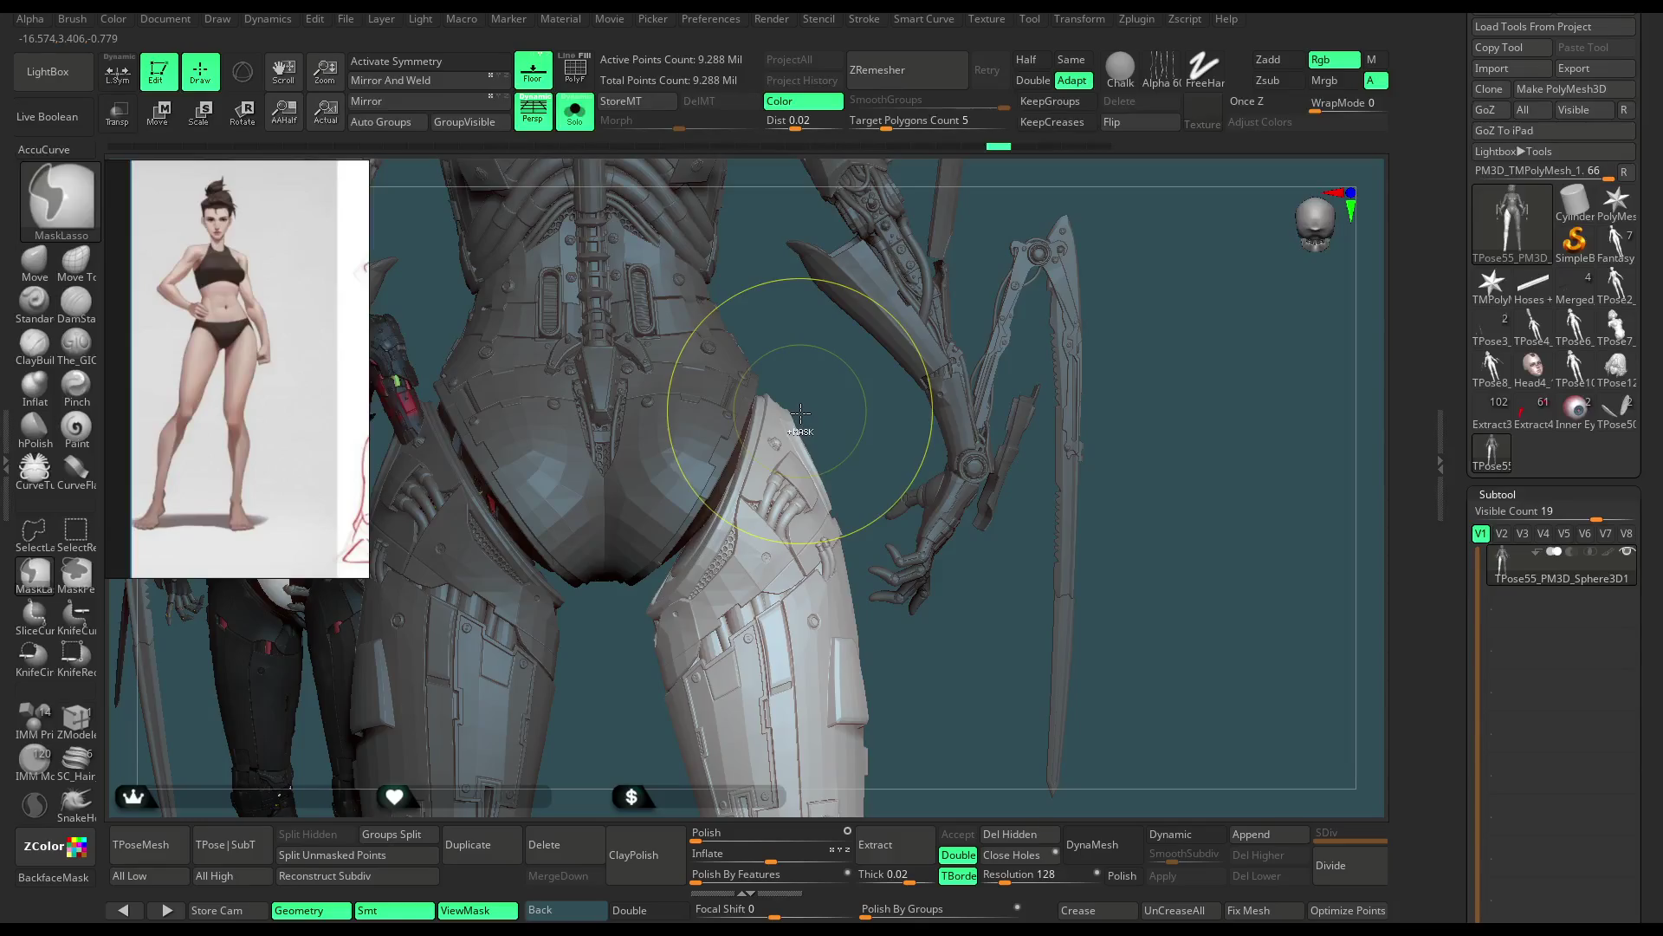
{"action": "key", "text": "ctrl+z"}
{"action": "key", "text": "ctrl+z"}
{"action": "key", "text": "ctrl+z"}
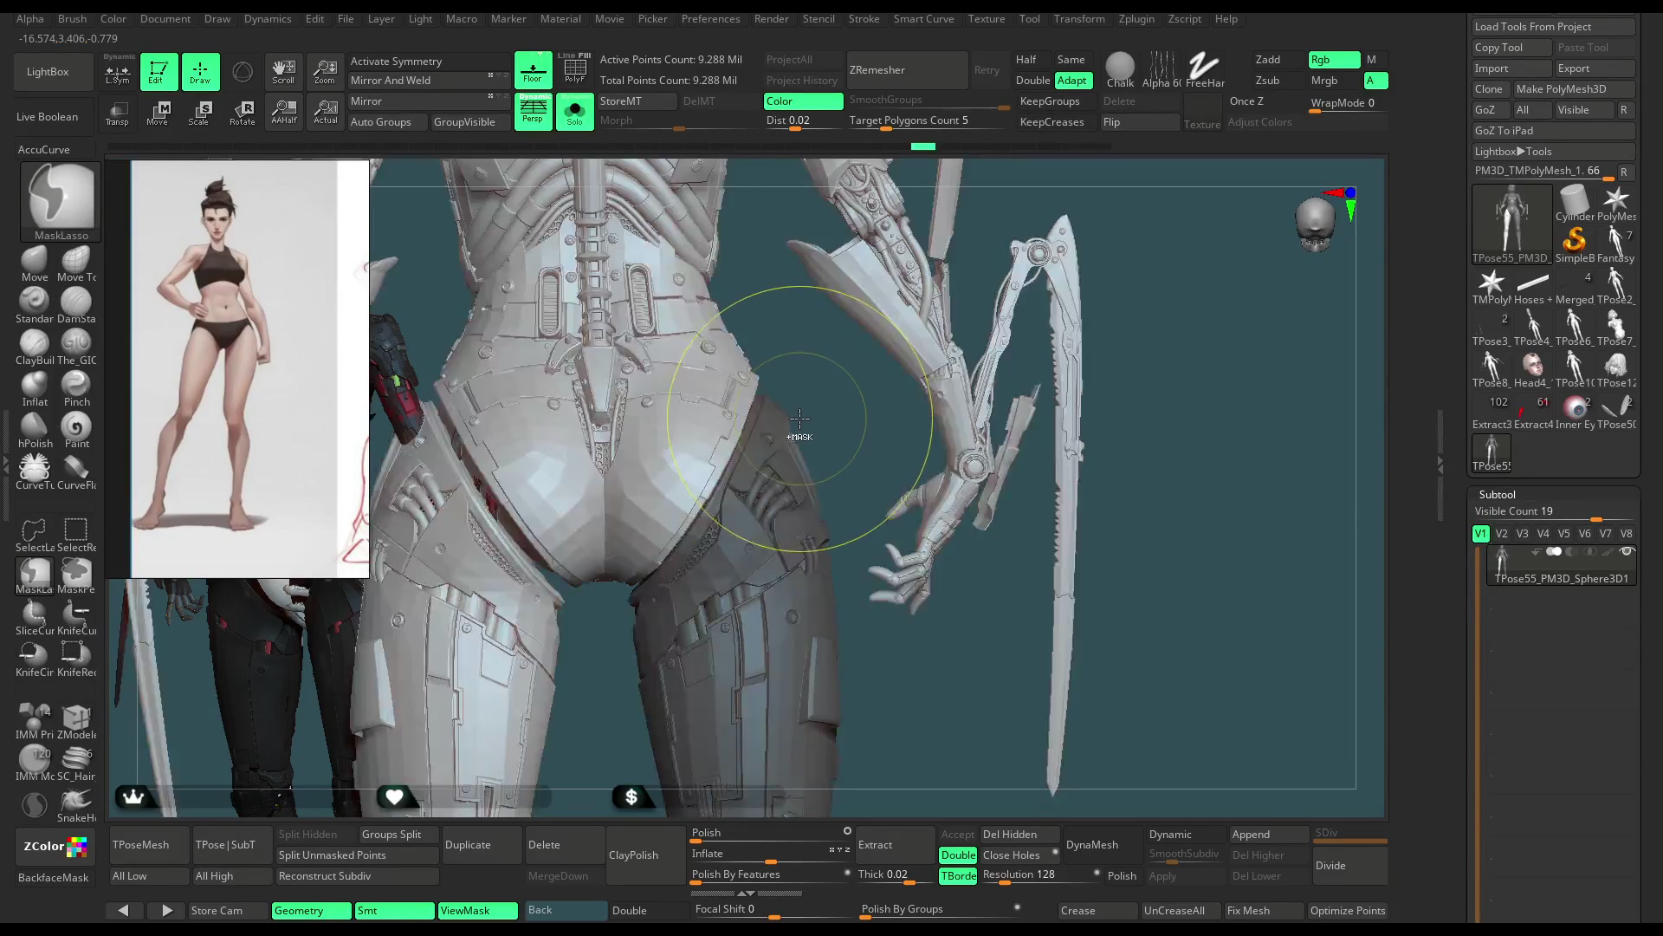
{"action": "key", "text": "ctrl+z"}
{"action": "key", "text": "ctrl+z"}
{"action": "key", "text": "ctrl+z"}
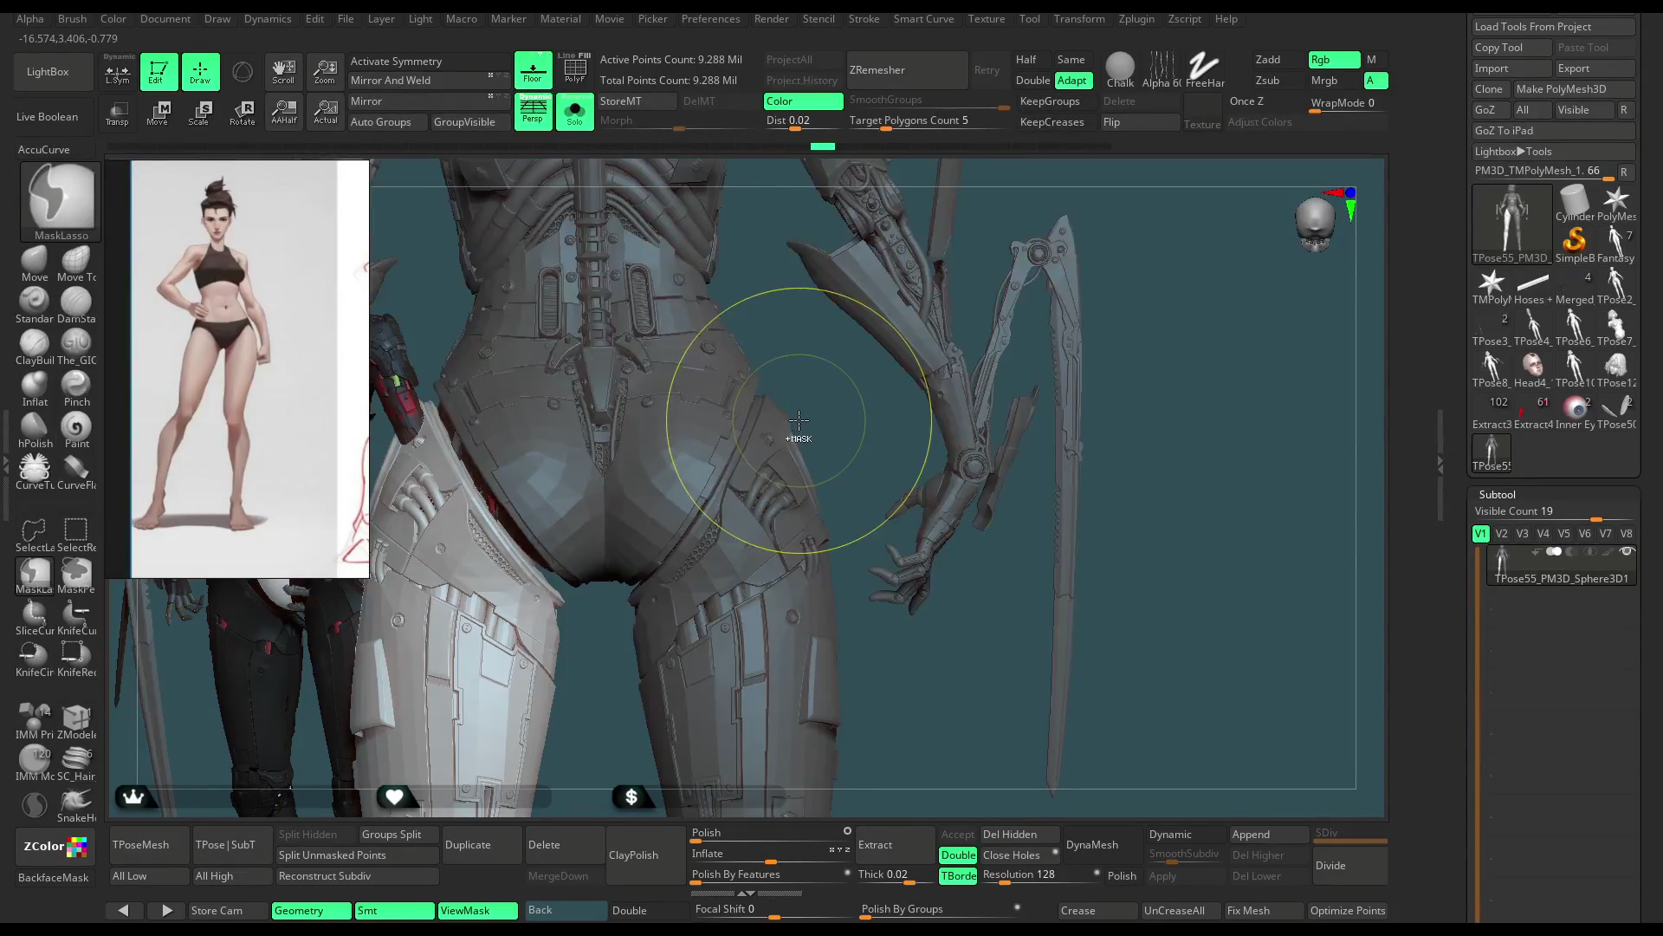
{"action": "key", "text": "ctrl+z"}
{"action": "key", "text": "ctrl+z"}
{"action": "key", "text": "ctrl+z"}
{"action": "key", "text": "ctrl+z"}
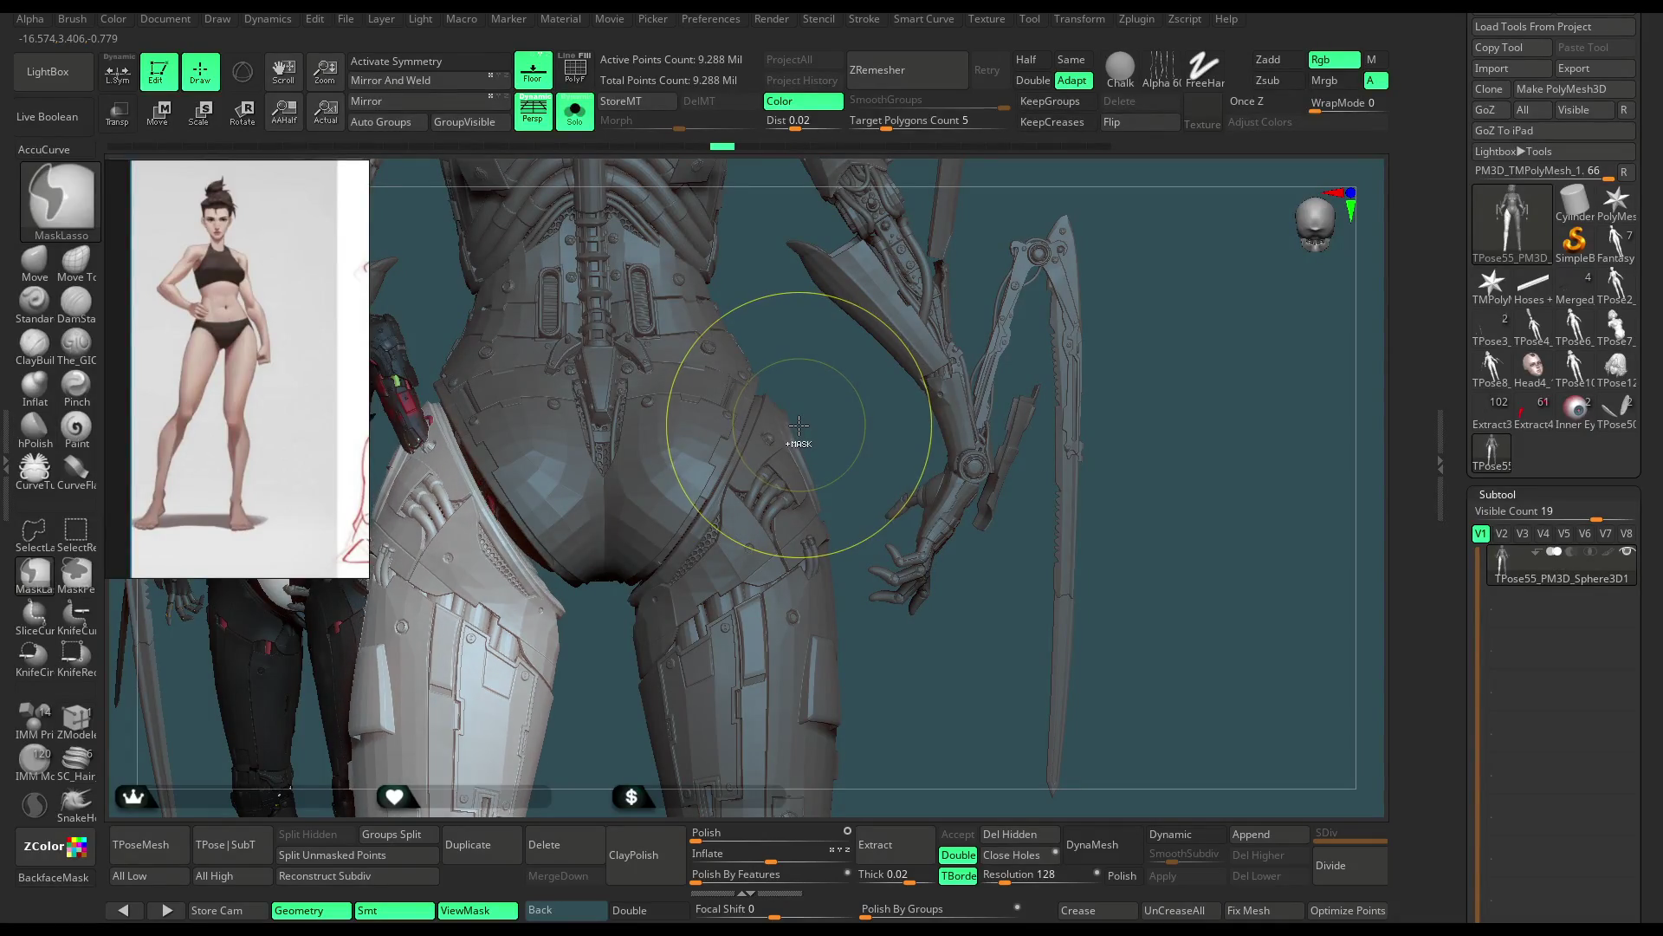
{"action": "key", "text": "ctrl+z"}
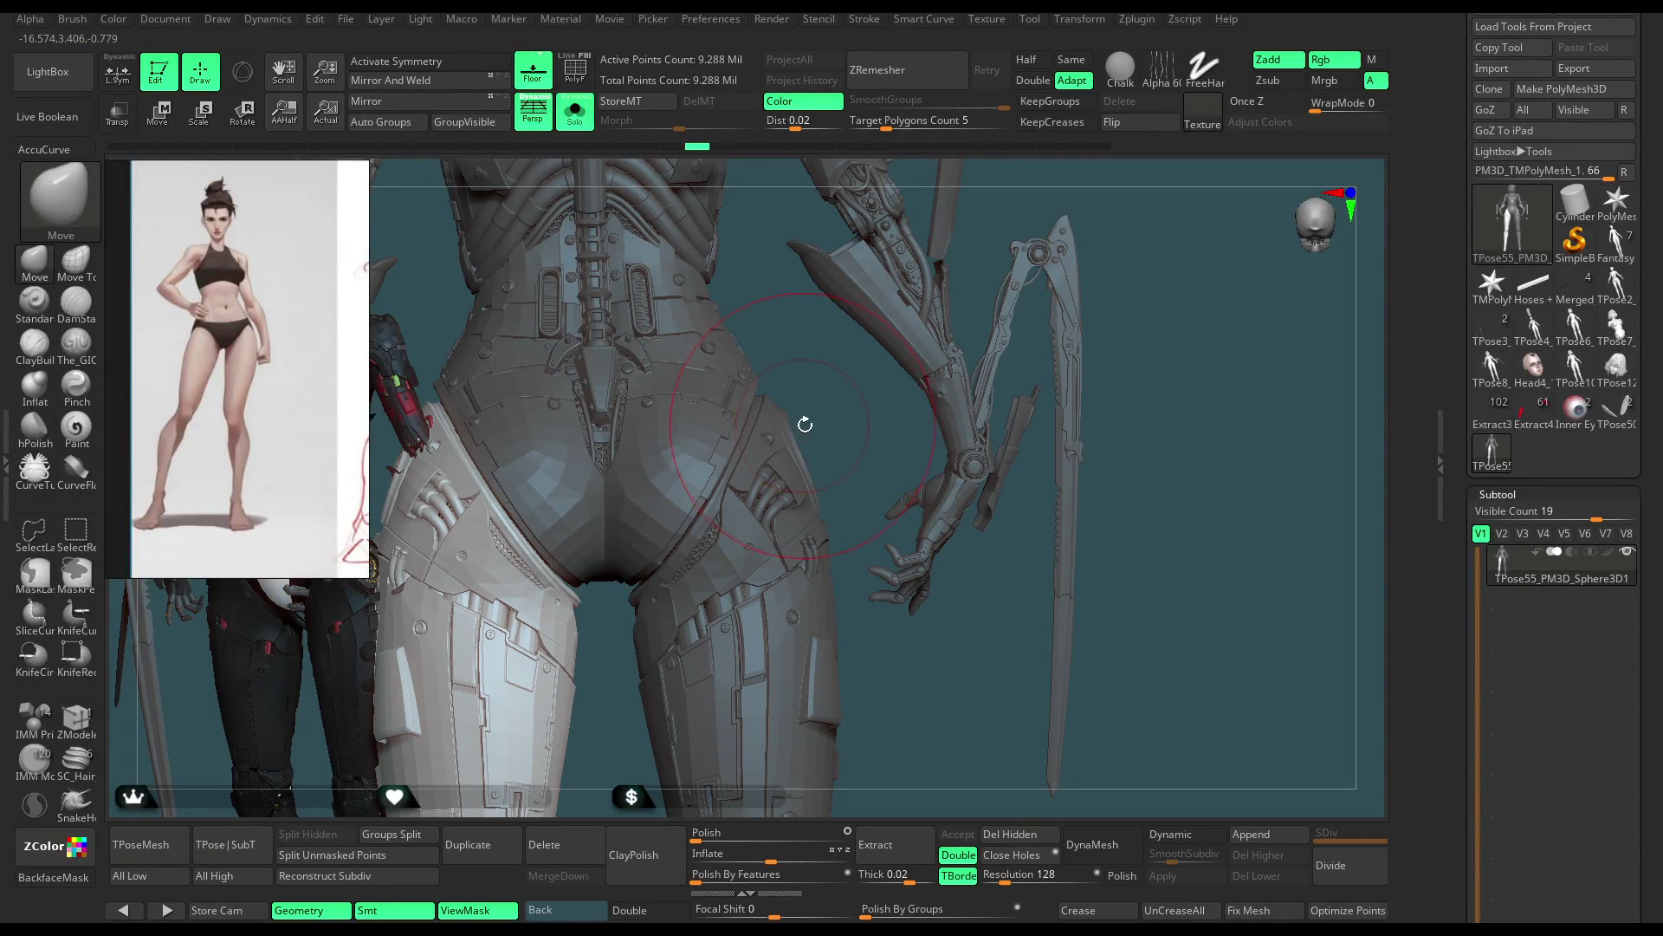
{"action": "right_click_drag", "start_coordinate": [798, 444], "coordinate": [816, 414]}
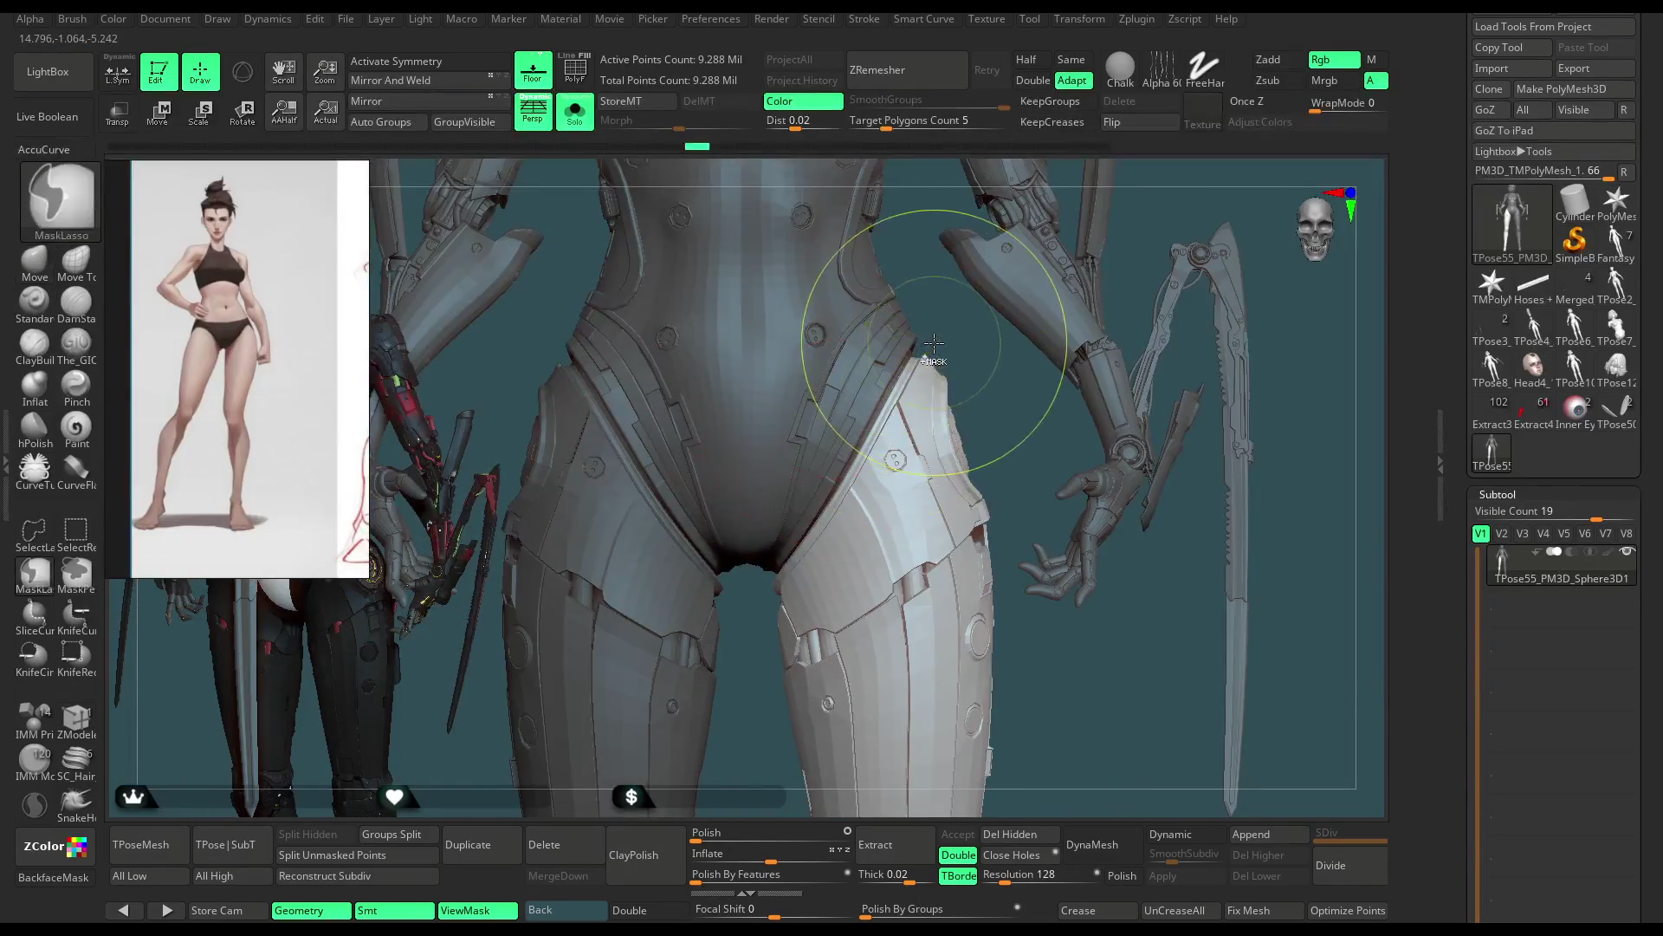
Step: Adjust the front thigh armour at the hip with Move, then solo that armour subtool
{"action": "mouse_move", "coordinate": [958, 348]}
{"action": "right_mouse_down"}
{"action": "mouse_move", "coordinate": [894, 399]}
{"action": "mouse_move", "coordinate": [930, 286]}
{"action": "right_mouse_up"}
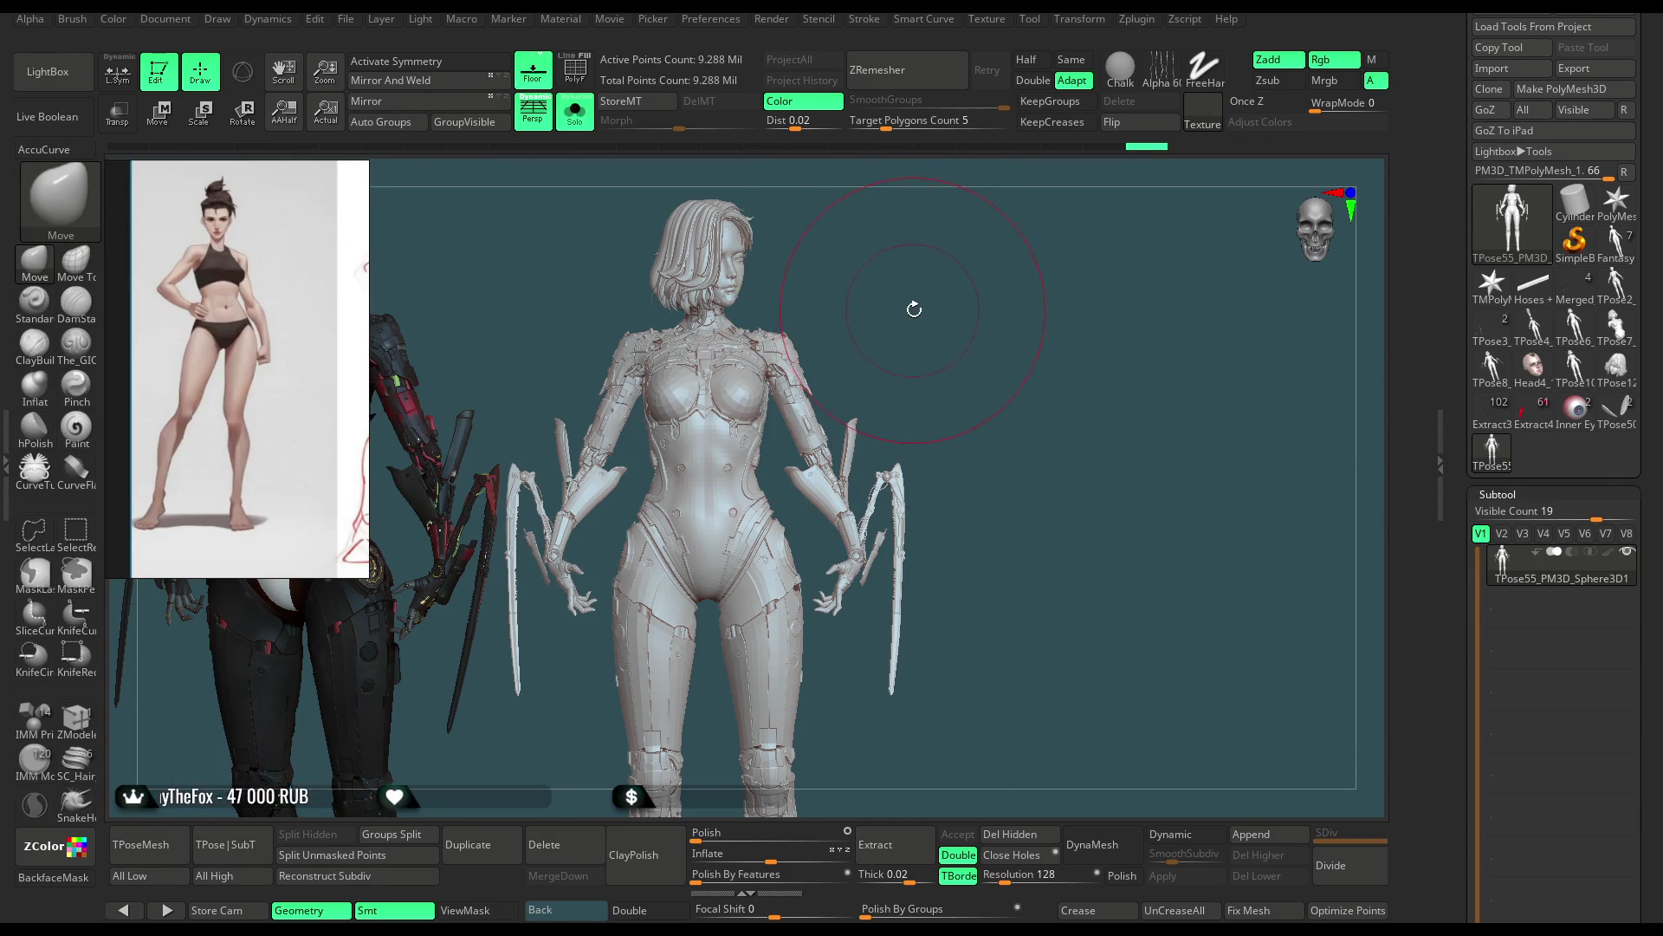
{"action": "scroll", "coordinate": [895, 316], "scroll_direction": "up", "scroll_amount": 5}
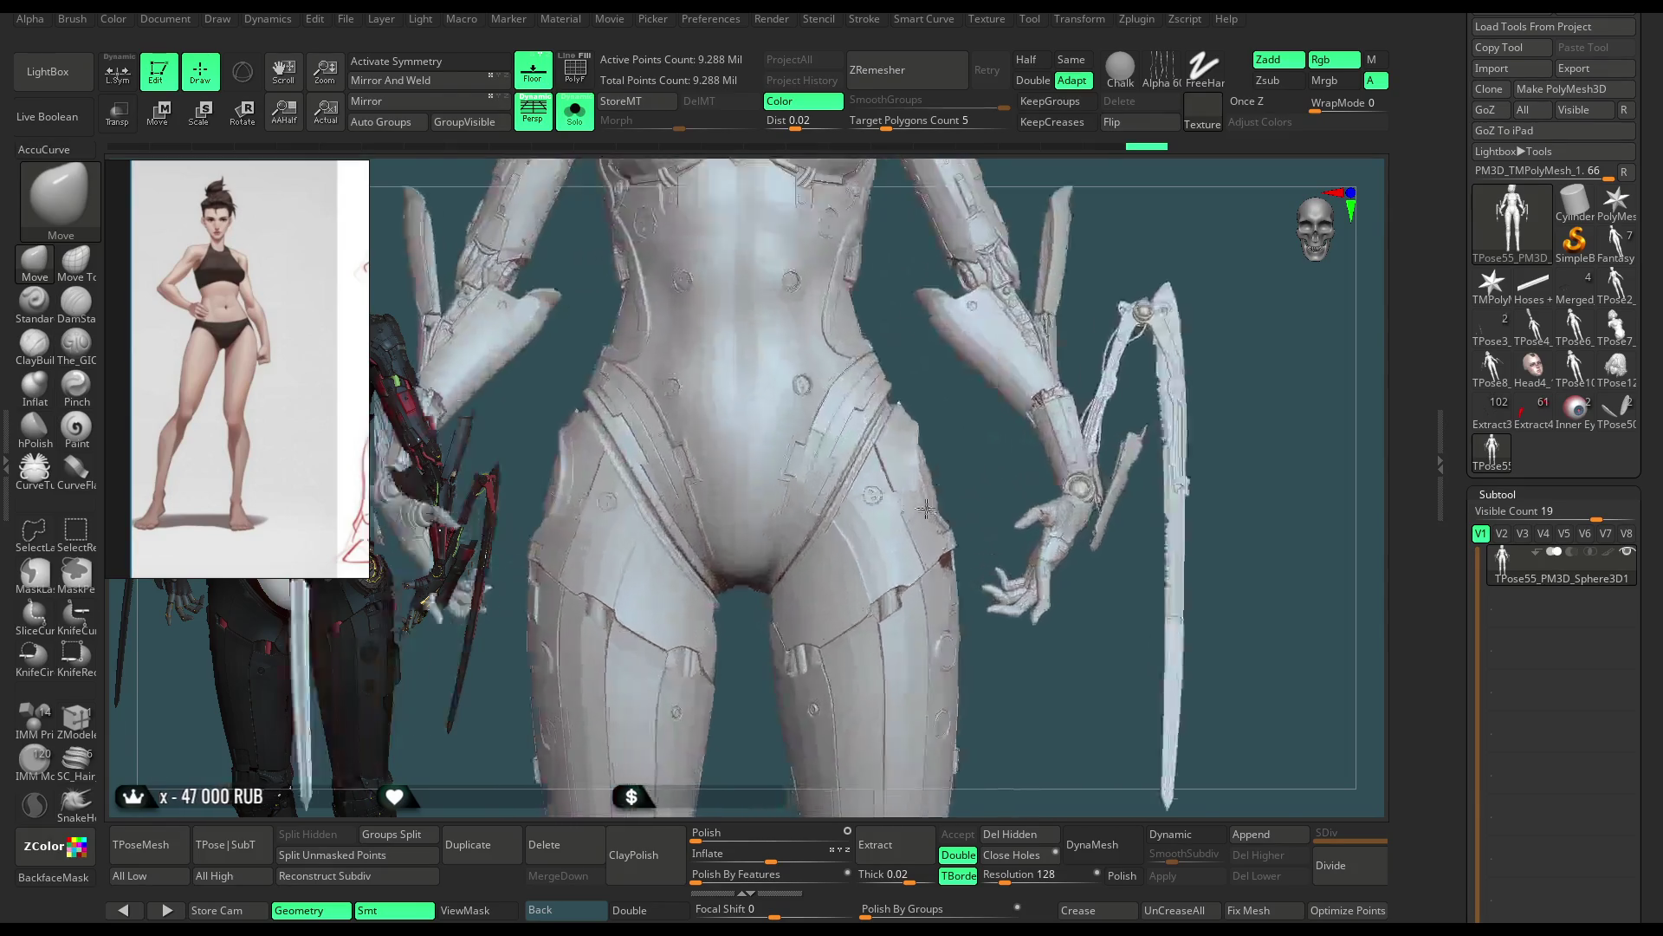
{"action": "mouse_move", "coordinate": [916, 379]}
{"action": "left_mouse_down"}
{"action": "mouse_move", "coordinate": [922, 395]}
{"action": "mouse_move", "coordinate": [999, 223]}
{"action": "mouse_move", "coordinate": [853, 366]}
{"action": "mouse_move", "coordinate": [841, 432]}
{"action": "mouse_move", "coordinate": [858, 430]}
{"action": "left_mouse_up"}
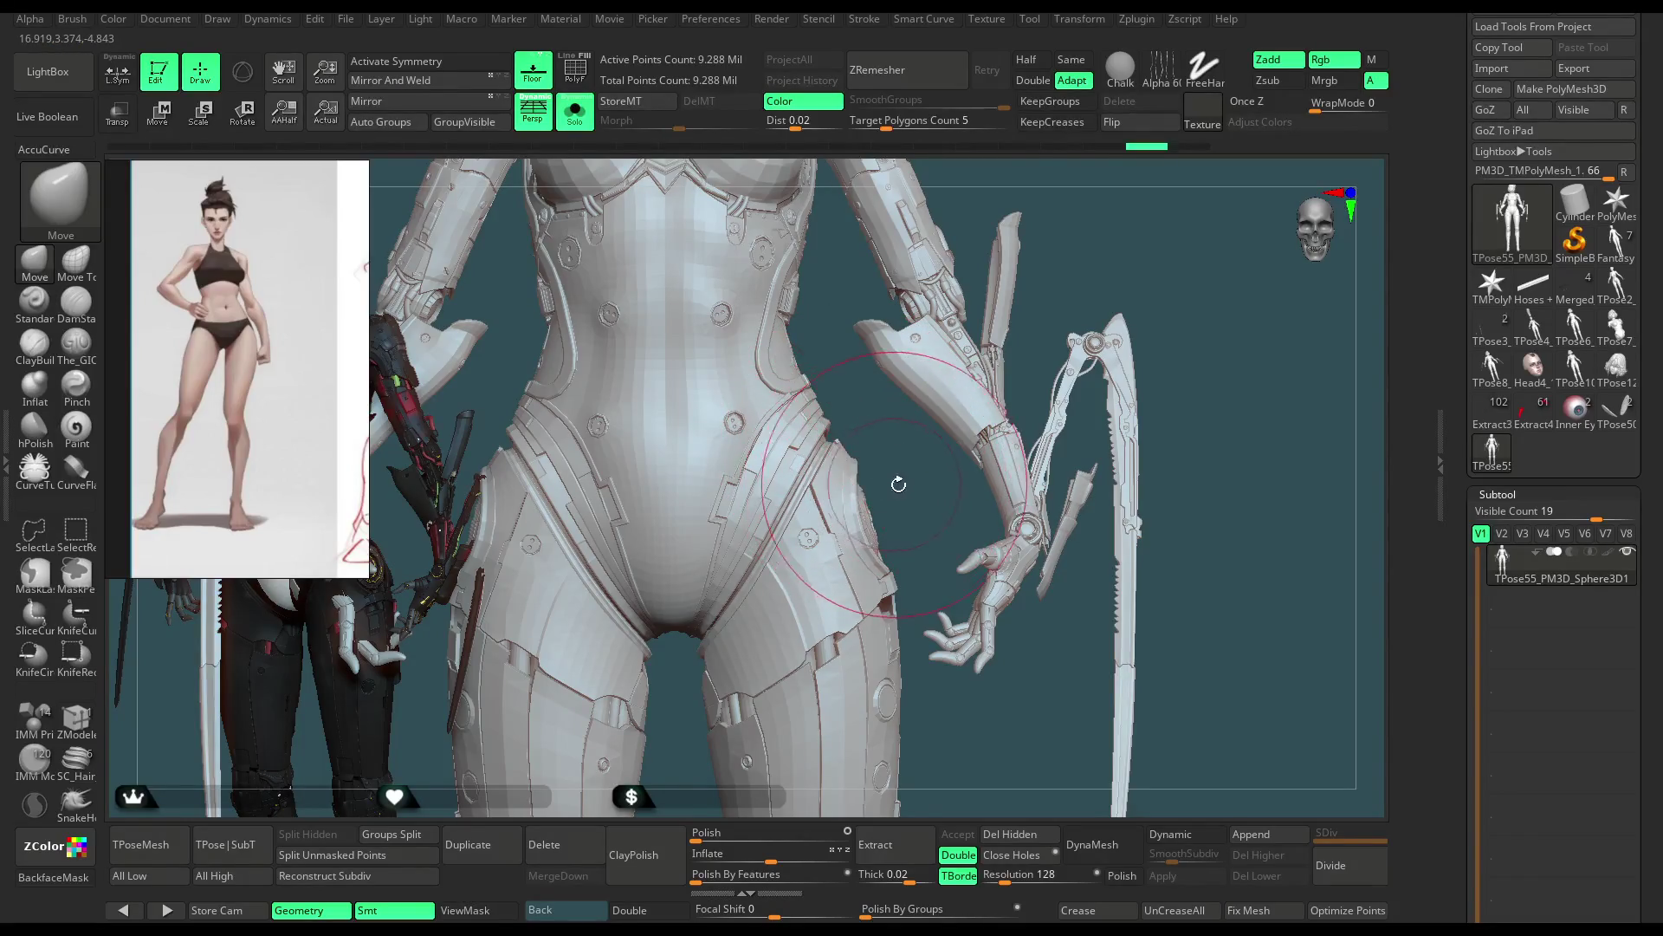
{"action": "mouse_move", "coordinate": [857, 439]}
{"action": "left_mouse_down"}
{"action": "mouse_move", "coordinate": [904, 507]}
{"action": "mouse_move", "coordinate": [780, 559]}
{"action": "left_mouse_up"}
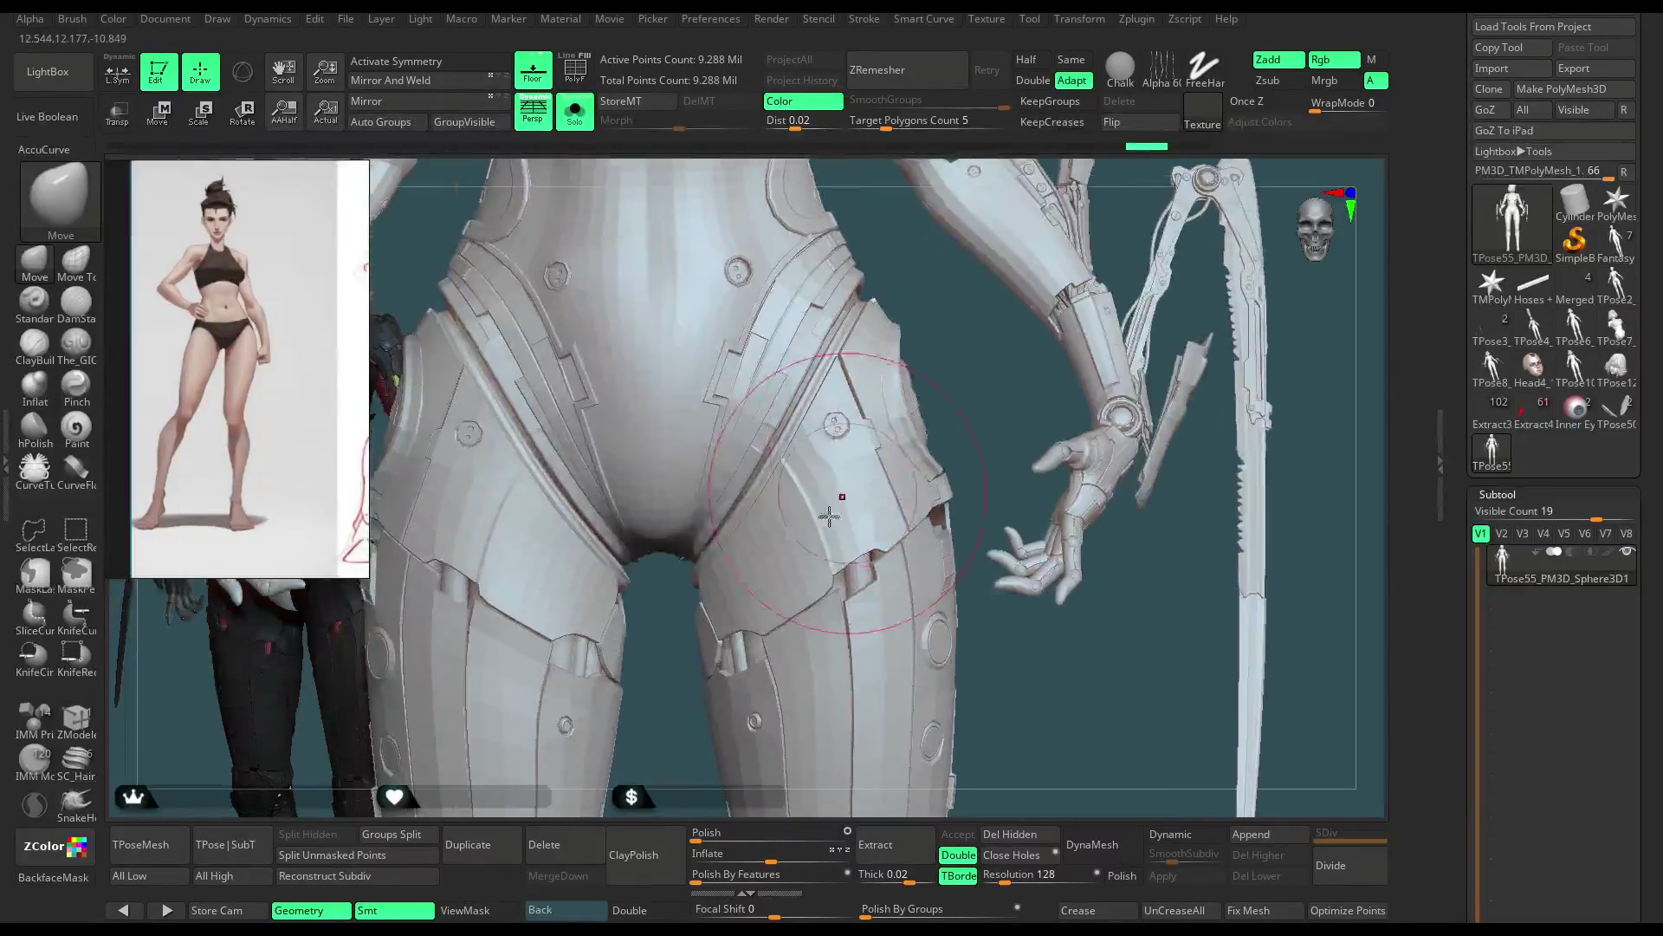
{"action": "left_click", "coordinate": [776, 562], "text": "ctrl+shift"}
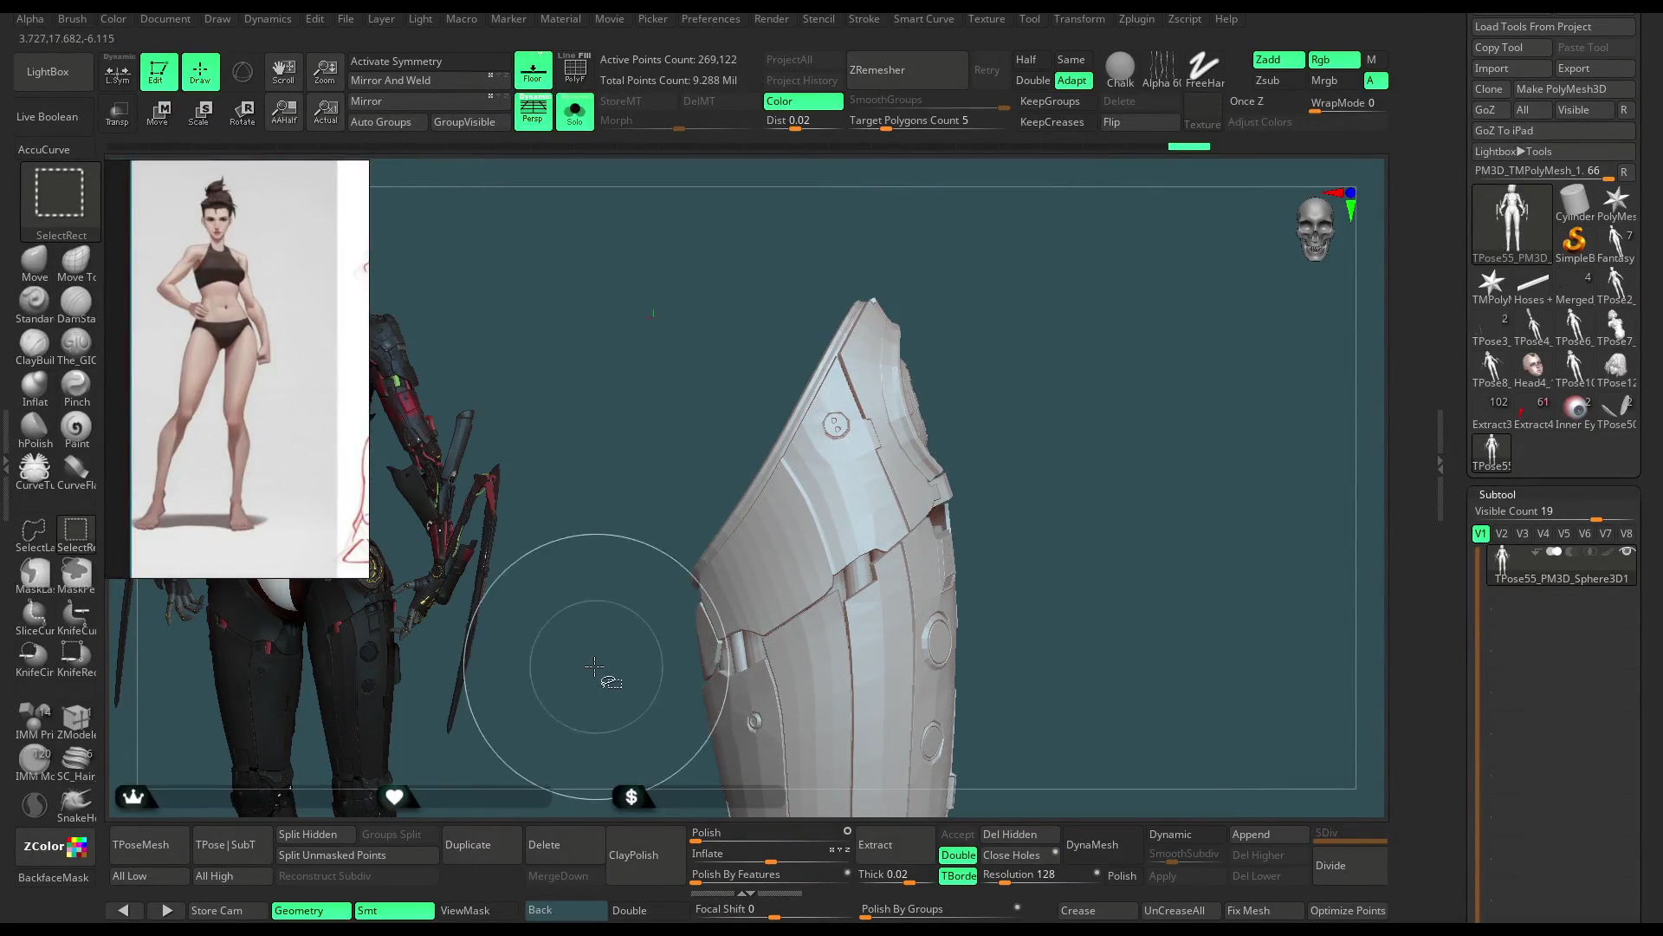
Step: Keep only both thigh plates visible and shift their upper edges with symmetry on
{"action": "left_click_drag", "start_coordinate": [636, 556], "coordinate": [657, 612], "text": "ctrl+shift"}
{"action": "left_click", "coordinate": [557, 637], "text": "ctrl+shift"}
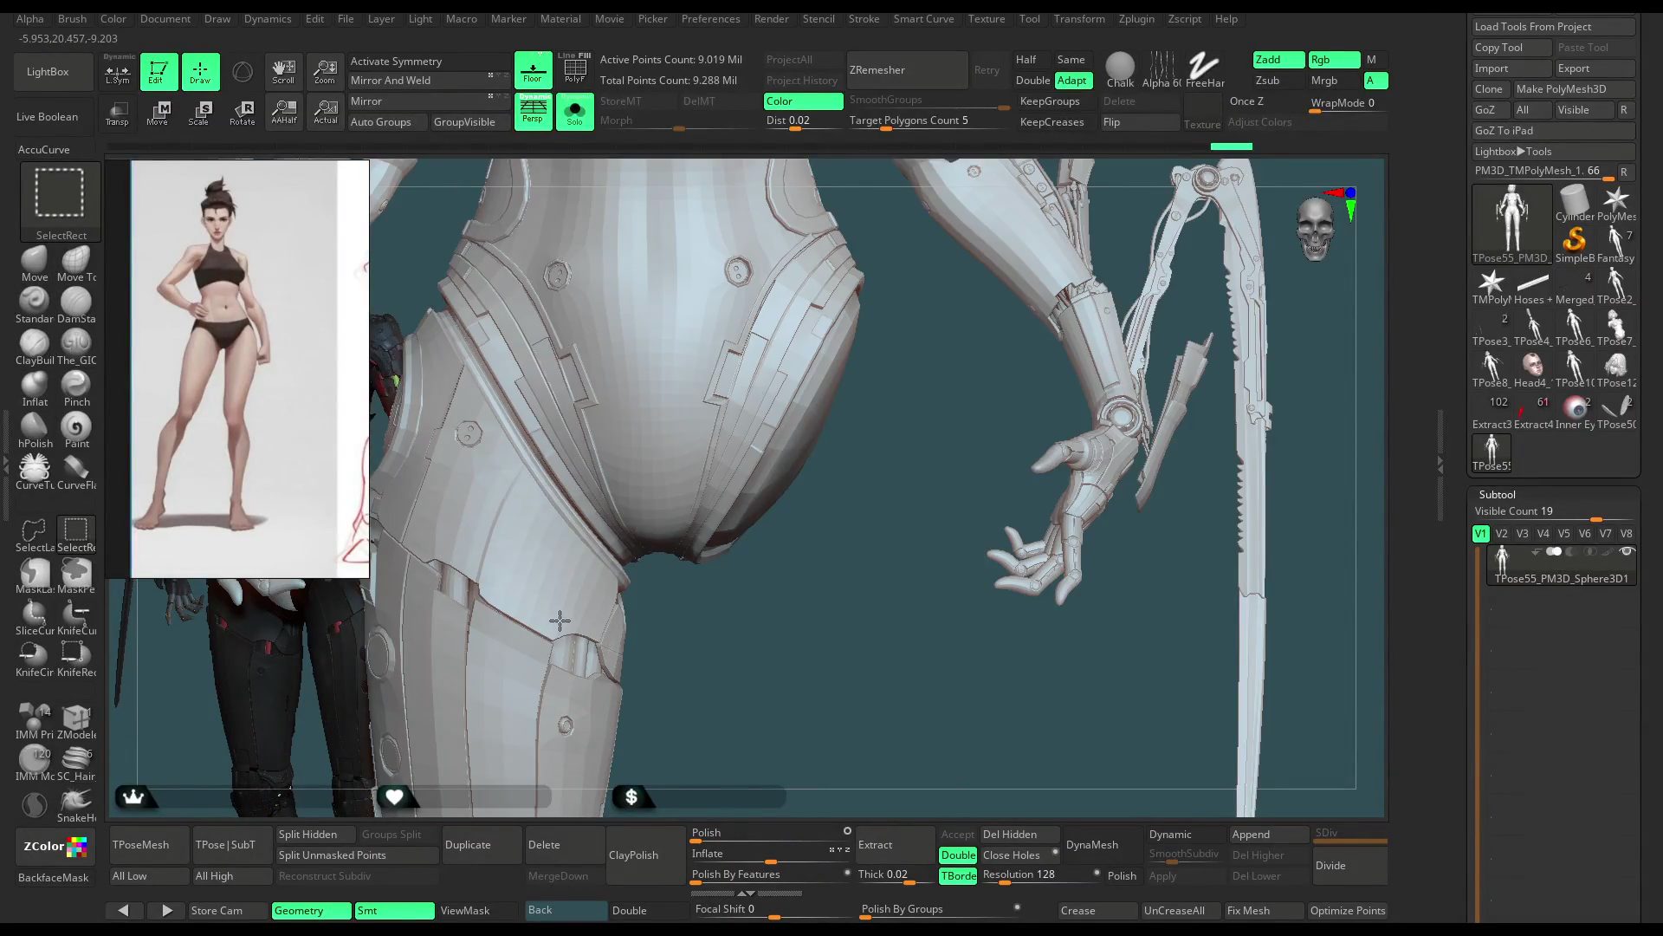
{"action": "left_click", "coordinate": [564, 632], "text": "ctrl+alt+shift"}
{"action": "left_click", "coordinate": [676, 660], "text": "ctrl+shift"}
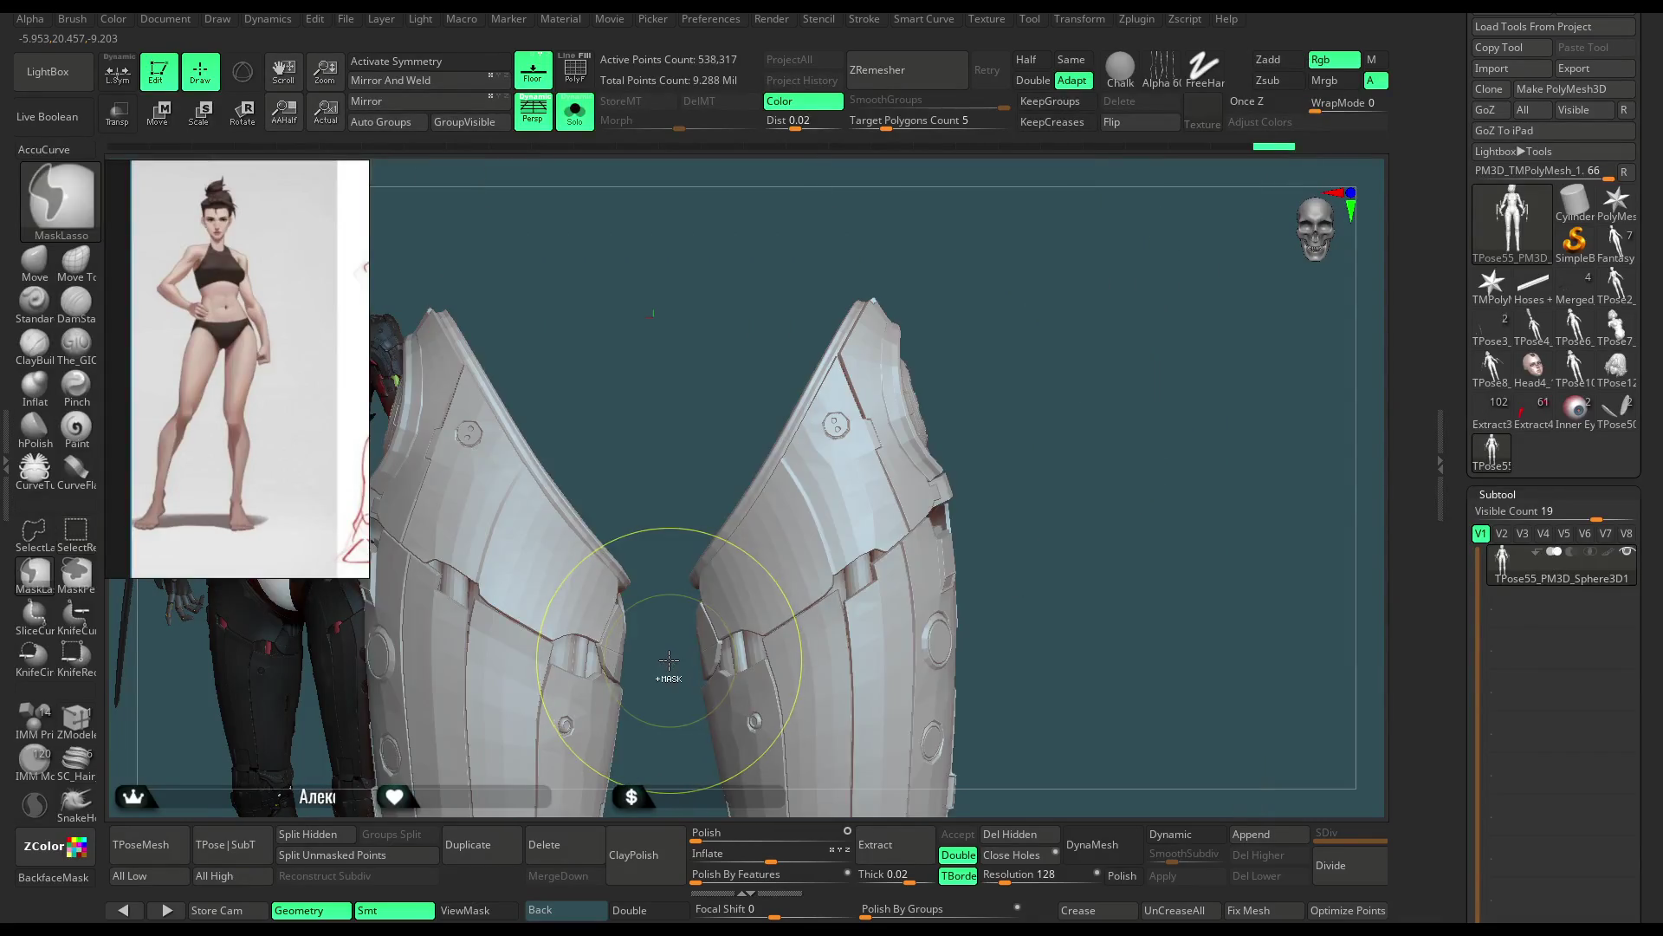
{"action": "key", "text": "x"}
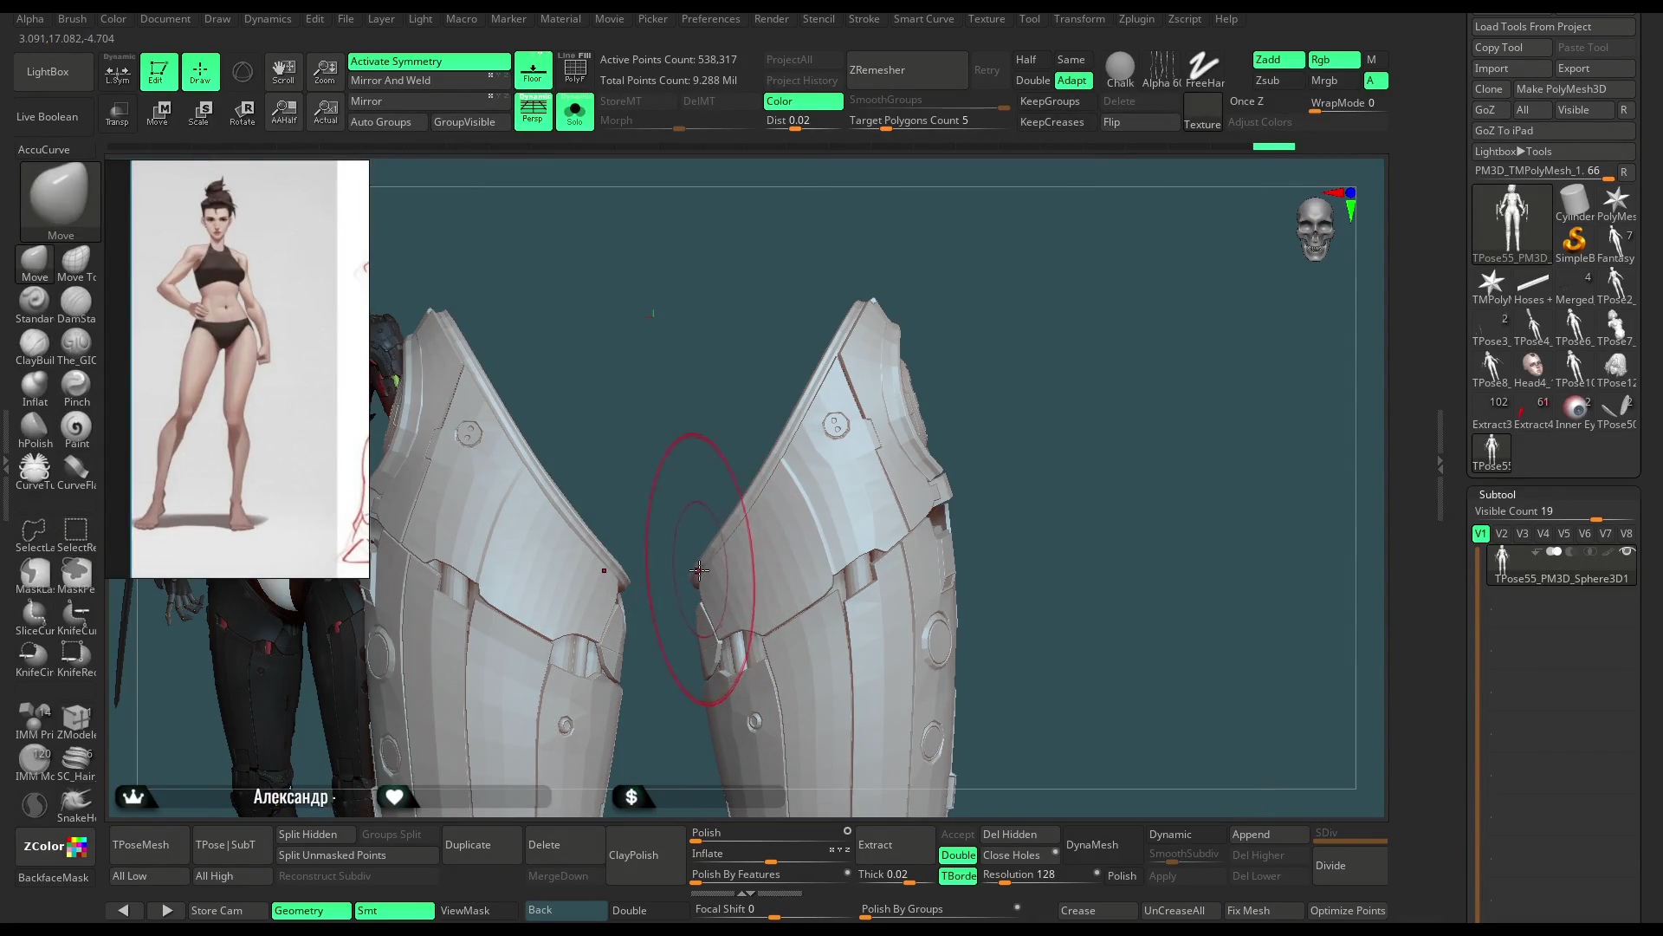
{"action": "mouse_move", "coordinate": [688, 556]}
{"action": "left_mouse_down"}
{"action": "mouse_move", "coordinate": [693, 445]}
{"action": "mouse_move", "coordinate": [819, 305]}
{"action": "left_mouse_up"}
{"action": "right_click_drag", "start_coordinate": [780, 483], "coordinate": [812, 472]}
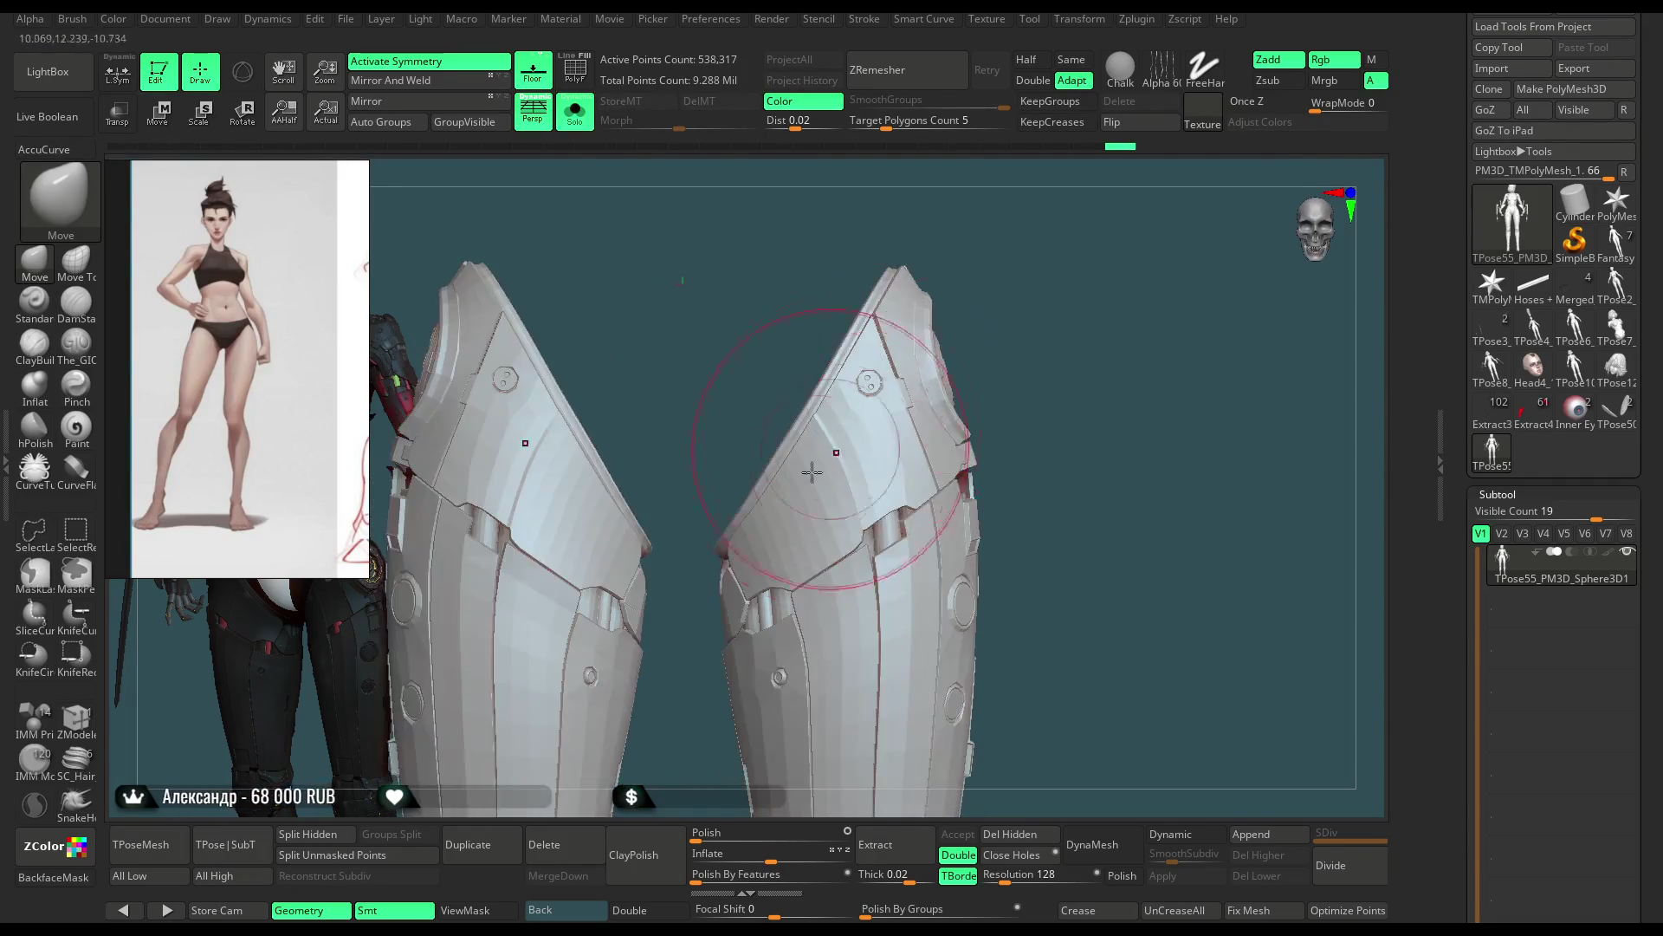
{"action": "mouse_move", "coordinate": [949, 267]}
{"action": "left_mouse_down"}
{"action": "mouse_move", "coordinate": [1028, 287]}
{"action": "mouse_move", "coordinate": [809, 477]}
{"action": "mouse_move", "coordinate": [890, 458]}
{"action": "left_mouse_up"}
{"action": "right_click", "coordinate": [810, 476]}
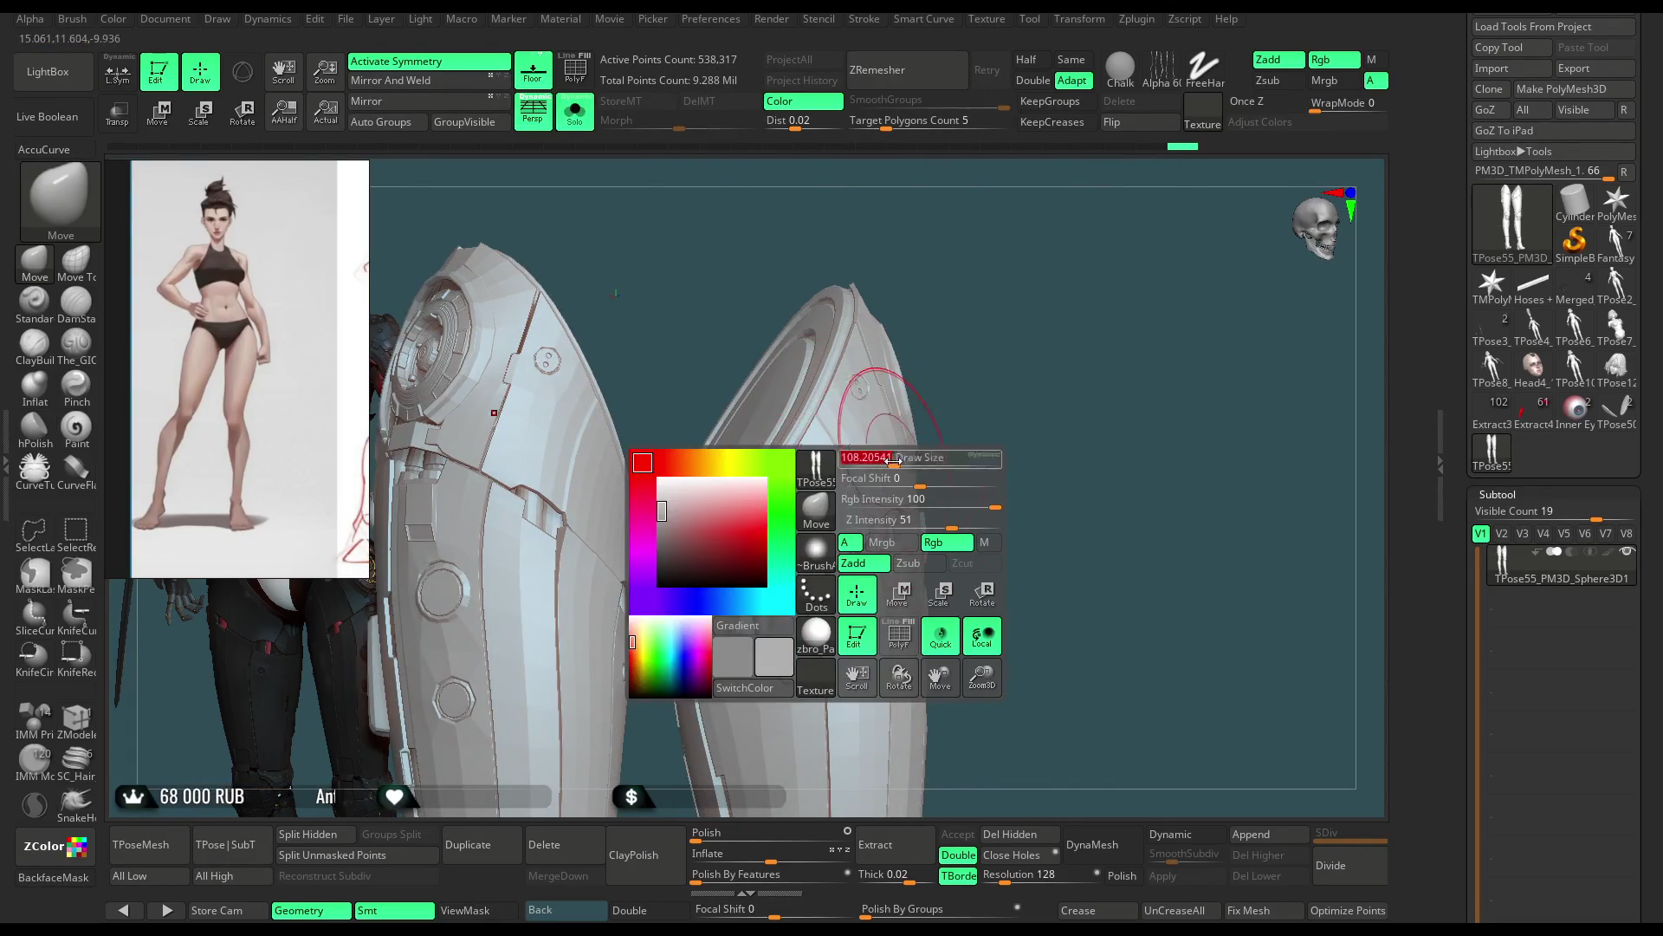
Step: Review the reshaped plates from all sides, then unhide the whole character
{"action": "left_click_drag", "start_coordinate": [945, 378], "coordinate": [748, 511]}
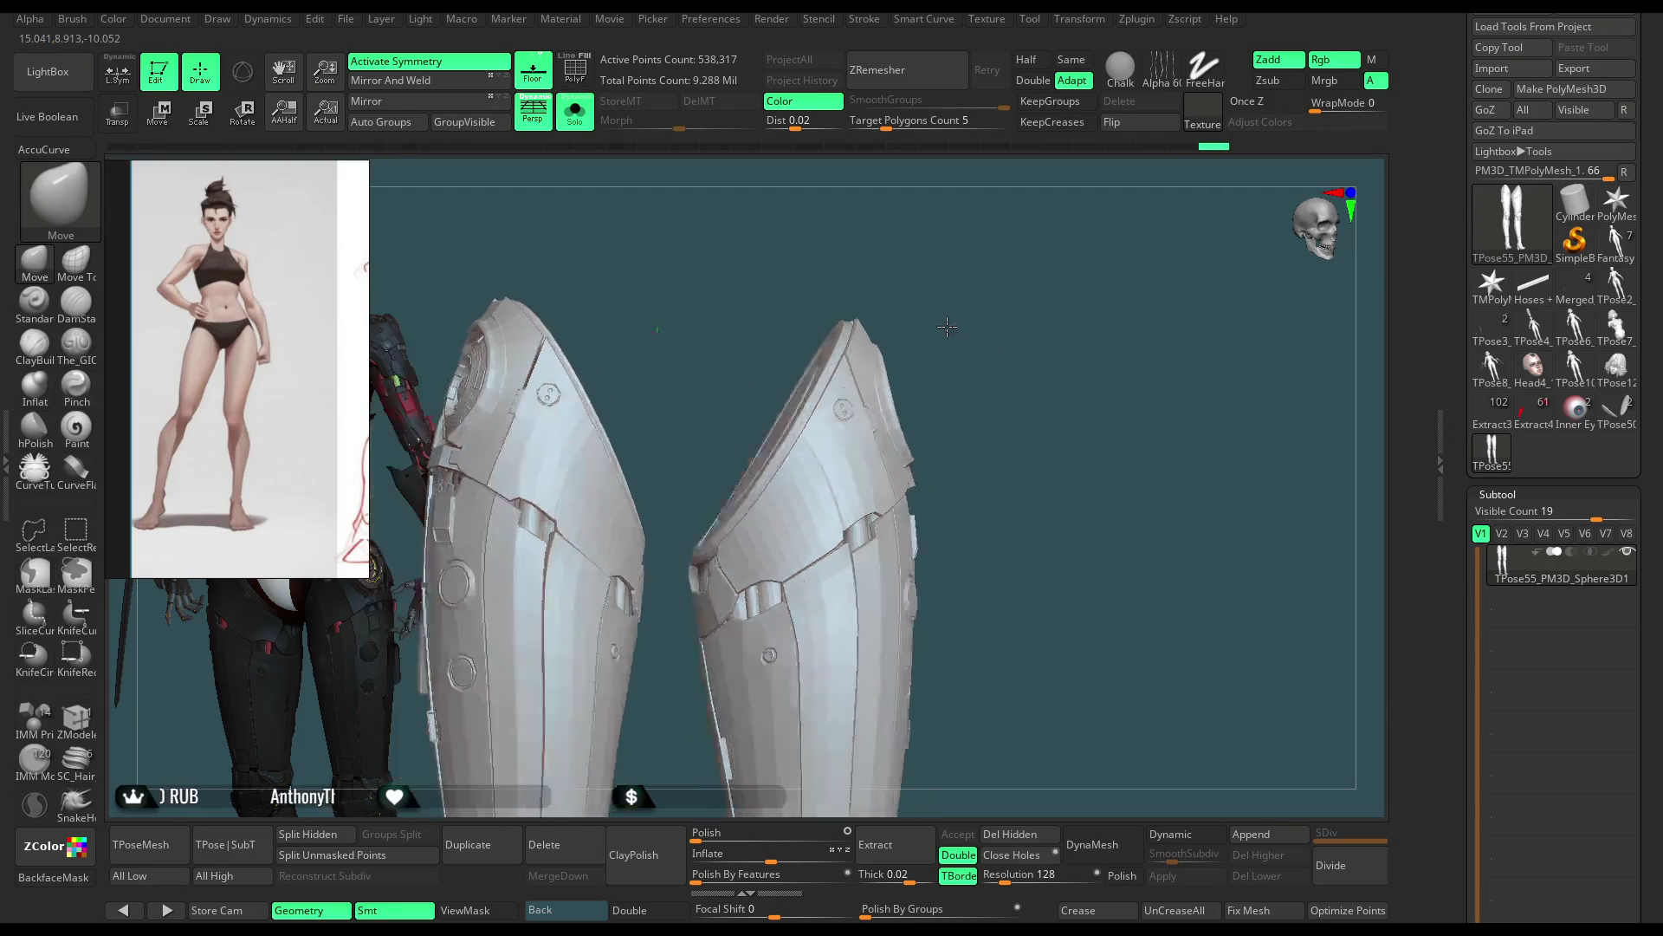
{"action": "mouse_move", "coordinate": [958, 341]}
{"action": "left_mouse_down"}
{"action": "mouse_move", "coordinate": [1001, 291]}
{"action": "mouse_move", "coordinate": [728, 552]}
{"action": "mouse_move", "coordinate": [832, 396]}
{"action": "left_mouse_up"}
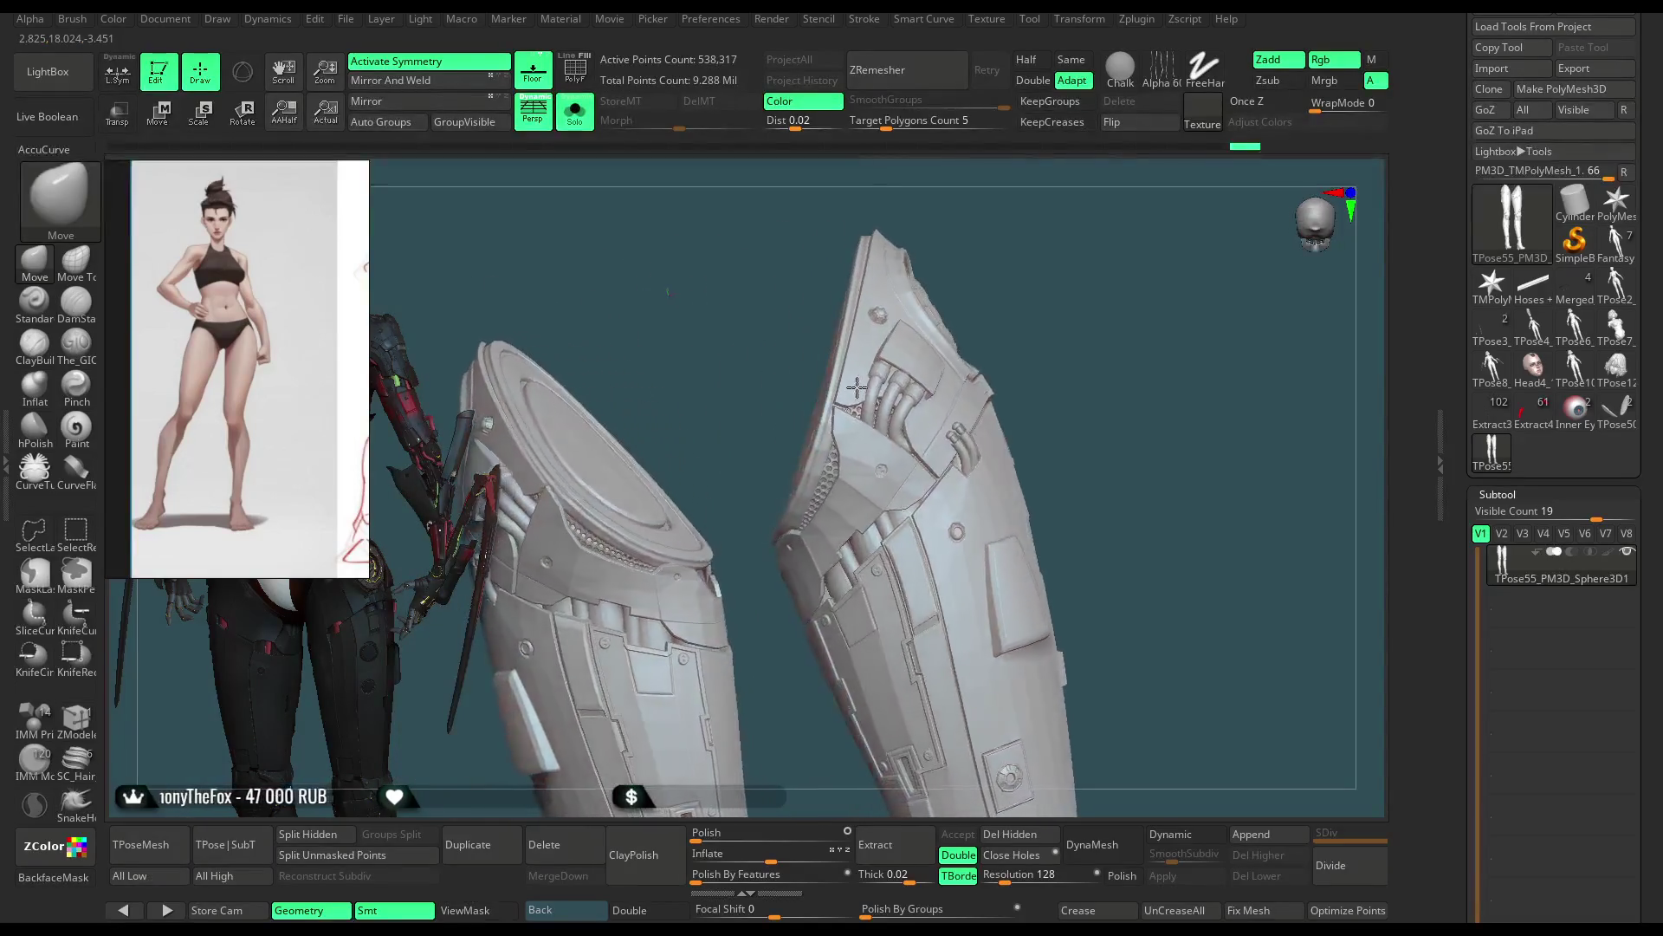
{"action": "mouse_move", "coordinate": [829, 396]}
{"action": "left_mouse_down", "text": "shift"}
{"action": "mouse_move", "coordinate": [716, 463]}
{"action": "mouse_move", "coordinate": [975, 272]}
{"action": "mouse_move", "coordinate": [966, 314]}
{"action": "left_mouse_up", "text": "shift"}
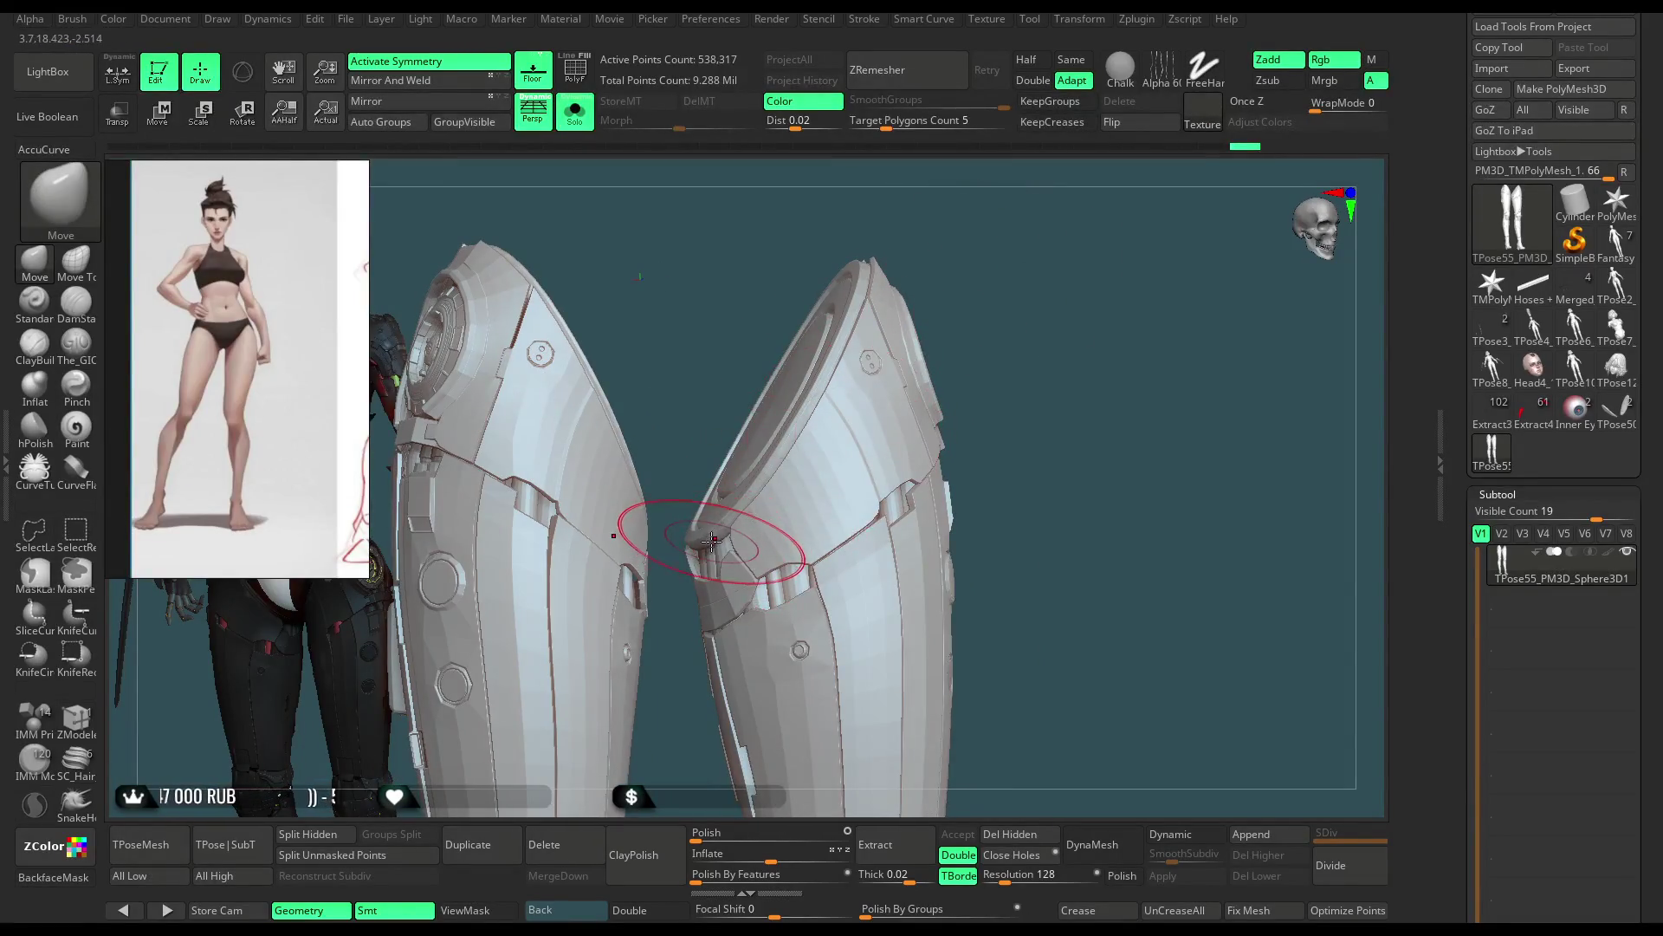
{"action": "left_click_drag", "start_coordinate": [710, 542], "coordinate": [758, 518]}
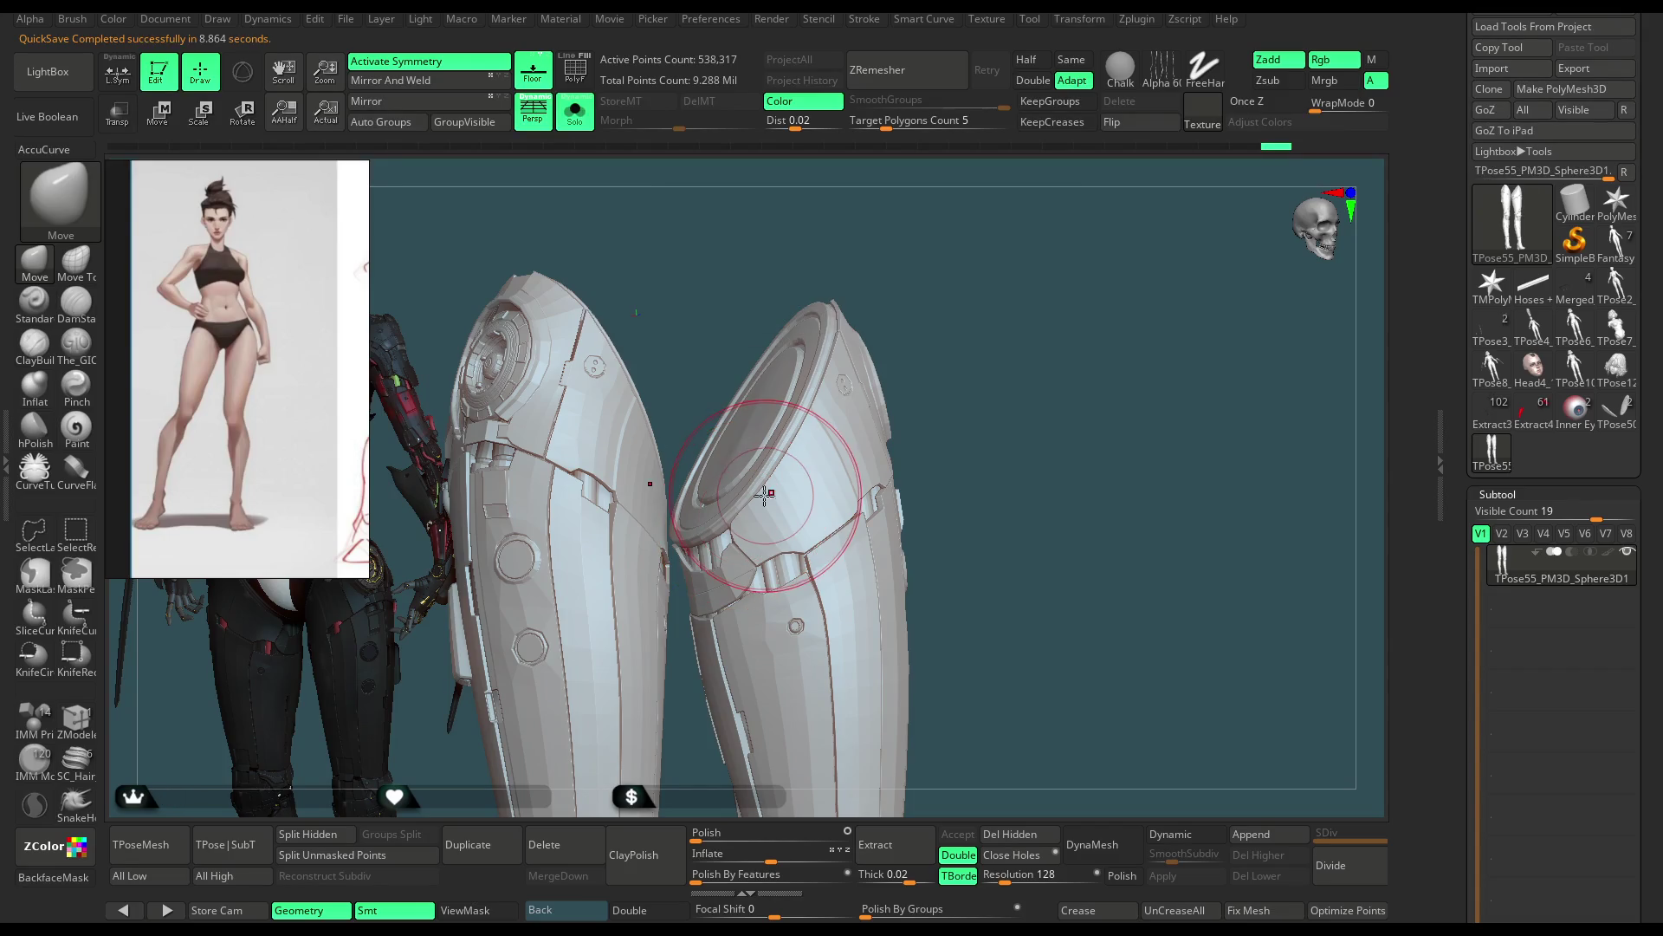
{"action": "left_click_drag", "start_coordinate": [947, 391], "coordinate": [916, 370]}
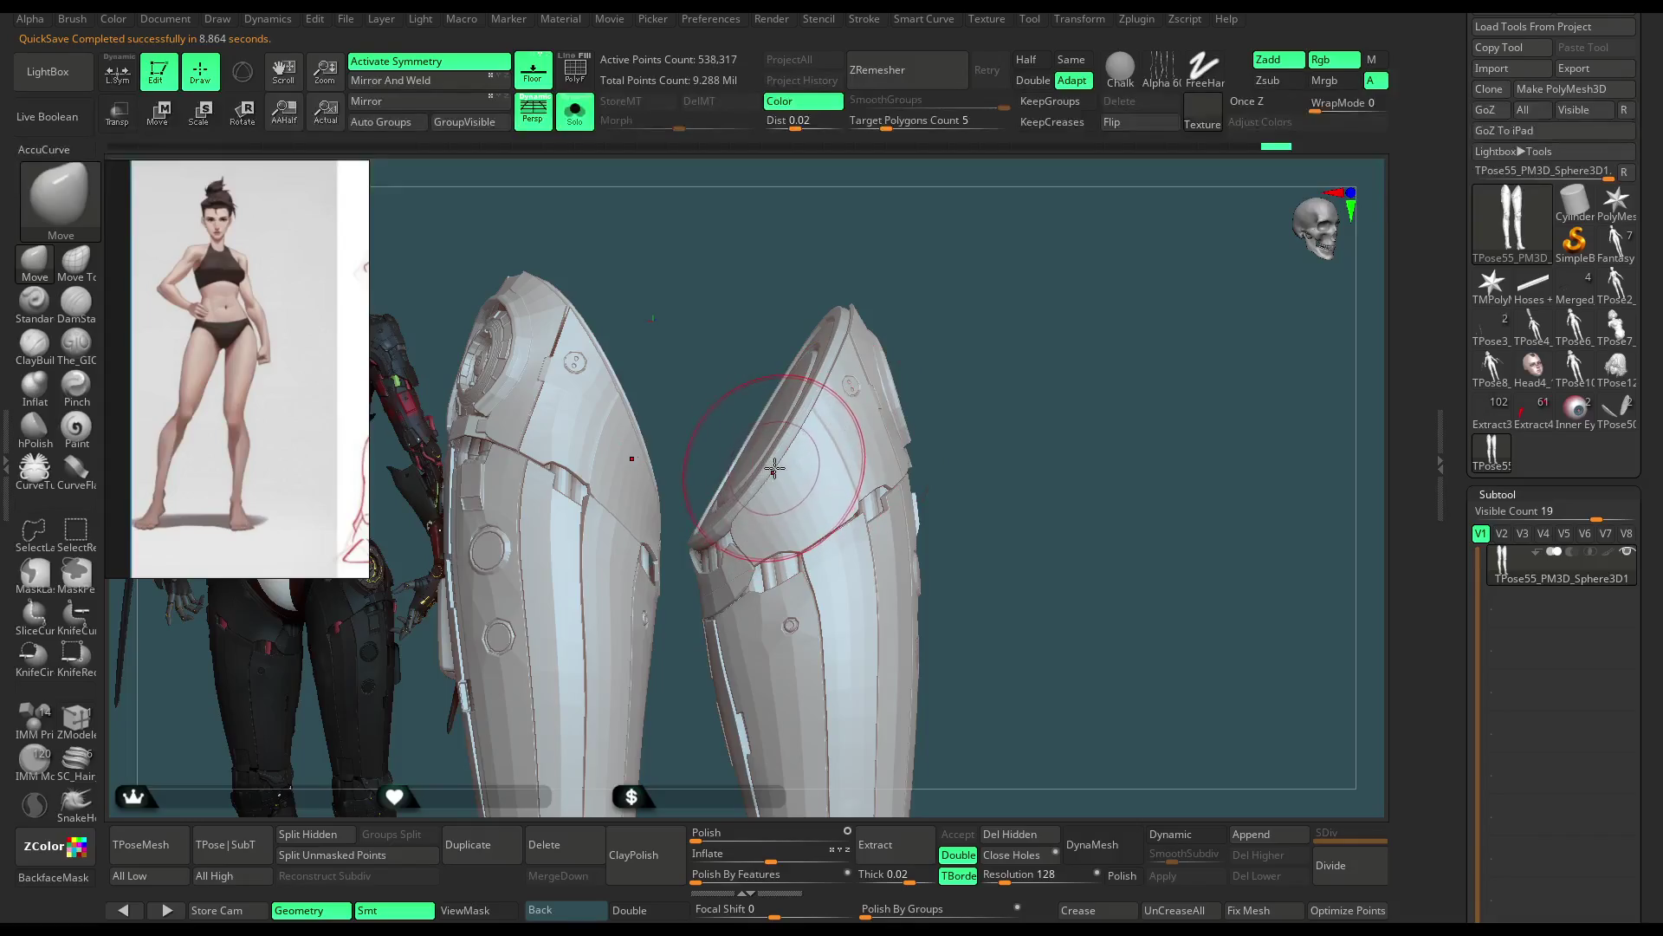
{"action": "mouse_move", "coordinate": [776, 469]}
{"action": "left_mouse_down"}
{"action": "mouse_move", "coordinate": [799, 427]}
{"action": "mouse_move", "coordinate": [727, 538]}
{"action": "left_mouse_up"}
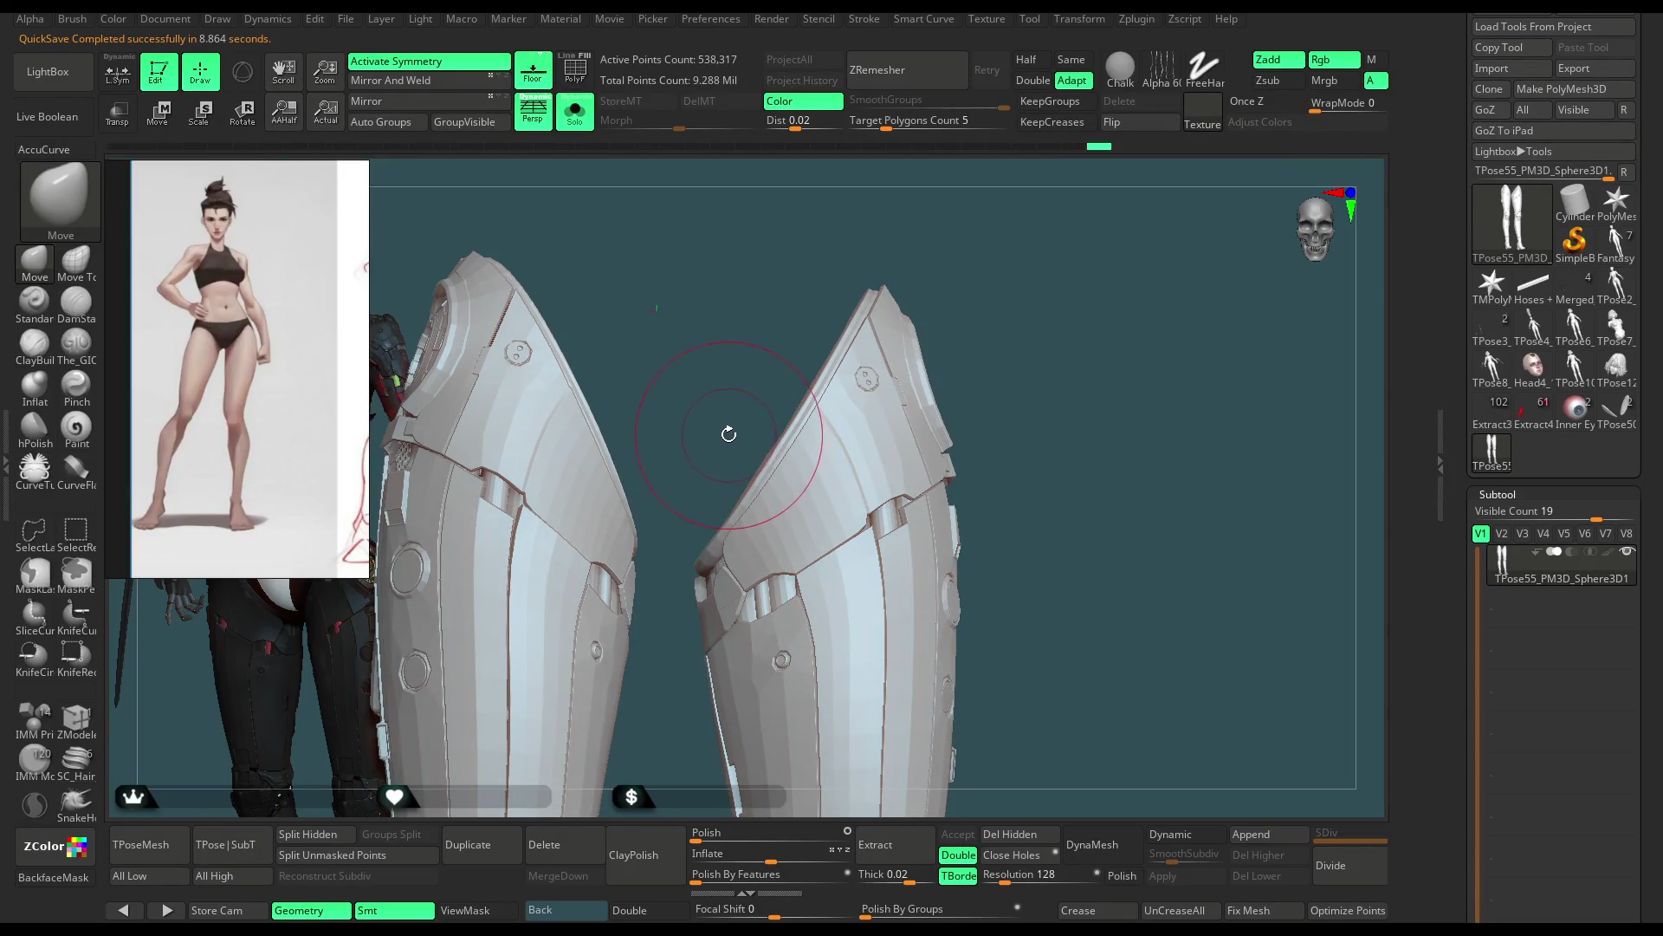
{"action": "left_click_drag", "start_coordinate": [720, 433], "coordinate": [706, 572]}
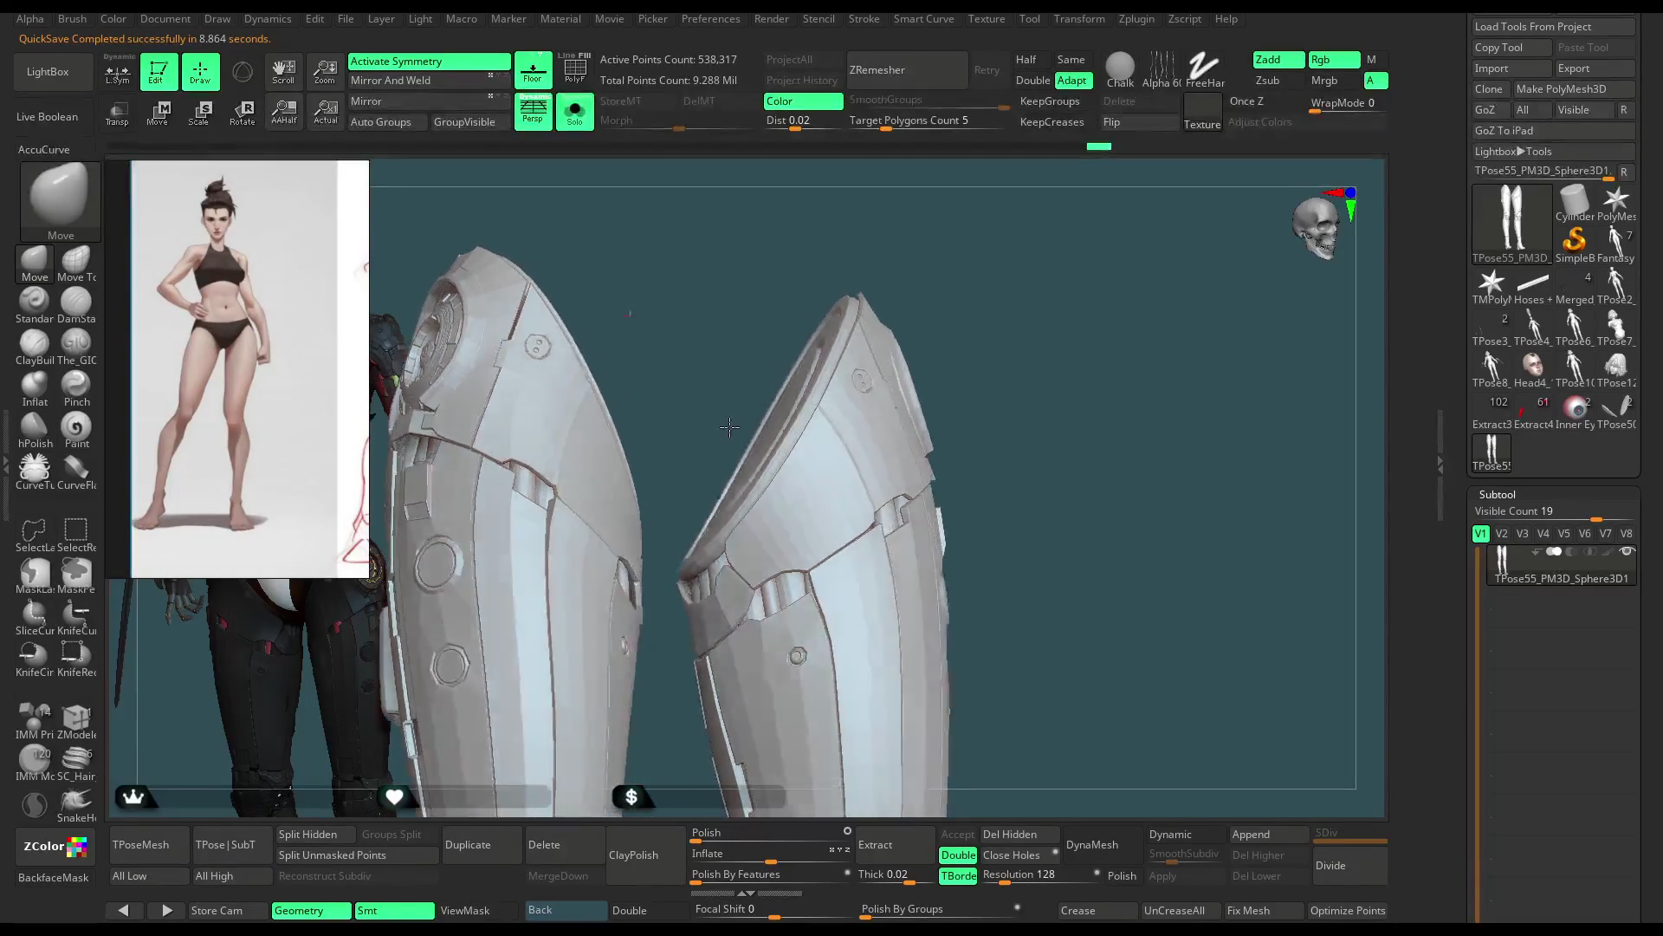
{"action": "mouse_move", "coordinate": [893, 427]}
{"action": "left_mouse_down"}
{"action": "mouse_move", "coordinate": [977, 308]}
{"action": "mouse_move", "coordinate": [743, 520]}
{"action": "left_mouse_up"}
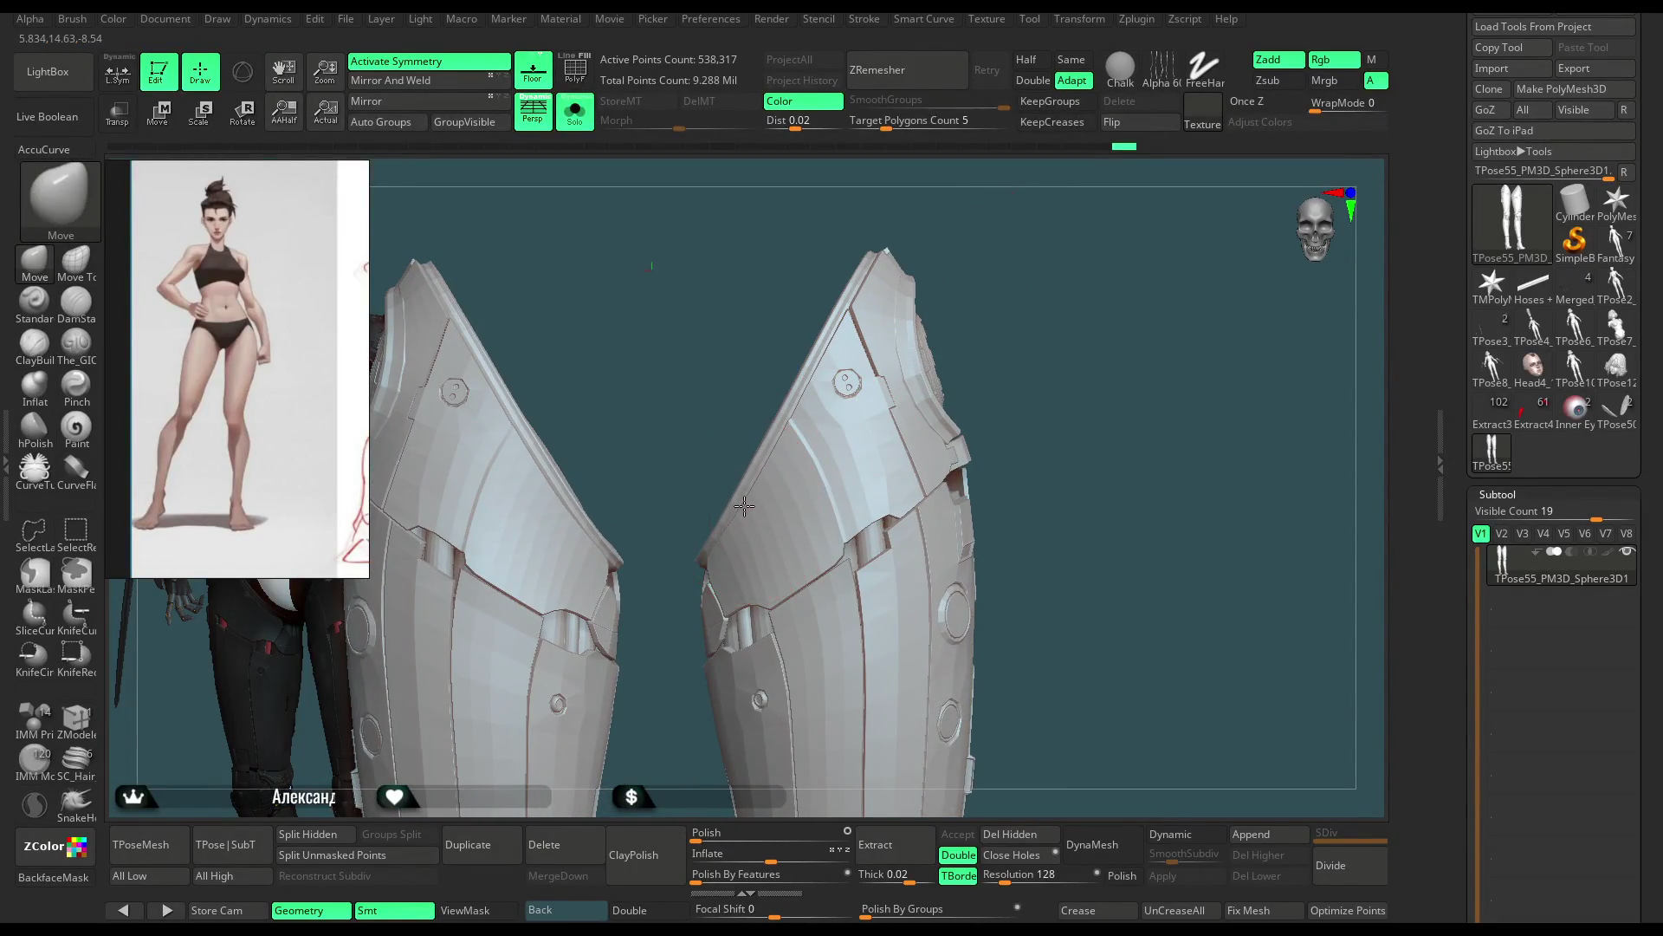
{"action": "mouse_move", "coordinate": [1006, 324]}
{"action": "left_mouse_down"}
{"action": "mouse_move", "coordinate": [1000, 278]}
{"action": "mouse_move", "coordinate": [977, 718]}
{"action": "left_mouse_up"}
{"action": "key", "text": "ctrl+shift"}
{"action": "left_click", "coordinate": [988, 315], "text": "ctrl+shift"}
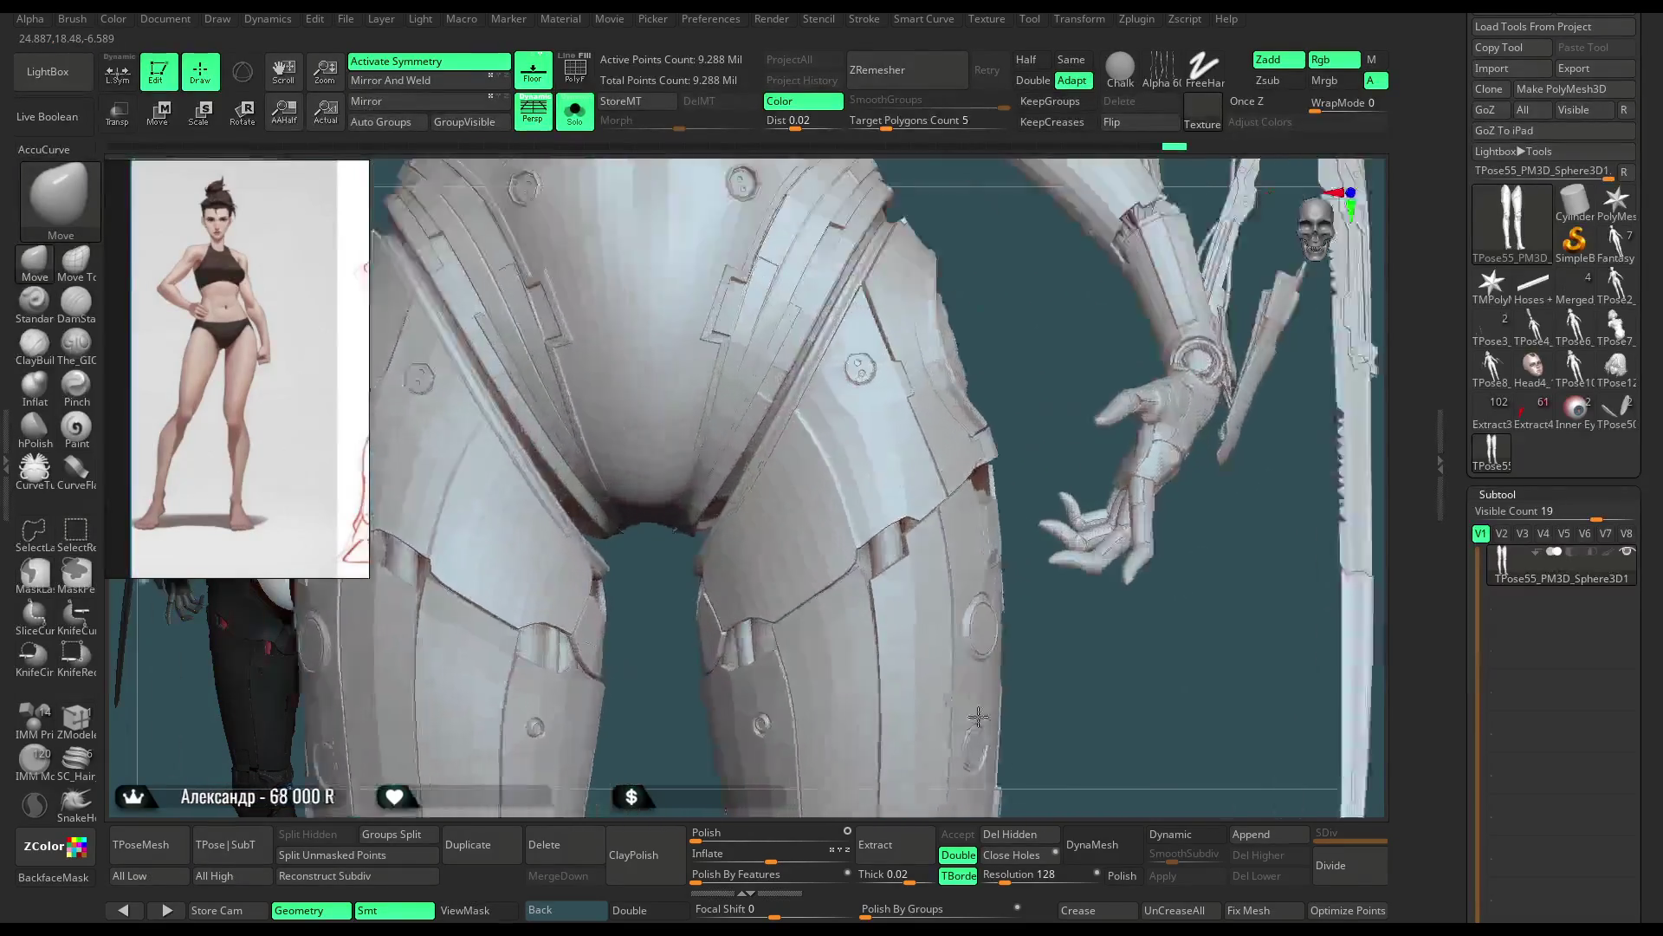
Step: Hide the legs with a SelectRect drag to expose the hip armour and enlarge the Draw Size
{"action": "left_click", "coordinate": [1047, 305], "text": "ctrl+shift"}
{"action": "key", "text": "ctrl+shift"}
{"action": "left_click", "coordinate": [1001, 321], "text": "ctrl+shift"}
{"action": "left_click_drag", "start_coordinate": [1002, 321], "coordinate": [702, 525], "text": "alt"}
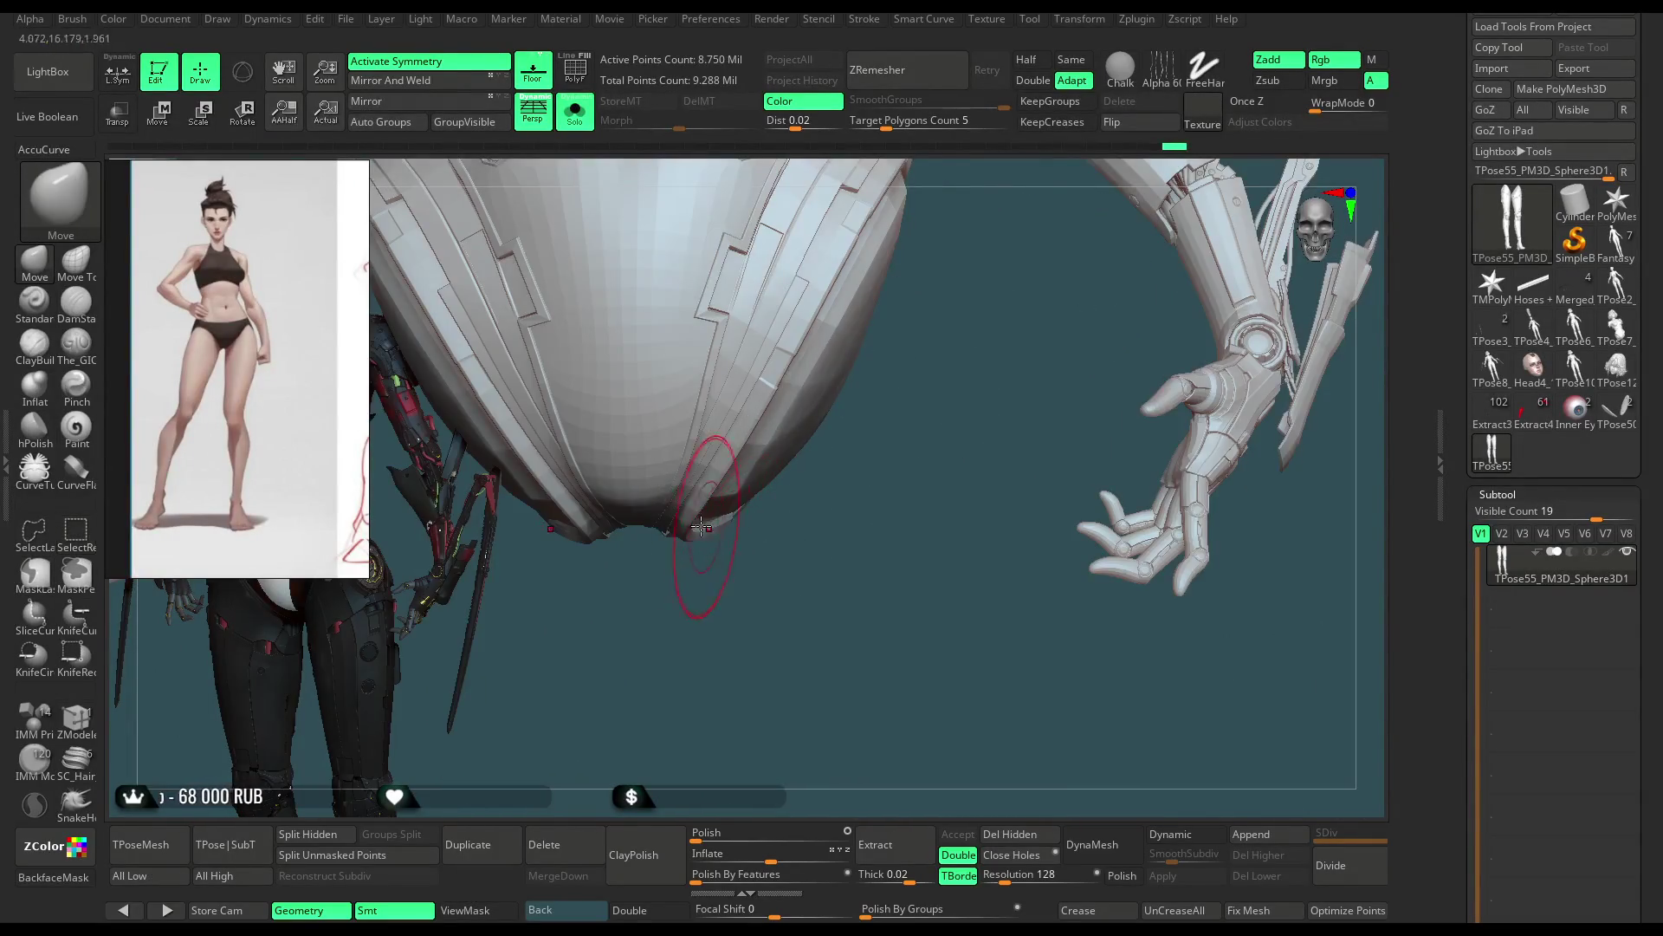
{"action": "key", "text": "space"}
{"action": "mouse_move", "coordinate": [818, 516]}
{"action": "left_mouse_down"}
{"action": "mouse_move", "coordinate": [844, 517]}
{"action": "mouse_move", "coordinate": [709, 524]}
{"action": "mouse_move", "coordinate": [835, 408]}
{"action": "mouse_move", "coordinate": [727, 504]}
{"action": "mouse_move", "coordinate": [804, 428]}
{"action": "left_mouse_up"}
{"action": "key", "text": "space"}
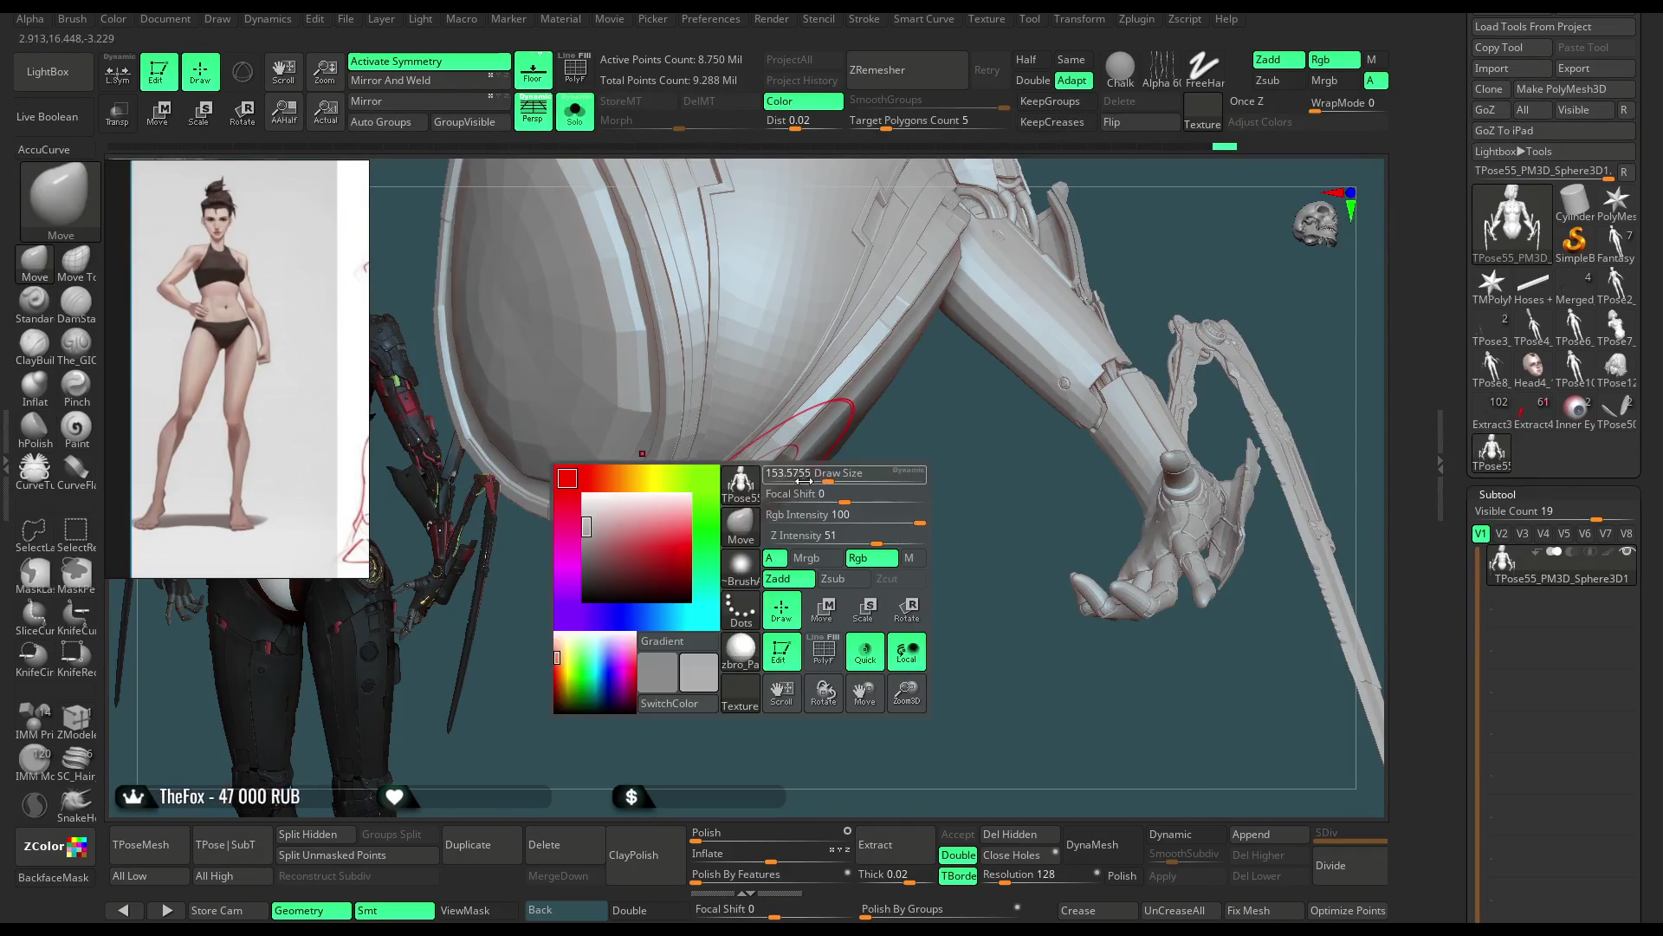
Step: Orbit around the torso to work the rounded hip armour edge, ending back at a front view
{"action": "mouse_move", "coordinate": [754, 484]}
{"action": "left_mouse_down"}
{"action": "mouse_move", "coordinate": [746, 501]}
{"action": "mouse_move", "coordinate": [767, 497]}
{"action": "left_mouse_up"}
{"action": "mouse_move", "coordinate": [845, 535]}
{"action": "left_mouse_down"}
{"action": "mouse_move", "coordinate": [745, 532]}
{"action": "mouse_move", "coordinate": [807, 558]}
{"action": "mouse_move", "coordinate": [799, 500]}
{"action": "mouse_move", "coordinate": [1026, 330]}
{"action": "mouse_move", "coordinate": [822, 512]}
{"action": "mouse_move", "coordinate": [767, 505]}
{"action": "mouse_move", "coordinate": [814, 431]}
{"action": "left_mouse_up"}
{"action": "left_click_drag", "start_coordinate": [879, 496], "coordinate": [919, 363]}
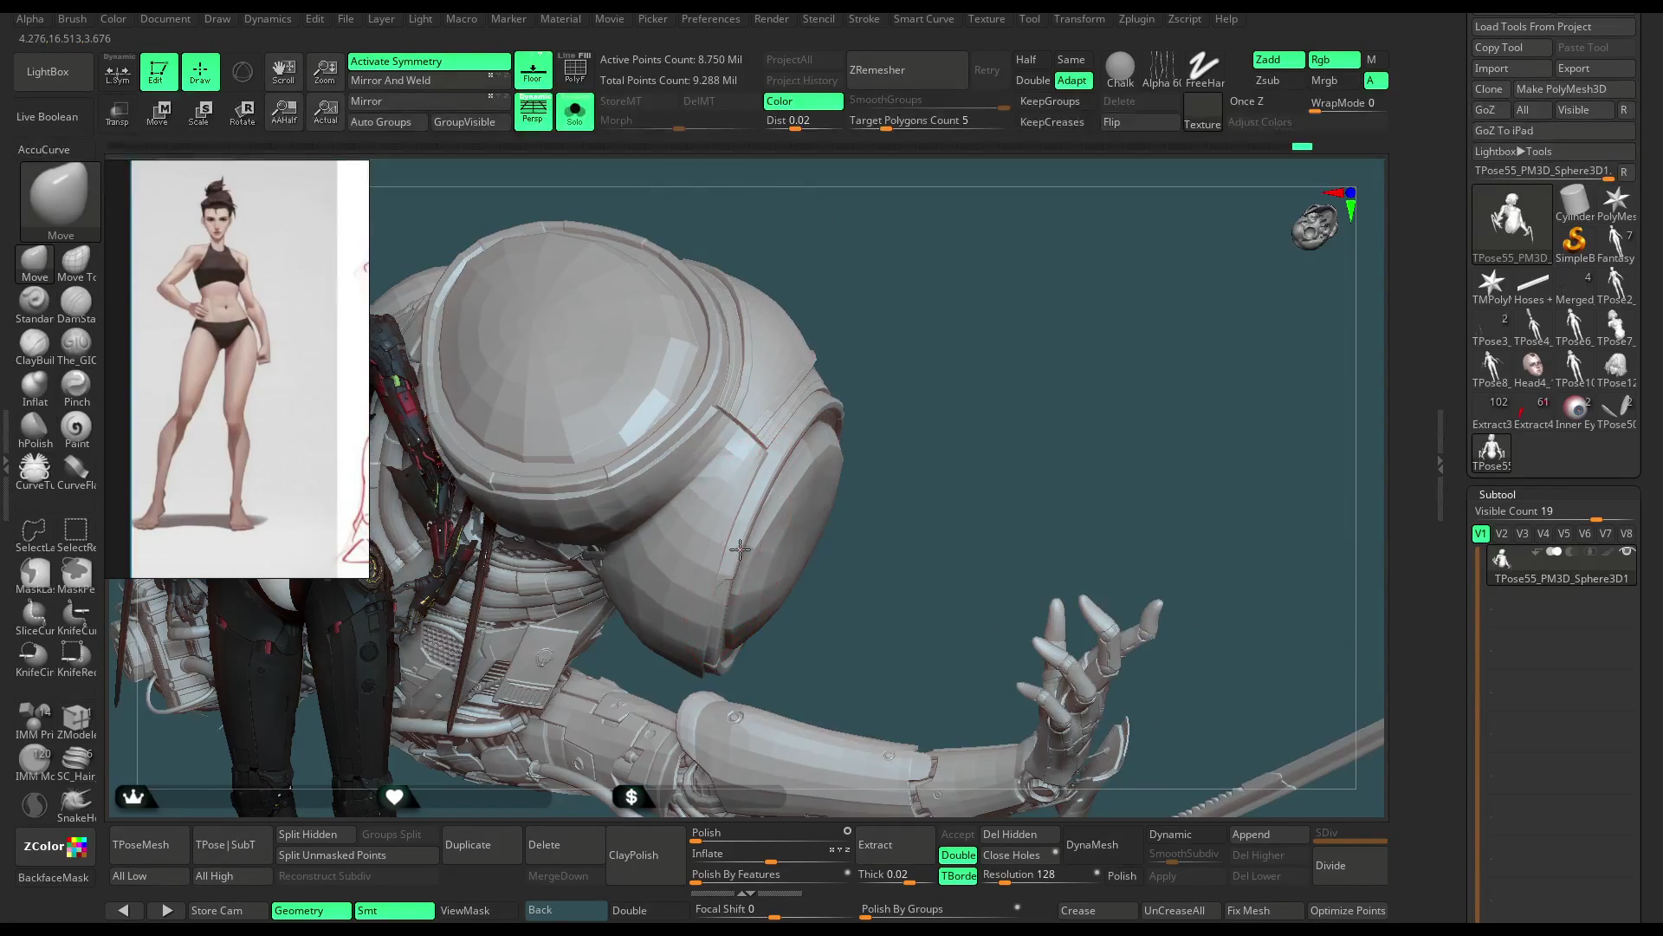
{"action": "left_click_drag", "start_coordinate": [924, 350], "coordinate": [751, 521]}
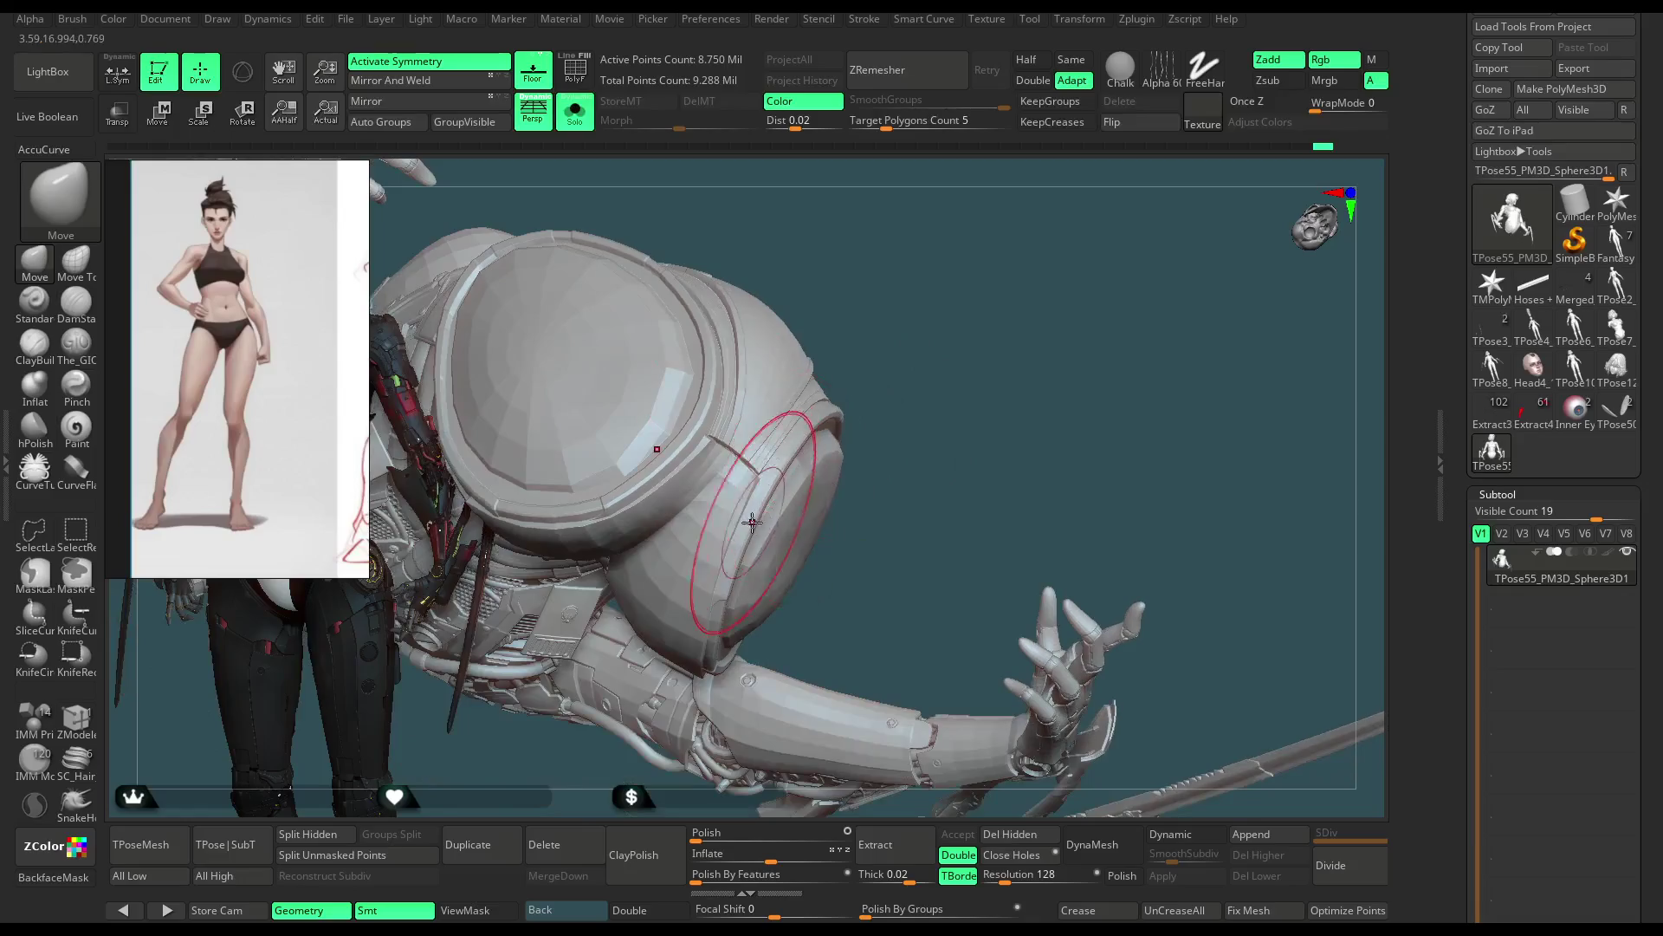
{"action": "left_click_drag", "start_coordinate": [925, 338], "coordinate": [777, 520]}
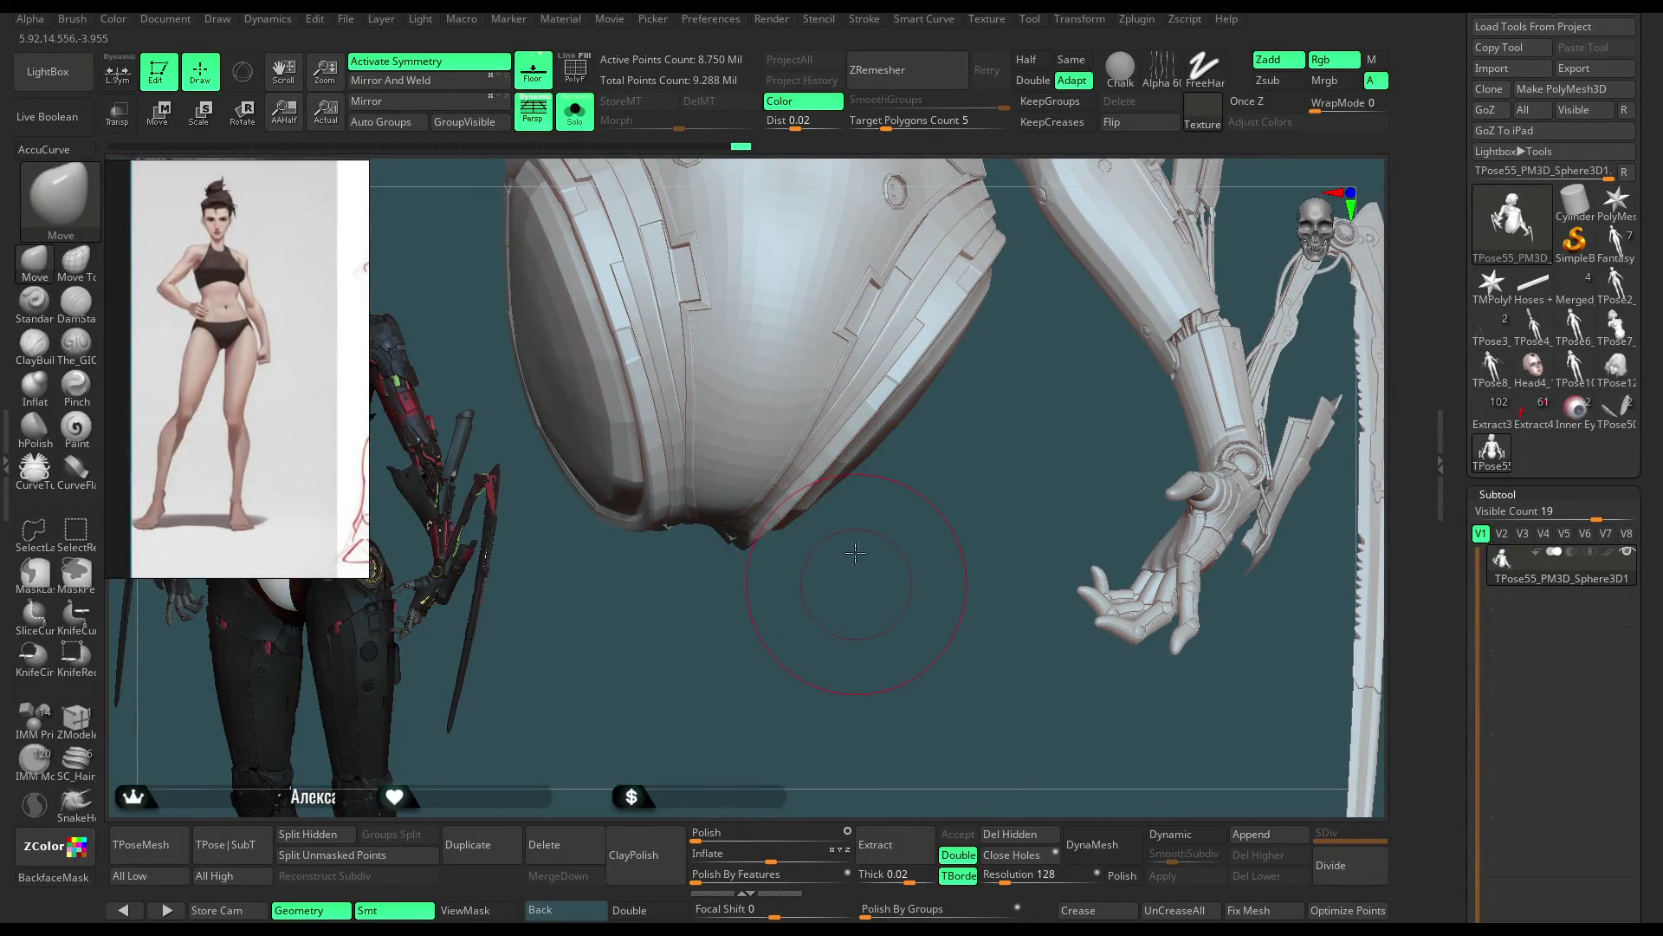
{"action": "left_click_drag", "start_coordinate": [855, 553], "coordinate": [1025, 298]}
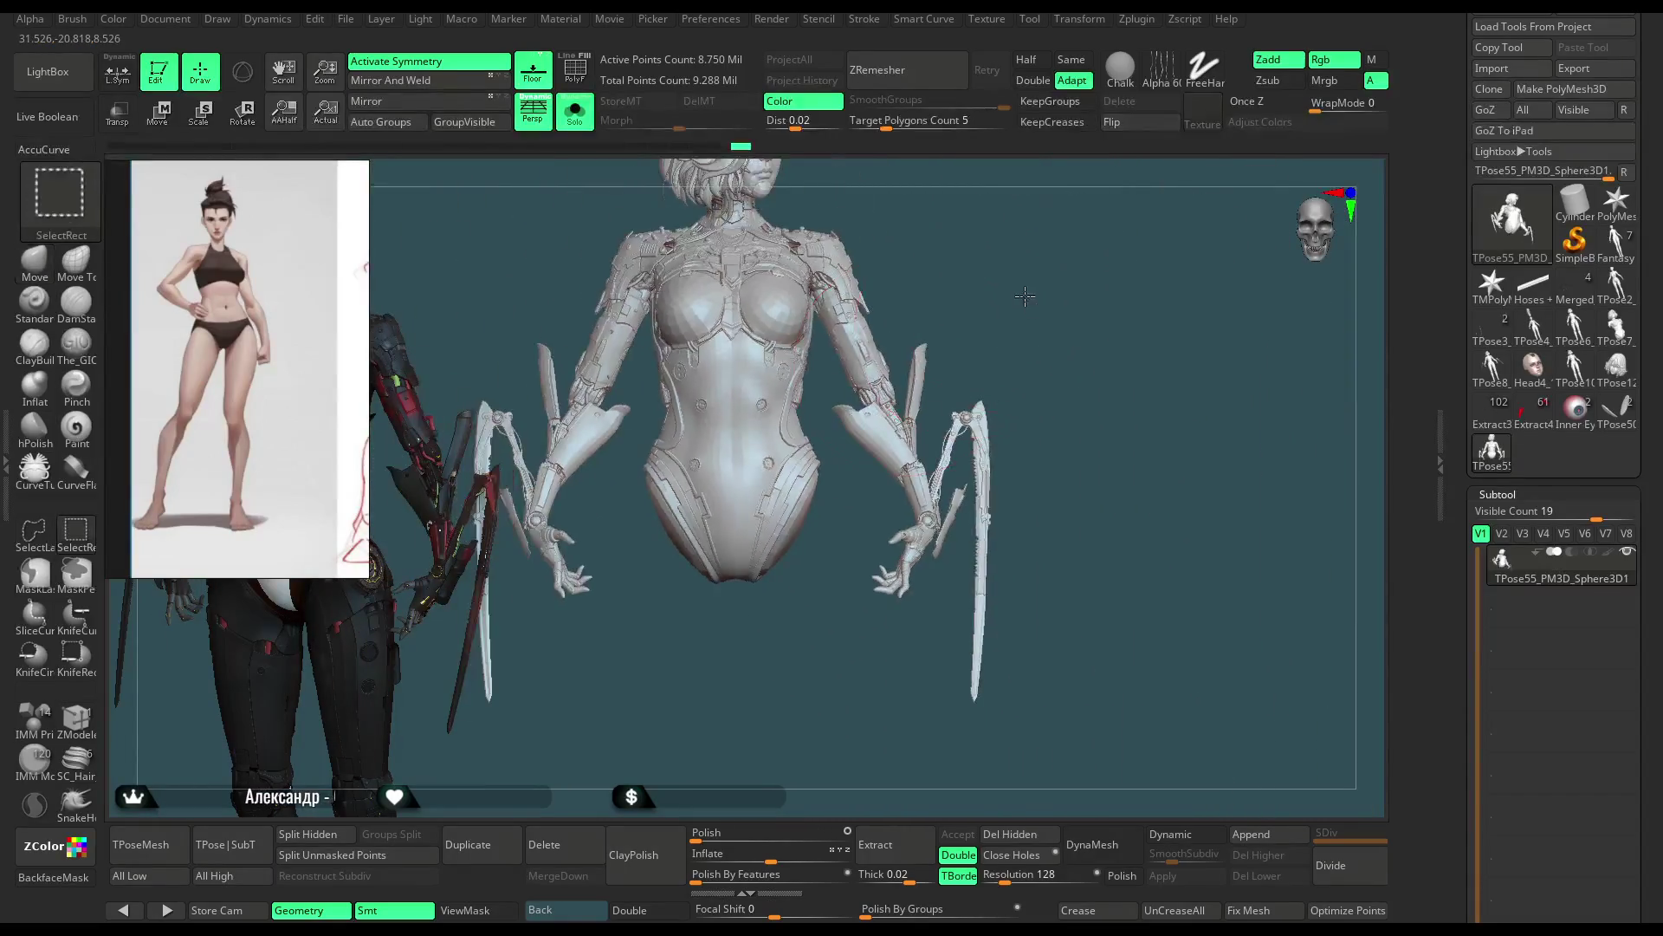
{"action": "left_click", "coordinate": [1044, 287], "text": "ctrl+shift"}
Step: Unhide the legs and turn the whole character to face front, closer in
{"action": "mouse_move", "coordinate": [1044, 286]}
{"action": "left_mouse_down"}
{"action": "mouse_move", "coordinate": [957, 324]}
{"action": "mouse_move", "coordinate": [965, 338]}
{"action": "left_mouse_up"}
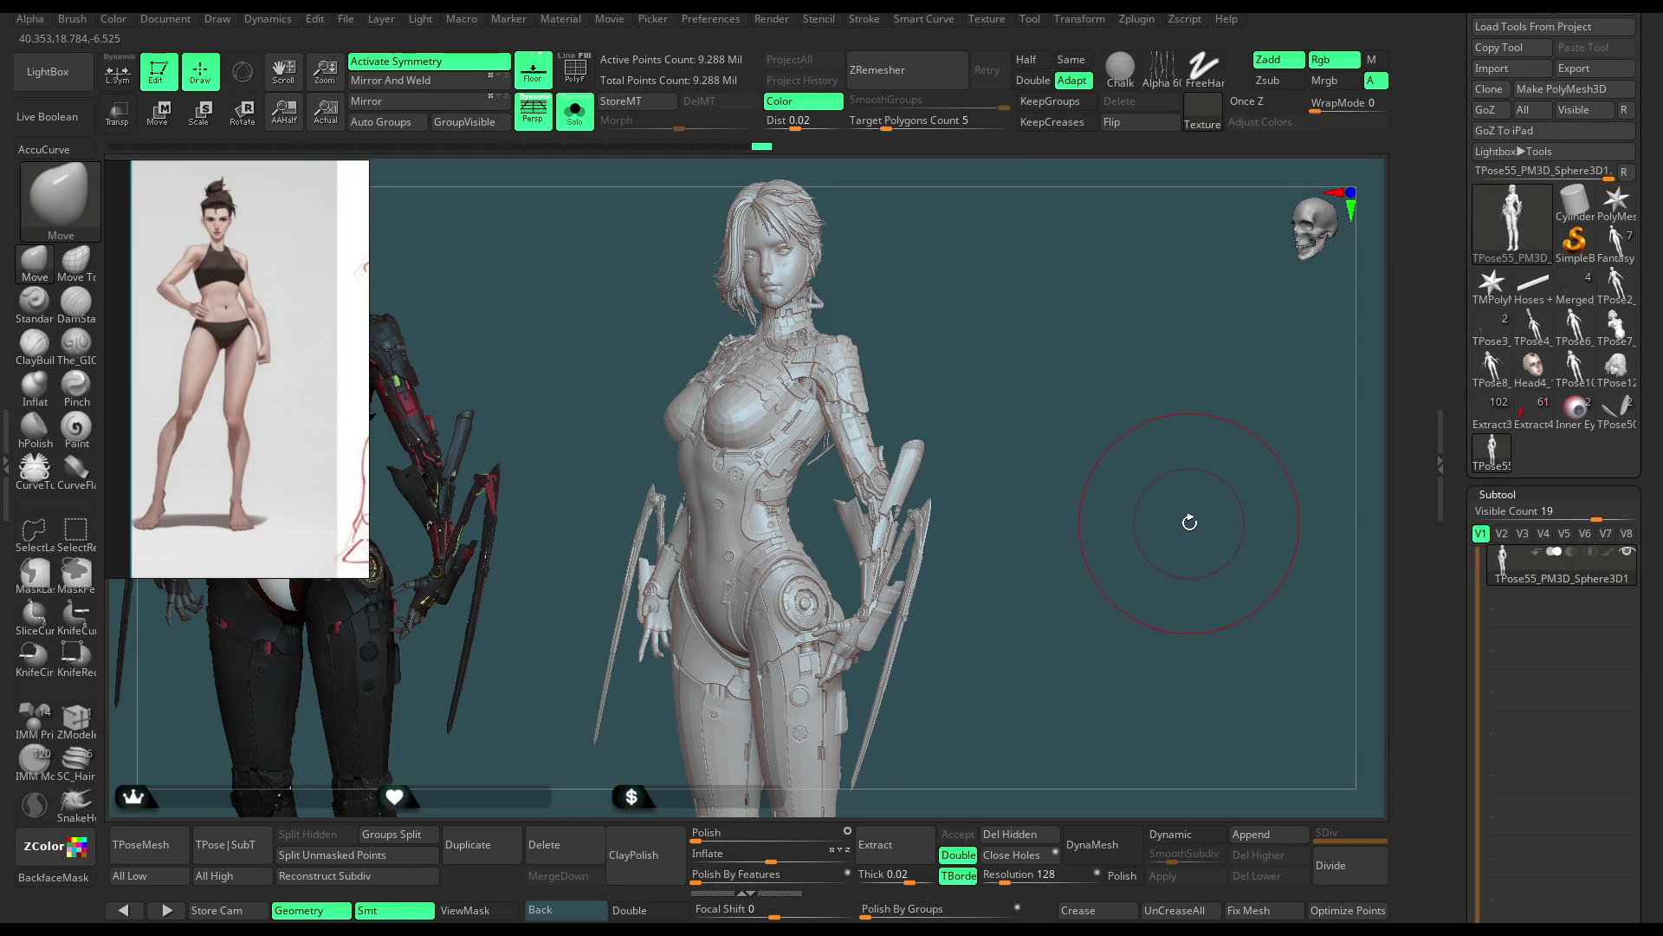
{"action": "mouse_move", "coordinate": [1189, 522]}
{"action": "left_mouse_down"}
{"action": "mouse_move", "coordinate": [1152, 327]}
{"action": "mouse_move", "coordinate": [1125, 415]}
{"action": "mouse_move", "coordinate": [855, 483]}
{"action": "left_mouse_up"}
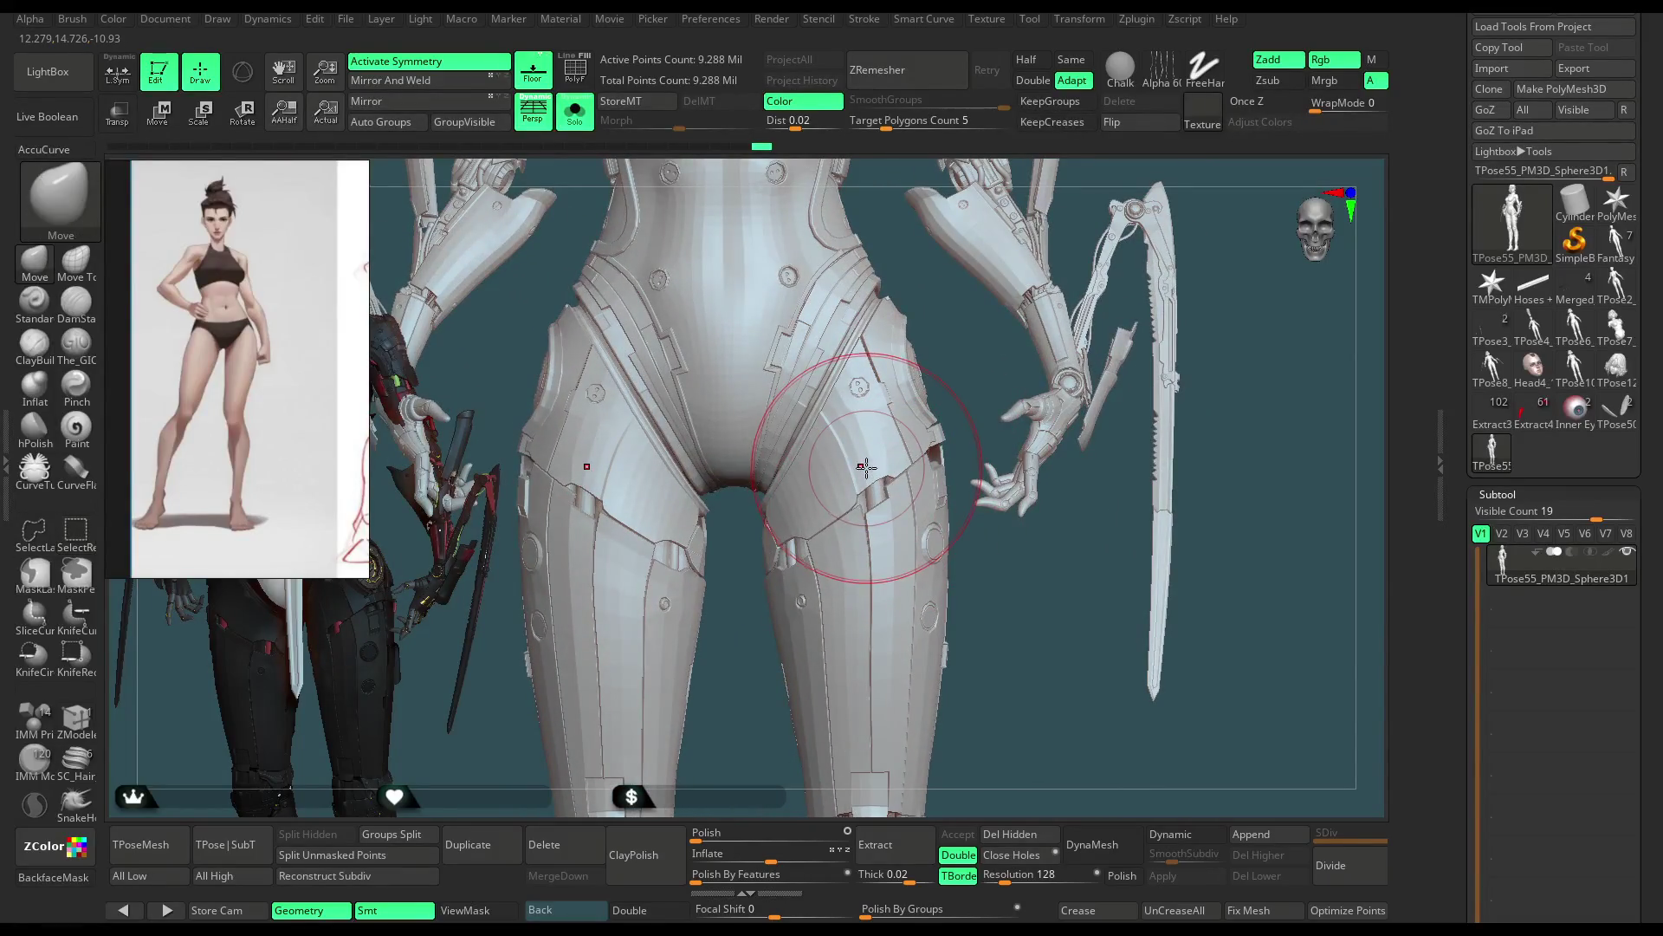
Step: Mask everything except one leg armour piece and switch to Rotate transpose
{"action": "key", "text": "x"}
{"action": "left_click", "coordinate": [869, 461], "text": "ctrl+shift"}
{"action": "left_click_drag", "start_coordinate": [1013, 456], "coordinate": [963, 348], "text": "alt"}
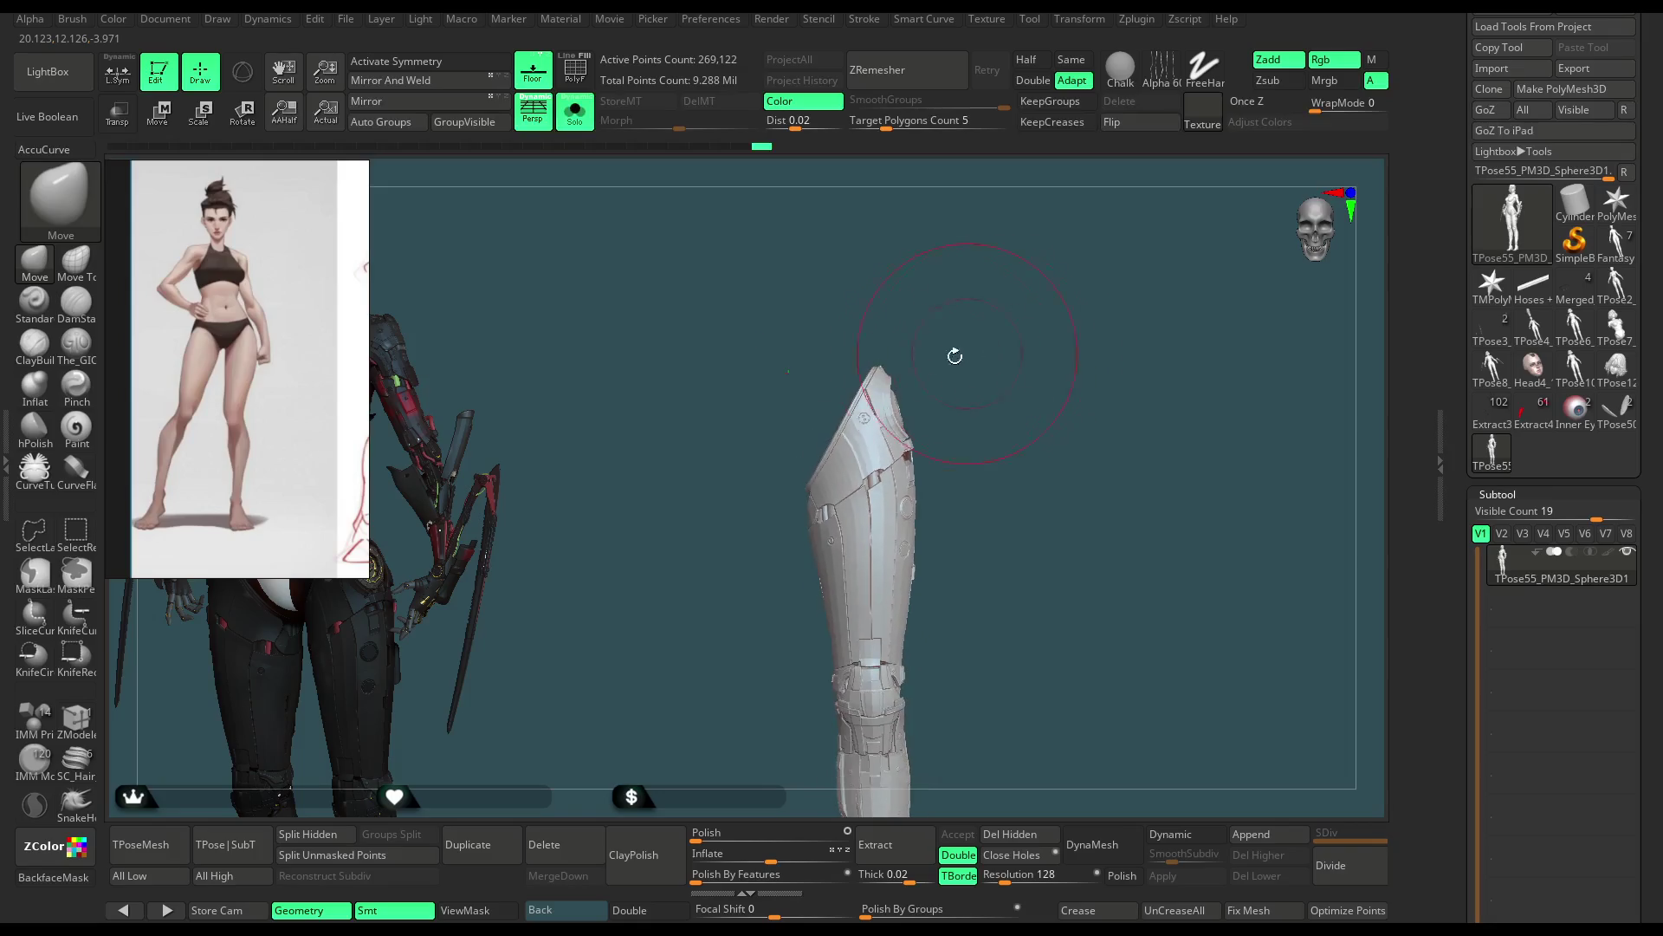
{"action": "left_click", "coordinate": [965, 506], "text": "ctrl+shift"}
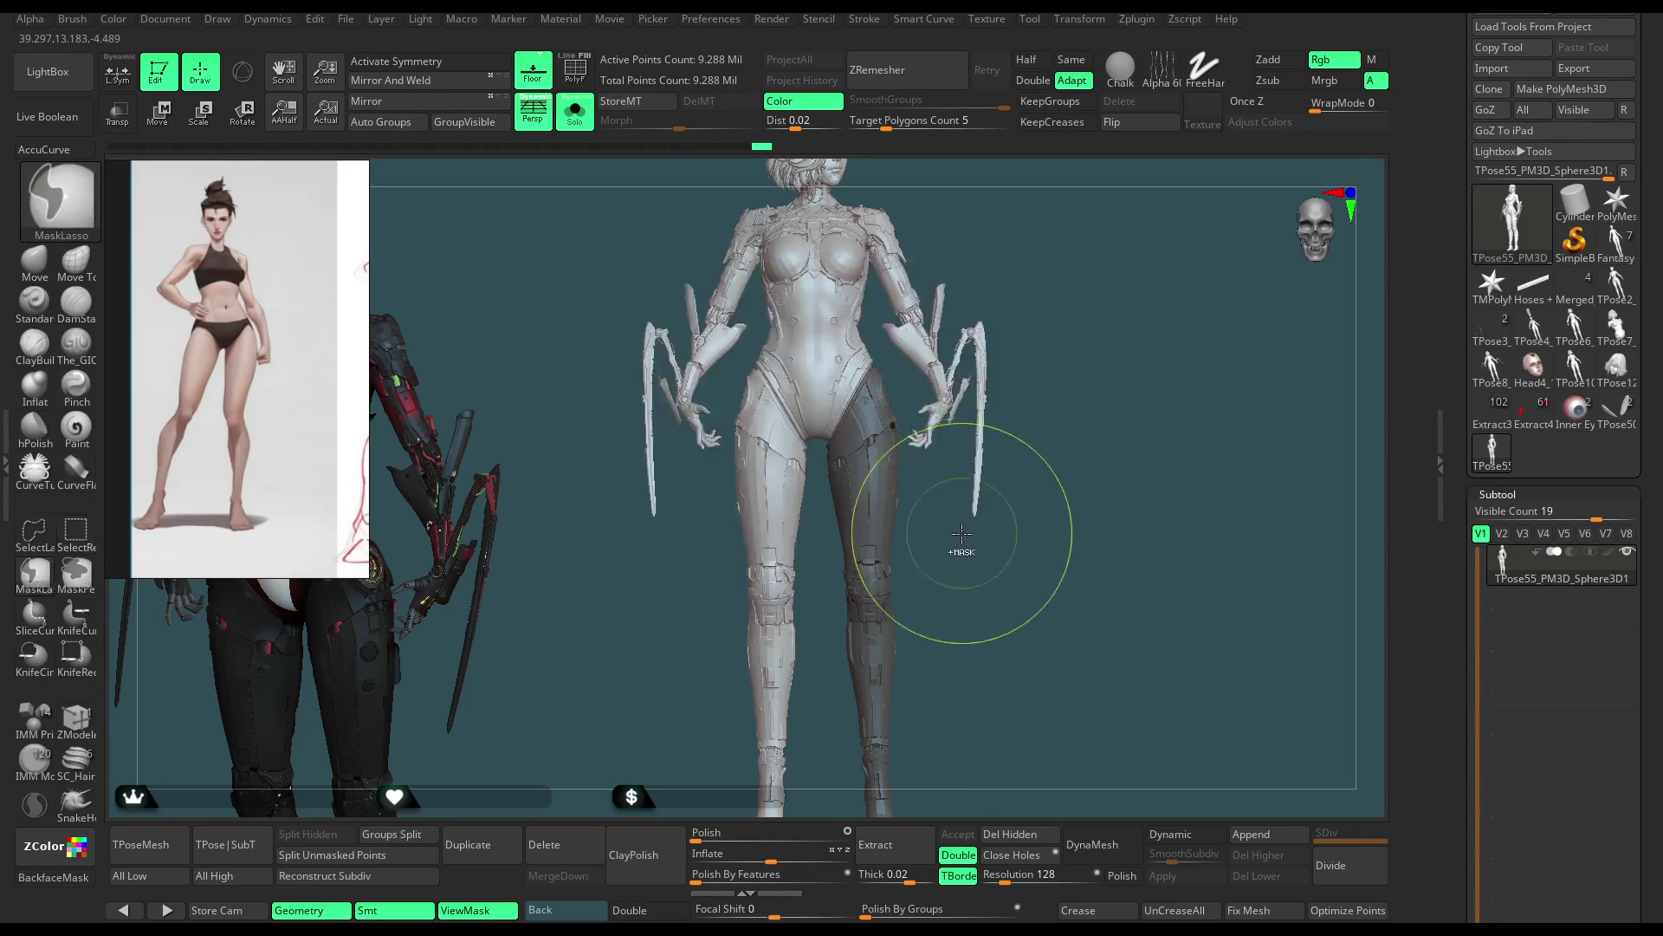
{"action": "left_click", "coordinate": [954, 570], "text": "ctrl"}
{"action": "key", "text": "r"}
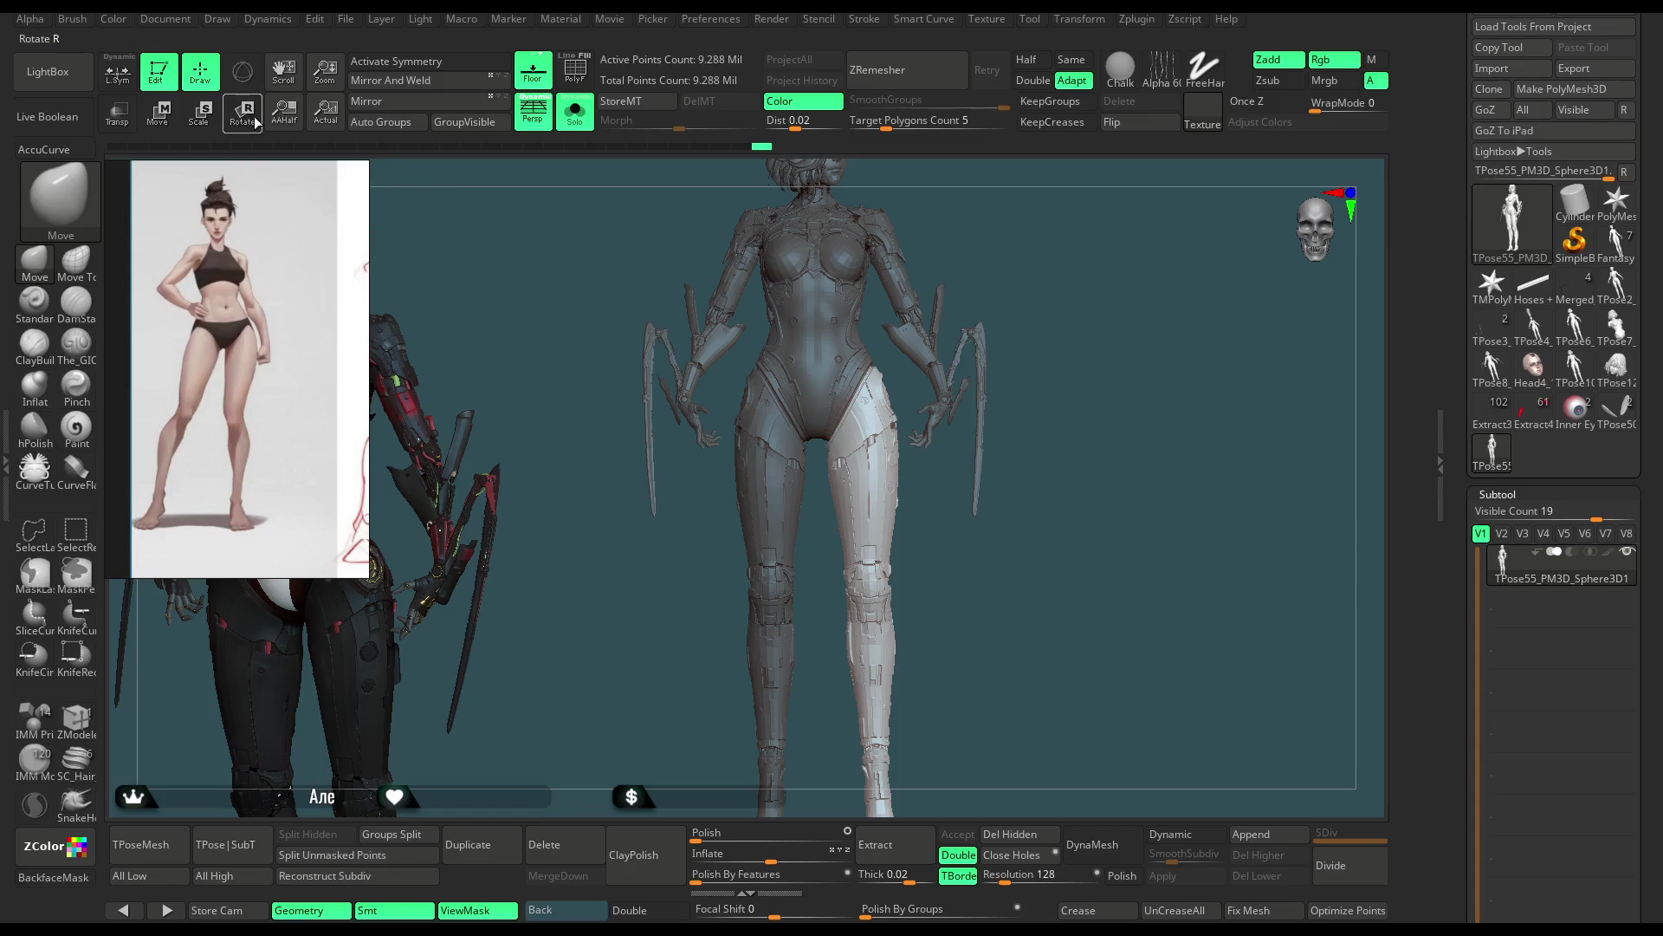
Step: Set the rotation axis from hip to foot and rotate the unmasked leg, checking side, front and back views
{"action": "left_click_drag", "start_coordinate": [988, 391], "coordinate": [848, 635], "text": "alt"}
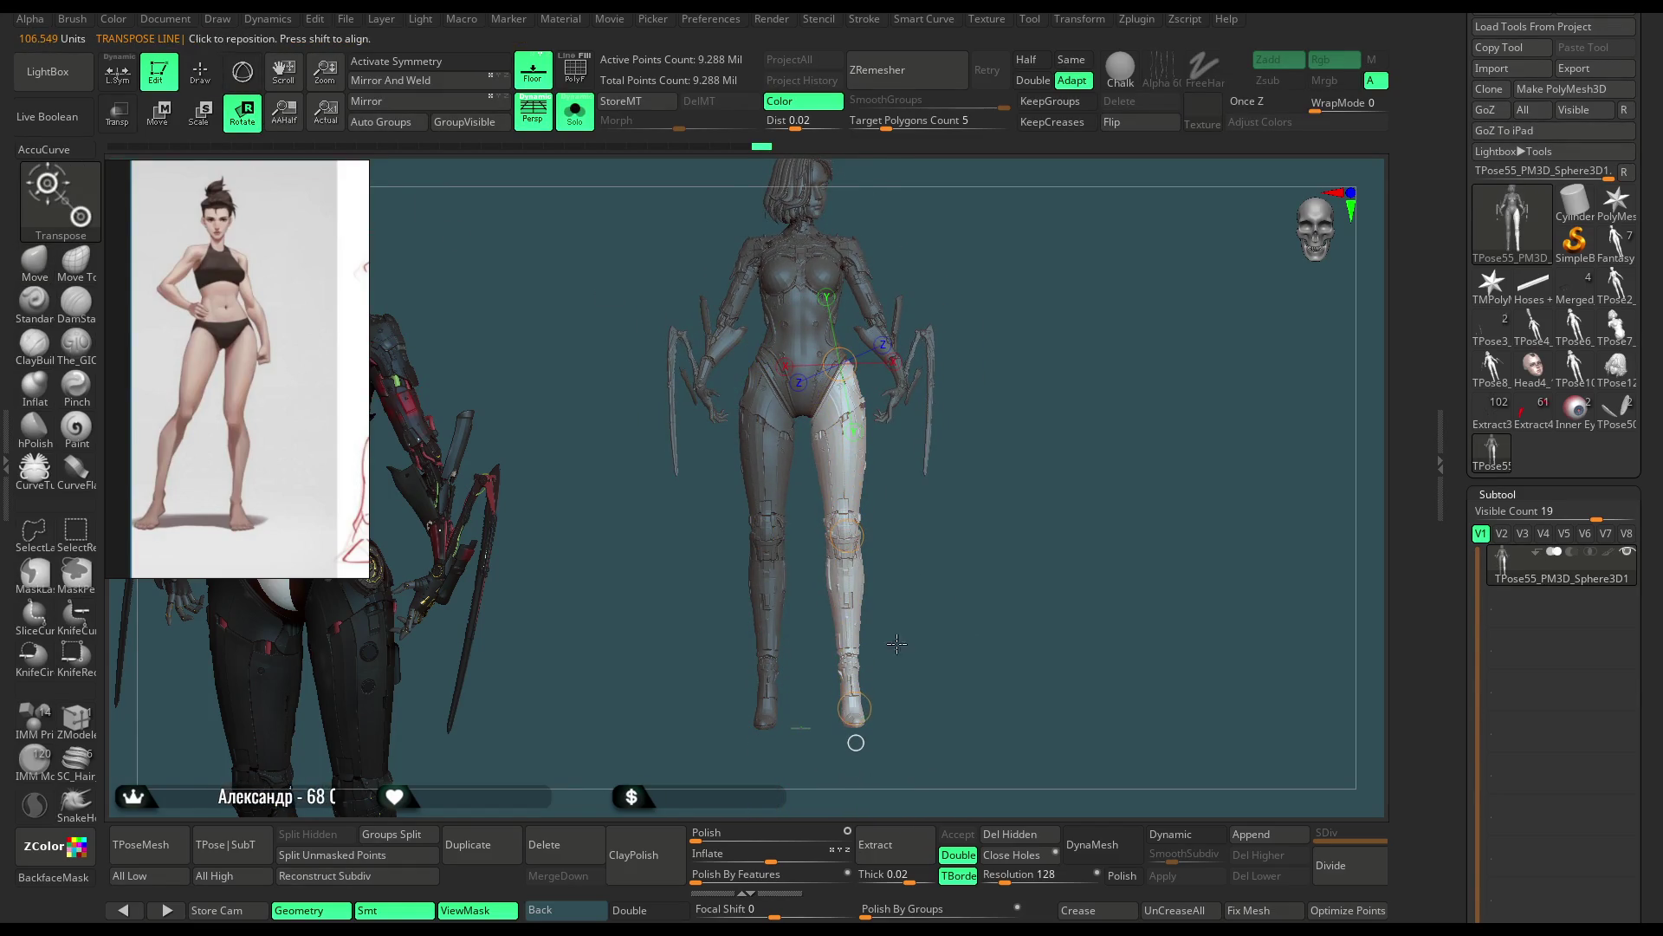
{"action": "right_click_drag", "start_coordinate": [850, 634], "coordinate": [875, 660], "text": "shift"}
{"action": "left_click_drag", "start_coordinate": [856, 710], "coordinate": [879, 712]}
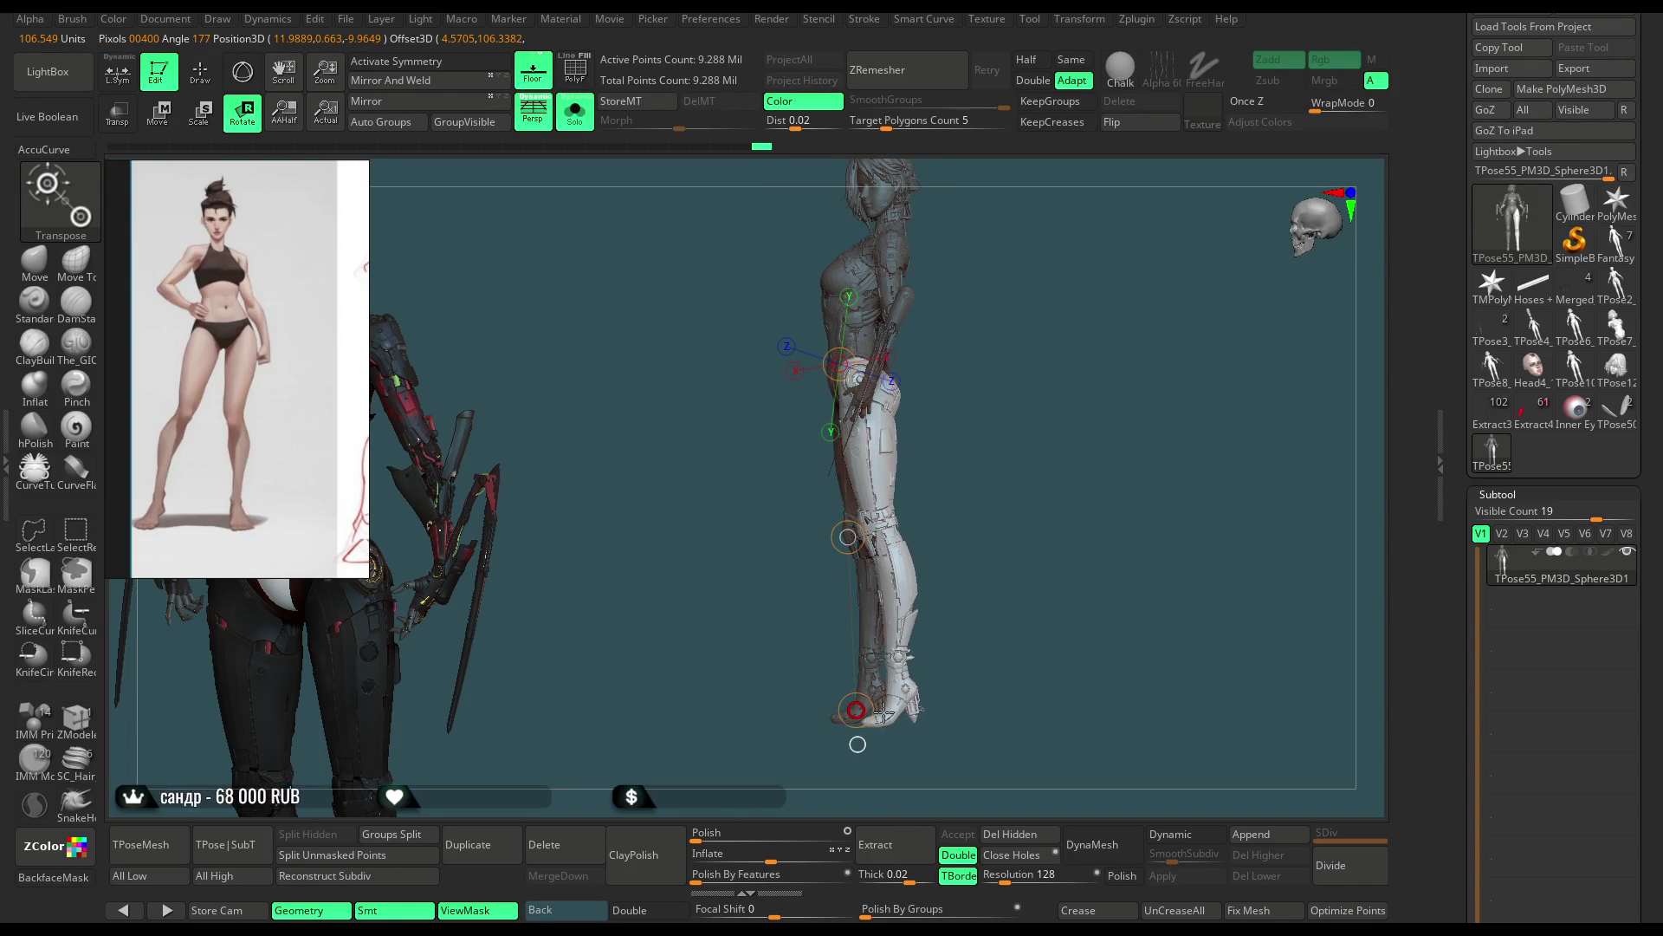
{"action": "mouse_move", "coordinate": [925, 676]}
{"action": "left_mouse_down", "text": "shift"}
{"action": "mouse_move", "coordinate": [1064, 462]}
{"action": "mouse_move", "coordinate": [1129, 599]}
{"action": "left_mouse_up", "text": "shift"}
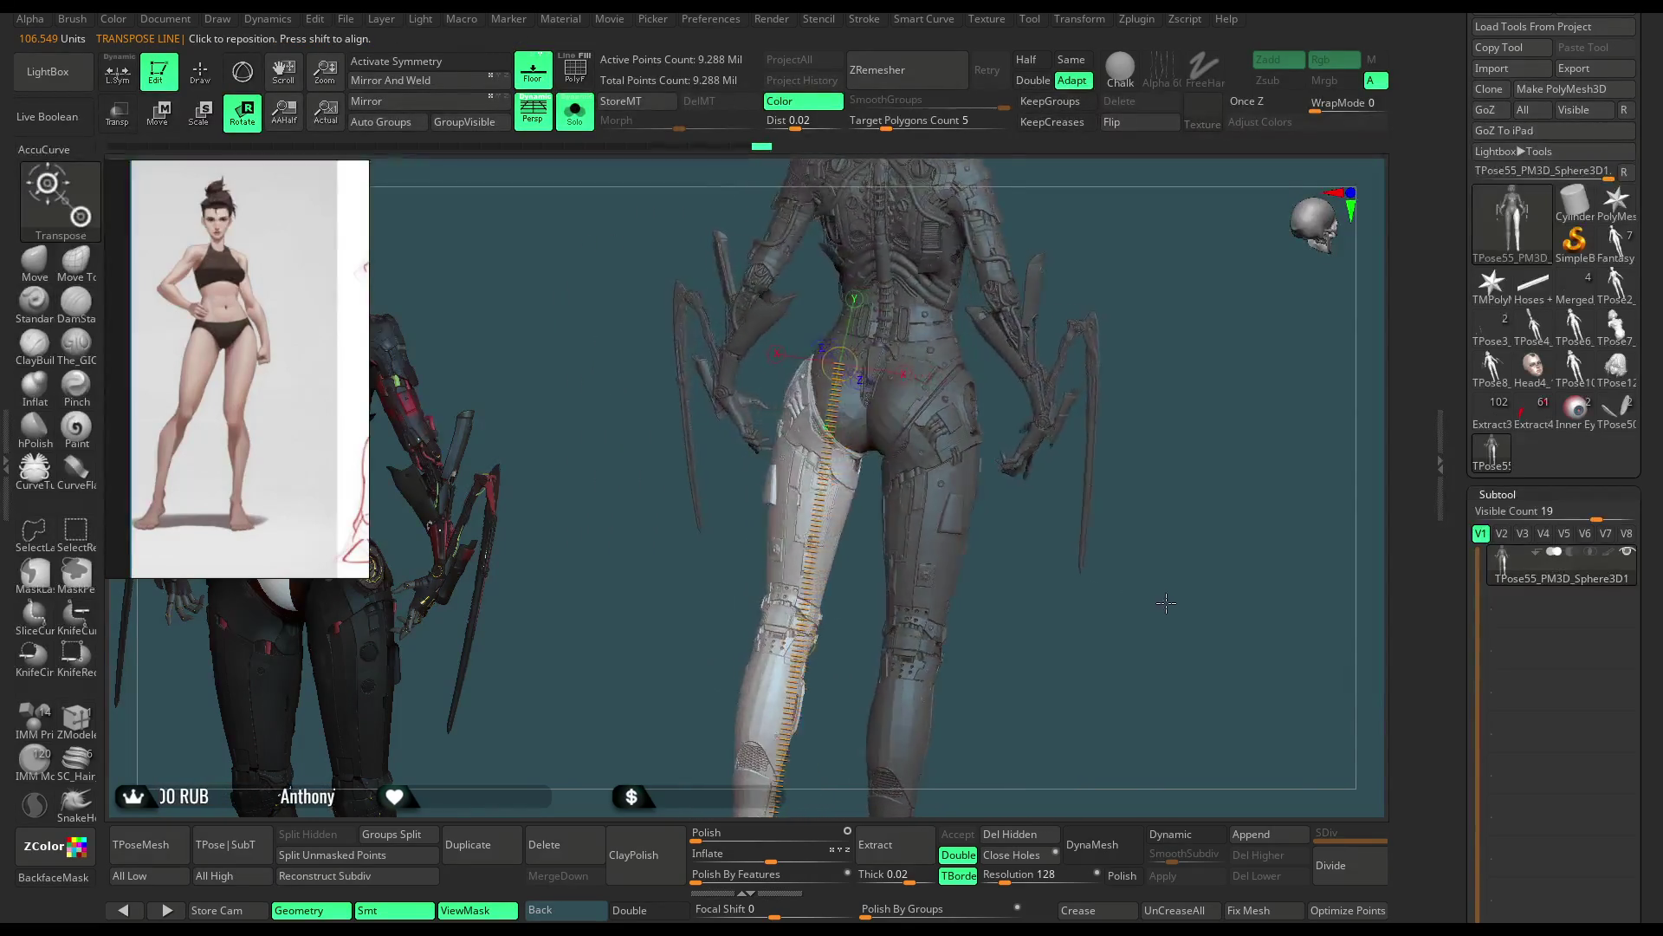
{"action": "mouse_move", "coordinate": [1128, 598]}
{"action": "left_mouse_down"}
{"action": "mouse_move", "coordinate": [1015, 550]}
{"action": "mouse_move", "coordinate": [1142, 391]}
{"action": "mouse_move", "coordinate": [1060, 502]}
{"action": "mouse_move", "coordinate": [1003, 512]}
{"action": "left_mouse_up"}
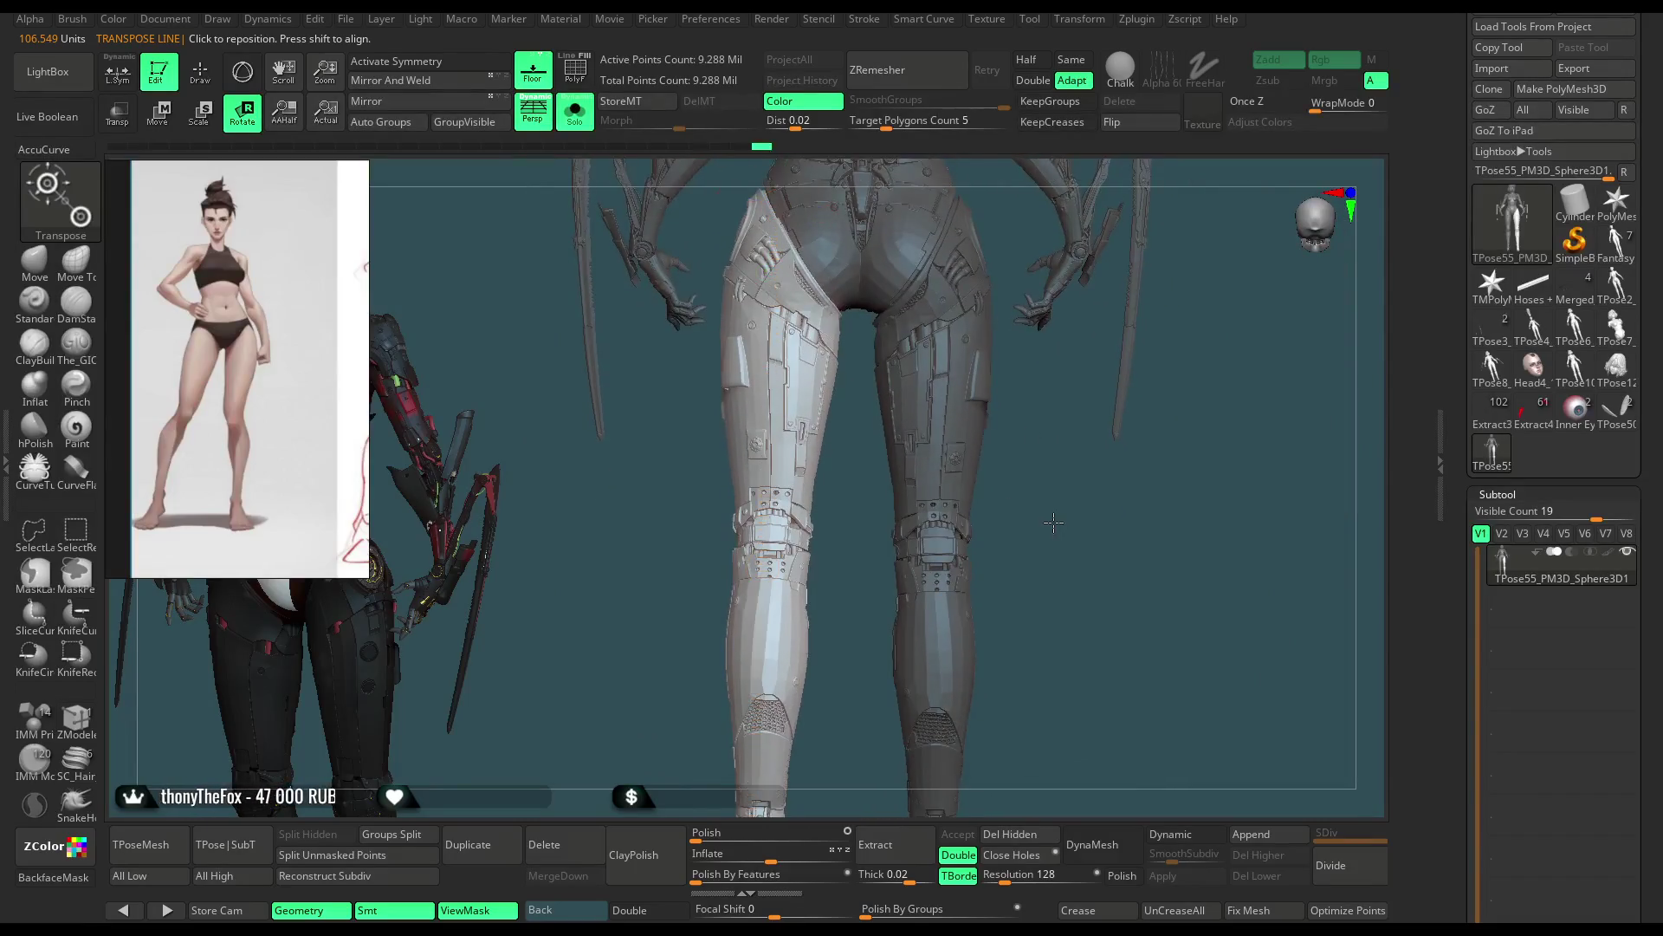
{"action": "mouse_move", "coordinate": [767, 547]}
{"action": "left_mouse_down"}
{"action": "mouse_move", "coordinate": [770, 697]}
{"action": "mouse_move", "coordinate": [842, 505]}
{"action": "left_mouse_up"}
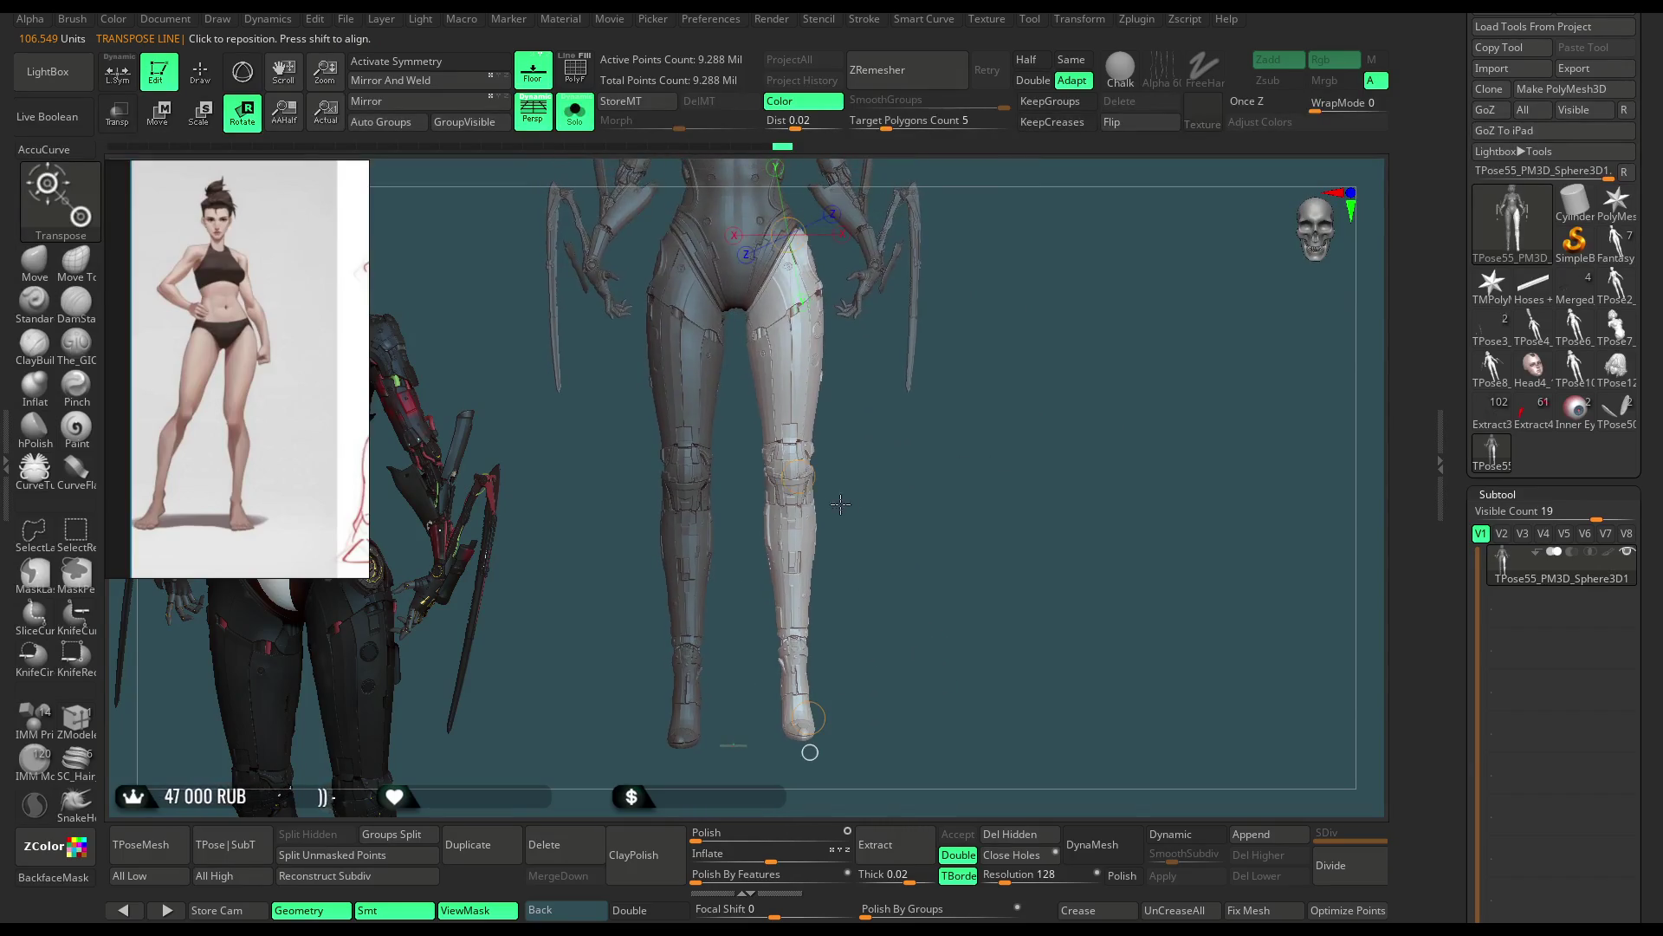
{"action": "left_click", "coordinate": [794, 475]}
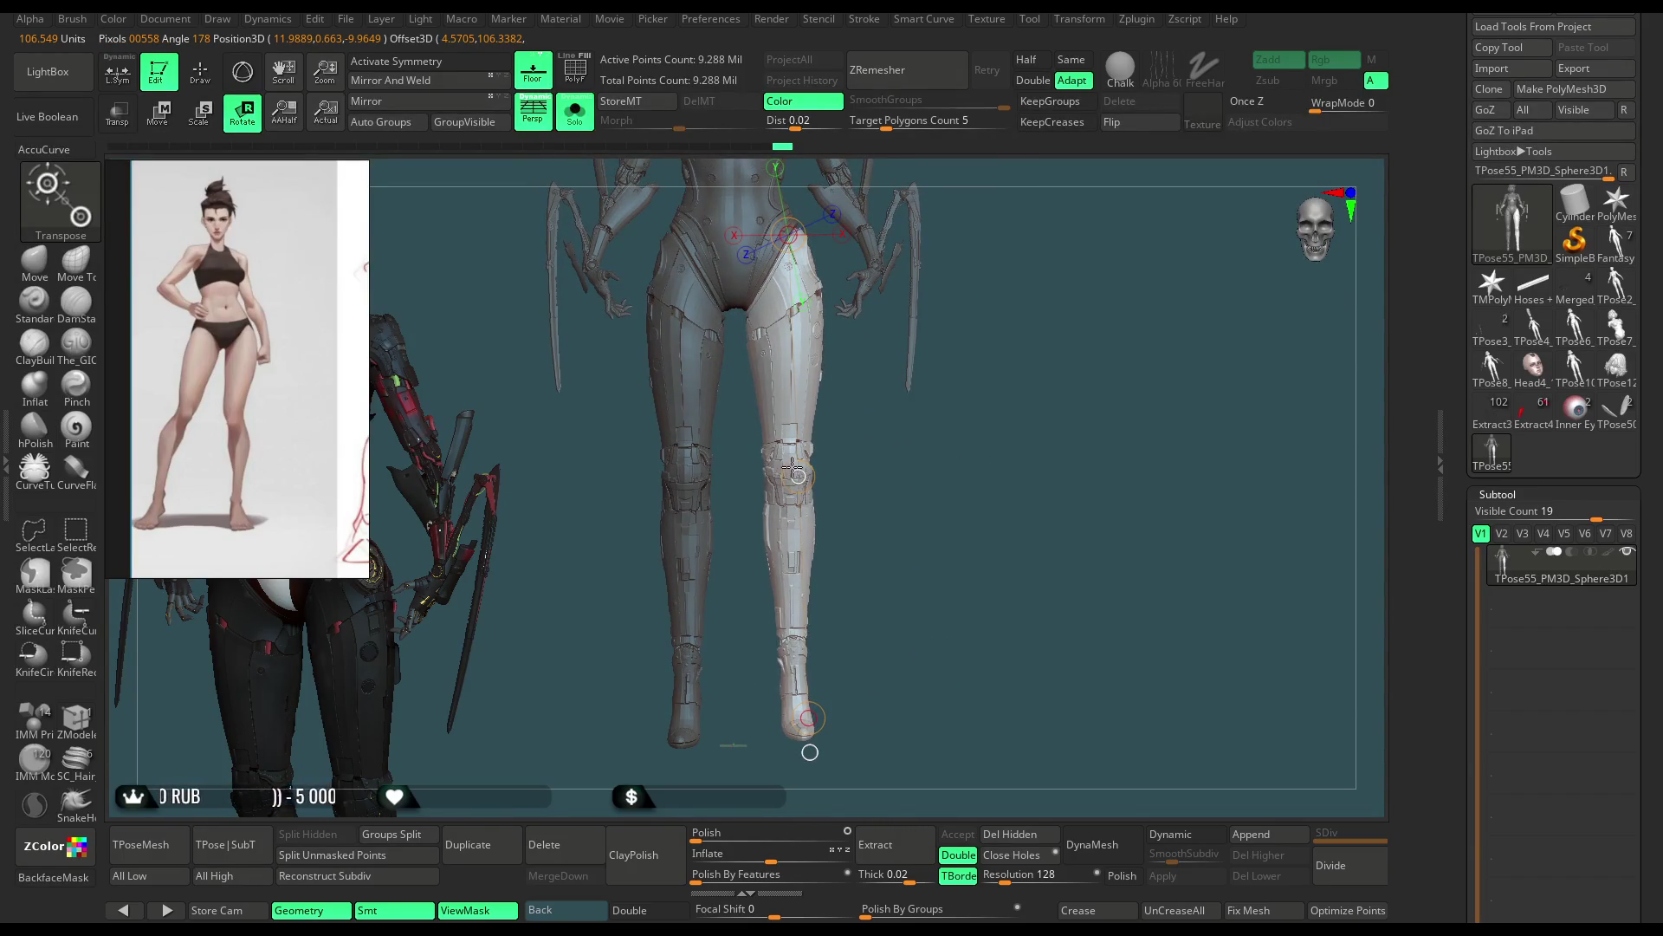
Step: Scale the unmasked leg section with the 3D gizmo, zoomed on the hips from the back, then bring up the brush palette
{"action": "left_click_drag", "start_coordinate": [787, 503], "coordinate": [943, 476]}
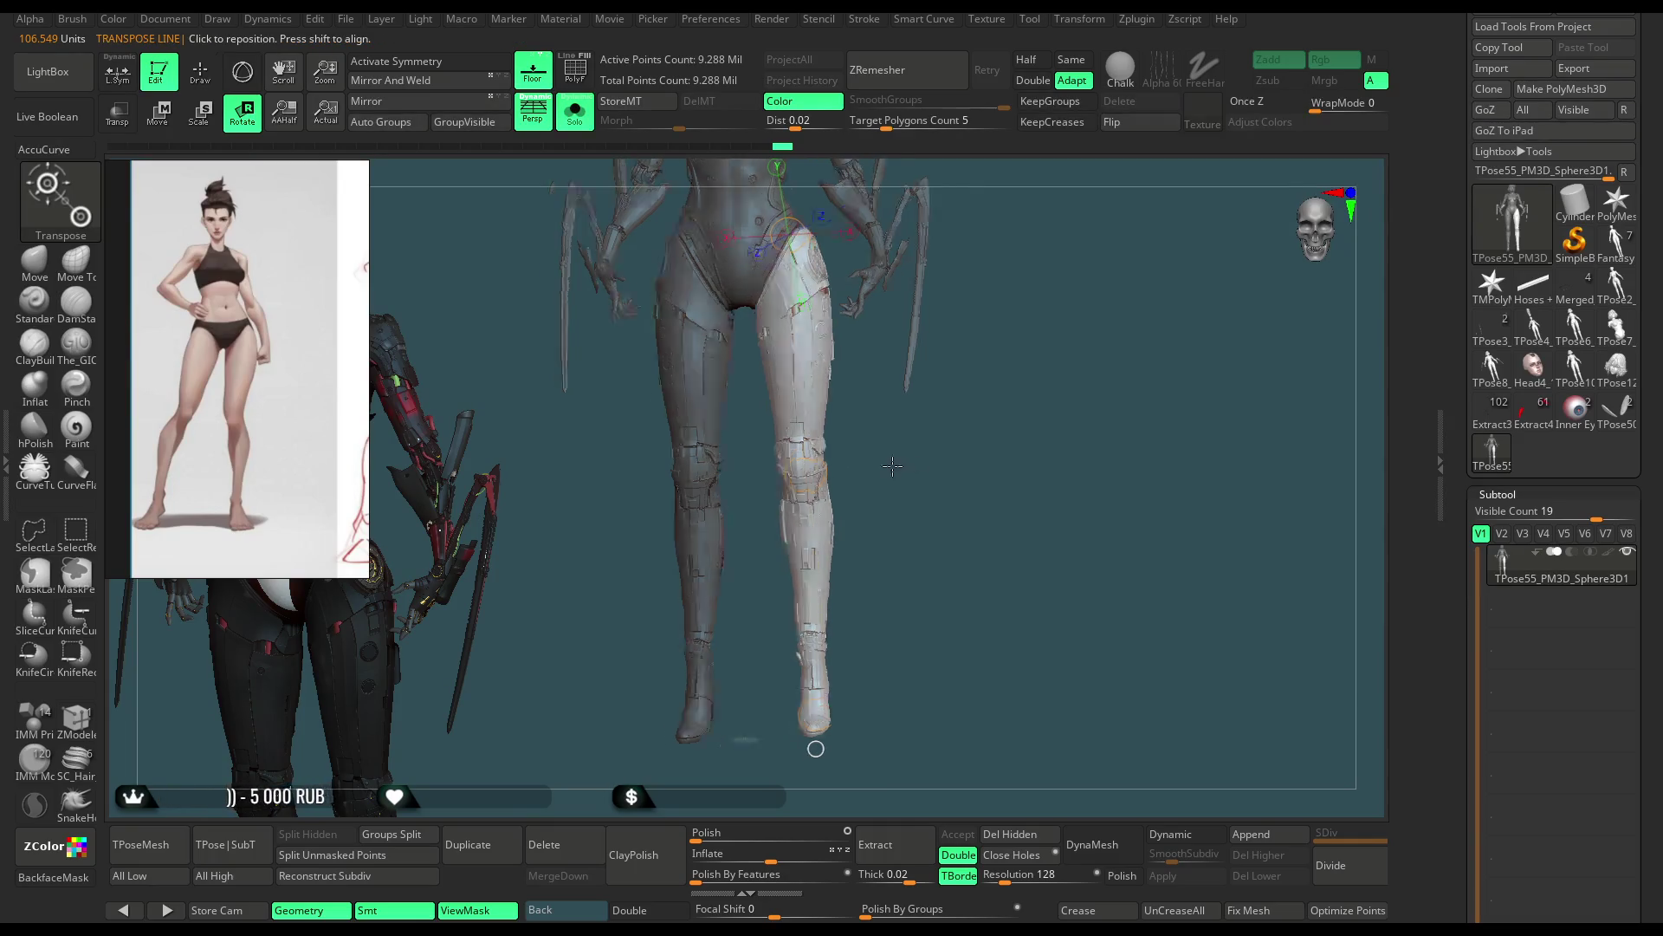
{"action": "right_click_drag", "start_coordinate": [945, 476], "coordinate": [889, 574], "text": "ctrl"}
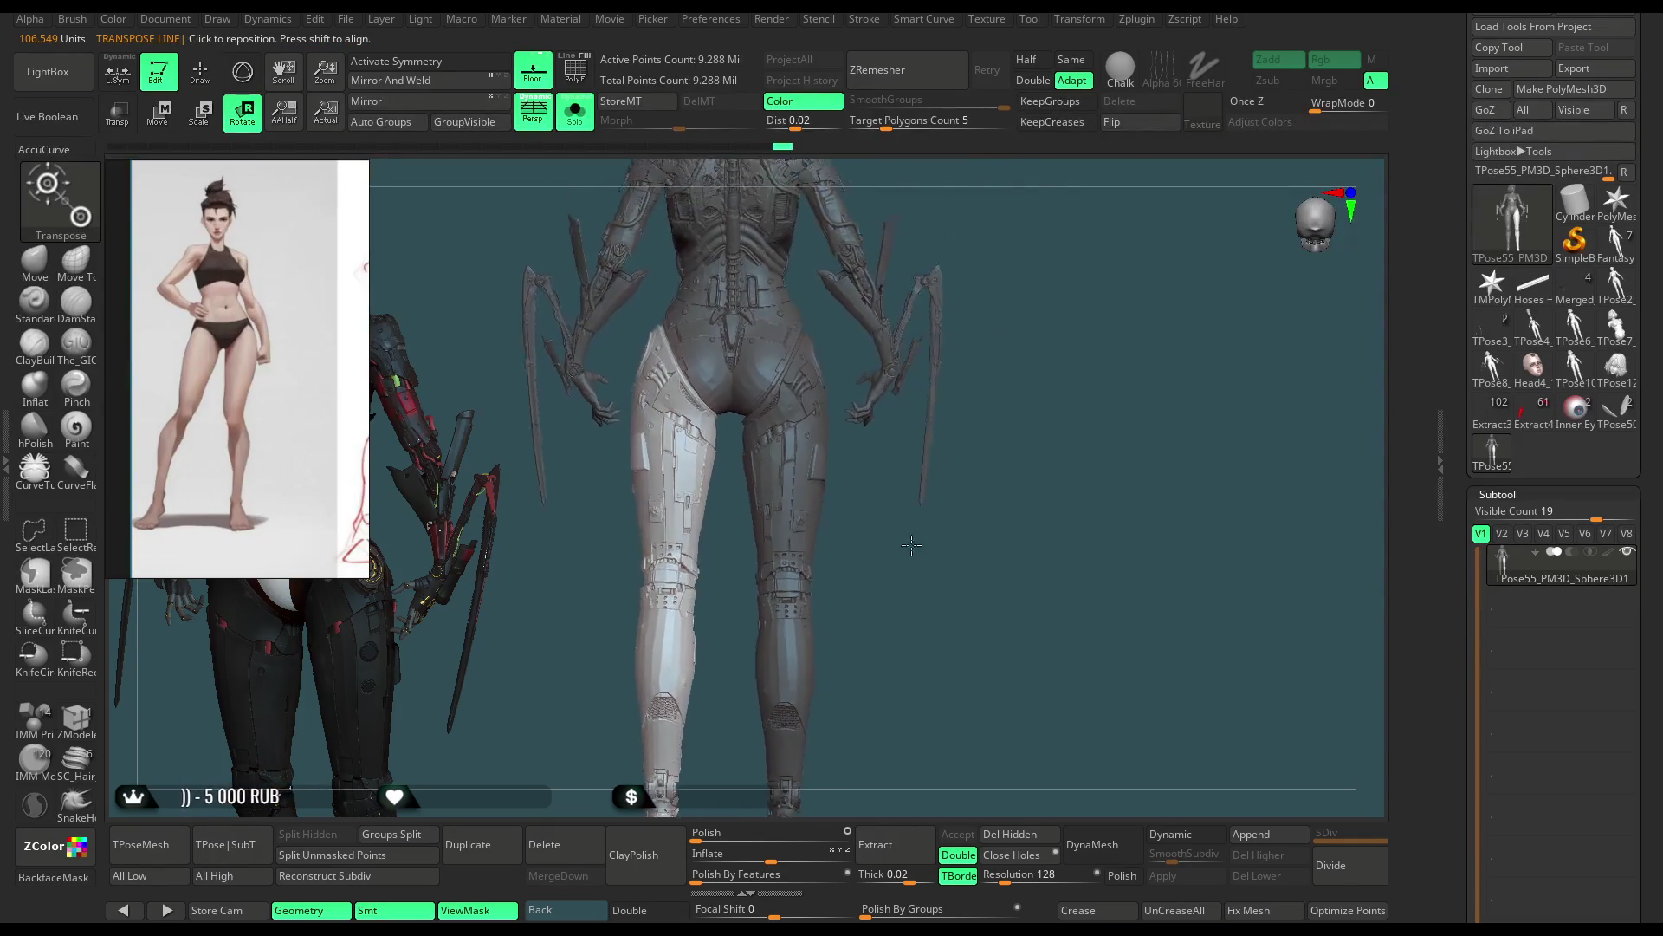
{"action": "key", "text": "y"}
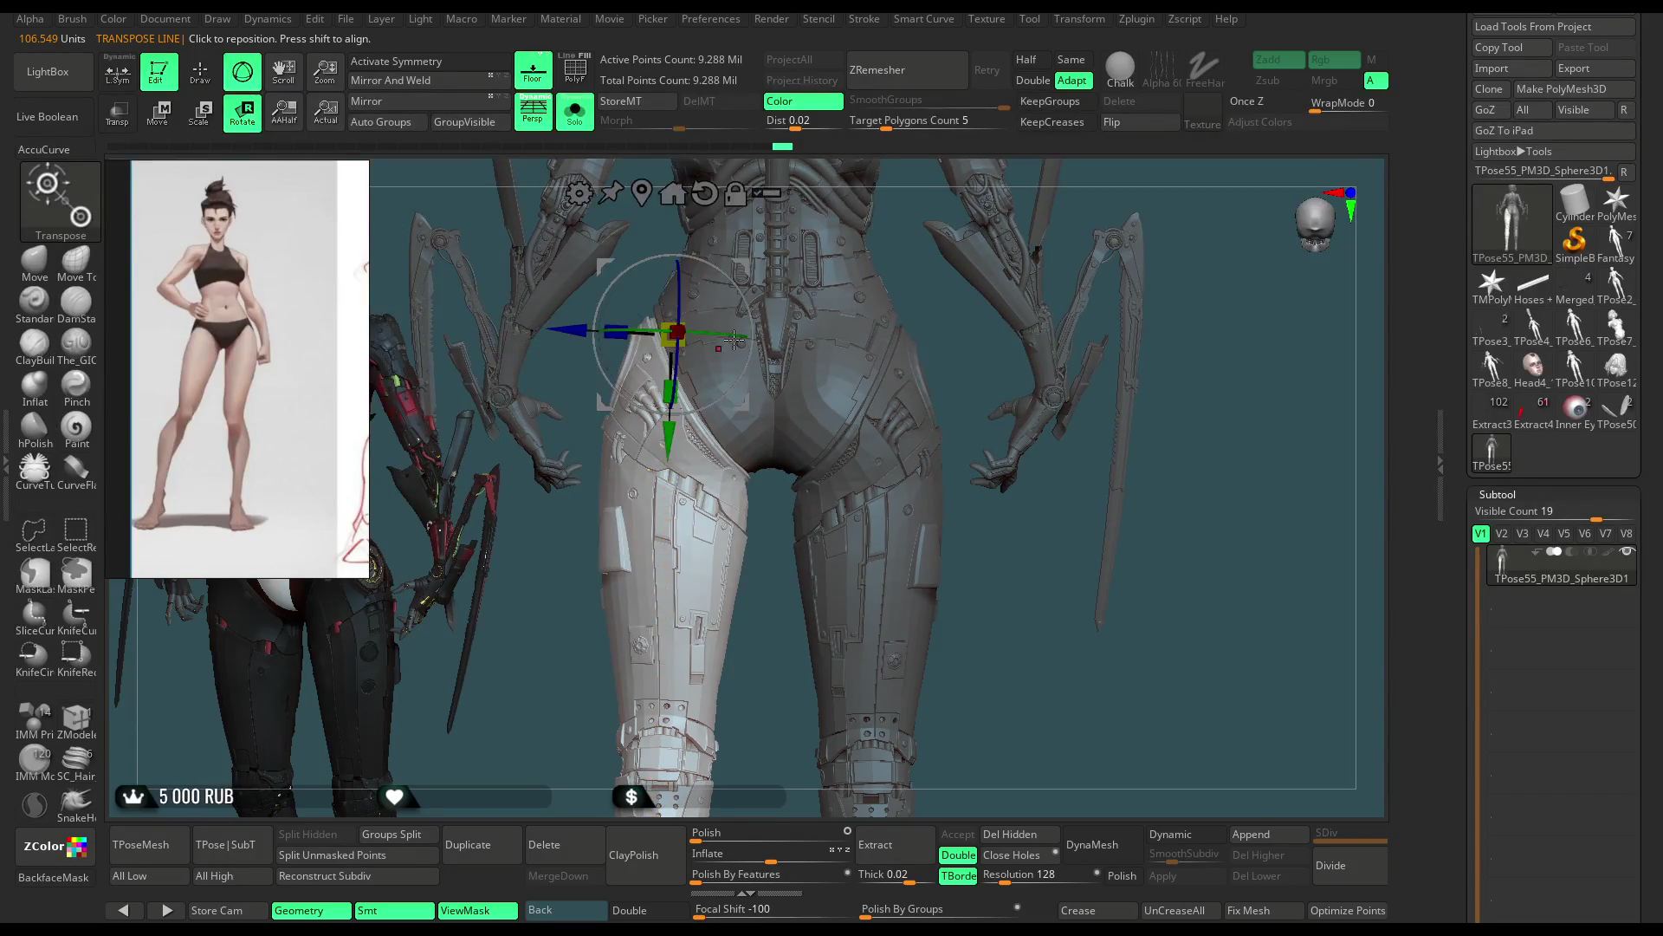
{"action": "left_click_drag", "start_coordinate": [744, 266], "coordinate": [738, 264]}
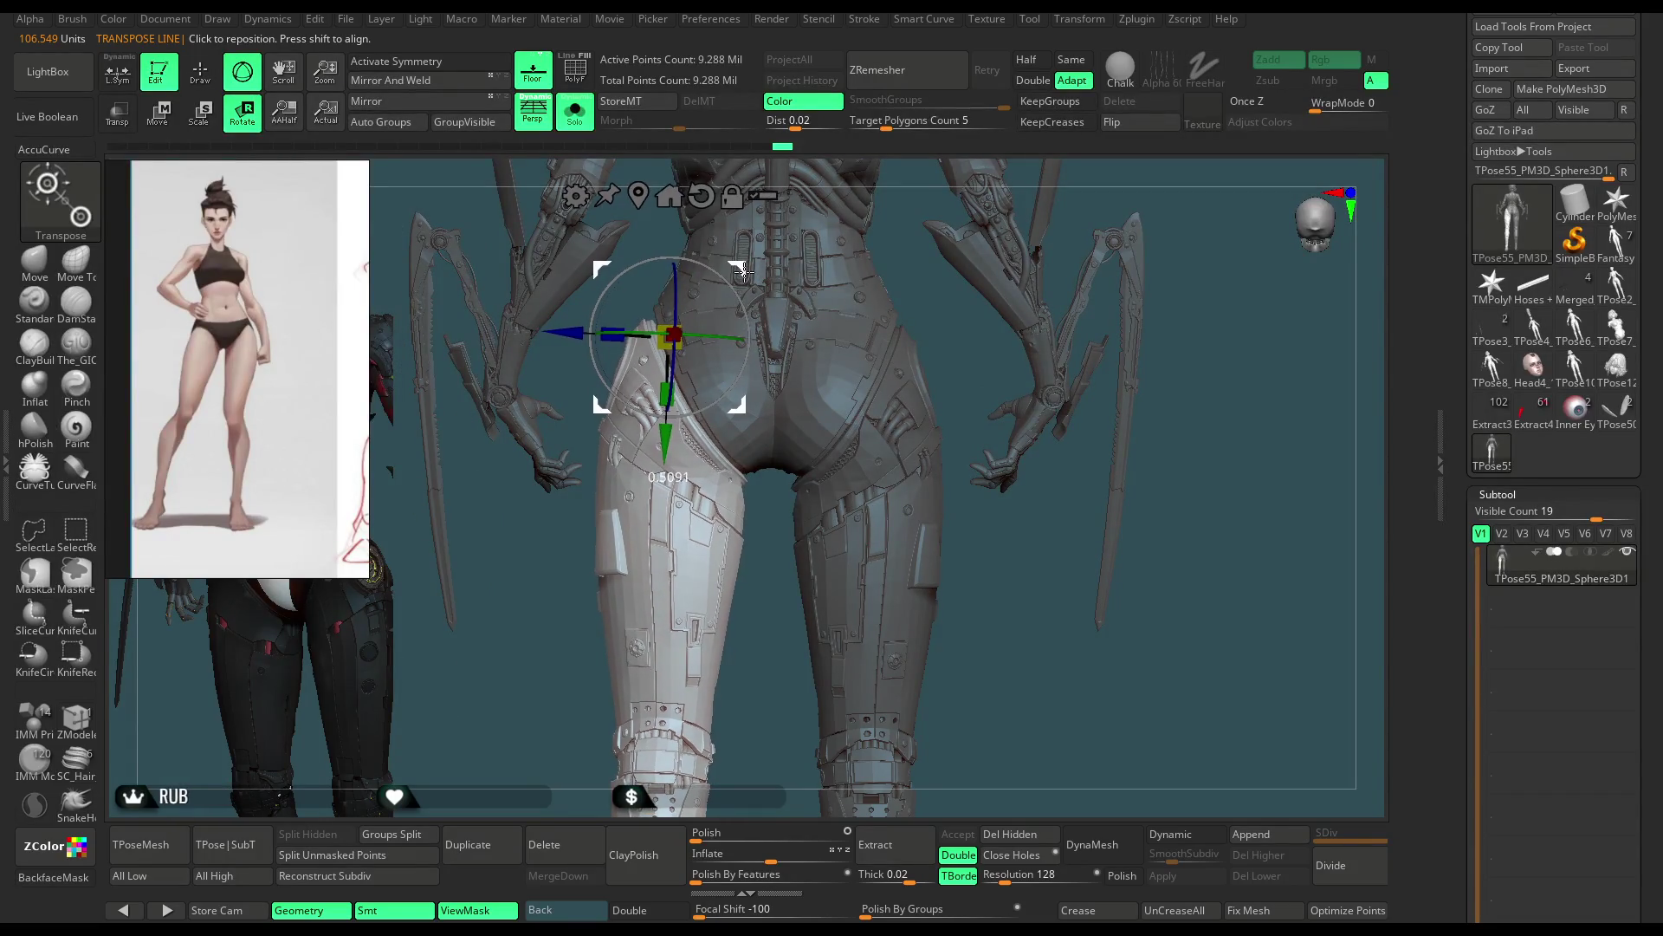
{"action": "right_click_drag", "start_coordinate": [742, 266], "coordinate": [721, 514]}
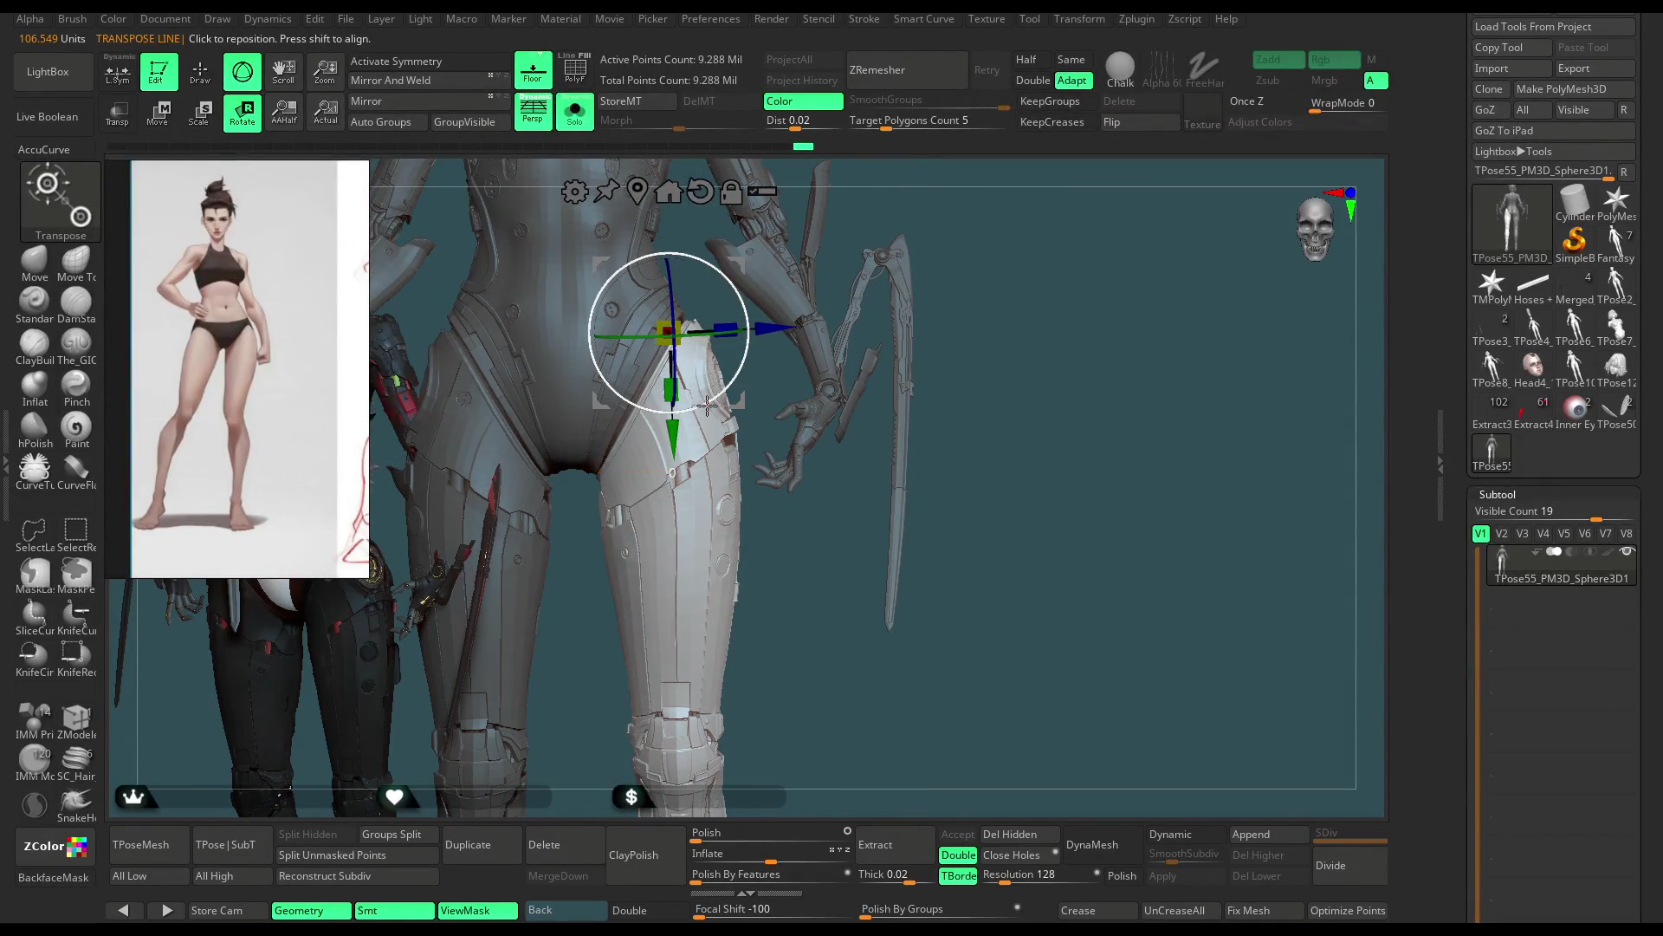
{"action": "right_click_drag", "start_coordinate": [929, 257], "coordinate": [747, 482]}
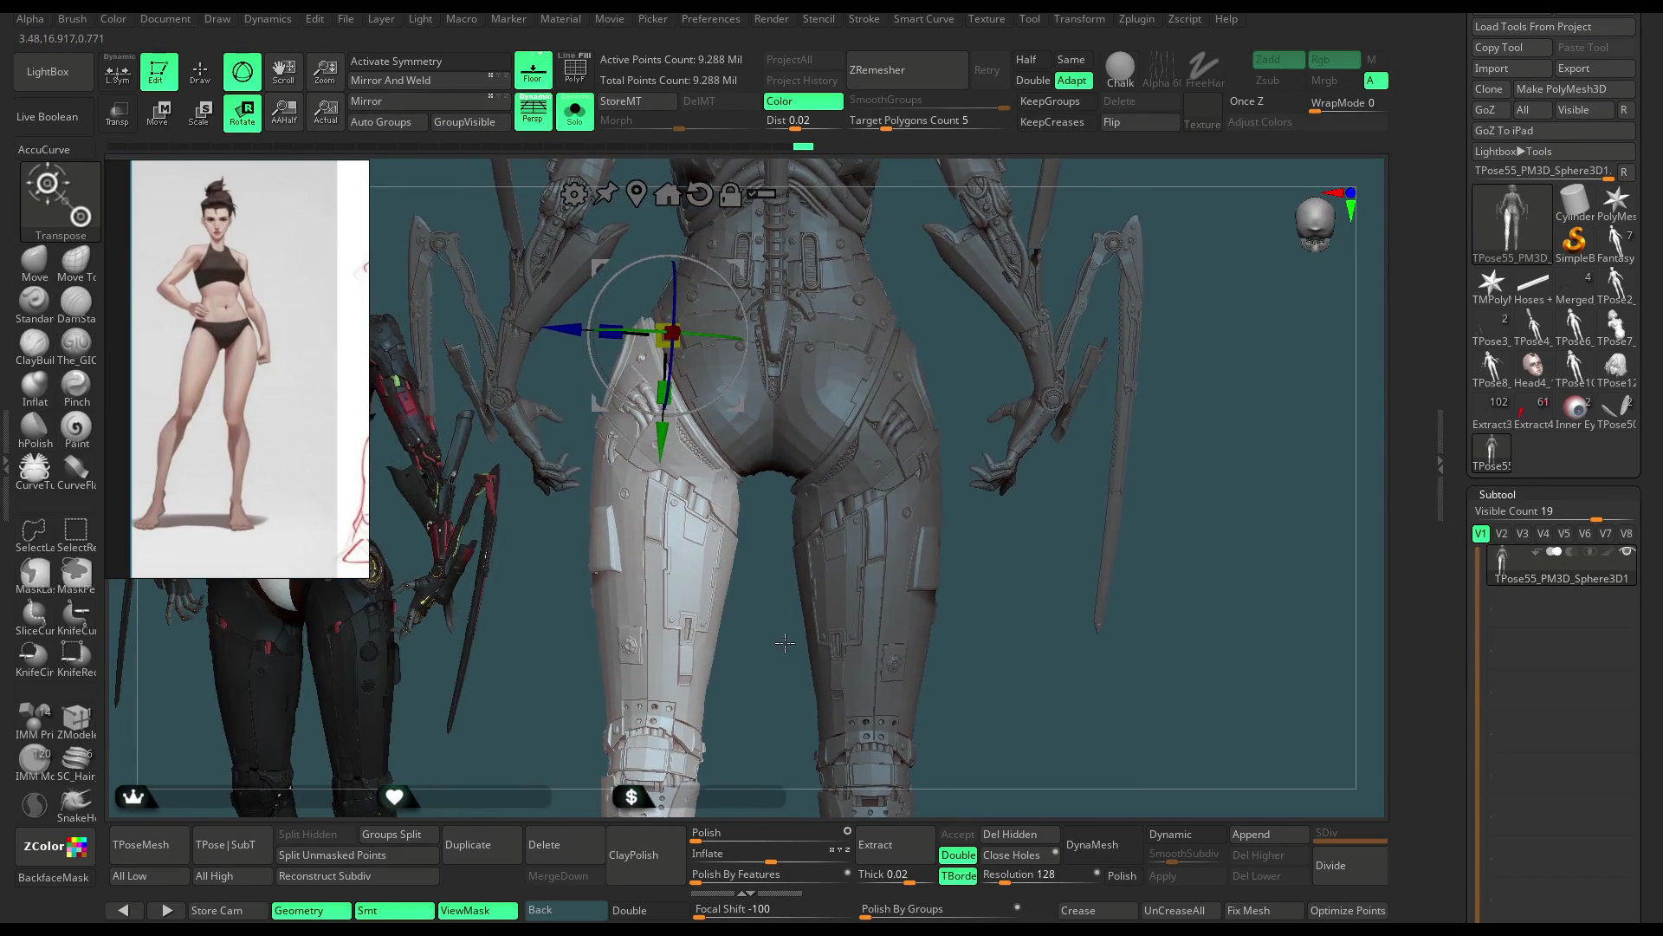
{"action": "scroll", "coordinate": [747, 481], "scroll_direction": "up", "scroll_amount": 3}
{"action": "scroll", "coordinate": [785, 557], "scroll_direction": "up", "scroll_amount": 2}
{"action": "right_click_drag", "start_coordinate": [785, 556], "coordinate": [857, 658]}
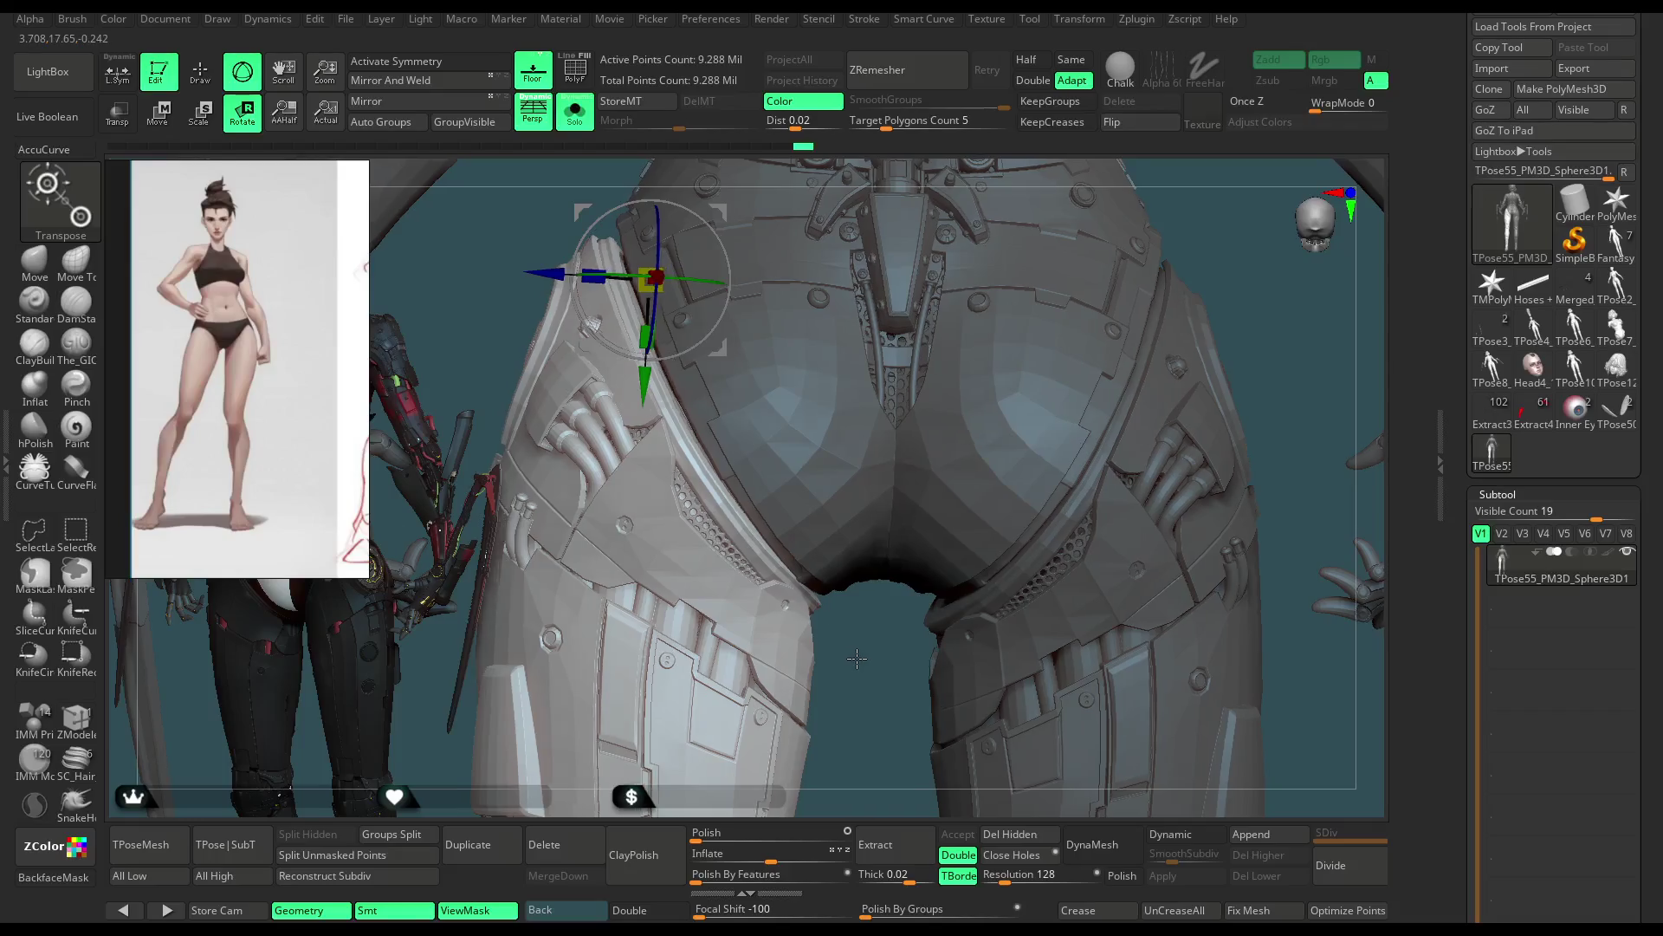
{"action": "key", "text": "q"}
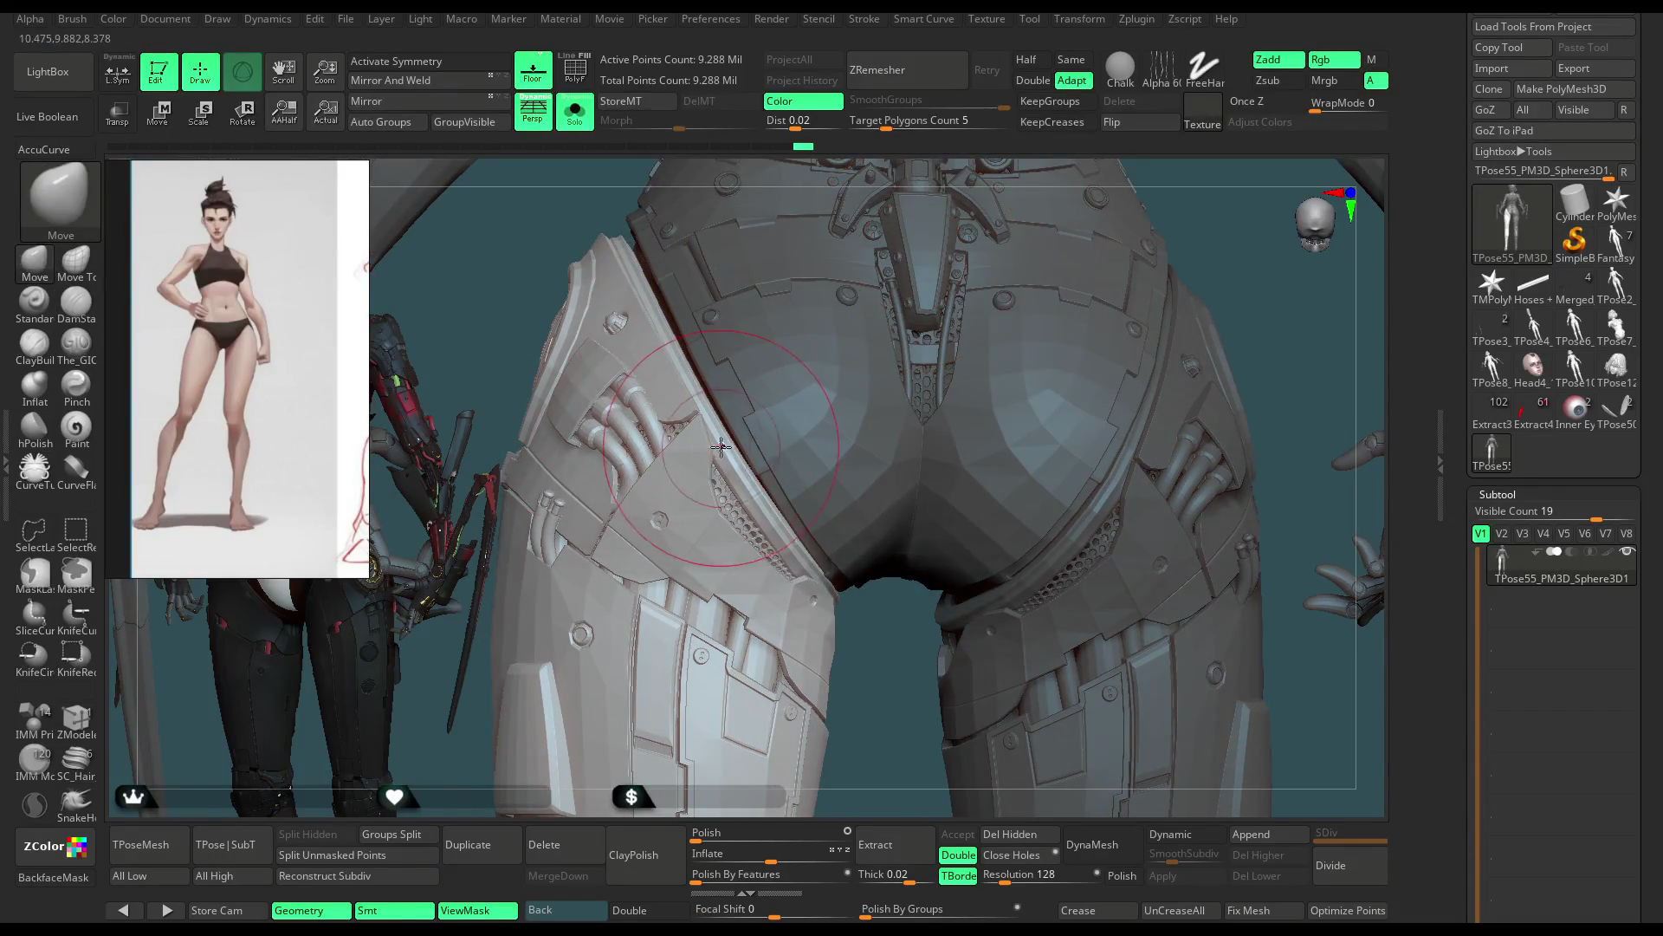
Step: Inspect the hips and legs from back, side and front, then Solo the single leg armor subtool
{"action": "key", "text": "space"}
{"action": "mouse_move", "coordinate": [812, 429]}
{"action": "right_mouse_down"}
{"action": "mouse_move", "coordinate": [788, 540]}
{"action": "mouse_move", "coordinate": [796, 517]}
{"action": "right_mouse_up"}
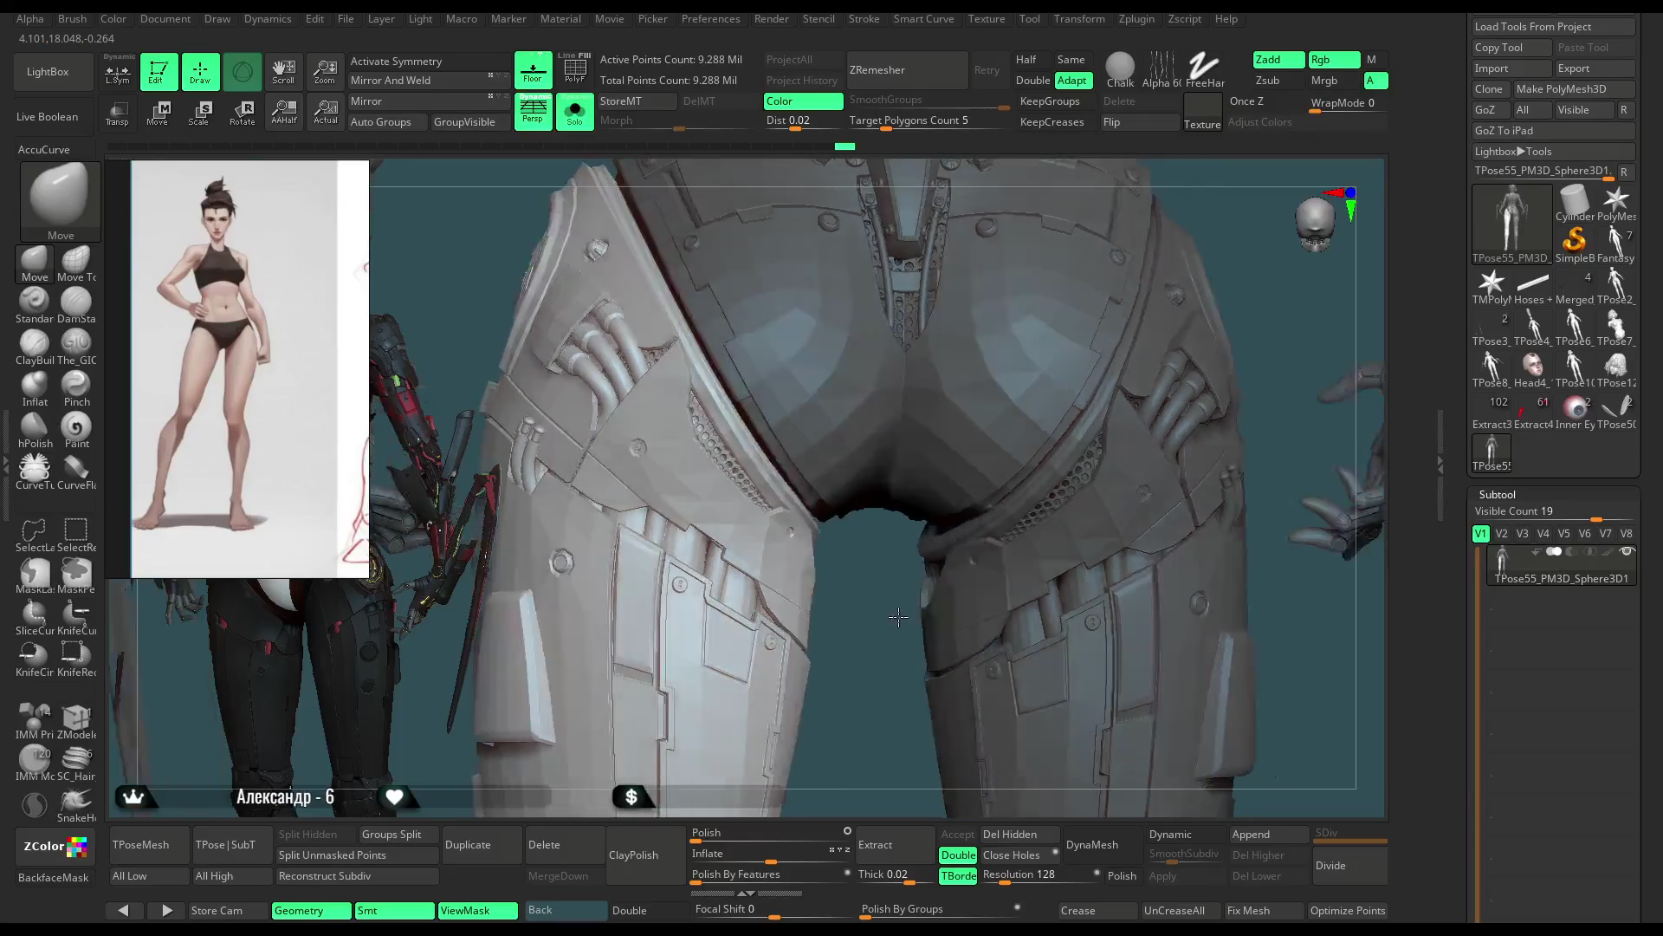
{"action": "right_click_drag", "start_coordinate": [875, 586], "coordinate": [750, 411]}
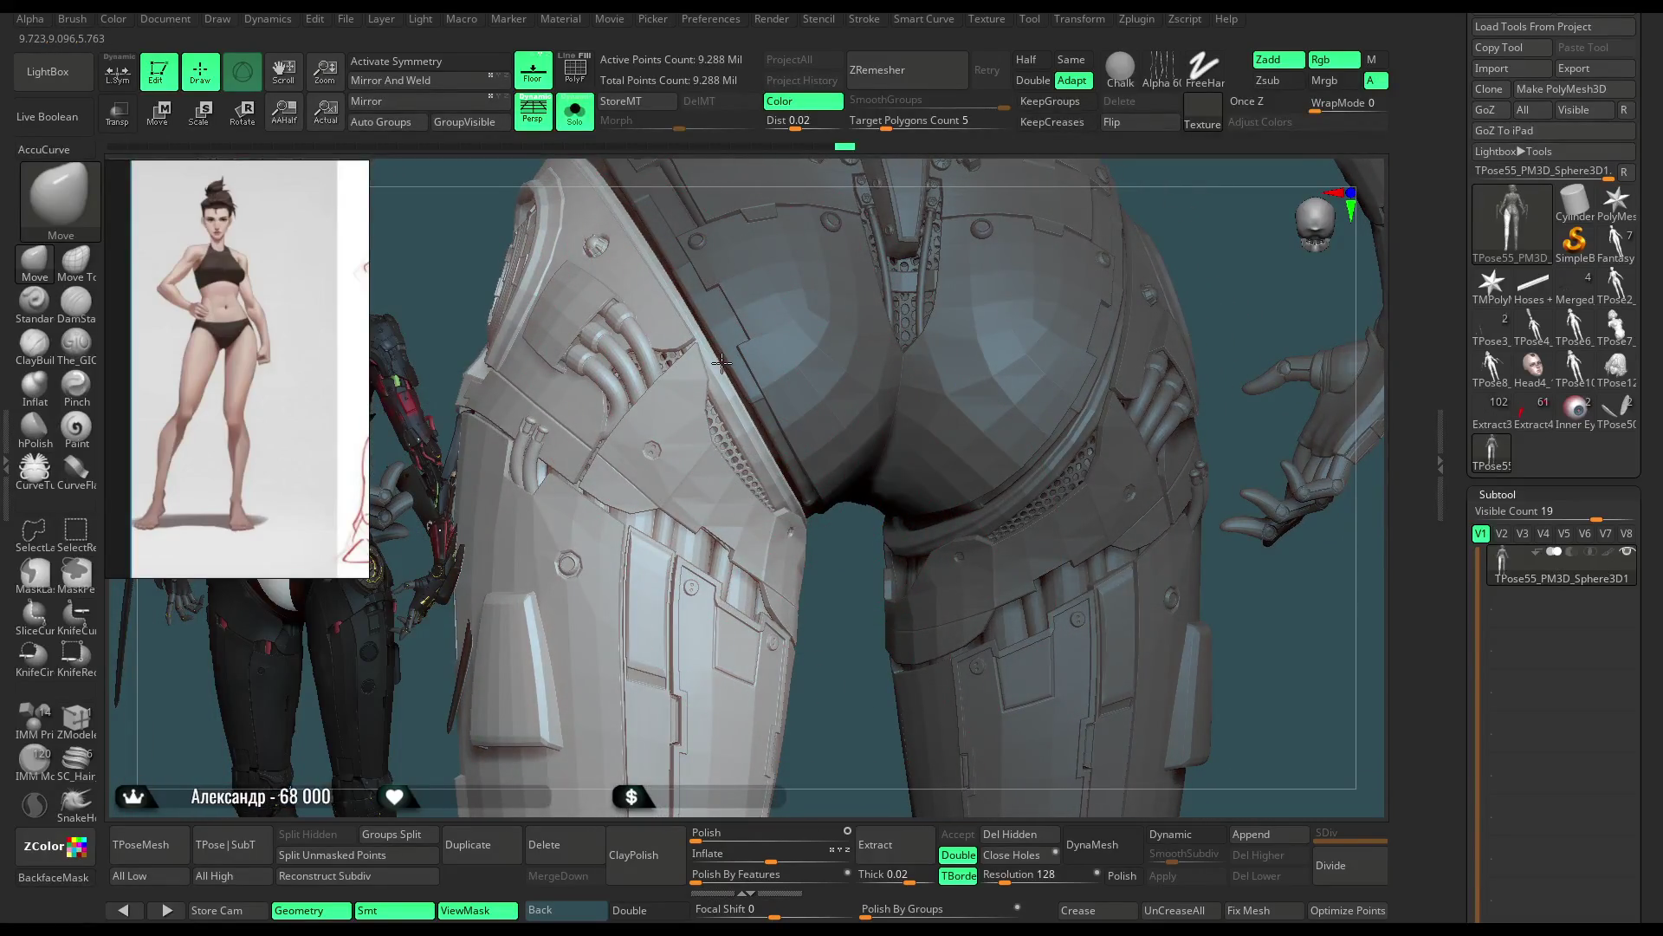
{"action": "right_click_drag", "start_coordinate": [825, 658], "coordinate": [758, 514], "text": "alt"}
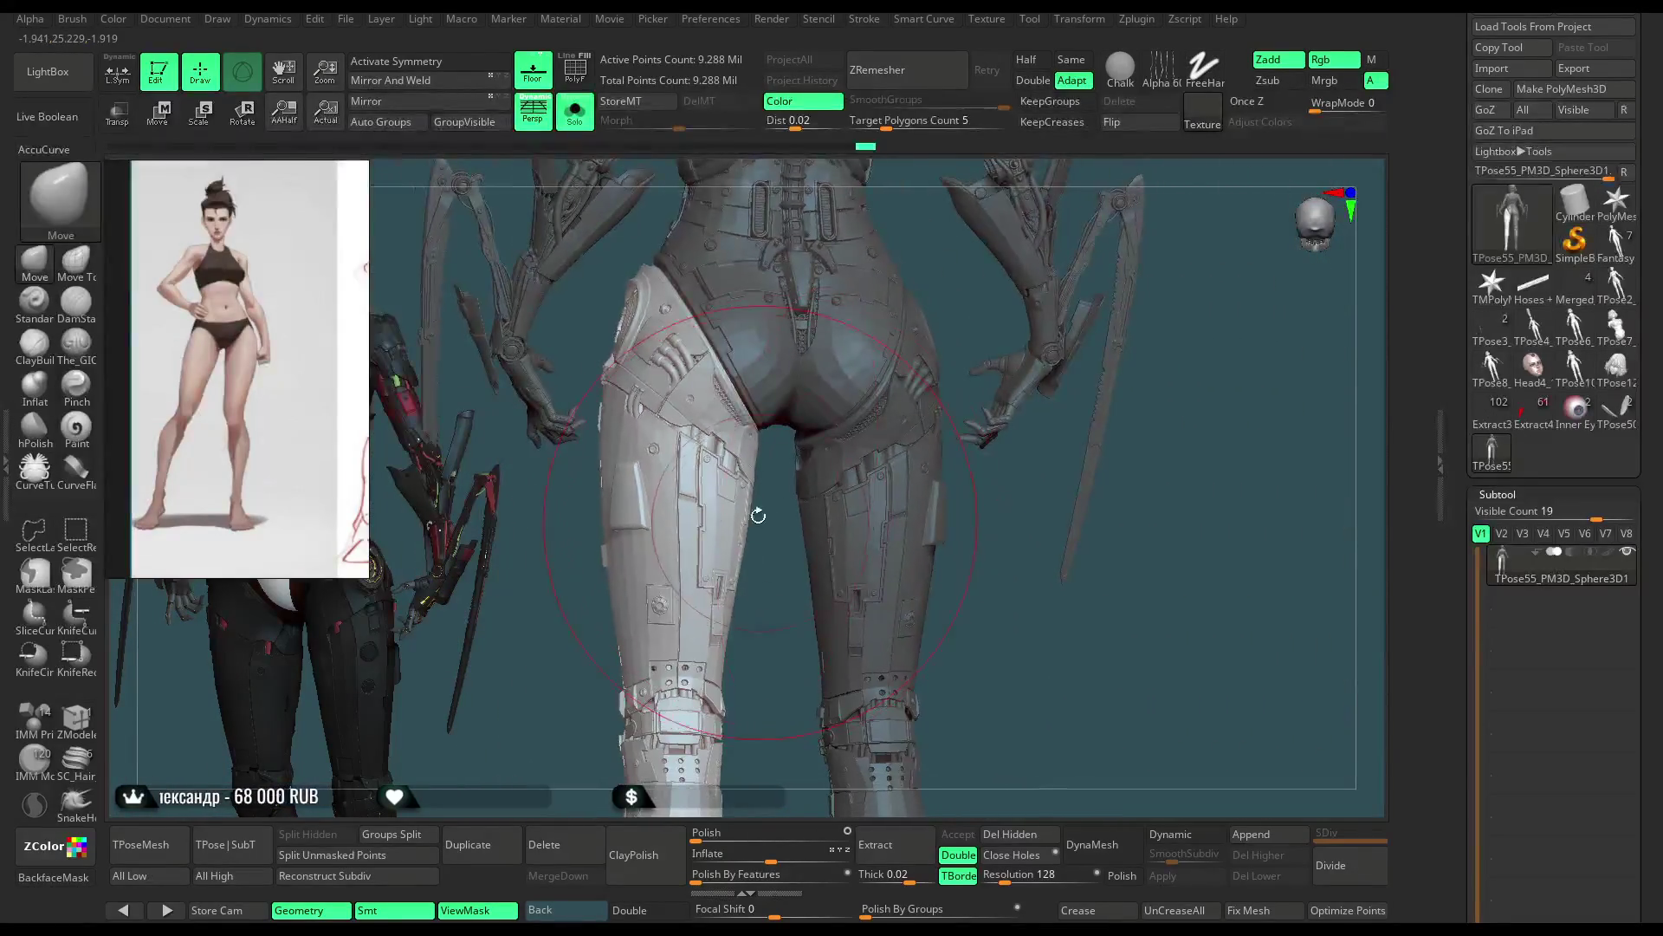
{"action": "right_click_drag", "start_coordinate": [652, 326], "coordinate": [734, 273]}
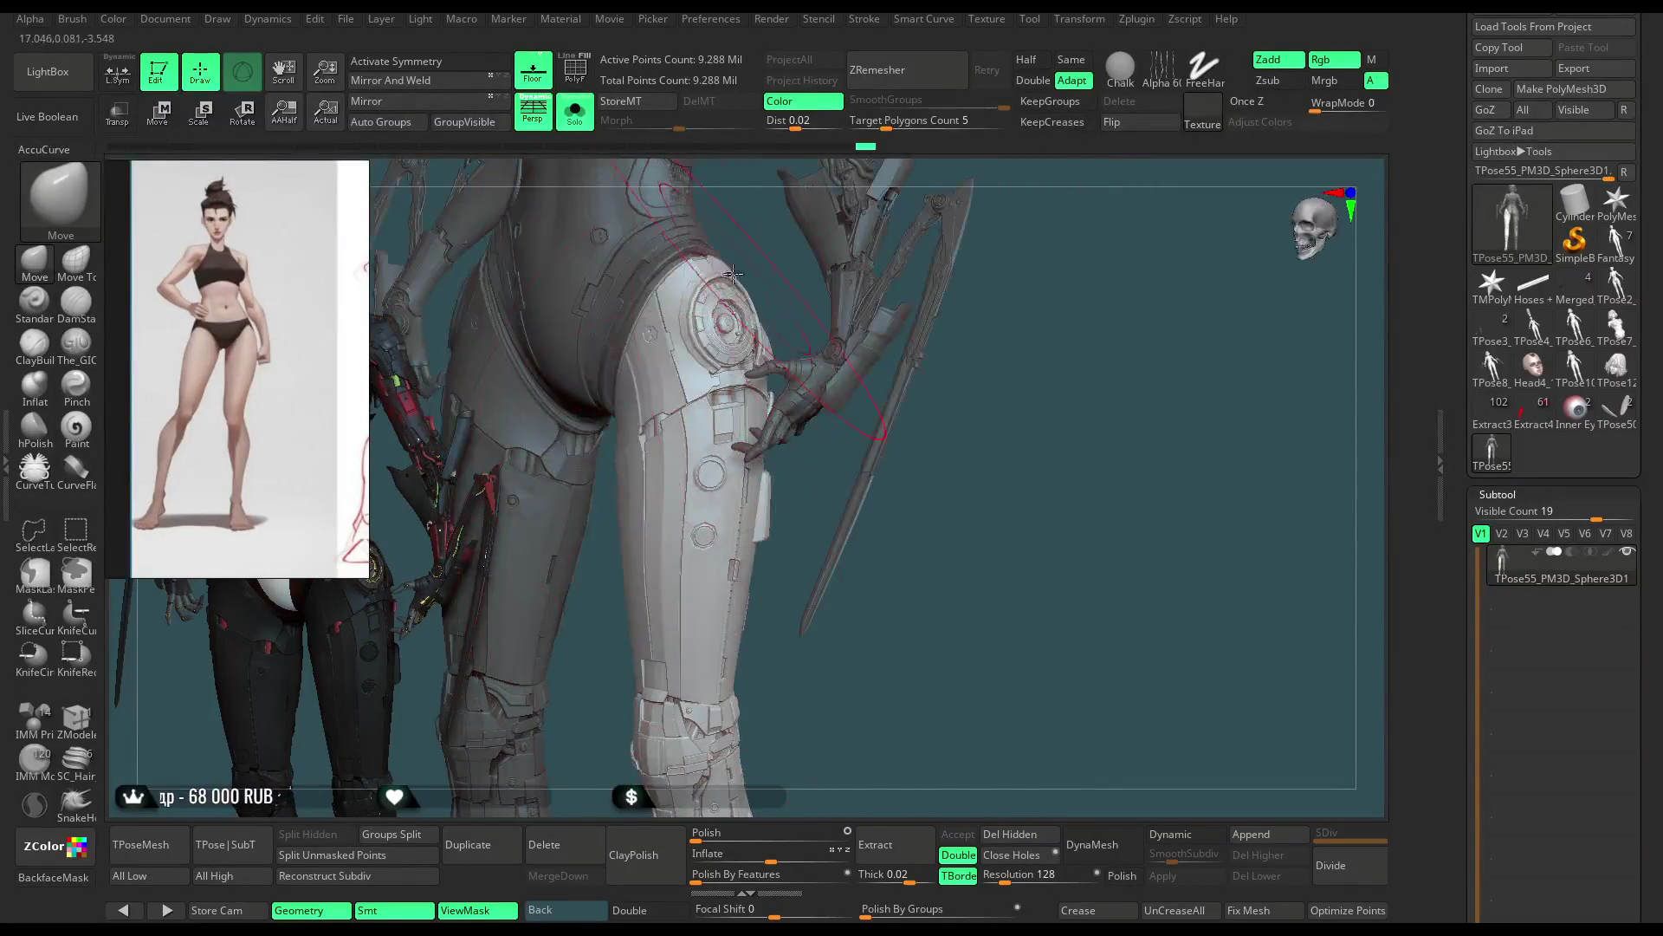
{"action": "right_click_drag", "start_coordinate": [1041, 341], "coordinate": [871, 479]}
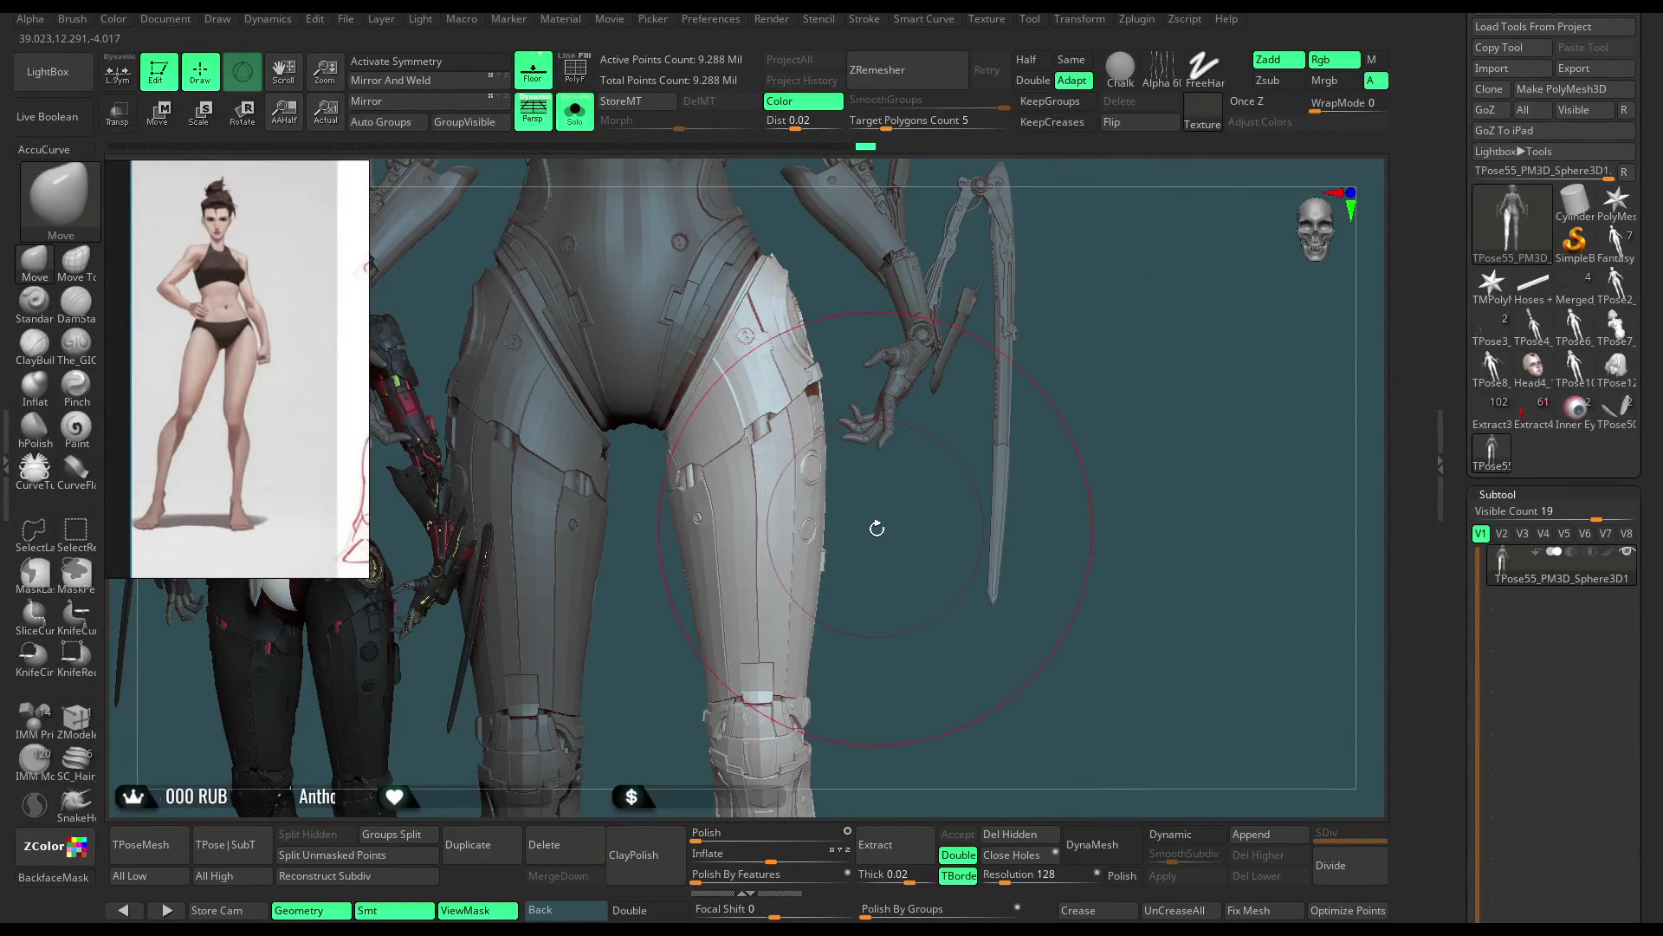
{"action": "mouse_move", "coordinate": [883, 550]}
{"action": "right_mouse_down", "text": "alt"}
{"action": "mouse_move", "coordinate": [724, 495]}
{"action": "mouse_move", "coordinate": [885, 441]}
{"action": "mouse_move", "coordinate": [924, 404]}
{"action": "mouse_move", "coordinate": [930, 524]}
{"action": "mouse_move", "coordinate": [910, 418]}
{"action": "mouse_move", "coordinate": [687, 558]}
{"action": "right_mouse_up", "text": "alt"}
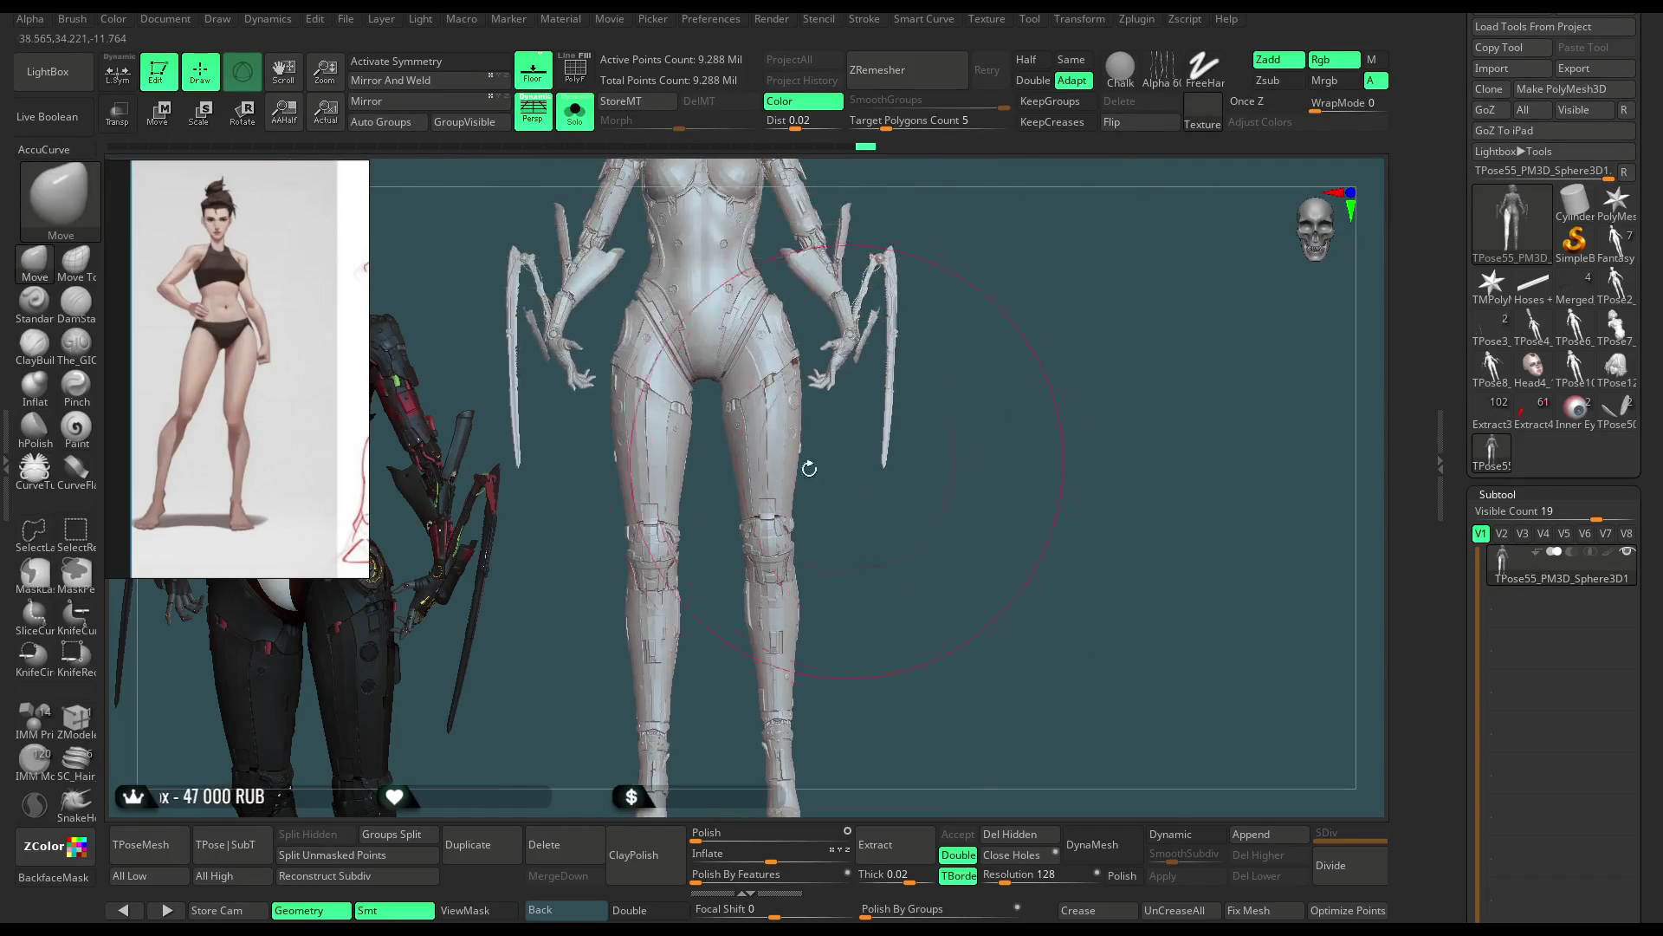
{"action": "left_click", "coordinate": [654, 482], "text": "ctrl+shift"}
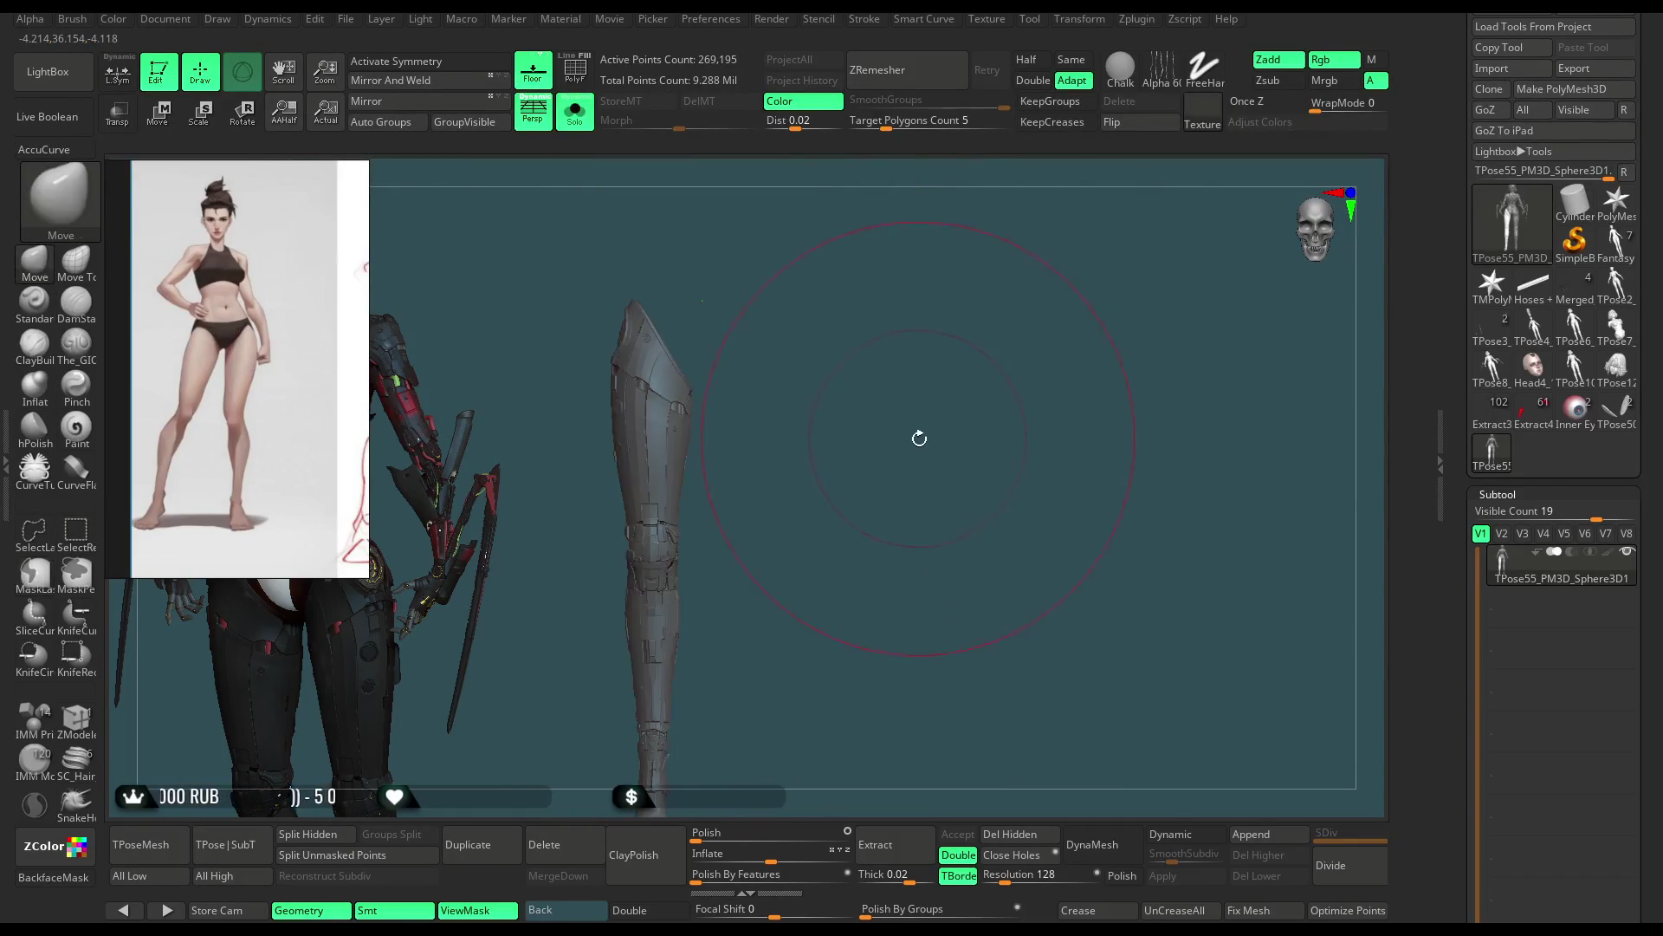
Step: Turn Solo off, recentre the Transpose gizmo on the unmasked left leg and nudge the thigh plate up and into place
{"action": "left_click", "coordinate": [922, 537], "text": "ctrl+shift"}
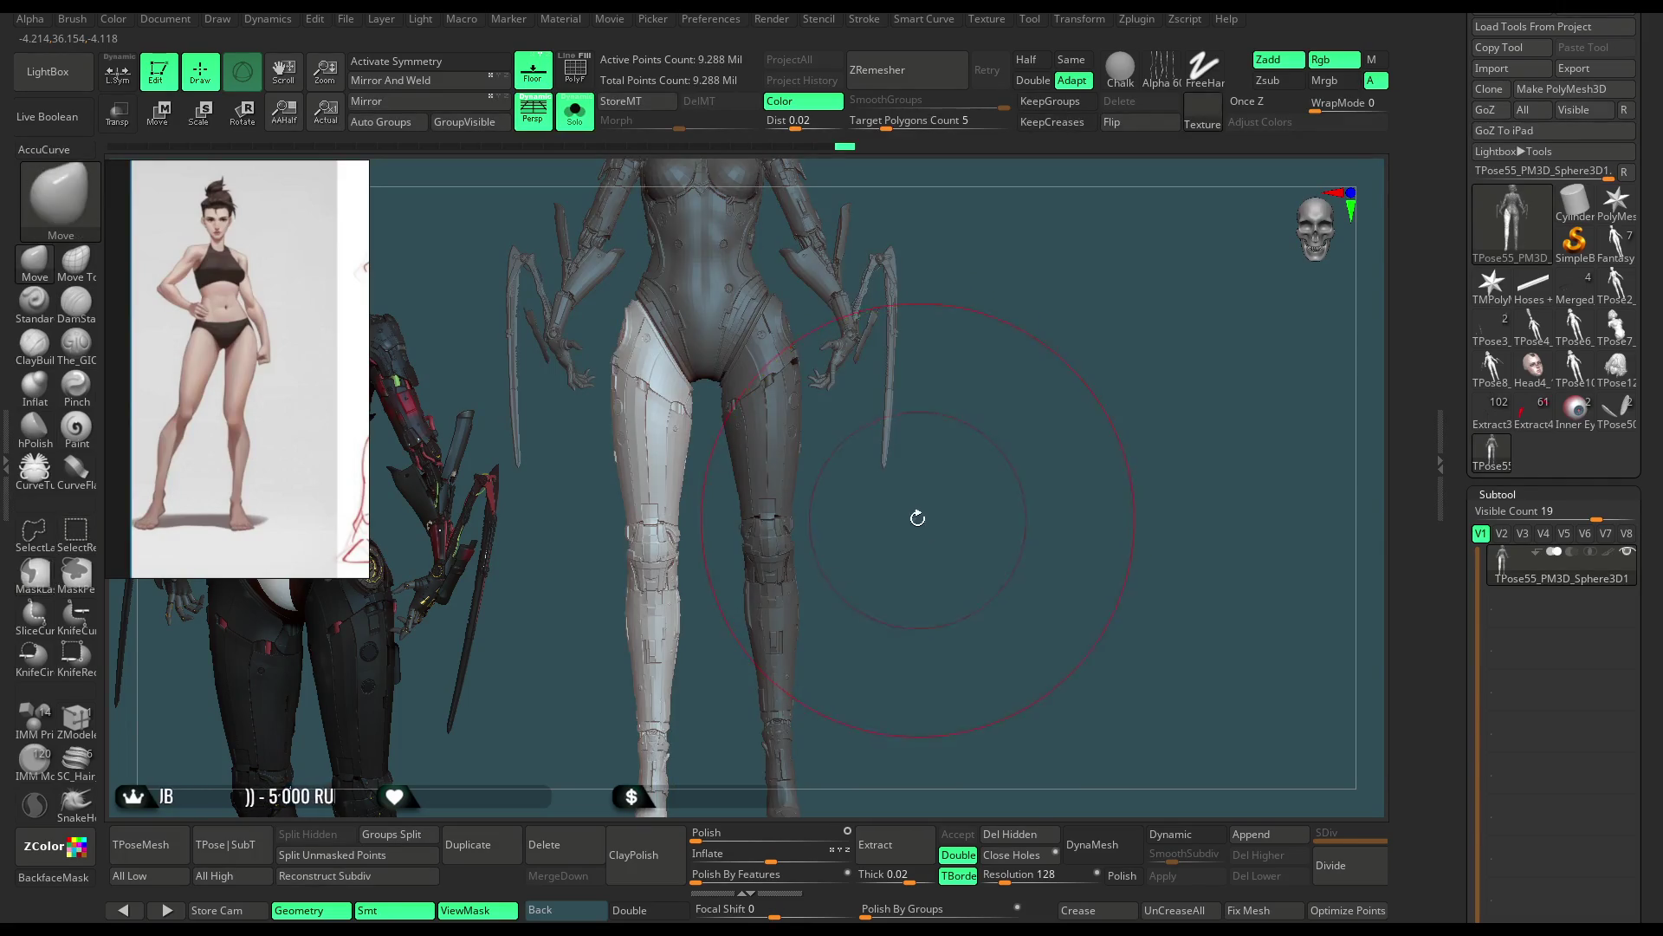
{"action": "key", "text": "w"}
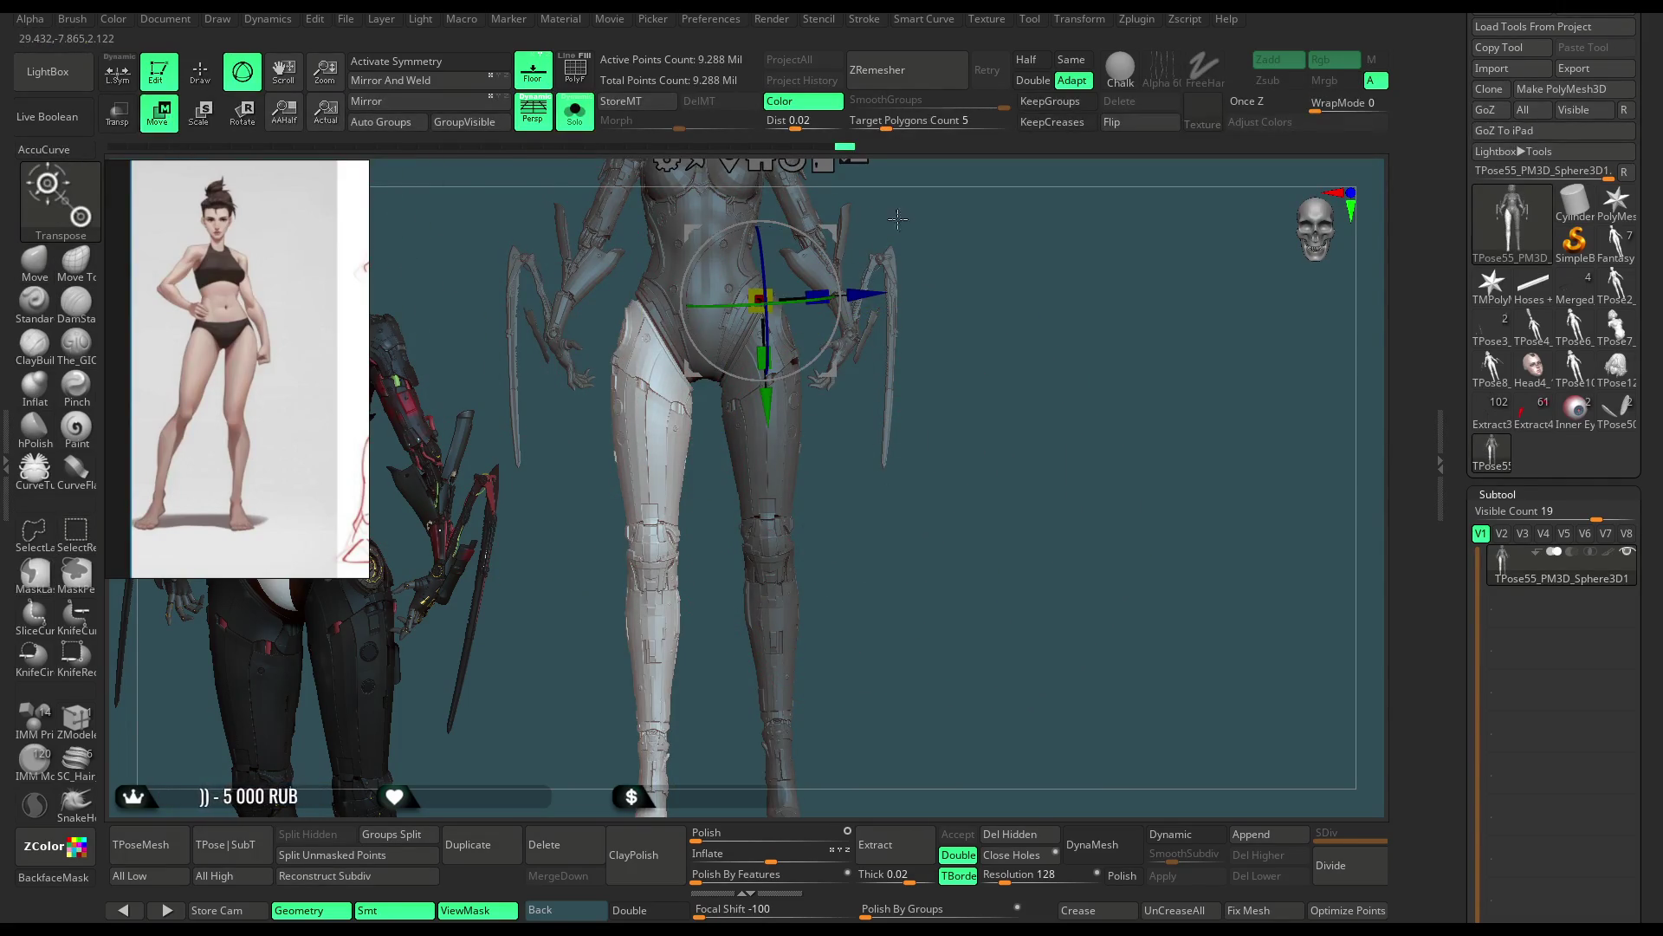
{"action": "left_click", "coordinate": [963, 273], "text": "ctrl"}
{"action": "left_click", "coordinate": [793, 259]}
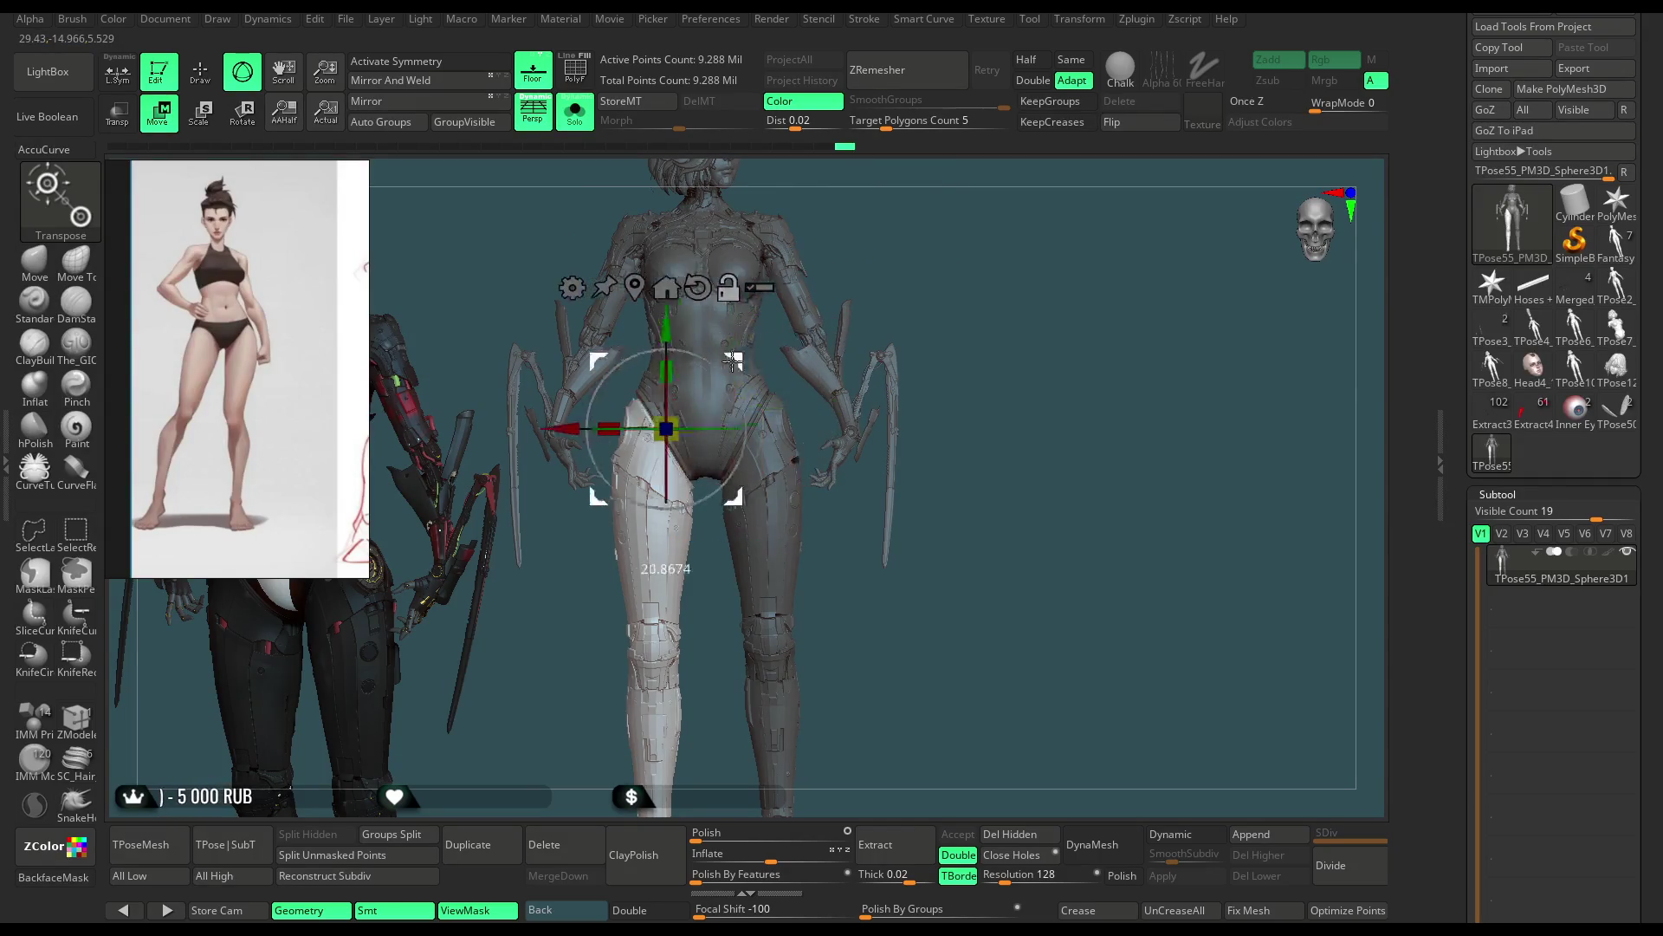
{"action": "scroll", "coordinate": [935, 247], "scroll_direction": "up", "scroll_amount": 3}
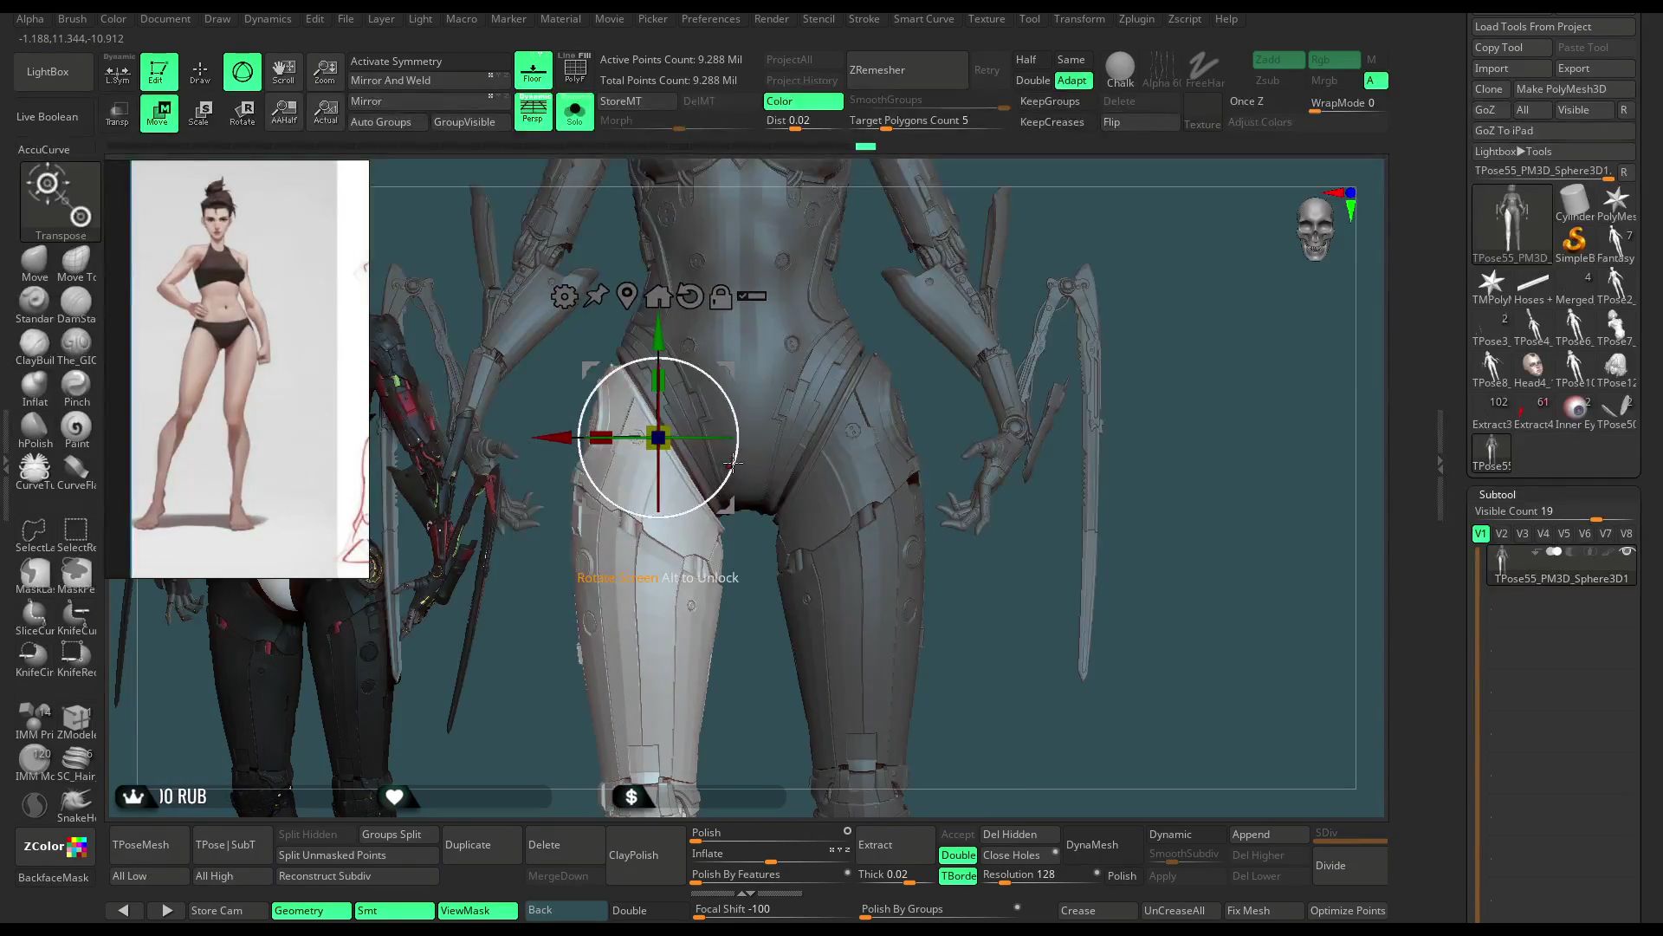
{"action": "left_click_drag", "start_coordinate": [733, 469], "coordinate": [734, 472]}
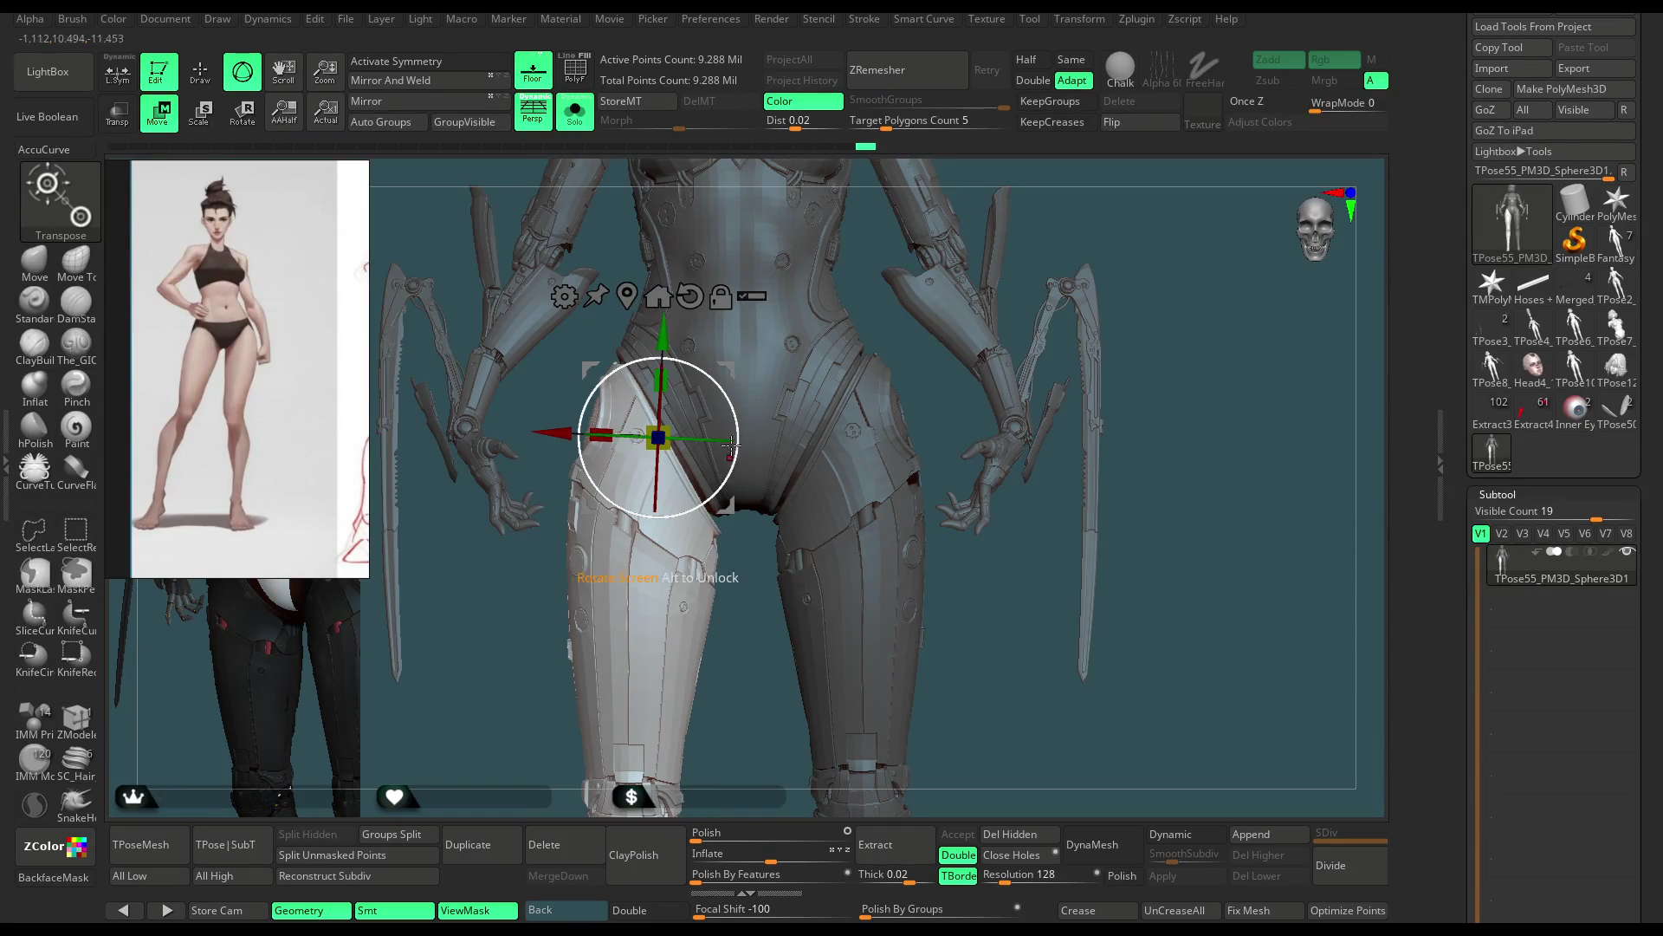
{"action": "left_click_drag", "start_coordinate": [667, 334], "coordinate": [666, 324]}
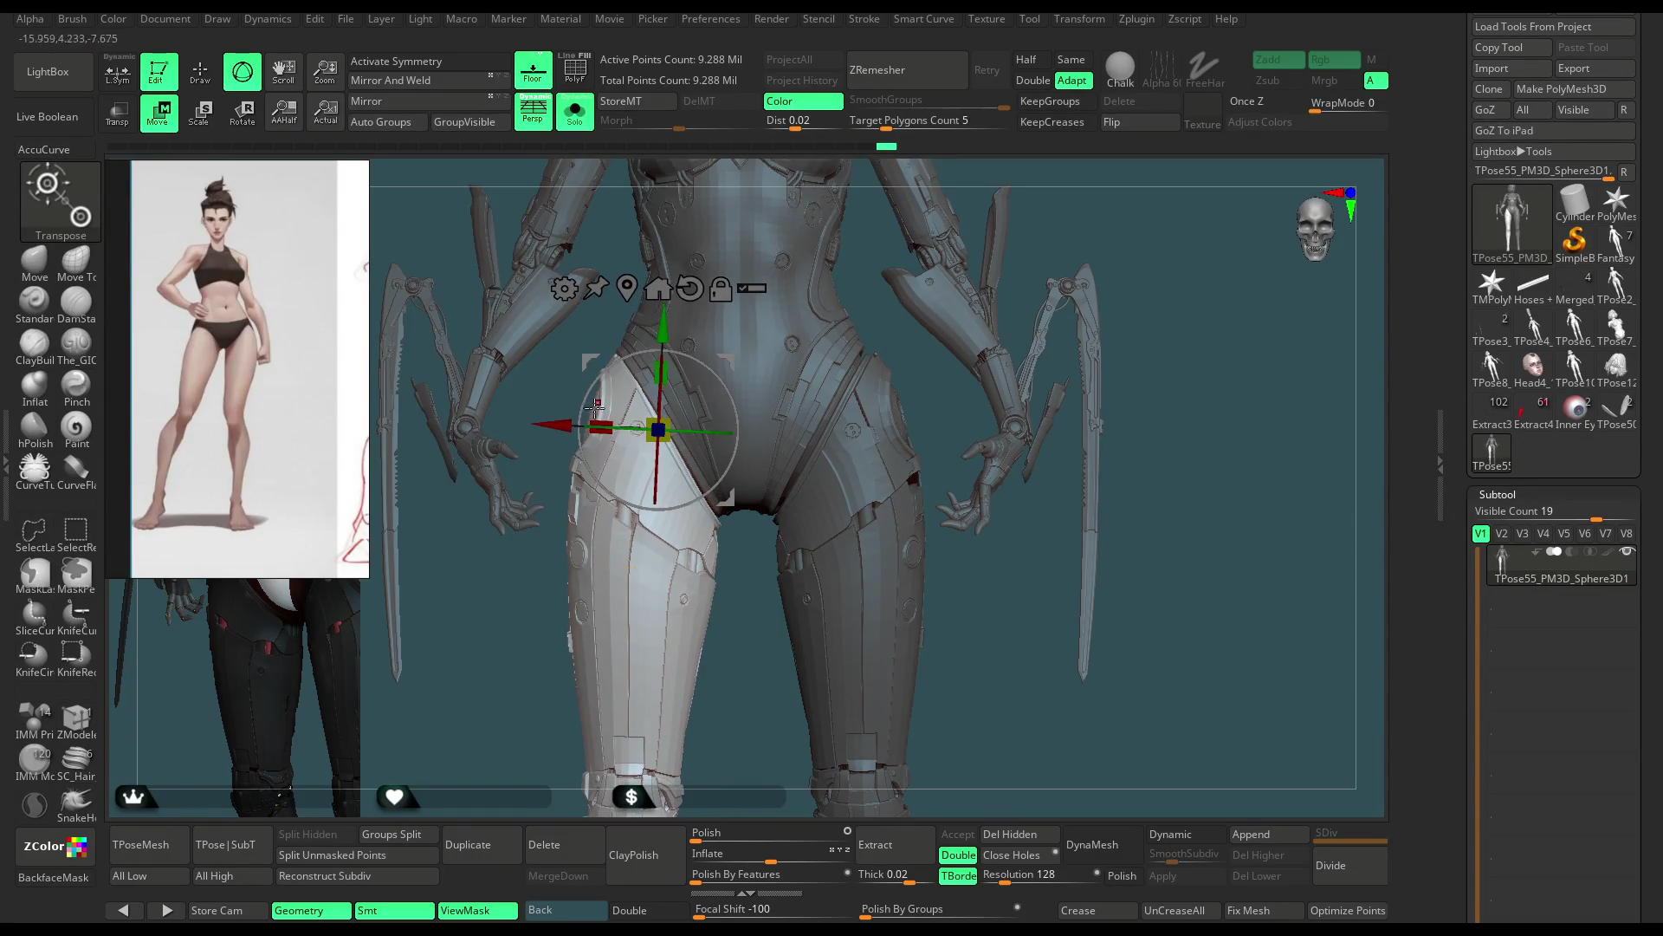
{"action": "left_click_drag", "start_coordinate": [556, 434], "coordinate": [555, 434]}
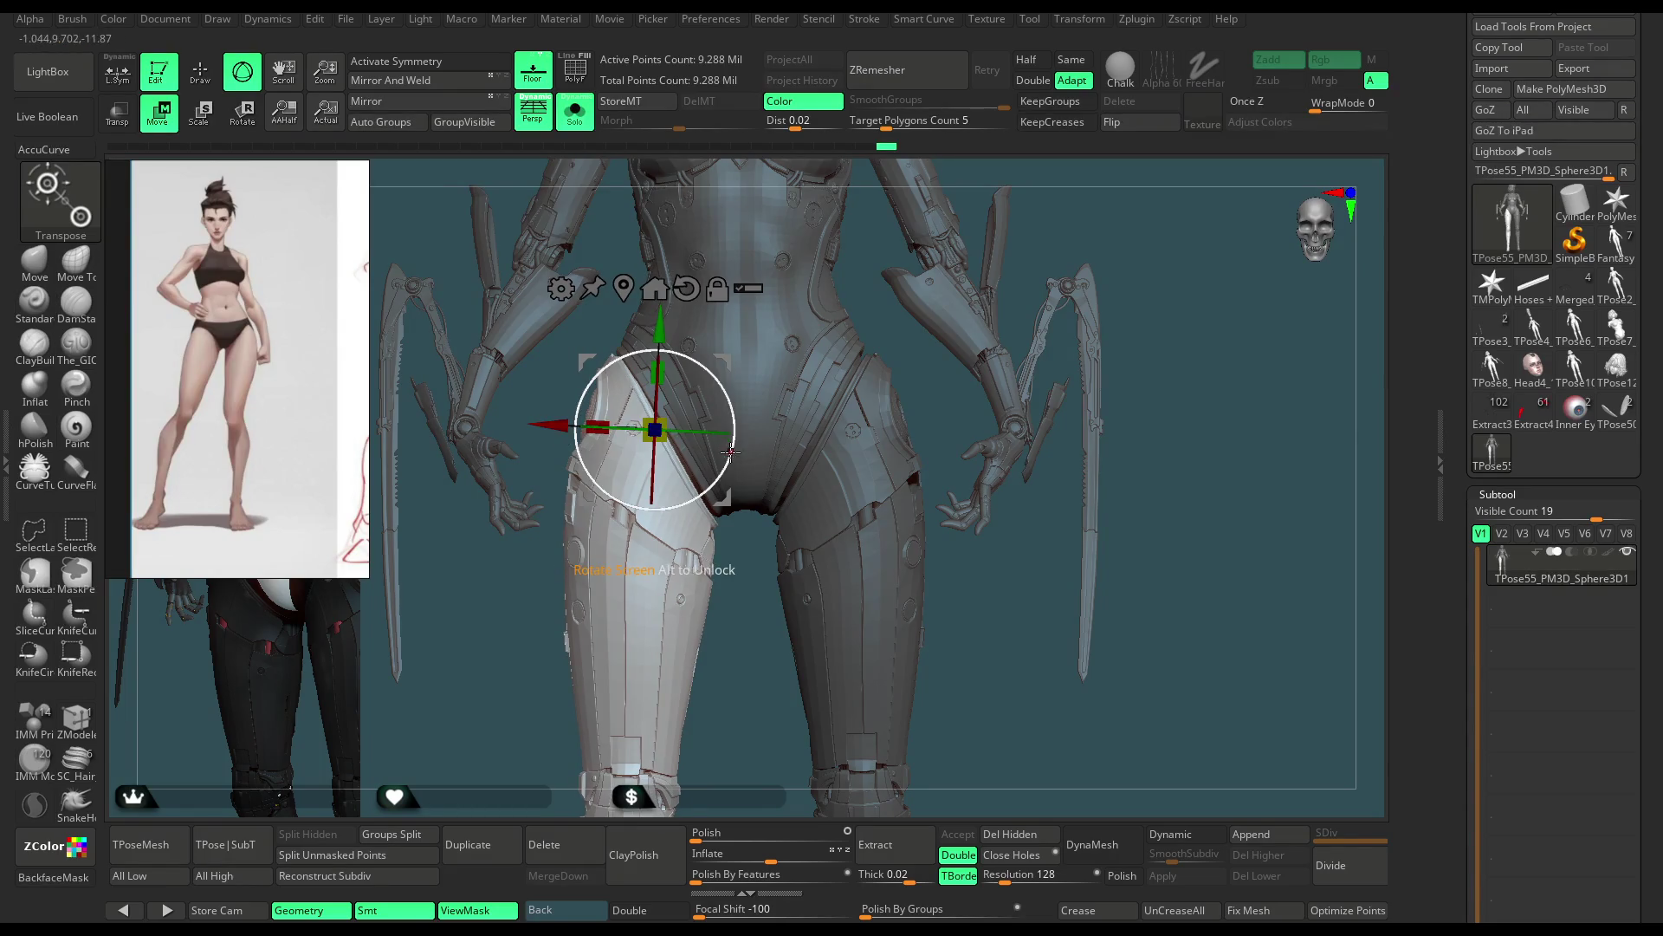
{"action": "left_click_drag", "start_coordinate": [557, 434], "coordinate": [550, 436]}
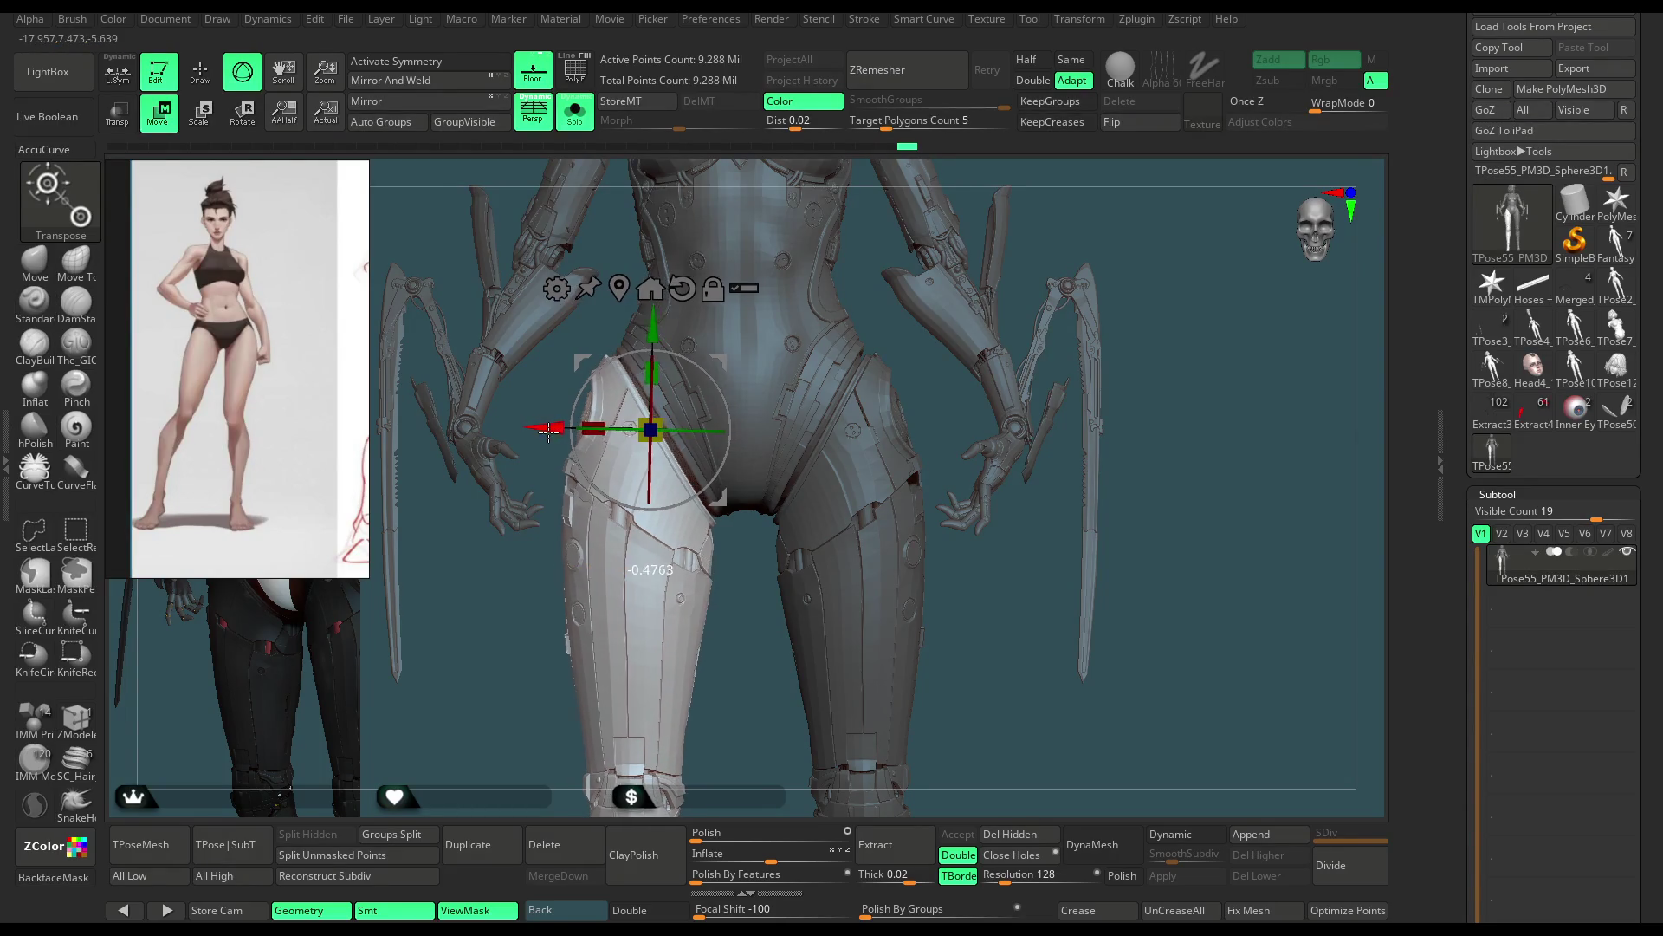
Step: From a side view shift the plate sideways and rotate the near leg at the hip
{"action": "mouse_move", "coordinate": [806, 289]}
{"action": "left_mouse_down"}
{"action": "mouse_move", "coordinate": [966, 197]}
{"action": "mouse_move", "coordinate": [1004, 331]}
{"action": "mouse_move", "coordinate": [722, 448]}
{"action": "left_mouse_up"}
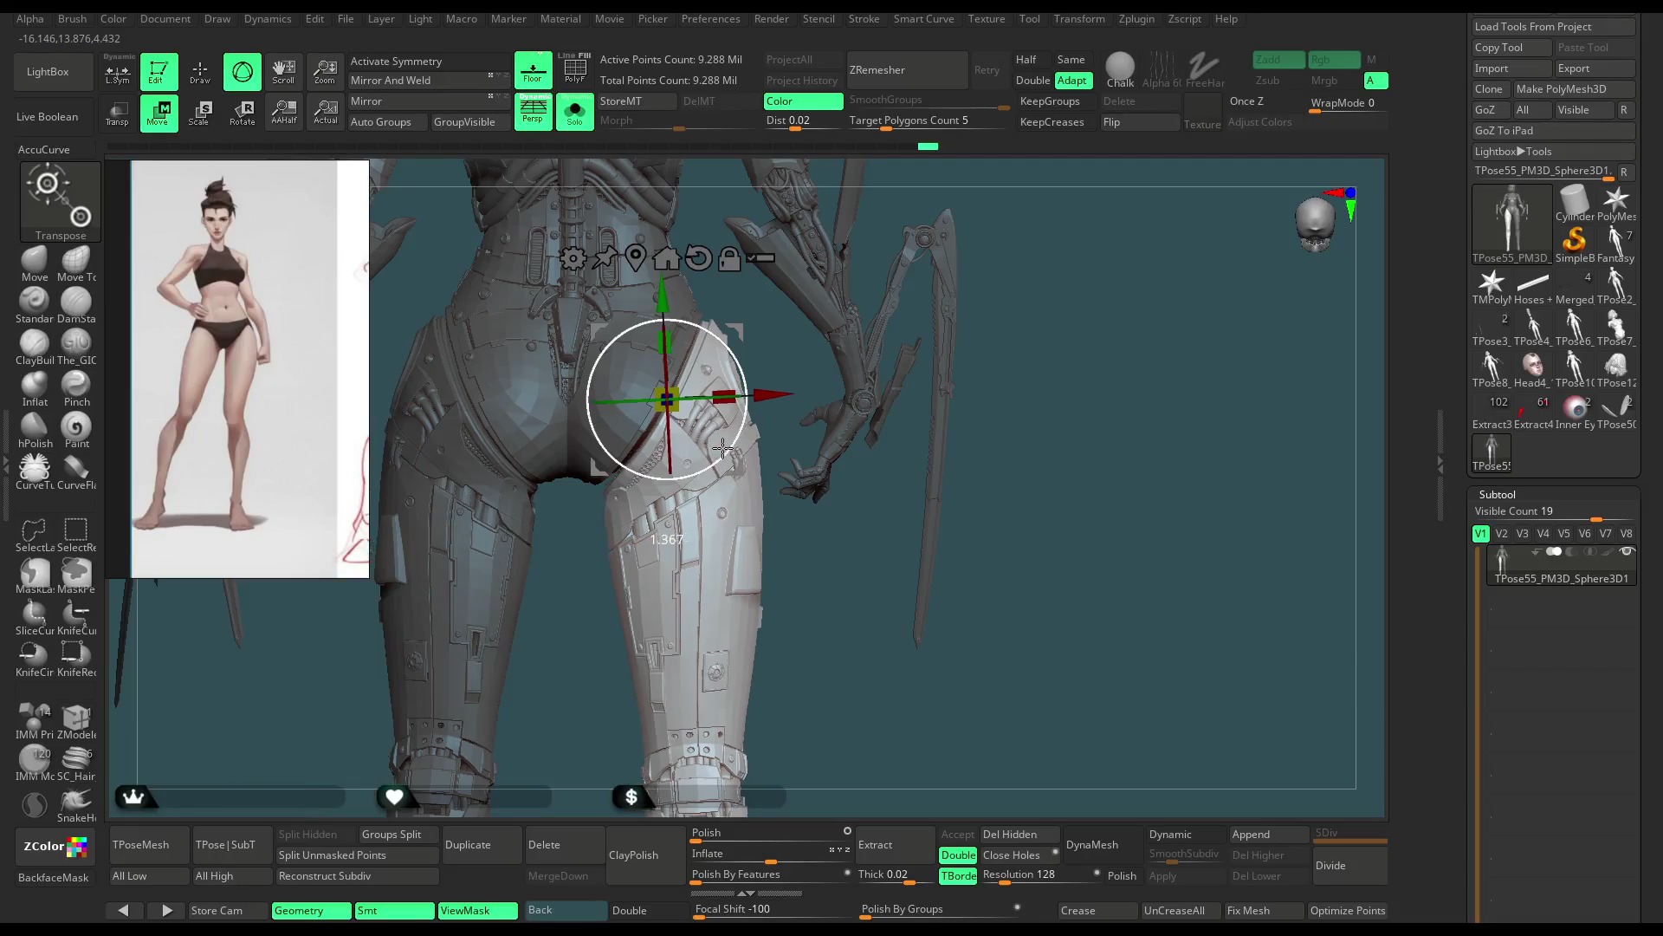
{"action": "mouse_move", "coordinate": [694, 396]}
{"action": "left_mouse_down"}
{"action": "mouse_move", "coordinate": [771, 393]}
{"action": "mouse_move", "coordinate": [984, 240]}
{"action": "mouse_move", "coordinate": [905, 247]}
{"action": "left_mouse_up"}
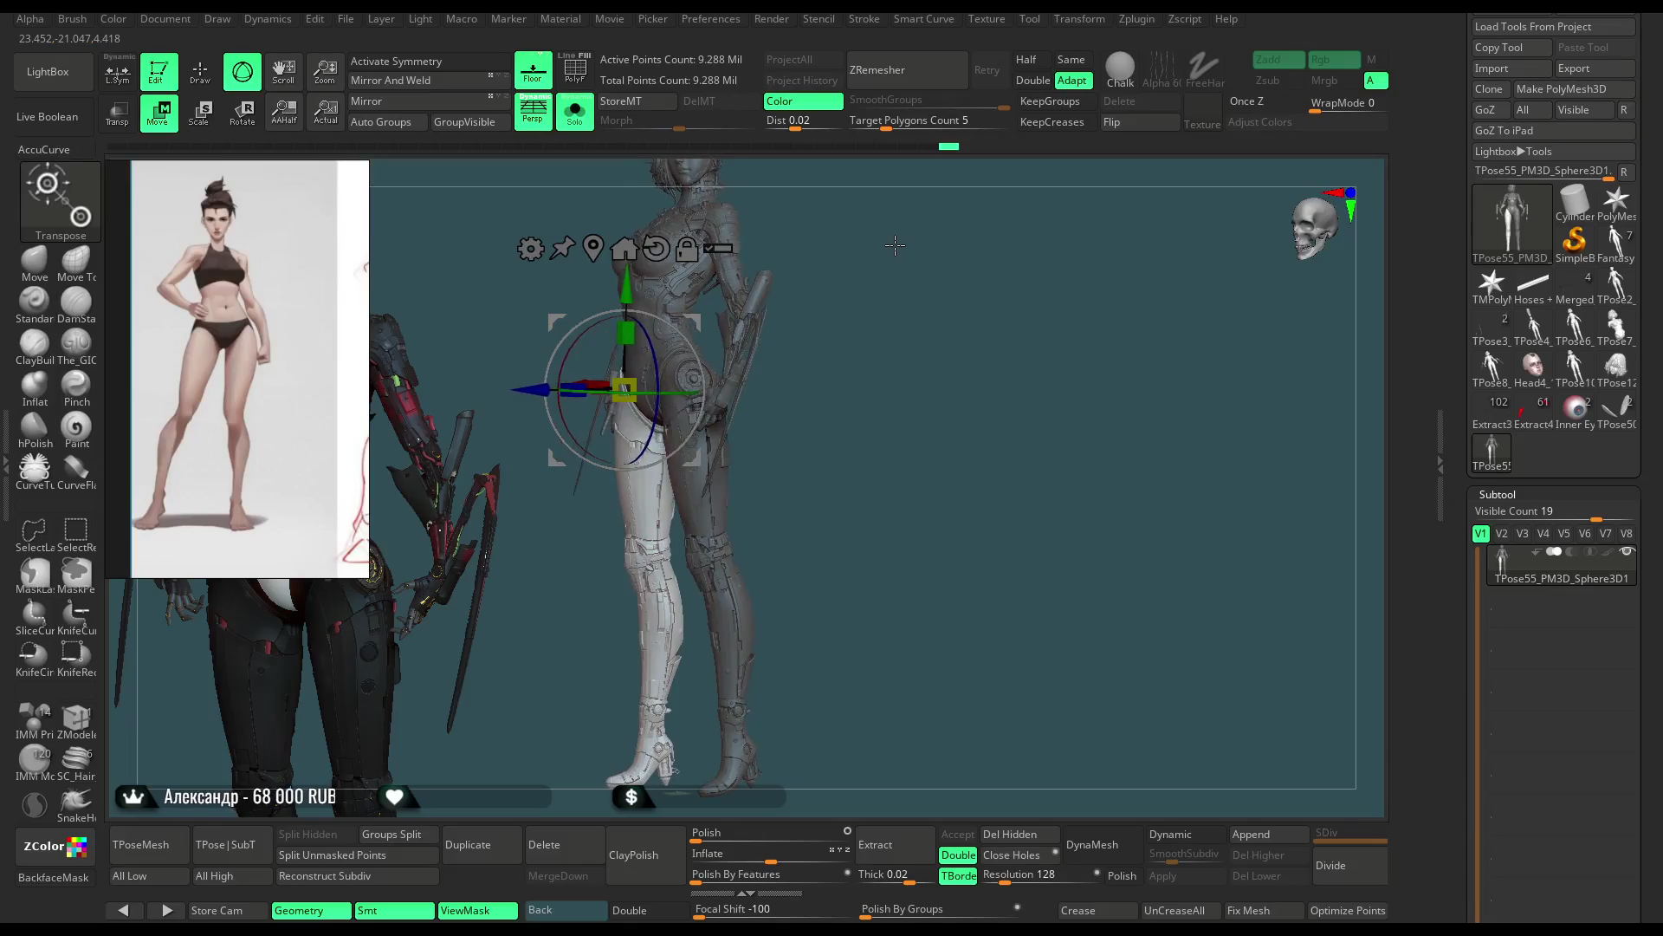
{"action": "left_click_drag", "start_coordinate": [905, 248], "coordinate": [845, 319]}
{"action": "mouse_move", "coordinate": [699, 371]}
{"action": "left_mouse_down"}
{"action": "mouse_move", "coordinate": [741, 422]}
{"action": "mouse_move", "coordinate": [934, 315]}
{"action": "mouse_move", "coordinate": [814, 346]}
{"action": "left_mouse_up"}
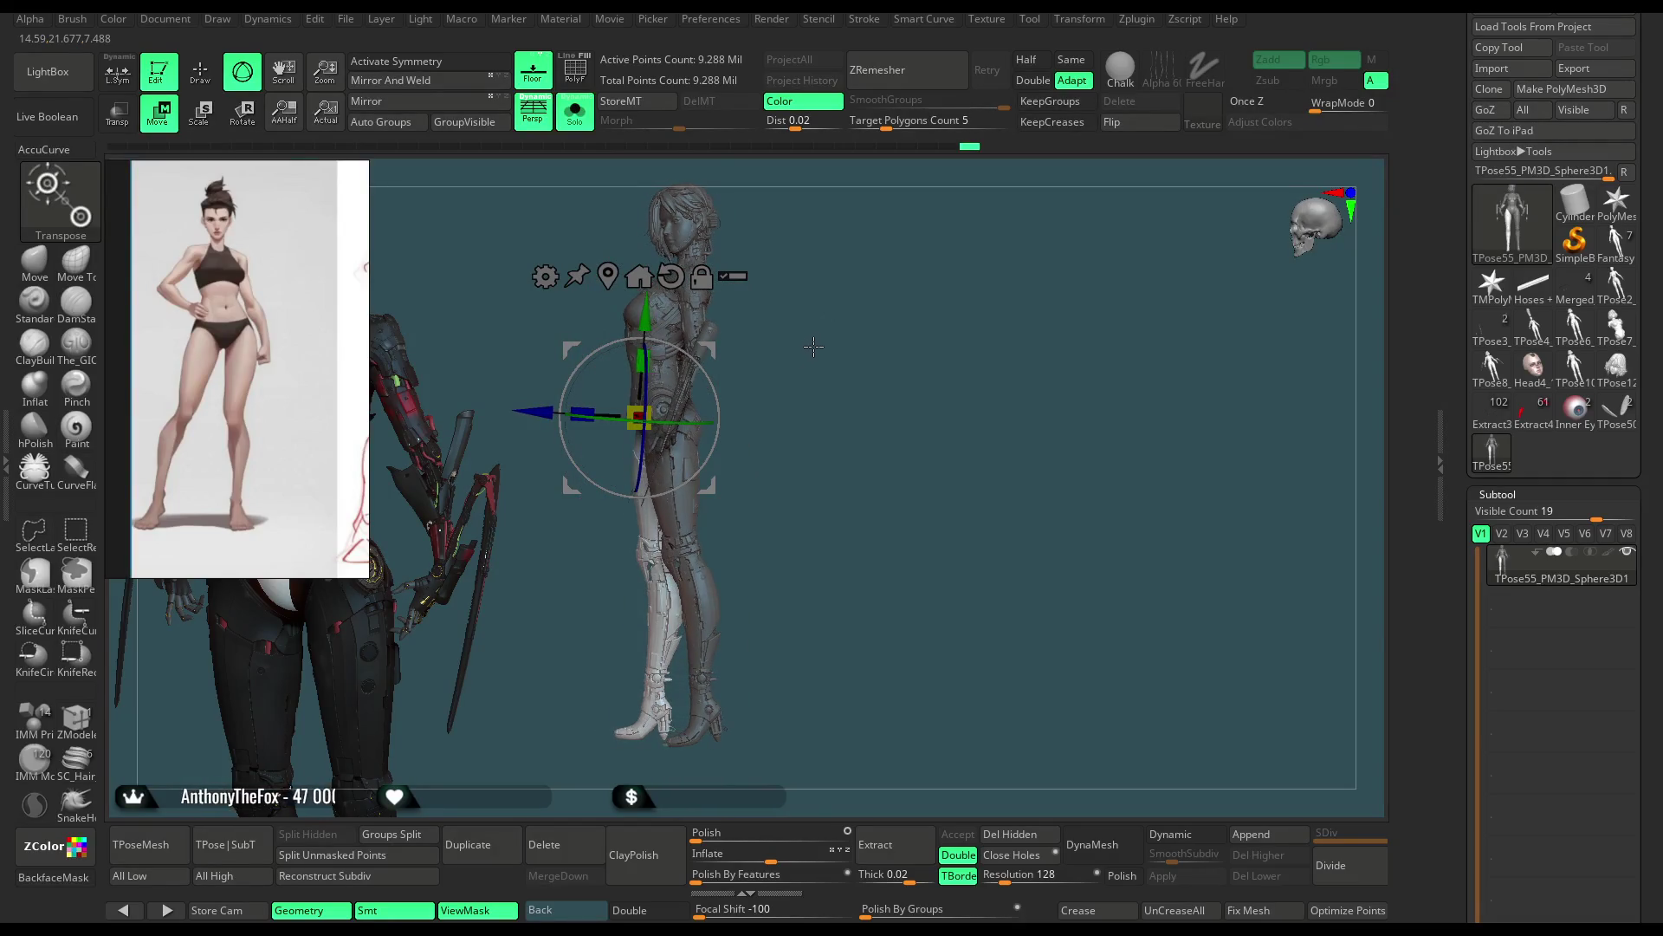
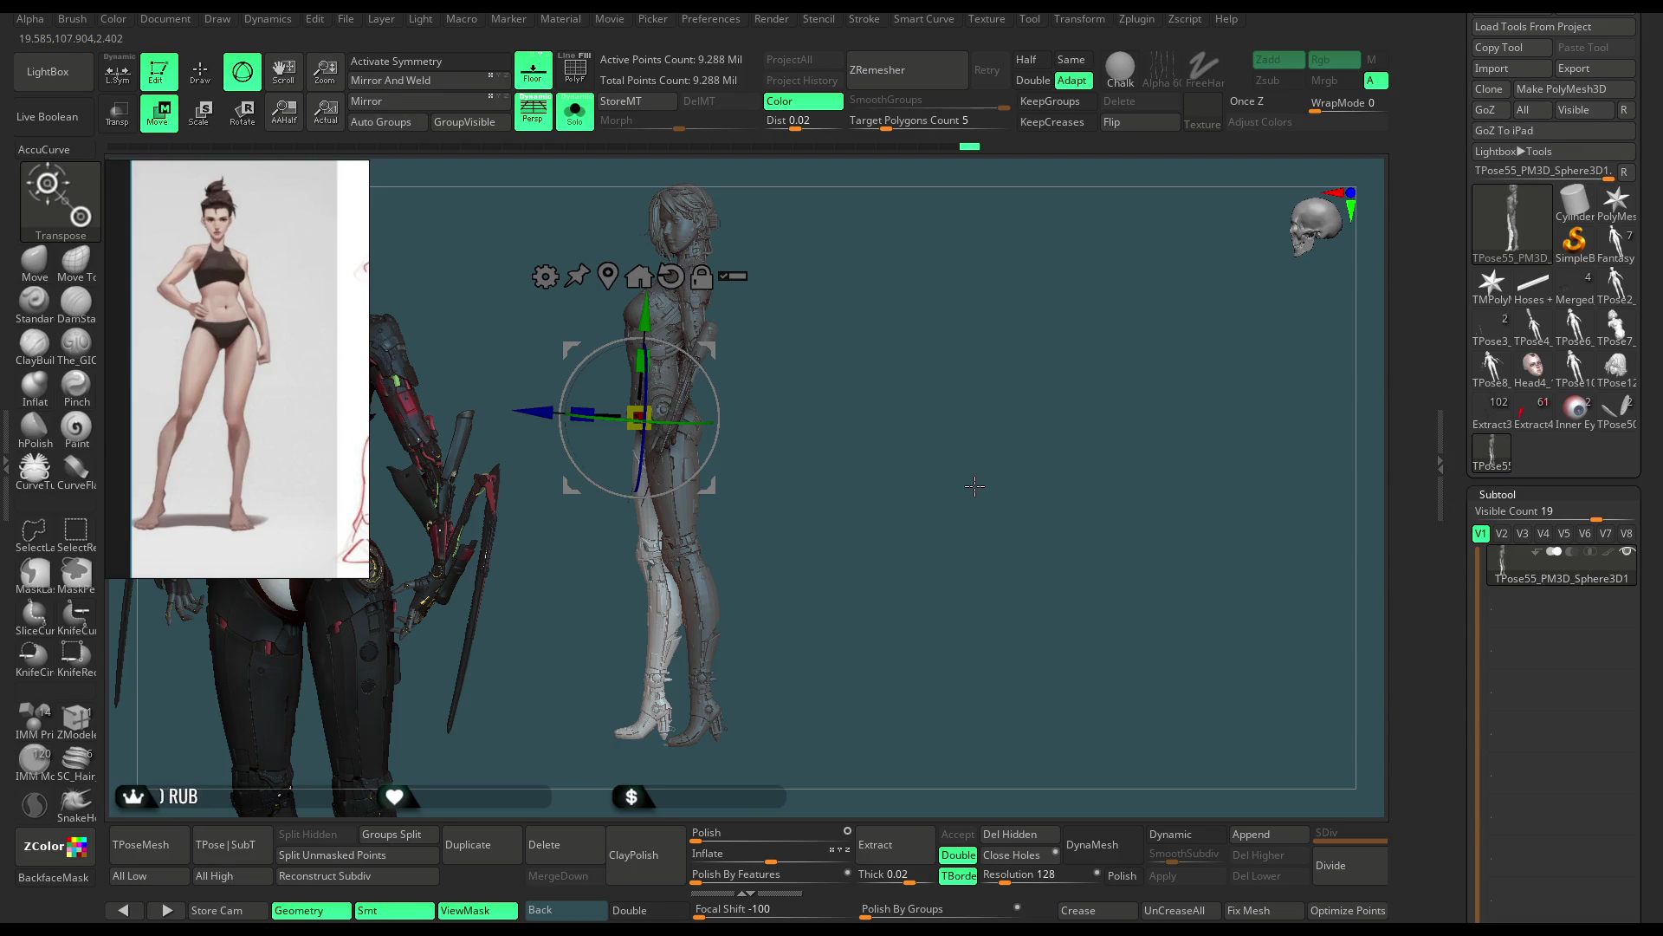
Step: Orbit and zoom the leg piece to a turned front view and switch to lasso masking
{"action": "mouse_move", "coordinate": [951, 461]}
{"action": "left_mouse_down"}
{"action": "mouse_move", "coordinate": [958, 526]}
{"action": "mouse_move", "coordinate": [848, 487]}
{"action": "left_mouse_up"}
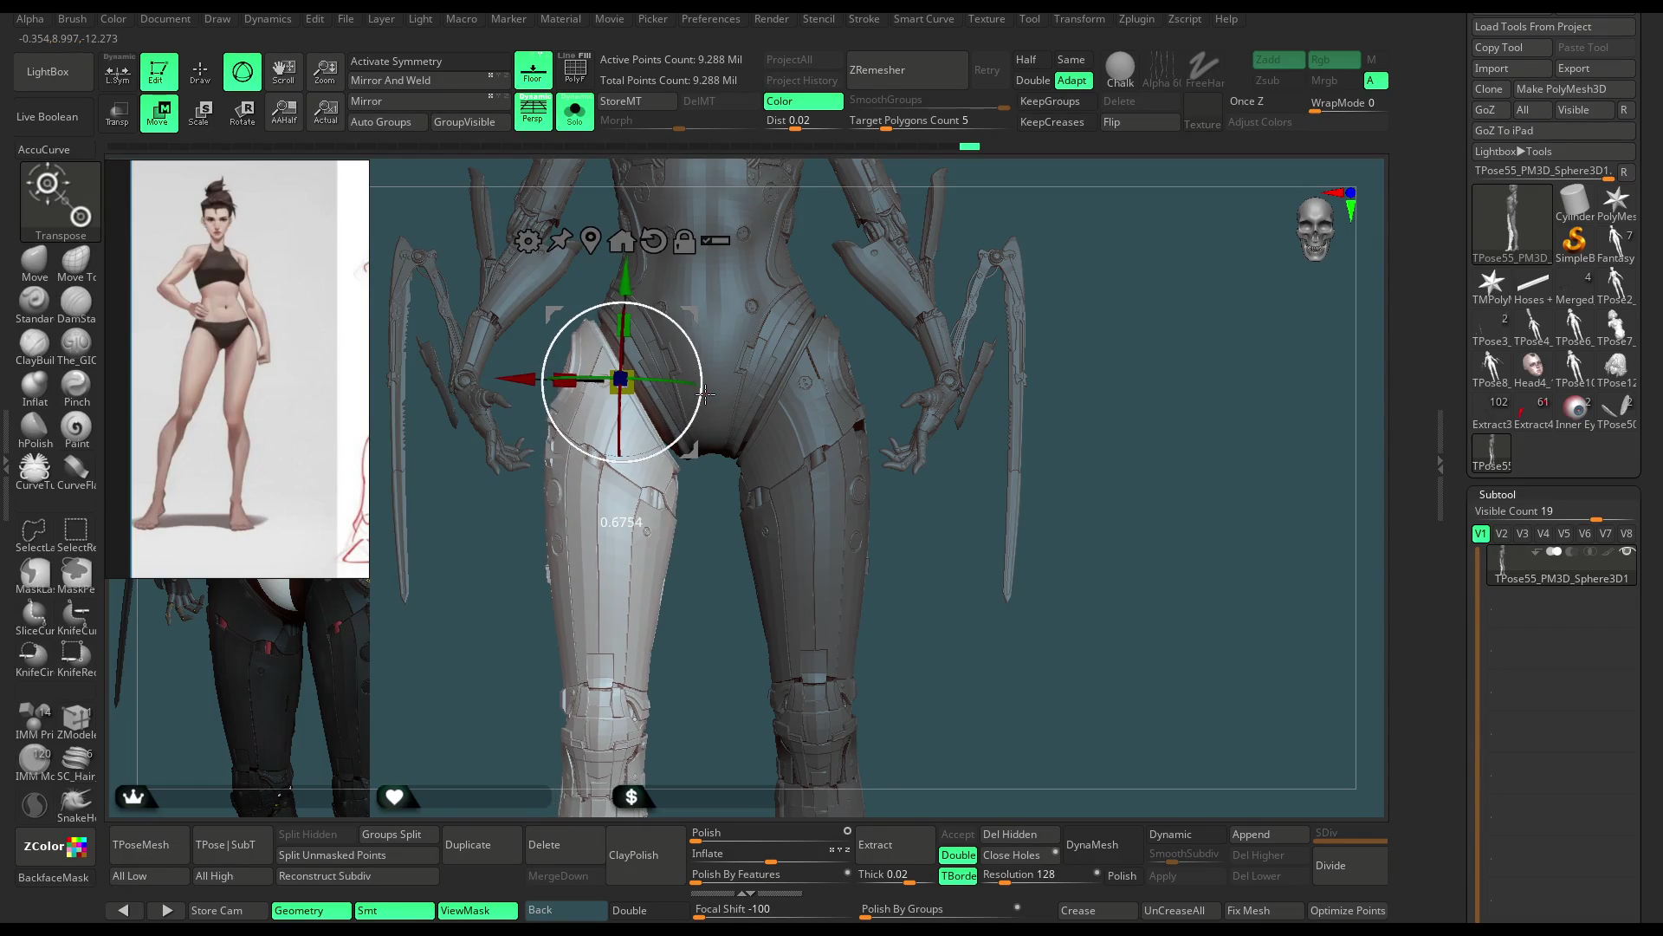
{"action": "mouse_move", "coordinate": [910, 577]}
{"action": "left_mouse_down"}
{"action": "mouse_move", "coordinate": [758, 343]}
{"action": "mouse_move", "coordinate": [748, 363]}
{"action": "mouse_move", "coordinate": [1038, 221]}
{"action": "mouse_move", "coordinate": [791, 212]}
{"action": "mouse_move", "coordinate": [875, 260]}
{"action": "left_mouse_up"}
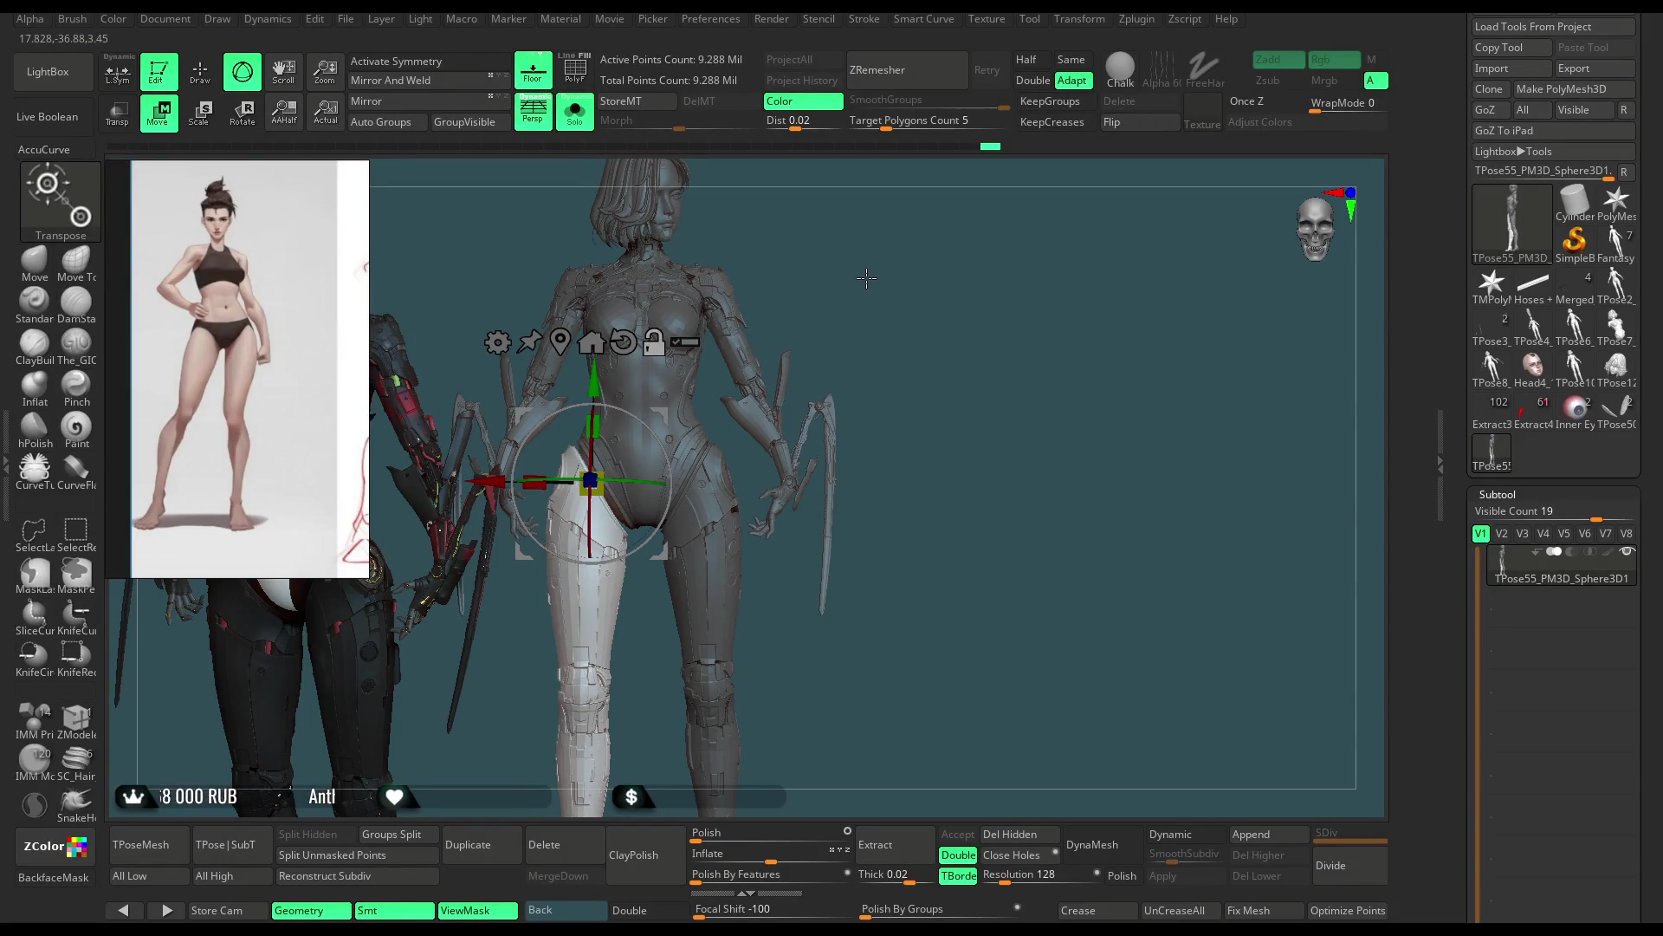
{"action": "mouse_move", "coordinate": [871, 277]}
{"action": "left_mouse_down"}
{"action": "mouse_move", "coordinate": [865, 262]}
{"action": "mouse_move", "coordinate": [762, 260]}
{"action": "mouse_move", "coordinate": [832, 274]}
{"action": "mouse_move", "coordinate": [932, 245]}
{"action": "left_mouse_up"}
{"action": "key", "text": "ctrl"}
{"action": "key", "text": "ctrl"}
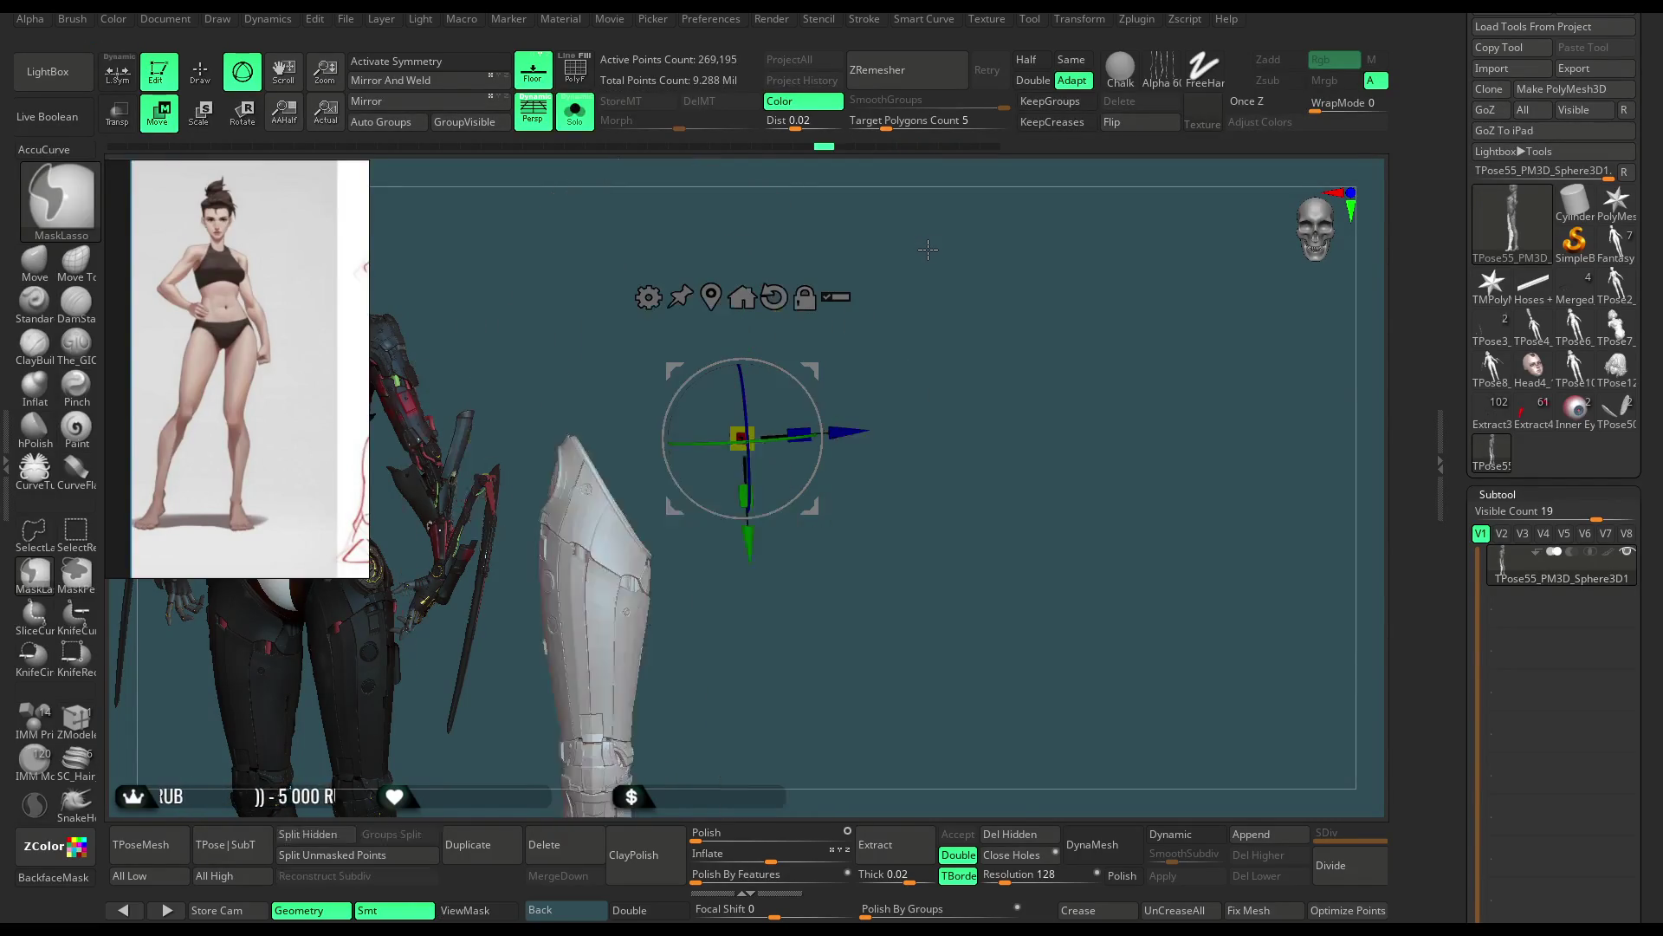
Step: Reveal all the hidden body geometry around the leg and show polygroup colours
{"action": "left_click", "coordinate": [929, 250], "text": "ctrl+shift"}
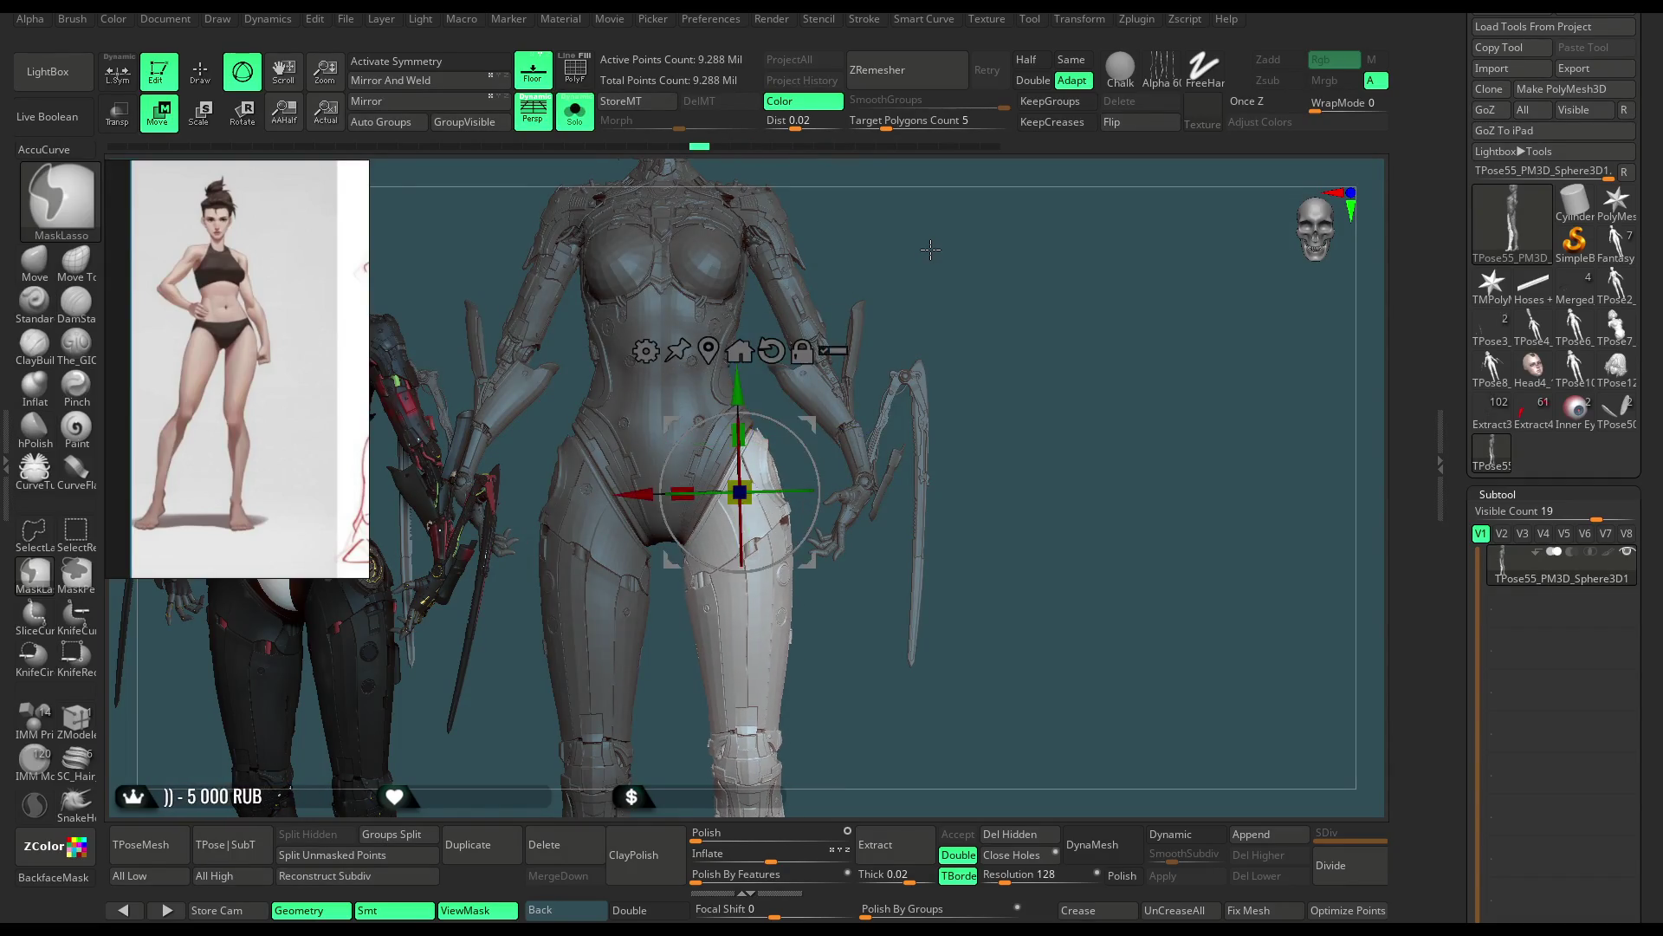
{"action": "key", "text": "ctrl+z"}
{"action": "left_click", "coordinate": [922, 252], "text": "ctrl+shift"}
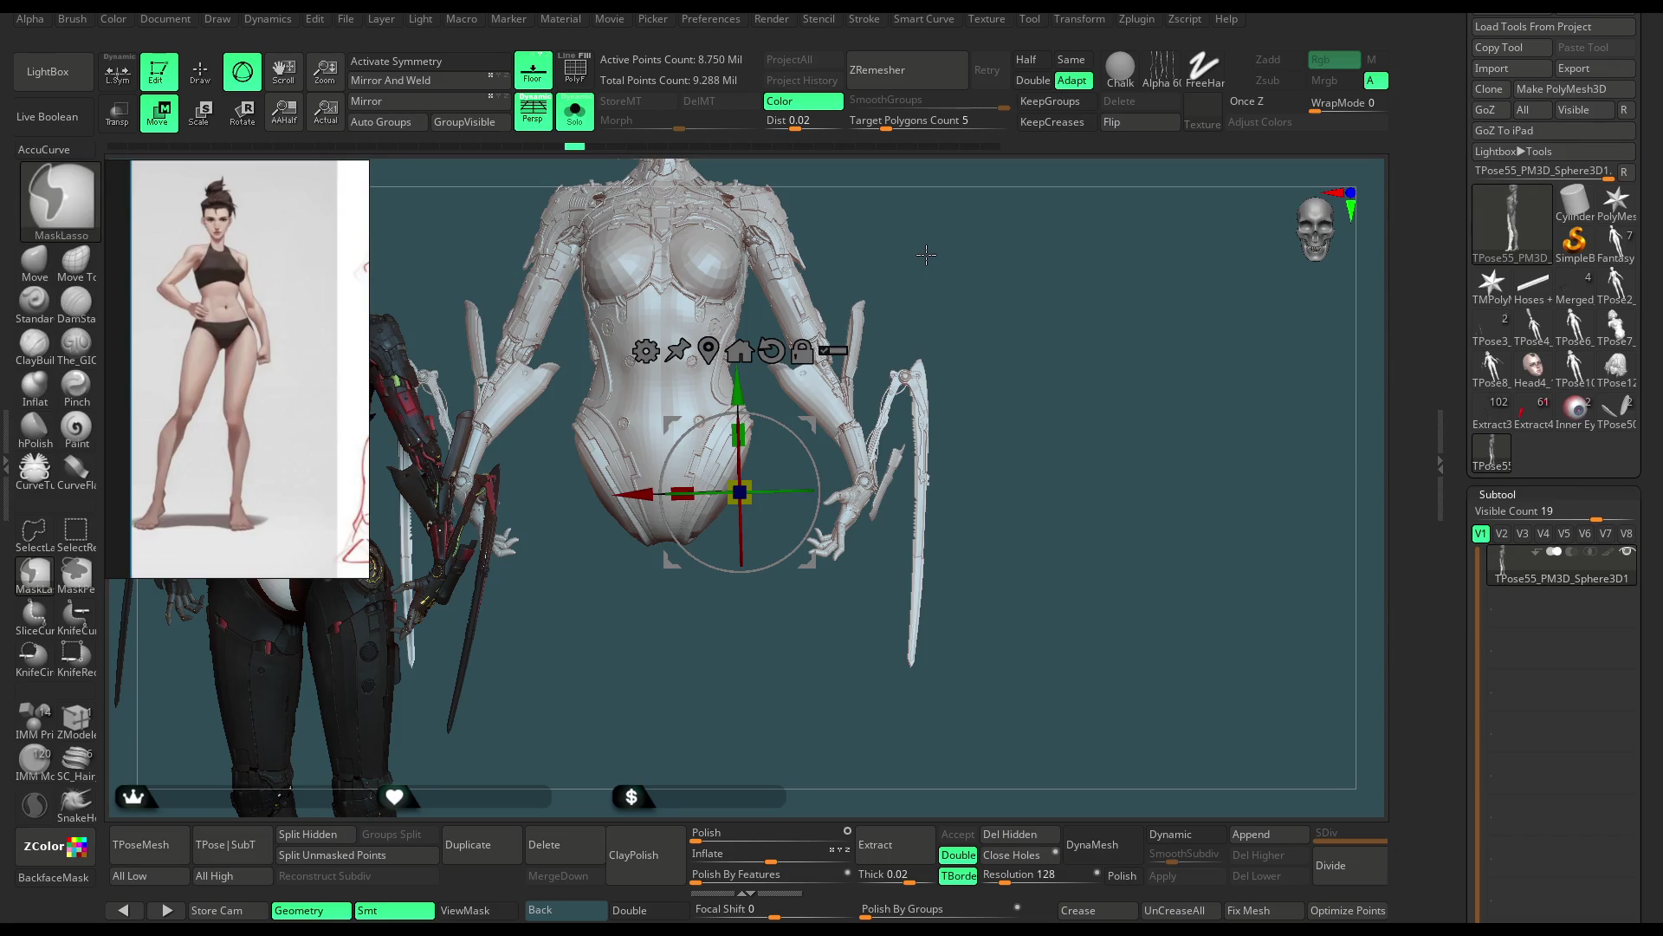
{"action": "key", "text": "ctrl+shift"}
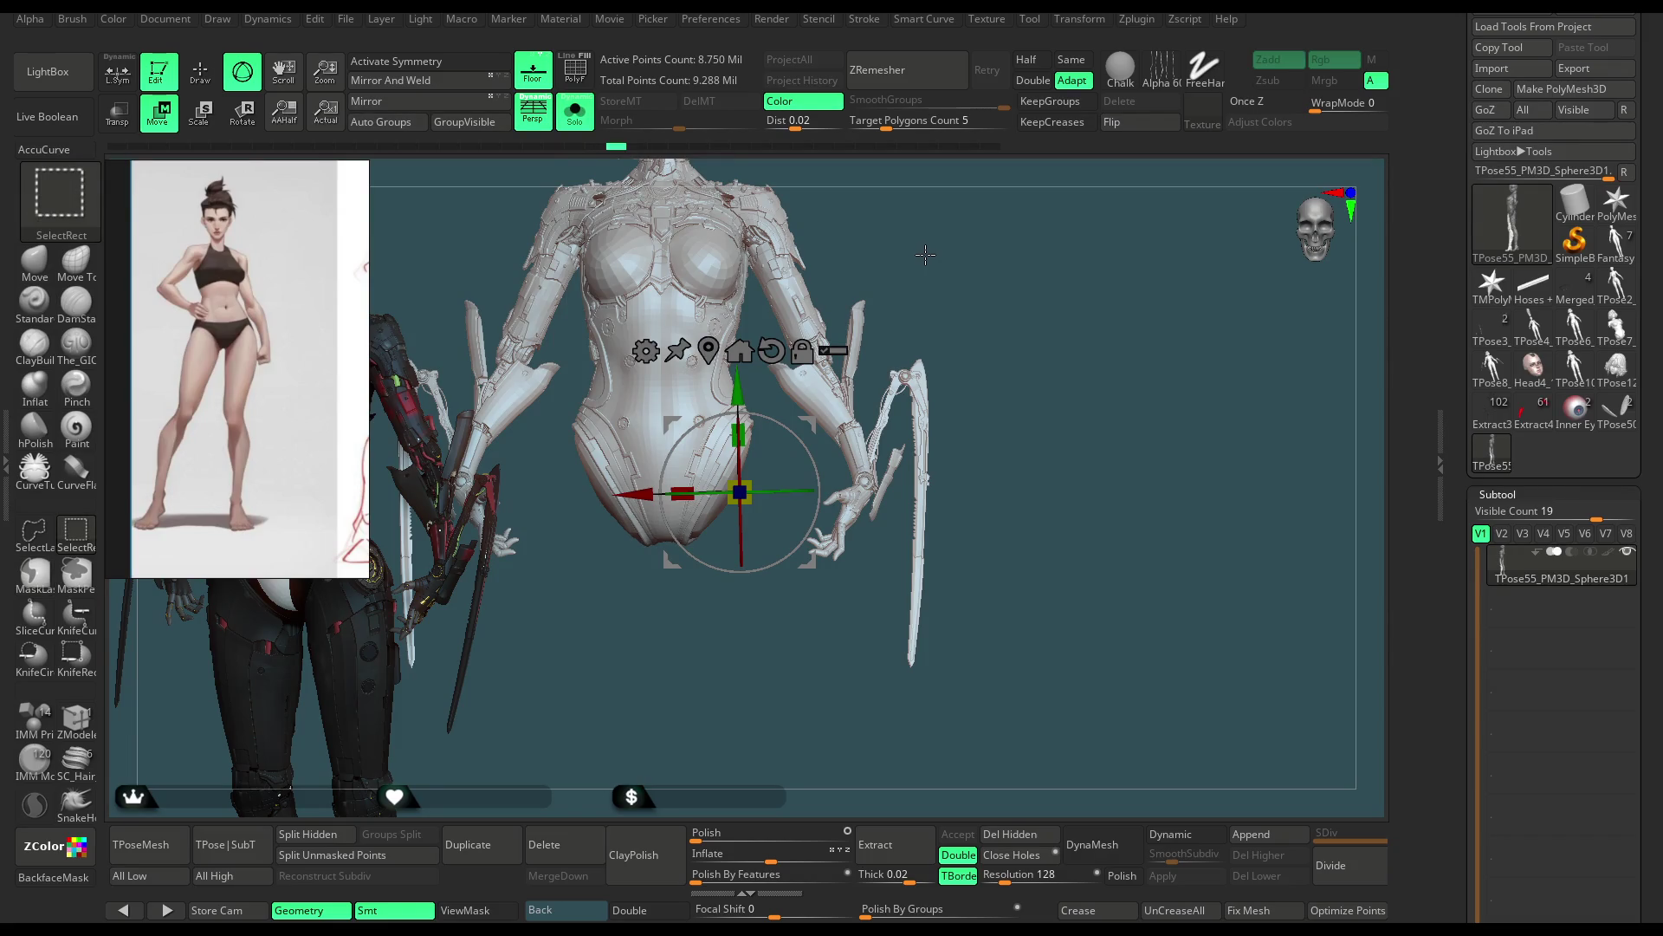
{"action": "left_click", "coordinate": [923, 238], "text": "ctrl+shift"}
{"action": "key", "text": "shift+f"}
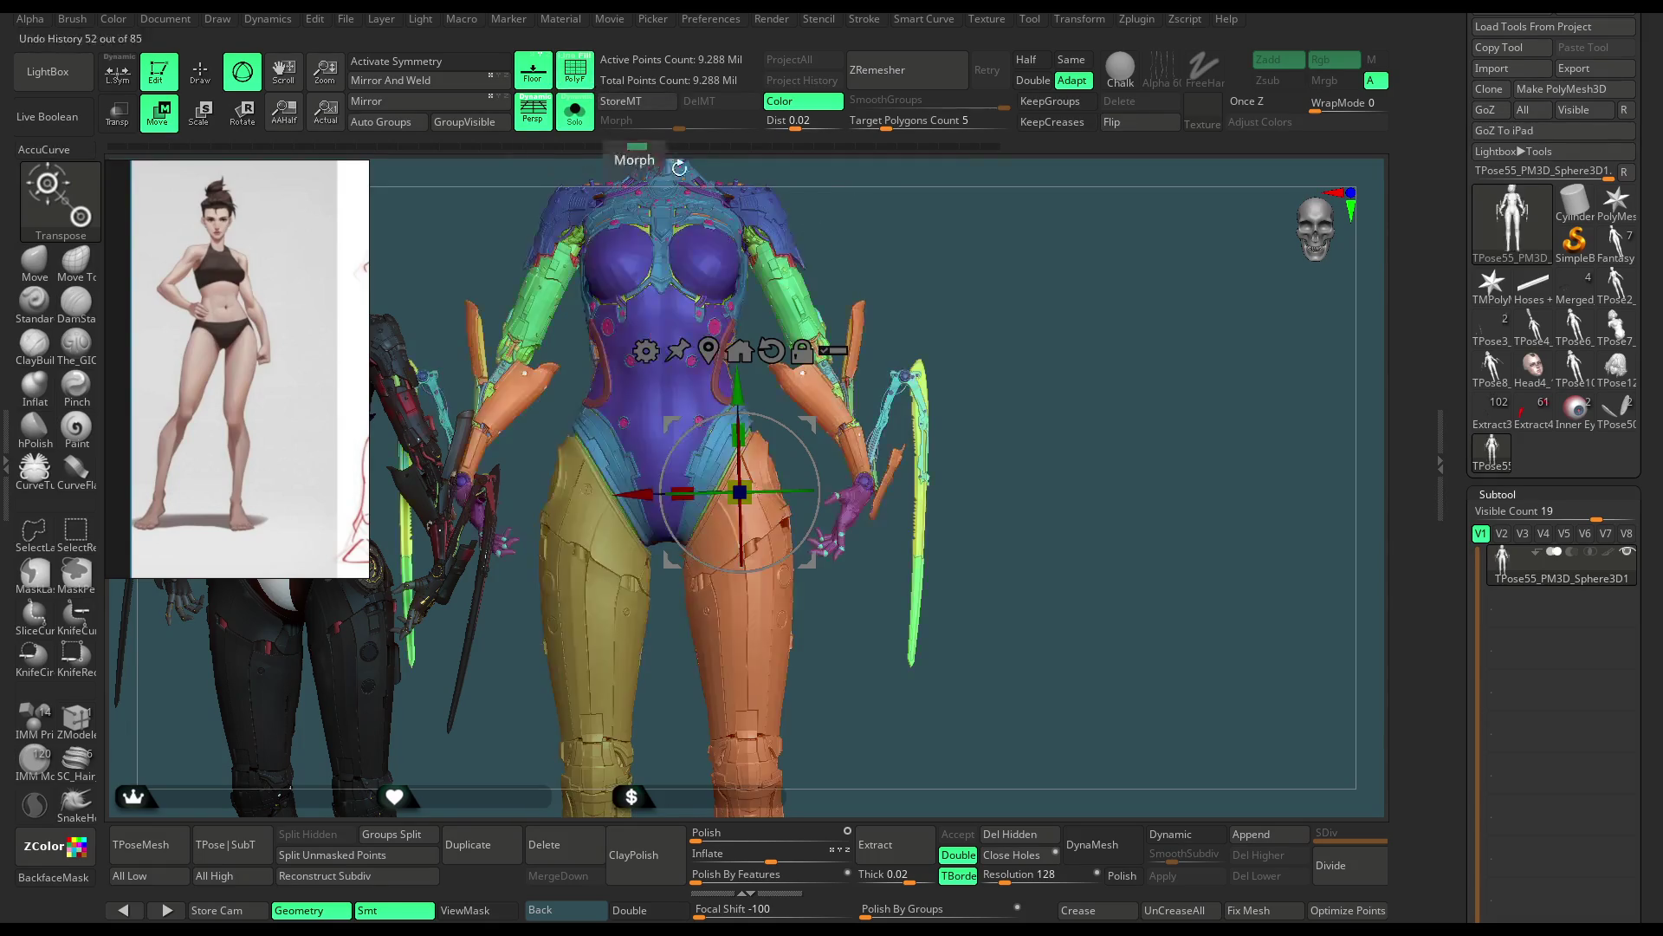
{"action": "scroll", "coordinate": [1629, 567], "scroll_direction": "down", "scroll_amount": 3}
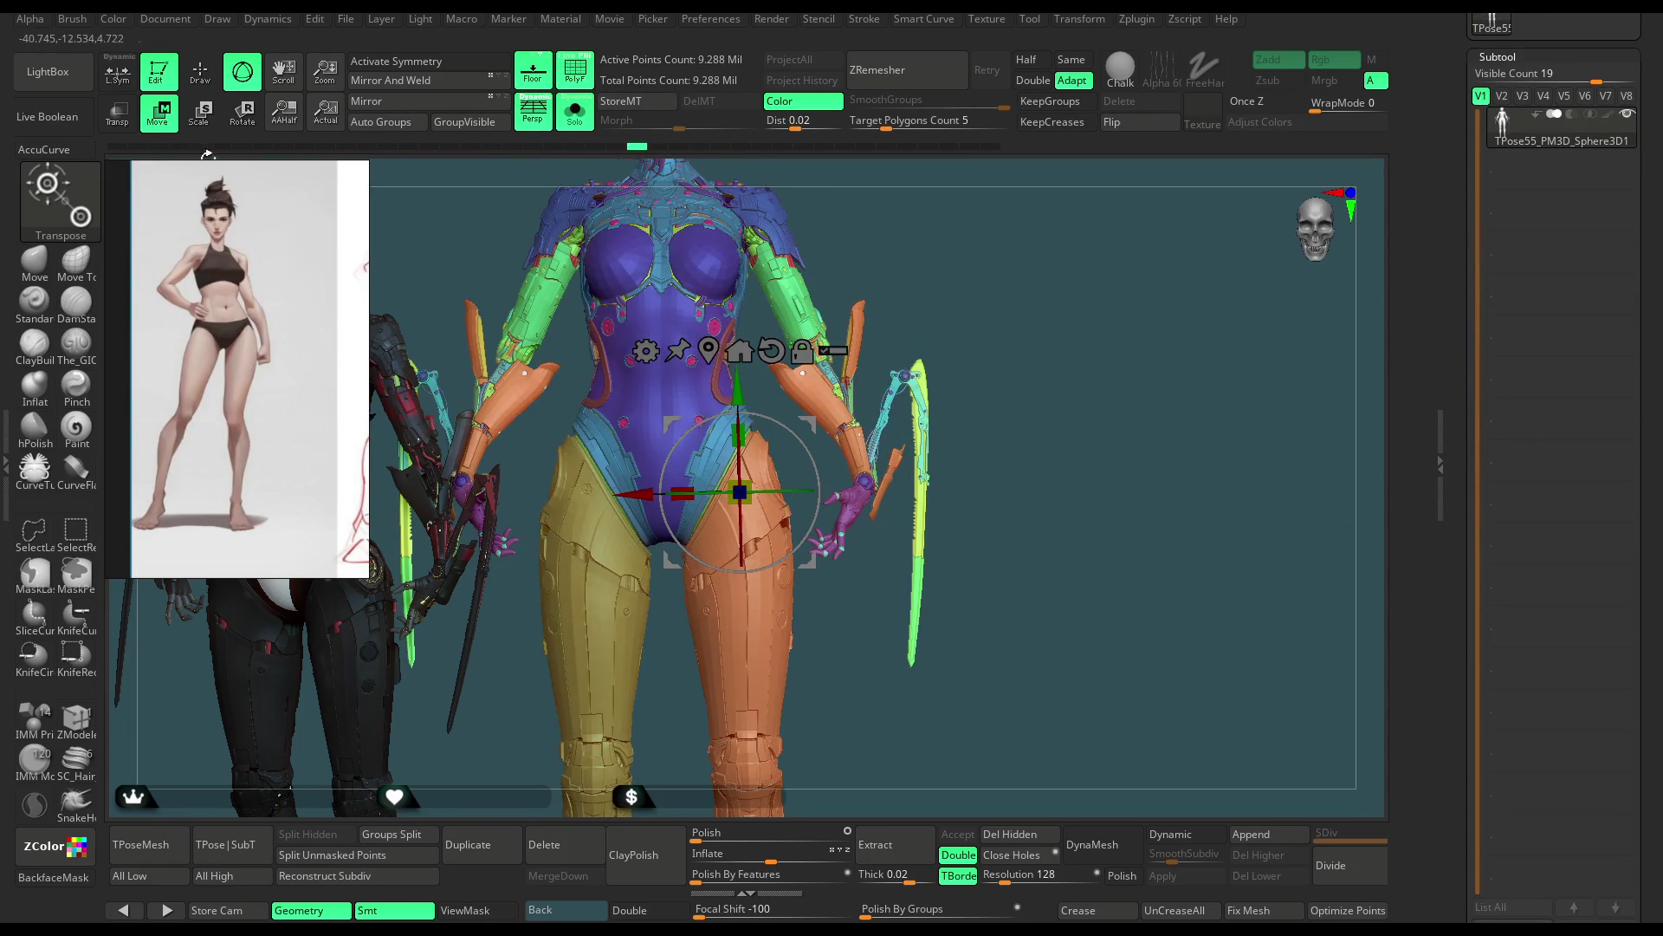
Step: Delete the T-pose body subtool and switch to the Extract3_93 character tool
{"action": "left_click", "coordinate": [202, 75]}
{"action": "scroll", "coordinate": [1519, 581], "scroll_direction": "down", "scroll_amount": 5}
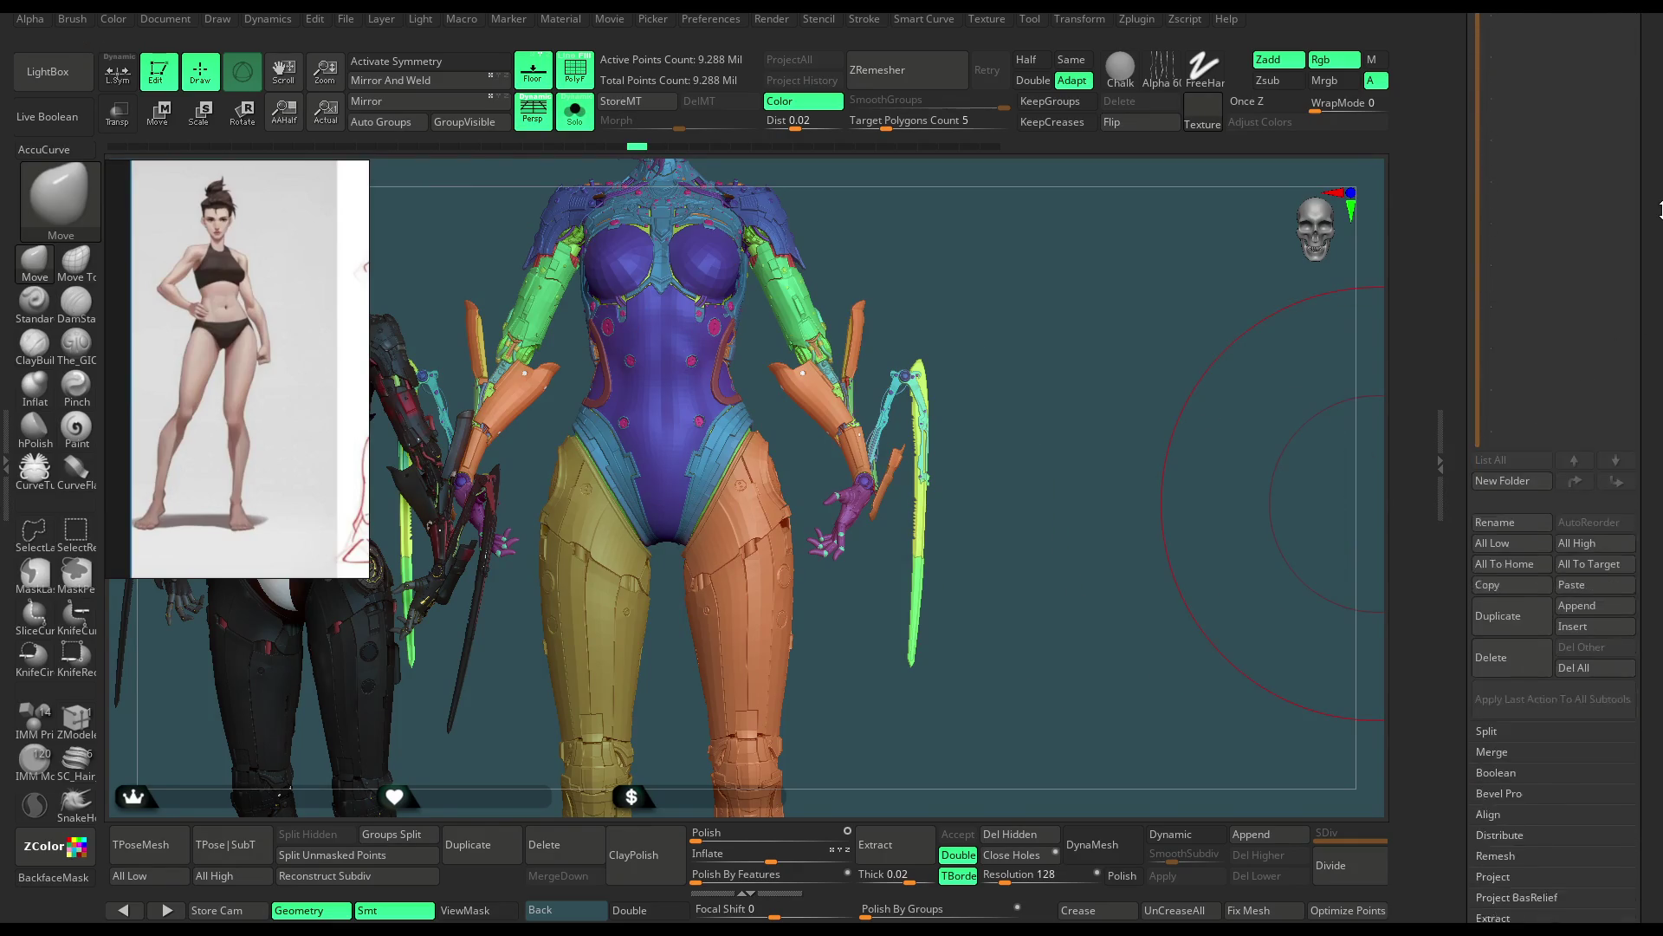
{"action": "left_click", "coordinate": [1495, 617]}
{"action": "left_click", "coordinate": [1352, 655]}
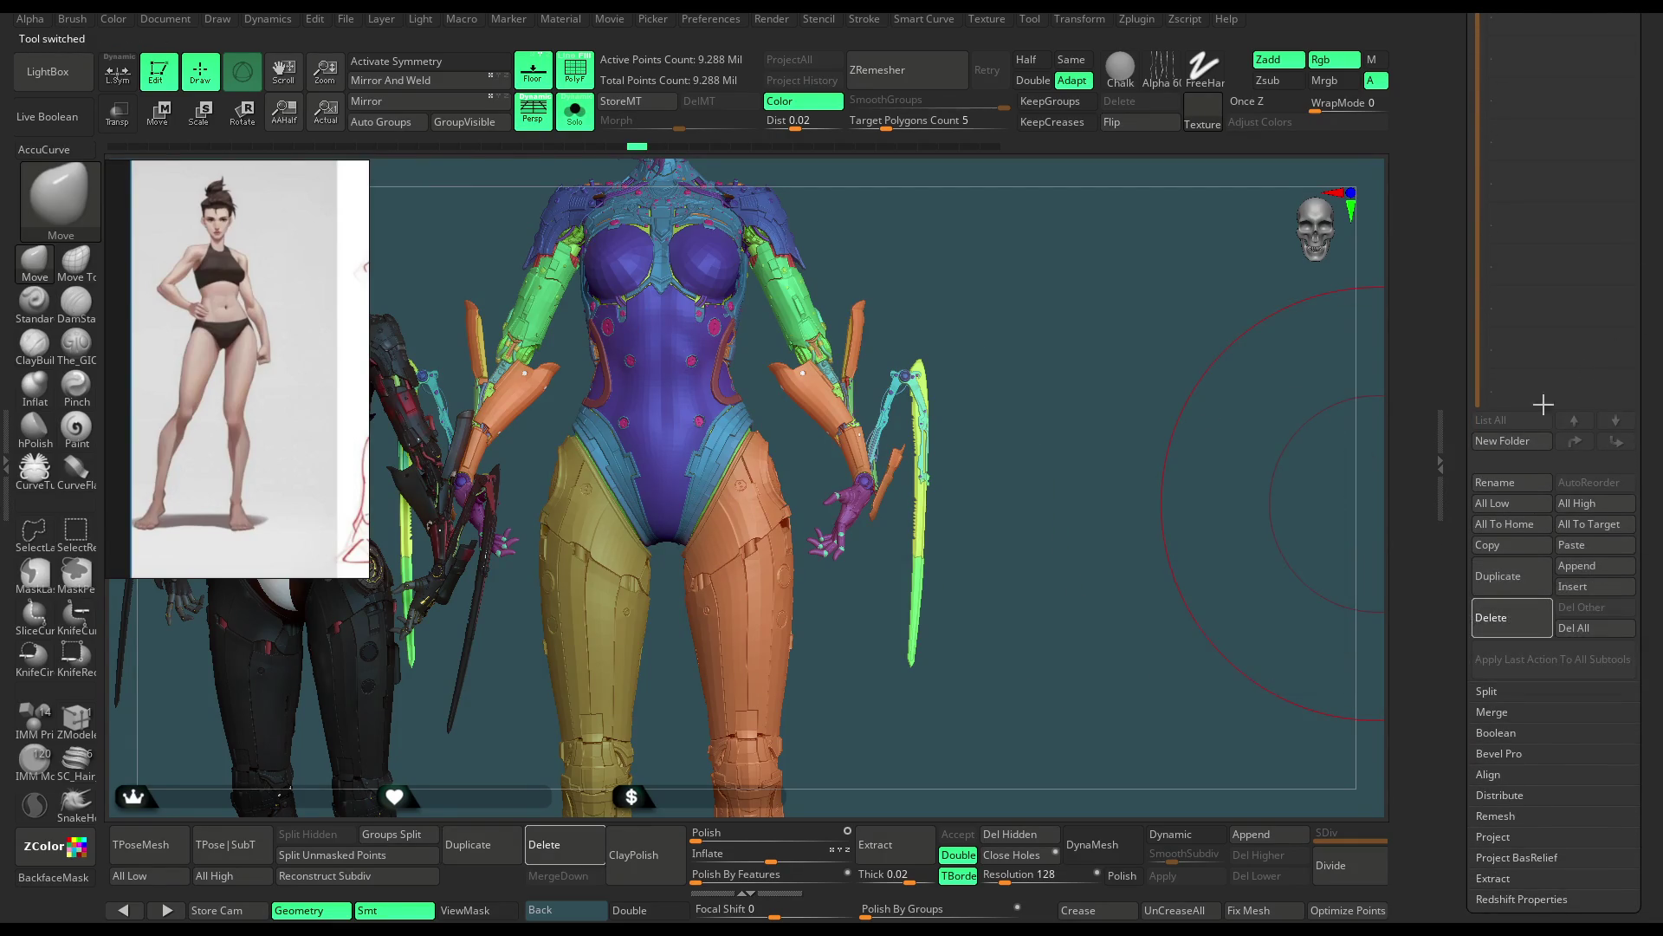
{"action": "scroll", "coordinate": [1507, 416], "scroll_direction": "up", "scroll_amount": 10}
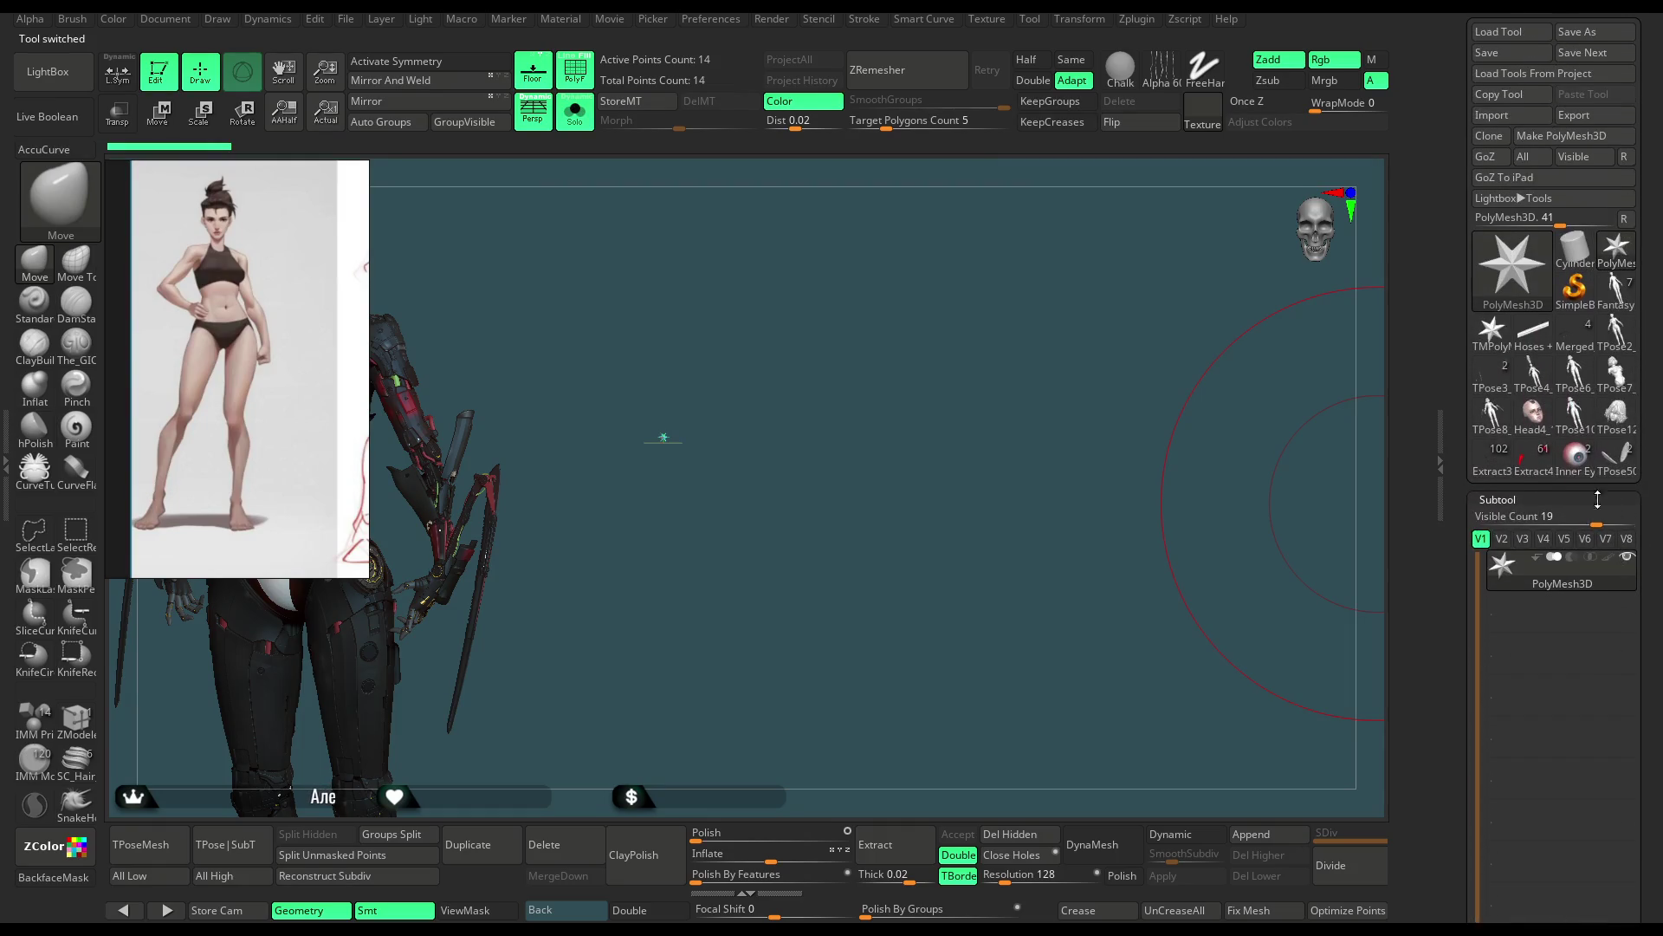
{"action": "left_click", "coordinate": [1490, 455]}
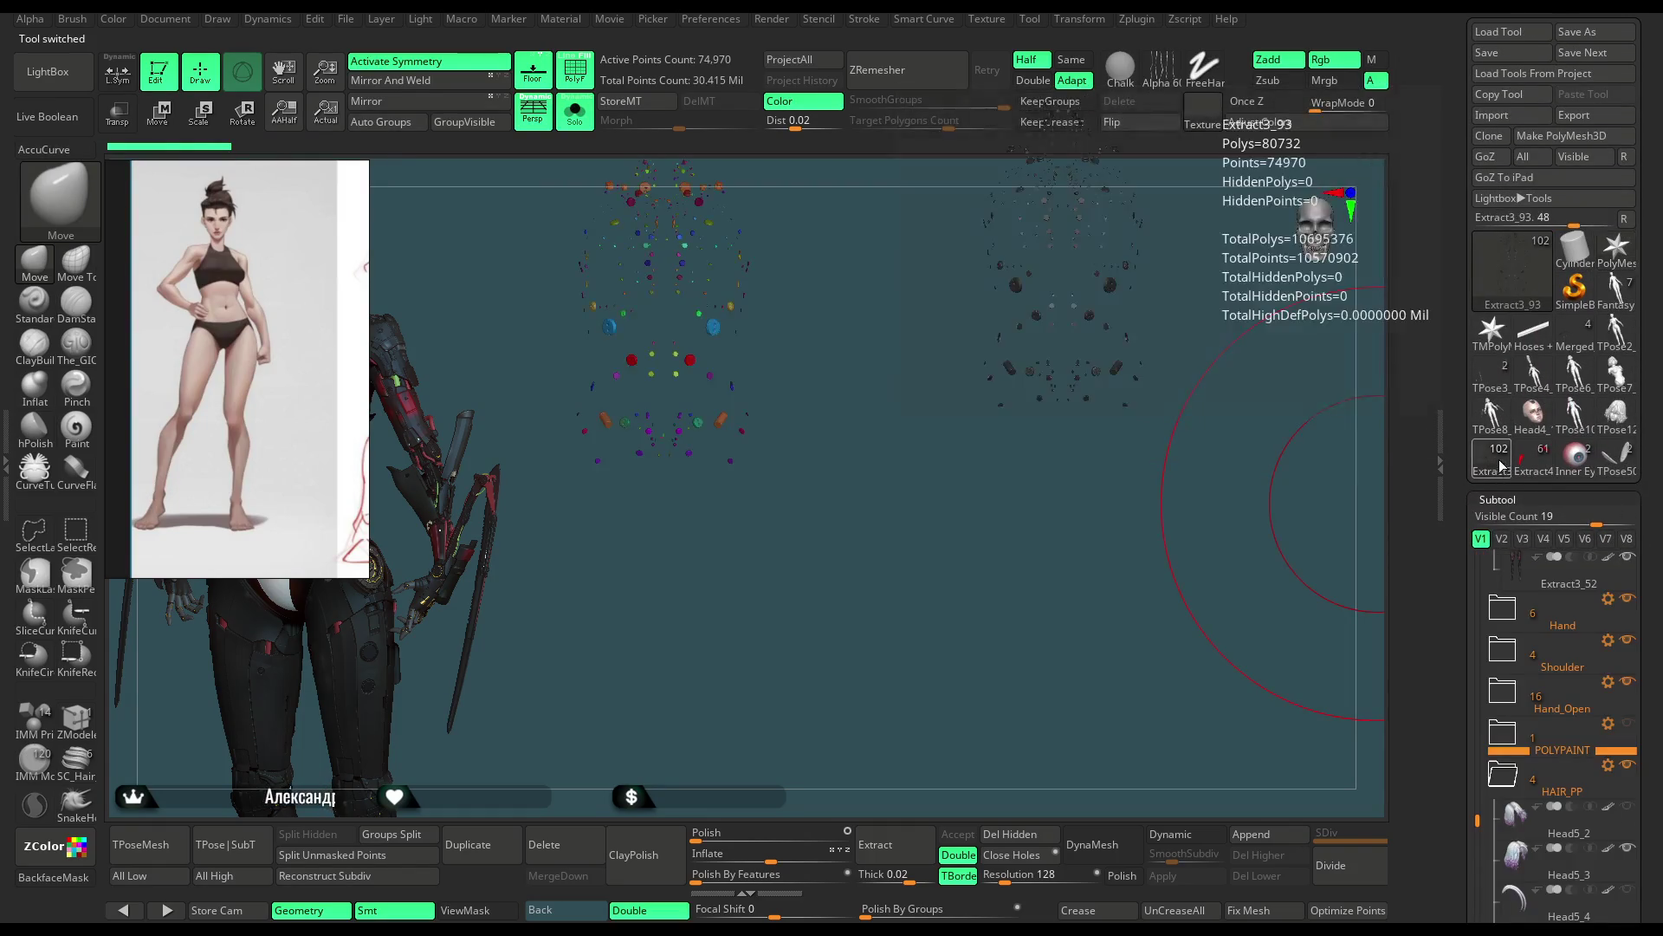
{"action": "left_click", "coordinate": [574, 116]}
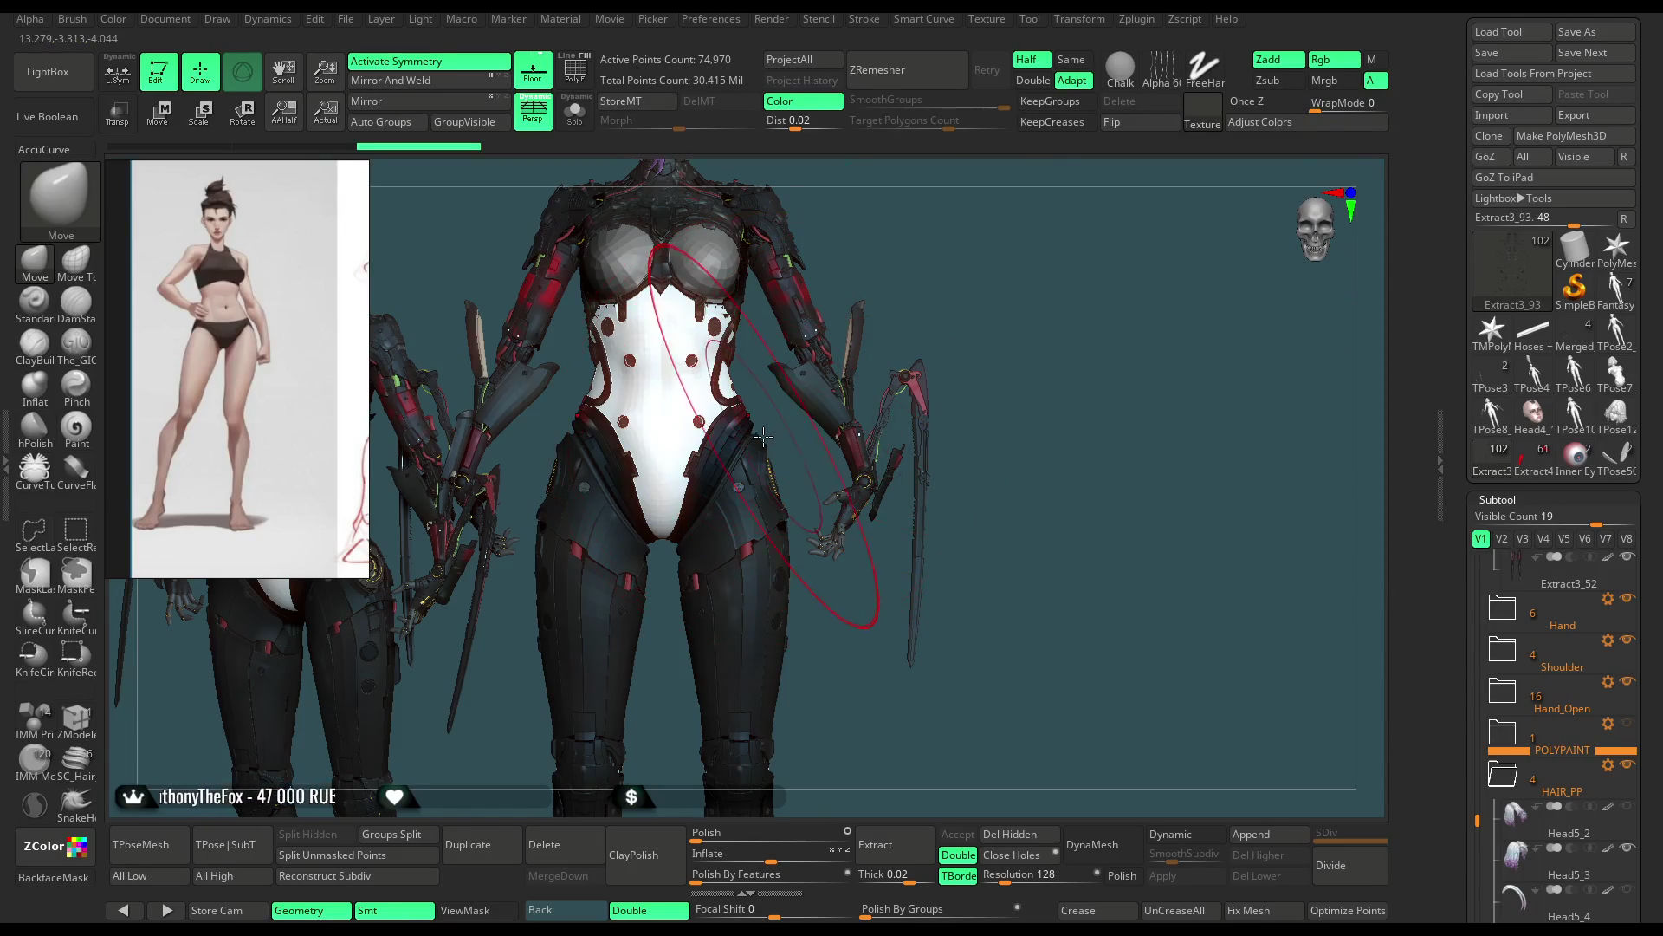
{"action": "mouse_move", "coordinate": [1015, 302]}
{"action": "left_mouse_down"}
{"action": "mouse_move", "coordinate": [983, 314]}
{"action": "mouse_move", "coordinate": [1012, 315]}
{"action": "left_mouse_up"}
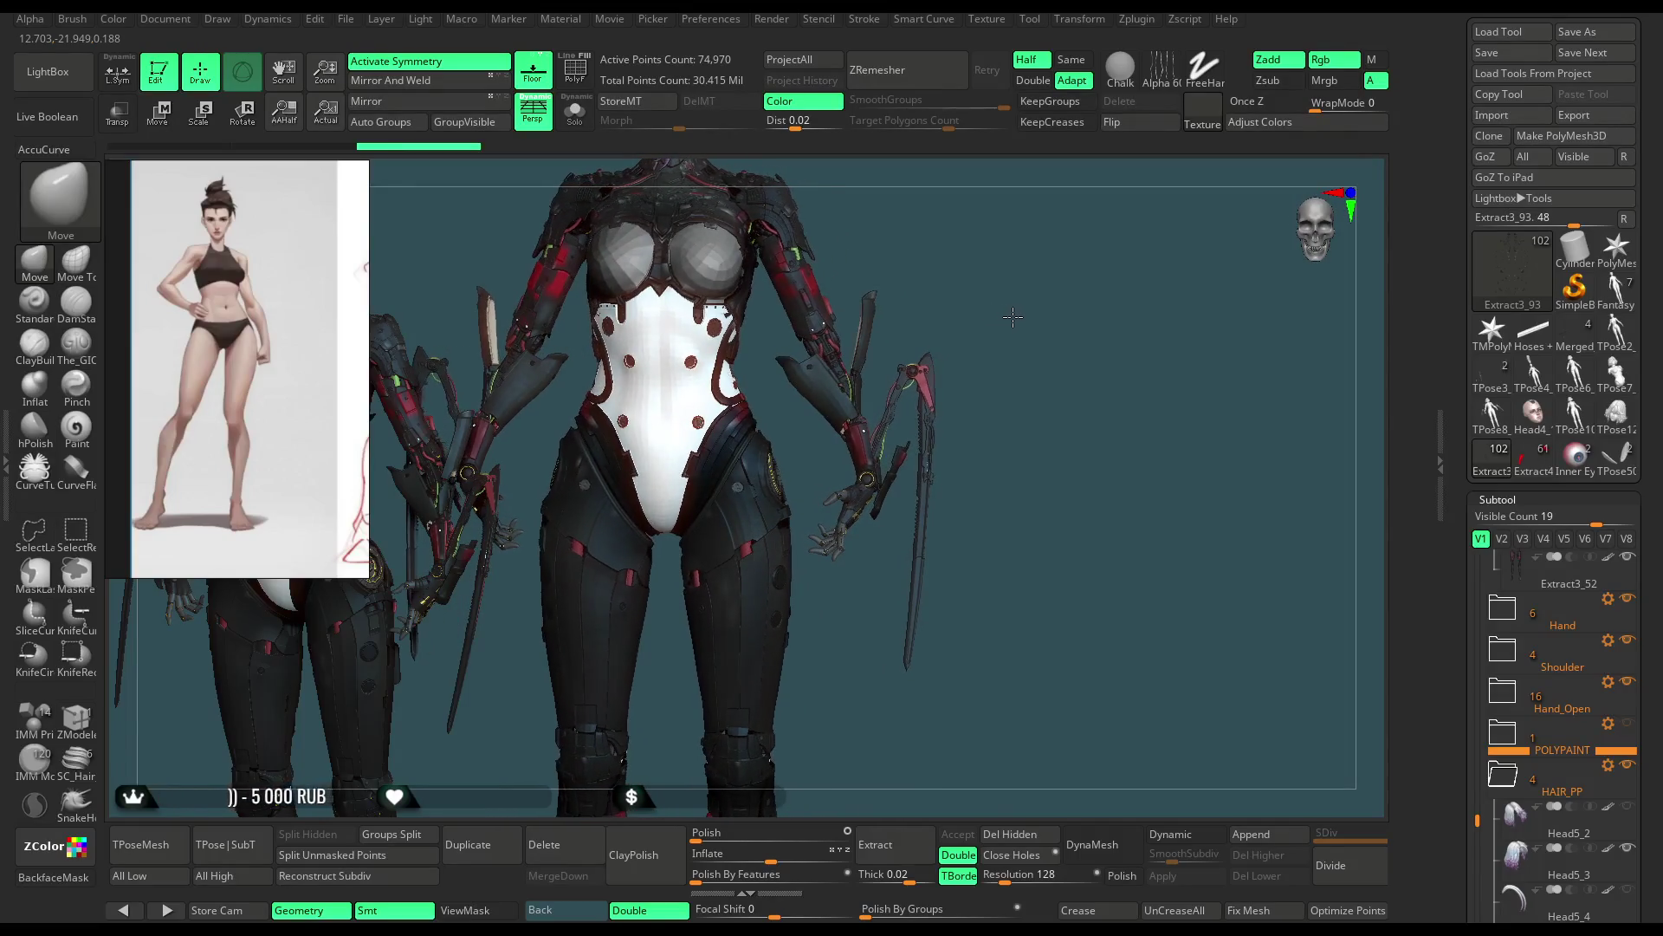
{"action": "mouse_move", "coordinate": [1015, 316]}
{"action": "left_mouse_down"}
{"action": "mouse_move", "coordinate": [965, 316]}
{"action": "mouse_move", "coordinate": [1014, 316]}
{"action": "left_mouse_up"}
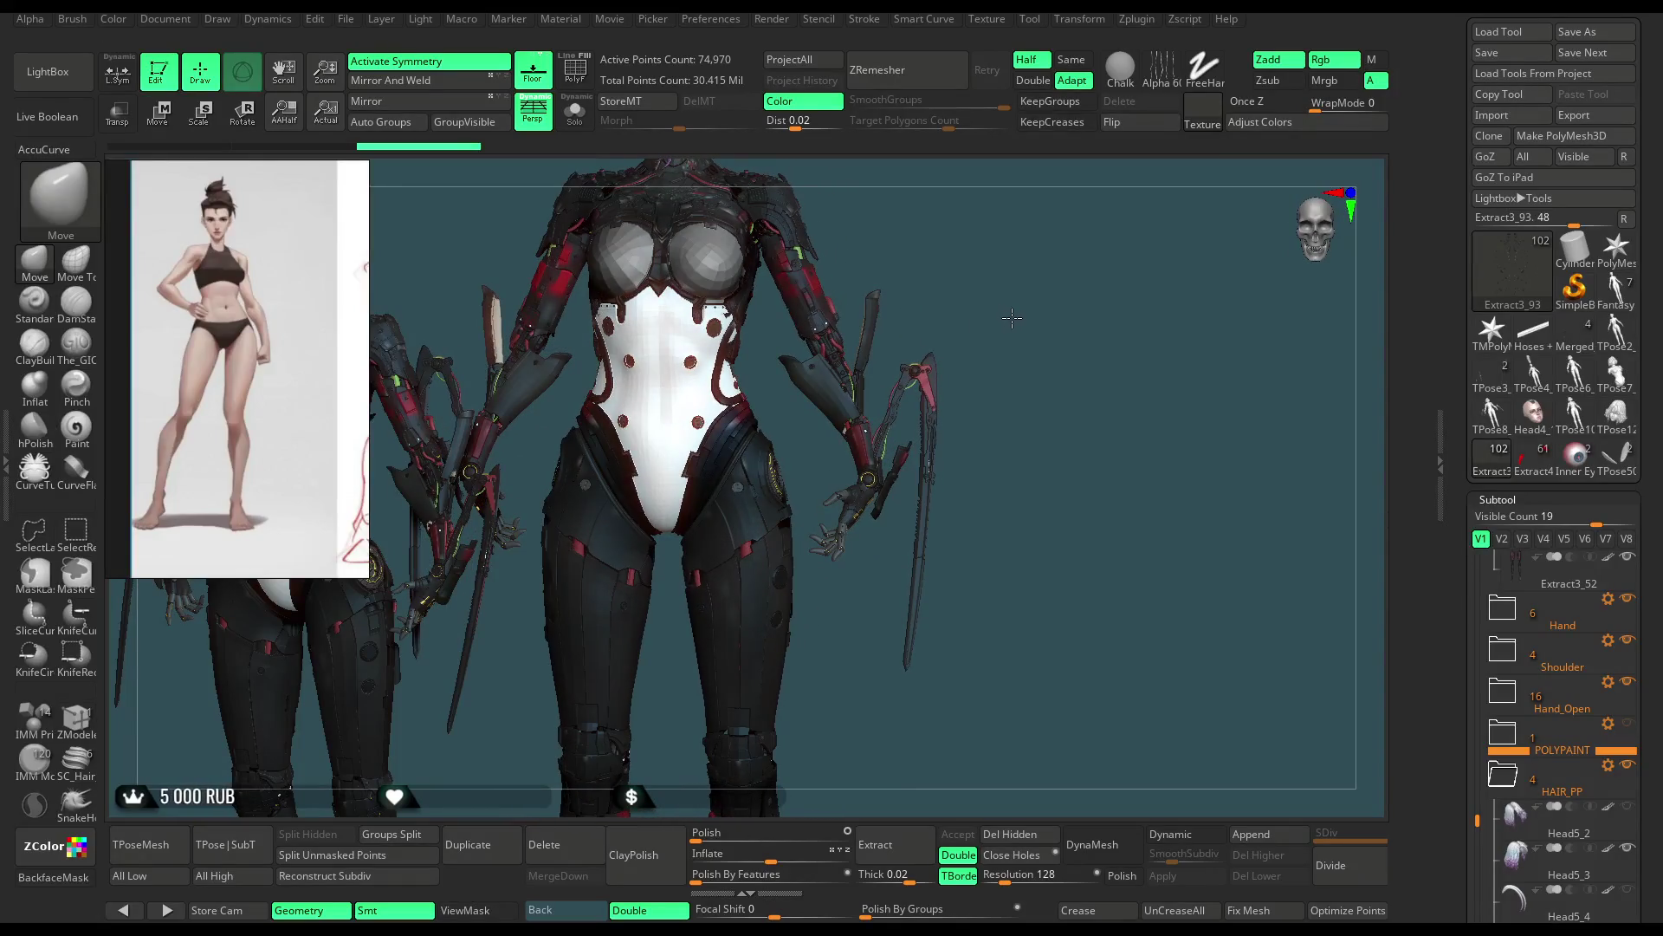
{"action": "left_click_drag", "start_coordinate": [1013, 317], "coordinate": [988, 316]}
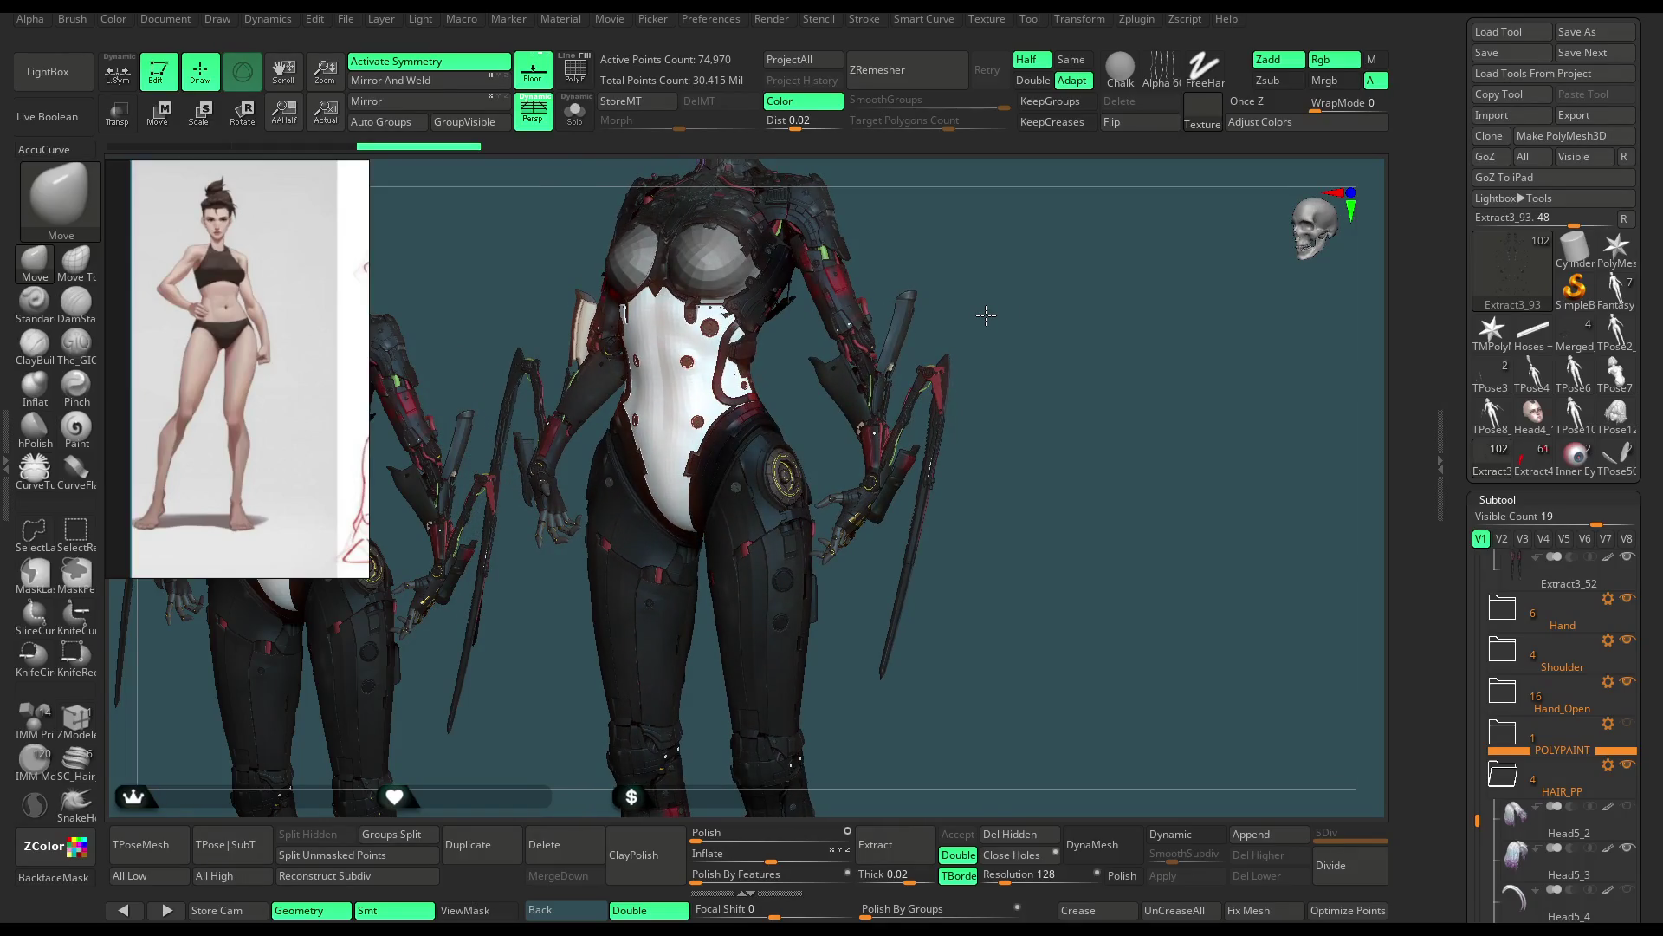
{"action": "left_click_drag", "start_coordinate": [986, 315], "coordinate": [1010, 312]}
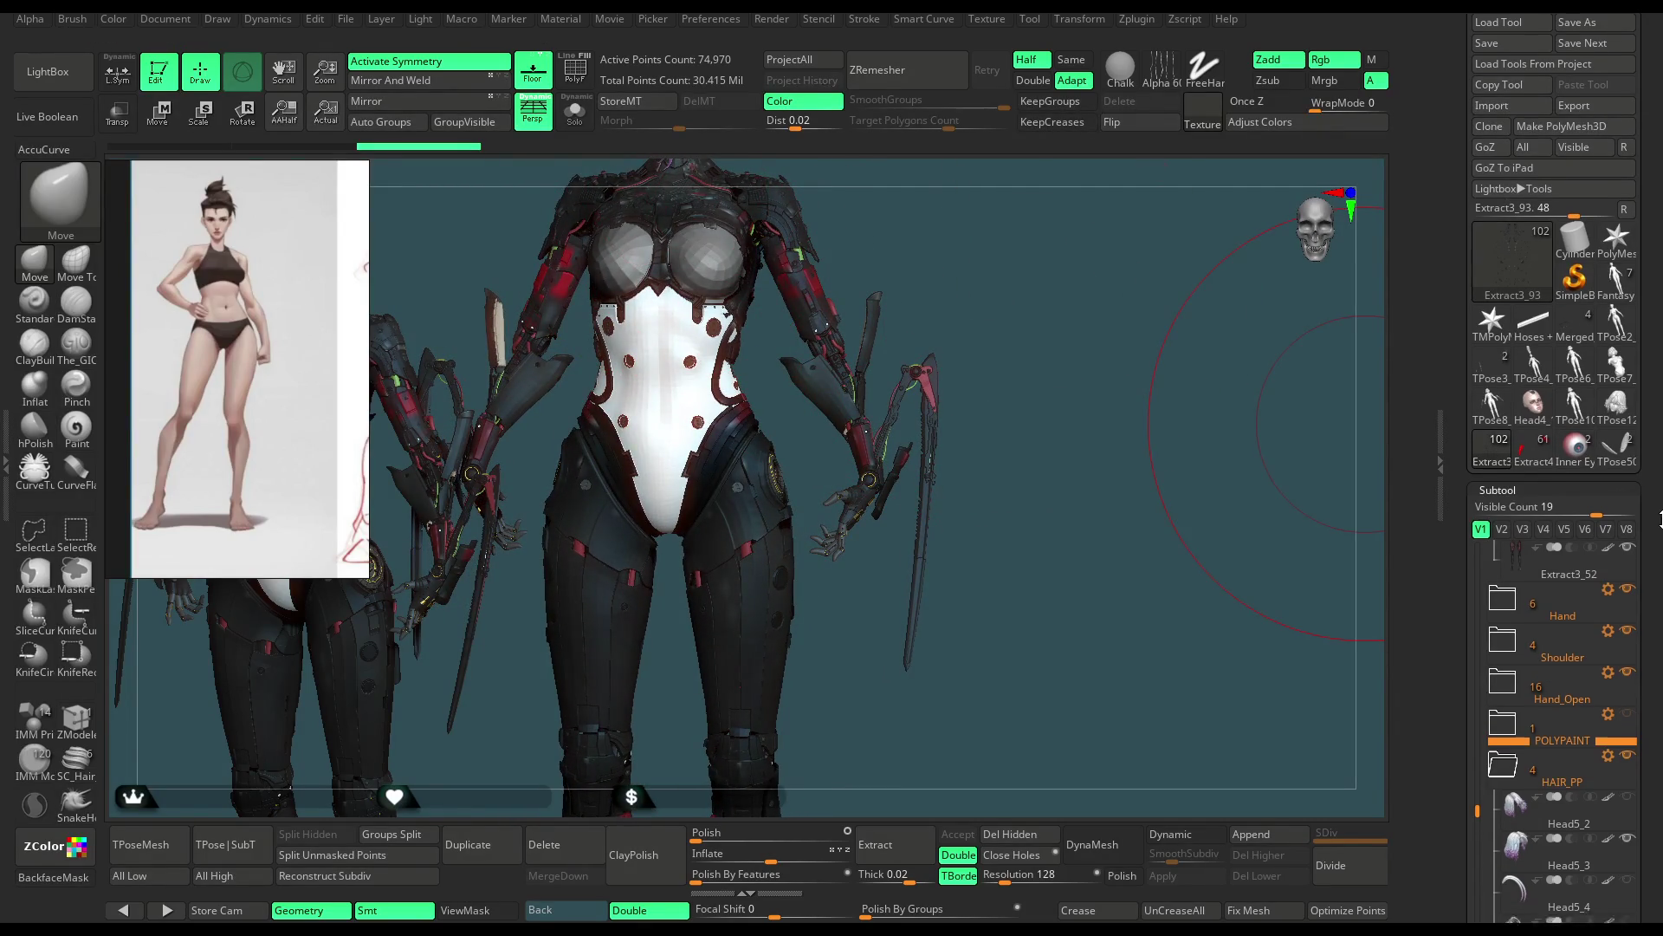
{"action": "scroll", "coordinate": [1660, 461], "scroll_direction": "down", "scroll_amount": 3}
Step: Show the character in plain grey without polypaint and zoom in on the left hip and arm
{"action": "key", "text": "ctrl+t"}
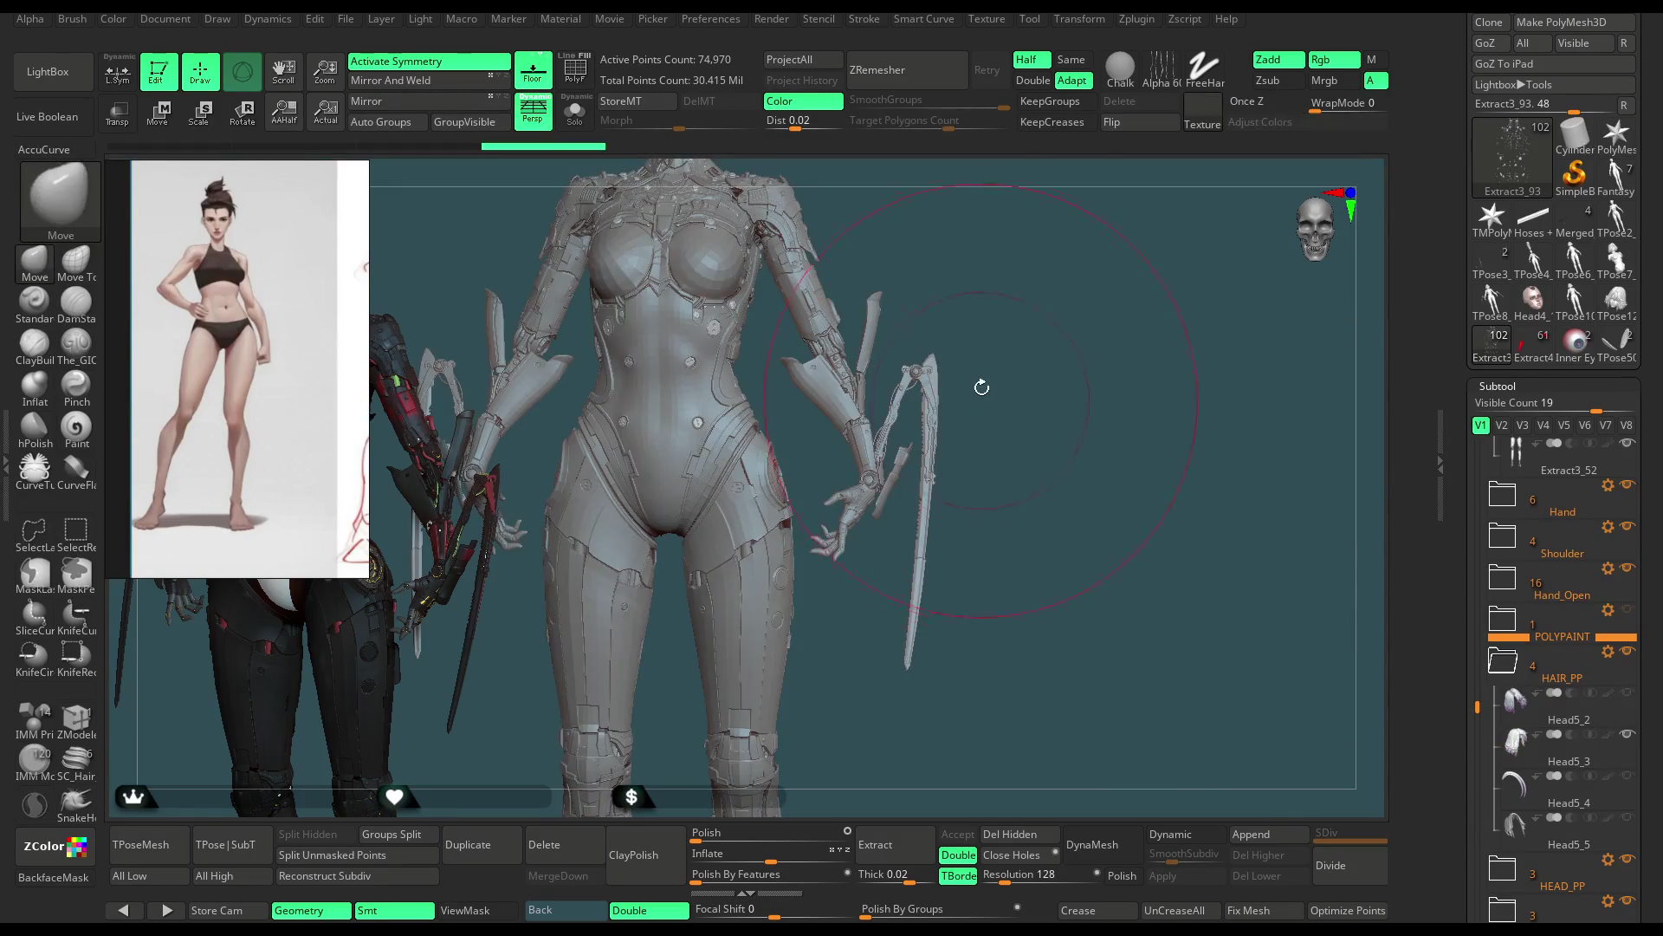
{"action": "left_click_drag", "start_coordinate": [991, 335], "coordinate": [780, 419], "text": "alt"}
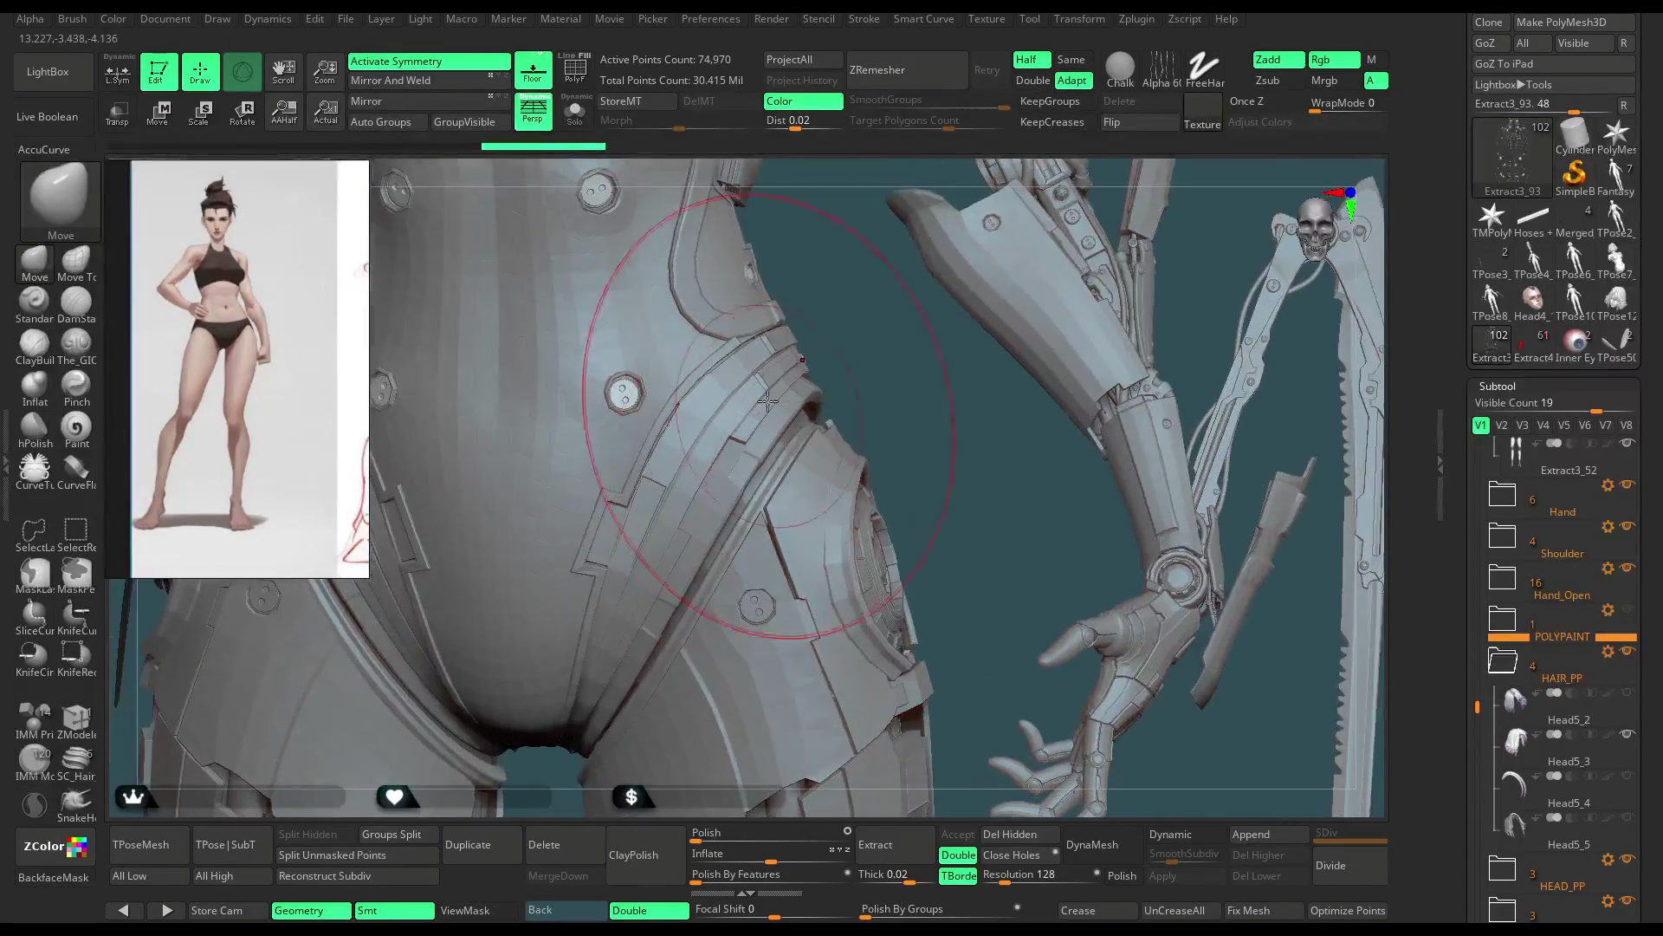
{"action": "mouse_move", "coordinate": [780, 419]}
{"action": "right_mouse_down"}
{"action": "mouse_move", "coordinate": [880, 423]}
{"action": "mouse_move", "coordinate": [836, 435]}
{"action": "mouse_move", "coordinate": [786, 343]}
{"action": "right_mouse_up"}
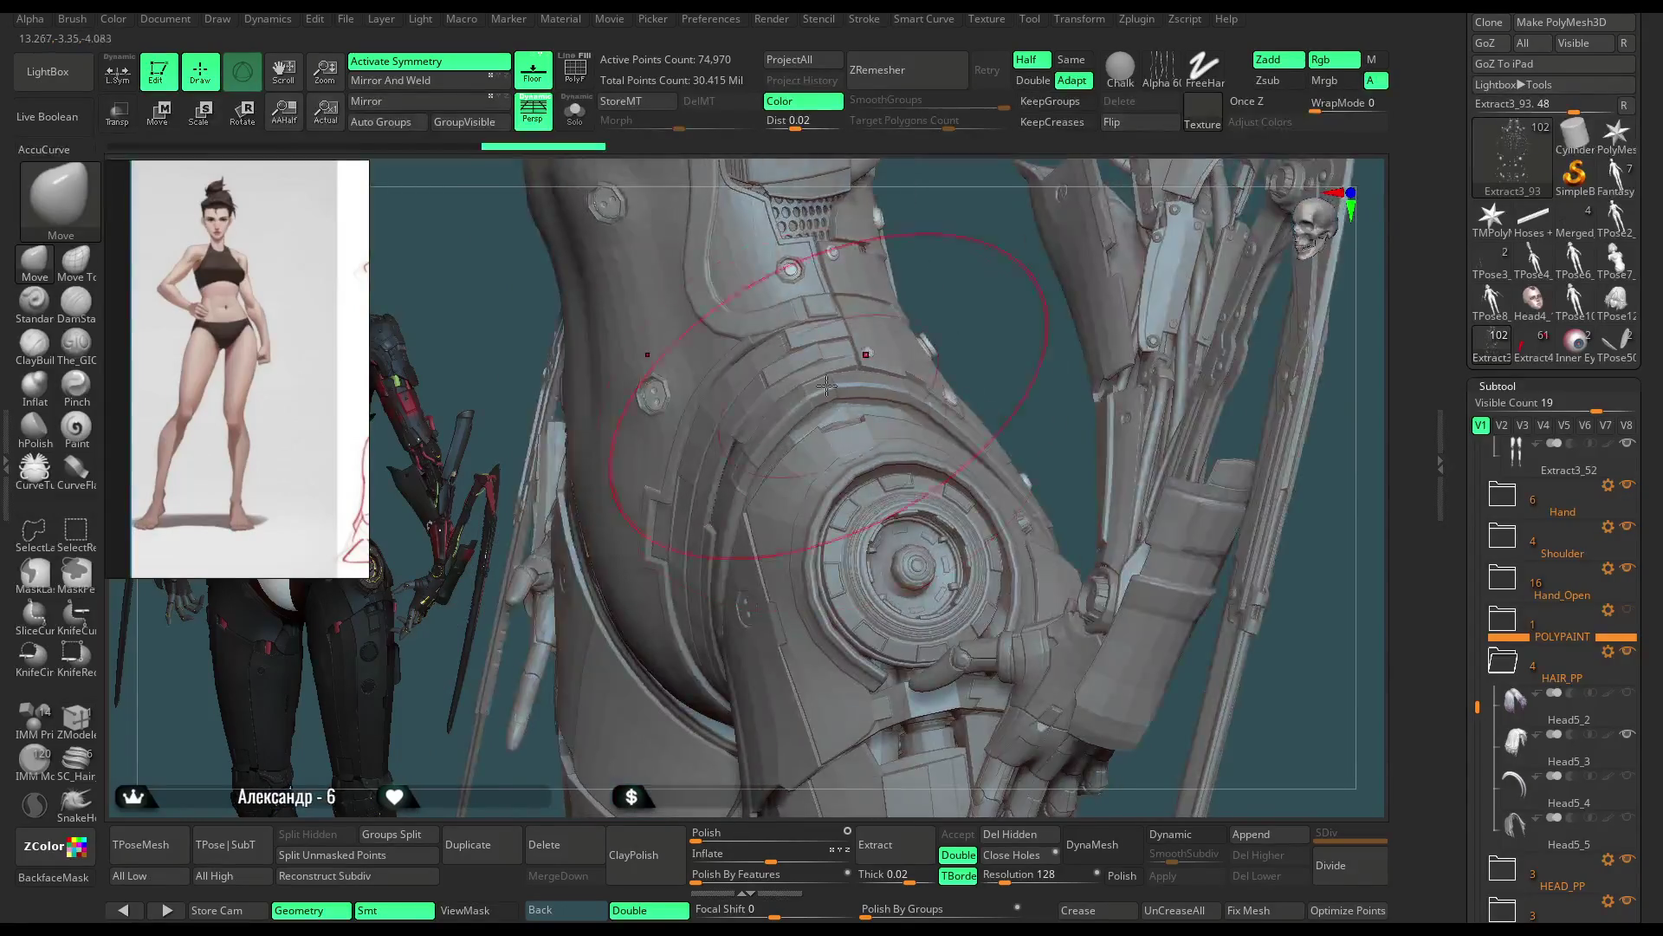
{"action": "mouse_move", "coordinate": [785, 342]}
{"action": "right_mouse_down"}
{"action": "mouse_move", "coordinate": [767, 475]}
{"action": "mouse_move", "coordinate": [616, 544]}
{"action": "right_mouse_up"}
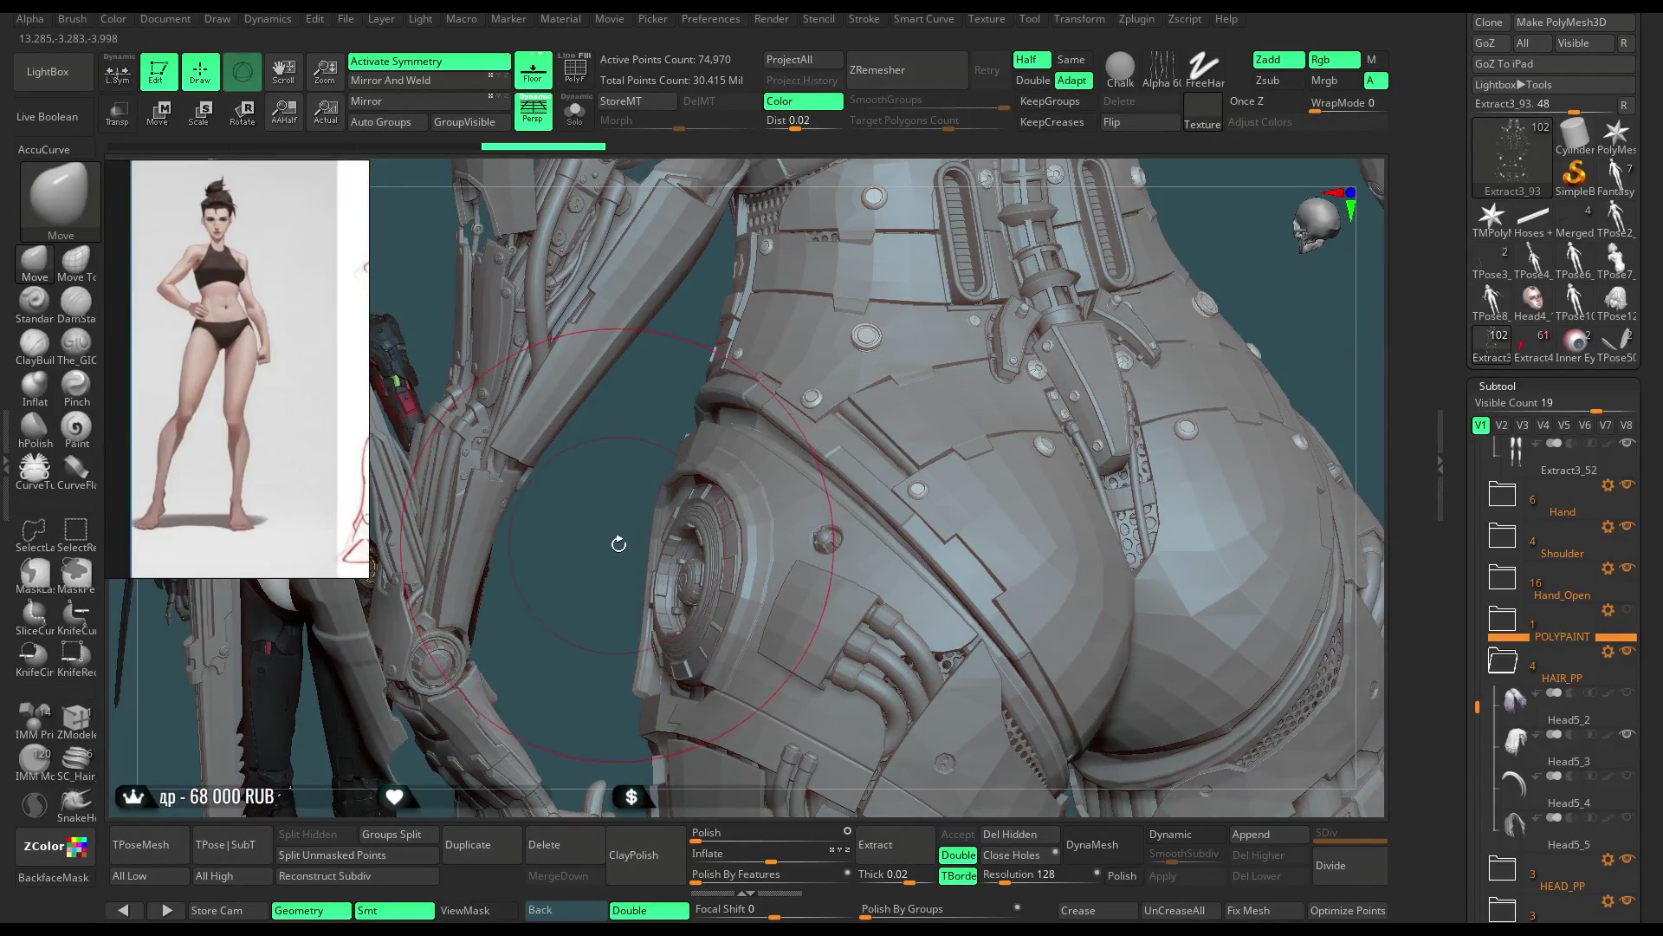
Step: Orbit from the back around the torso to a side view of the hip armour
{"action": "mouse_move", "coordinate": [615, 545]}
{"action": "right_mouse_down"}
{"action": "mouse_move", "coordinate": [737, 525]}
{"action": "mouse_move", "coordinate": [723, 483]}
{"action": "right_mouse_up"}
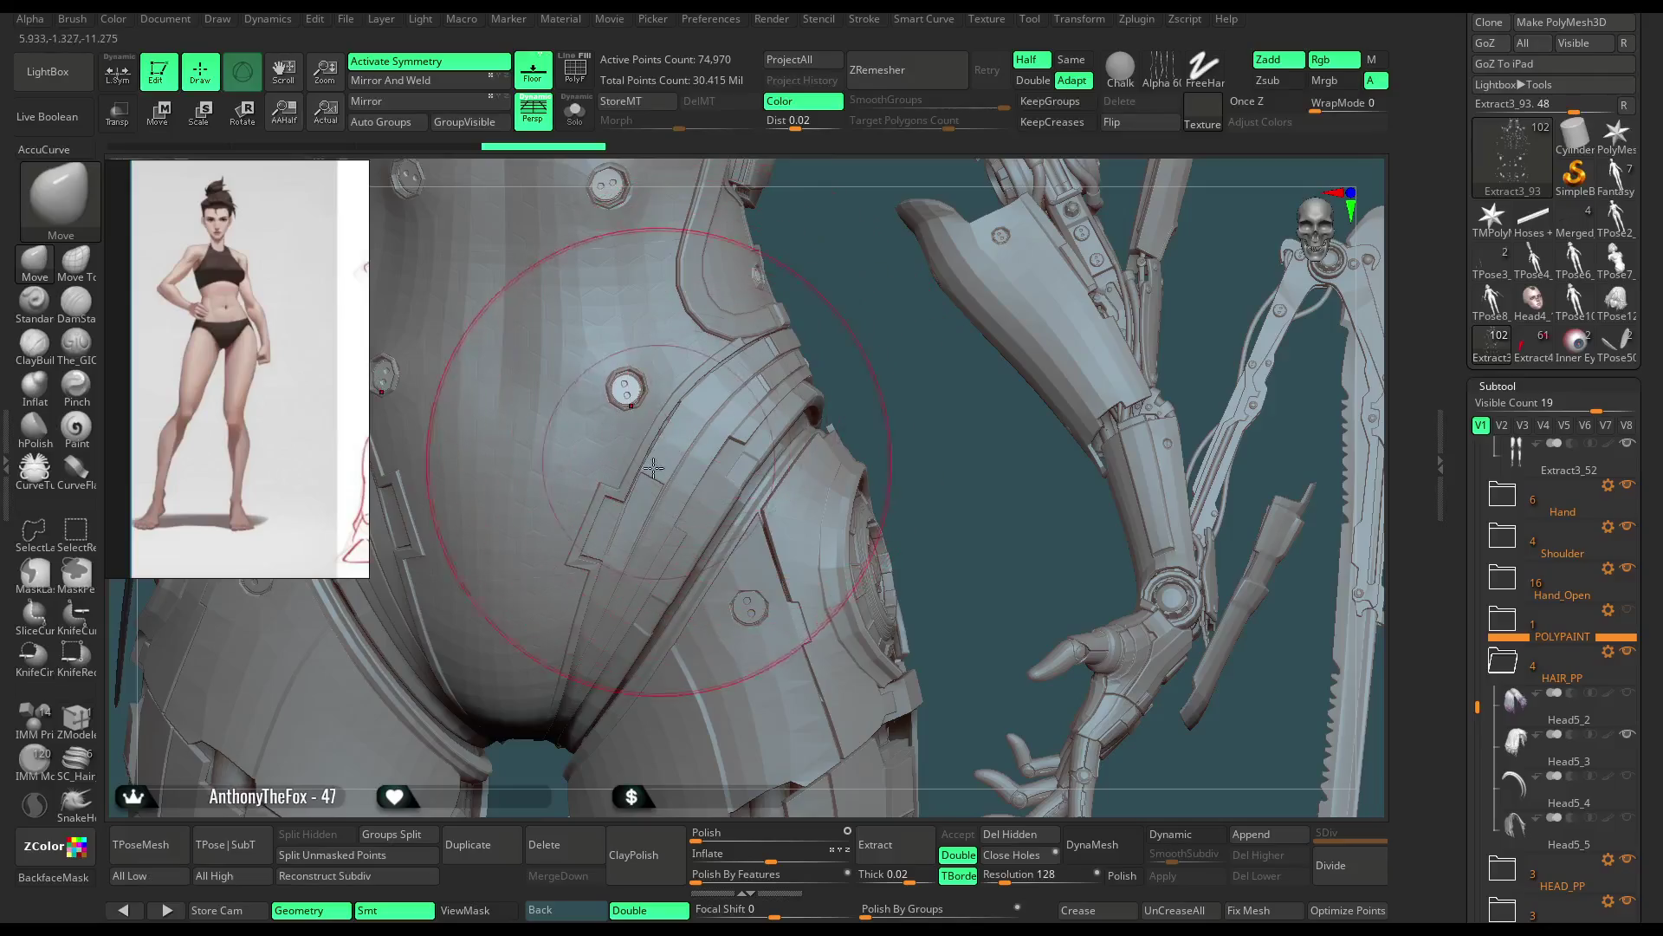
{"action": "mouse_move", "coordinate": [833, 416]}
{"action": "right_mouse_down"}
{"action": "mouse_move", "coordinate": [870, 414]}
{"action": "mouse_move", "coordinate": [743, 482]}
{"action": "right_mouse_up"}
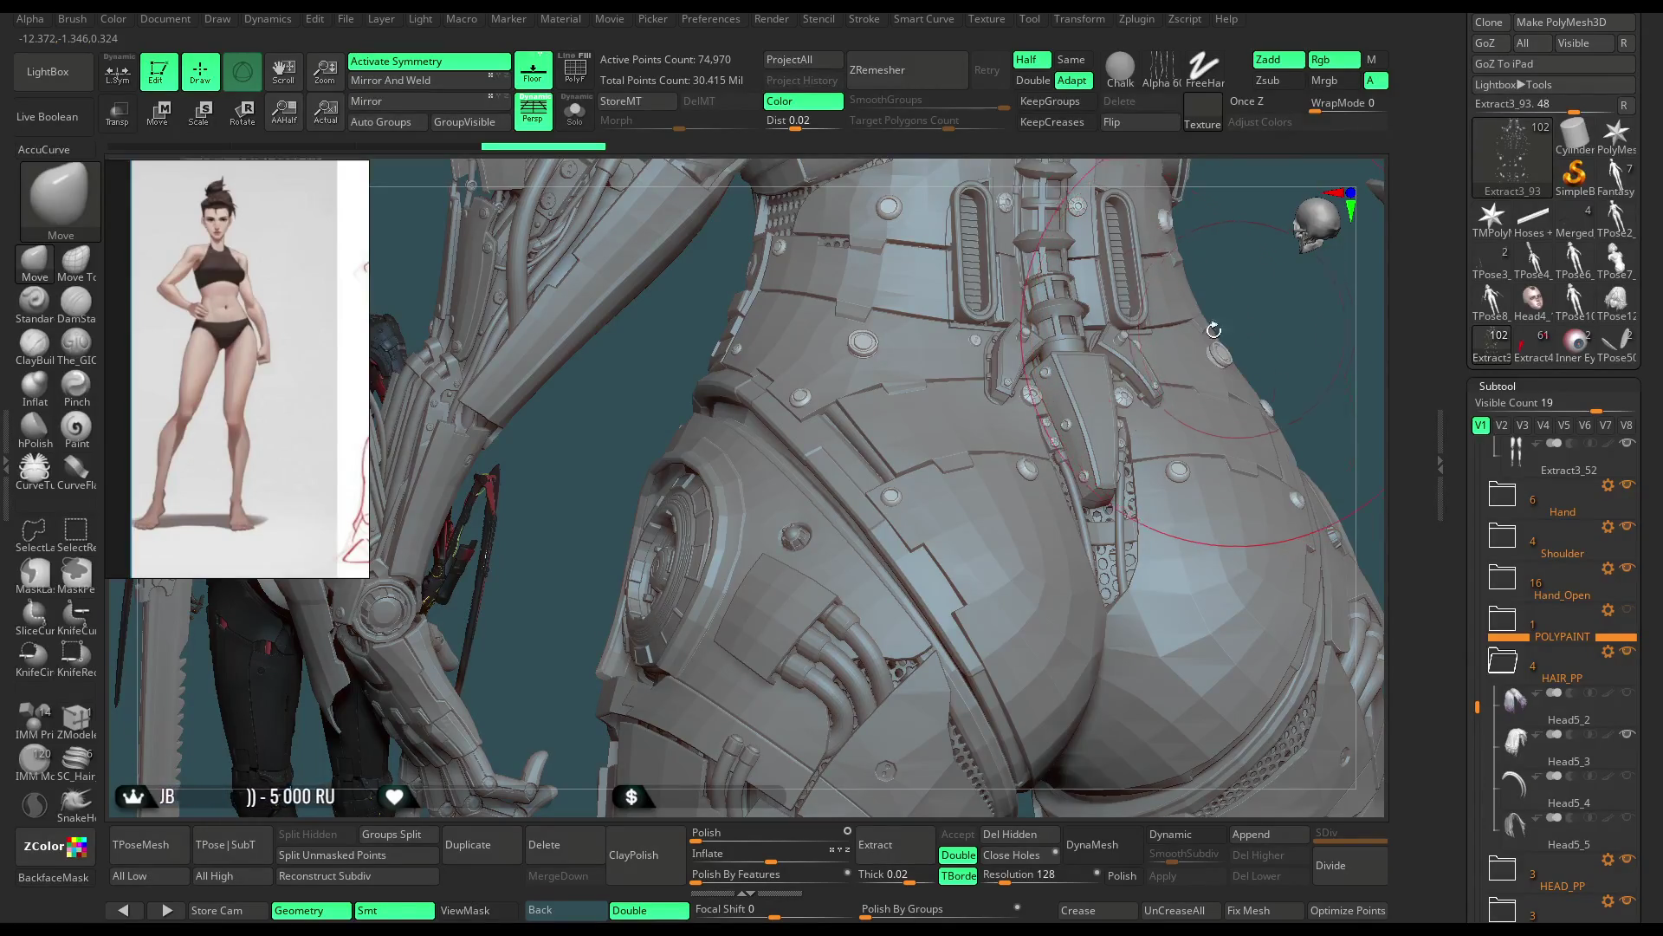
{"action": "mouse_move", "coordinate": [632, 390]}
{"action": "left_mouse_down"}
{"action": "mouse_move", "coordinate": [754, 400]}
{"action": "mouse_move", "coordinate": [753, 427]}
{"action": "mouse_move", "coordinate": [884, 406]}
{"action": "left_mouse_up"}
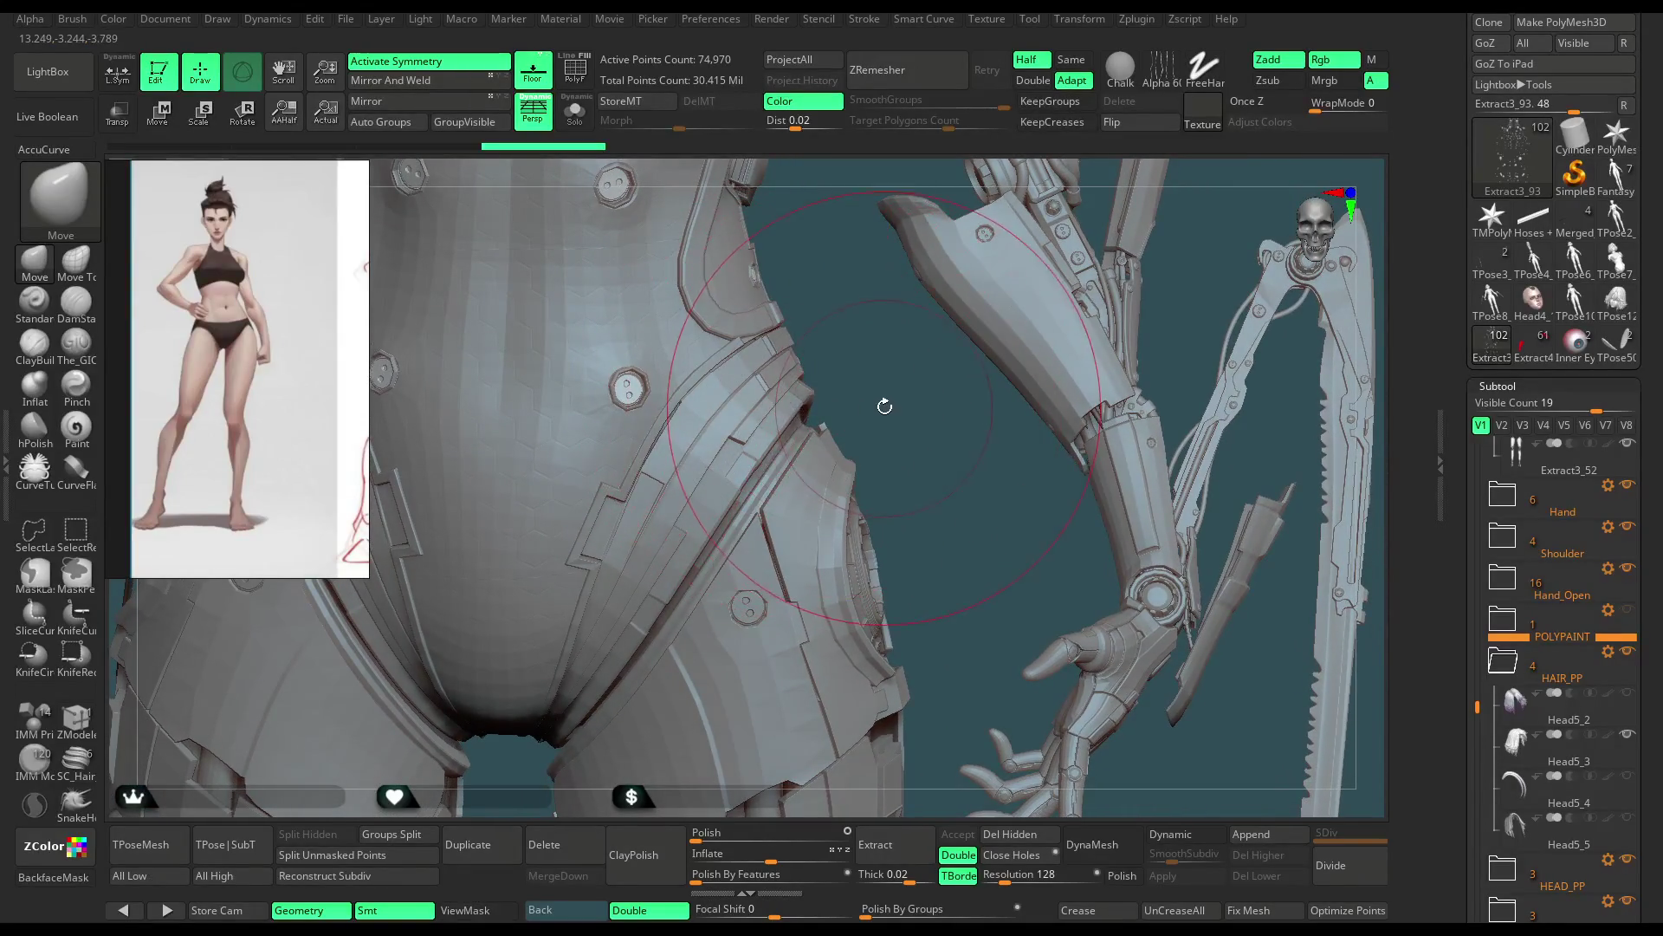
{"action": "left_click_drag", "start_coordinate": [924, 482], "coordinate": [929, 218]}
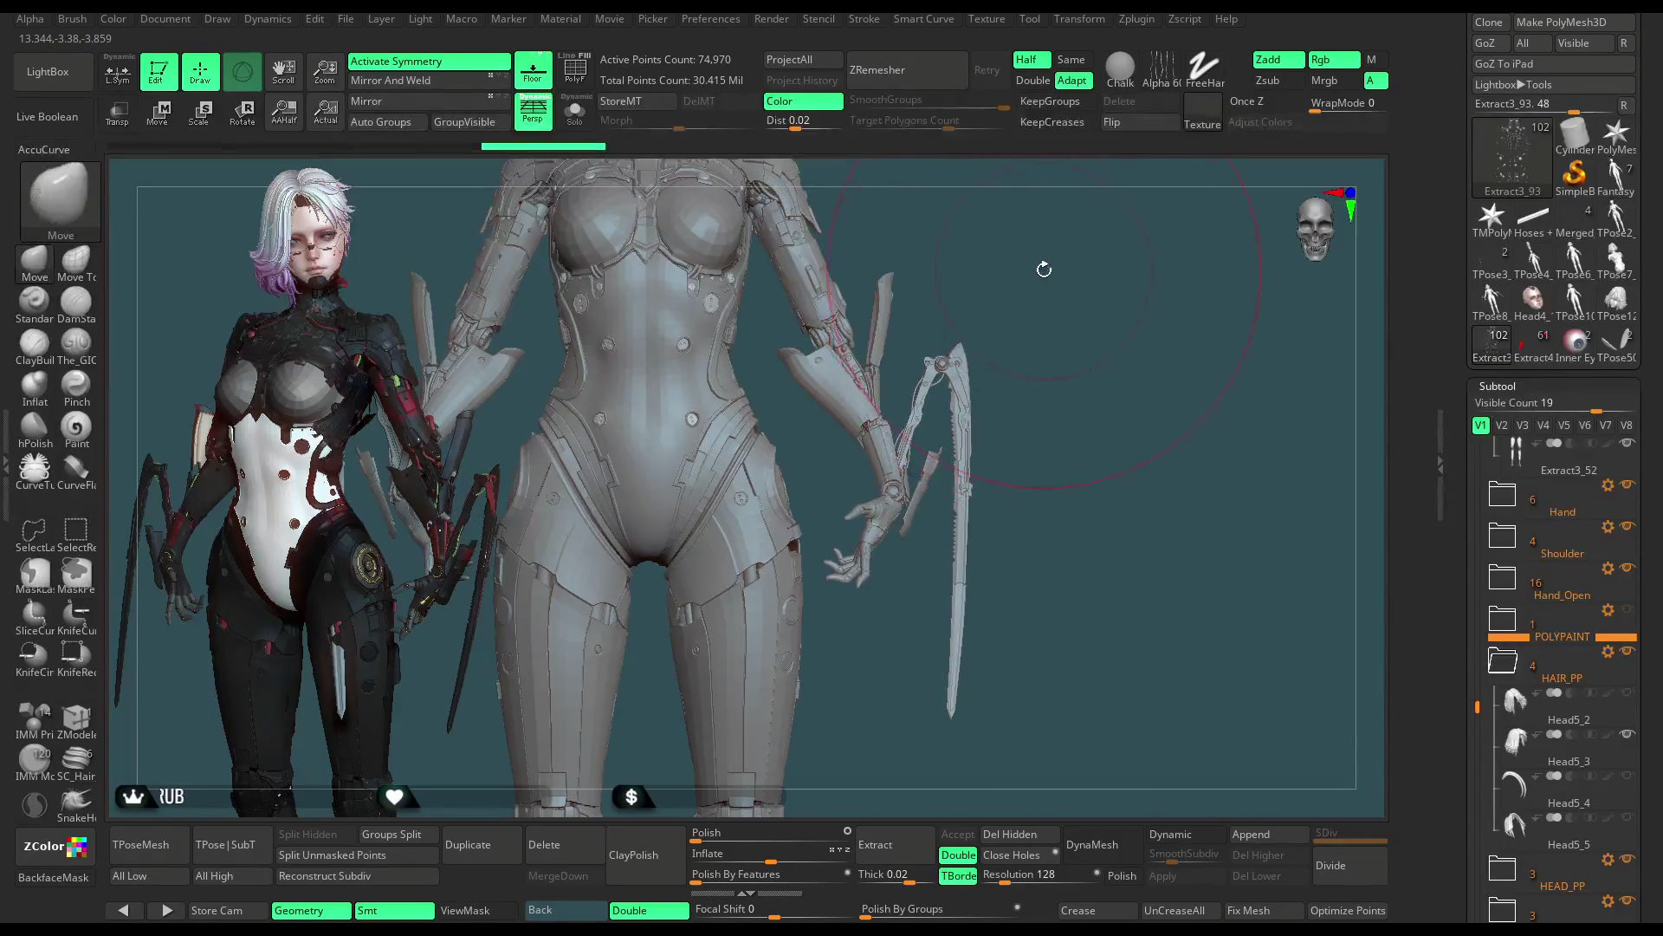
Step: Switch to the forearm armour pieces and delete the unneeded subtool
{"action": "left_click", "coordinate": [1616, 341]}
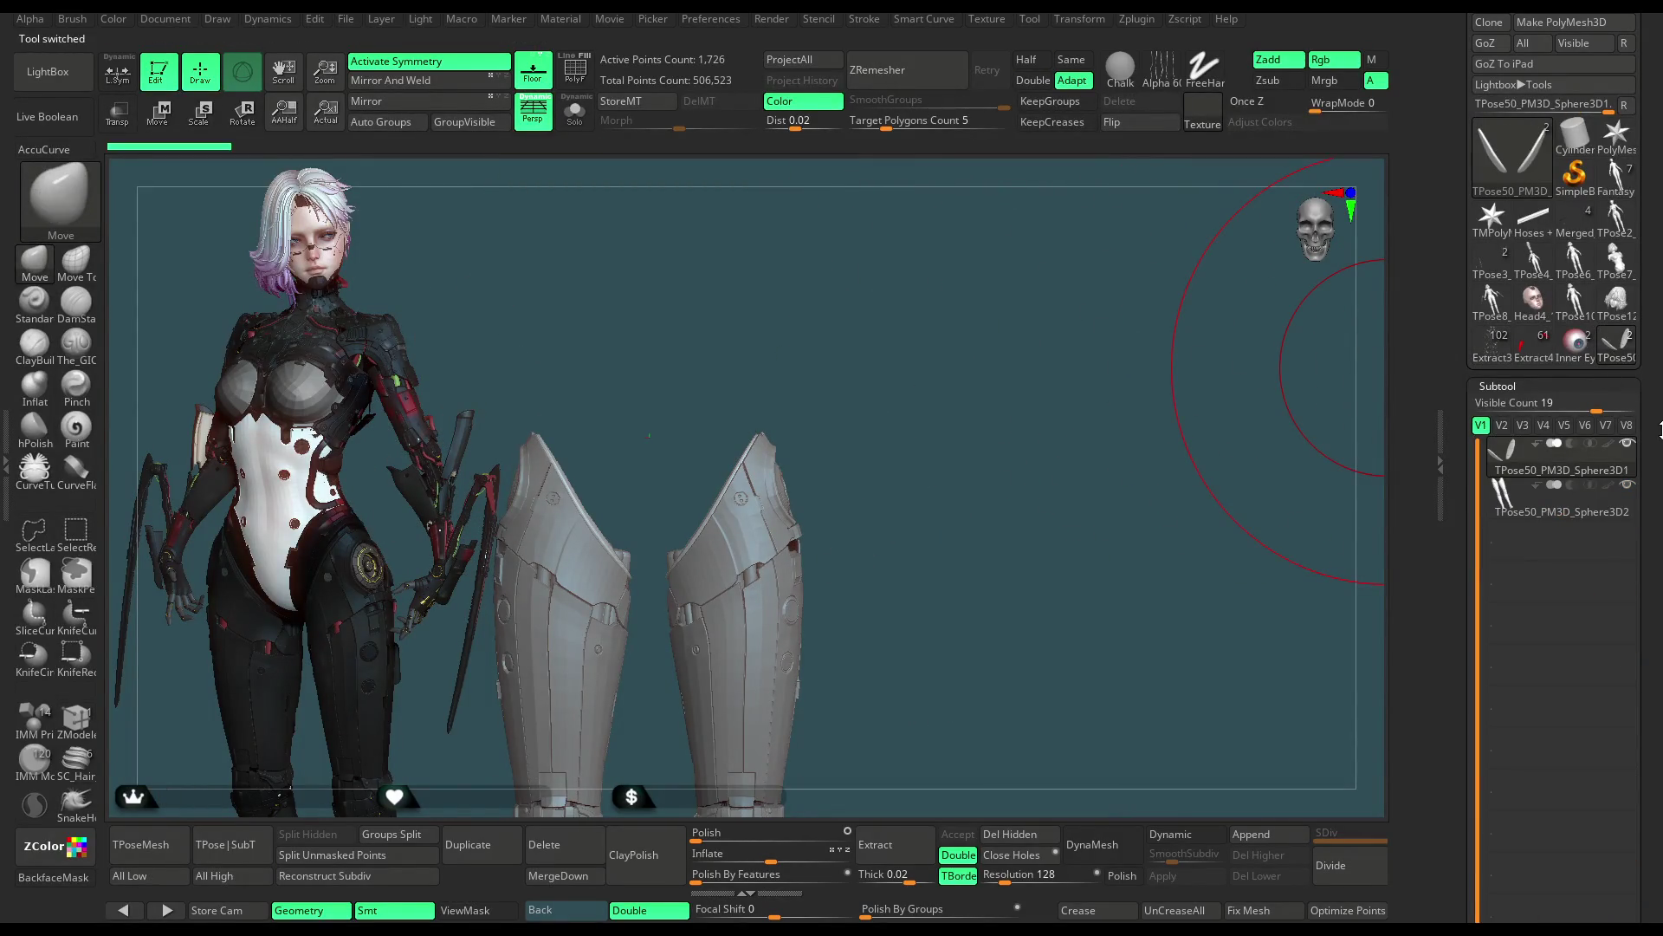
{"action": "left_click", "coordinate": [1490, 613]}
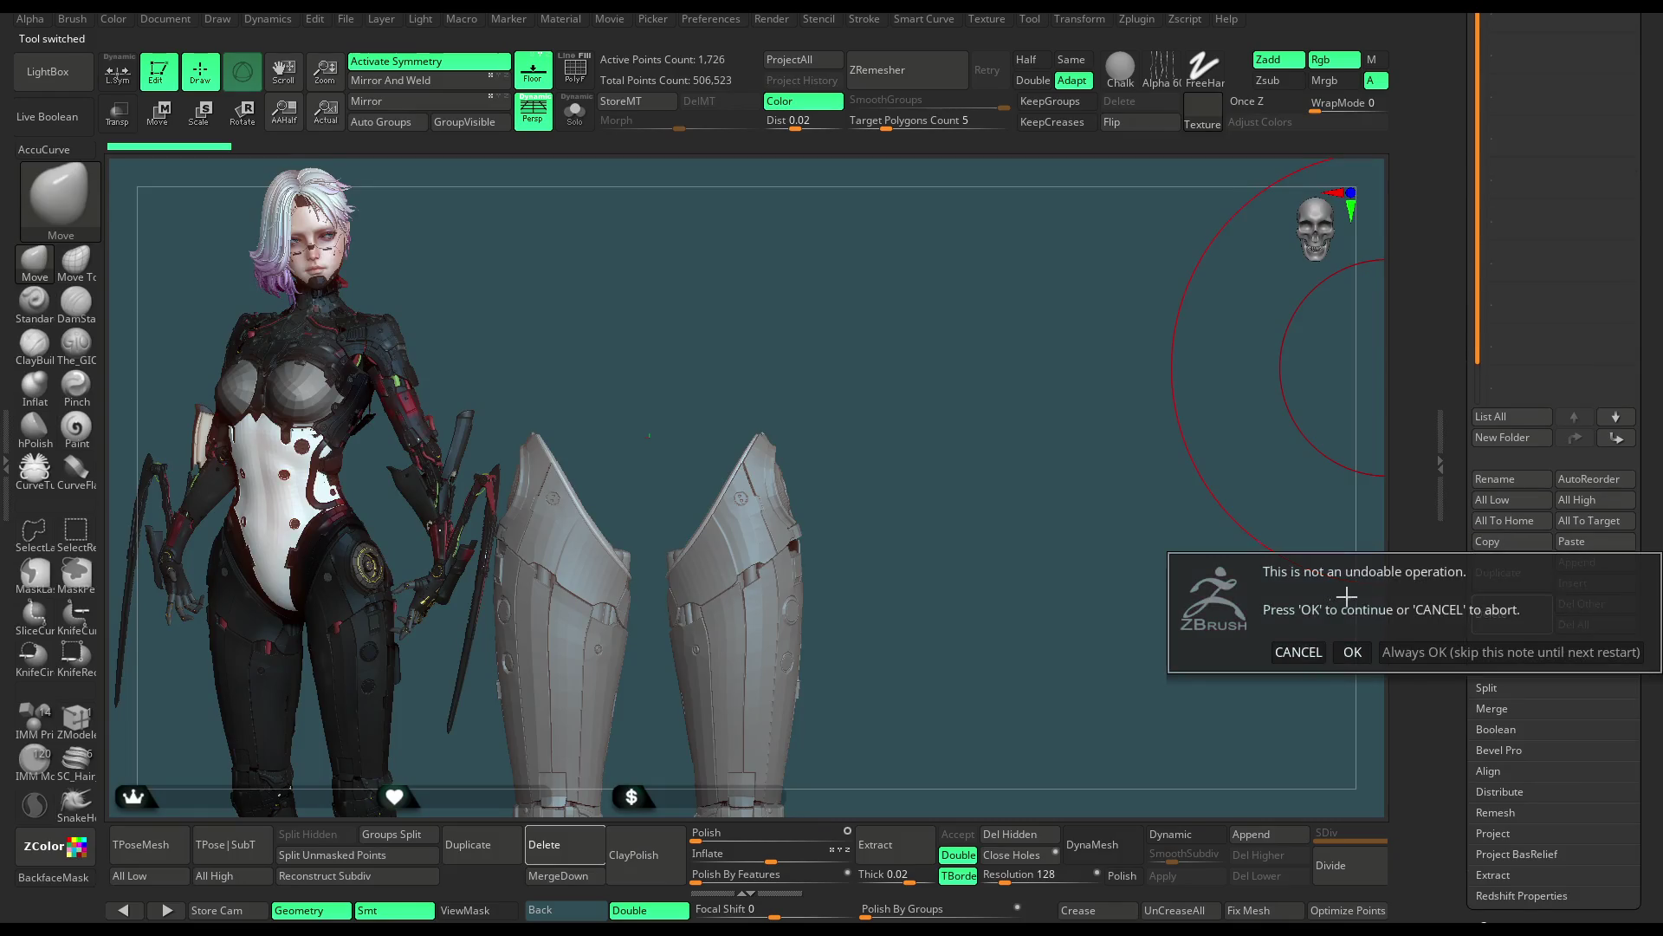
{"action": "left_click", "coordinate": [1348, 650]}
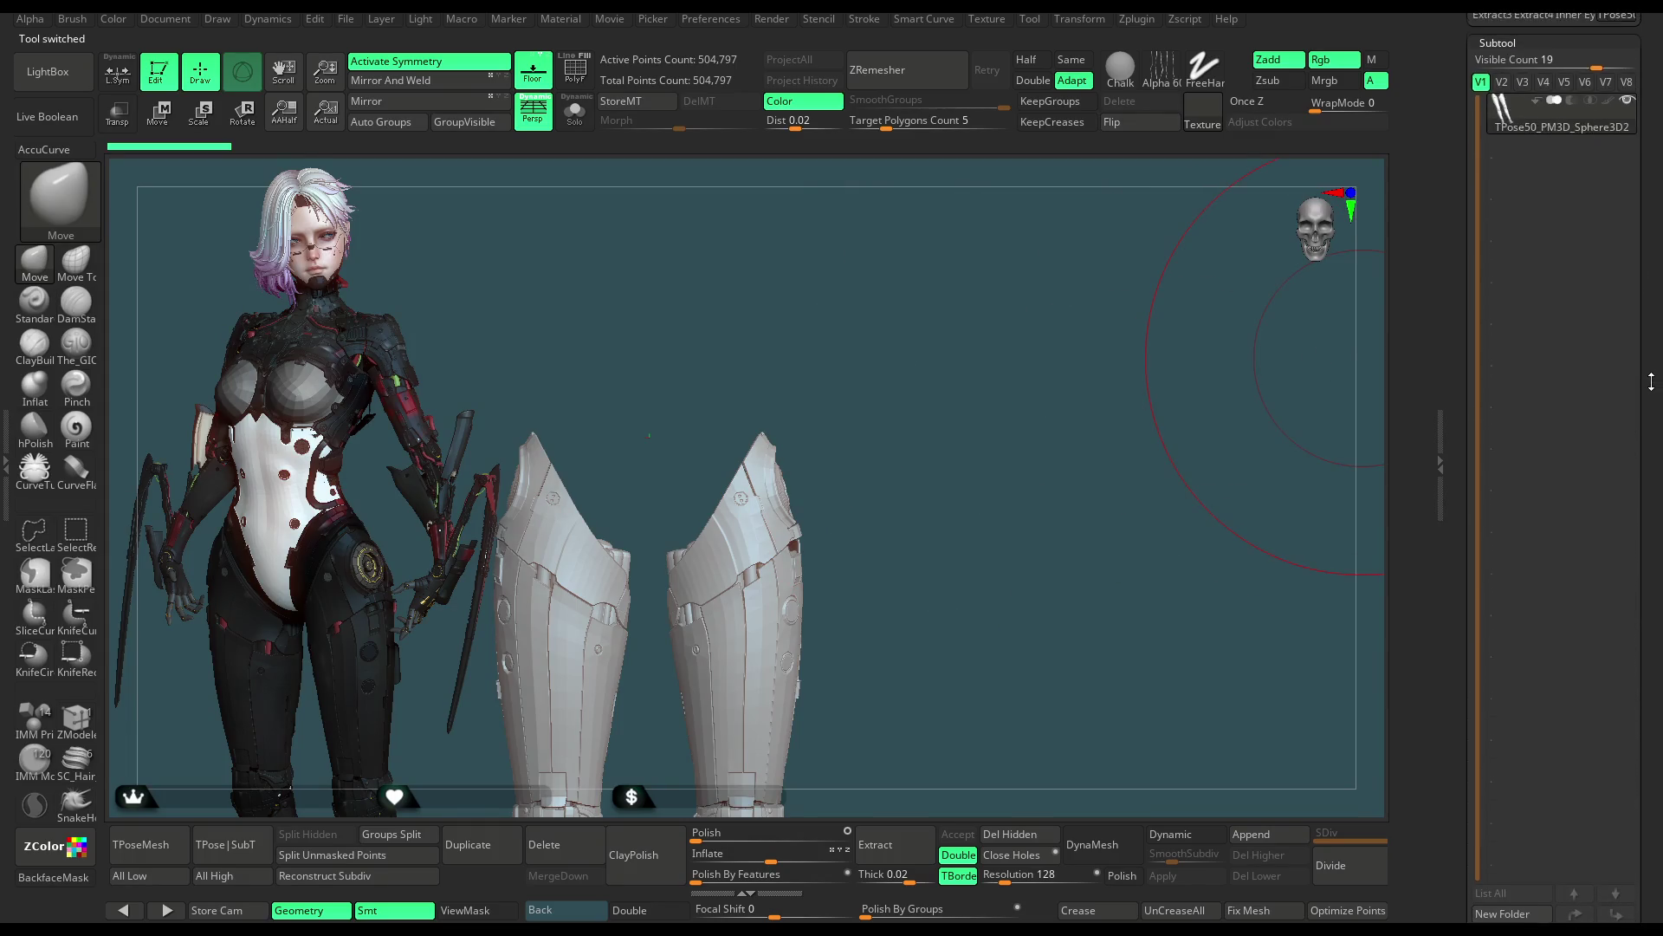
Step: Delete the remaining armour piece subtool and load the full Extract3 armour model
{"action": "left_click", "coordinate": [1495, 653]}
{"action": "left_click", "coordinate": [1358, 697]}
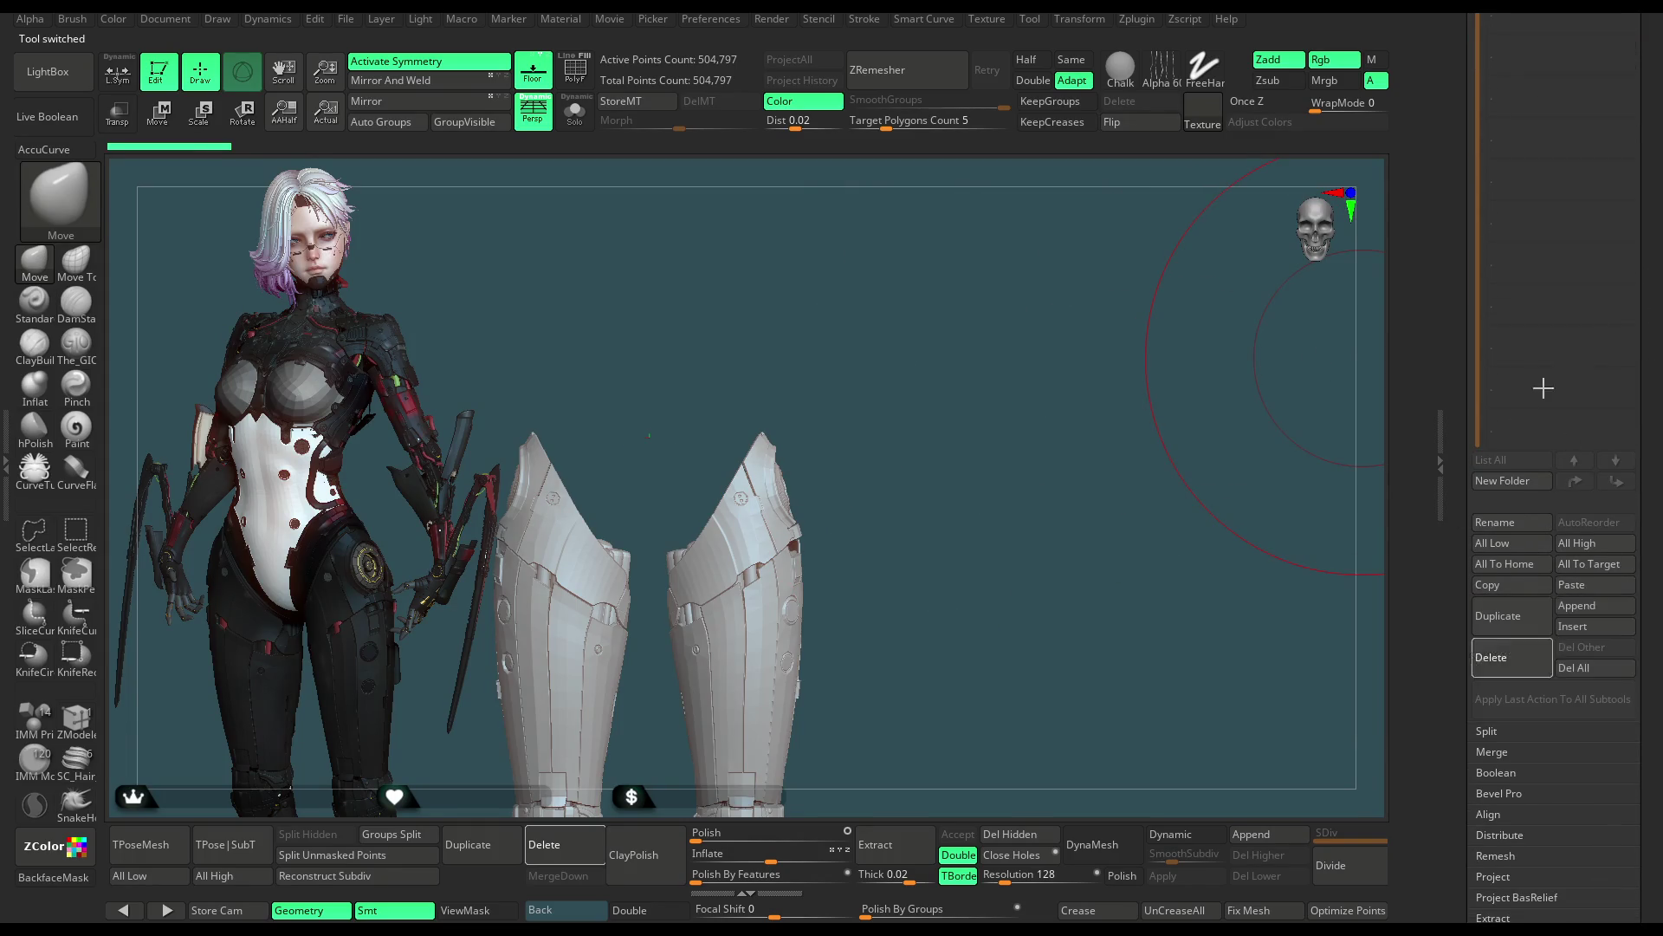
{"action": "left_click", "coordinate": [1507, 405]}
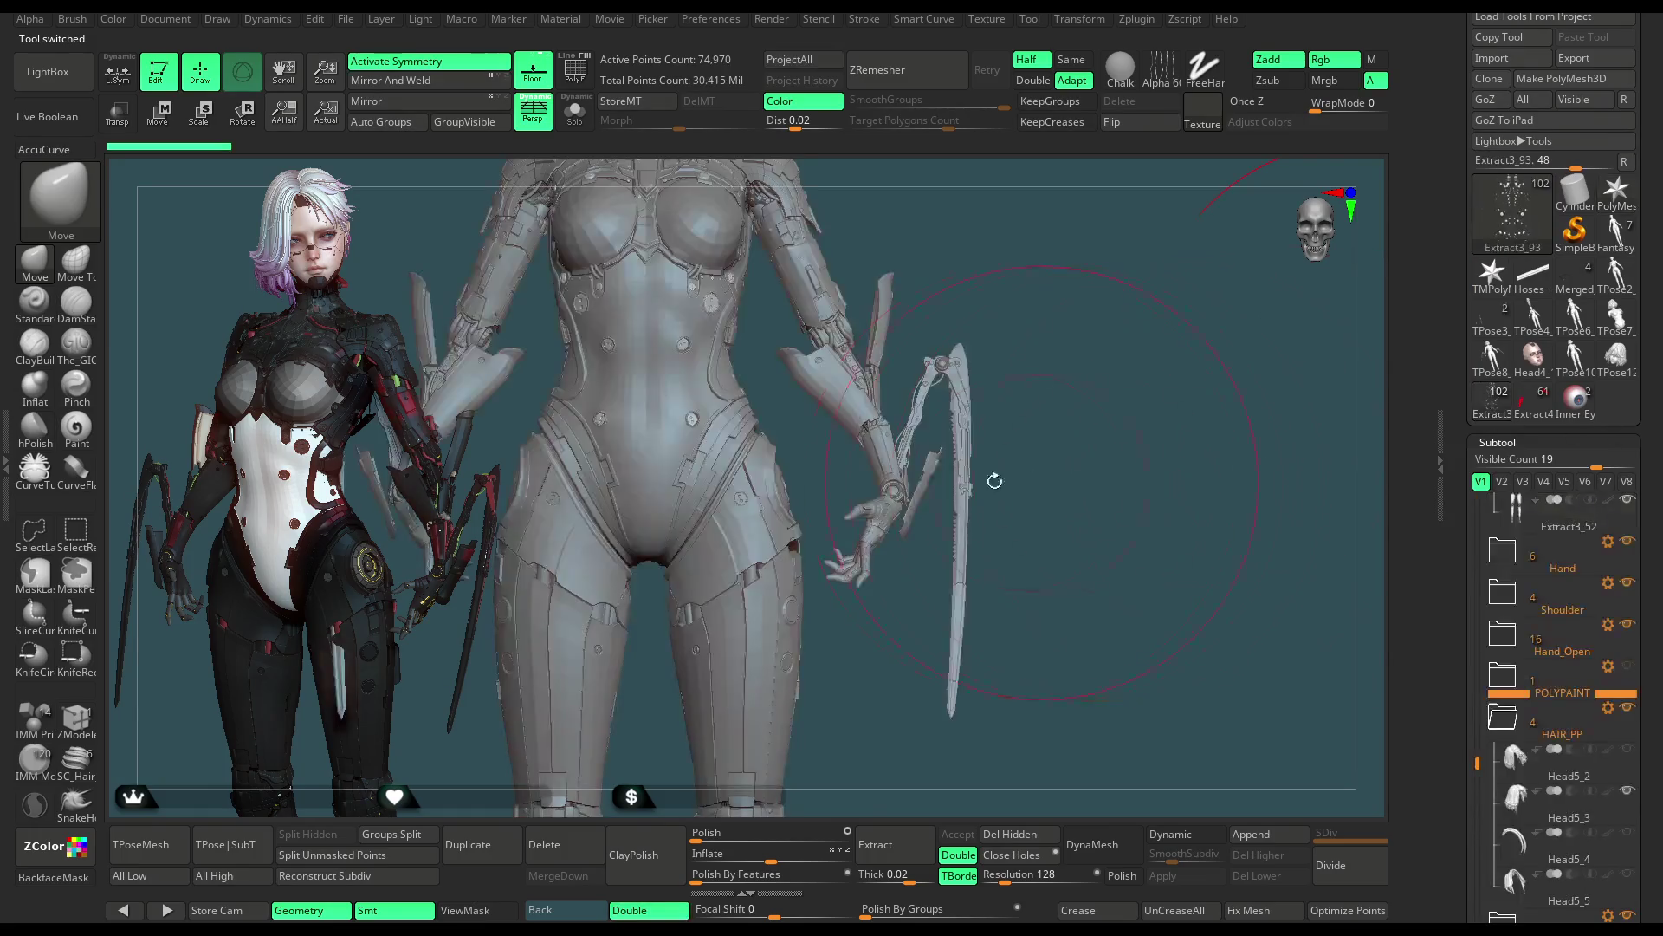
Step: Make the Chest piece the working subtool and show polygroup colours on the hip armour
{"action": "mouse_move", "coordinate": [970, 267]}
{"action": "right_mouse_down", "text": "alt"}
{"action": "mouse_move", "coordinate": [857, 446]}
{"action": "mouse_move", "coordinate": [613, 446]}
{"action": "right_mouse_up", "text": "alt"}
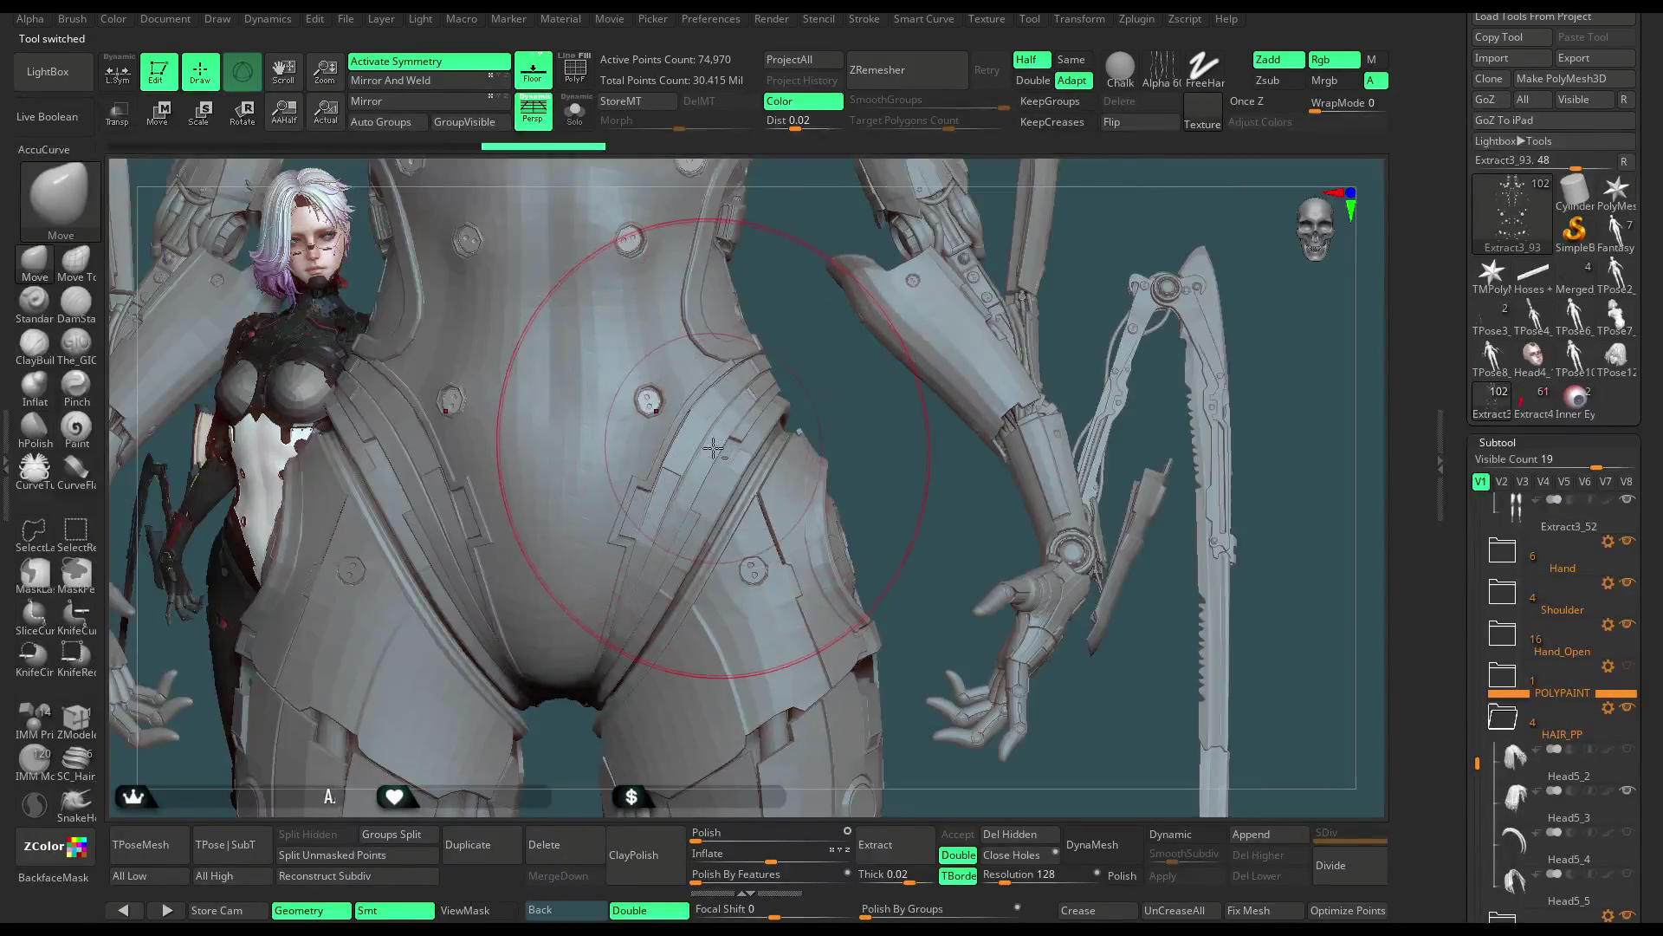
{"action": "left_click", "coordinate": [714, 450], "text": "alt"}
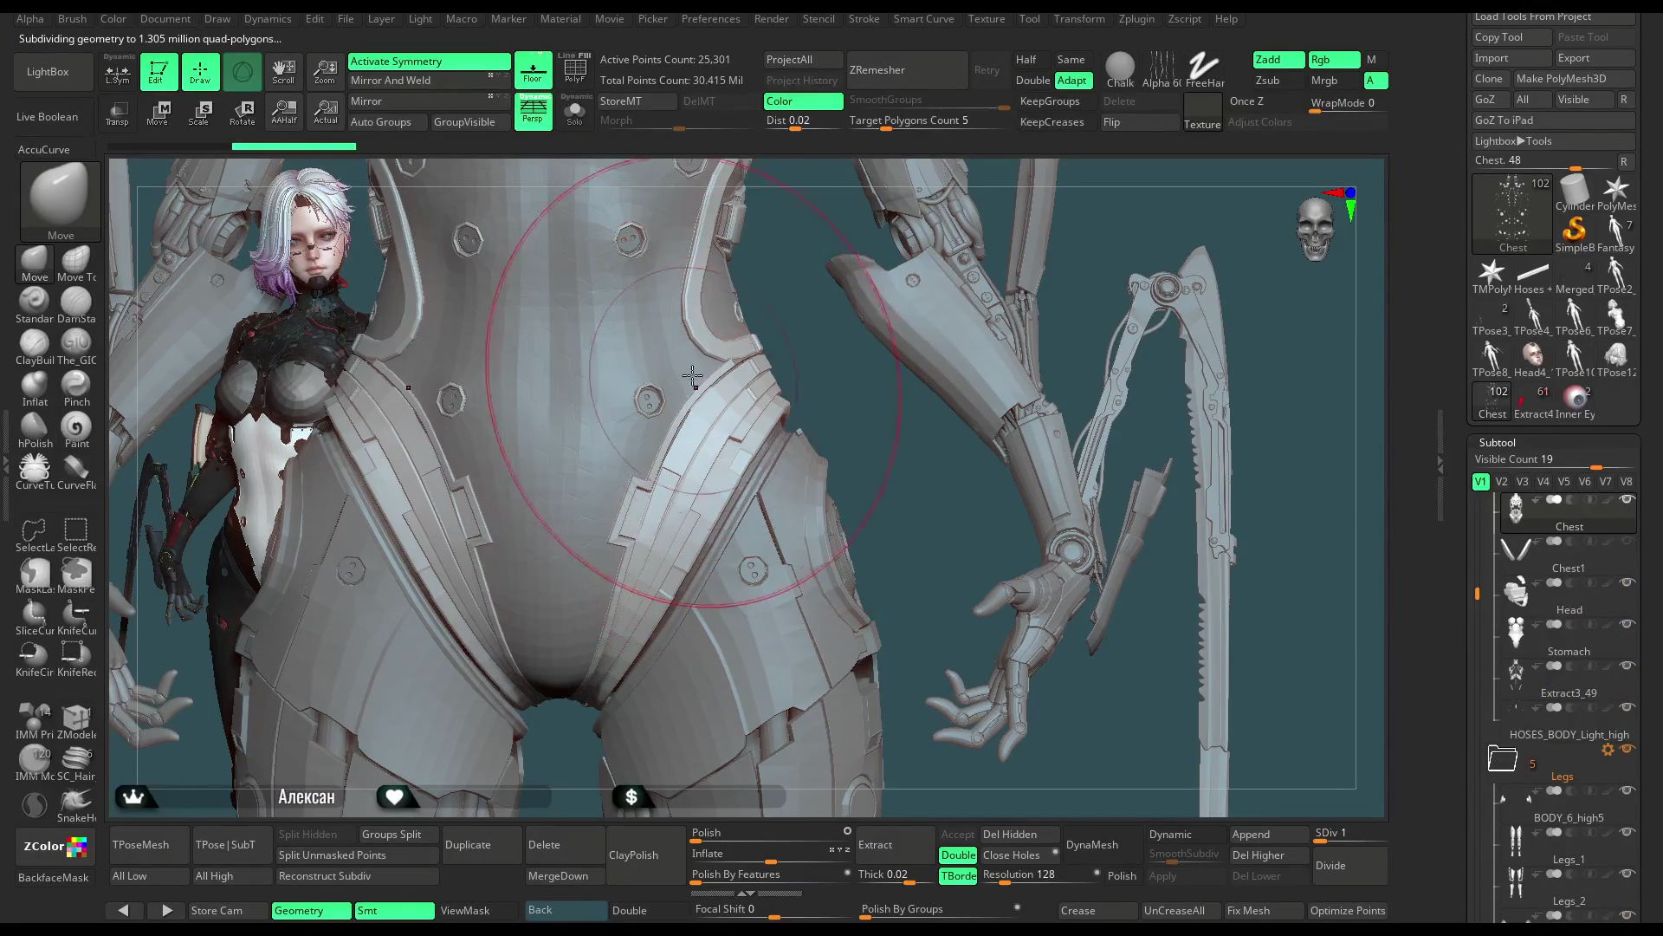
{"action": "key", "text": "shift+f"}
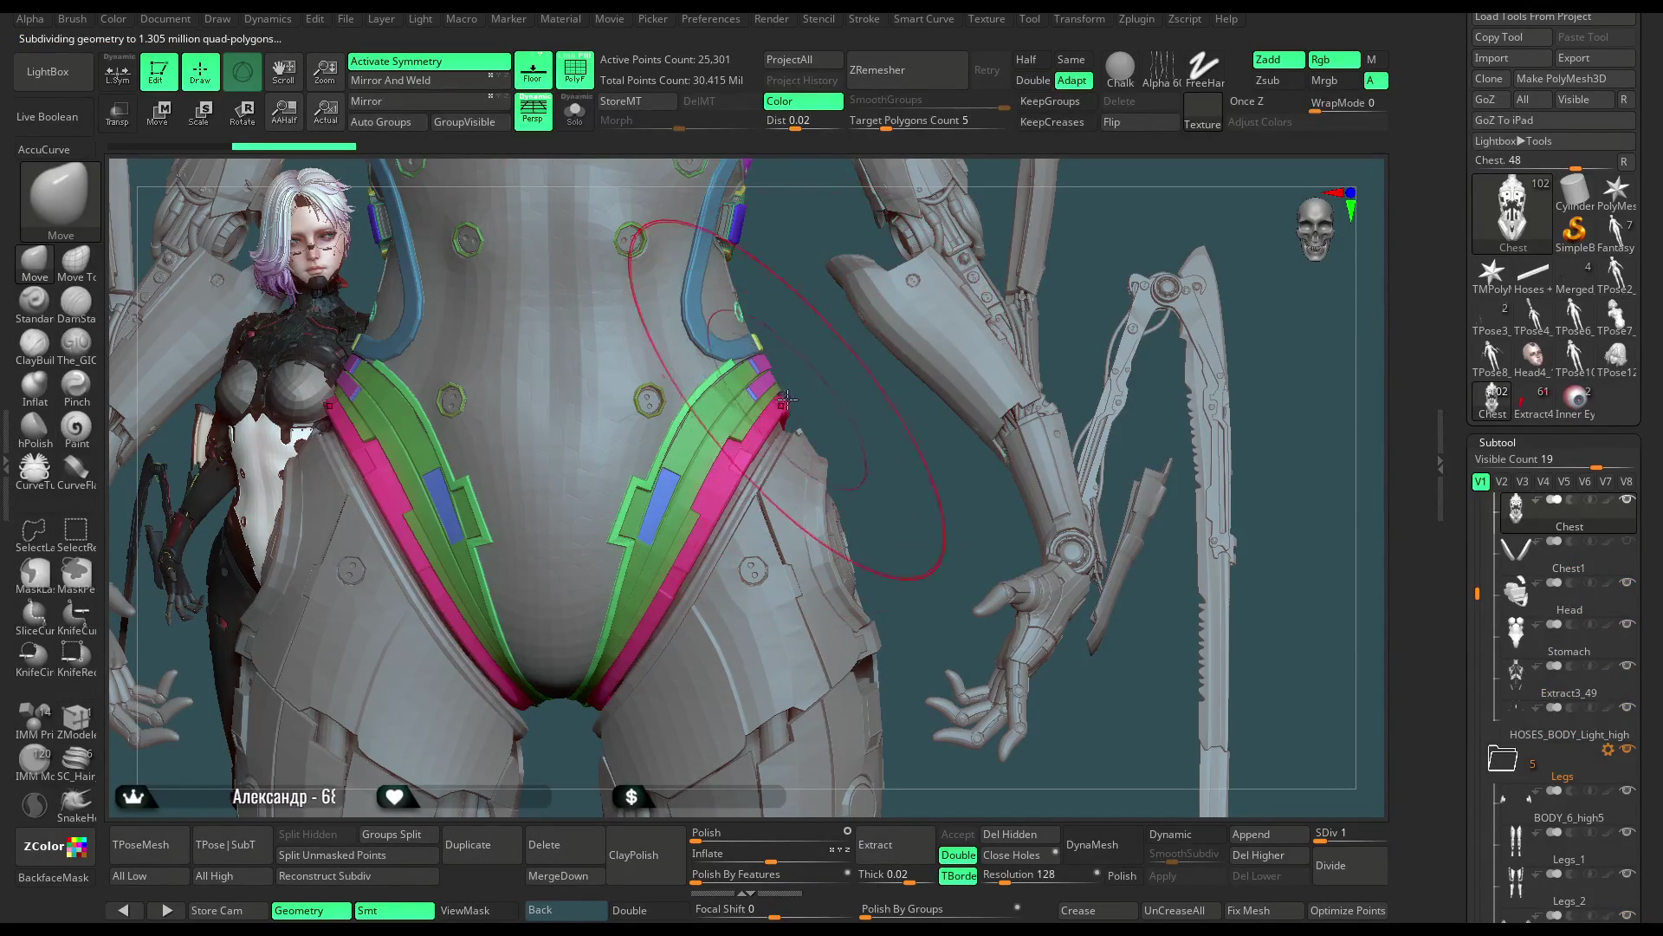
{"action": "key", "text": "space"}
{"action": "right_click_drag", "start_coordinate": [837, 408], "coordinate": [751, 458], "text": "alt"}
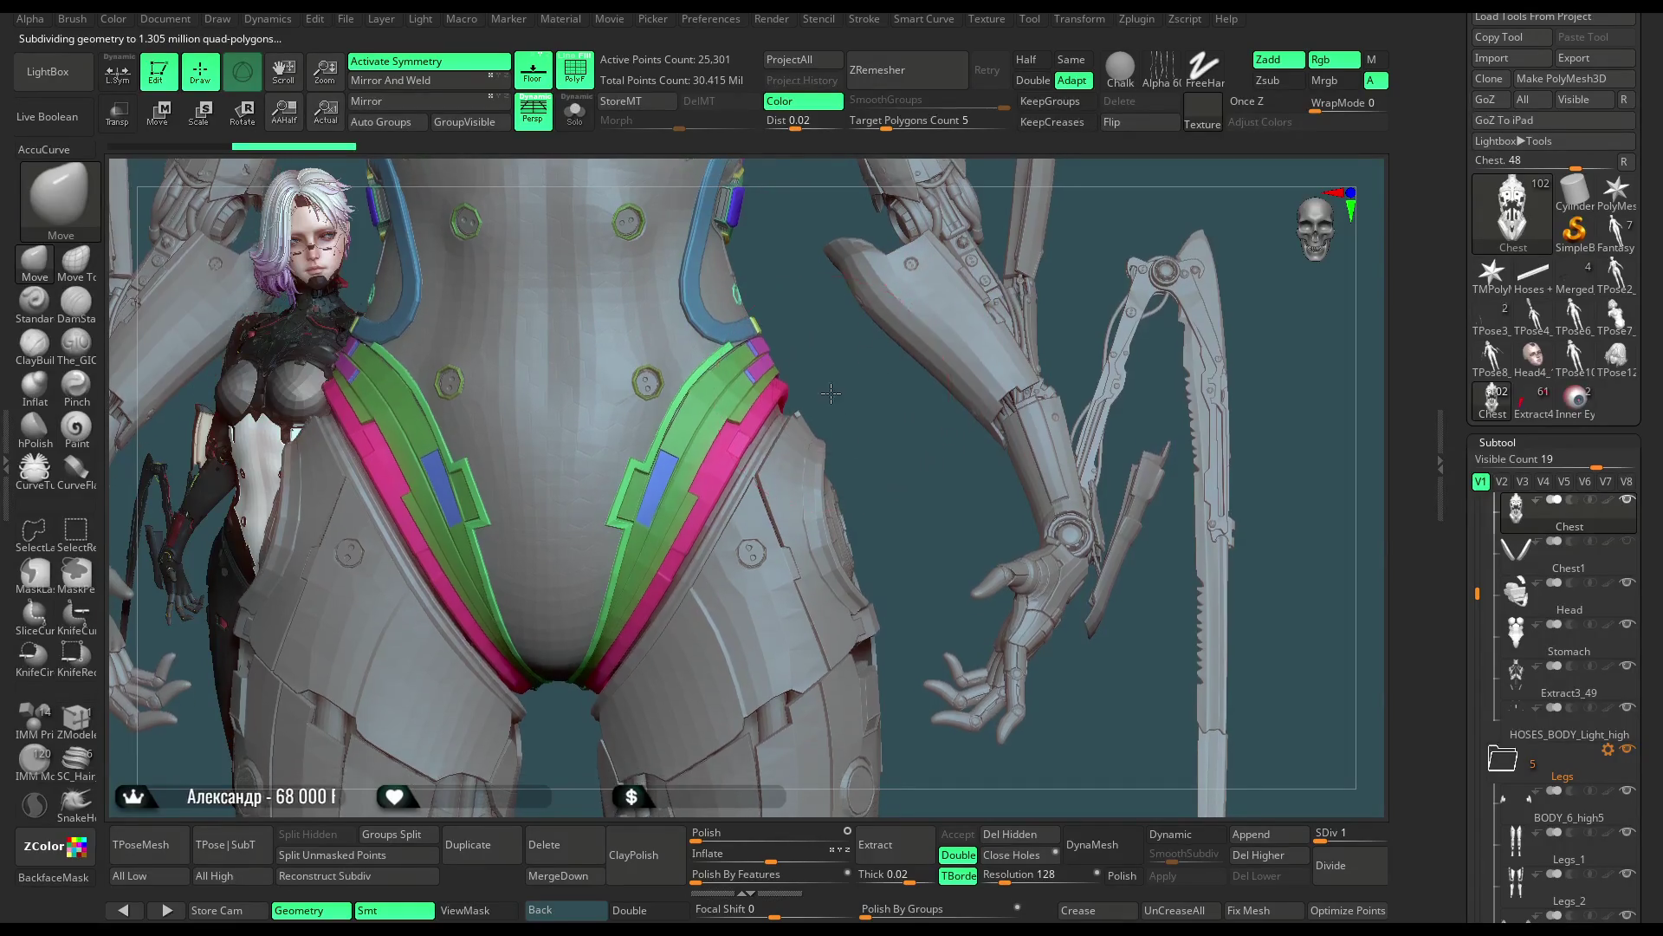
Step: Isolate the pink strip polygroup, unhide all, then switch to the BODY_SUPPORT_PP mesh under the hips
{"action": "left_click", "coordinate": [749, 457], "text": "ctrl+shift"}
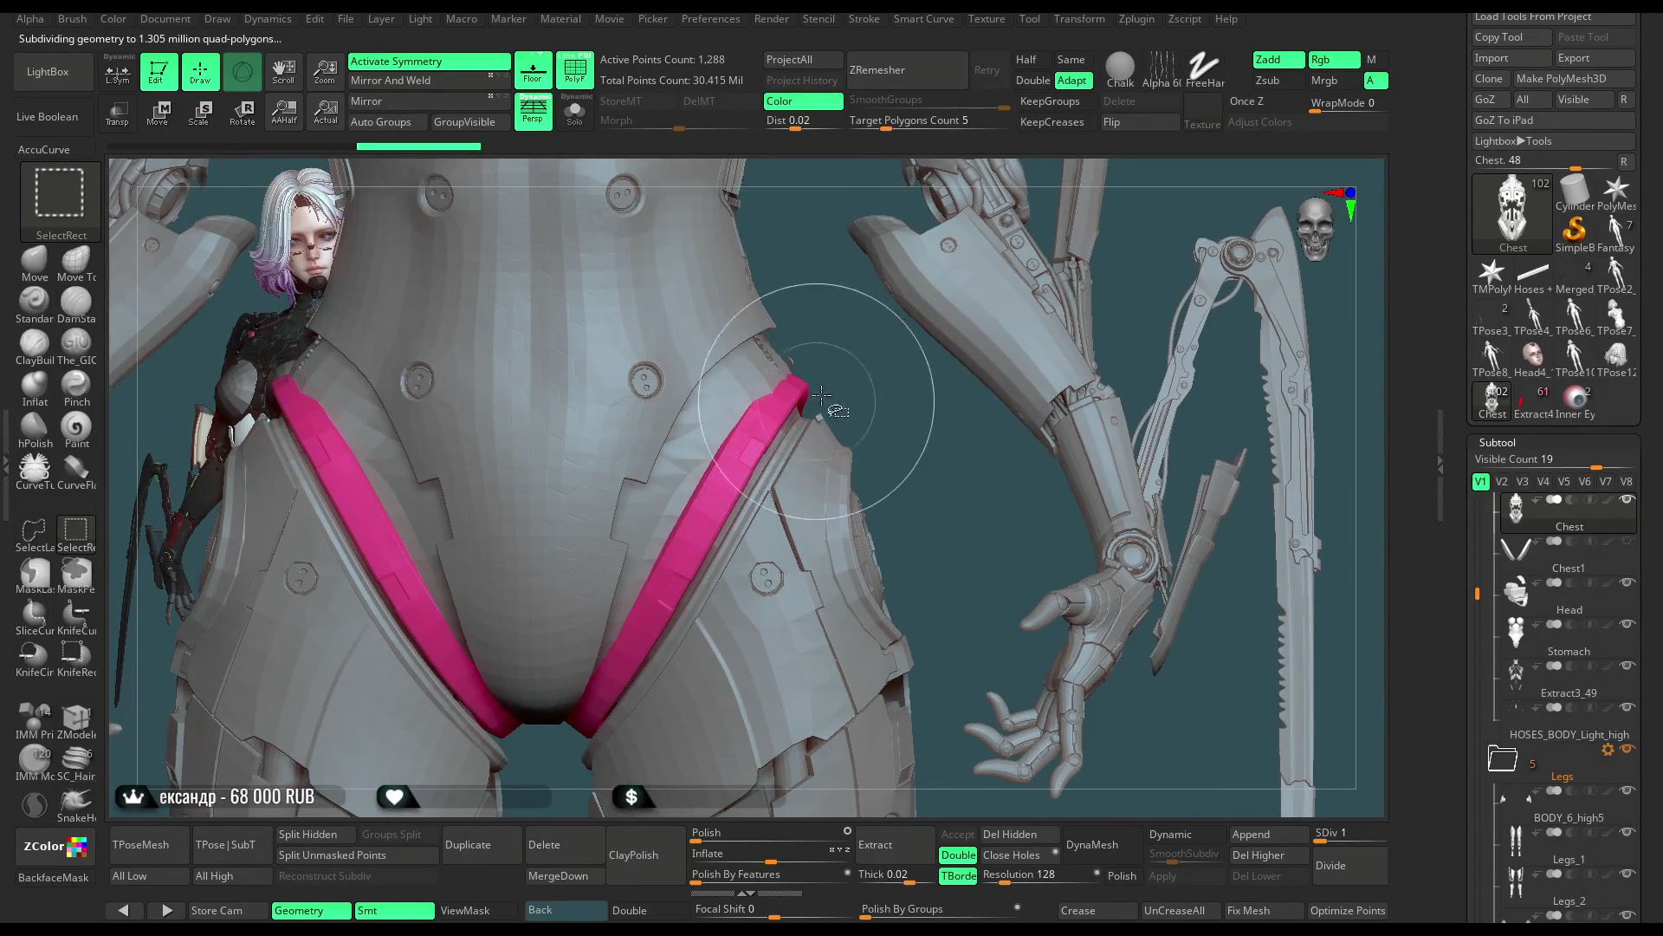
{"action": "left_click", "coordinate": [842, 377], "text": "ctrl+shift"}
{"action": "right_click_drag", "start_coordinate": [839, 354], "coordinate": [884, 272], "text": "alt"}
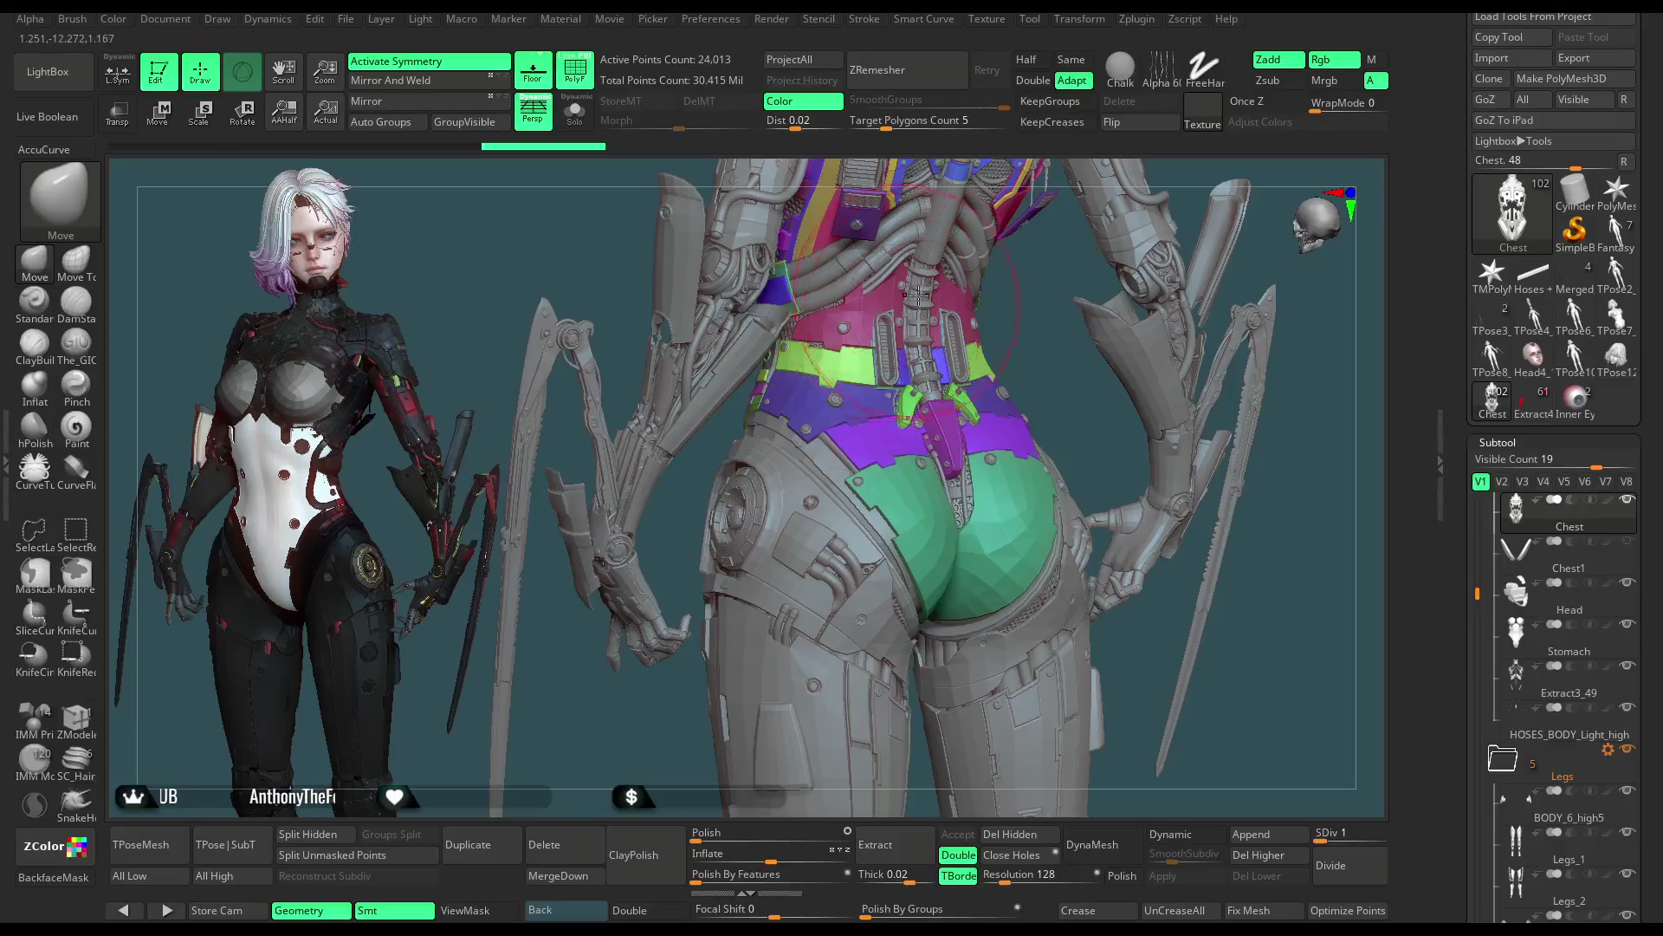
{"action": "mouse_move", "coordinate": [1023, 298]}
{"action": "left_mouse_down"}
{"action": "mouse_move", "coordinate": [879, 376]}
{"action": "mouse_move", "coordinate": [877, 425]}
{"action": "mouse_move", "coordinate": [723, 428]}
{"action": "left_mouse_up"}
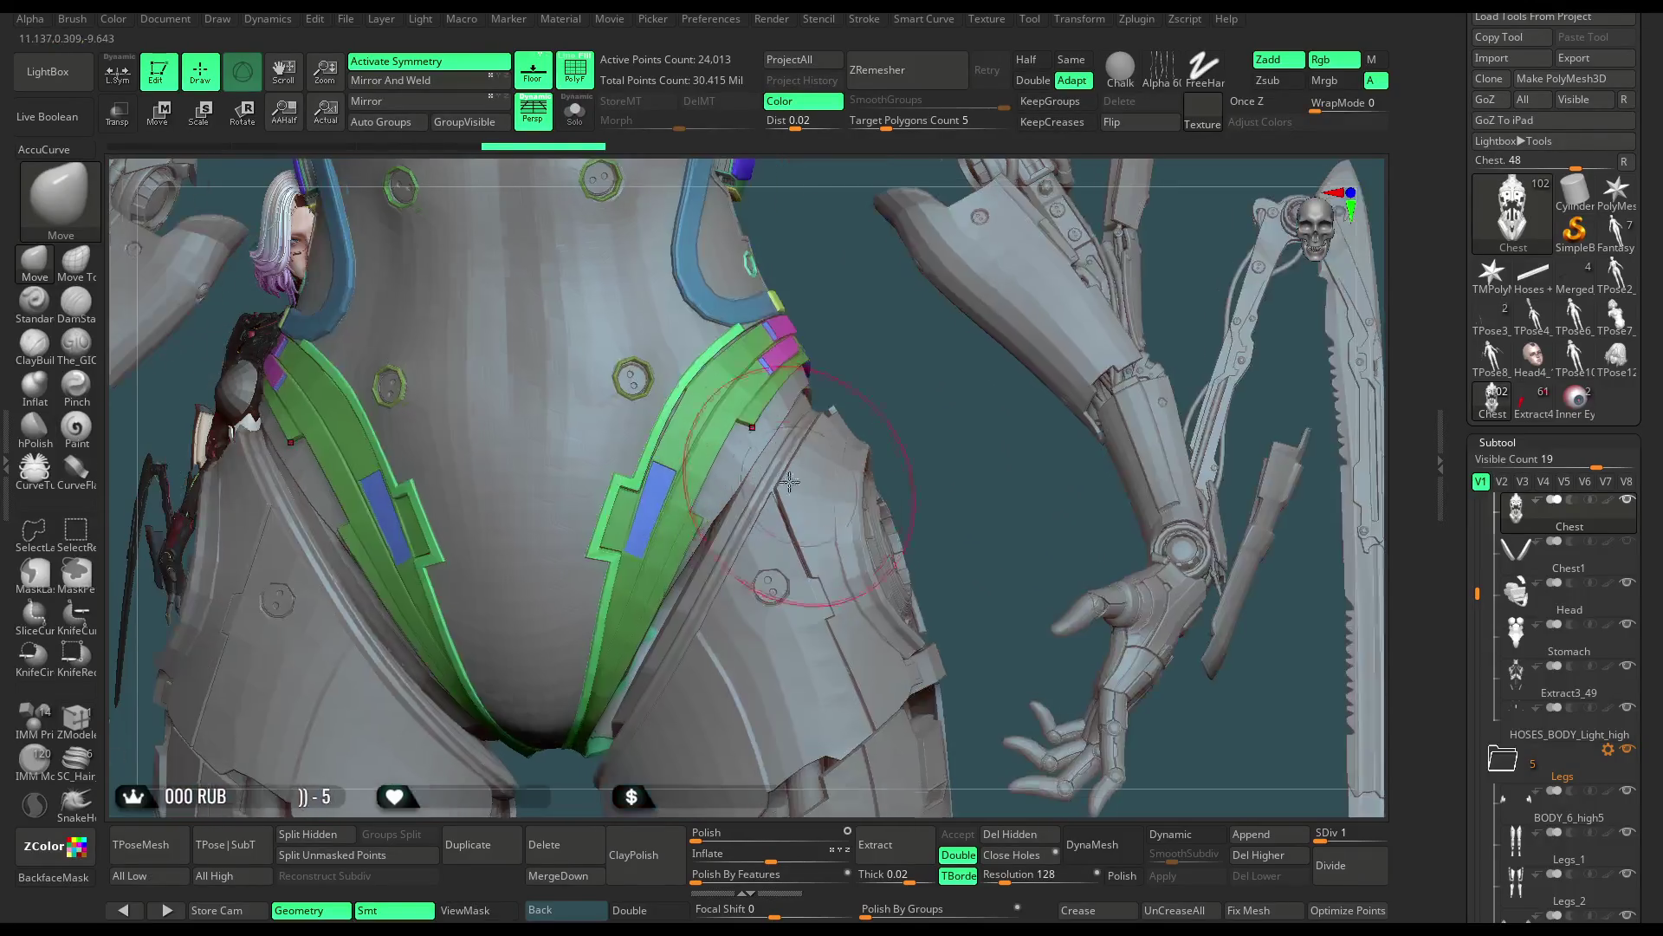
{"action": "left_click", "coordinate": [754, 448], "text": "alt"}
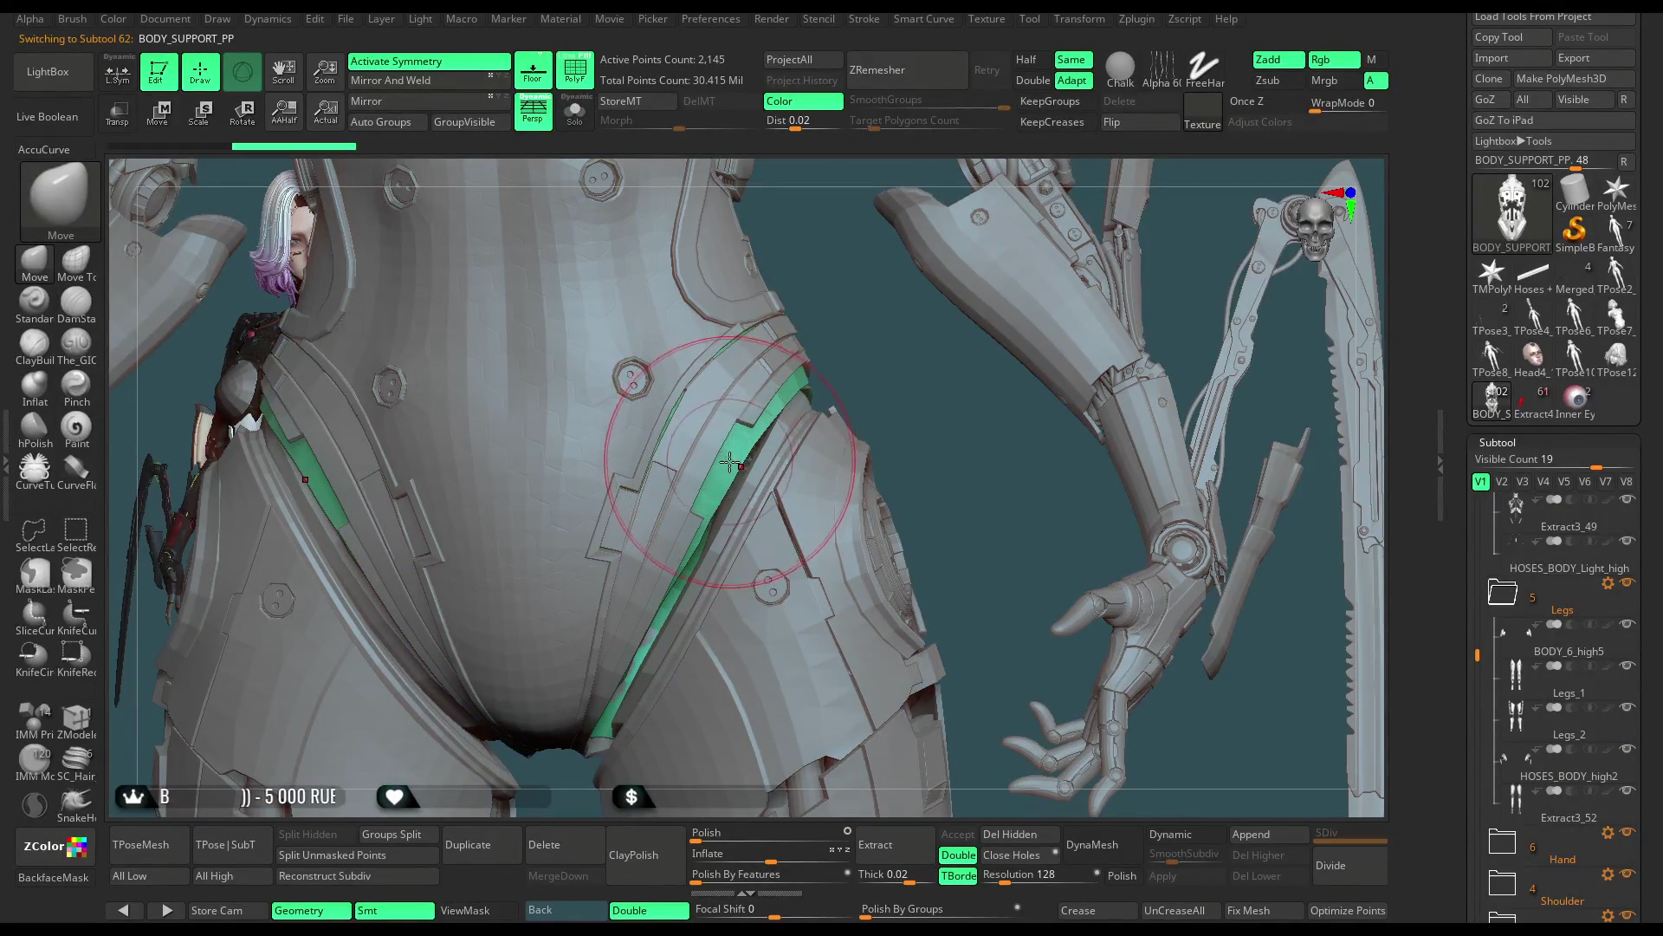
Step: Solo the body-support mesh, check it against the other subtools, and isolate it again
{"action": "mouse_move", "coordinate": [850, 361]}
{"action": "left_mouse_down"}
{"action": "mouse_move", "coordinate": [809, 393]}
{"action": "mouse_move", "coordinate": [1237, 254]}
{"action": "mouse_move", "coordinate": [845, 429]}
{"action": "left_mouse_up"}
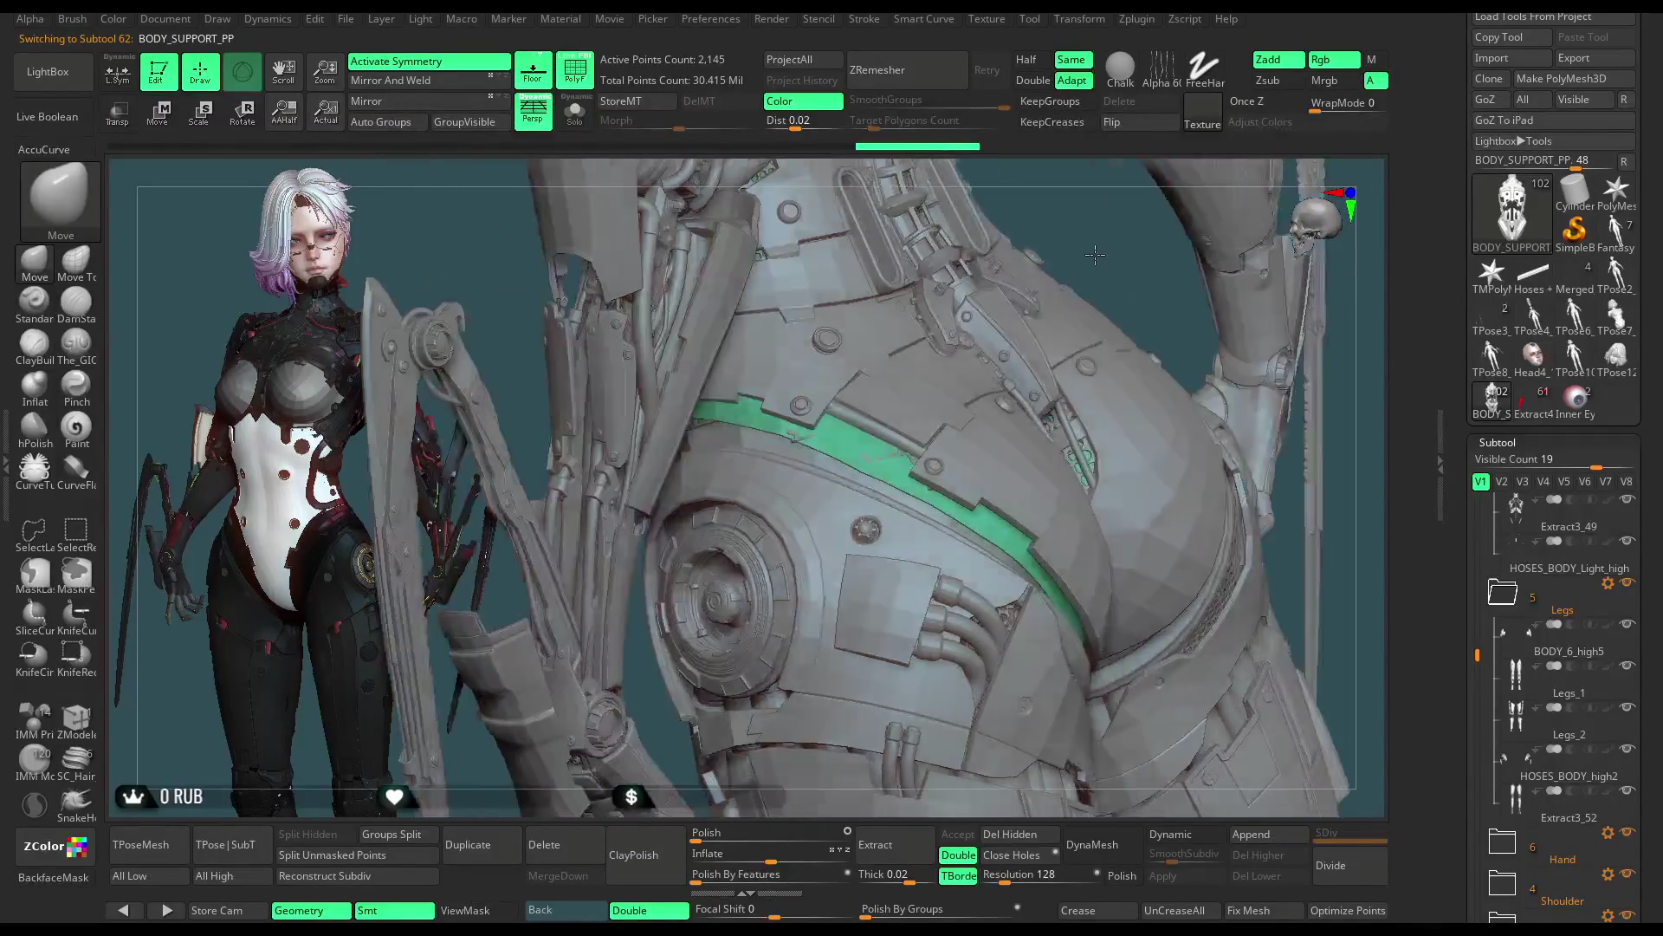
{"action": "left_click_drag", "start_coordinate": [1089, 241], "coordinate": [884, 540]}
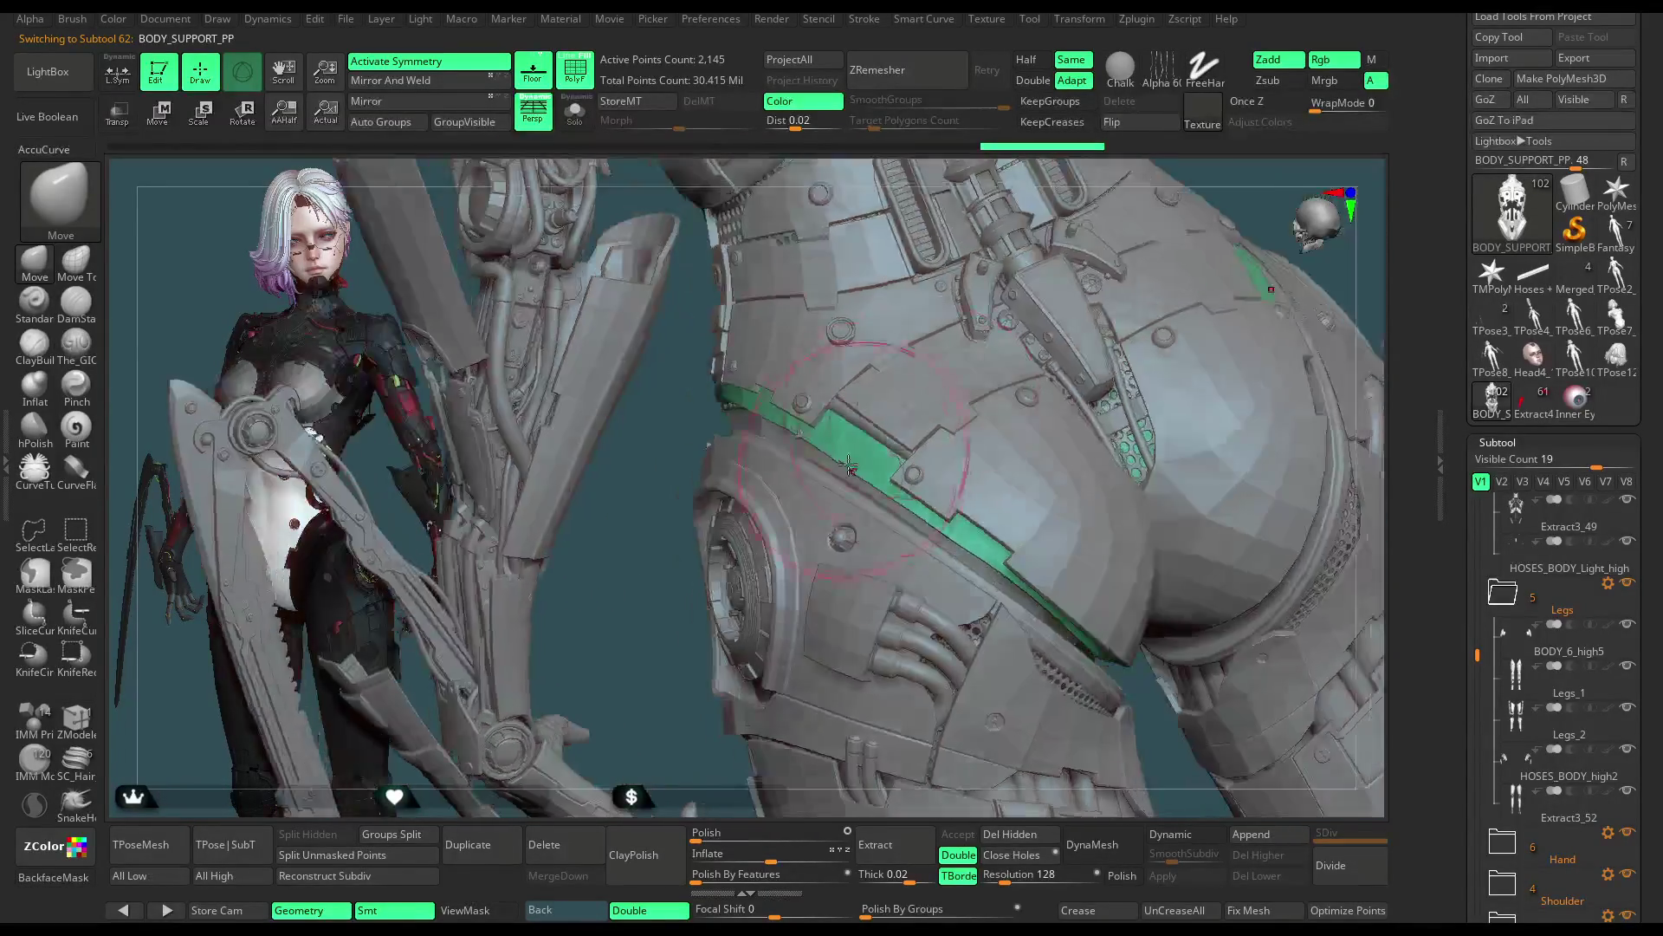
{"action": "left_click", "coordinate": [576, 113]}
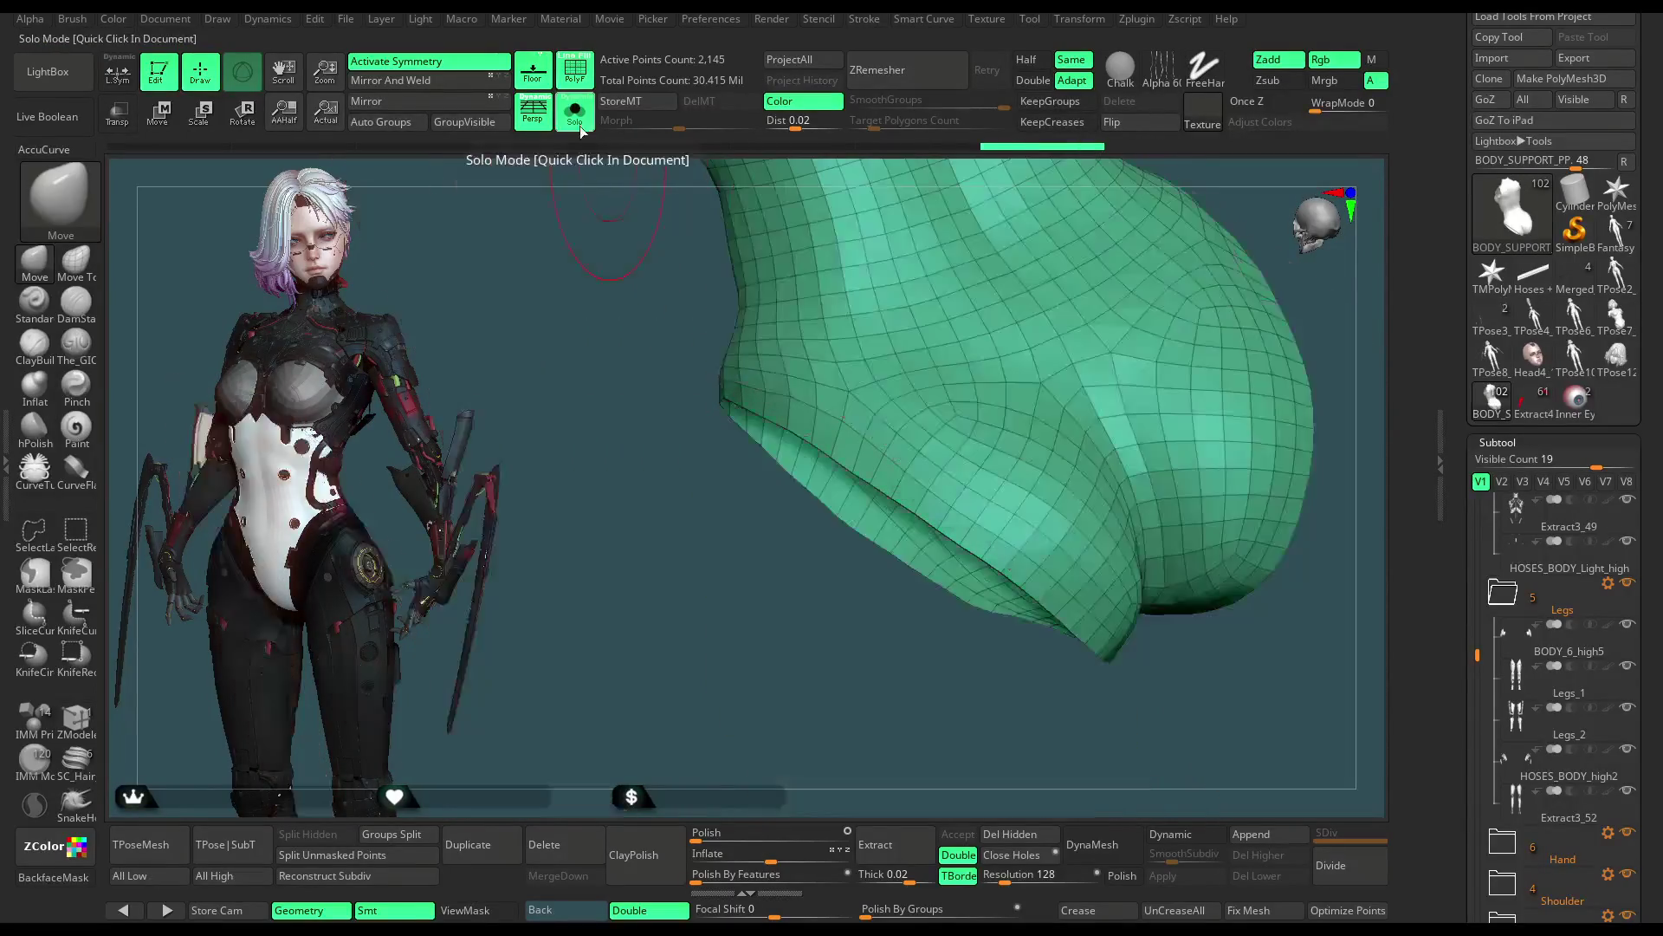
{"action": "mouse_move", "coordinate": [988, 429]}
{"action": "left_mouse_down"}
{"action": "mouse_move", "coordinate": [877, 268]}
{"action": "mouse_move", "coordinate": [906, 238]}
{"action": "left_mouse_up"}
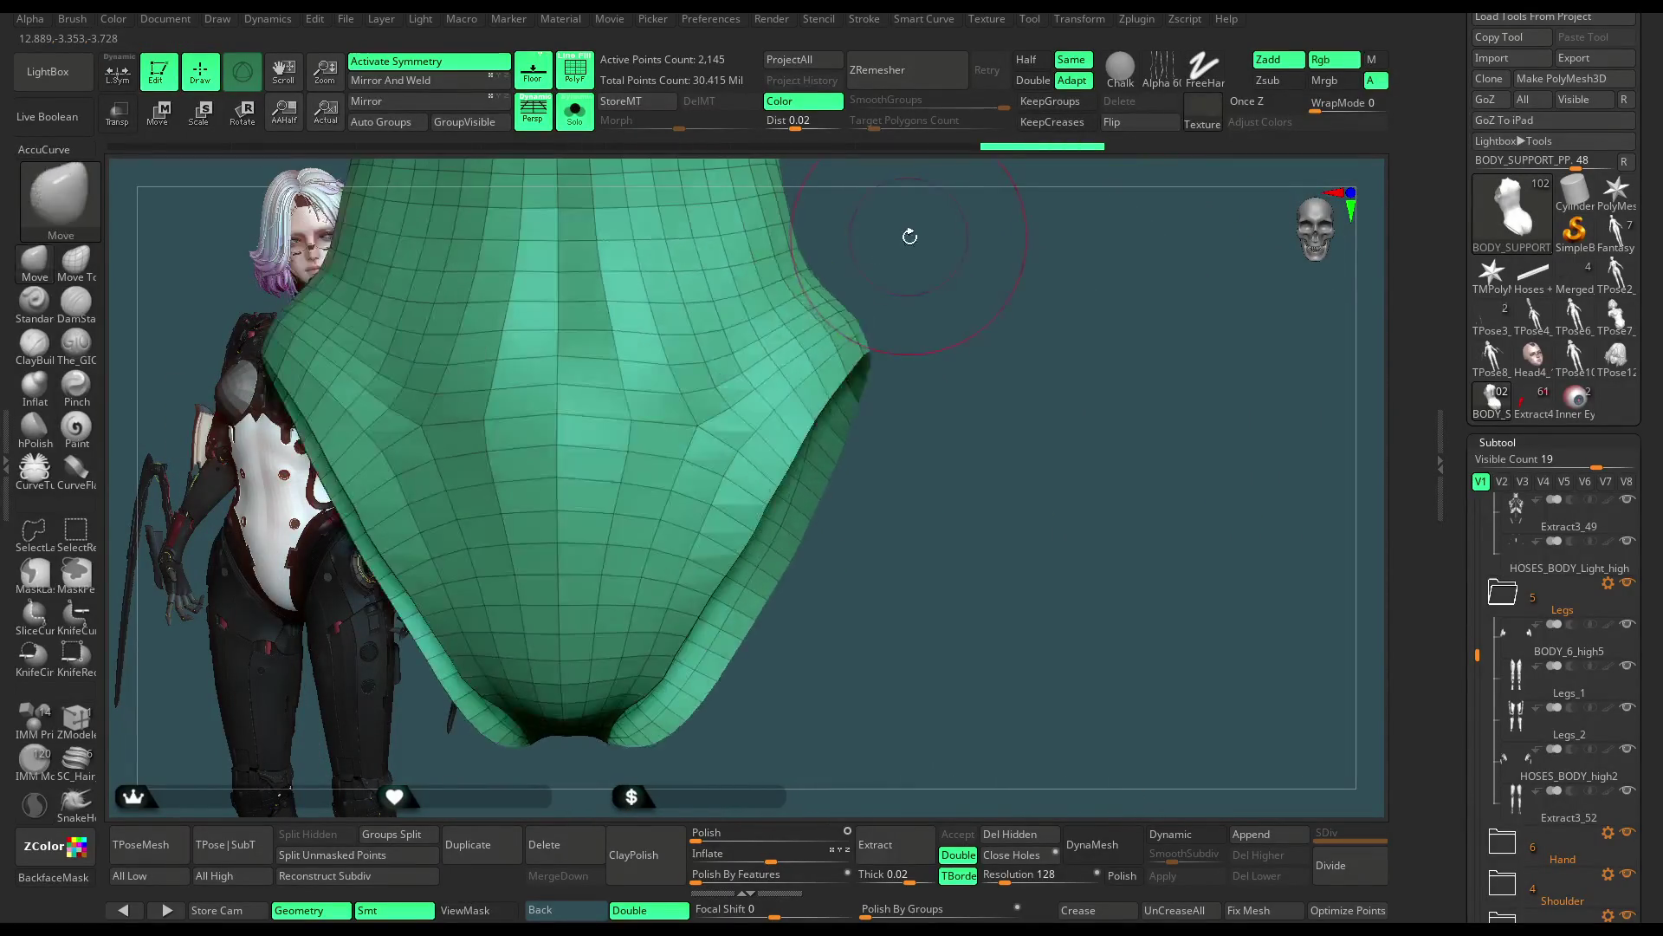
{"action": "left_click", "coordinate": [576, 114]}
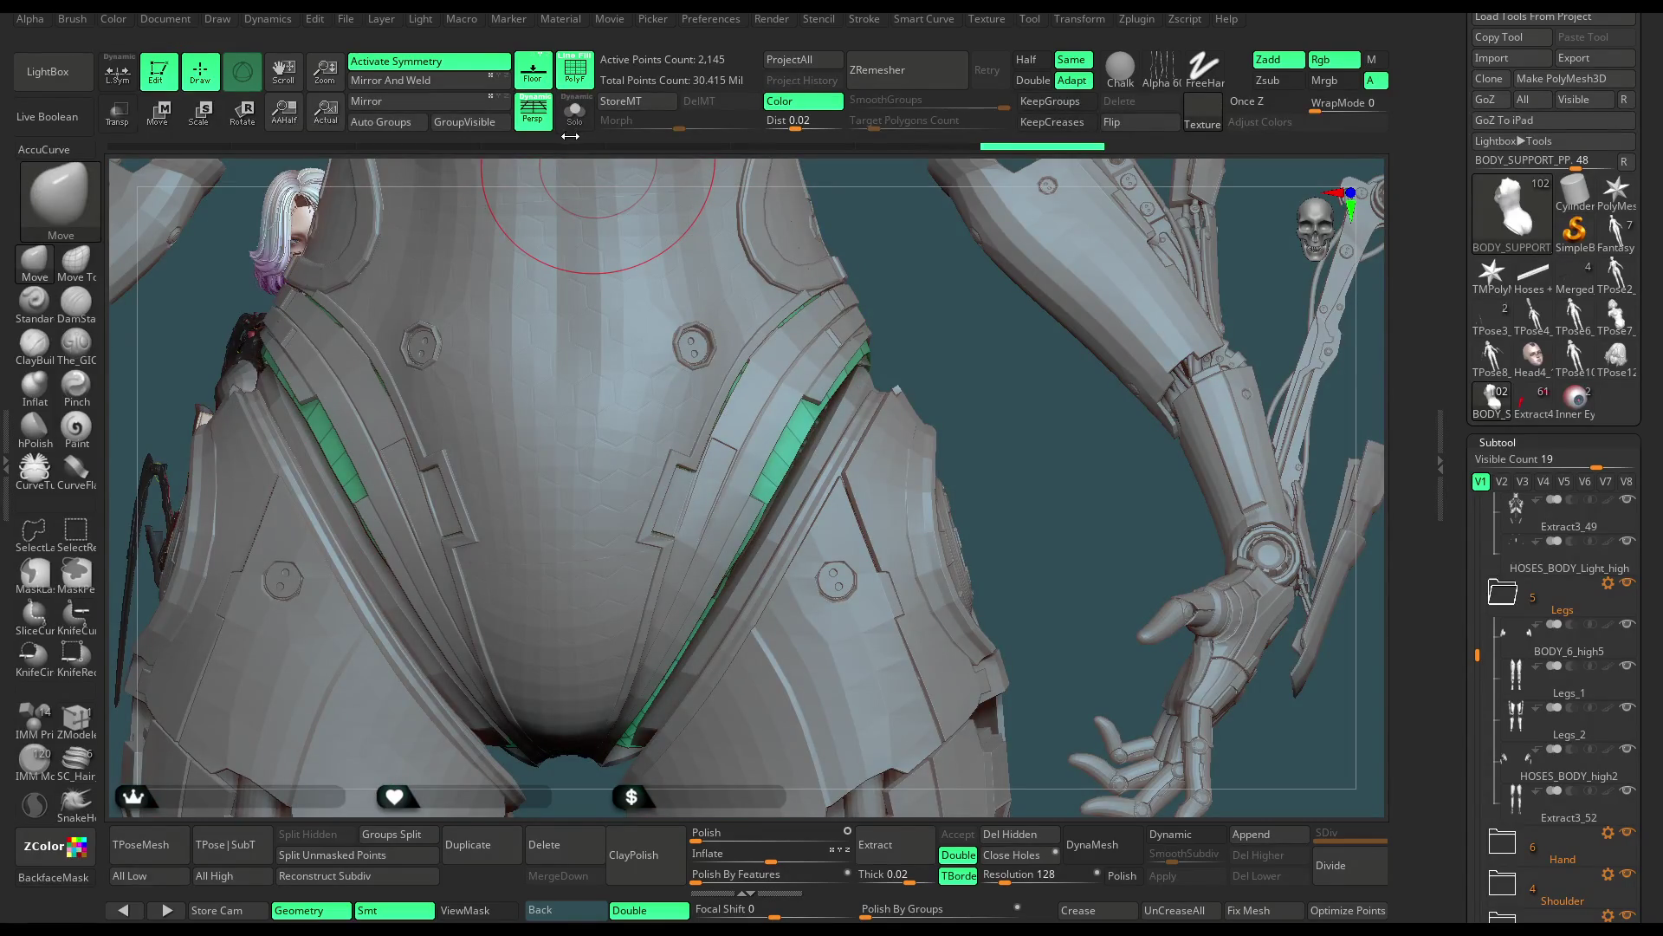
{"action": "left_click", "coordinate": [574, 115]}
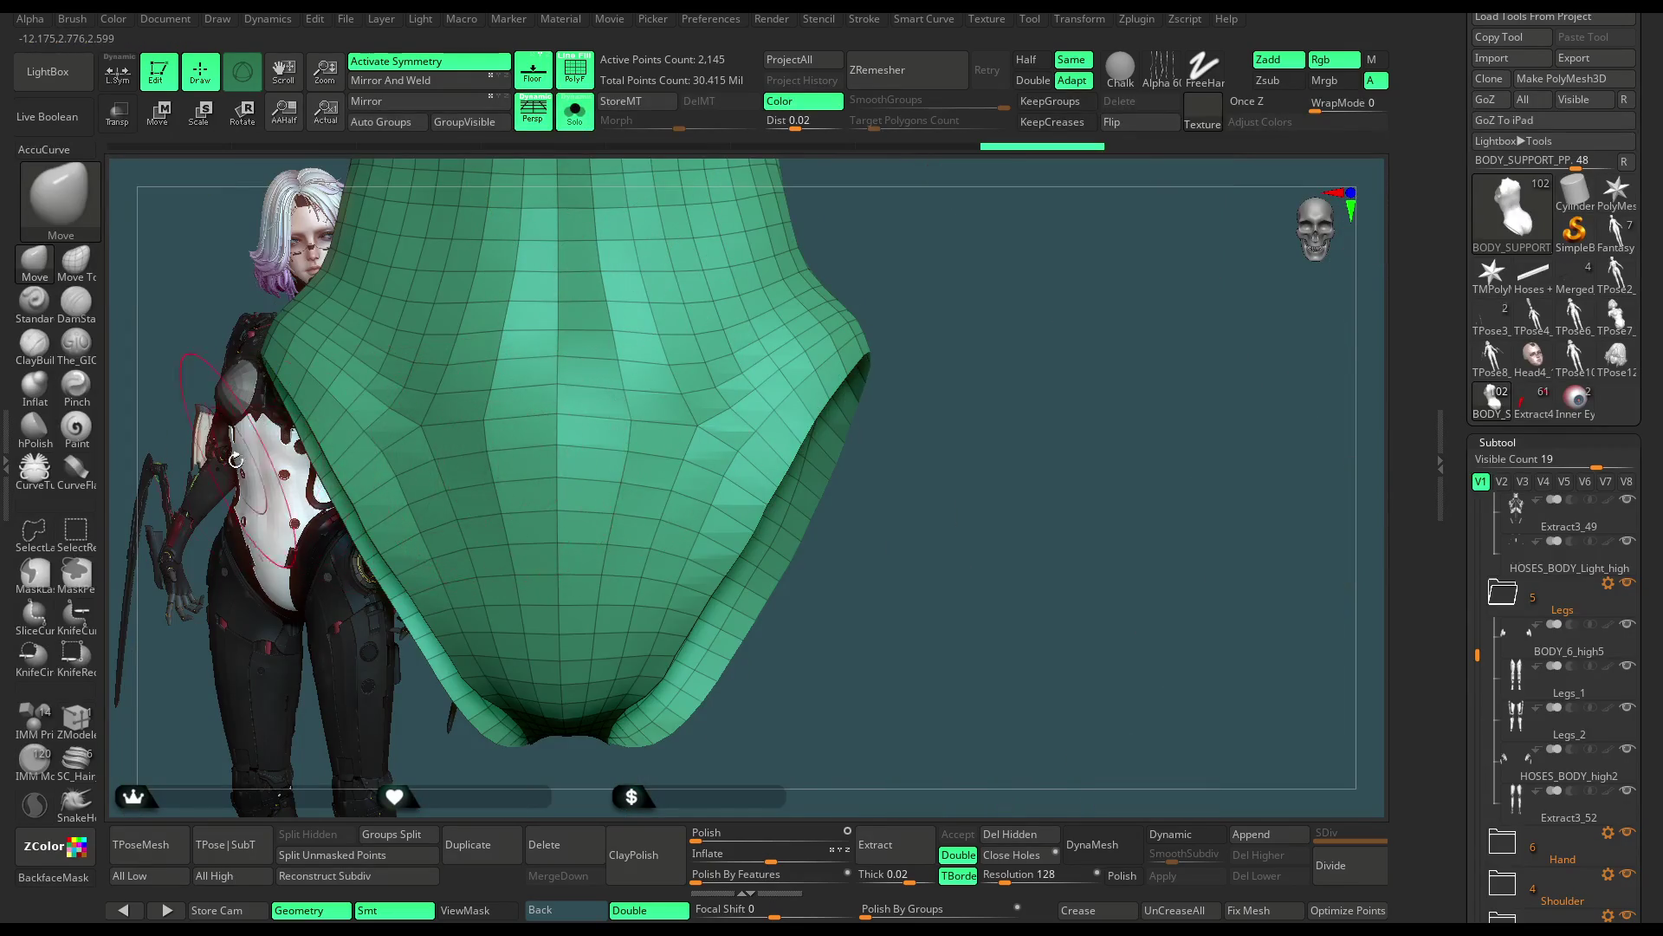
Step: Hide a polygon loop on the right flap with SelectLasso and pull the flap into a new shape
{"action": "left_click", "coordinate": [76, 529]}
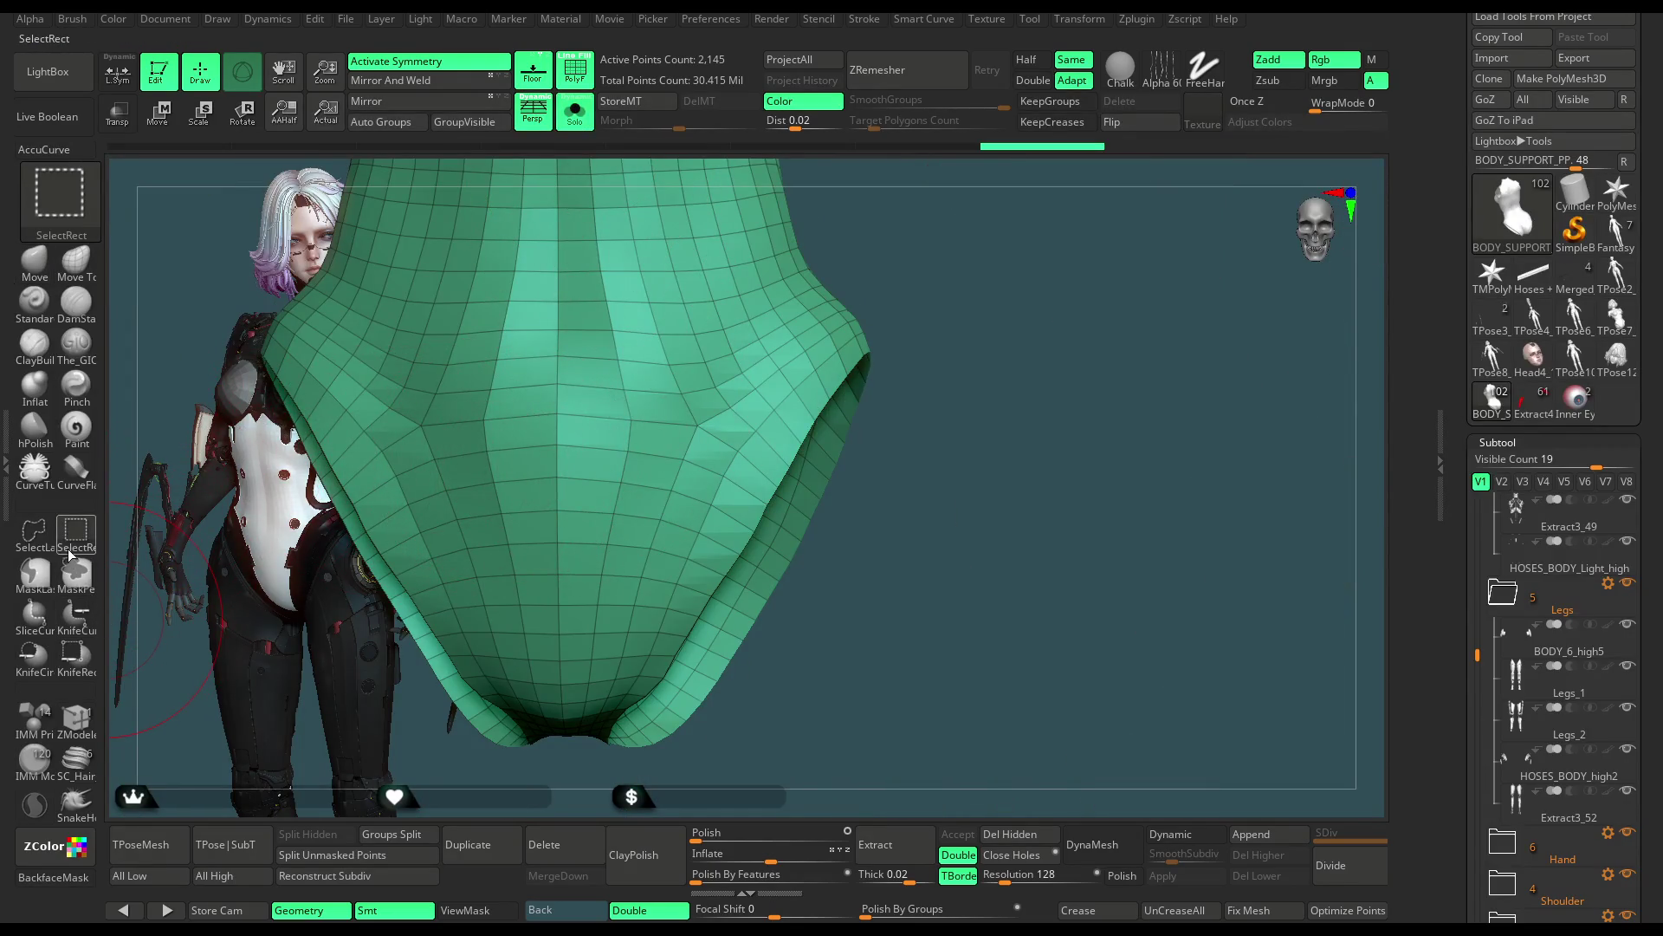
{"action": "left_click", "coordinate": [747, 488], "text": "ctrl+alt+shift"}
{"action": "mouse_move", "coordinate": [929, 316]}
{"action": "left_mouse_down", "text": "ctrl+shift"}
{"action": "mouse_move", "coordinate": [968, 429]}
{"action": "mouse_move", "coordinate": [799, 430]}
{"action": "left_mouse_up", "text": "ctrl+shift"}
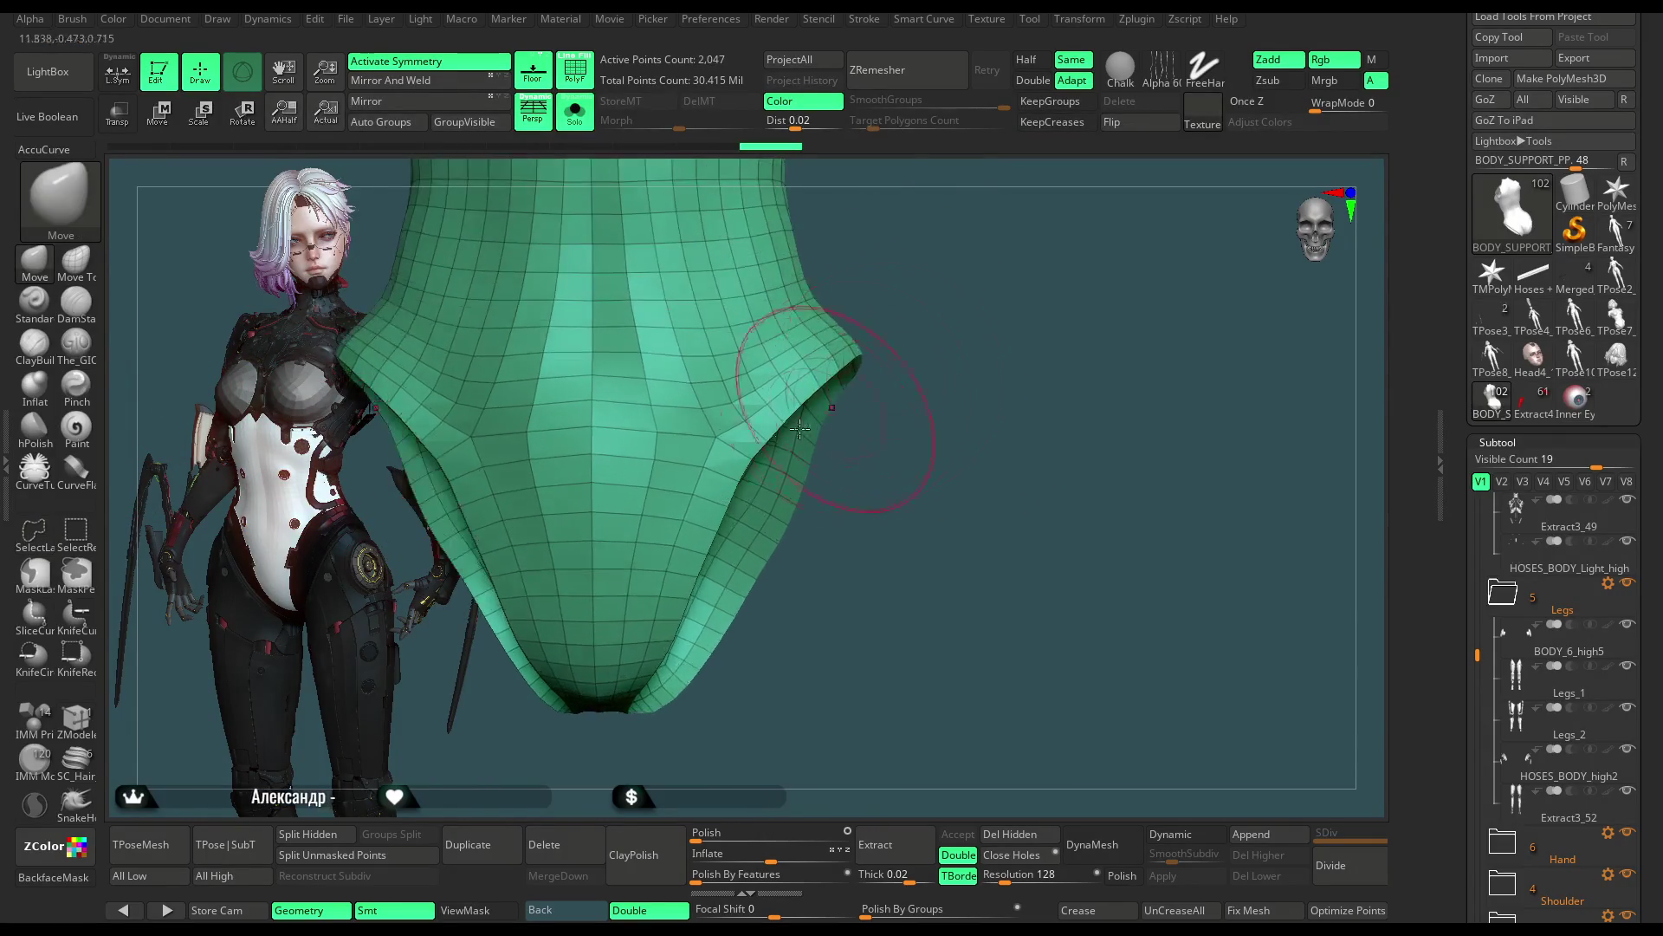
{"action": "left_click_drag", "start_coordinate": [706, 446], "coordinate": [779, 372]}
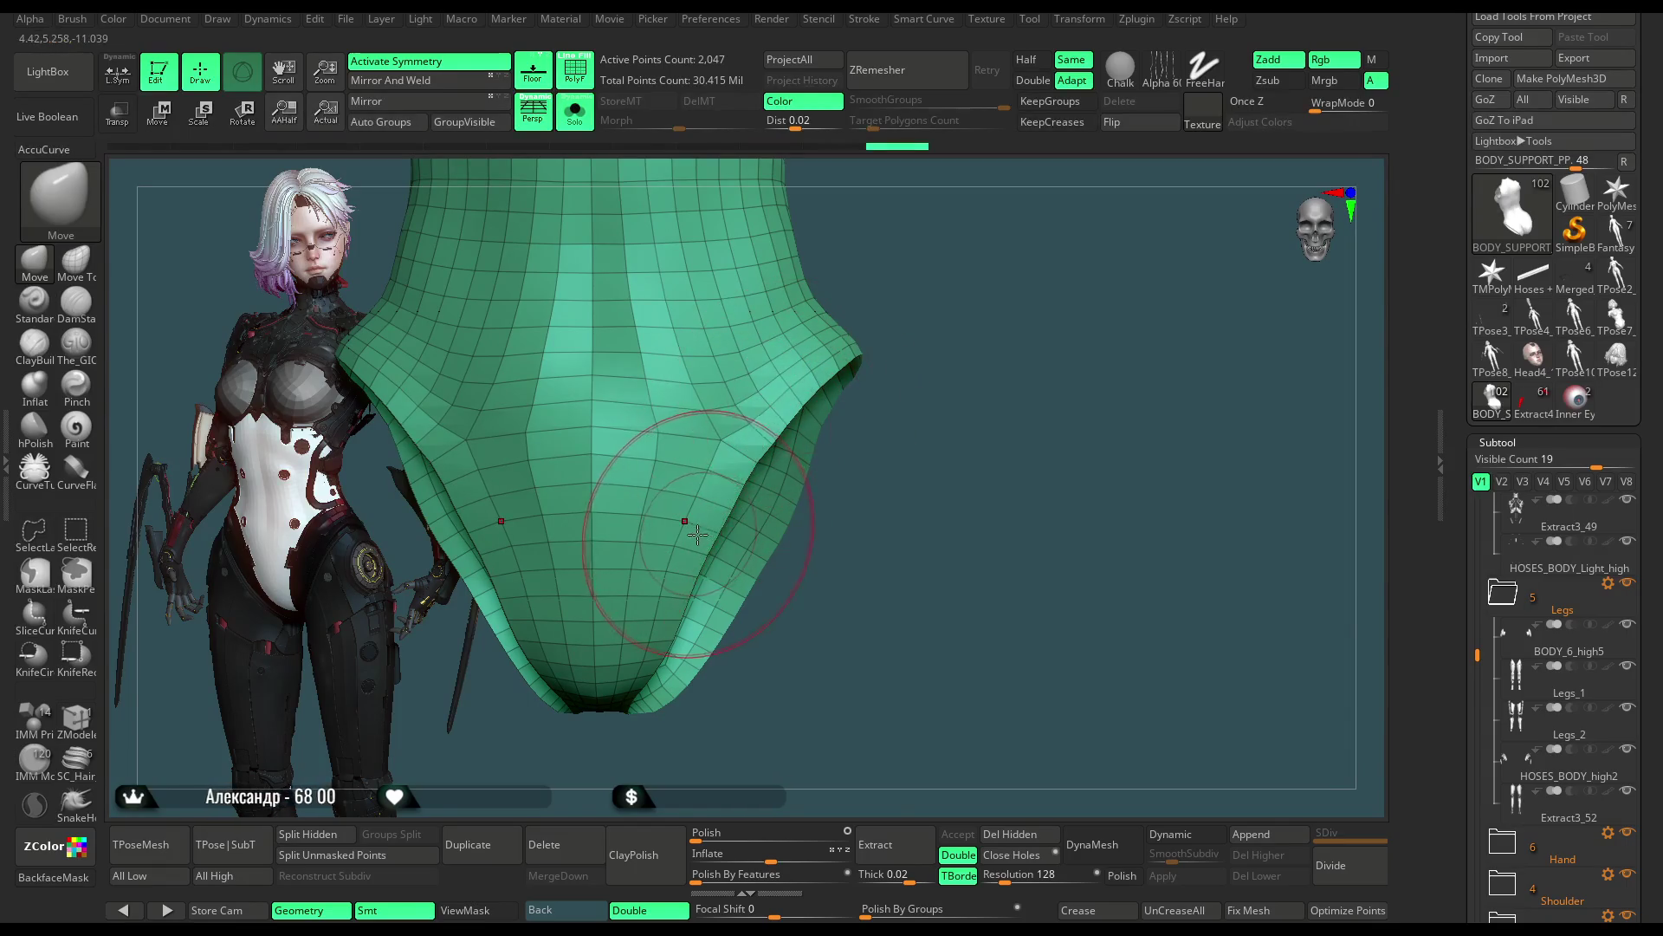
Step: Show all subtools again and reshape the central flap under the hip armour
{"action": "left_click", "coordinate": [574, 115]}
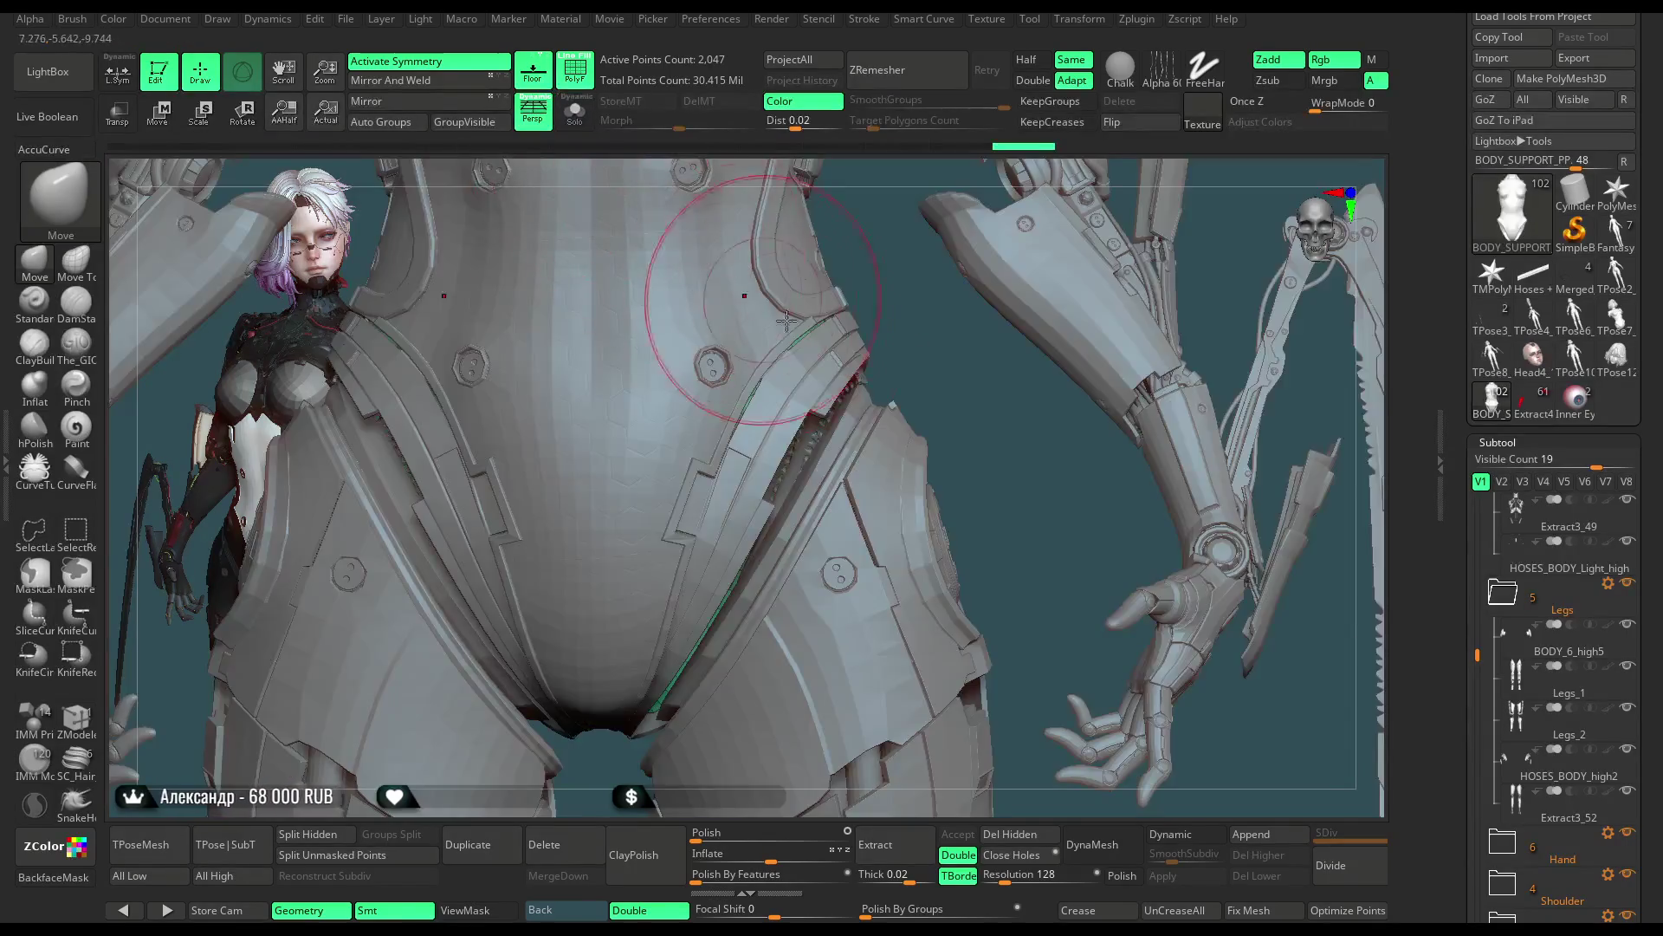
{"action": "mouse_move", "coordinate": [910, 397]}
{"action": "left_mouse_down"}
{"action": "mouse_move", "coordinate": [901, 360]}
{"action": "mouse_move", "coordinate": [884, 380]}
{"action": "left_mouse_up"}
{"action": "left_click_drag", "start_coordinate": [688, 557], "coordinate": [705, 549]}
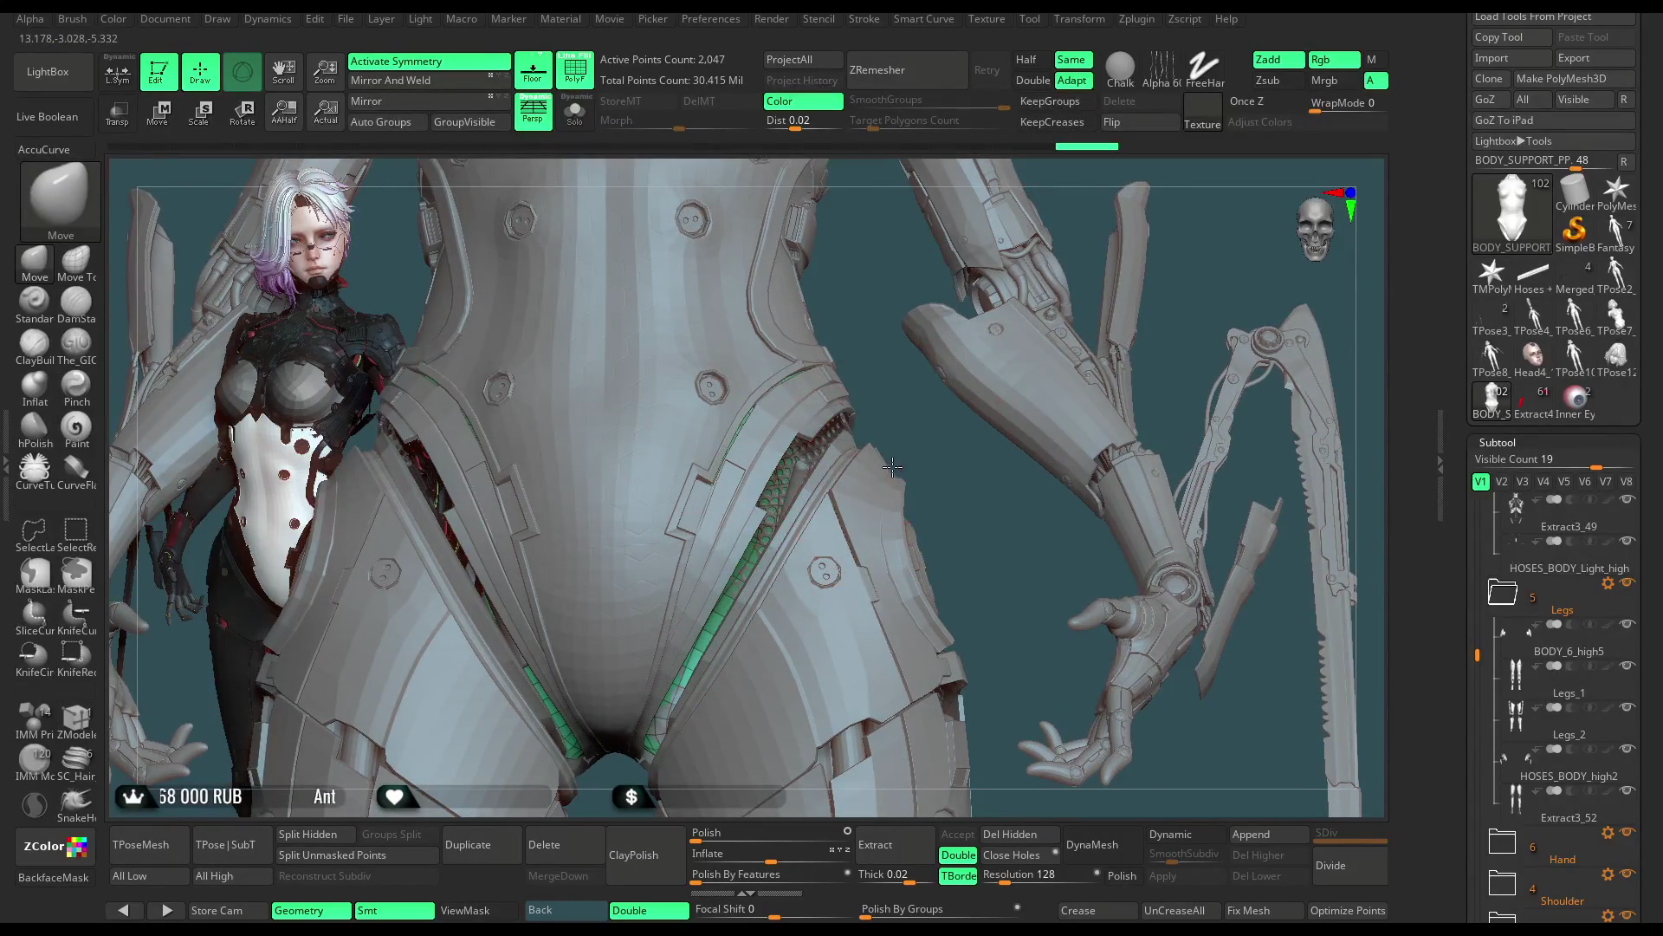
{"action": "mouse_move", "coordinate": [891, 468]}
{"action": "left_mouse_down"}
{"action": "mouse_move", "coordinate": [1043, 239]}
{"action": "mouse_move", "coordinate": [931, 302]}
{"action": "mouse_move", "coordinate": [1026, 278]}
{"action": "left_mouse_up"}
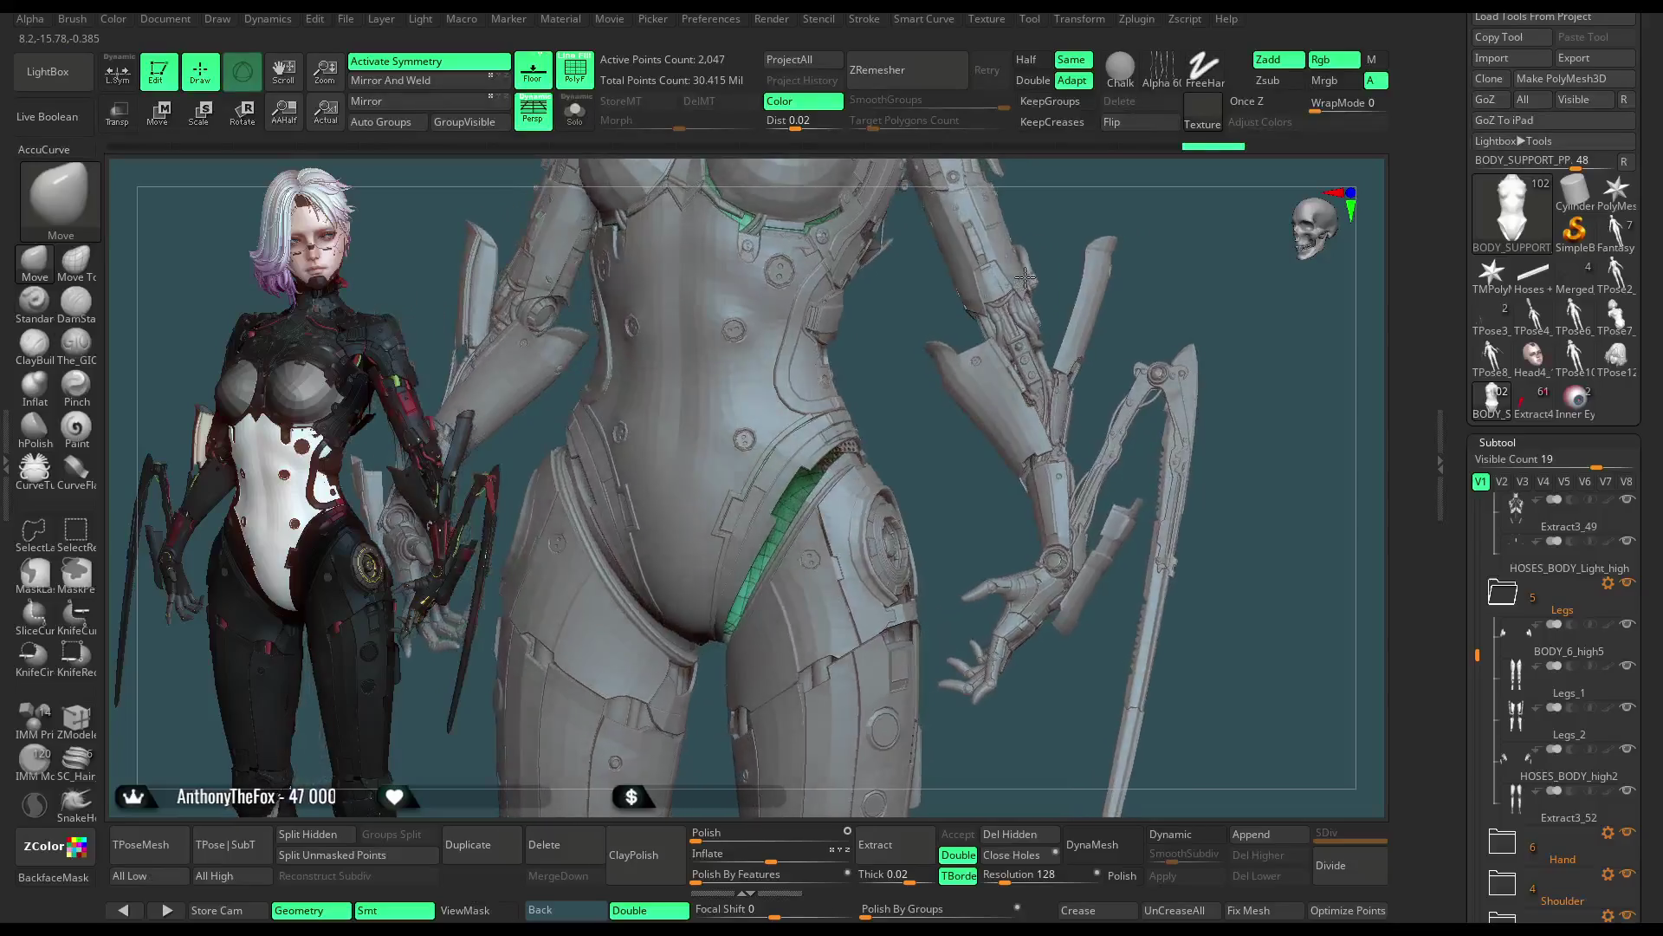
Step: Solo the green body mesh and tumble it through several angles to check its outline
{"action": "key", "text": "alt+s"}
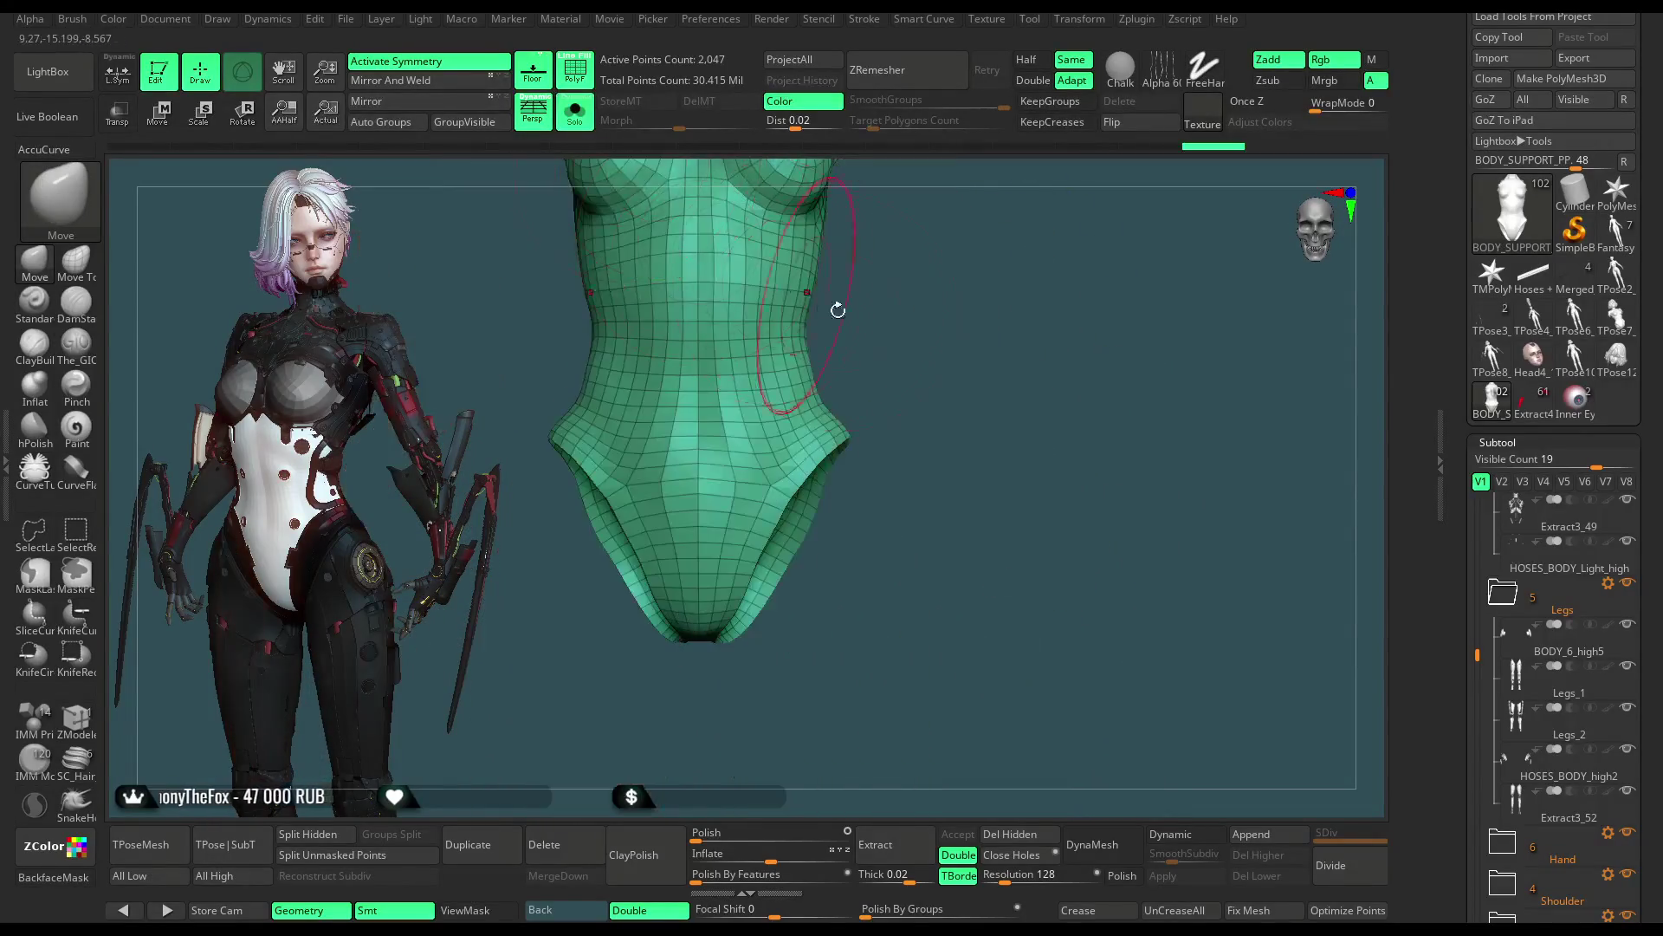
{"action": "right_click_drag", "start_coordinate": [837, 310], "coordinate": [686, 520], "text": "alt"}
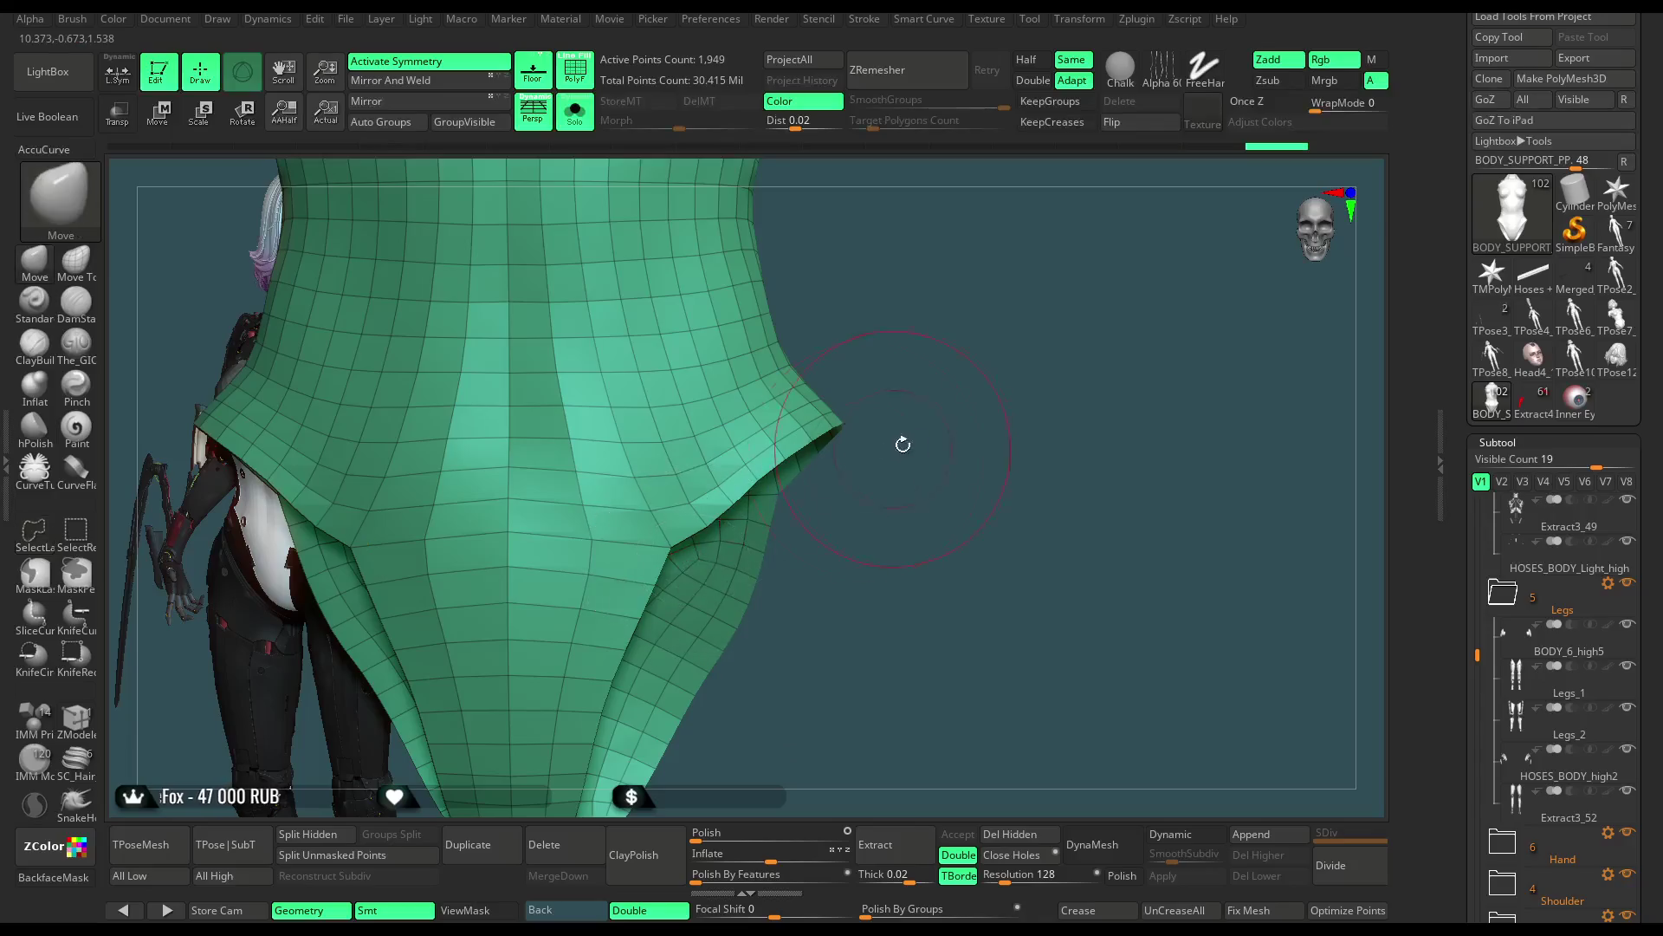
{"action": "right_click_drag", "start_coordinate": [903, 444], "coordinate": [942, 319], "text": "alt"}
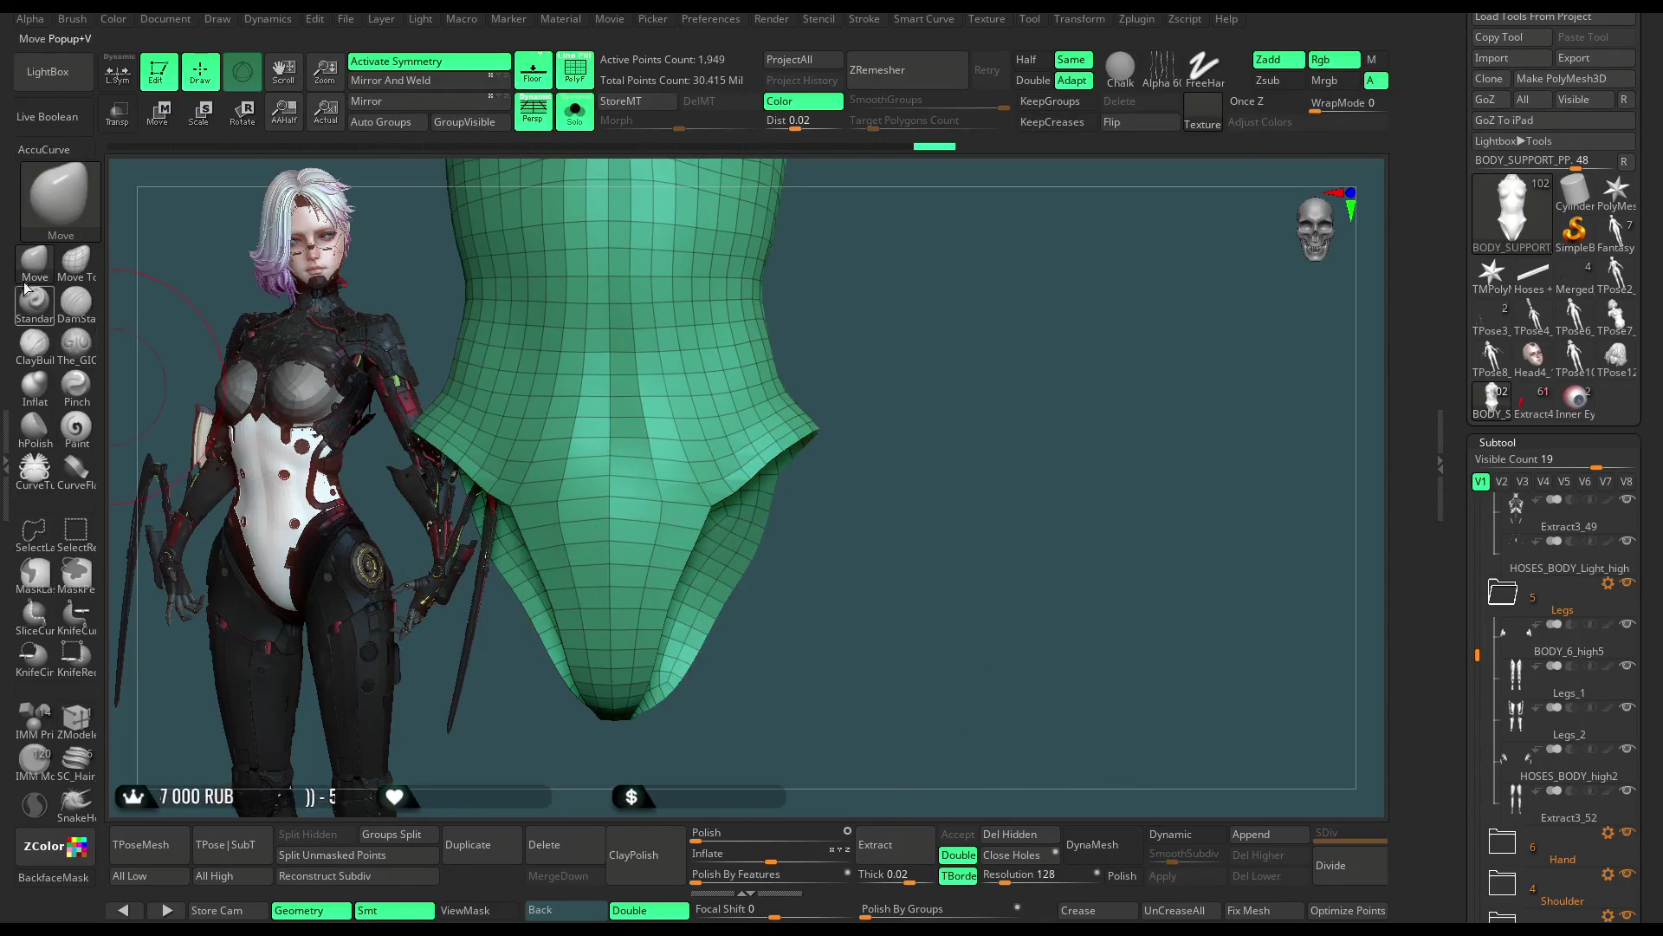
{"action": "key", "text": "space"}
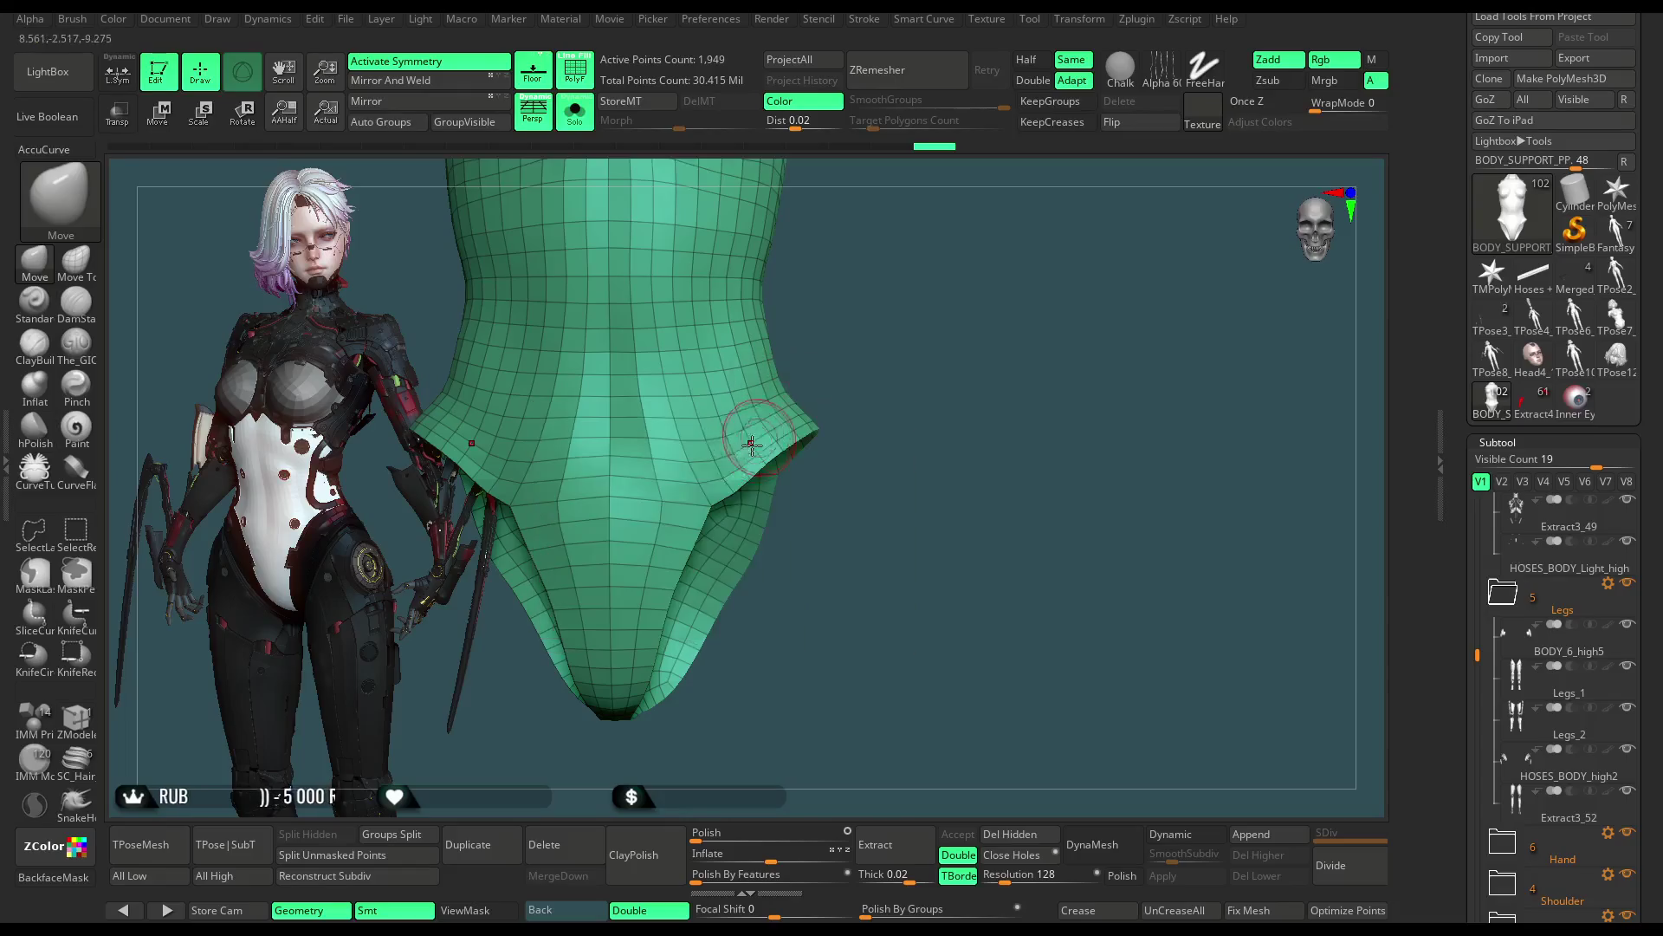
{"action": "right_click_drag", "start_coordinate": [728, 491], "coordinate": [752, 374]}
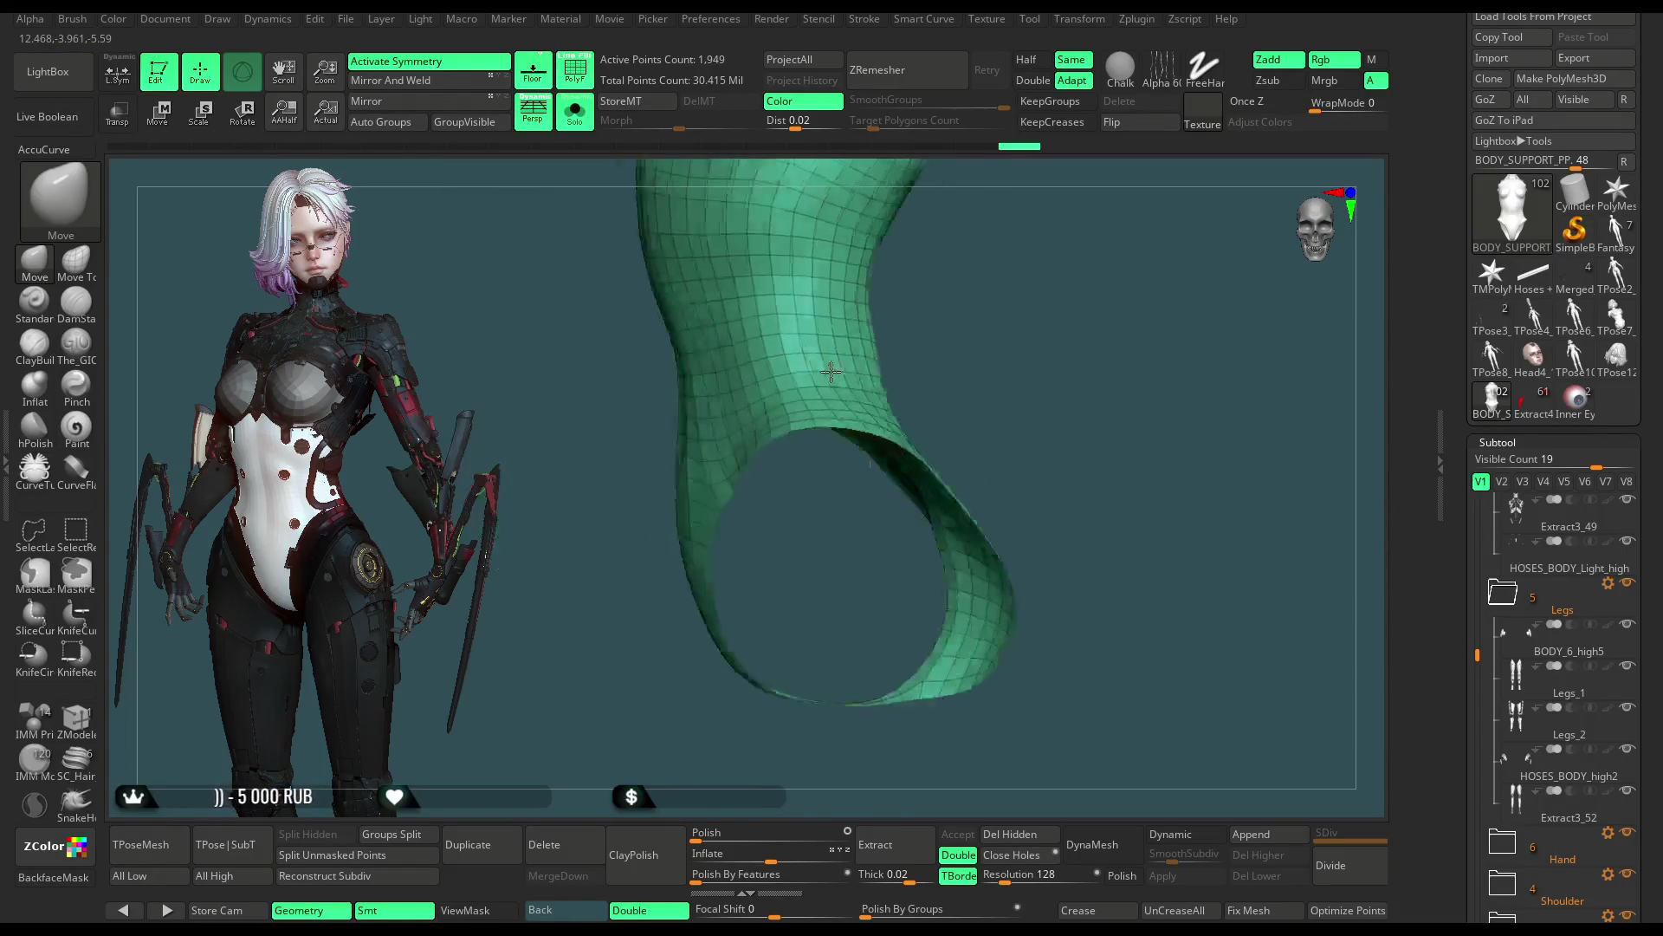
{"action": "mouse_move", "coordinate": [664, 546]}
{"action": "right_mouse_down"}
{"action": "mouse_move", "coordinate": [745, 526]}
{"action": "mouse_move", "coordinate": [707, 632]}
{"action": "right_mouse_up"}
{"action": "key", "text": "space"}
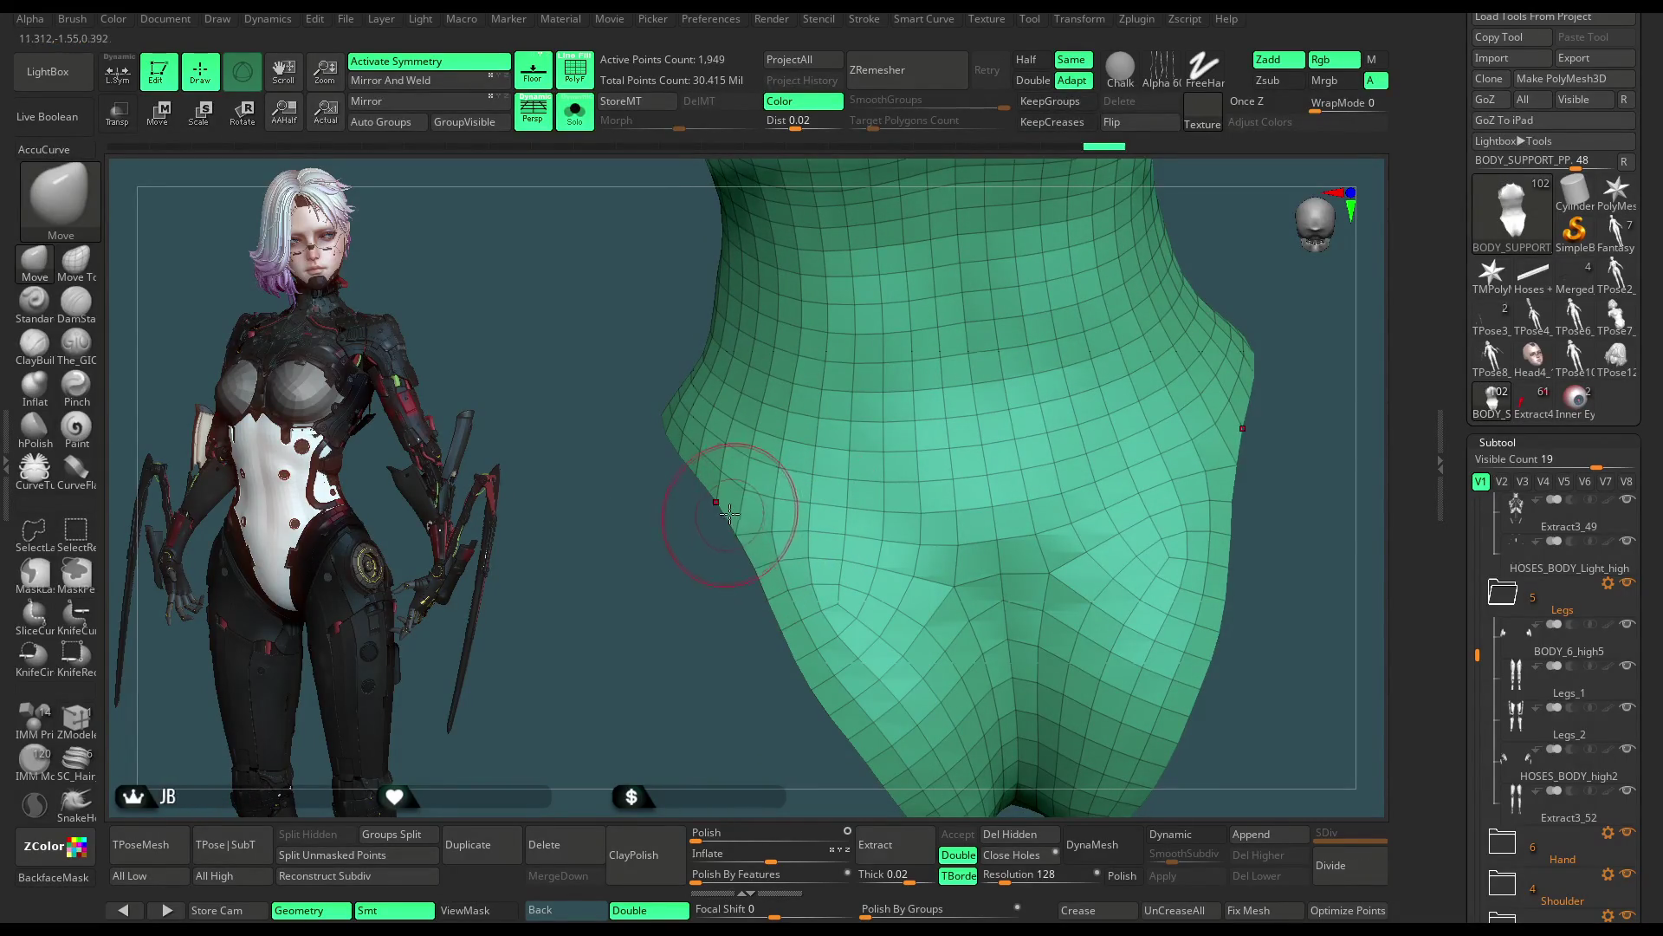
{"action": "right_click_drag", "start_coordinate": [680, 638], "coordinate": [724, 539]}
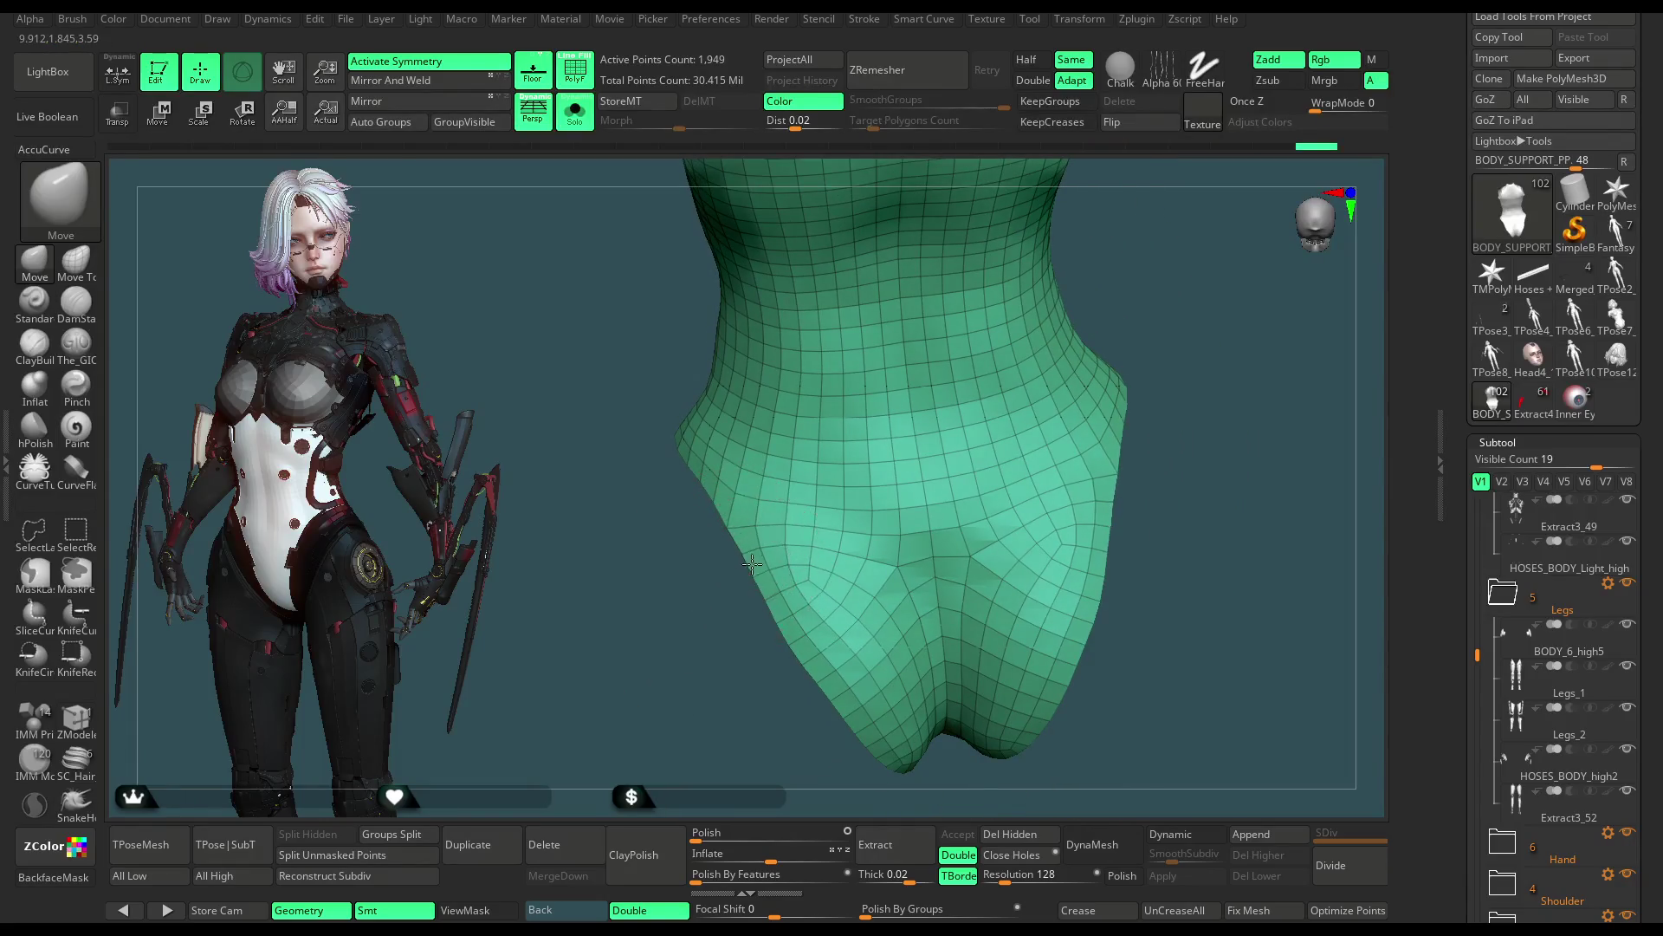
{"action": "mouse_move", "coordinate": [744, 678]}
{"action": "left_mouse_down"}
{"action": "mouse_move", "coordinate": [893, 434]}
{"action": "mouse_move", "coordinate": [921, 446]}
{"action": "left_mouse_up"}
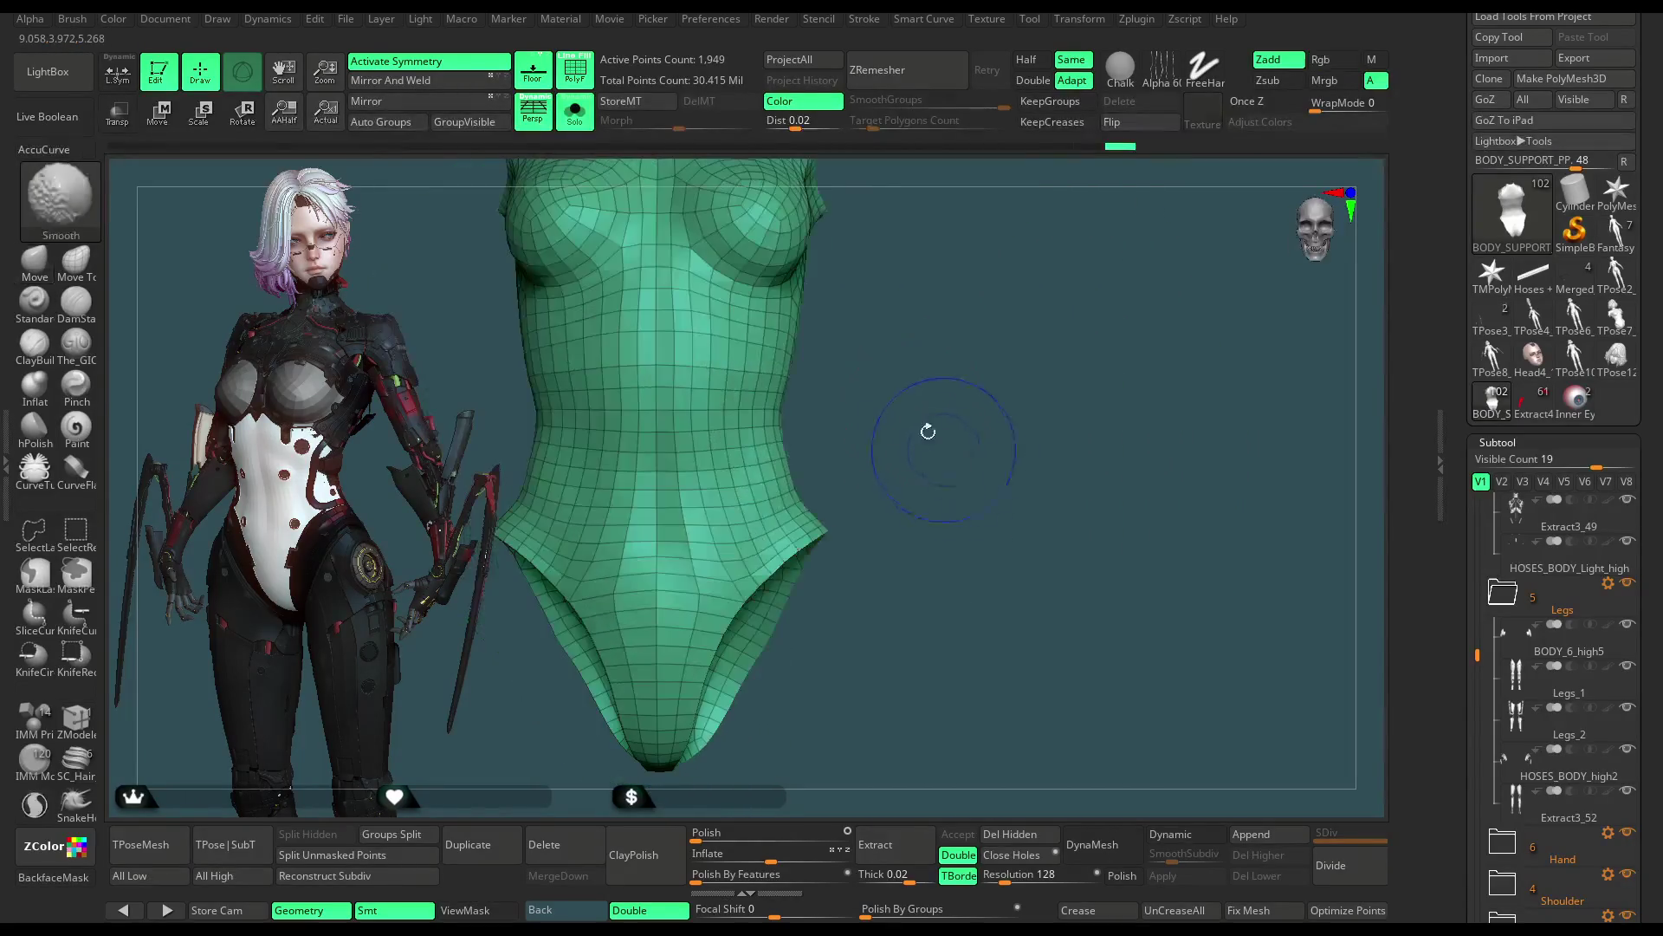
Step: Turn Solo off to view the full figure from behind and make the hip strap the active subtool
{"action": "left_click", "coordinate": [576, 116]}
{"action": "mouse_move", "coordinate": [1078, 278]}
{"action": "left_mouse_down"}
{"action": "mouse_move", "coordinate": [988, 303]}
{"action": "mouse_move", "coordinate": [937, 341]}
{"action": "left_mouse_up"}
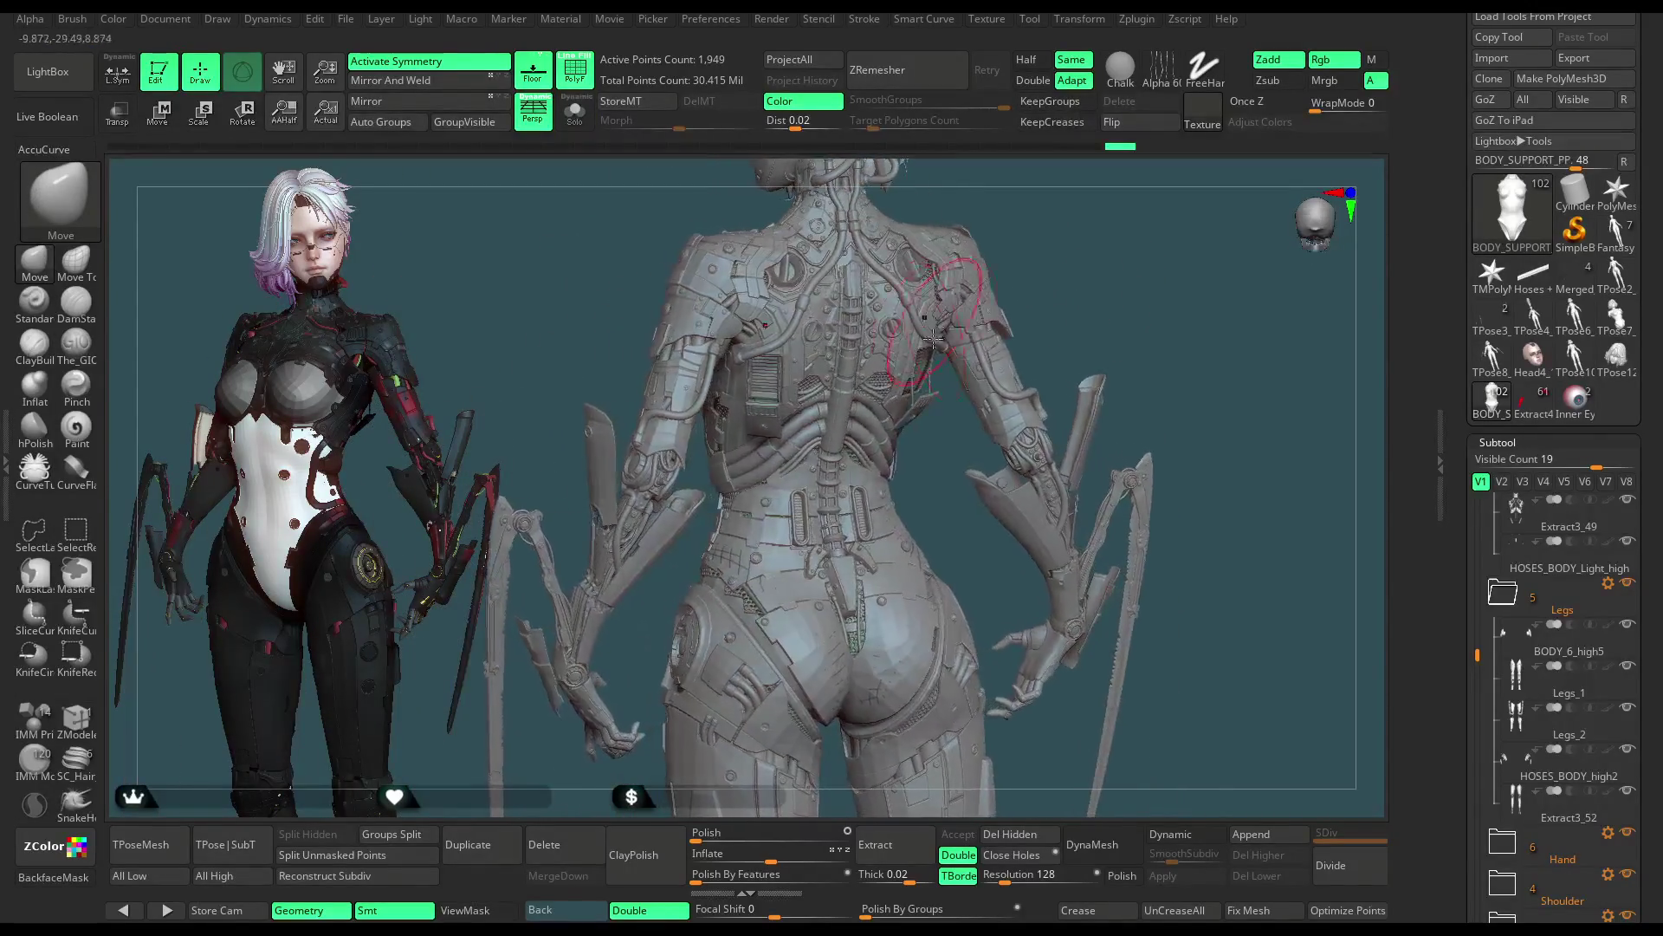
{"action": "mouse_move", "coordinate": [936, 440]}
{"action": "left_mouse_down", "text": "alt"}
{"action": "mouse_move", "coordinate": [1040, 294]}
{"action": "mouse_move", "coordinate": [1147, 286]}
{"action": "mouse_move", "coordinate": [1132, 279]}
{"action": "mouse_move", "coordinate": [1072, 407]}
{"action": "mouse_move", "coordinate": [857, 439]}
{"action": "left_mouse_up", "text": "alt"}
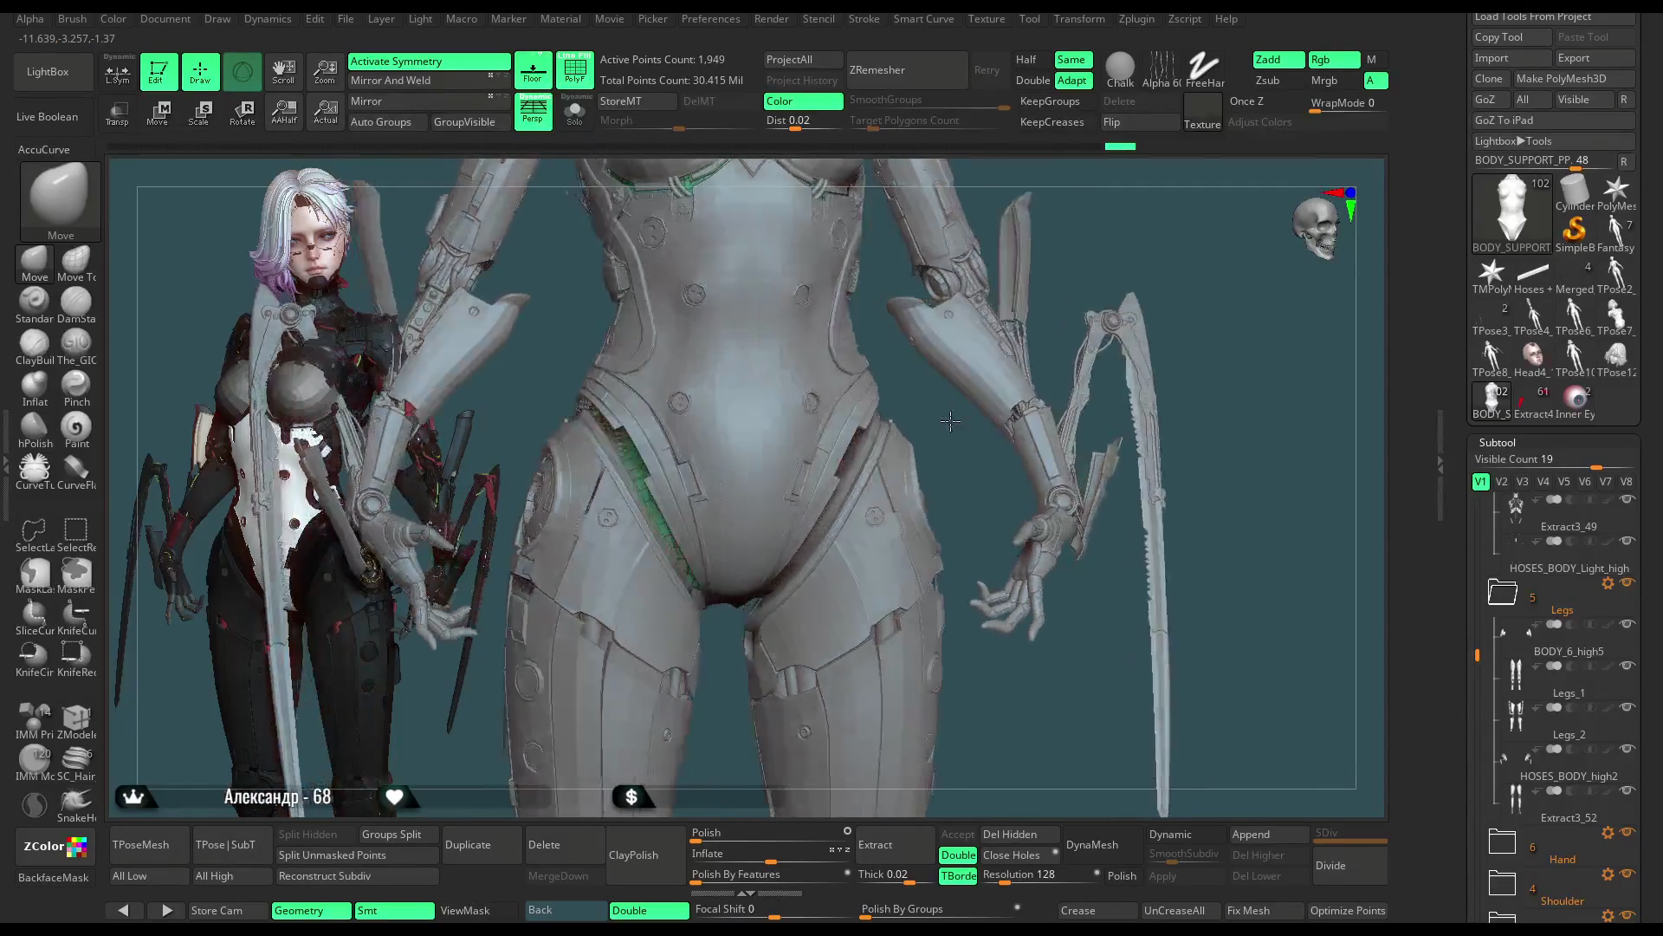
{"action": "left_click", "coordinate": [856, 439], "text": "alt"}
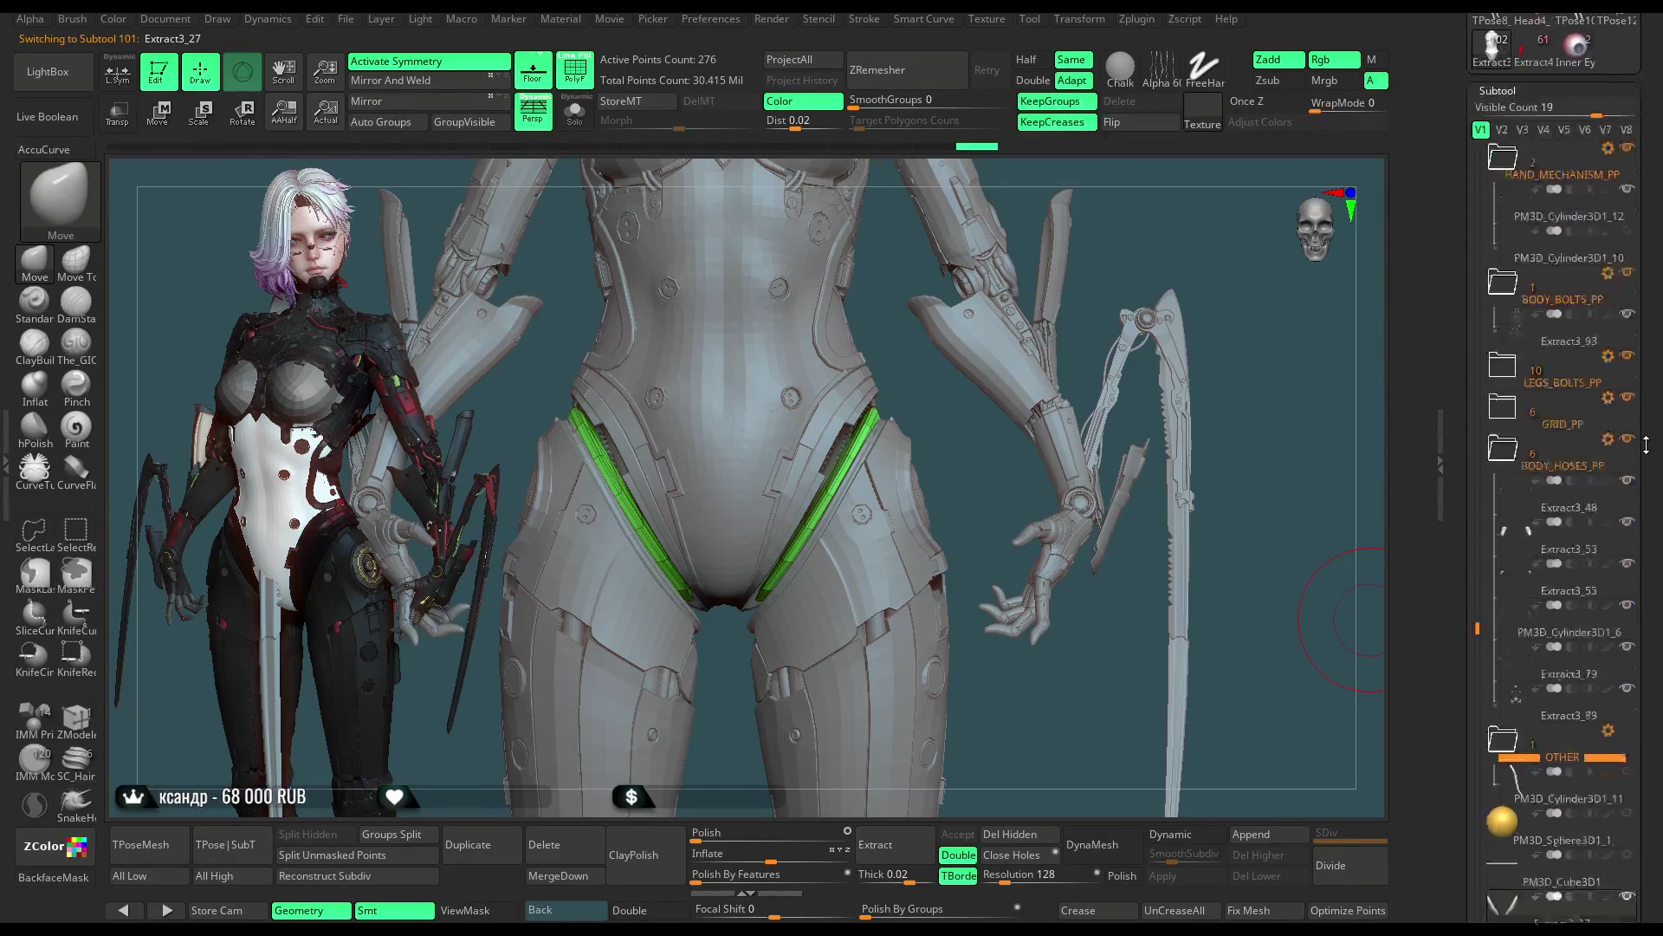
Step: Switch through the Legs_1 and Chest pieces, ending with Fantasy_slim_girl_basemesh4_23 active
{"action": "left_click", "coordinate": [892, 479], "text": "alt"}
{"action": "mouse_move", "coordinate": [892, 478]}
{"action": "right_mouse_down"}
{"action": "mouse_move", "coordinate": [772, 431]}
{"action": "mouse_move", "coordinate": [777, 447]}
{"action": "right_mouse_up"}
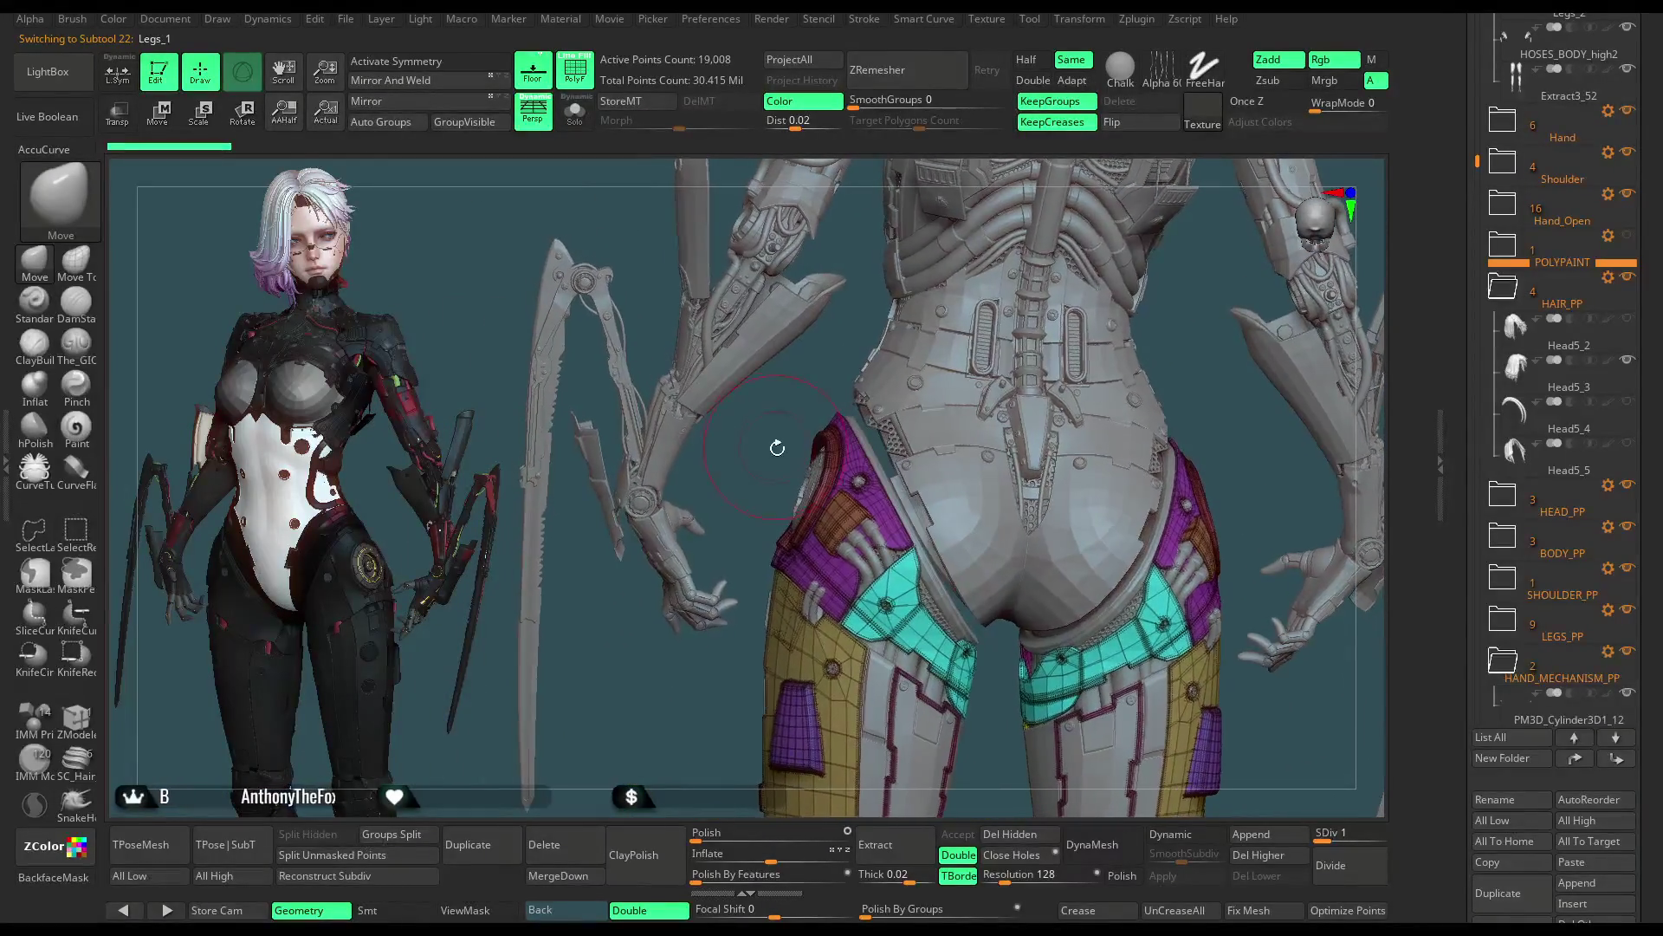
{"action": "left_click", "coordinate": [881, 426], "text": "alt"}
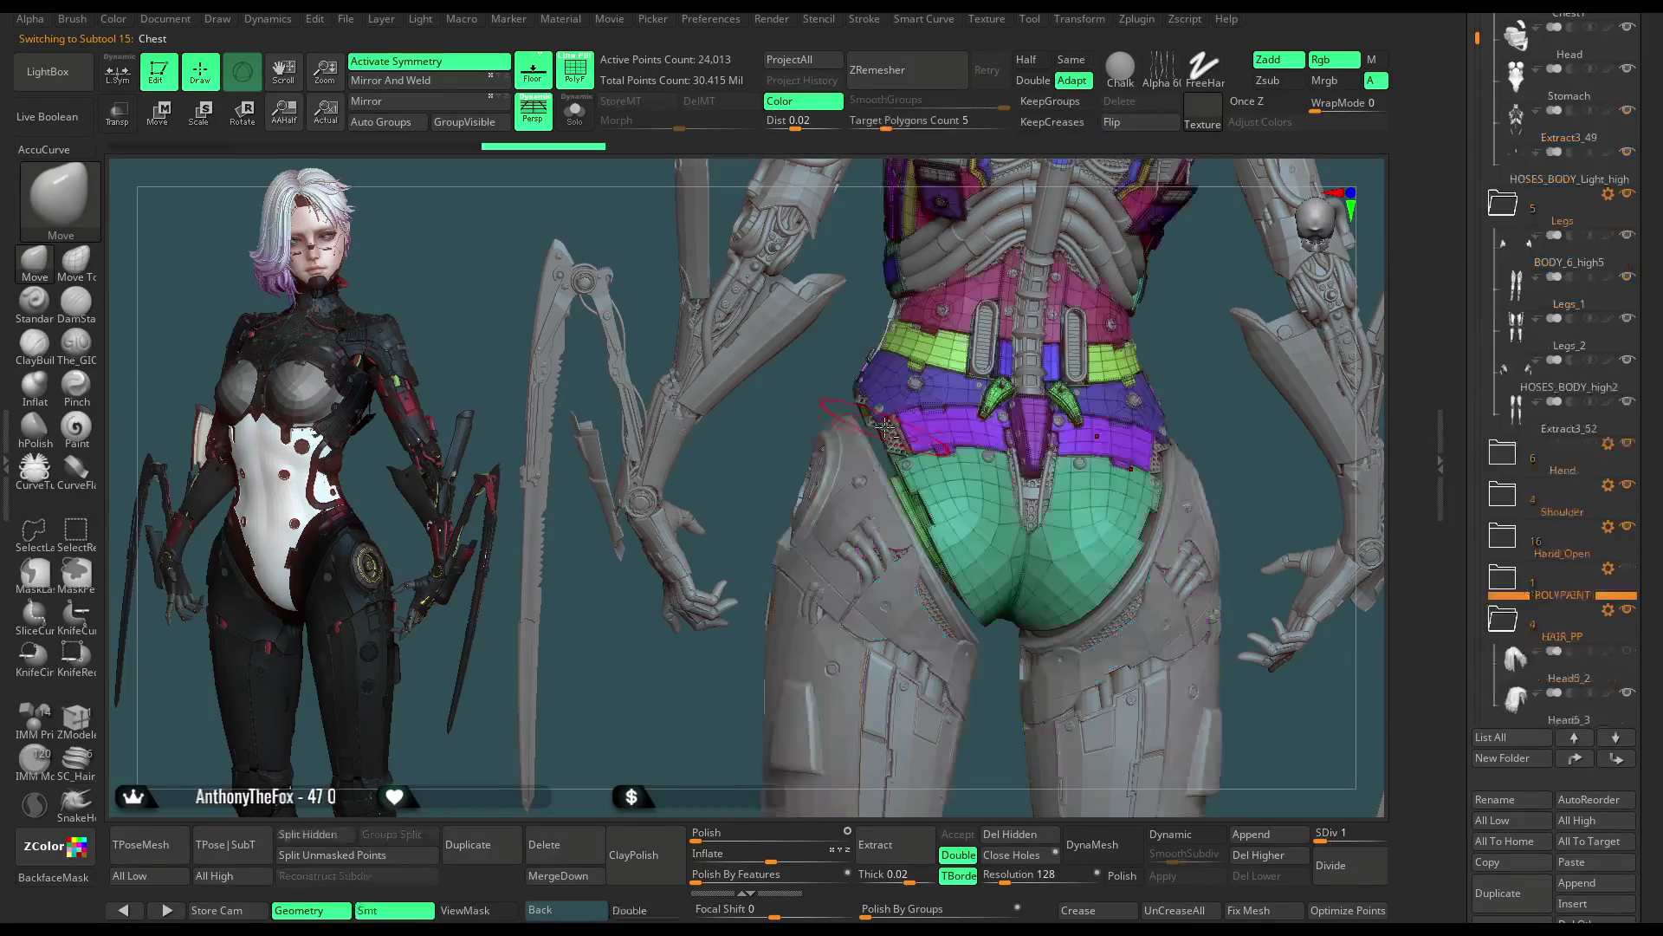
{"action": "left_click", "coordinate": [891, 439], "text": "alt"}
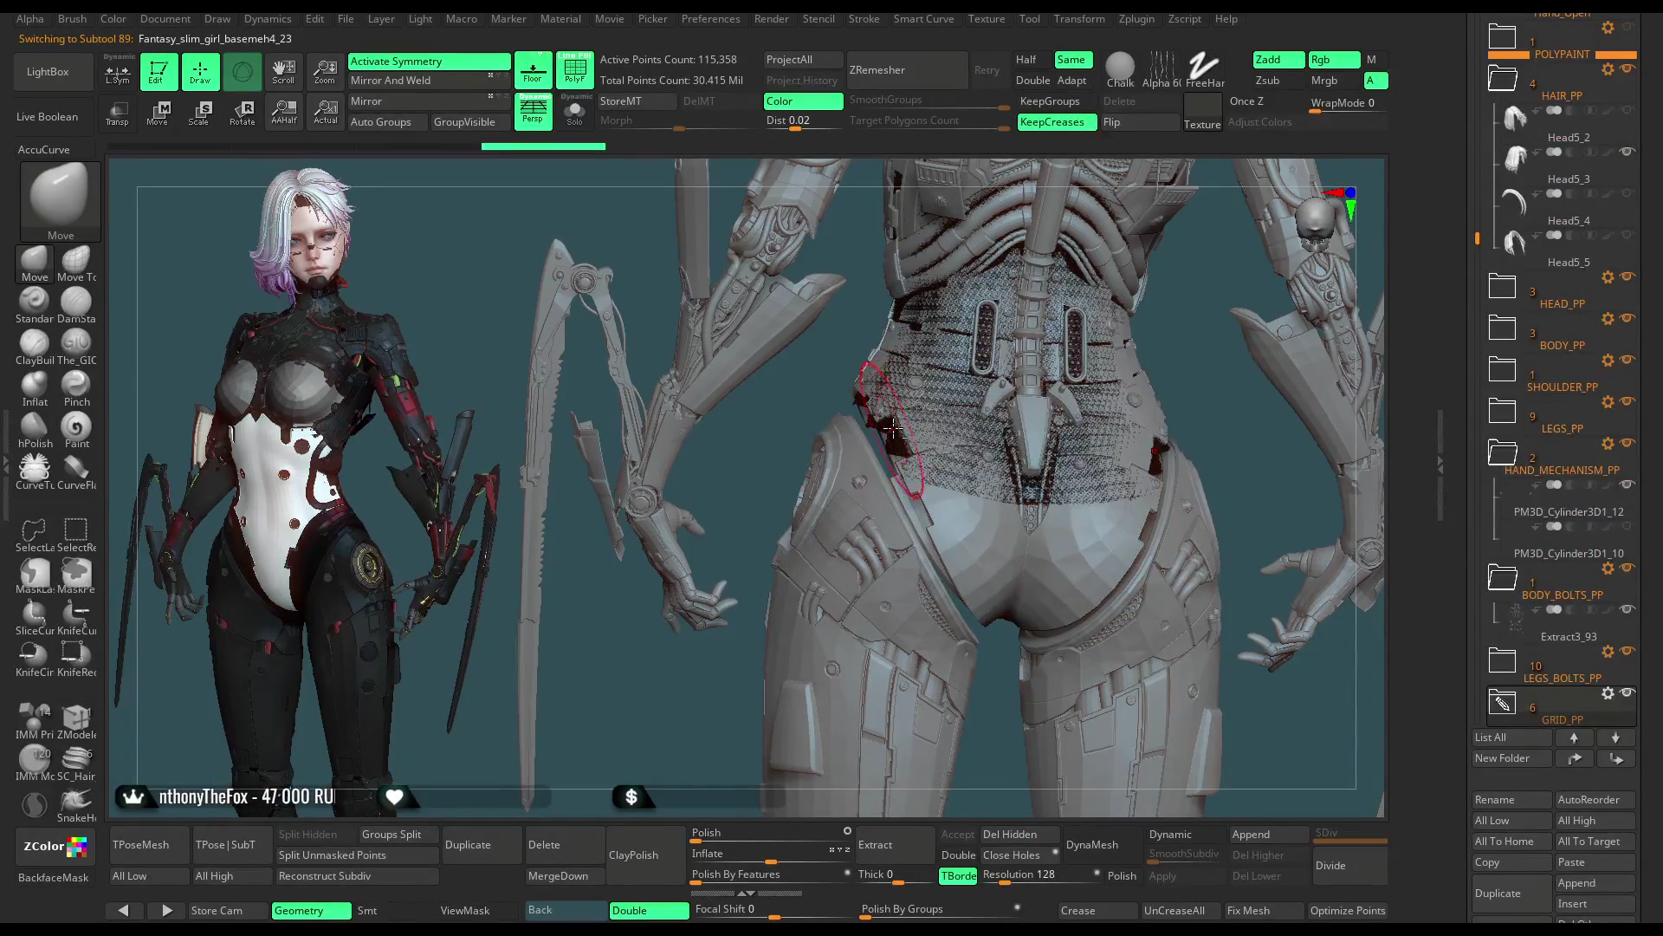
Step: Hide PolyF, solo the hex-pattern mesh, and save the project with Ctrl+S
{"action": "left_click", "coordinate": [576, 70]}
{"action": "left_click", "coordinate": [575, 111]}
{"action": "mouse_move", "coordinate": [687, 437]}
{"action": "left_mouse_down"}
{"action": "mouse_move", "coordinate": [706, 513]}
{"action": "mouse_move", "coordinate": [618, 423]}
{"action": "left_mouse_up"}
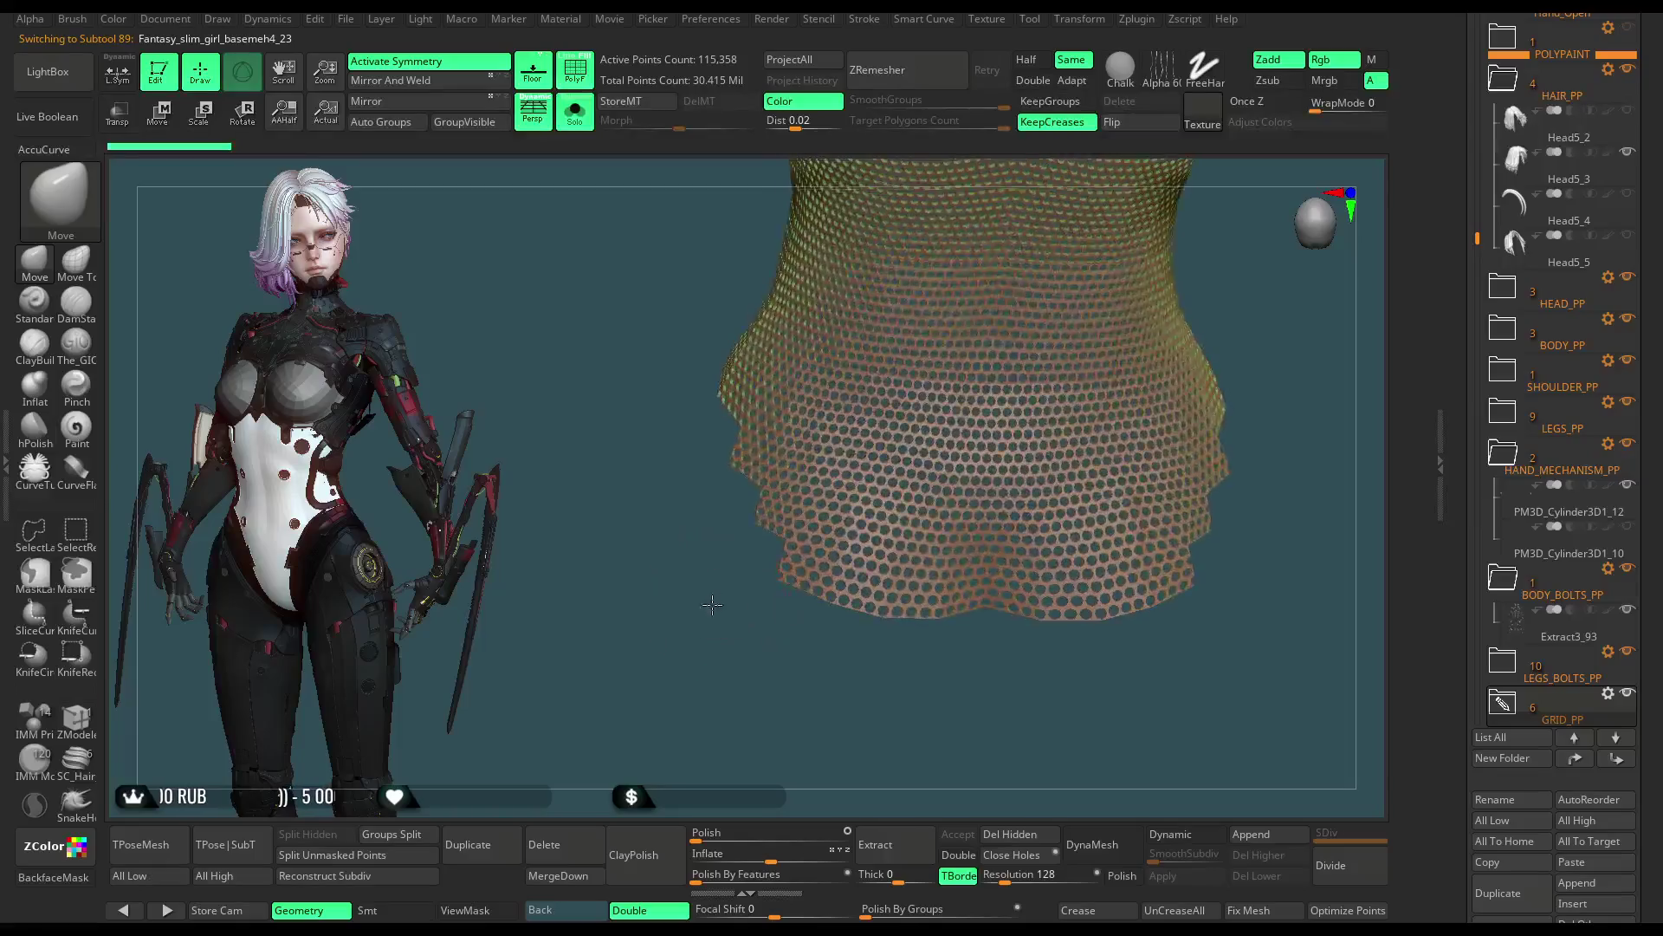
{"action": "left_click", "coordinate": [347, 19]}
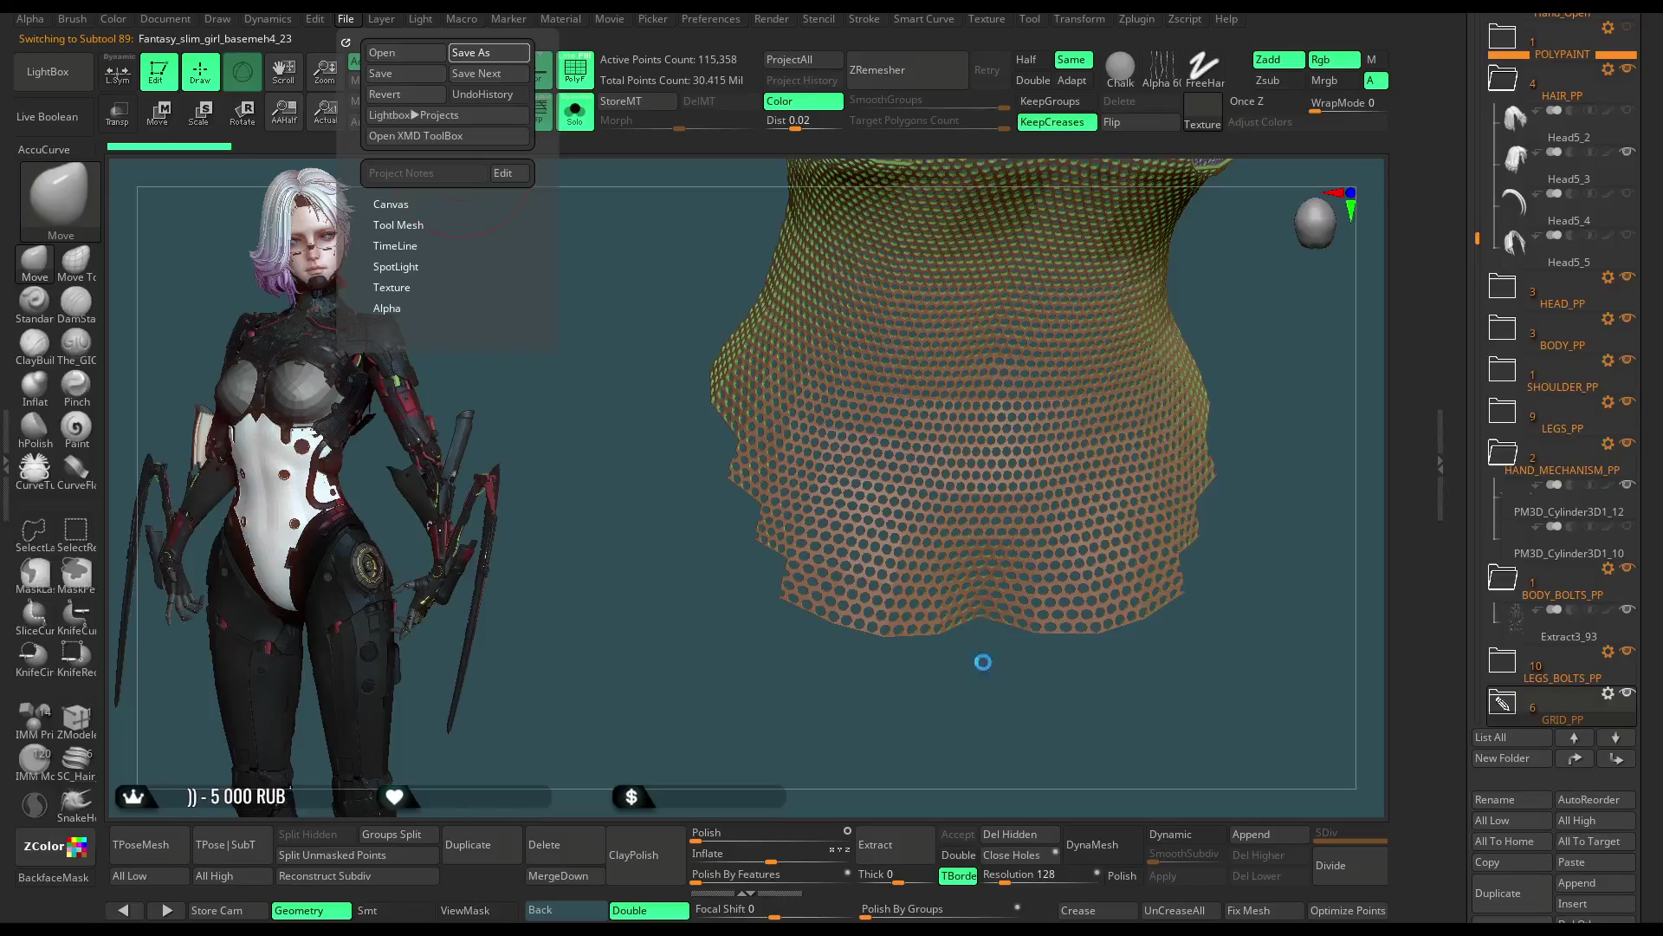
{"action": "key", "text": "ctrl+s"}
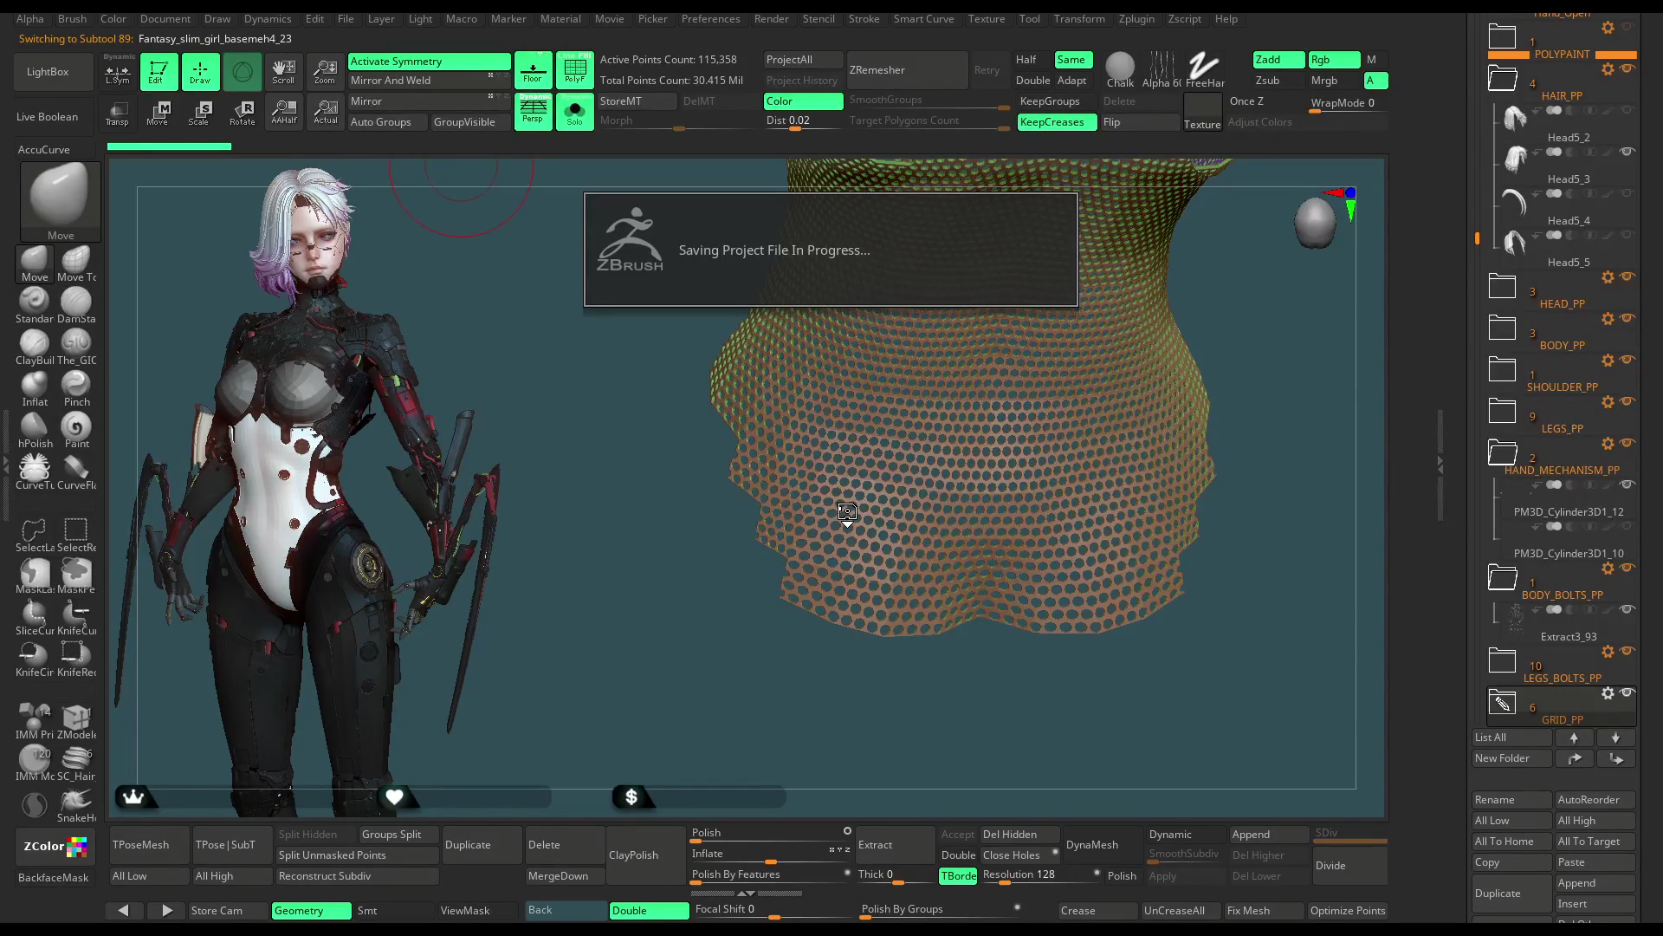
Step: Toggle Solo off and on again and pick the curved knife brush from the brush palette
{"action": "left_click", "coordinate": [575, 115]}
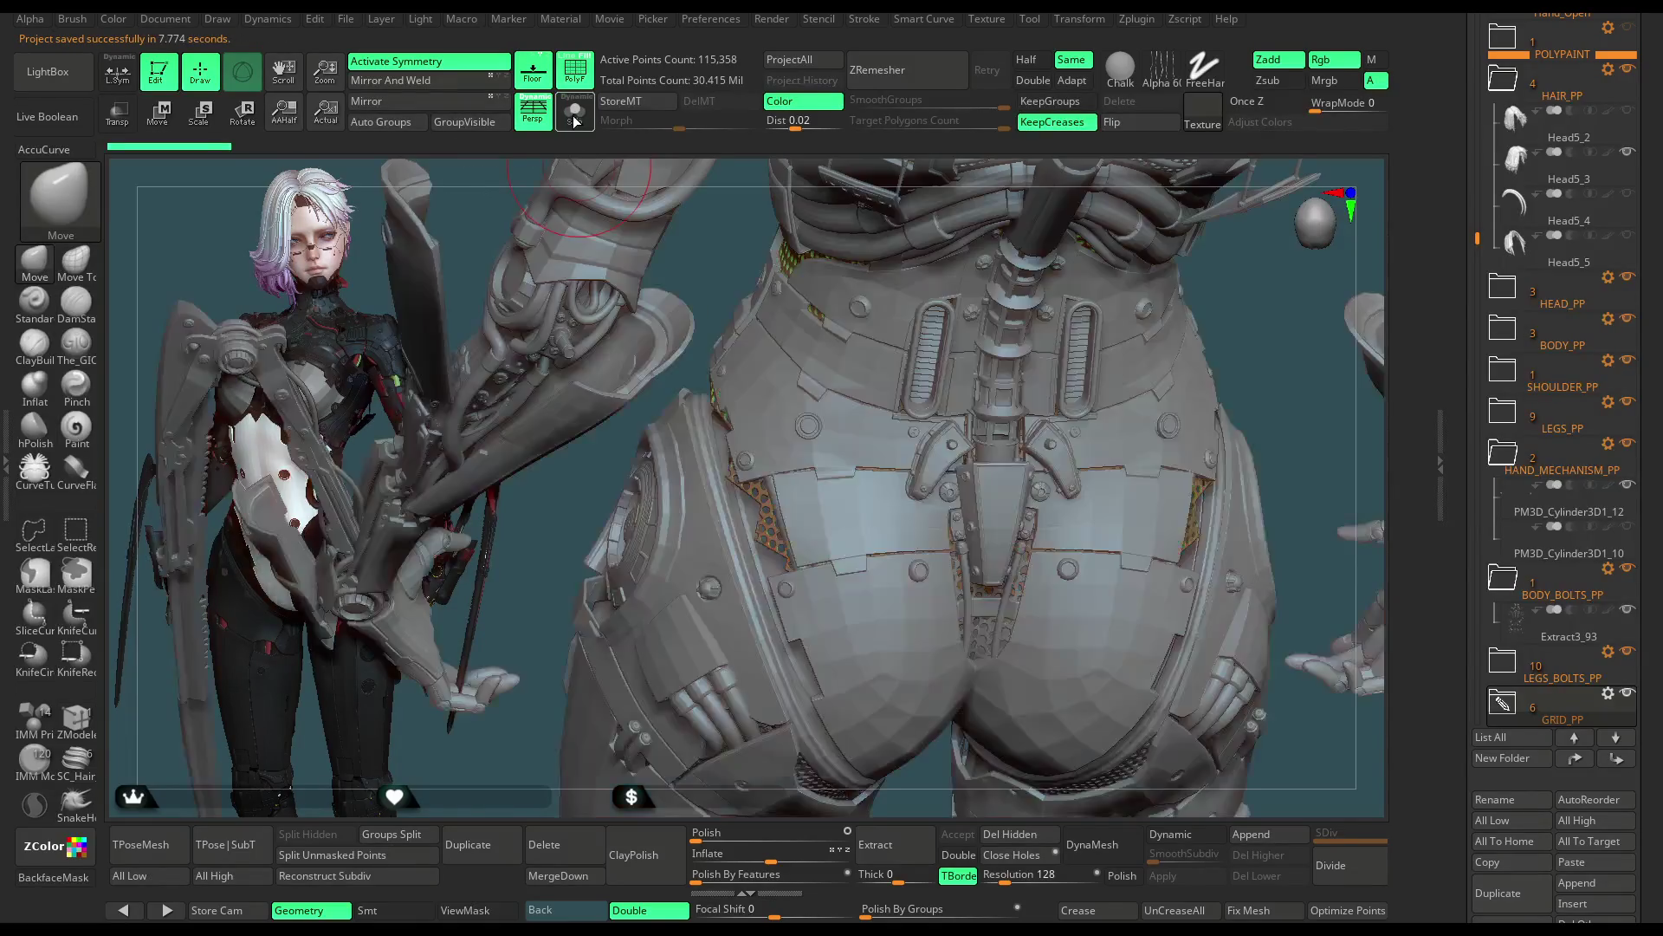
{"action": "left_click", "coordinate": [574, 114]}
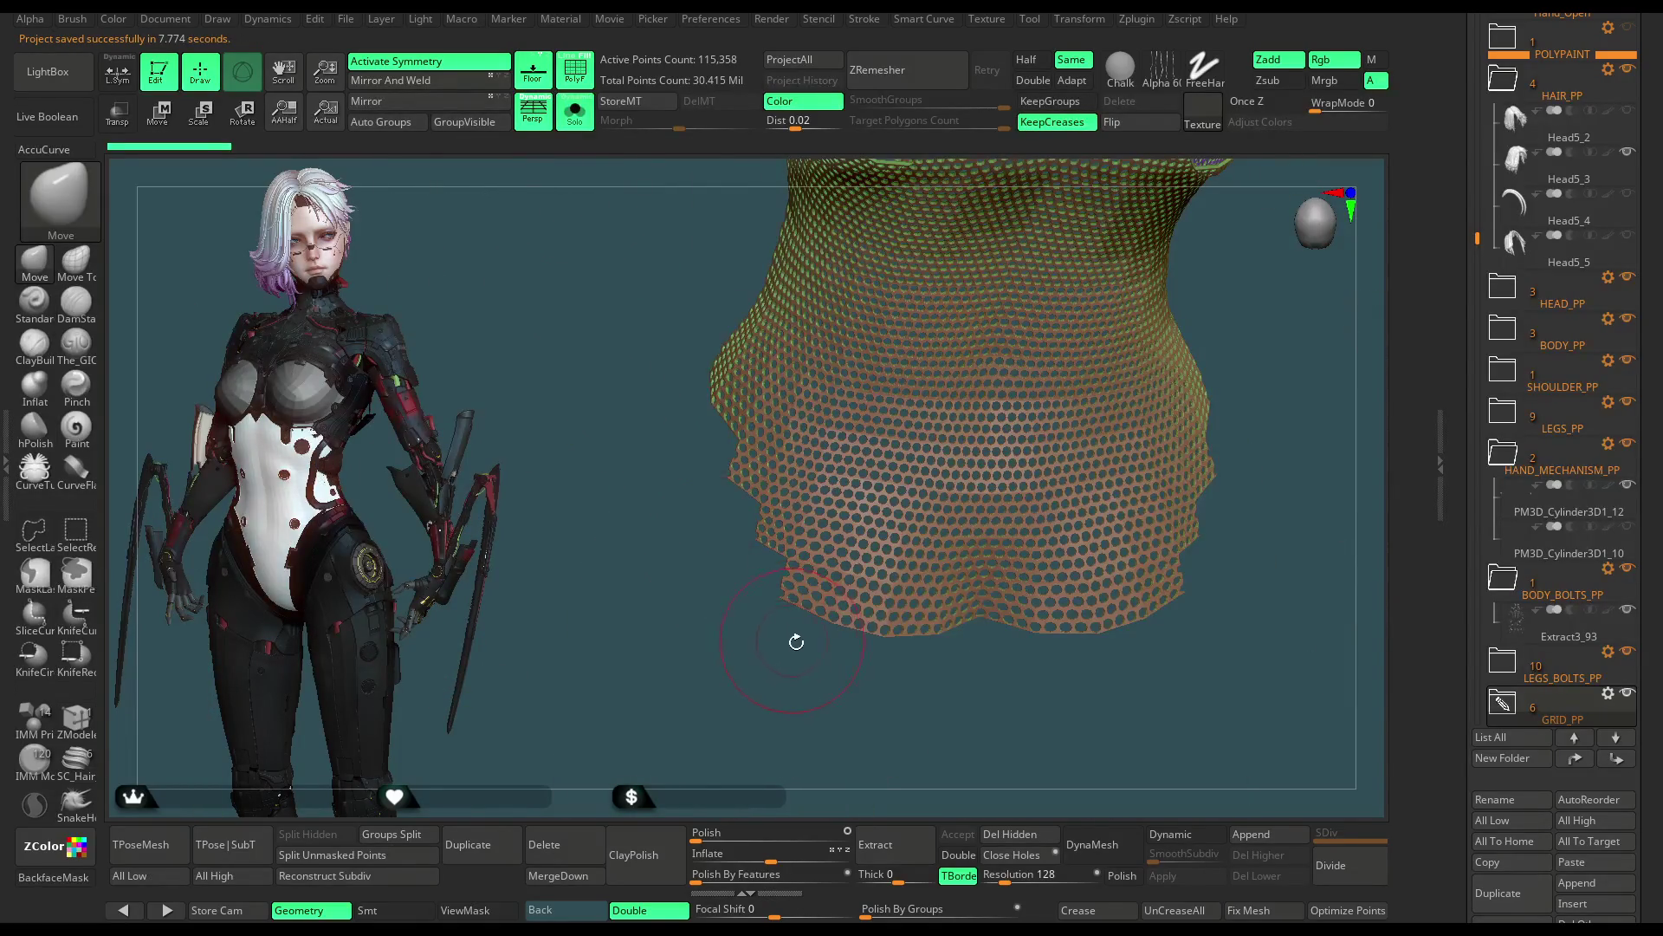
{"action": "key", "text": "b"}
{"action": "key", "text": "k"}
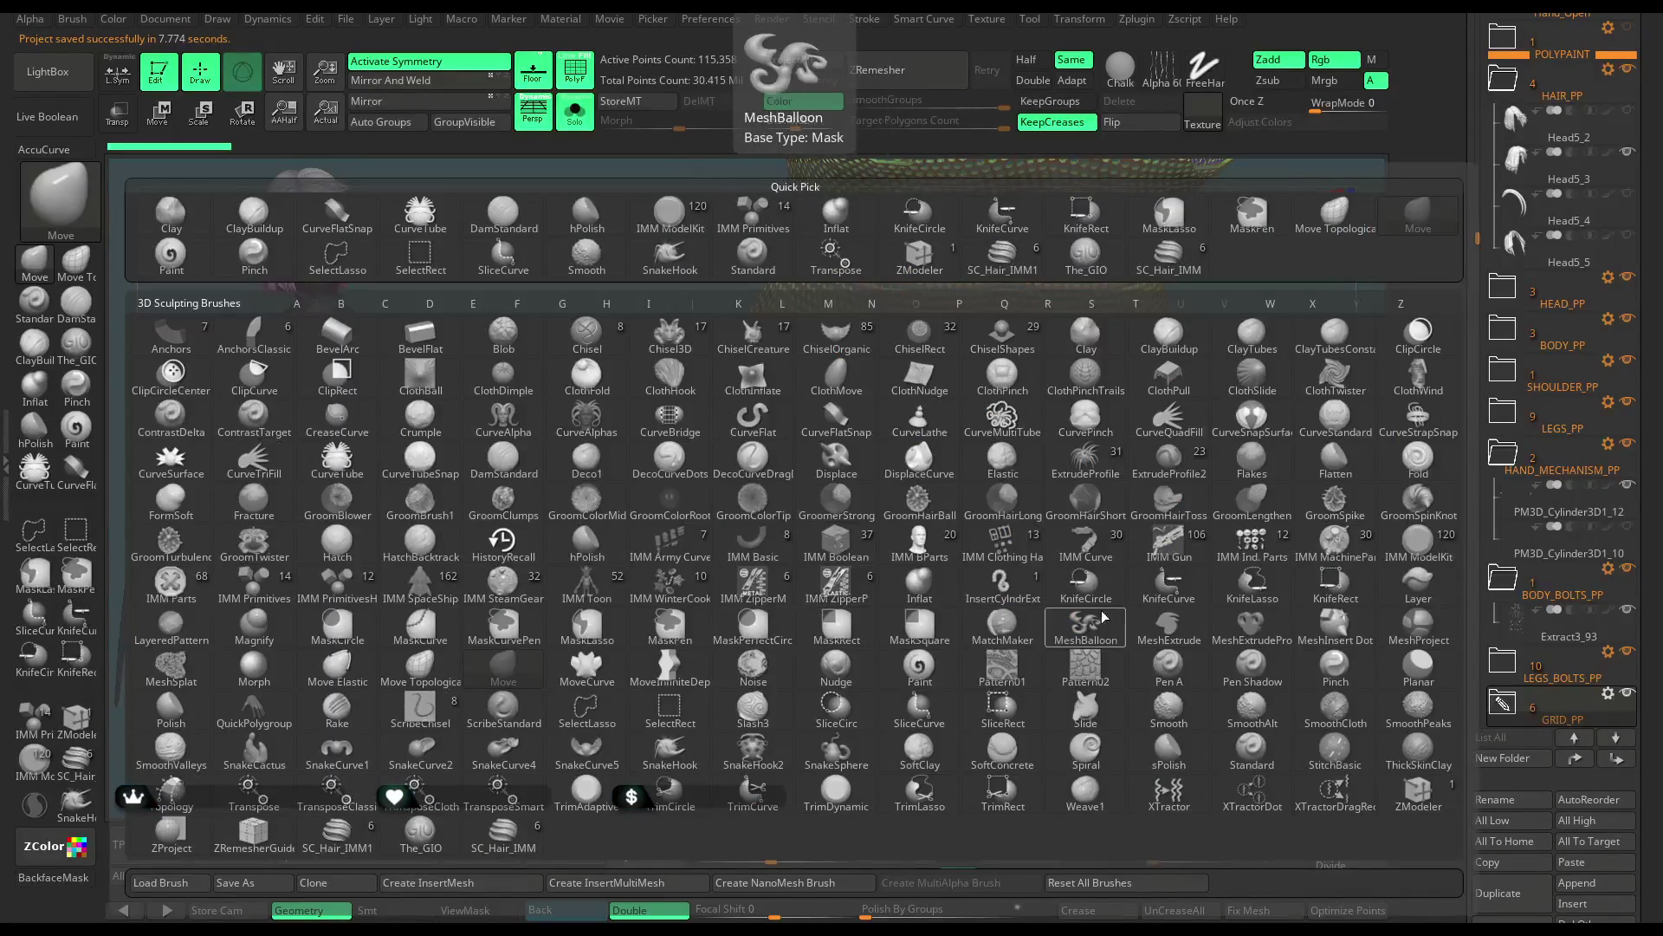
Step: Draw a KnifeCurve cut line across the hex-pattern mesh's lower edge
{"action": "key", "text": "c"}
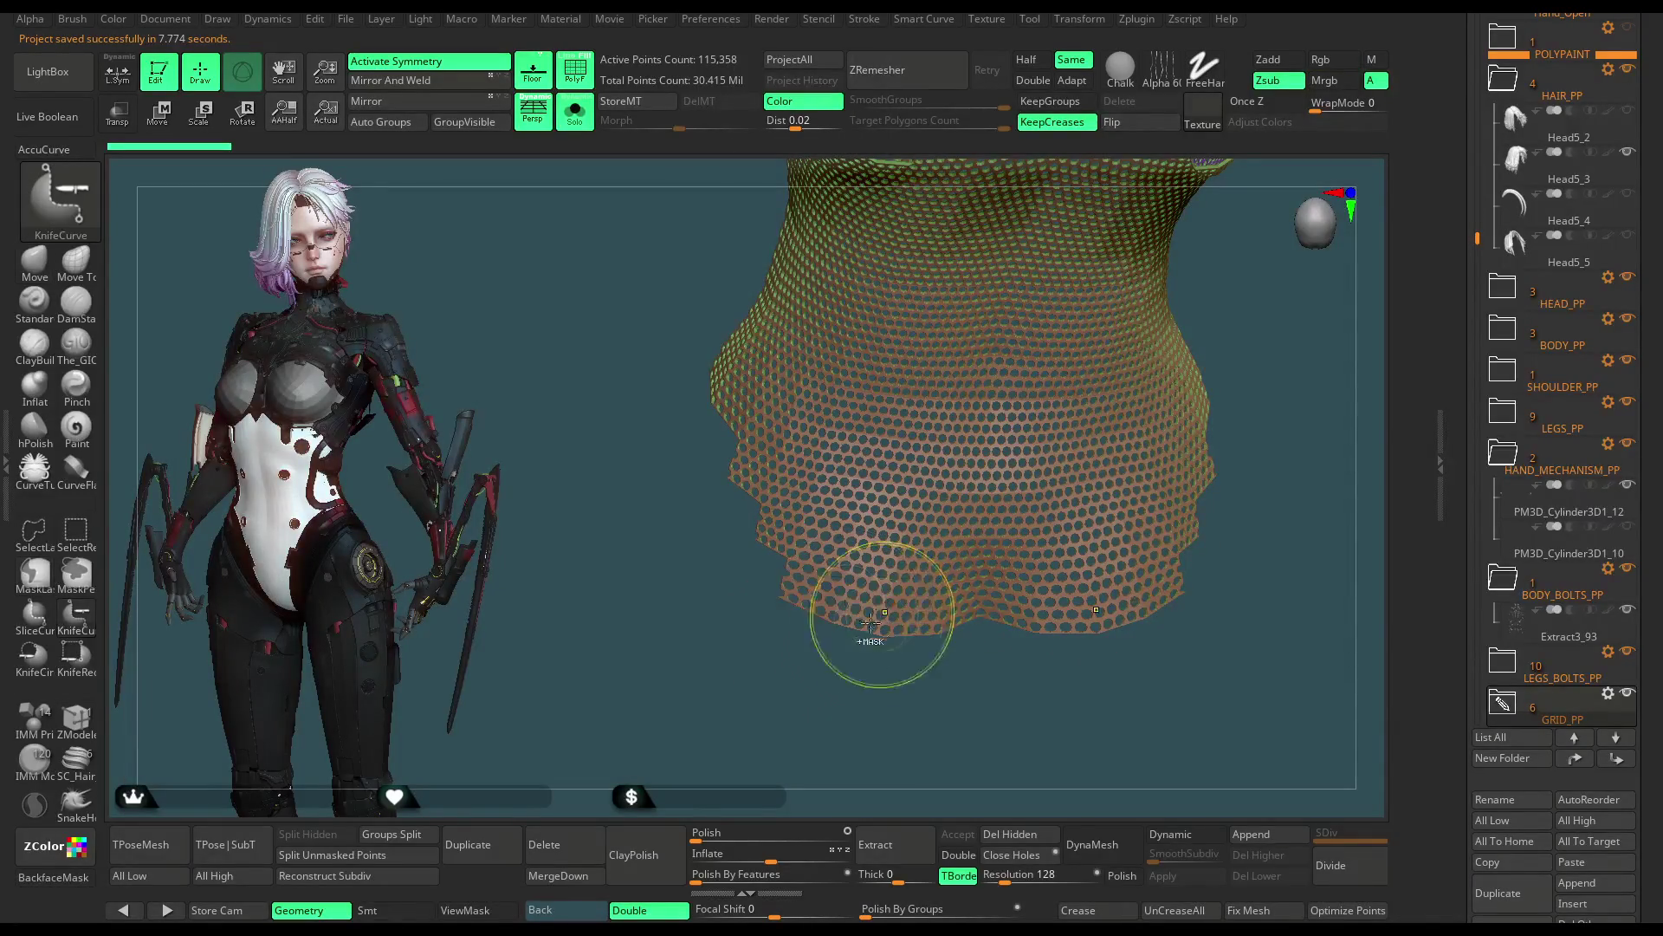
{"action": "mouse_move", "coordinate": [845, 669]}
{"action": "left_mouse_down"}
{"action": "mouse_move", "coordinate": [808, 553]}
{"action": "mouse_move", "coordinate": [670, 305]}
{"action": "left_mouse_up"}
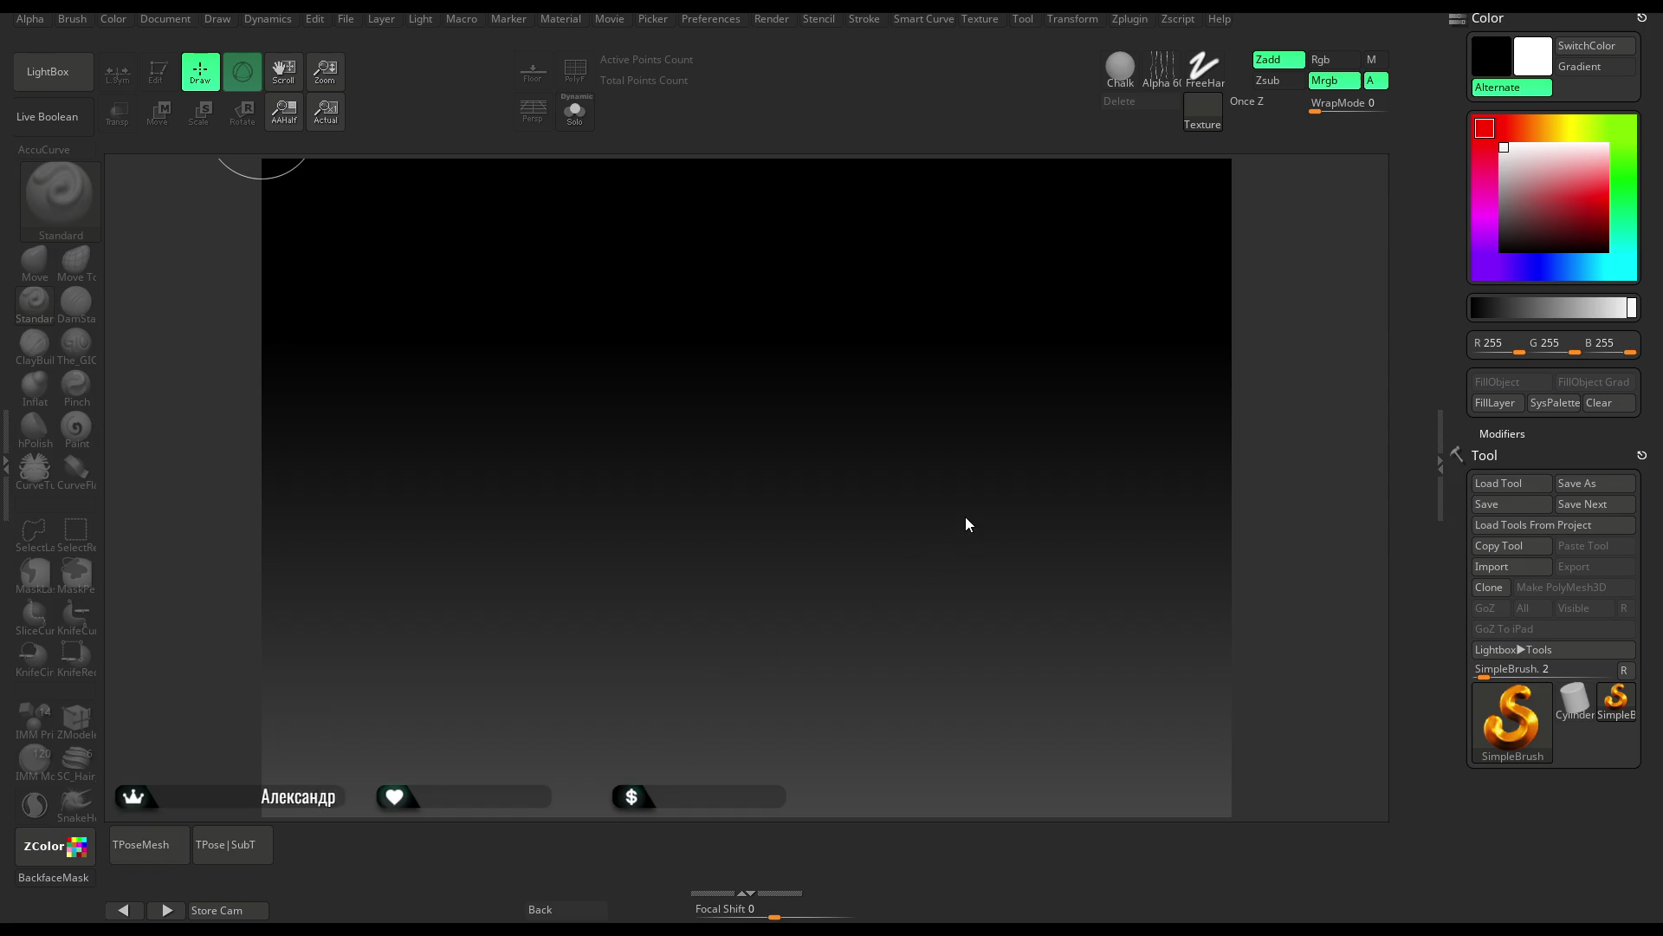
Step: Bring up the QuickSave project browser and the File commands, then dismiss the File commands
{"action": "key", "text": "comma"}
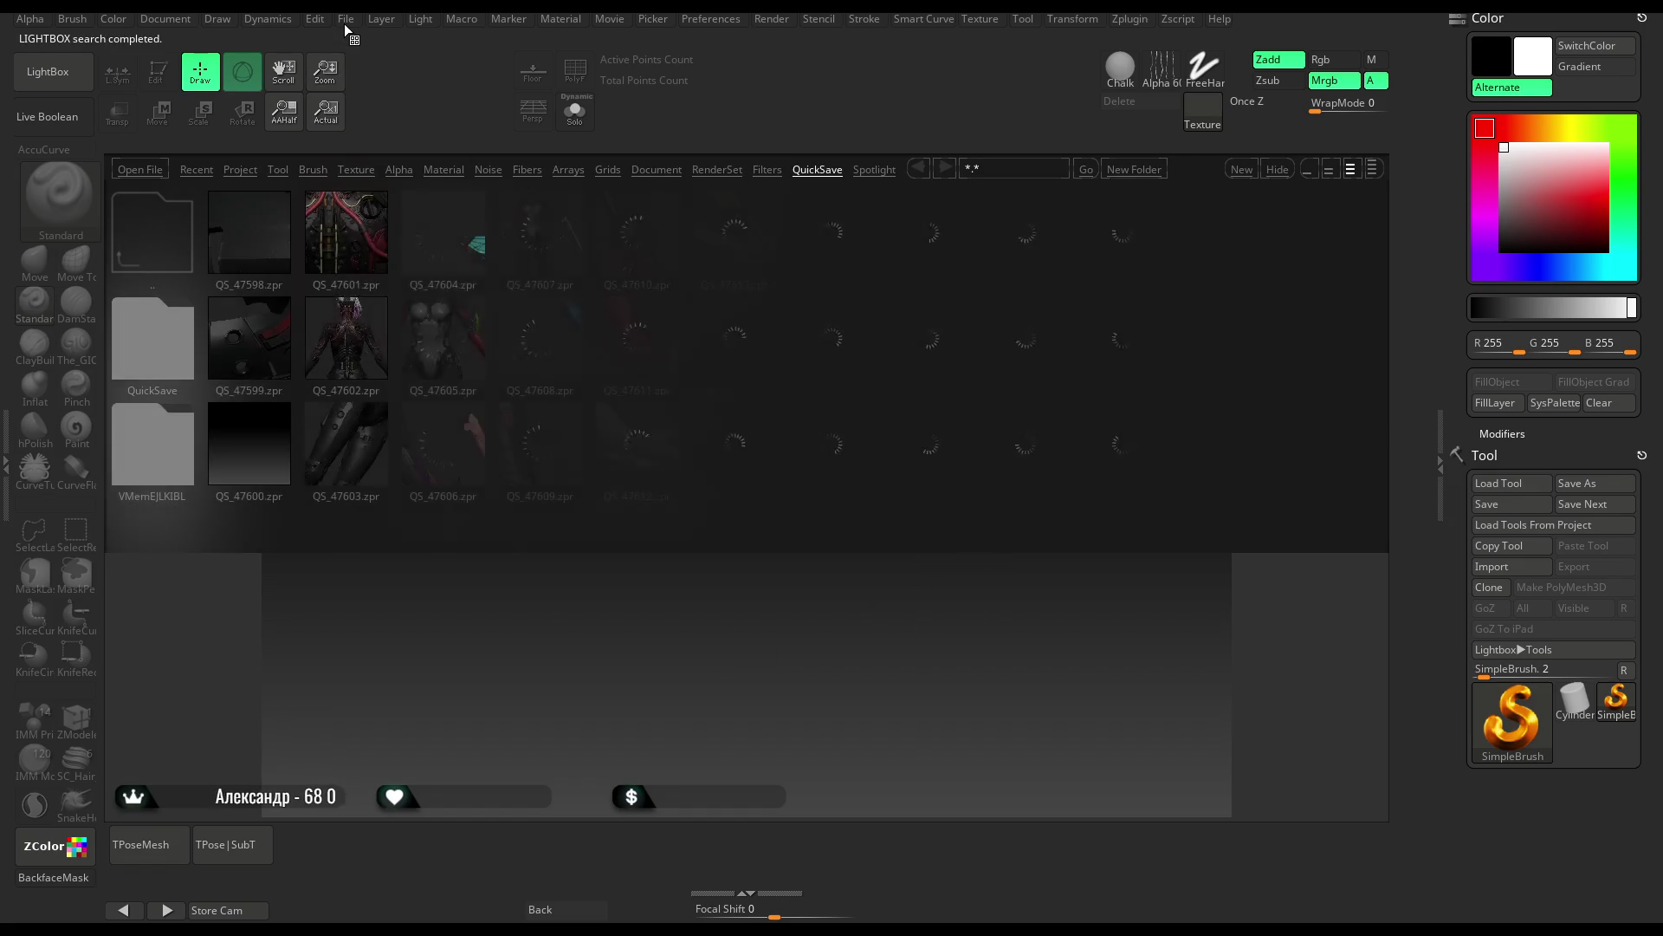
{"action": "left_click", "coordinate": [345, 23]}
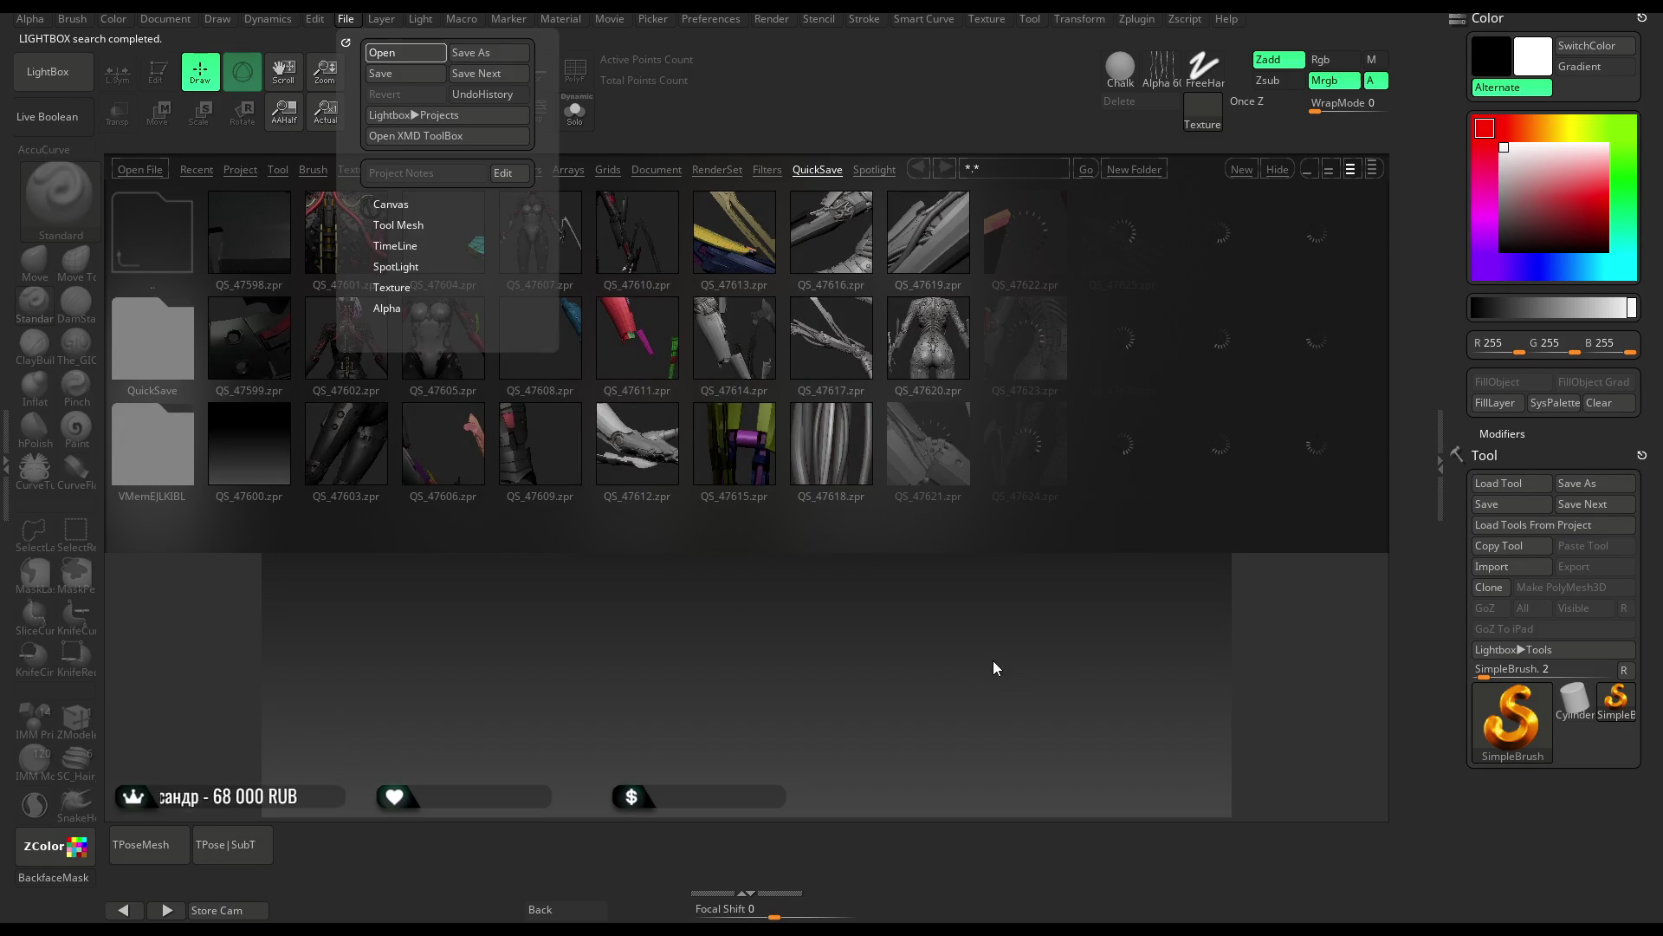
{"action": "left_click", "coordinate": [975, 635]}
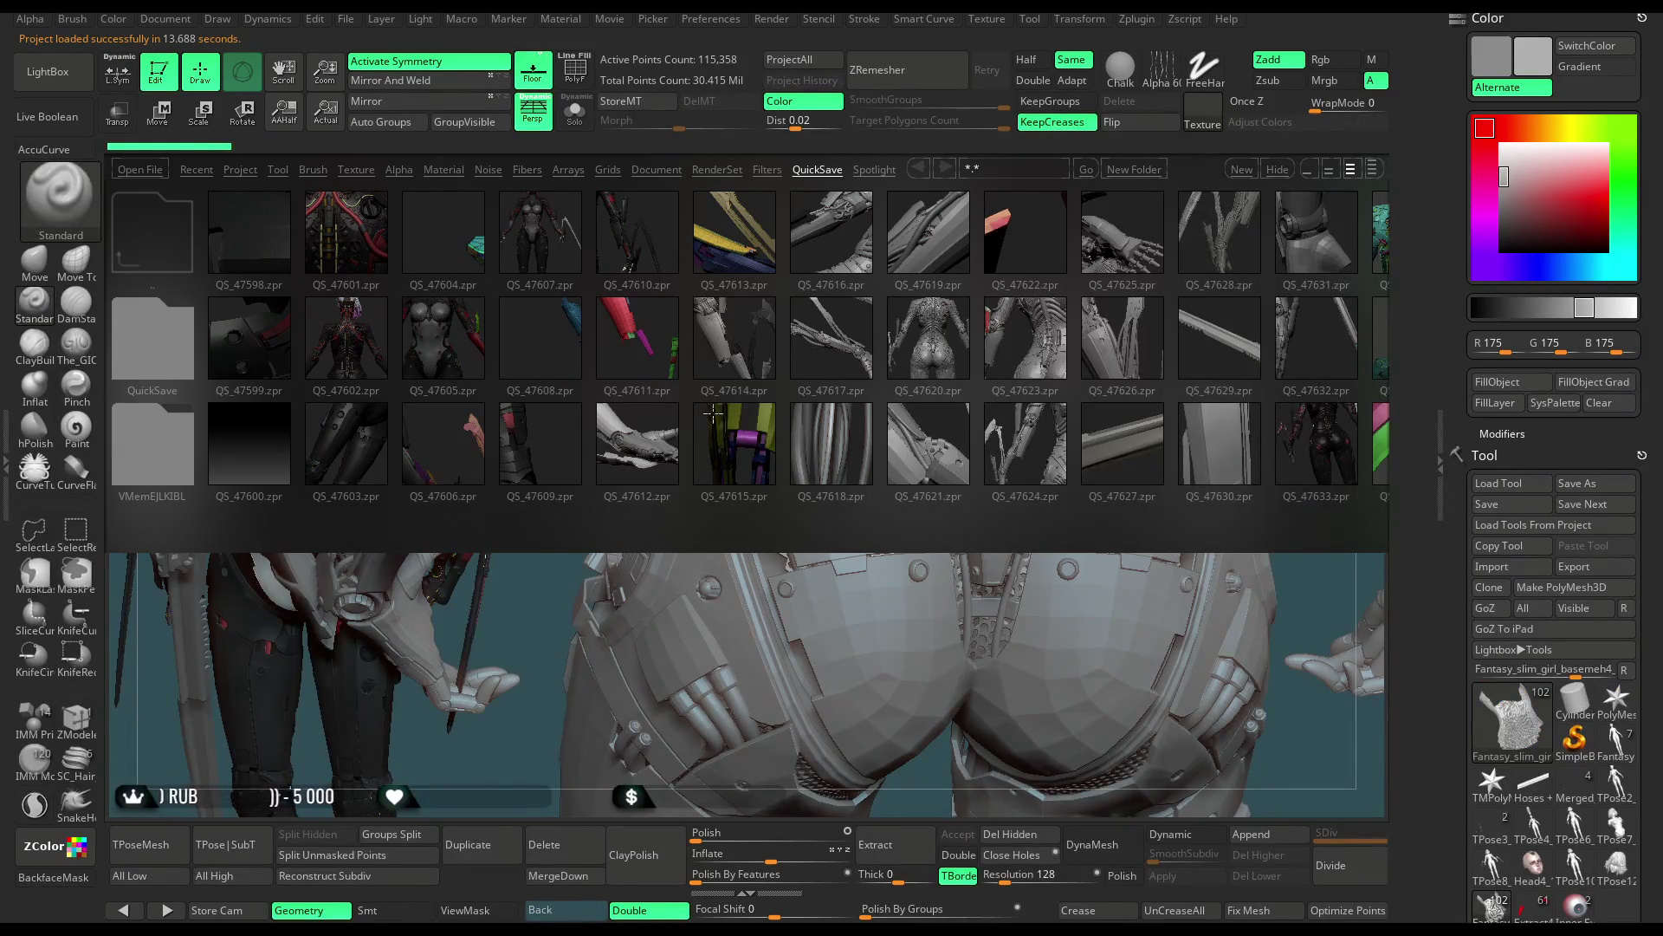
Step: Close the browser, solo the hex-pattern mesh and choose the KnifeCurve brush
{"action": "left_click", "coordinate": [74, 91]}
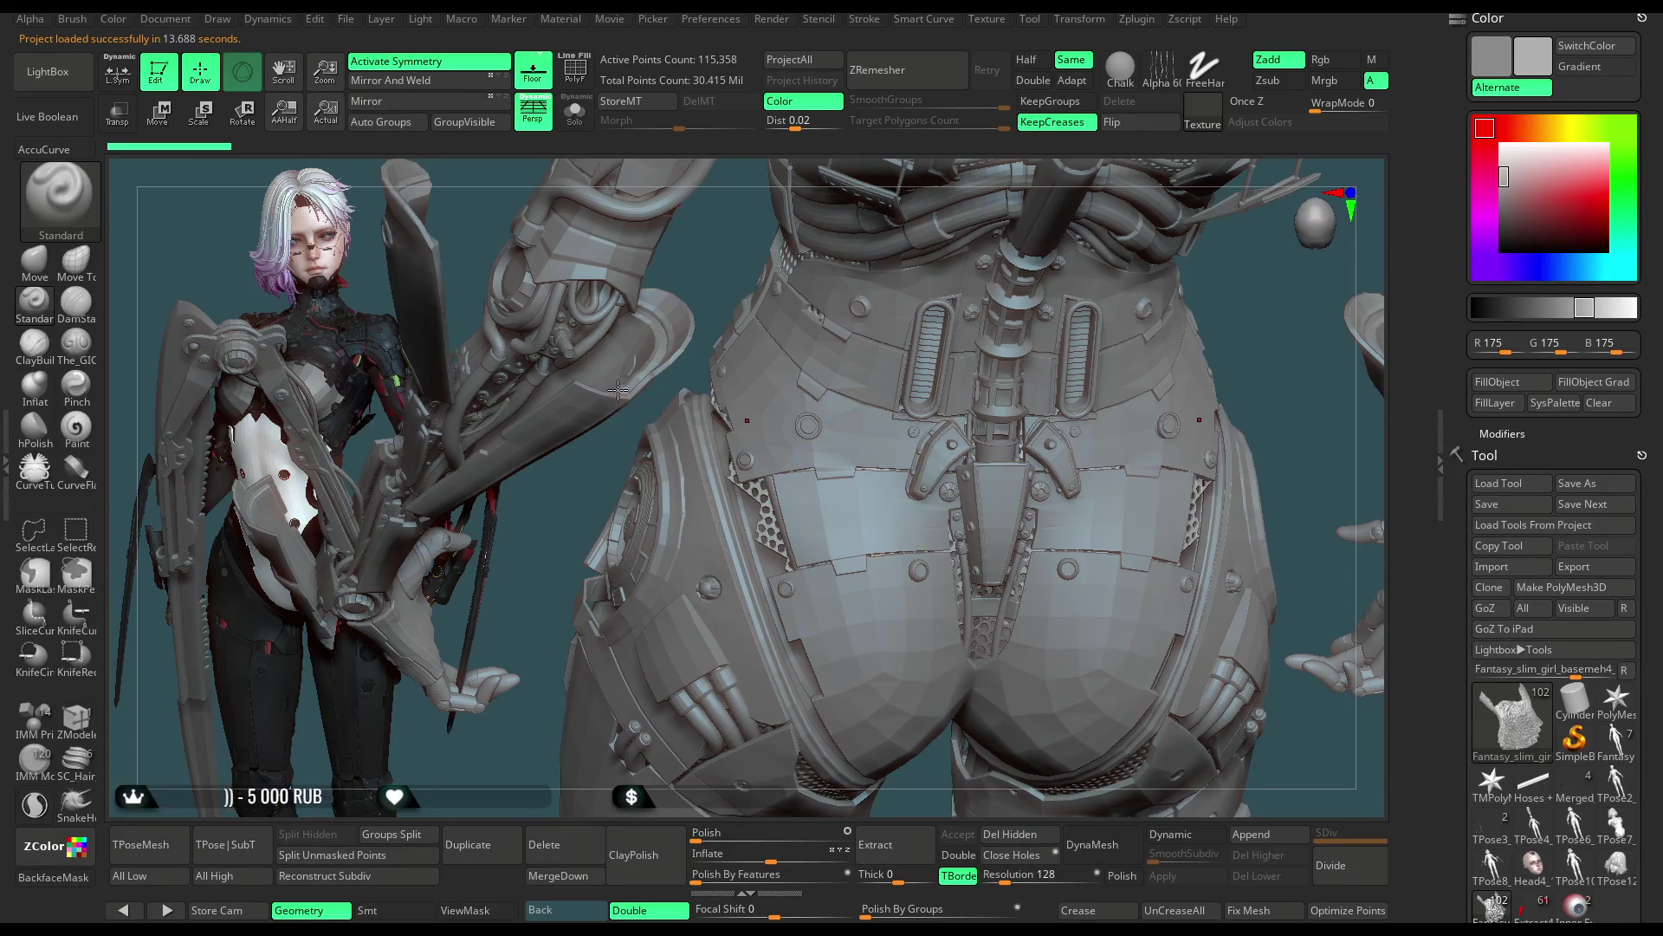
{"action": "left_click", "coordinate": [575, 114]}
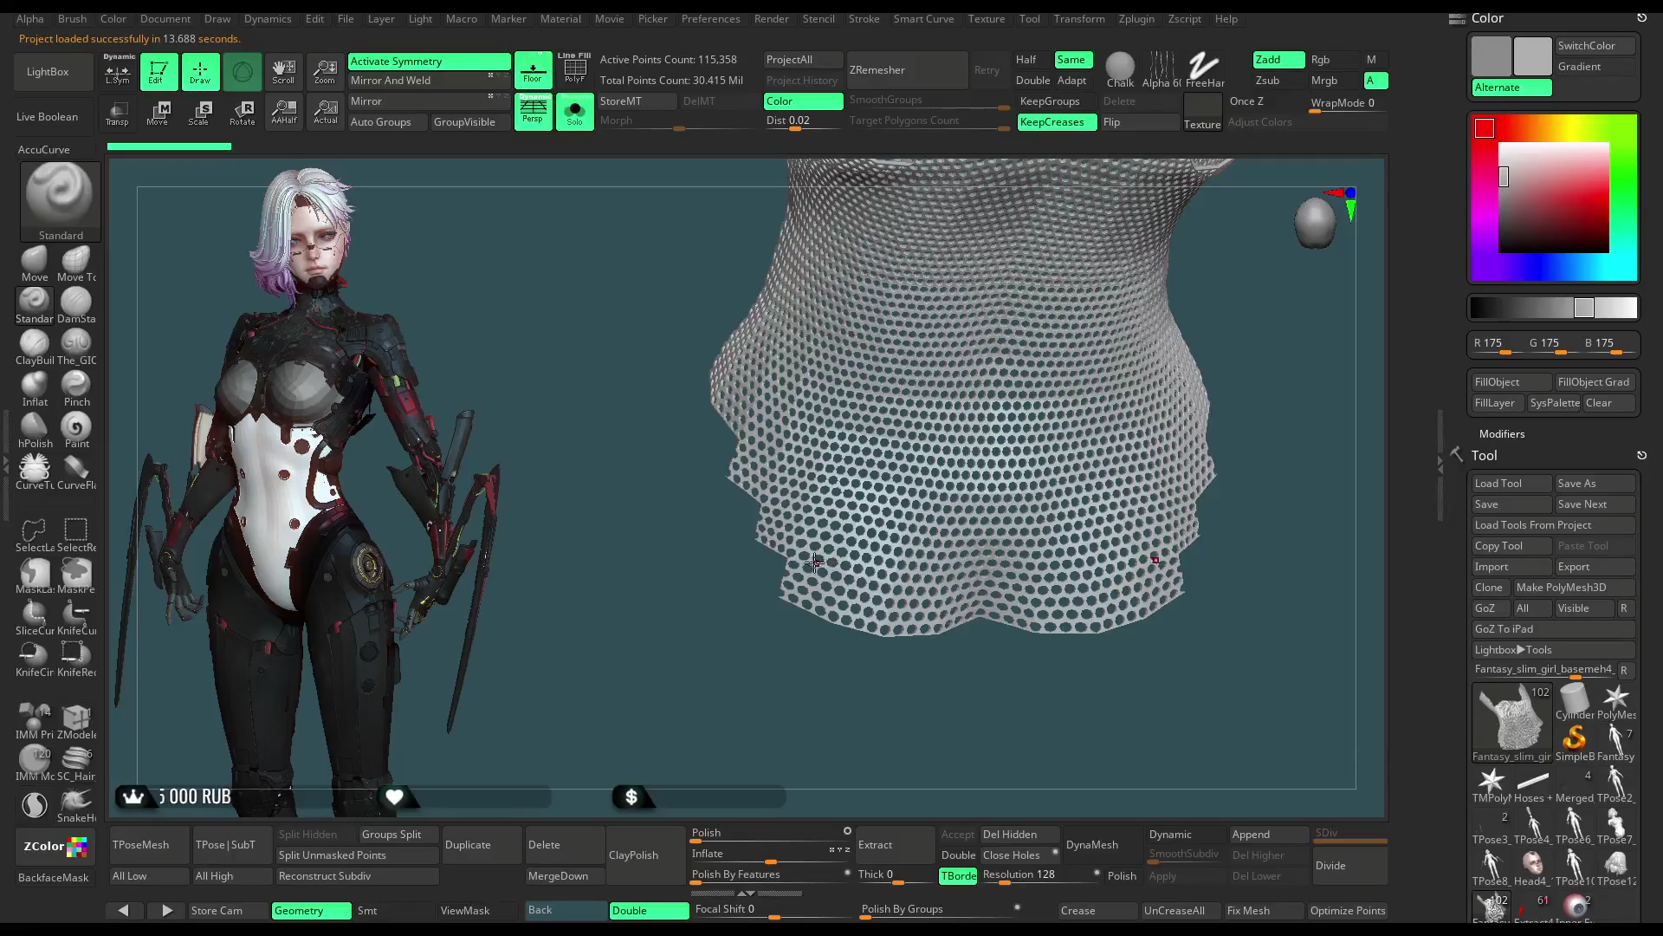
{"action": "key", "text": "b"}
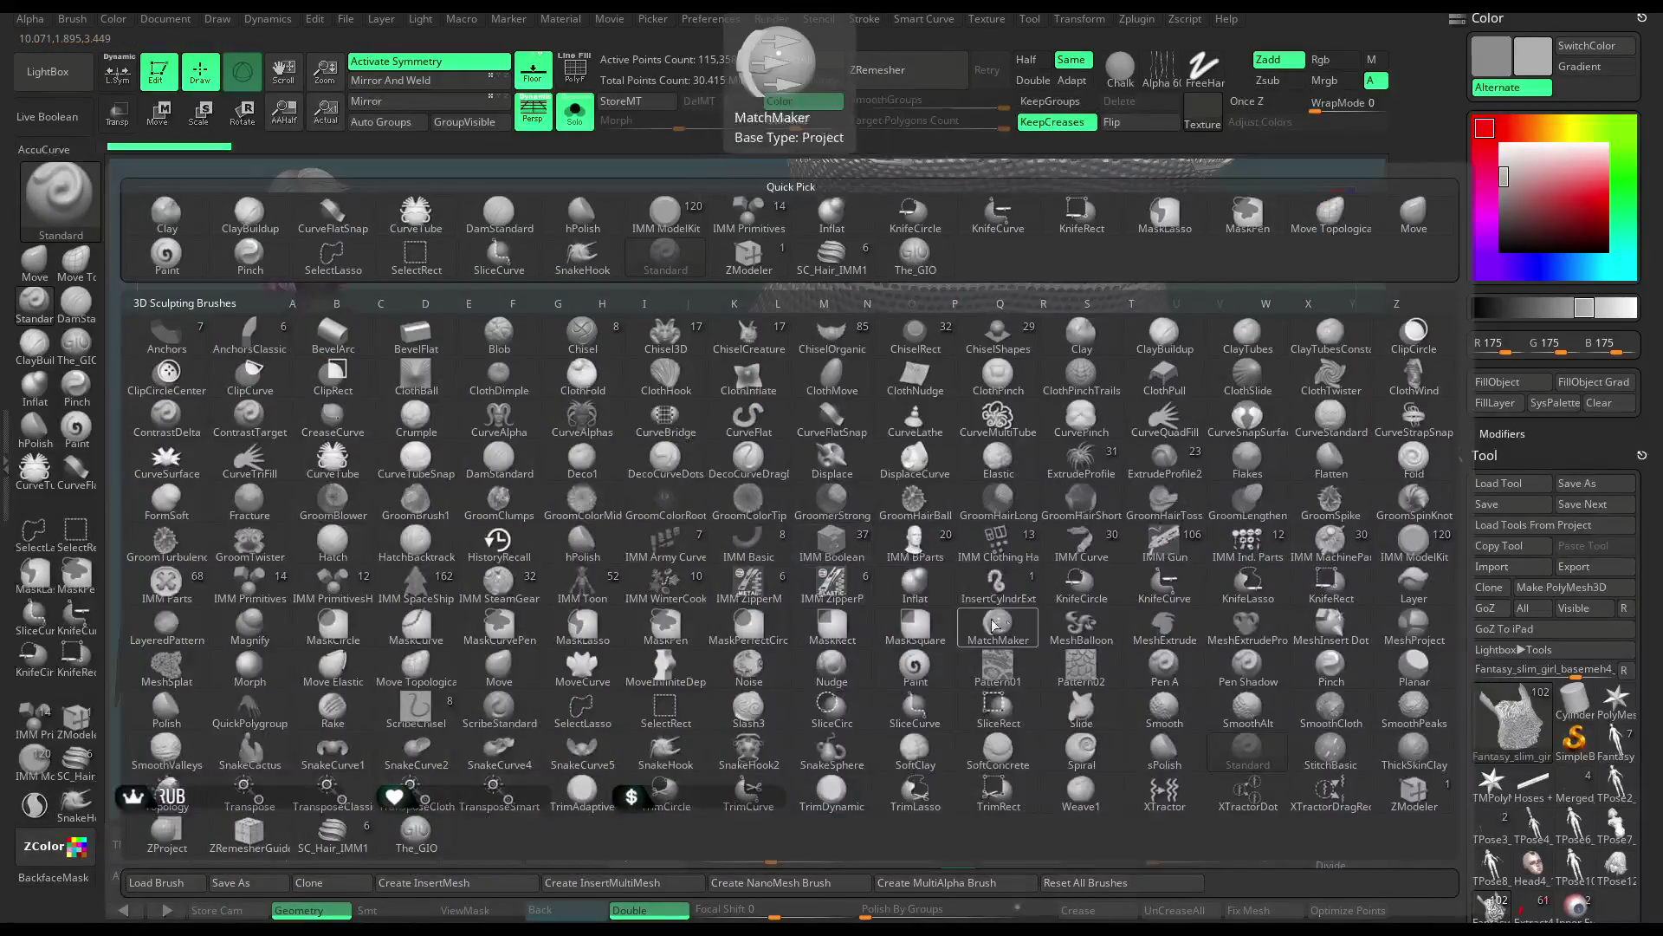
{"action": "left_click", "coordinate": [1165, 587]}
{"action": "left_click", "coordinate": [1106, 616]}
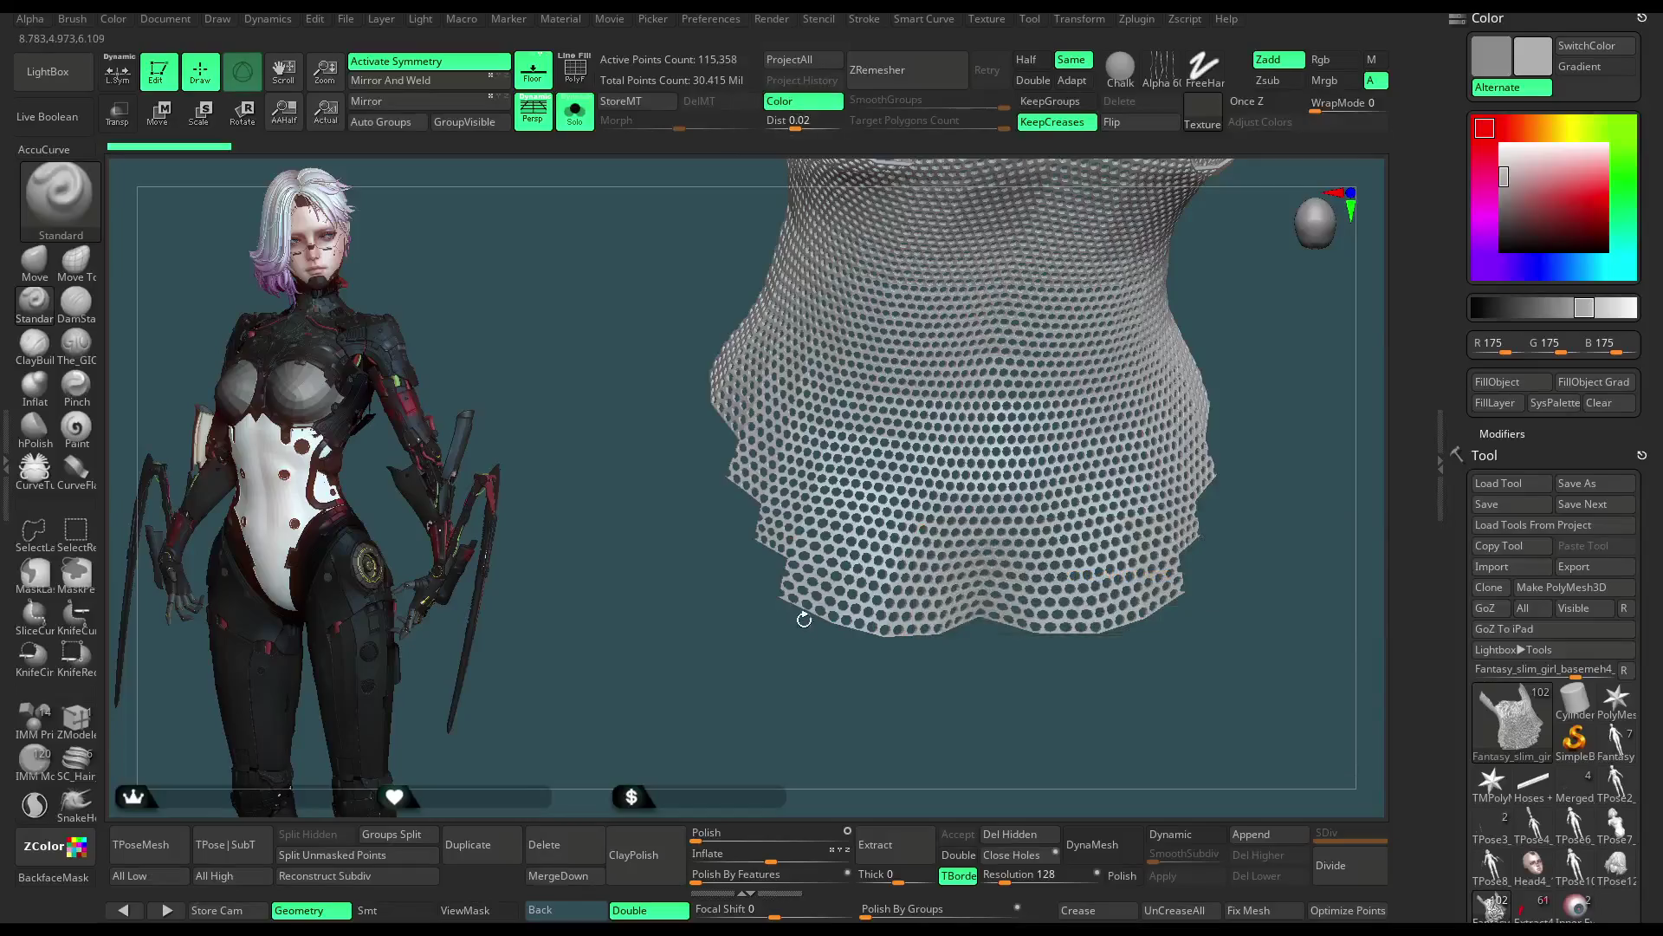
Step: Orbit the perforated mesh edge-on to line up the knife cut
{"action": "key", "text": "space"}
{"action": "mouse_move", "coordinate": [672, 616]}
{"action": "left_mouse_down"}
{"action": "mouse_move", "coordinate": [1160, 381]}
{"action": "mouse_move", "coordinate": [1062, 382]}
{"action": "mouse_move", "coordinate": [1068, 467]}
{"action": "mouse_move", "coordinate": [1089, 484]}
{"action": "left_mouse_up"}
{"action": "mouse_move", "coordinate": [1021, 660]}
{"action": "left_mouse_down"}
{"action": "mouse_move", "coordinate": [1051, 604]}
{"action": "mouse_move", "coordinate": [1028, 660]}
{"action": "mouse_move", "coordinate": [679, 637]}
{"action": "mouse_move", "coordinate": [581, 689]}
{"action": "left_mouse_up"}
{"action": "key", "text": "alt"}
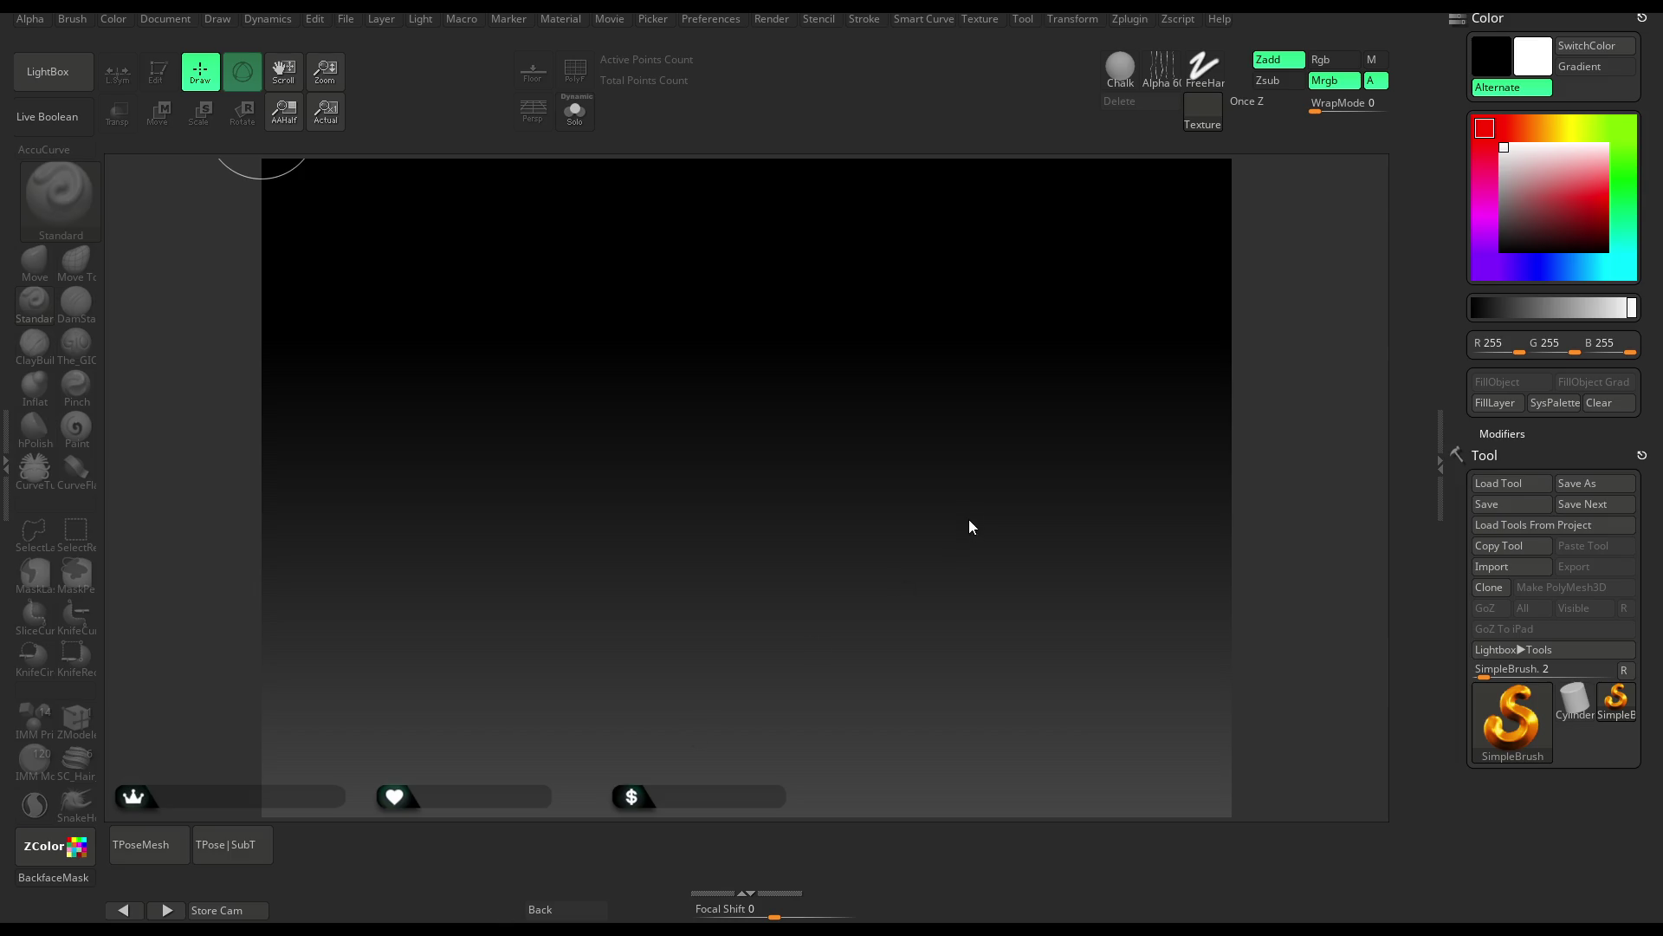
Step: Load the latest QuickSave .zpr so the armoured character returns to the scene
{"action": "key", "text": "comma"}
{"action": "left_click", "coordinate": [348, 21]}
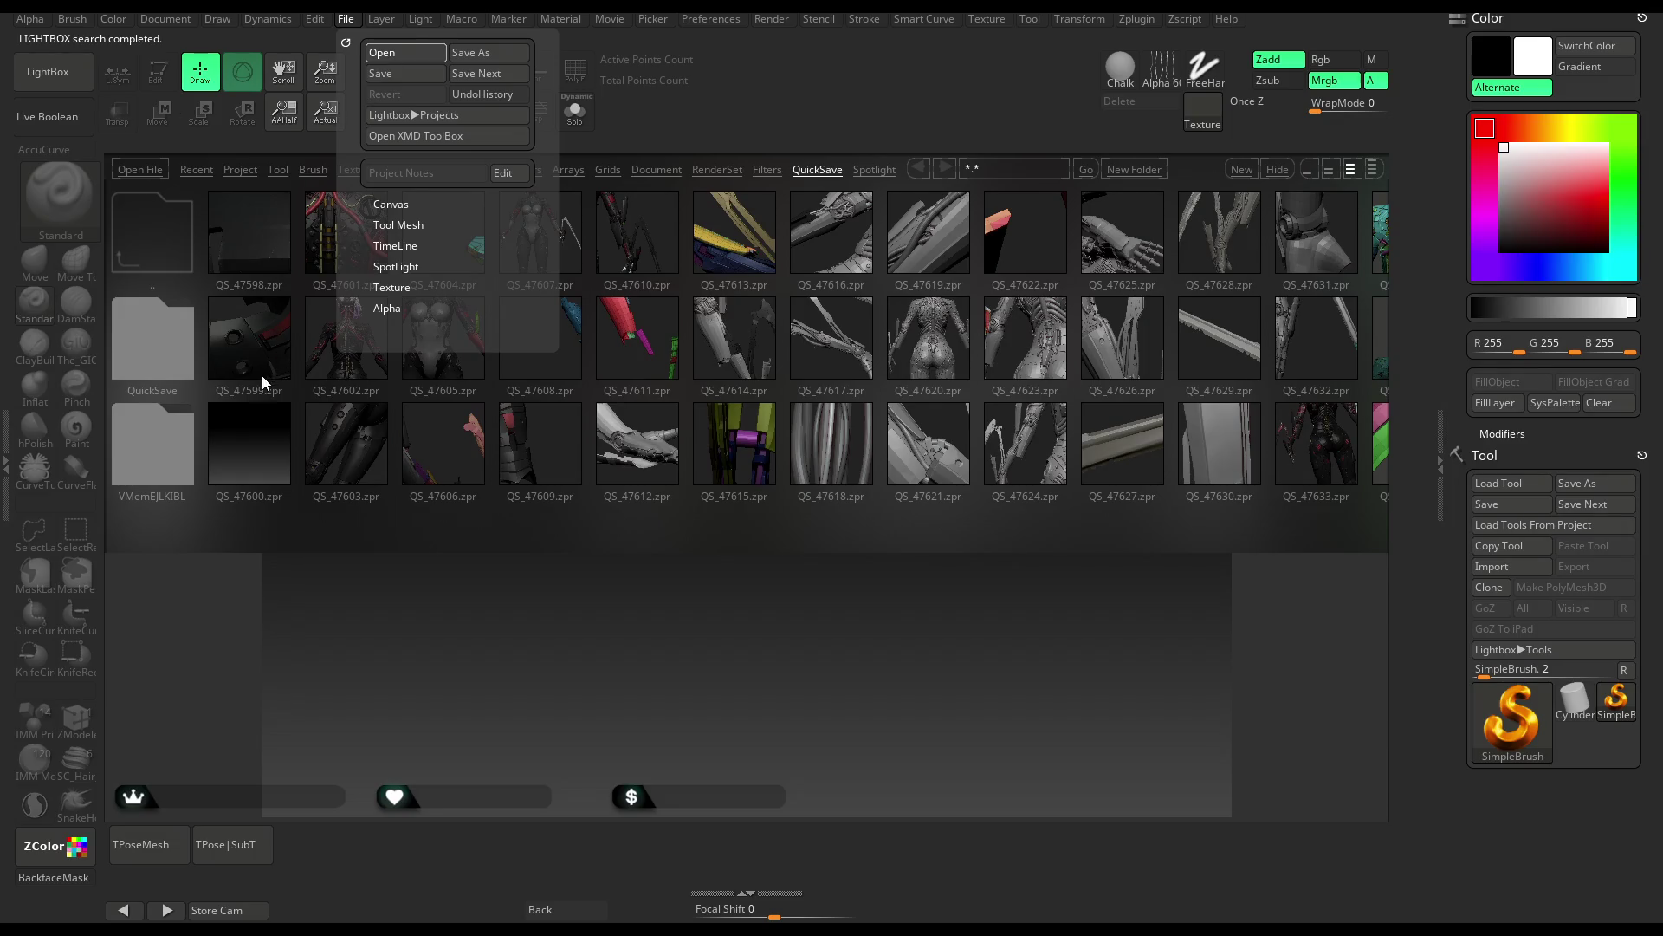
{"action": "left_click", "coordinate": [987, 665]}
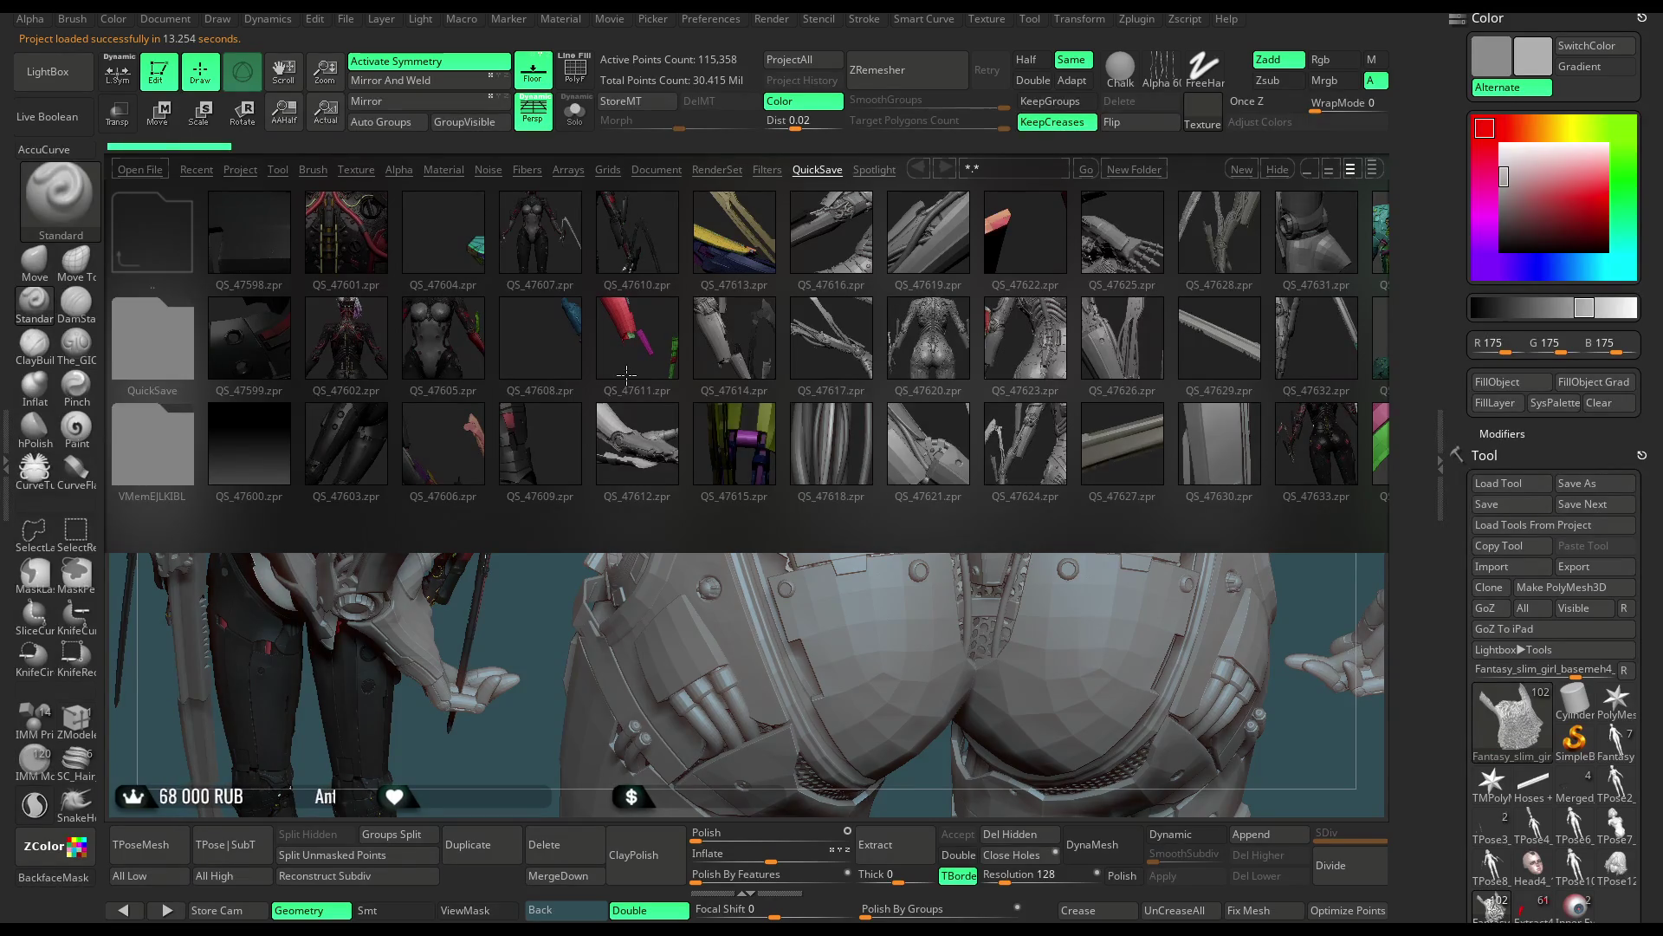
Step: Solo the hexagon mesh, SliceCurve along its ragged lower edge and isolate the cut strip
{"action": "left_click", "coordinate": [47, 72]}
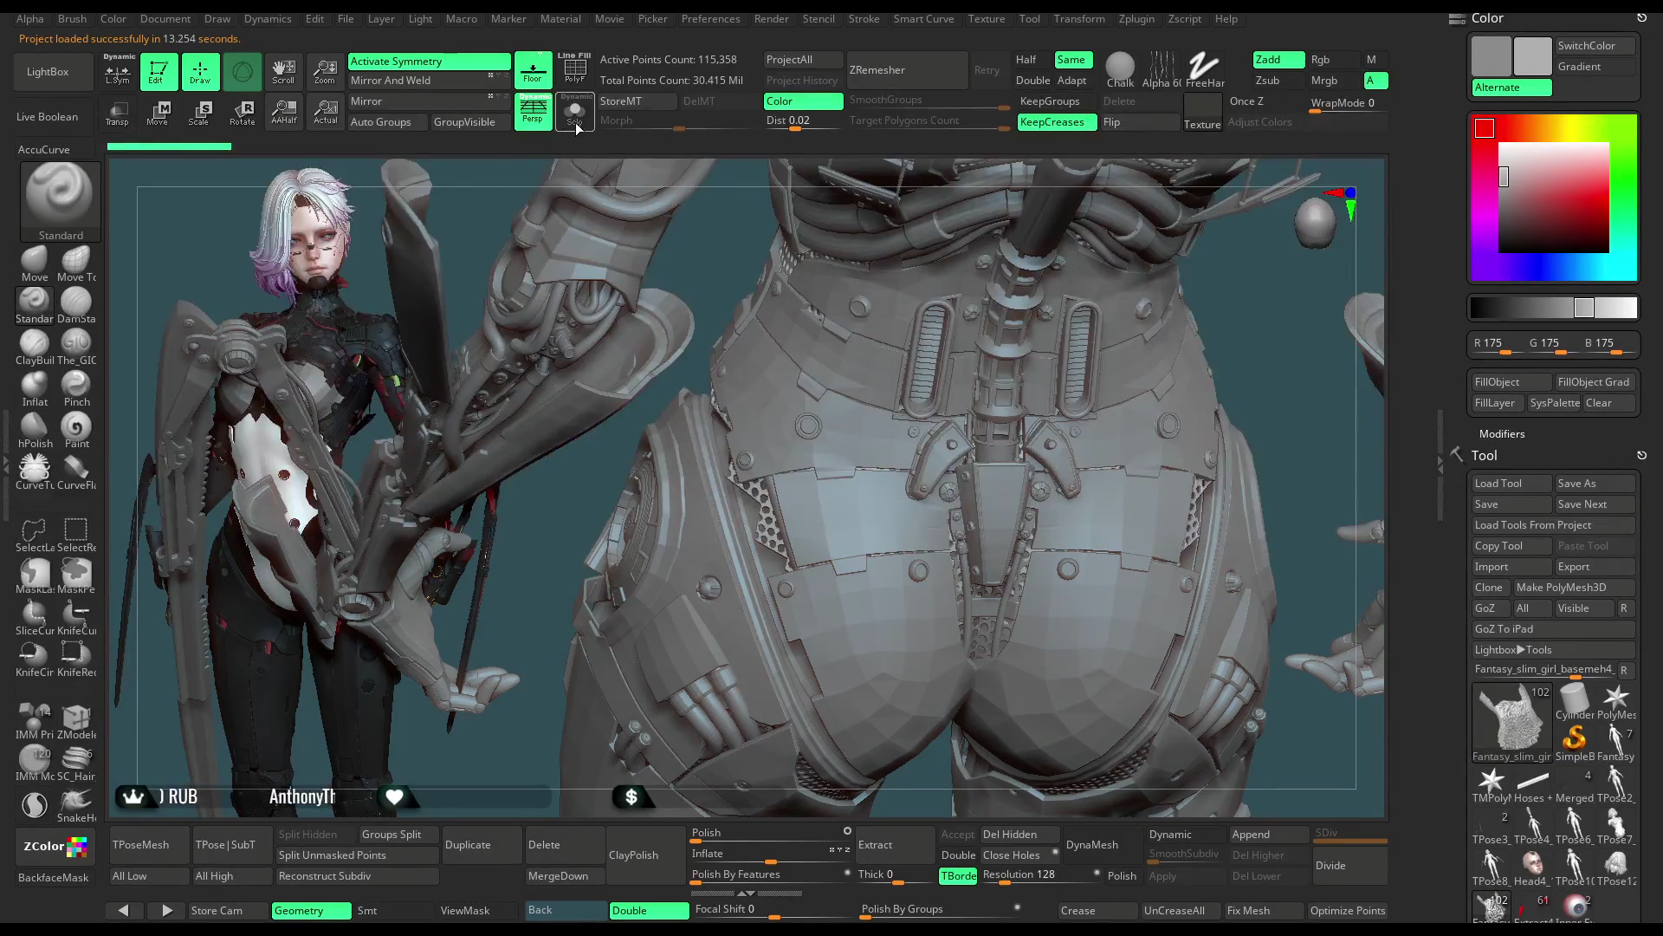
{"action": "left_click", "coordinate": [574, 114]}
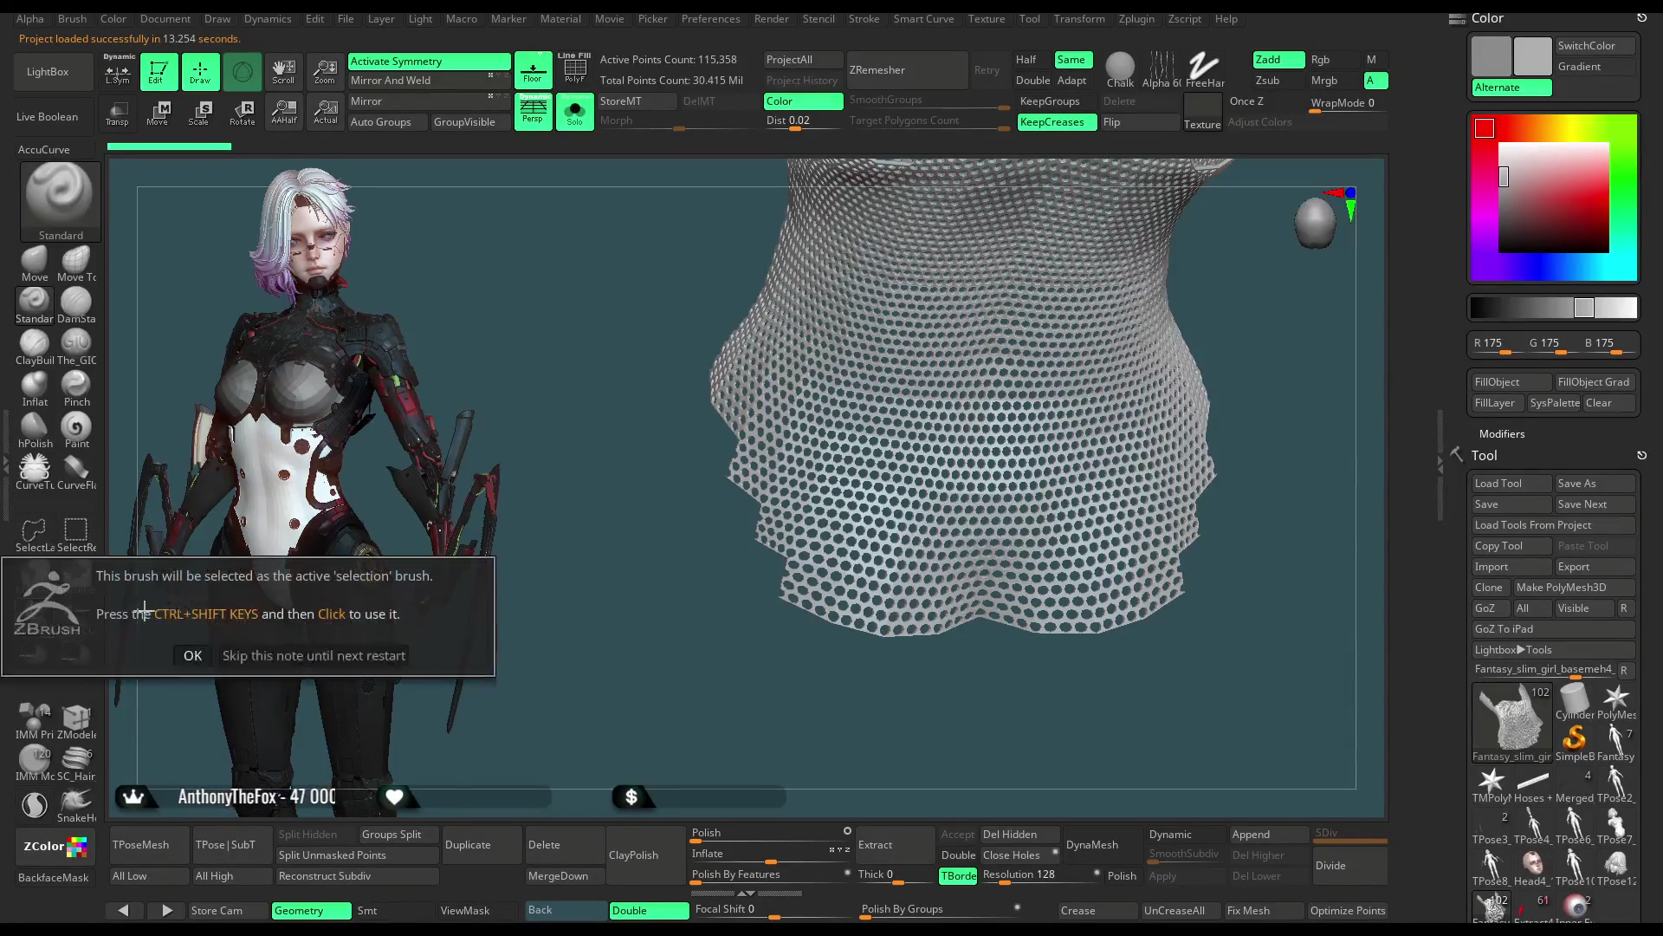
{"action": "mouse_move", "coordinate": [591, 638]}
{"action": "left_mouse_down"}
{"action": "mouse_move", "coordinate": [766, 590]}
{"action": "mouse_move", "coordinate": [1032, 415]}
{"action": "left_mouse_up"}
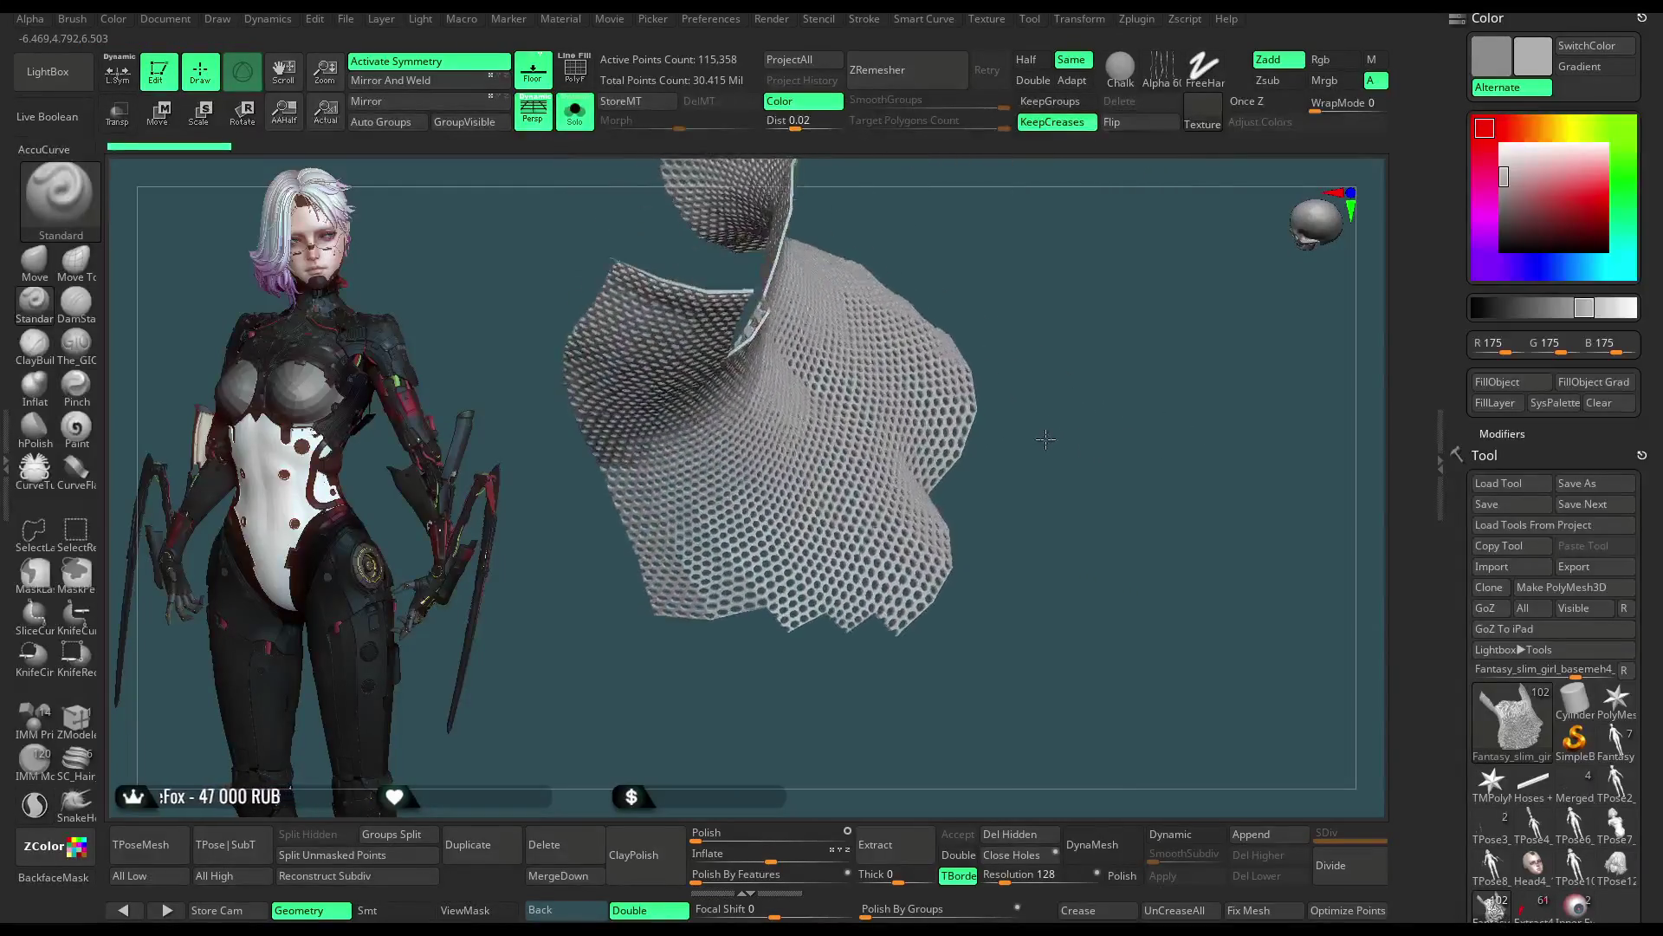
{"action": "left_click_drag", "start_coordinate": [1032, 414], "coordinate": [1010, 520]}
{"action": "key", "text": "ctrl+shift"}
{"action": "mouse_move", "coordinate": [948, 631]}
{"action": "left_mouse_down", "text": "ctrl+shift"}
{"action": "mouse_move", "coordinate": [681, 625]}
{"action": "mouse_move", "coordinate": [521, 656]}
{"action": "left_mouse_up", "text": "ctrl+shift"}
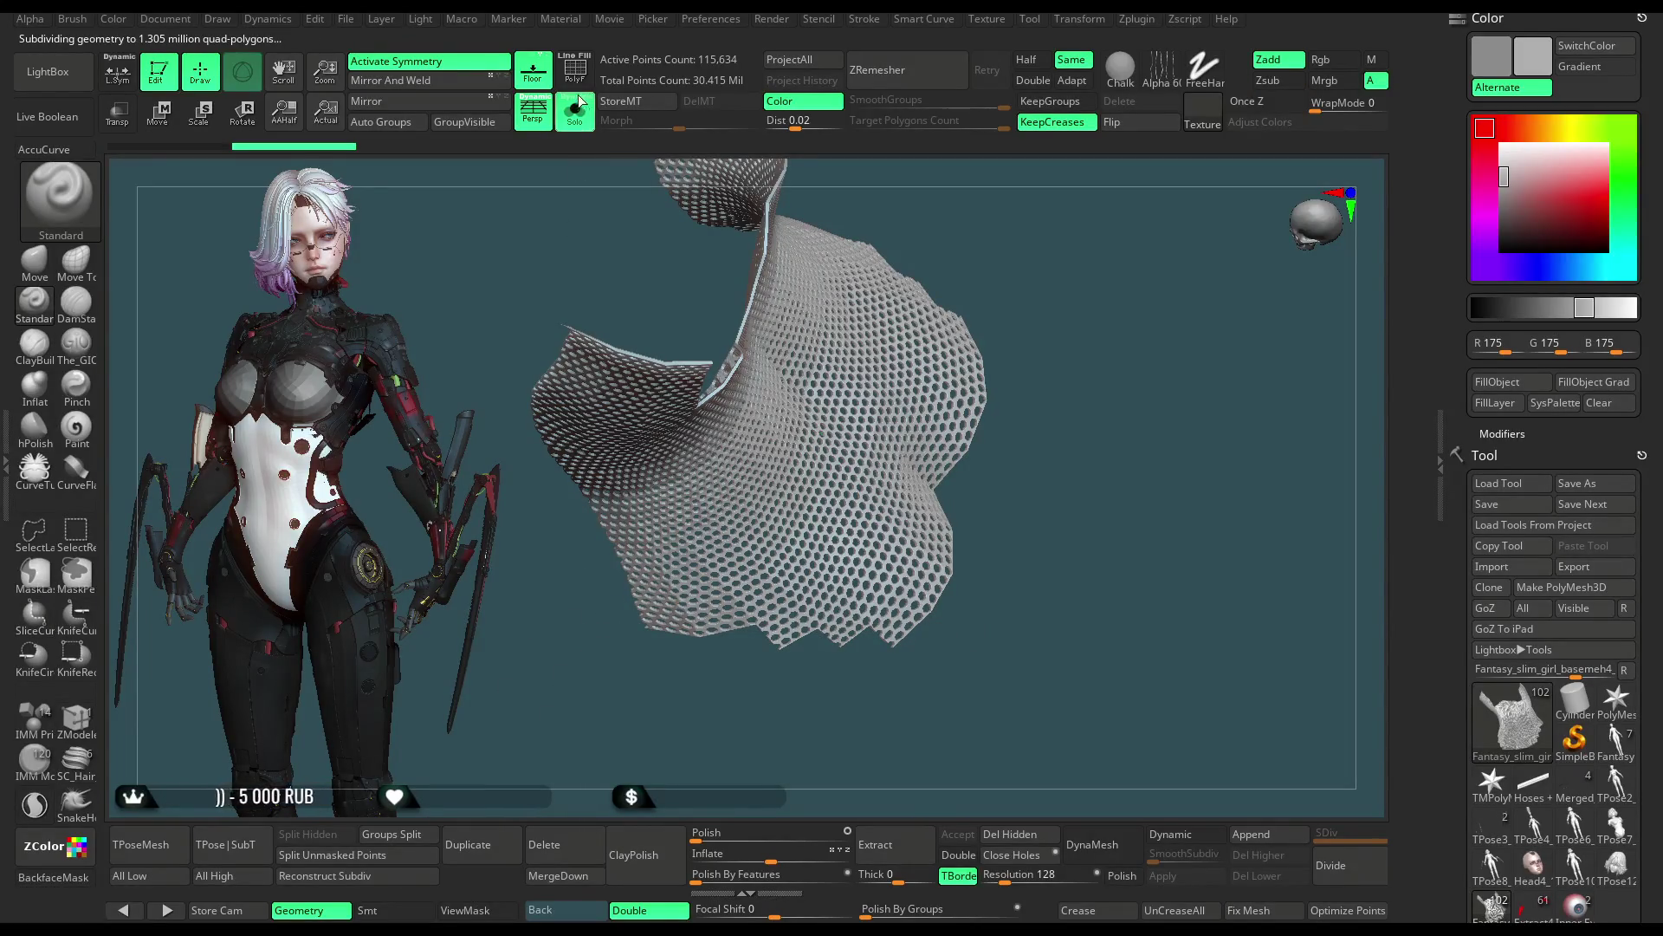
{"action": "left_click", "coordinate": [575, 72]}
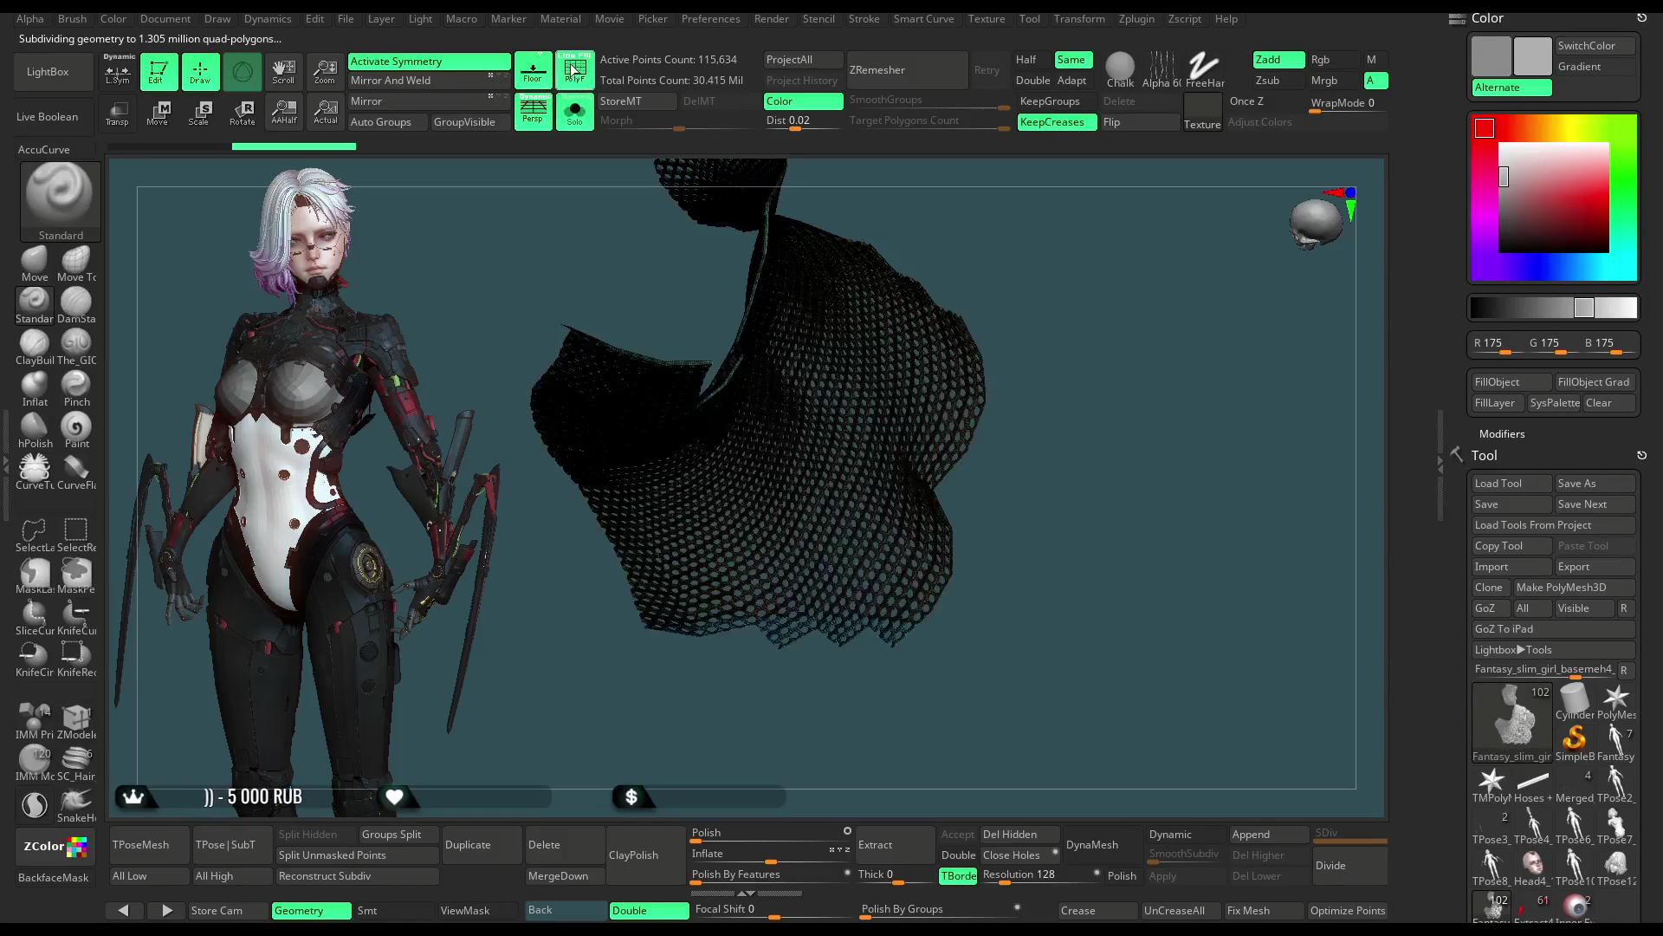
{"action": "left_click", "coordinate": [813, 637], "text": "ctrl+shift"}
{"action": "mouse_move", "coordinate": [996, 440]}
{"action": "left_mouse_down", "text": "ctrl+shift"}
{"action": "mouse_move", "coordinate": [999, 515]}
{"action": "mouse_move", "coordinate": [1059, 435]}
{"action": "mouse_move", "coordinate": [797, 642]}
{"action": "left_mouse_up", "text": "ctrl+shift"}
Step: Undo that attempt back to the untrimmed hexagon mesh
{"action": "mouse_move", "coordinate": [1103, 464]}
{"action": "left_mouse_down"}
{"action": "mouse_move", "coordinate": [1013, 348]}
{"action": "mouse_move", "coordinate": [650, 221]}
{"action": "left_mouse_up"}
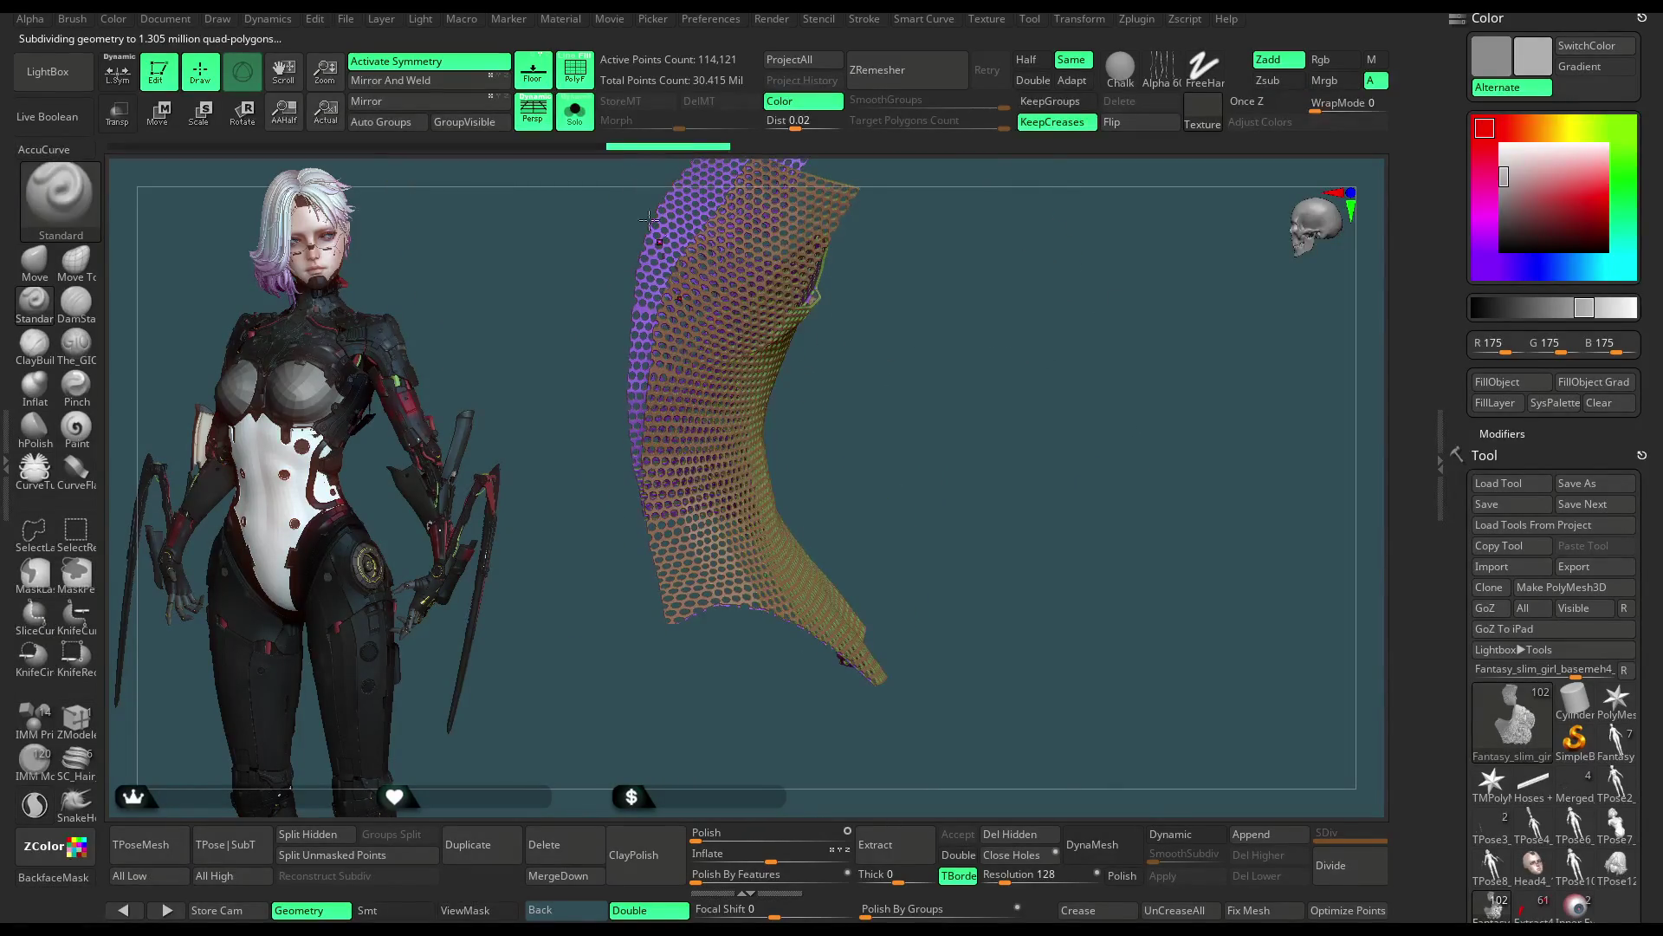
{"action": "left_click", "coordinate": [584, 146]}
{"action": "mouse_move", "coordinate": [910, 390]}
{"action": "left_mouse_down"}
{"action": "mouse_move", "coordinate": [980, 438]}
{"action": "mouse_move", "coordinate": [878, 630]}
{"action": "left_mouse_up"}
{"action": "key", "text": "ctrl+z"}
{"action": "key", "text": "ctrl+z"}
{"action": "key", "text": "ctrl+z"}
{"action": "key", "text": "ctrl+z"}
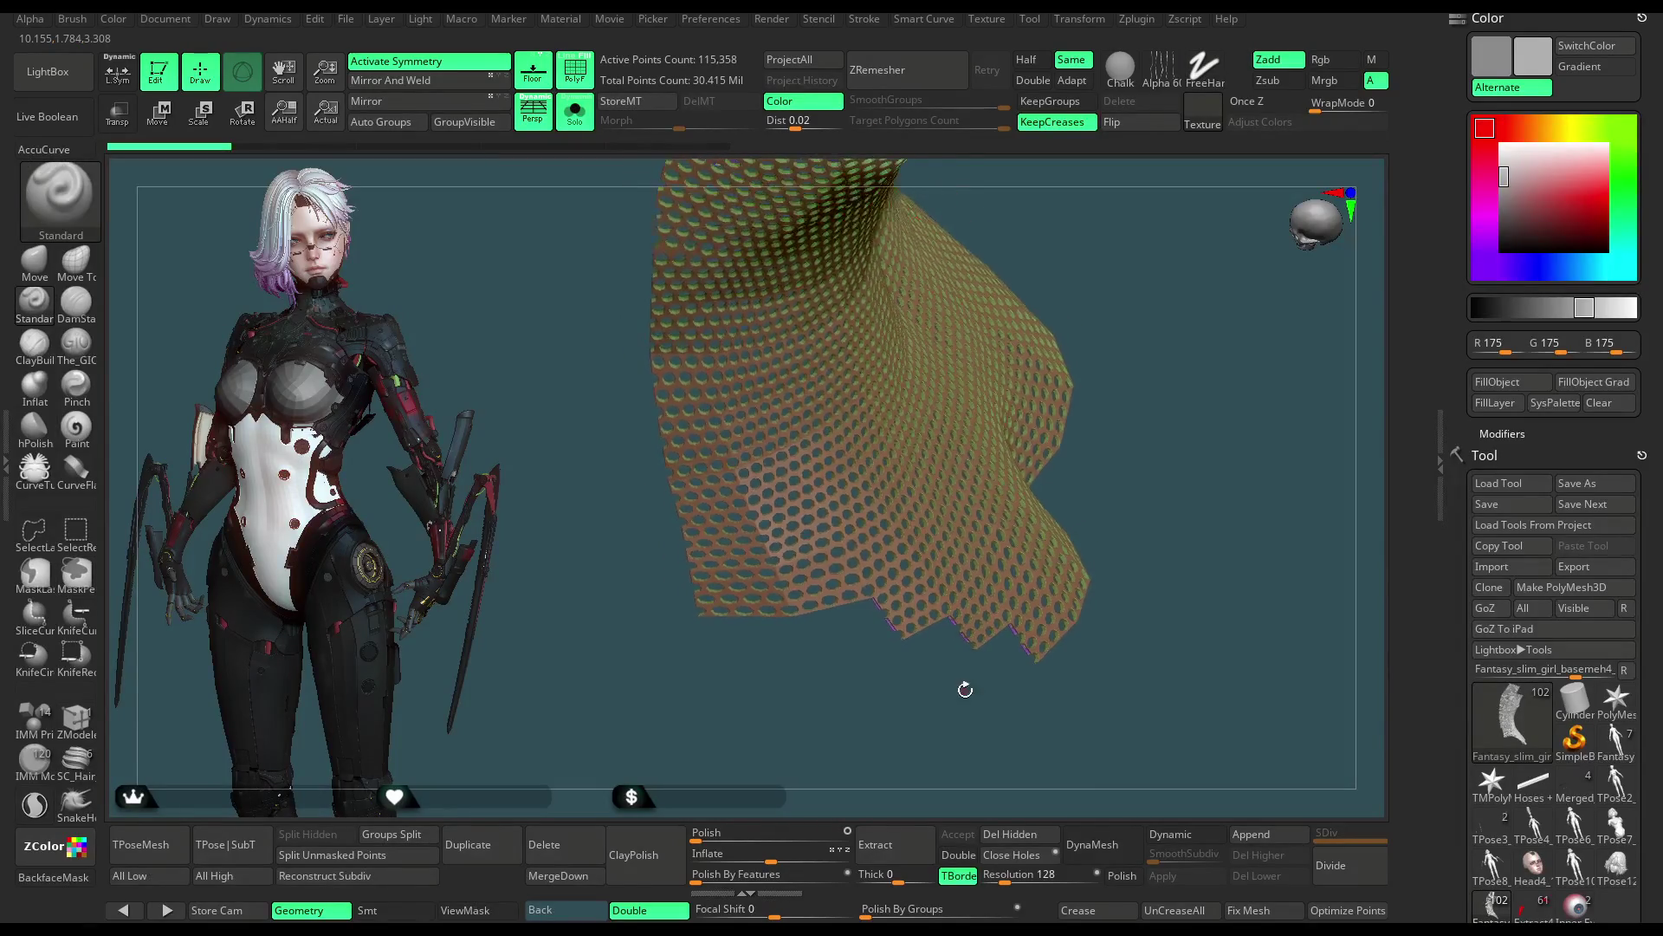
Step: Slice the lower edge again, remove the bottom strip and unsolo to show the whole character
{"action": "left_click_drag", "start_coordinate": [977, 658], "coordinate": [1021, 680]}
{"action": "key", "text": "ctrl+shift"}
{"action": "left_click_drag", "start_coordinate": [1096, 623], "coordinate": [541, 592], "text": "ctrl+shift"}
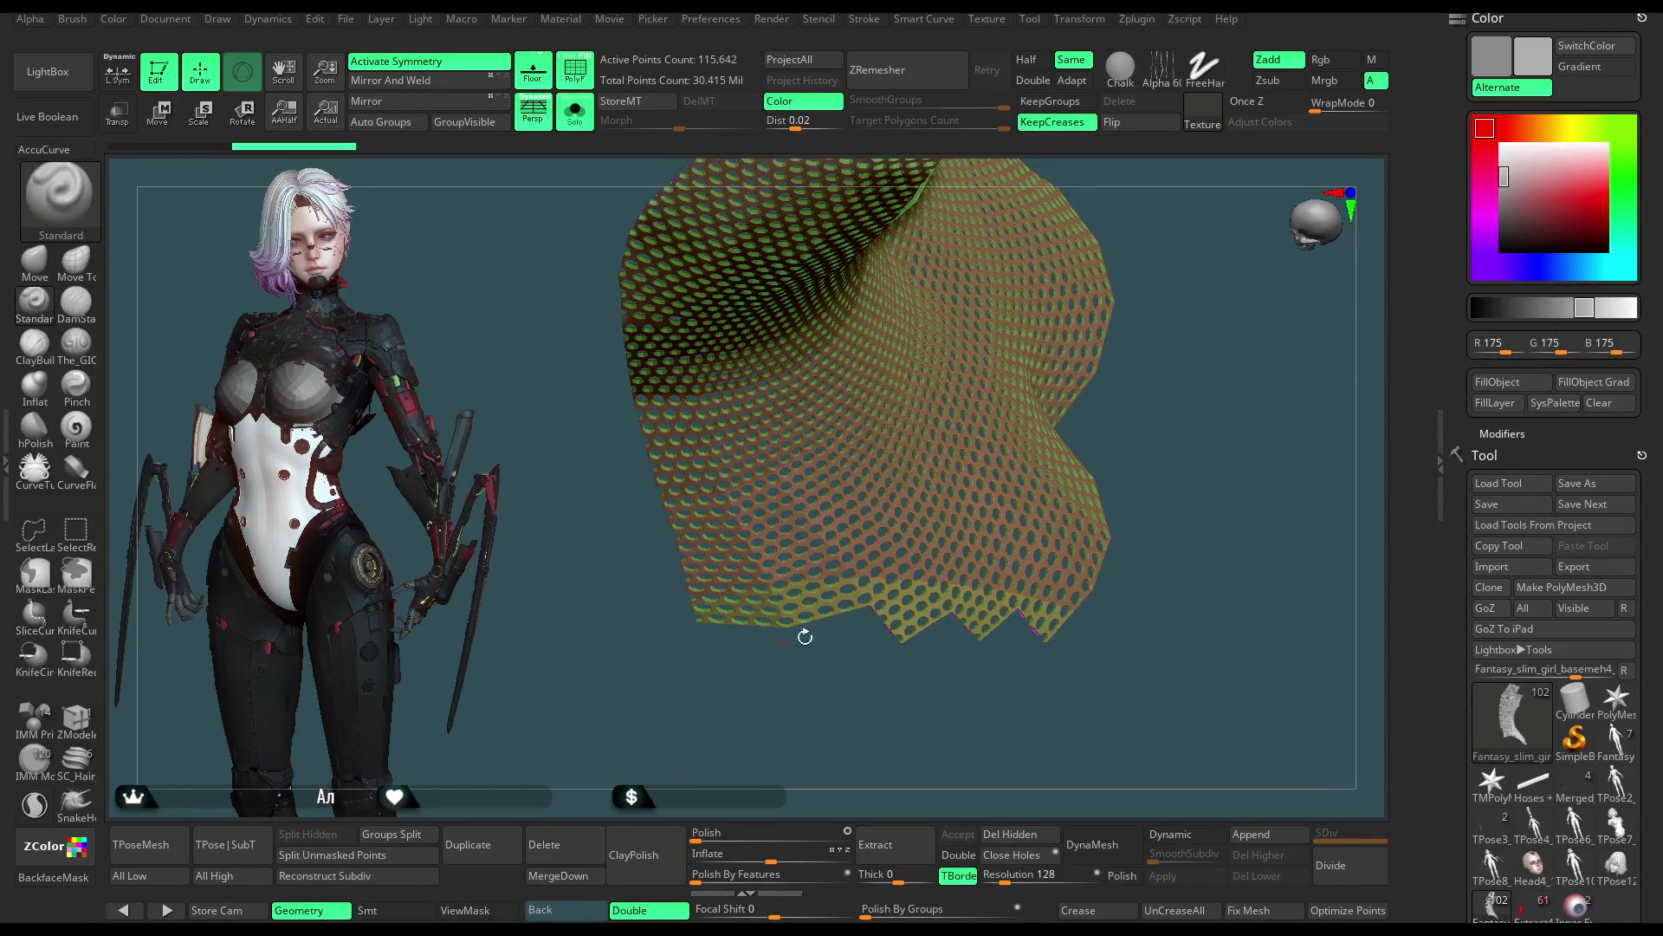
{"action": "left_click", "coordinate": [825, 631], "text": "ctrl+shift"}
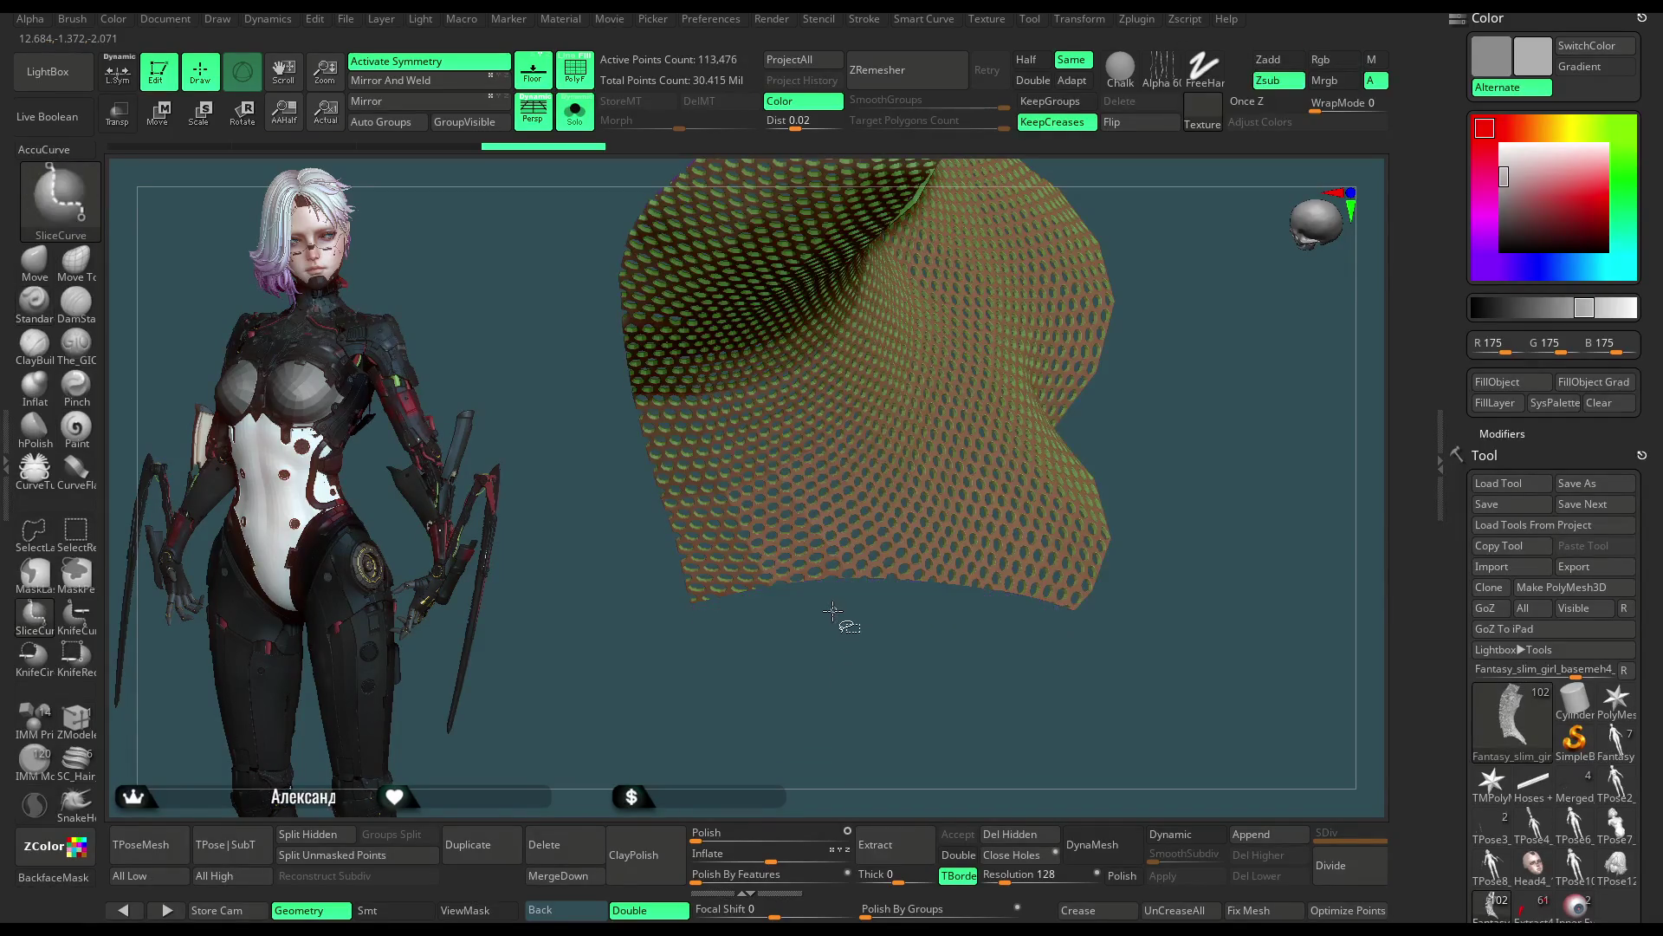
{"action": "left_click_drag", "start_coordinate": [1138, 300], "coordinate": [1089, 362]}
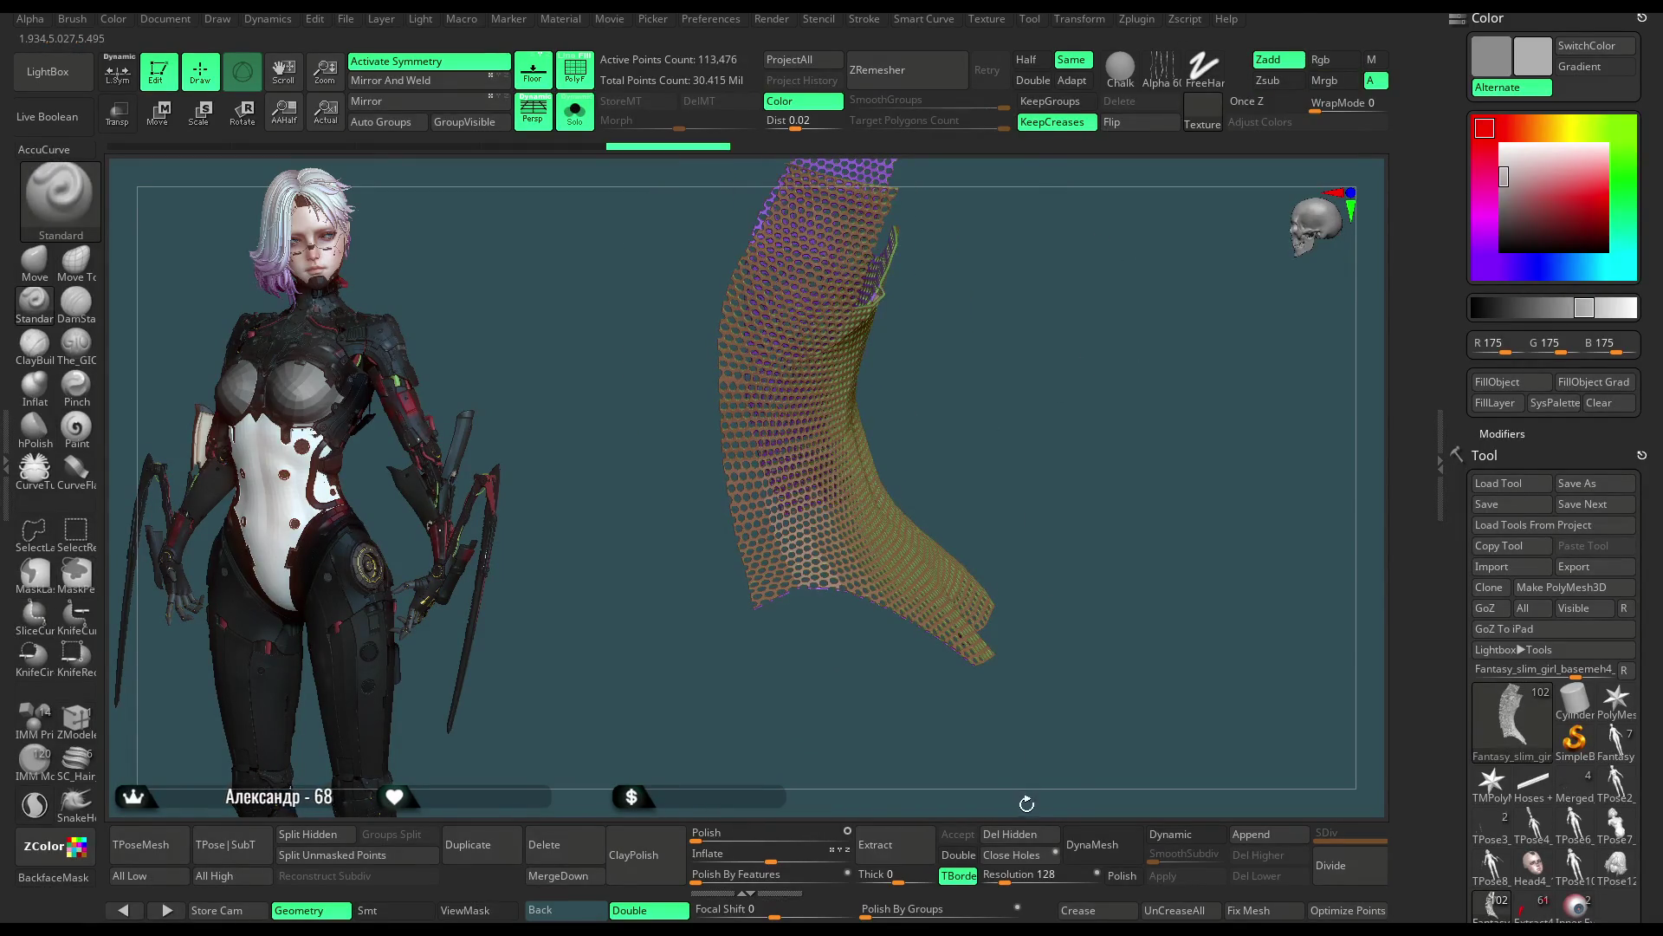
{"action": "key", "text": "ctrl+shift+z"}
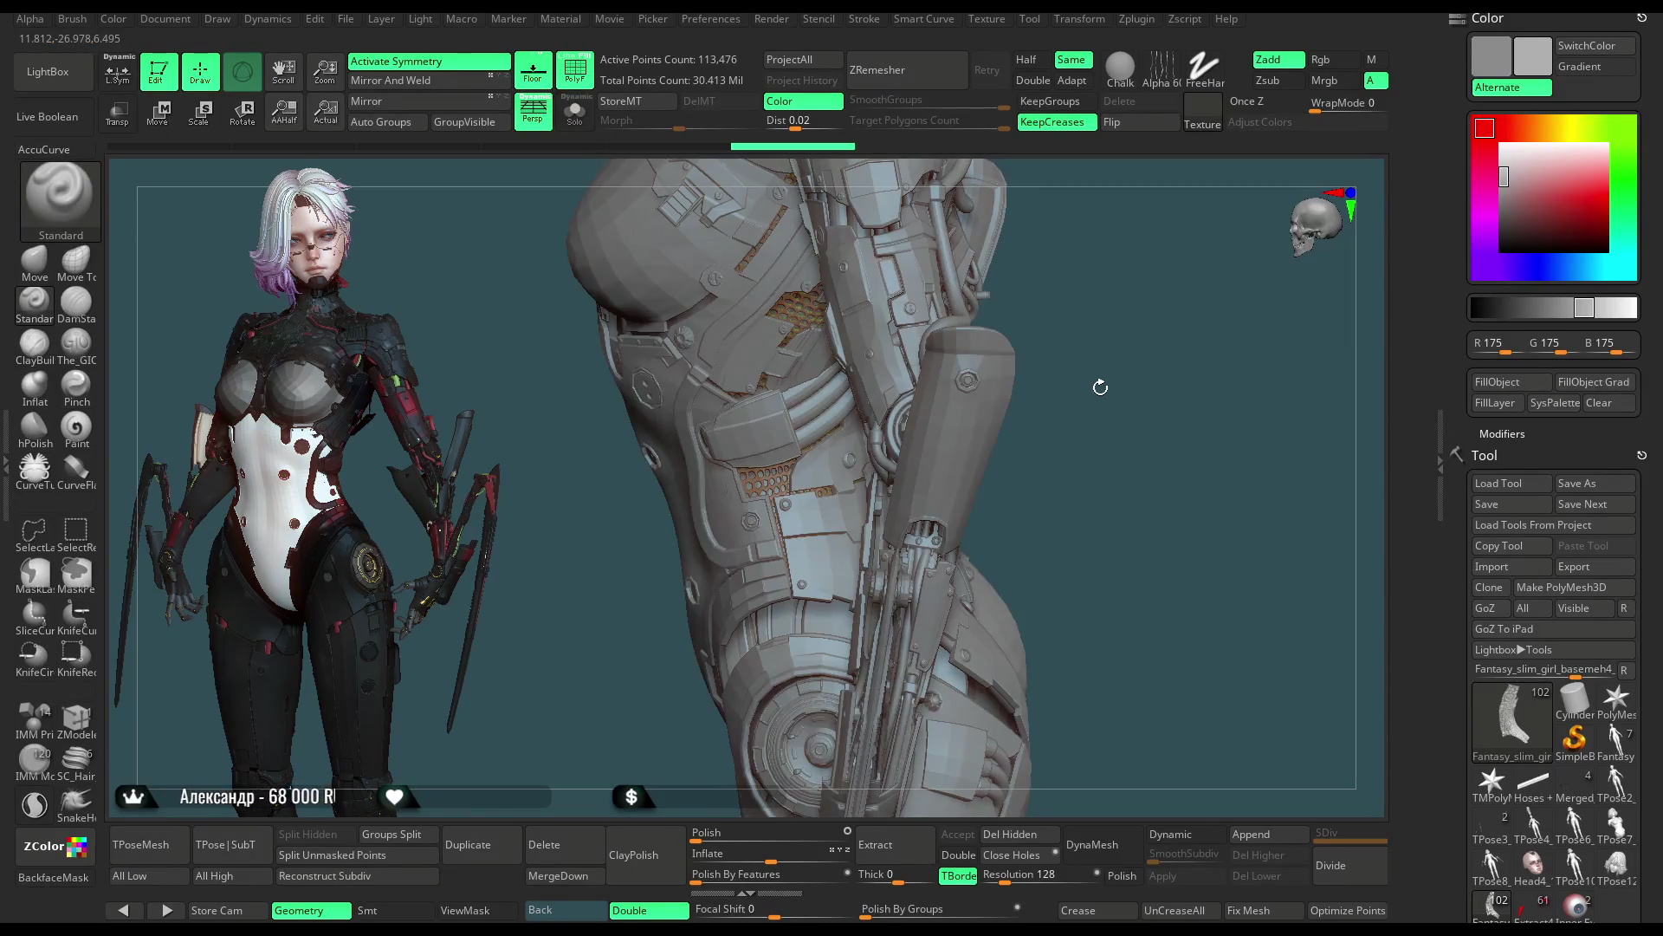
Step: Solo the hexagon mesh again and trim its top into strap shapes
{"action": "left_click_drag", "start_coordinate": [1102, 387], "coordinate": [636, 268]}
{"action": "key", "text": "alt+s"}
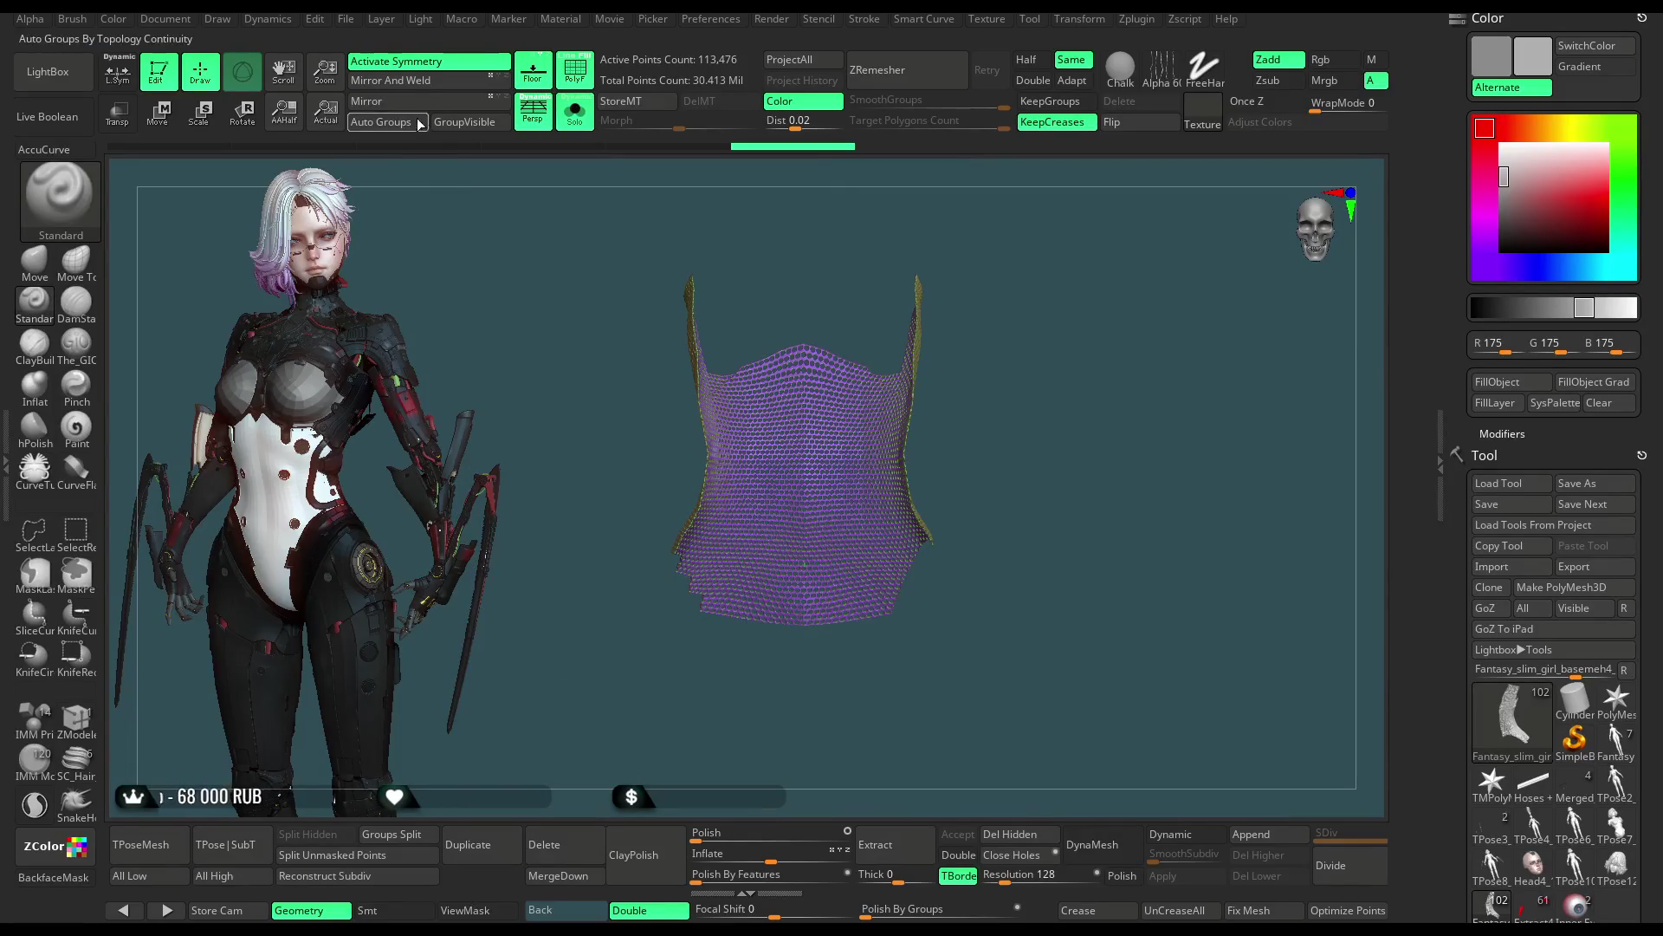
{"action": "left_click", "coordinate": [418, 83]}
{"action": "mouse_move", "coordinate": [839, 347]}
{"action": "left_mouse_down"}
{"action": "mouse_move", "coordinate": [974, 346]}
{"action": "mouse_move", "coordinate": [582, 127]}
{"action": "left_mouse_up"}
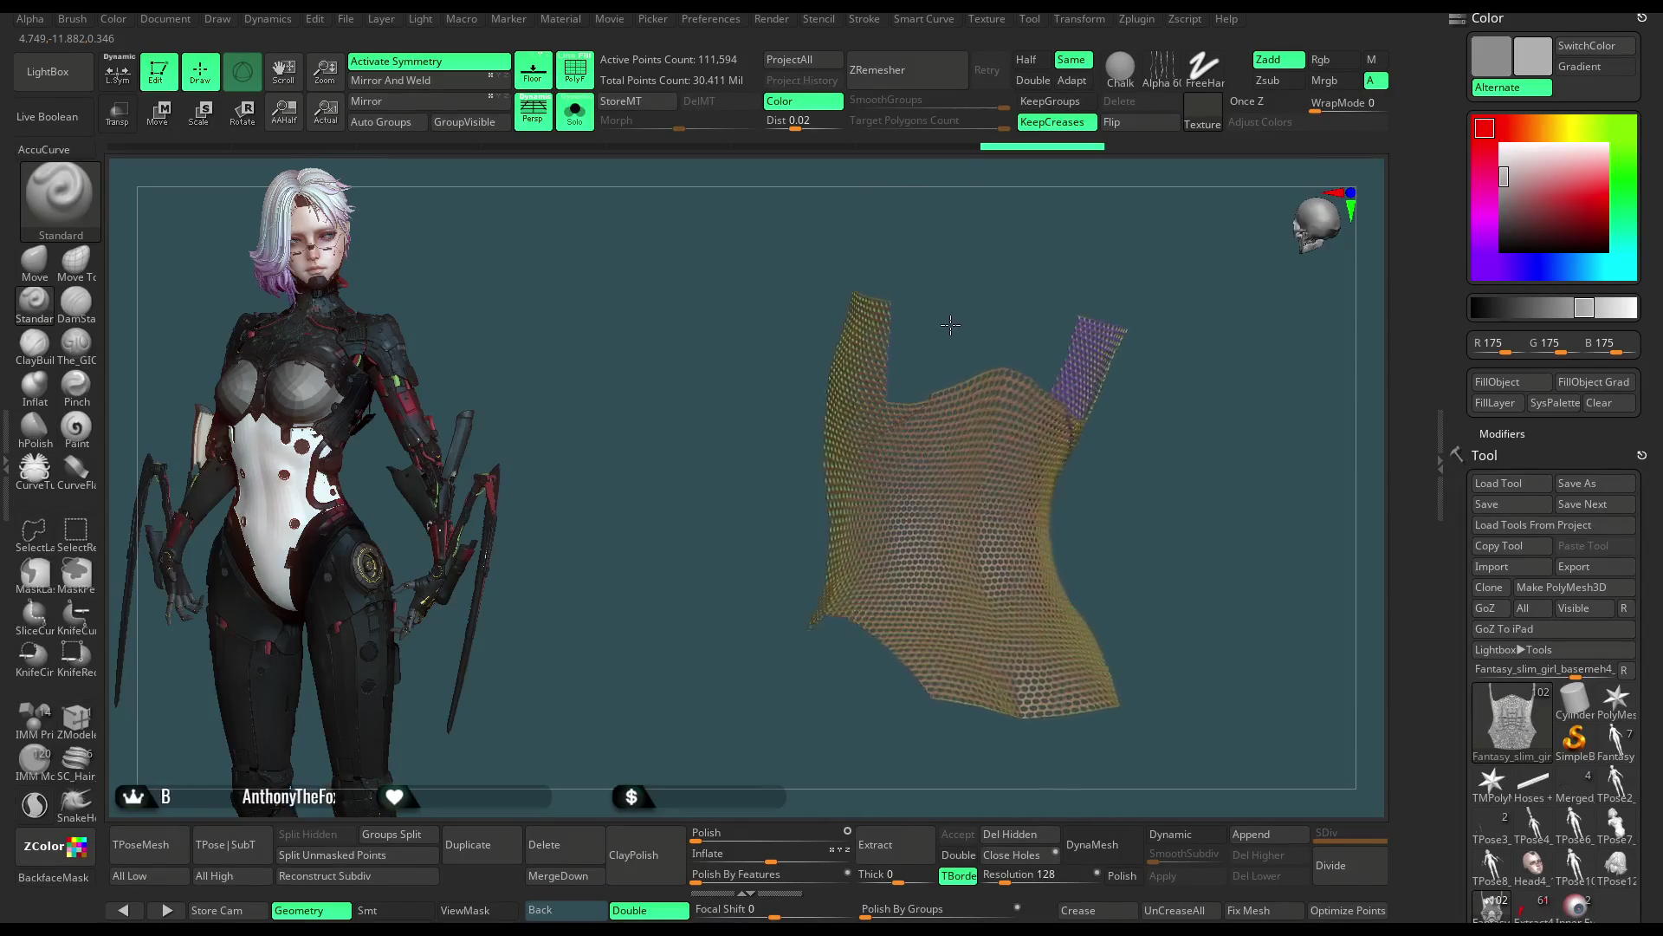
Step: Unsolo to show the full armoured body and turn the torso back toward the front
{"action": "left_click", "coordinate": [575, 113]}
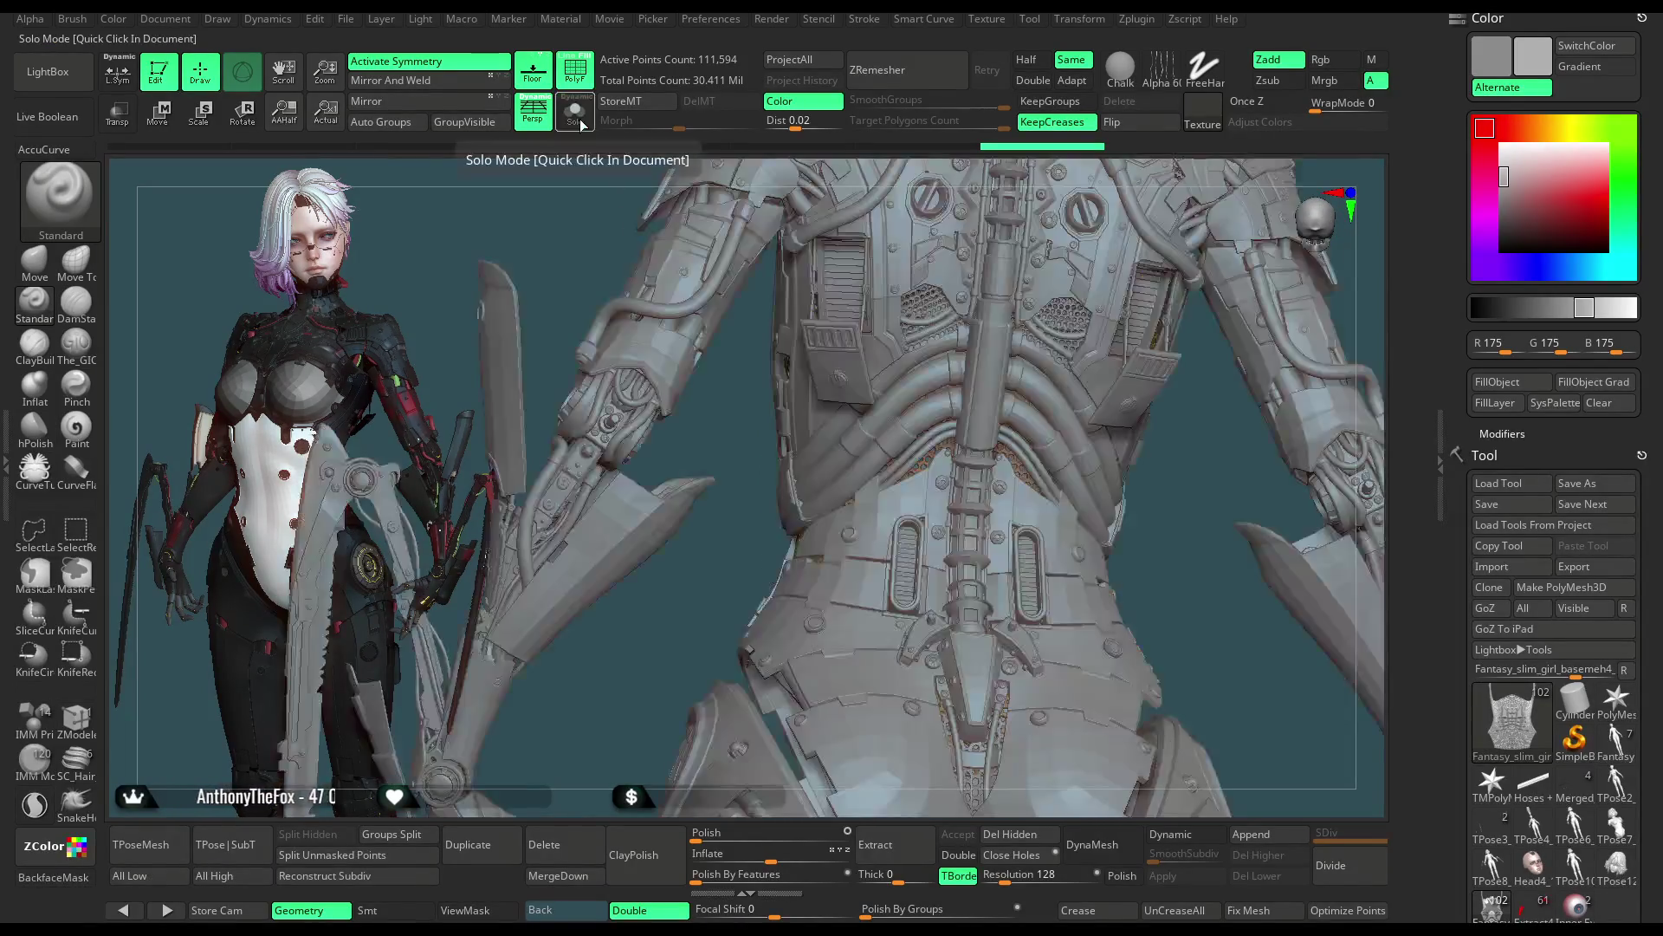
{"action": "mouse_move", "coordinate": [721, 401]}
{"action": "right_mouse_down"}
{"action": "mouse_move", "coordinate": [807, 407]}
{"action": "mouse_move", "coordinate": [1039, 244]}
{"action": "right_mouse_up"}
{"action": "mouse_move", "coordinate": [1065, 315]}
{"action": "right_mouse_down"}
{"action": "mouse_move", "coordinate": [1041, 237]}
{"action": "mouse_move", "coordinate": [1095, 255]}
{"action": "mouse_move", "coordinate": [1056, 244]}
{"action": "right_mouse_up"}
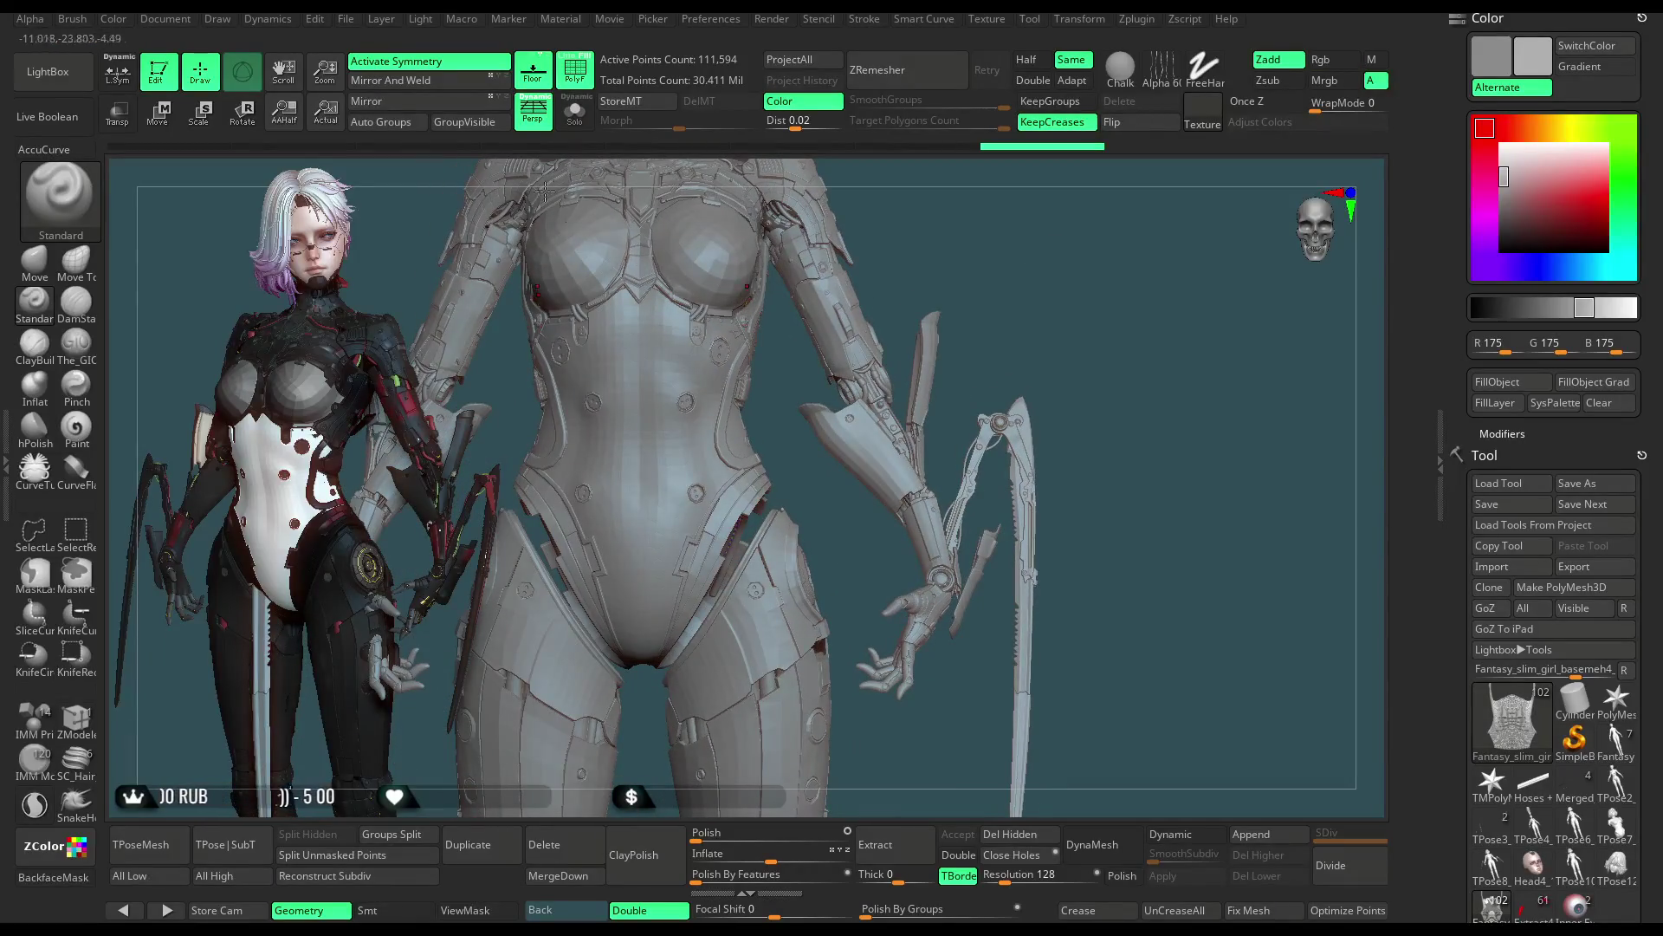
{"action": "left_click", "coordinate": [348, 21]}
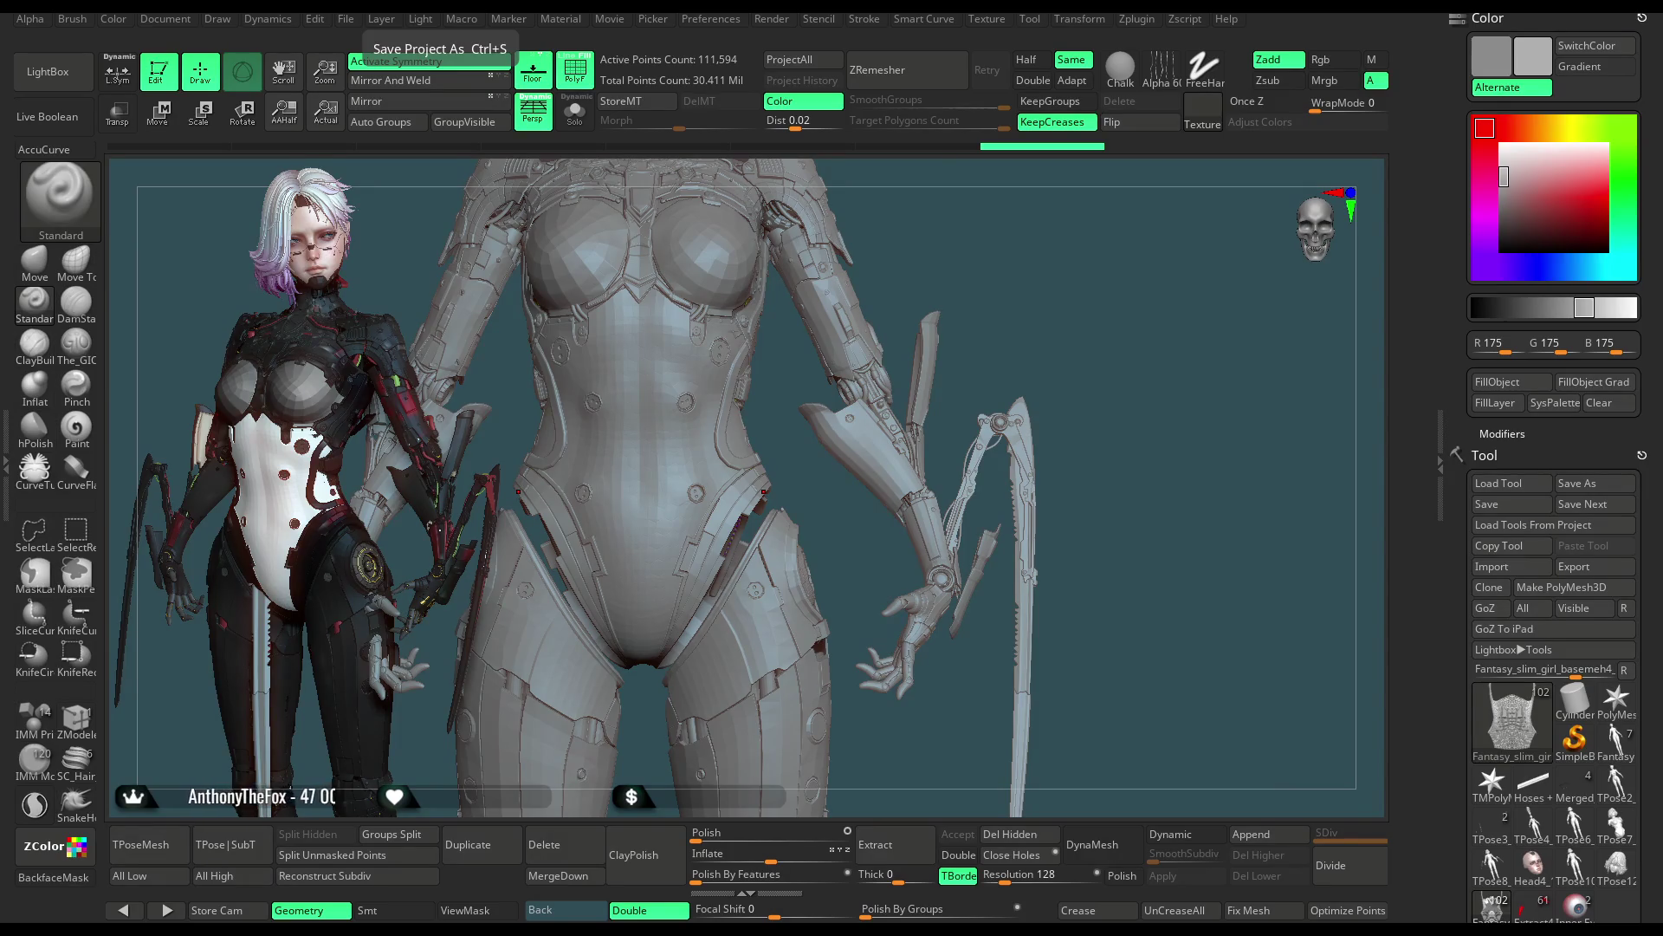
Step: Rotate the view up and Alt-select the Chest piece as the active subtool
{"action": "mouse_move", "coordinate": [1153, 446]}
{"action": "left_mouse_down"}
{"action": "mouse_move", "coordinate": [1138, 422]}
{"action": "mouse_move", "coordinate": [1154, 430]}
{"action": "left_mouse_up"}
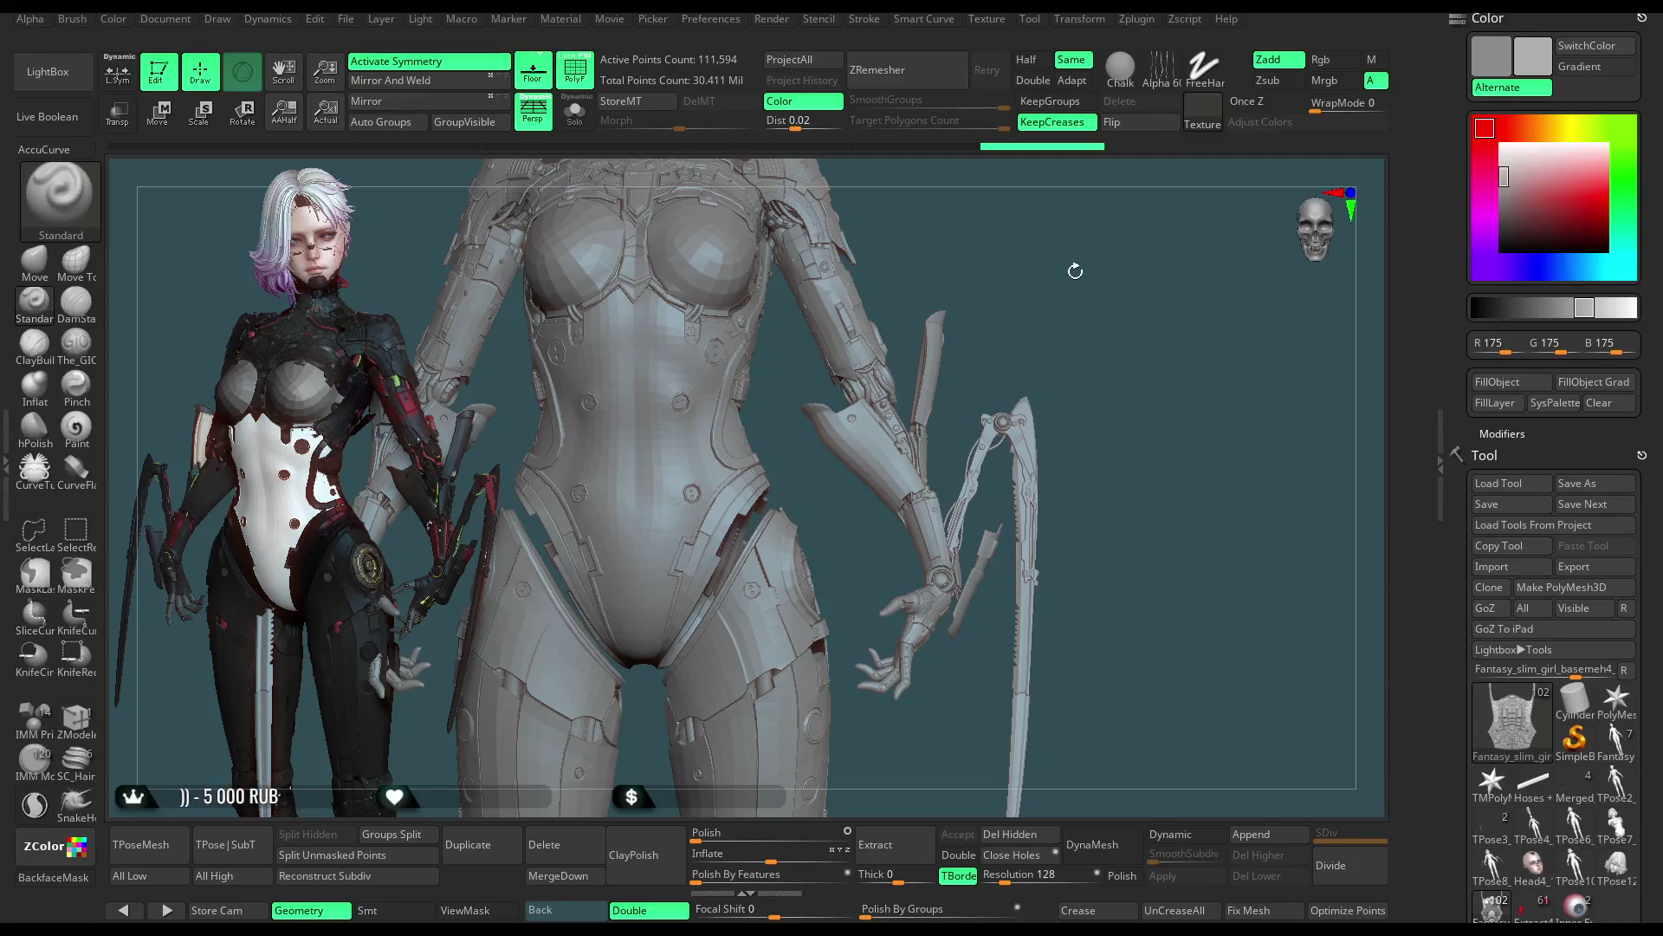
{"action": "scroll", "coordinate": [1070, 273], "scroll_direction": "down", "scroll_amount": 1}
{"action": "scroll", "coordinate": [1046, 299], "scroll_direction": "down", "scroll_amount": 1}
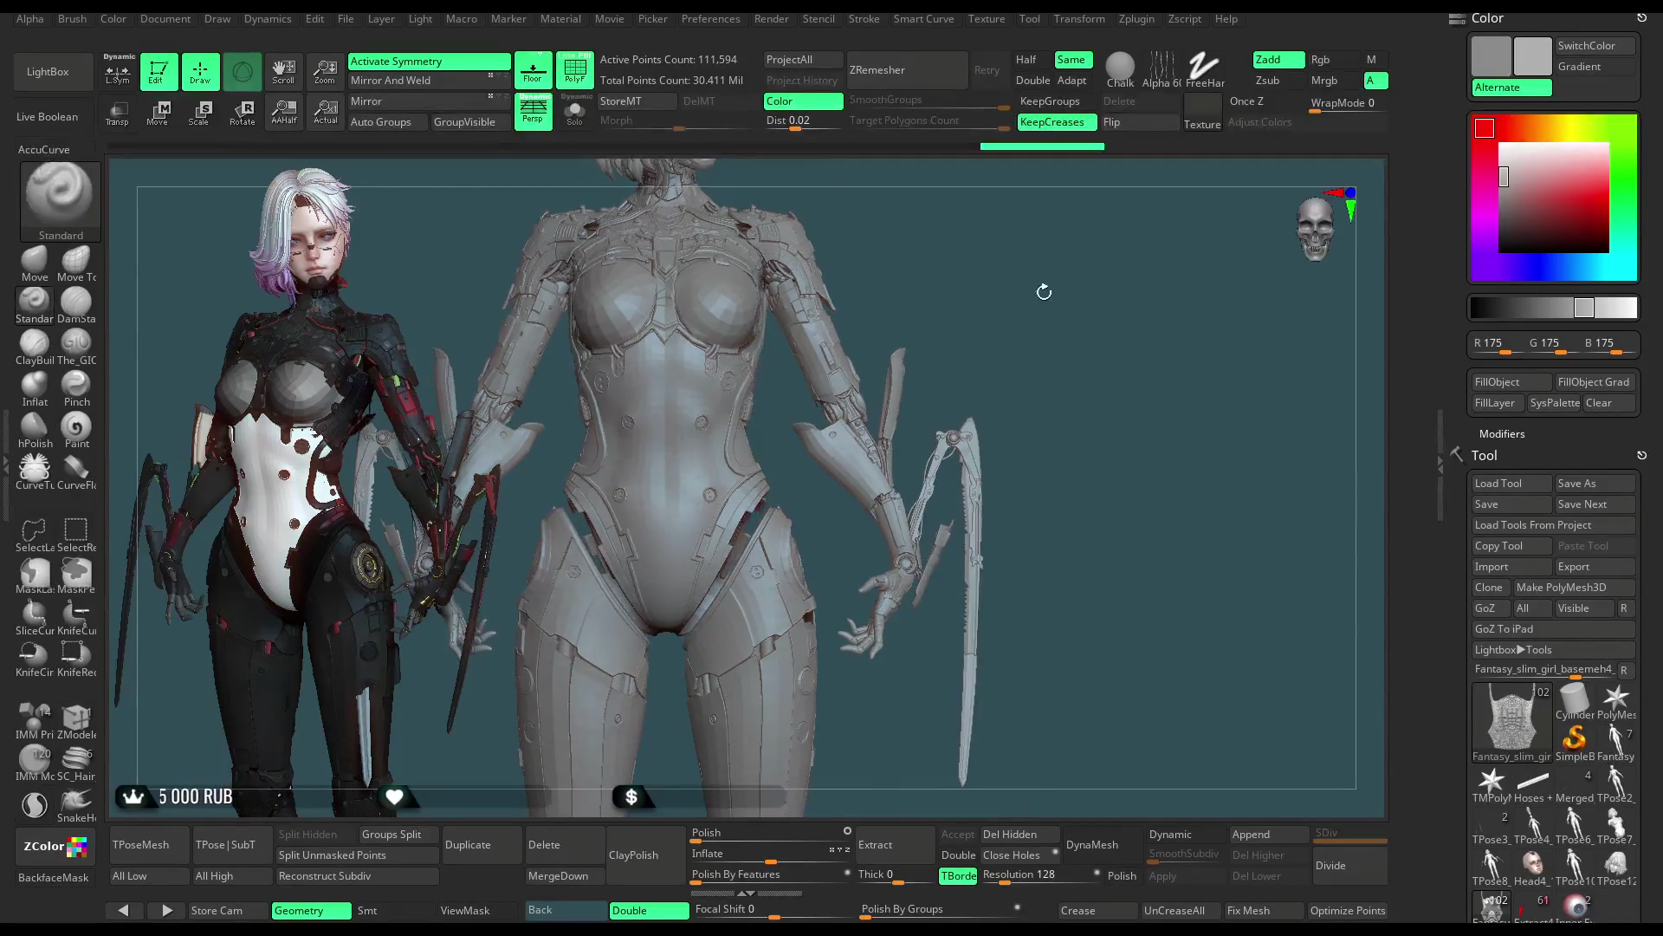
{"action": "left_click_drag", "start_coordinate": [1022, 290], "coordinate": [1040, 308]}
{"action": "scroll", "coordinate": [759, 507], "scroll_direction": "up", "scroll_amount": 2}
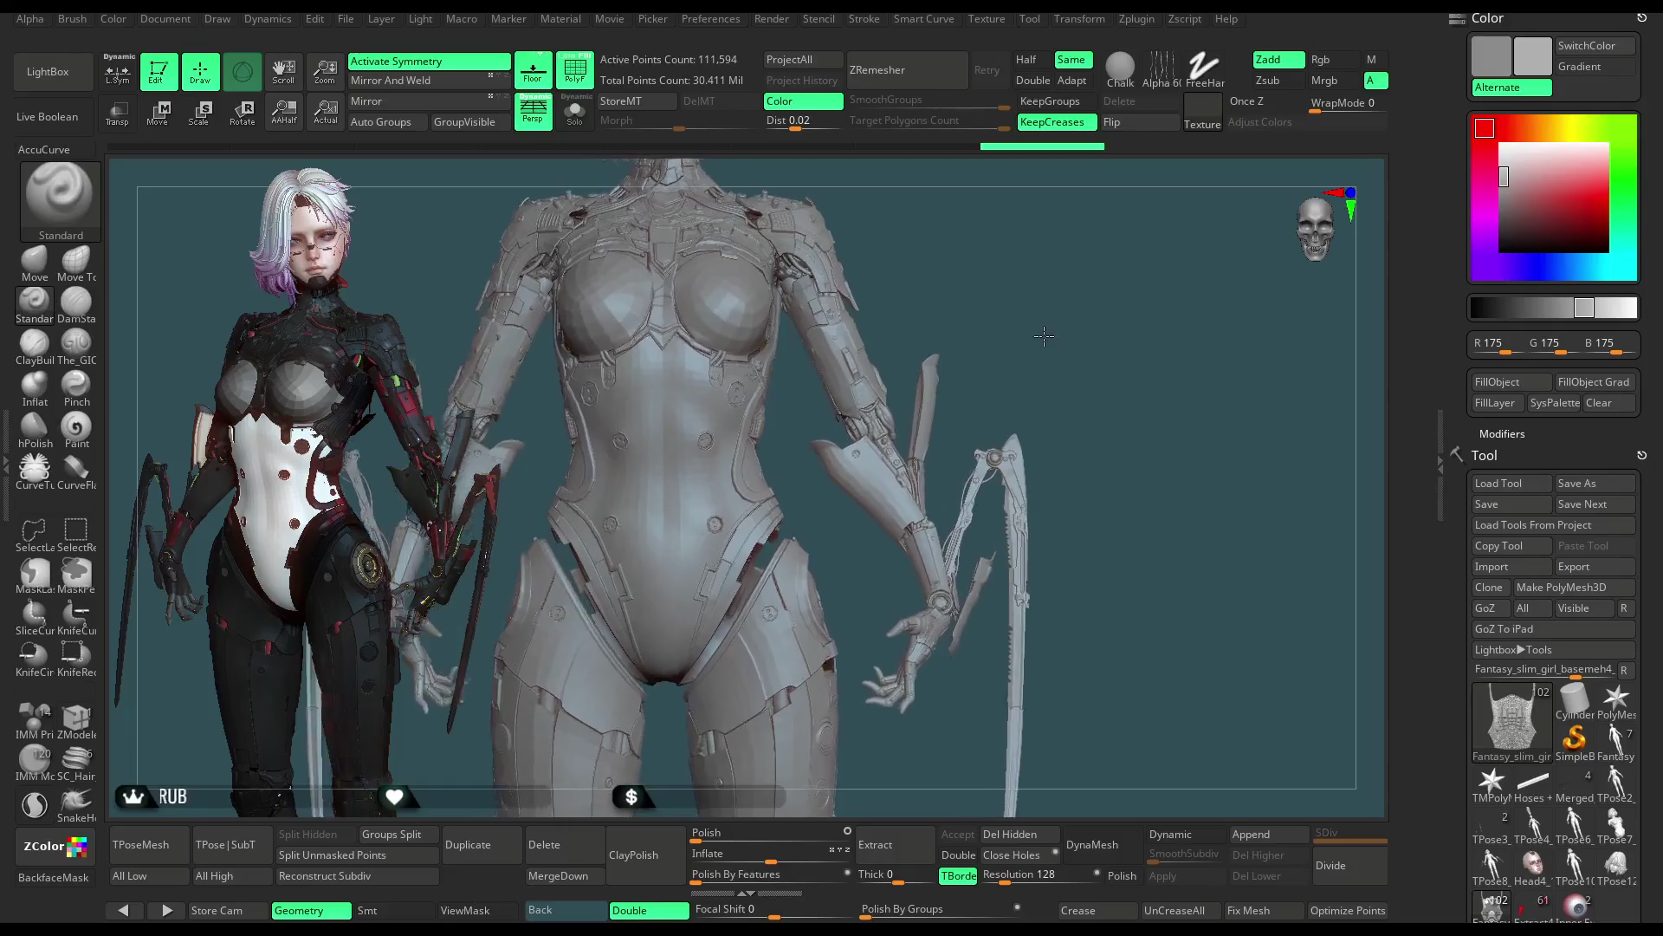
{"action": "scroll", "coordinate": [759, 508], "scroll_direction": "up", "scroll_amount": 1}
{"action": "left_click", "coordinate": [759, 509], "text": "alt"}
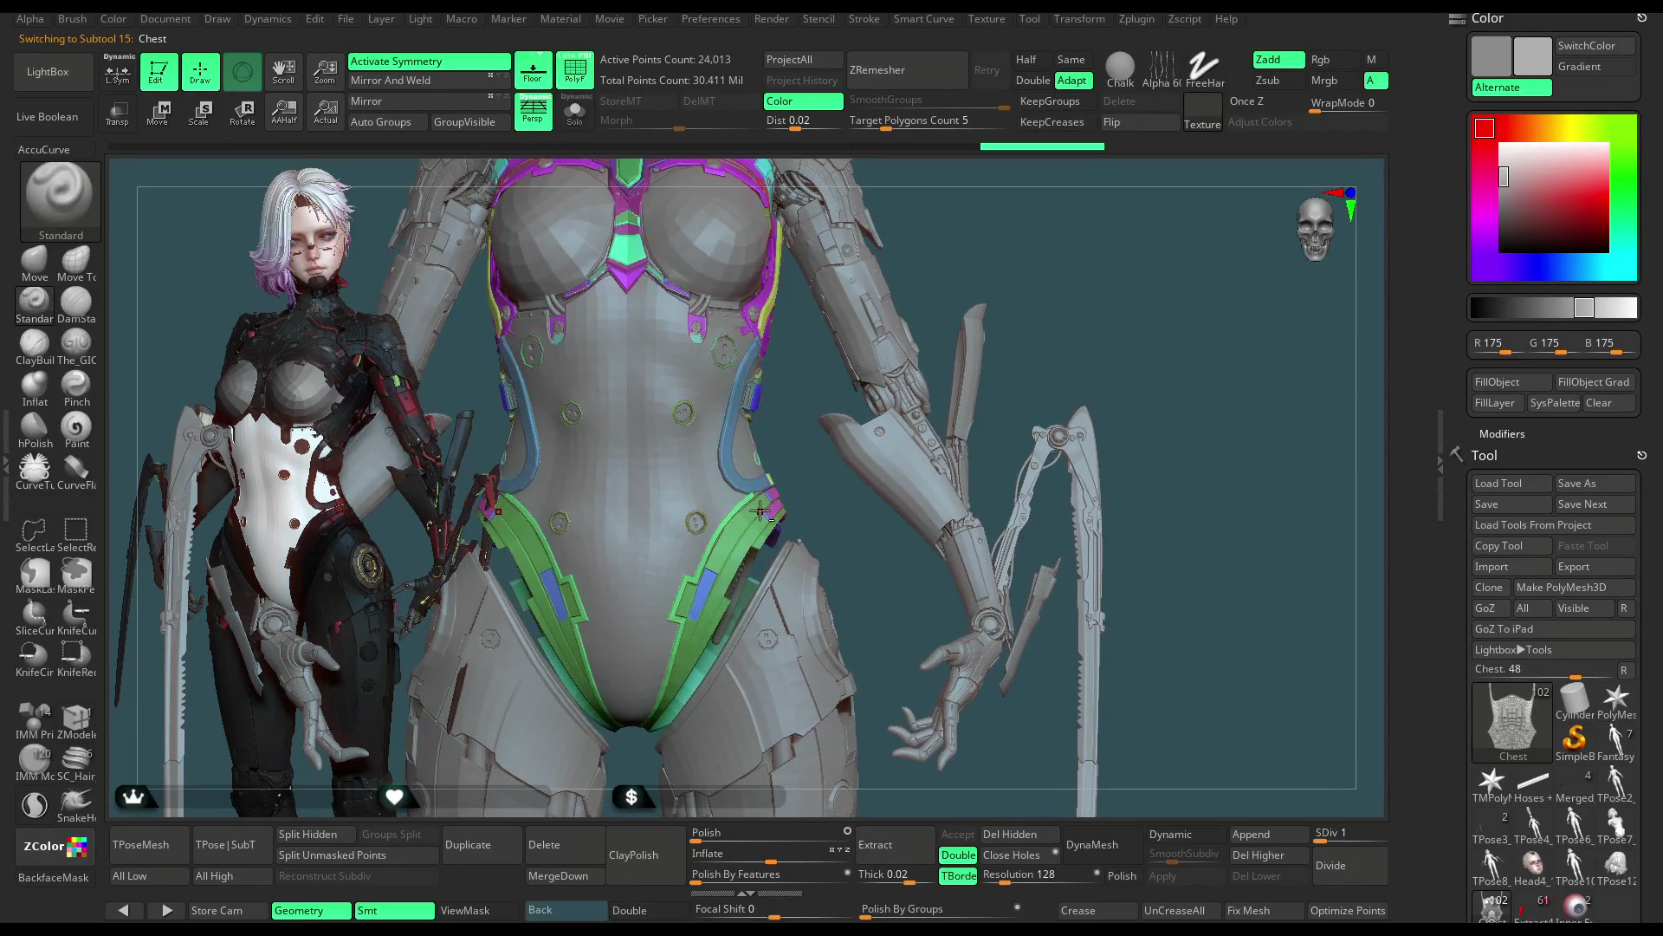
{"action": "scroll", "coordinate": [1055, 254], "scroll_direction": "down", "scroll_amount": 2}
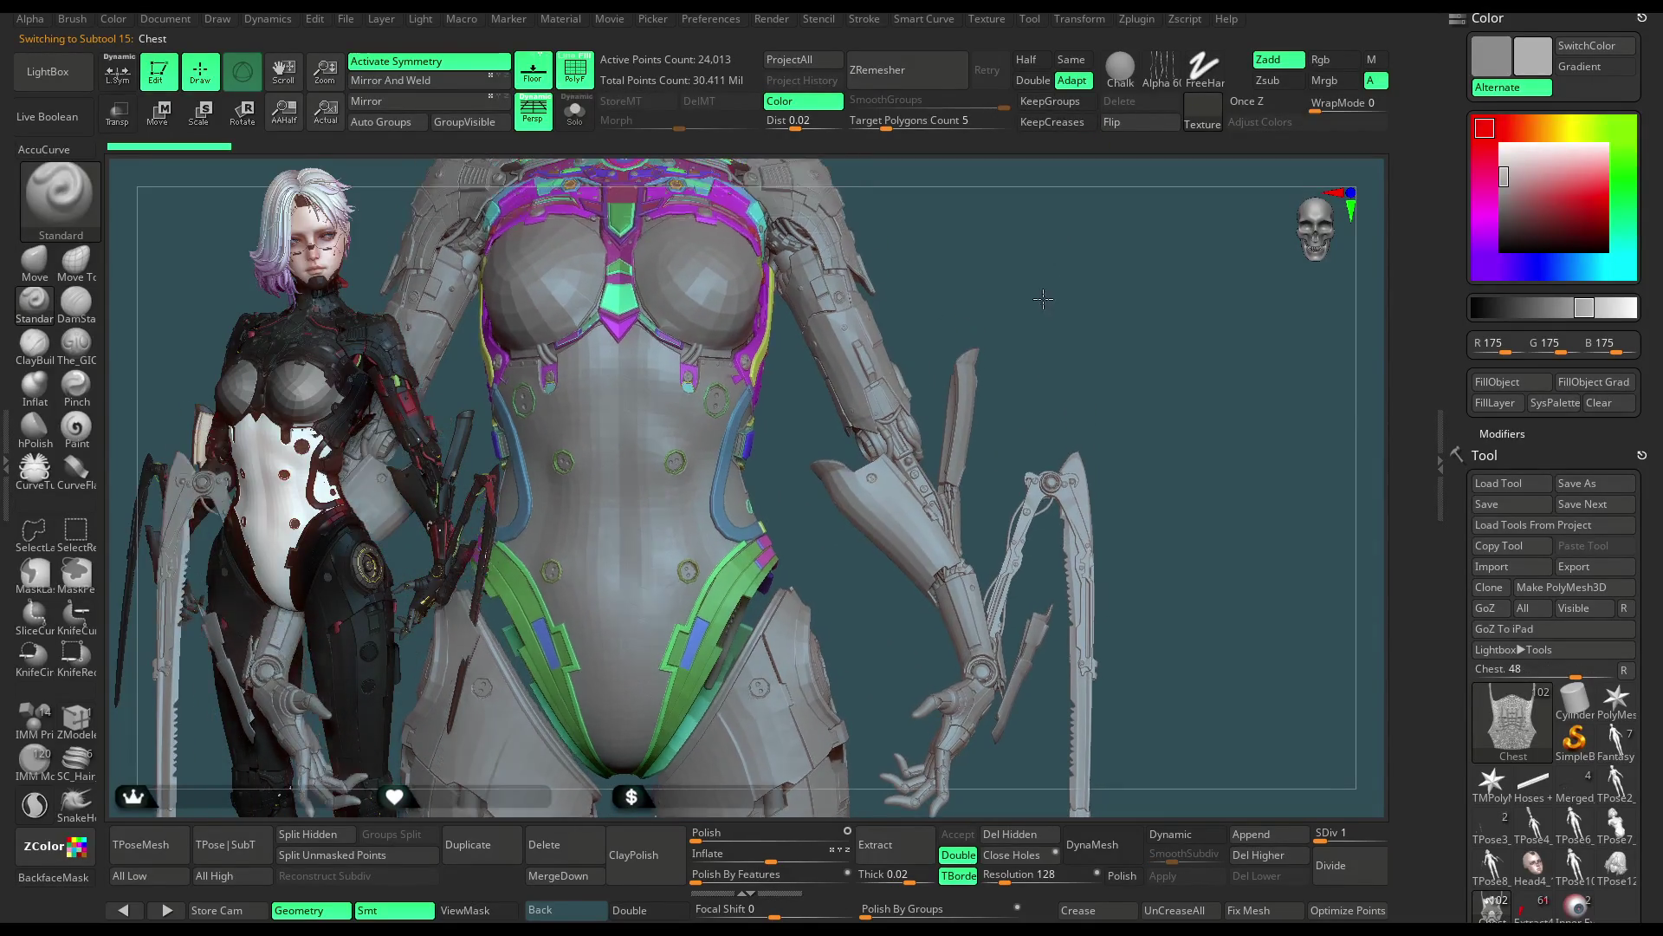
{"action": "scroll", "coordinate": [1036, 254], "scroll_direction": "down", "scroll_amount": 1}
Step: Hide all but the pink panel on the chest piece, invert visibility and zoom on the torso
{"action": "mouse_move", "coordinate": [1034, 243]}
{"action": "left_mouse_down"}
{"action": "mouse_move", "coordinate": [983, 302]}
{"action": "mouse_move", "coordinate": [1003, 332]}
{"action": "left_mouse_up"}
{"action": "left_click", "coordinate": [1009, 344], "text": "ctrl+shift"}
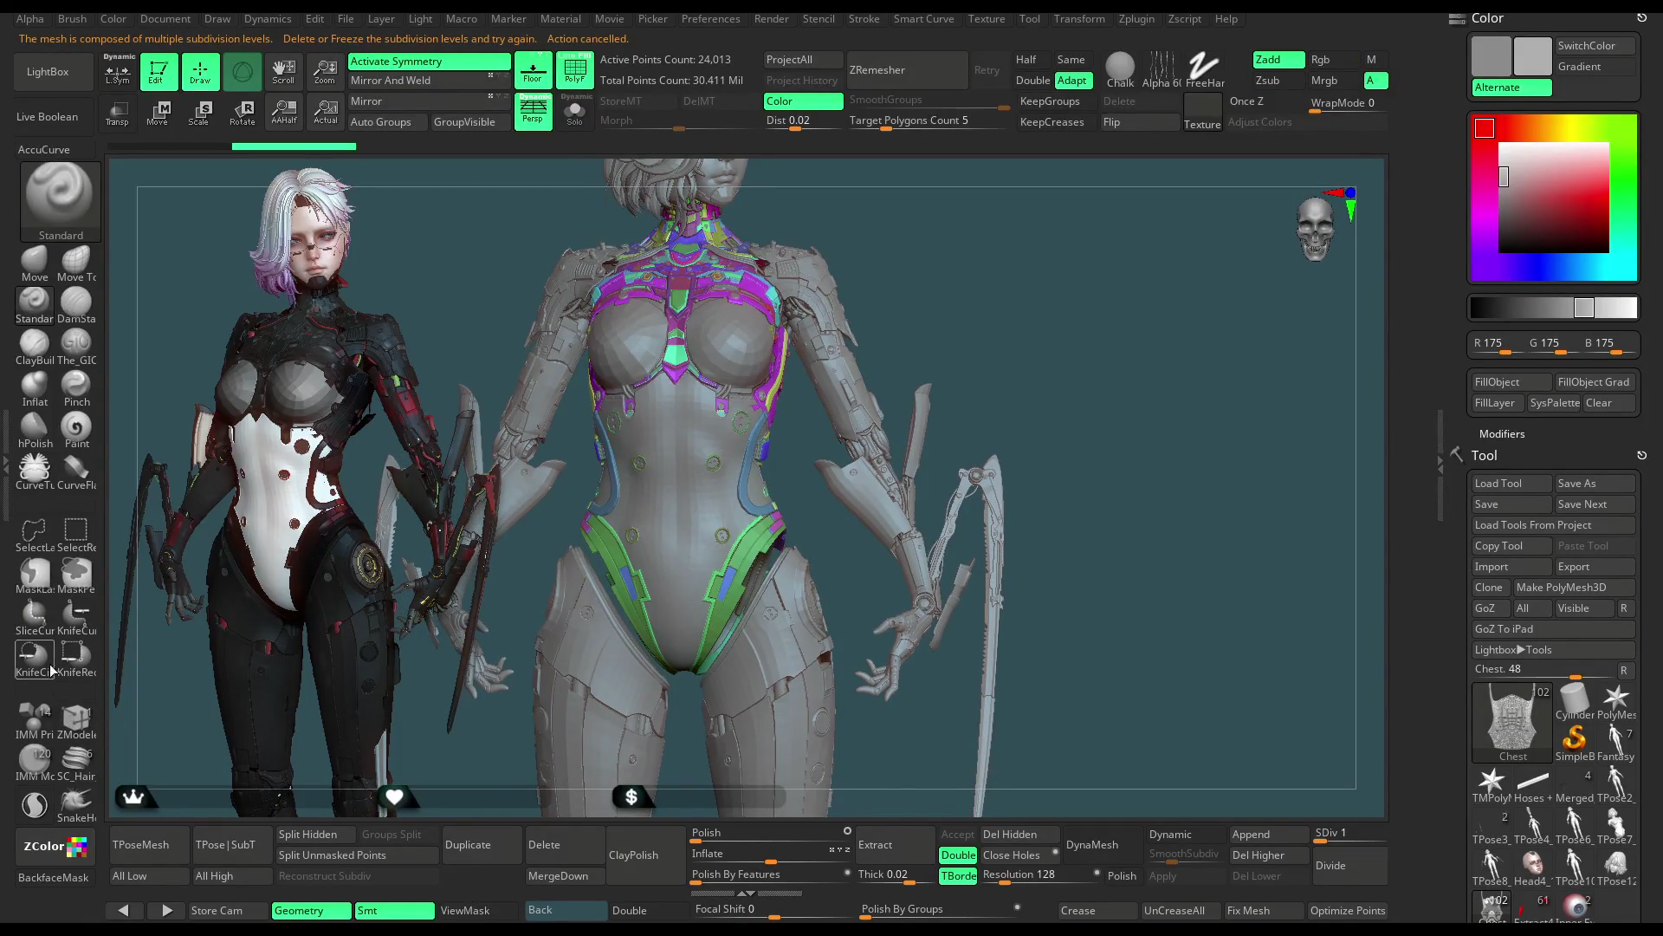
{"action": "left_click", "coordinate": [63, 549]}
{"action": "left_click", "coordinate": [989, 332], "text": "ctrl+shift"}
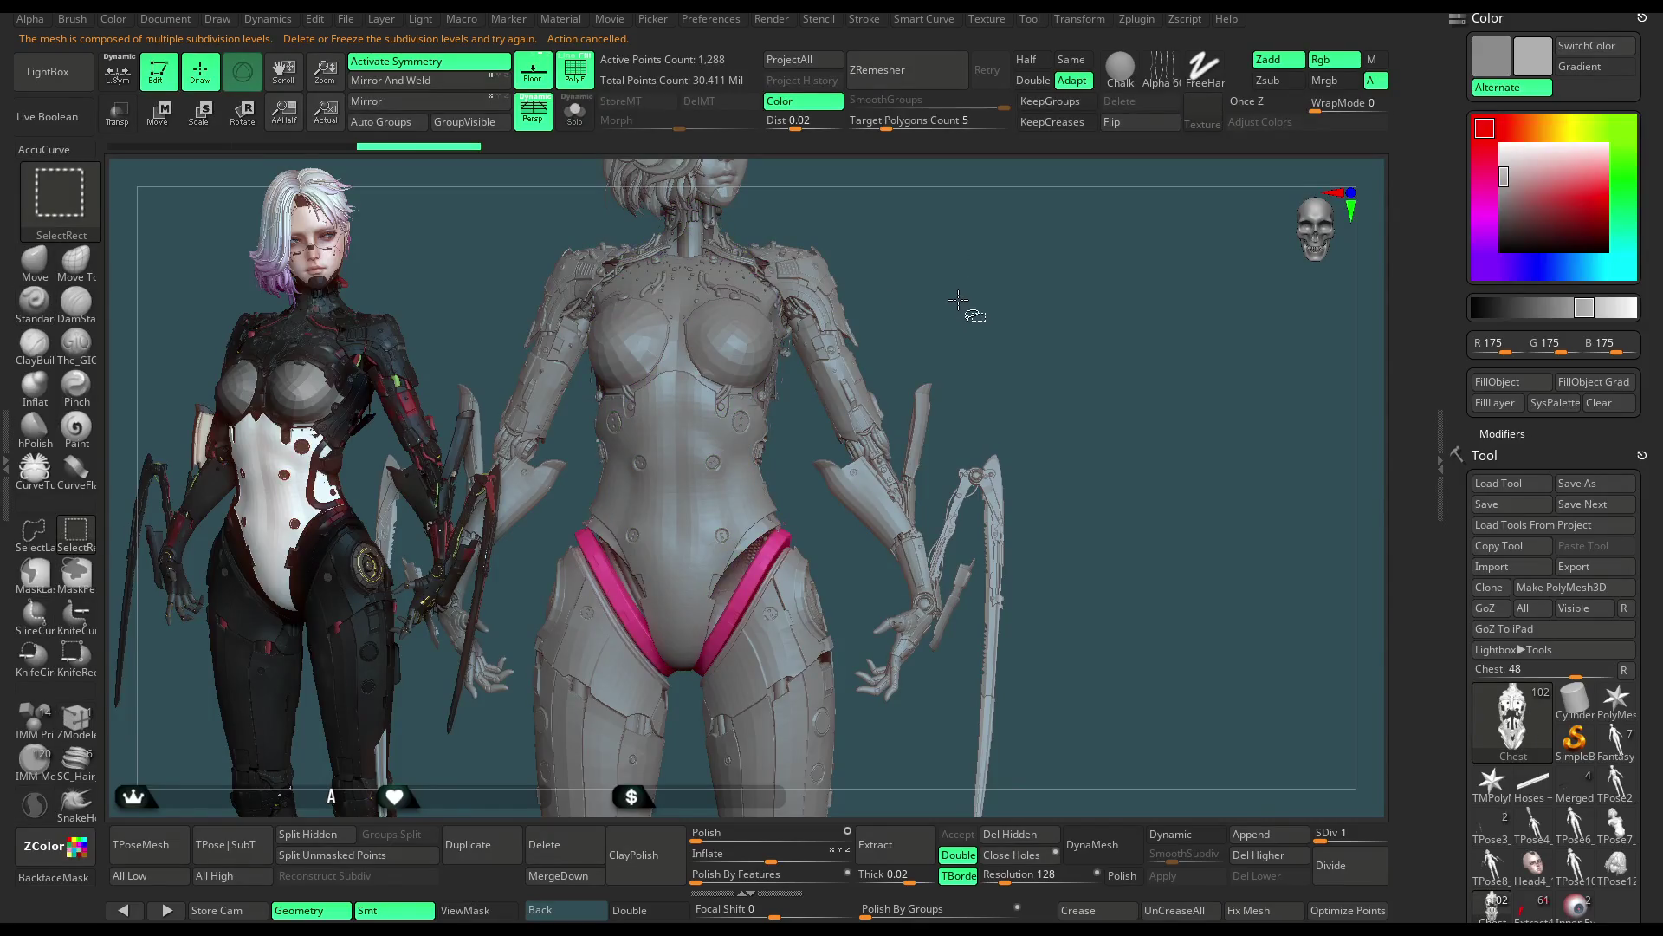
{"action": "mouse_move", "coordinate": [962, 307]}
{"action": "left_mouse_down", "text": "ctrl+shift"}
{"action": "mouse_move", "coordinate": [977, 336]}
{"action": "mouse_move", "coordinate": [969, 308]}
{"action": "mouse_move", "coordinate": [858, 307]}
{"action": "left_mouse_up", "text": "ctrl+shift"}
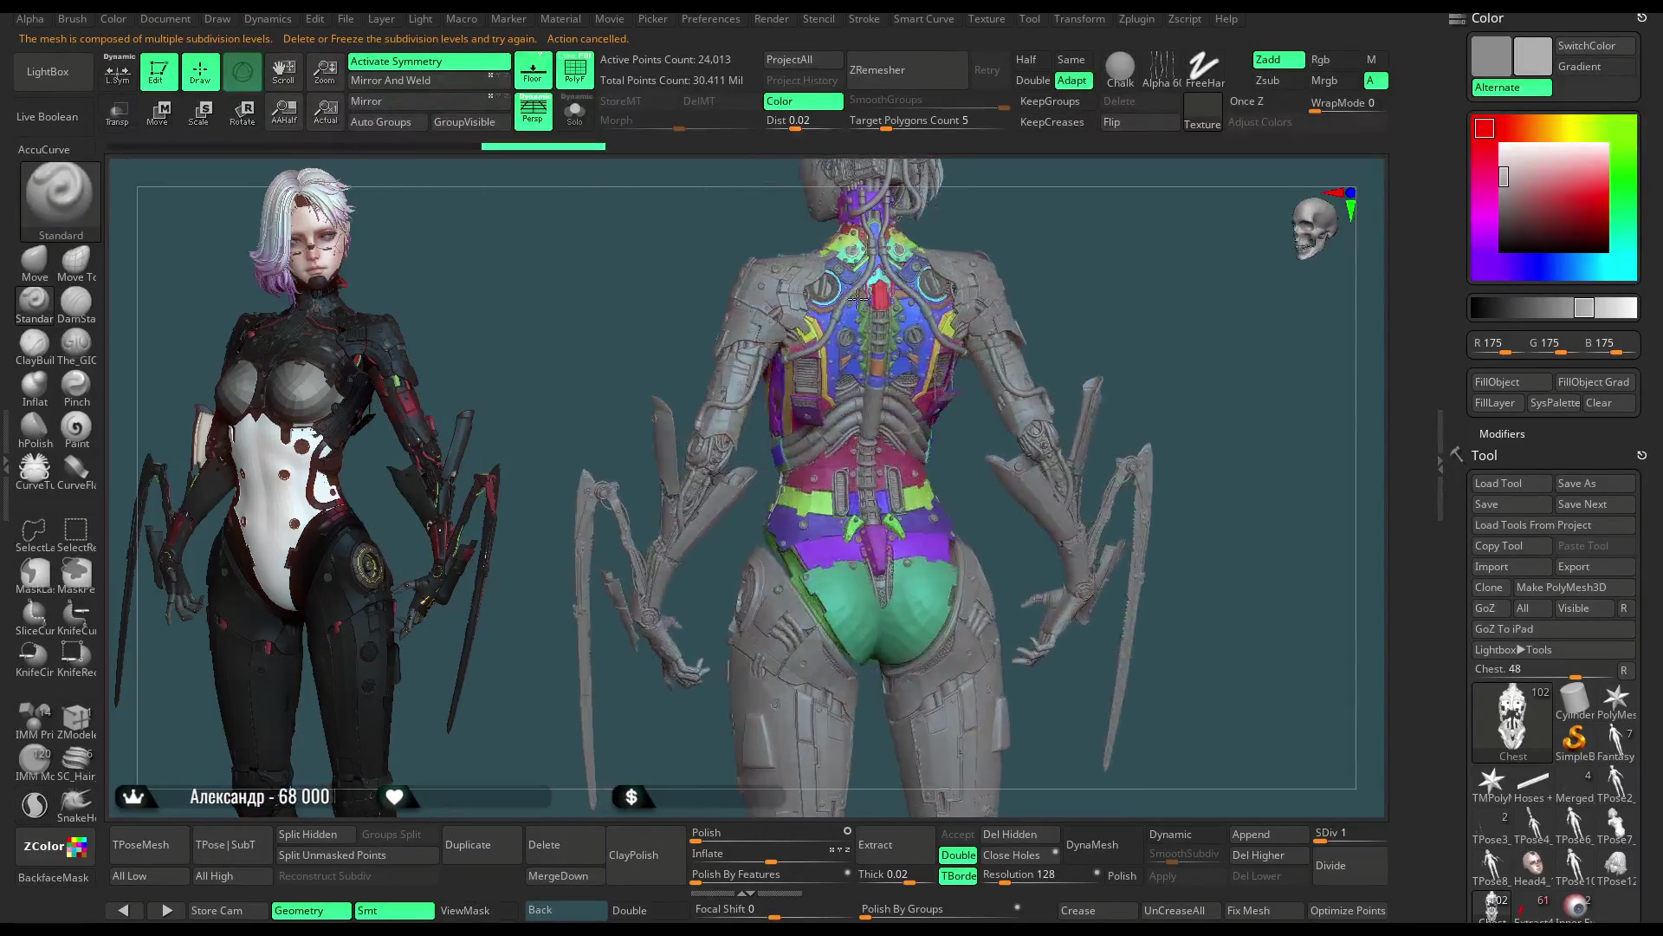
{"action": "mouse_move", "coordinate": [1114, 287]}
{"action": "left_mouse_down", "text": "alt"}
{"action": "mouse_move", "coordinate": [1033, 405]}
{"action": "mouse_move", "coordinate": [943, 261]}
{"action": "left_mouse_up", "text": "alt"}
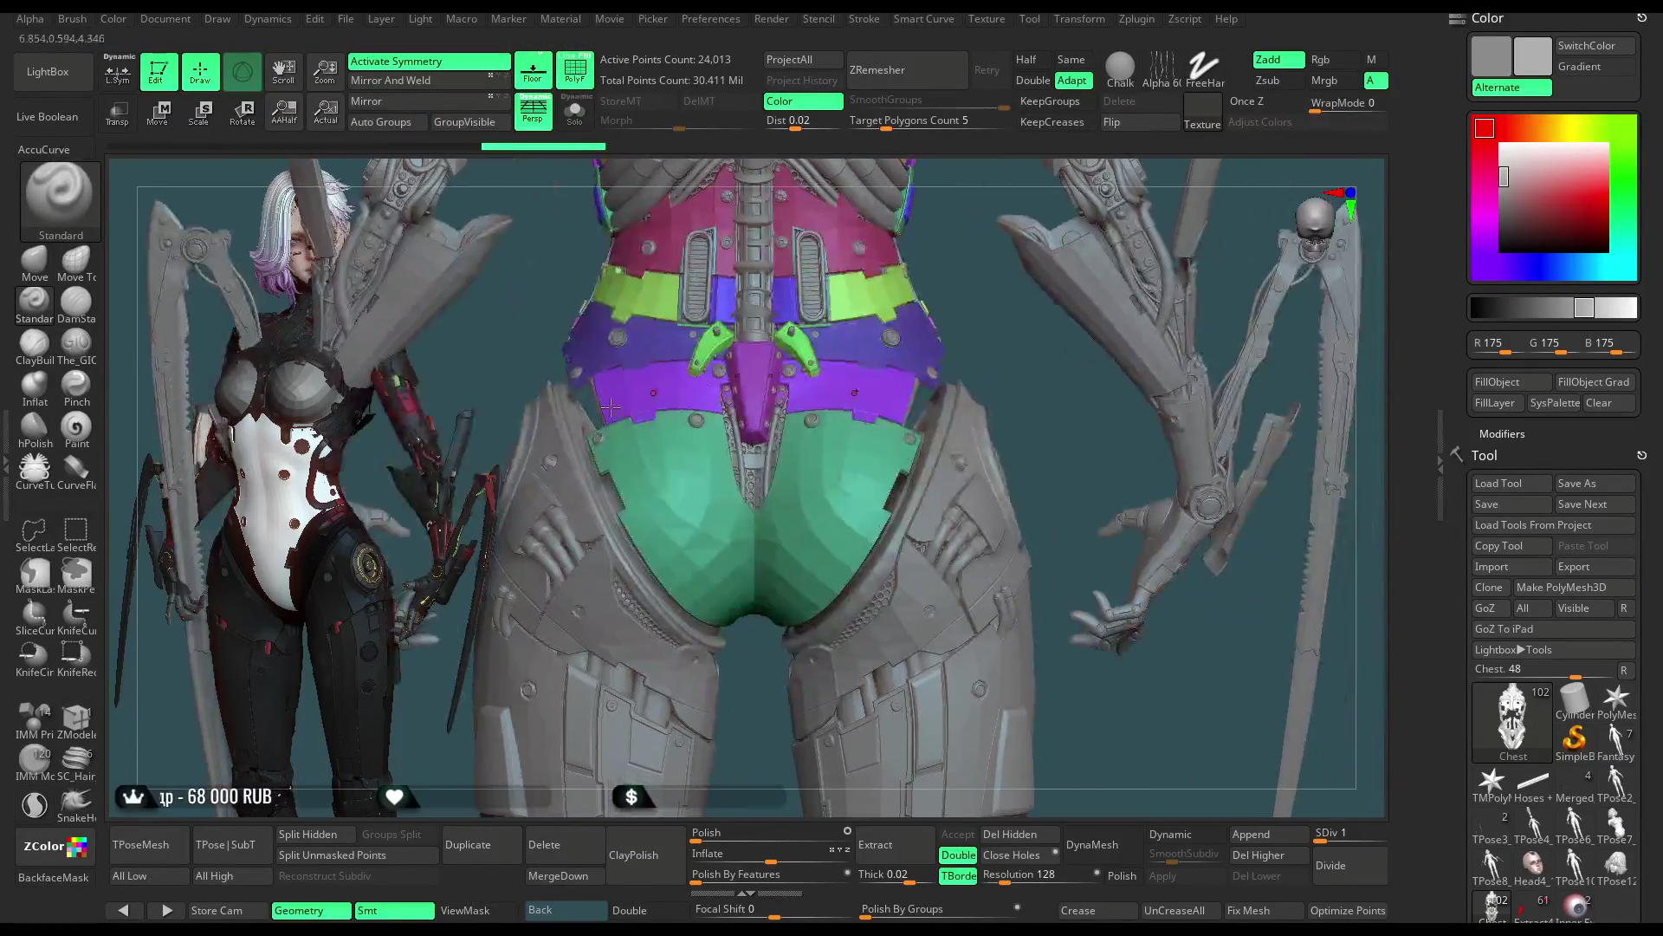
Step: Switch to the Move brush and make its Draw Size much larger
{"action": "left_click", "coordinate": [33, 261]}
{"action": "key", "text": "space"}
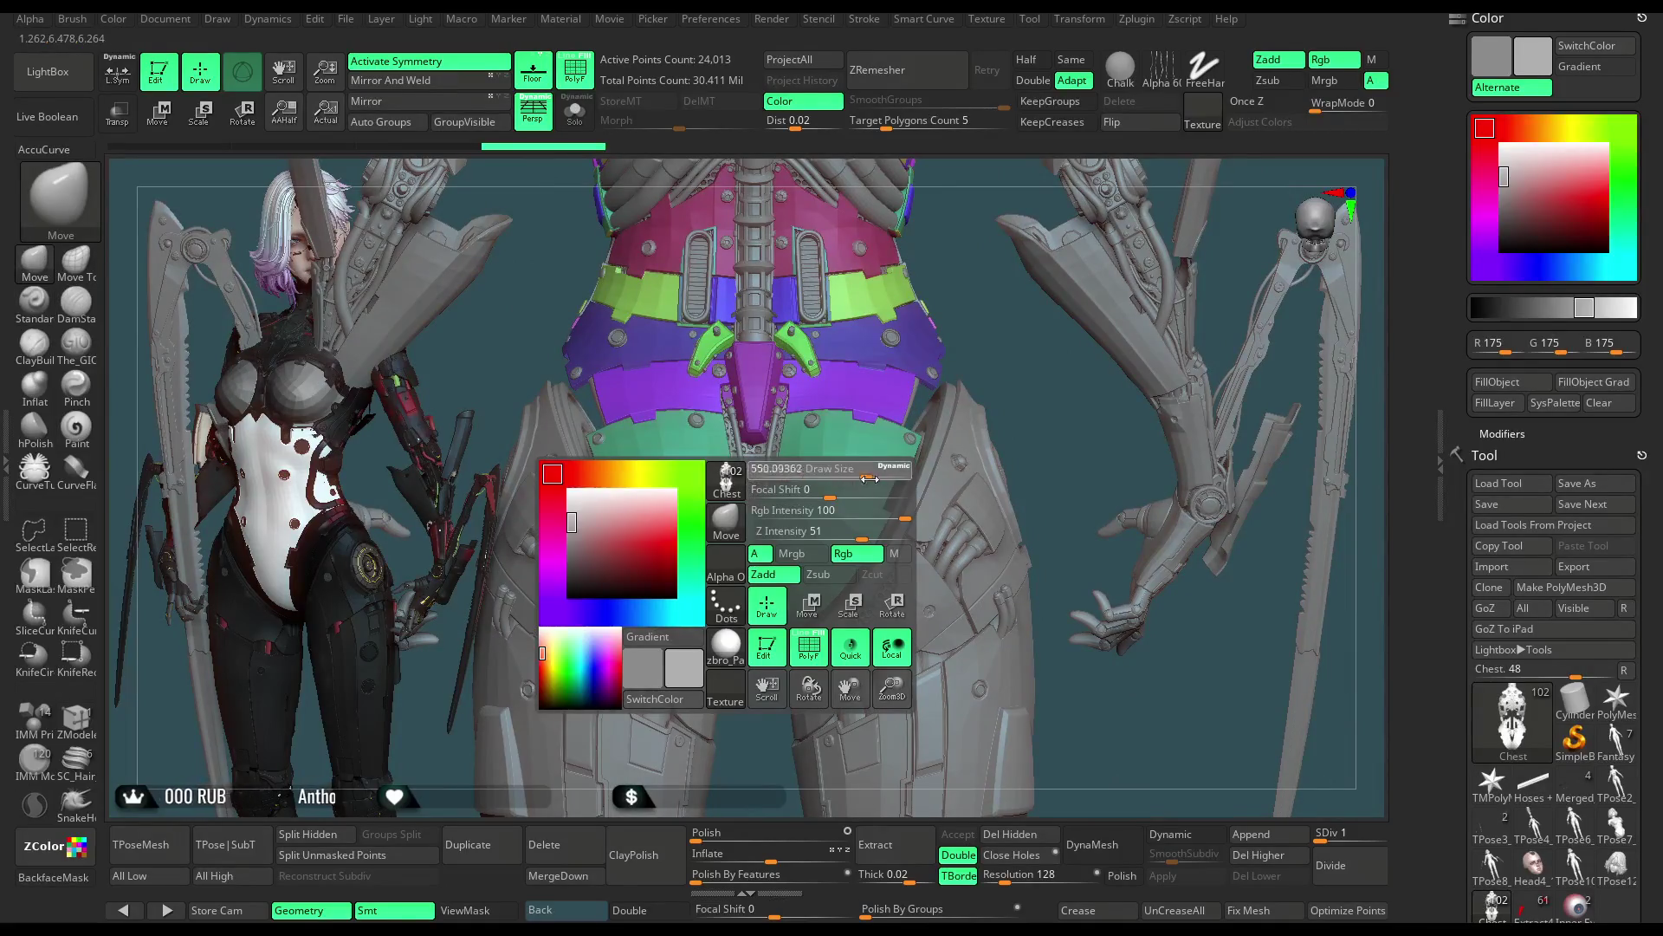
{"action": "left_click_drag", "start_coordinate": [791, 479], "coordinate": [848, 470]}
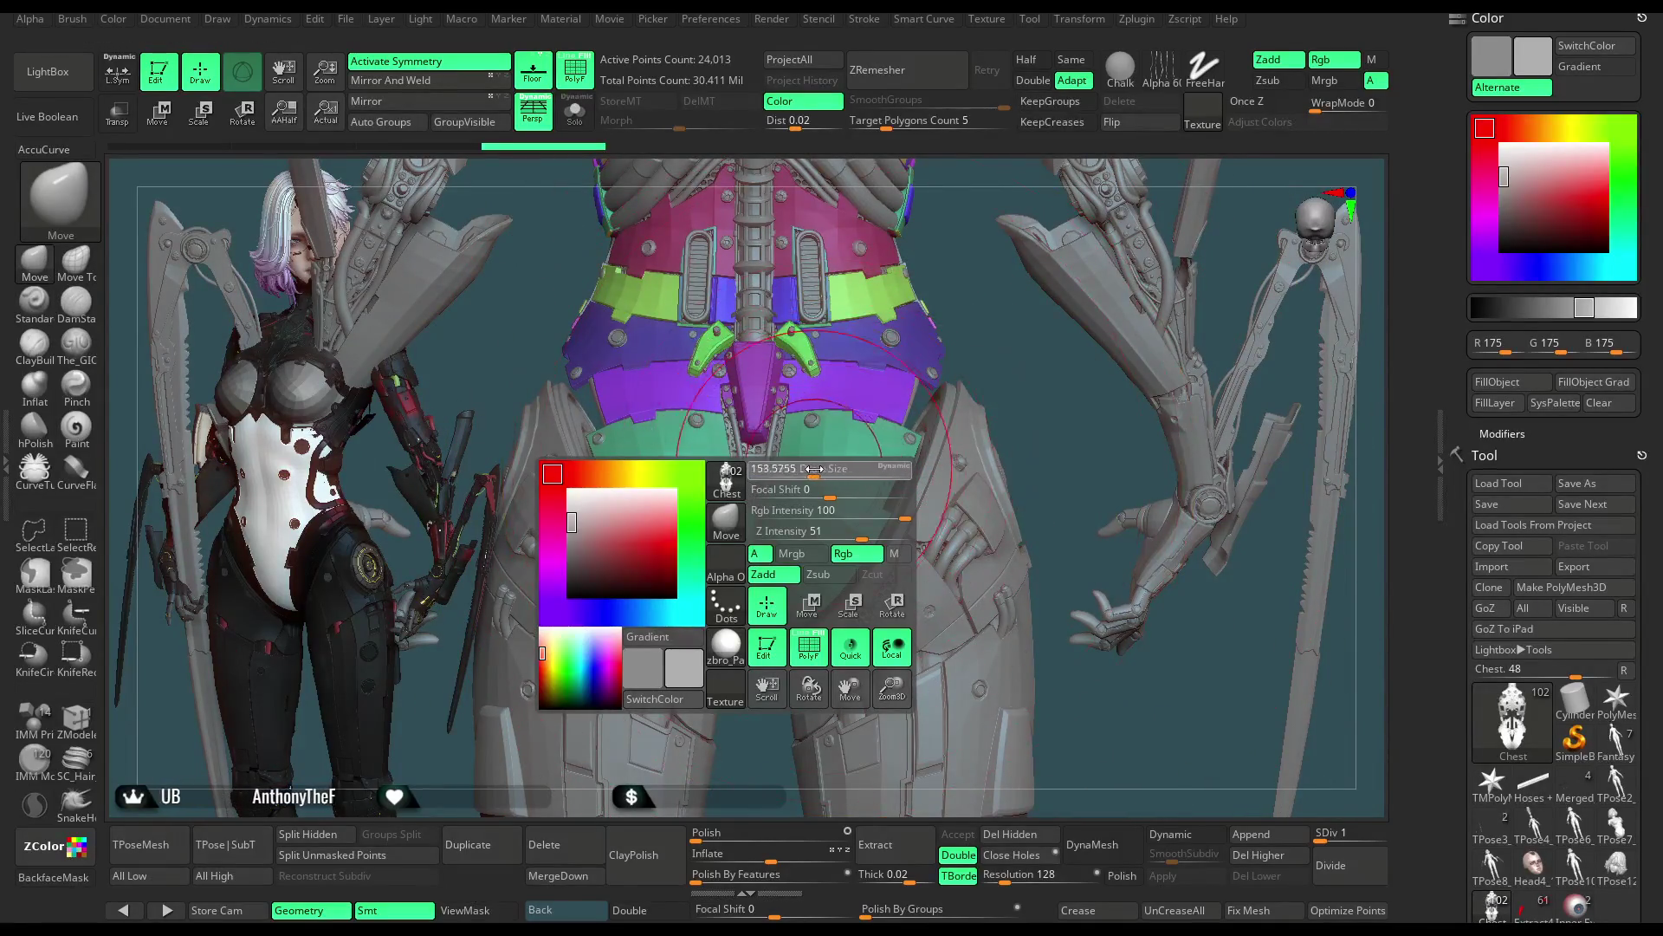
{"action": "left_click_drag", "start_coordinate": [996, 386], "coordinate": [905, 497], "text": "alt"}
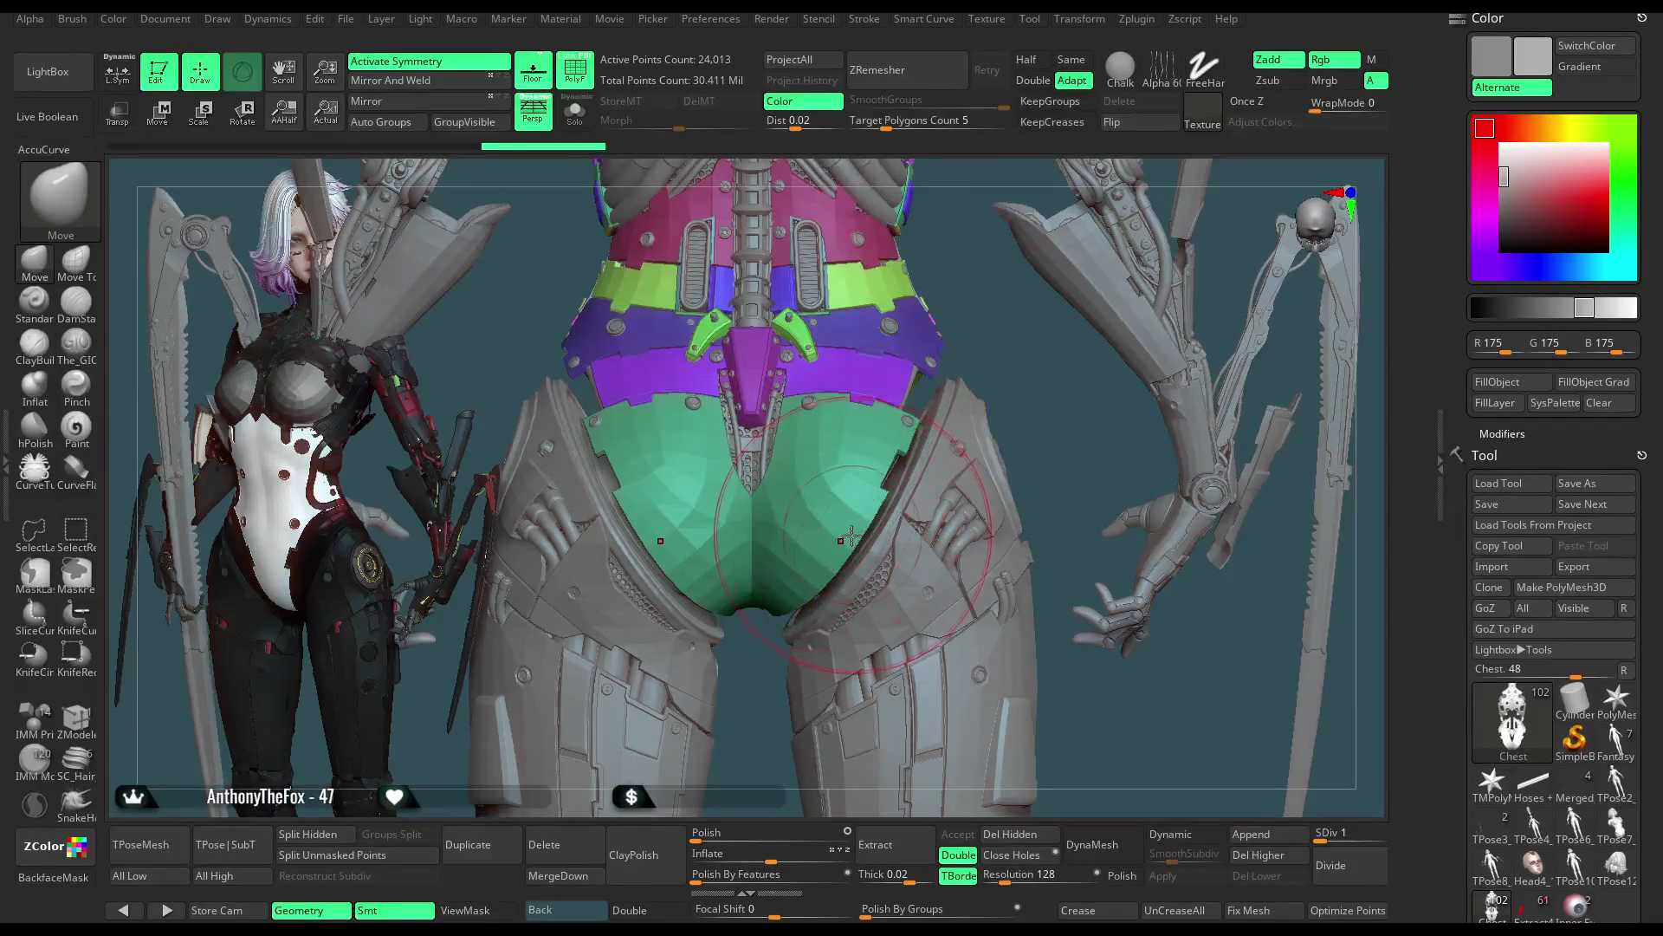
Step: Reframe the hips front-on and Alt-select the pink-trimmed hip armour piece
{"action": "right_click_drag", "start_coordinate": [824, 561], "coordinate": [821, 548]}
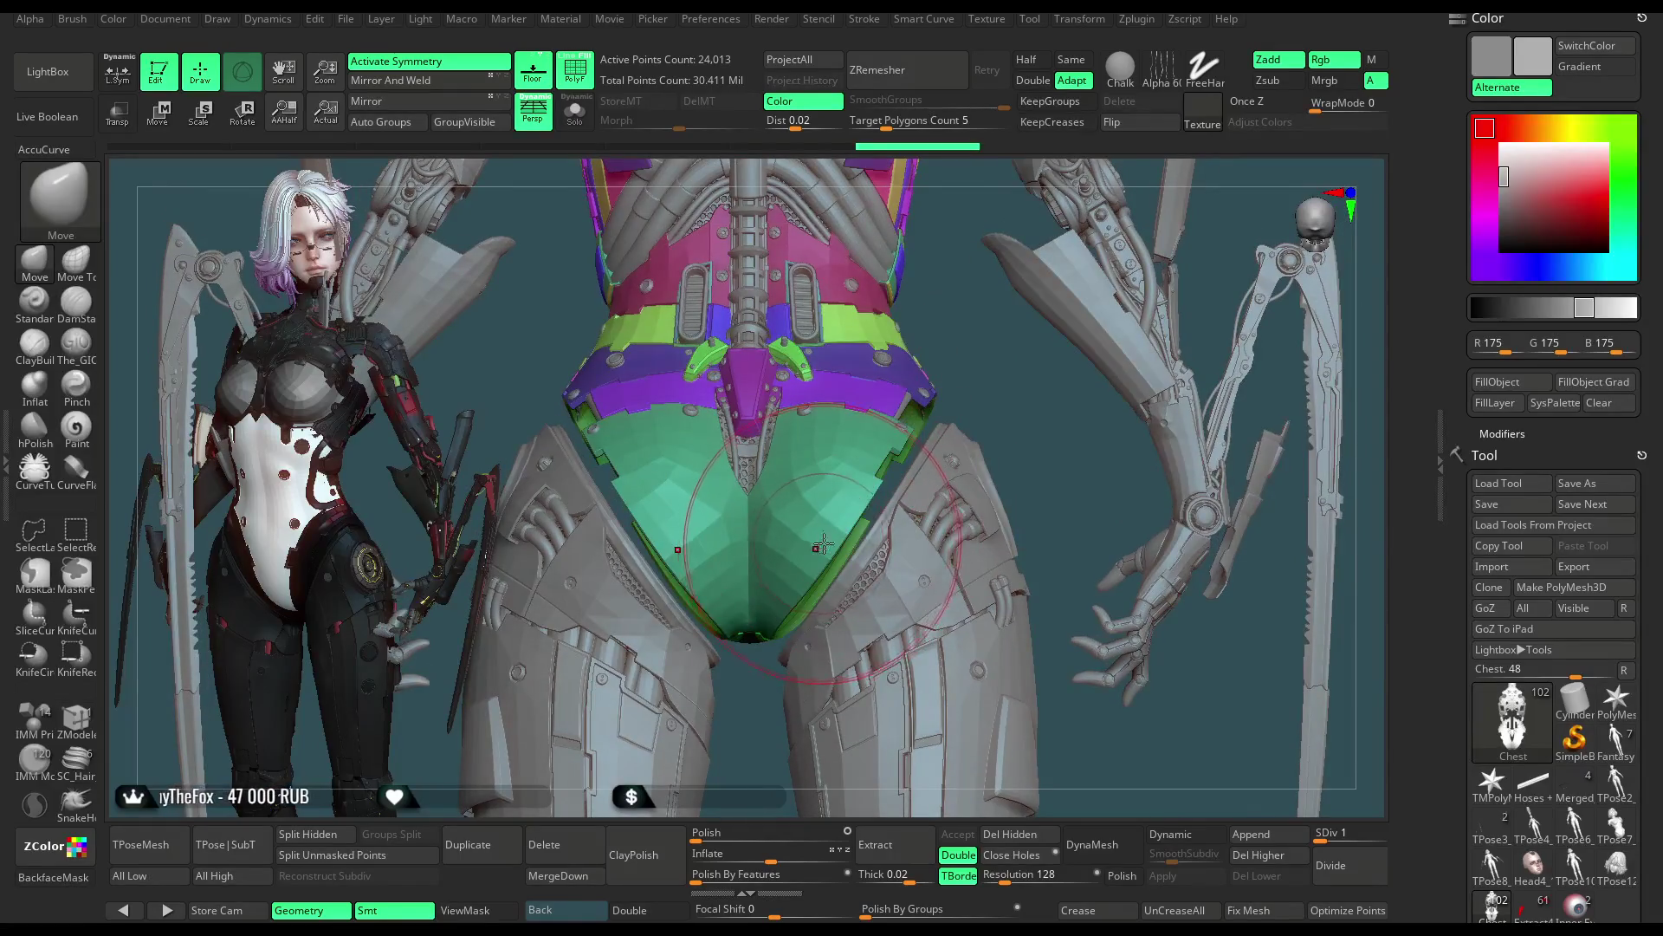
{"action": "right_click", "coordinate": [822, 546]}
{"action": "right_click_drag", "start_coordinate": [980, 385], "coordinate": [835, 531]}
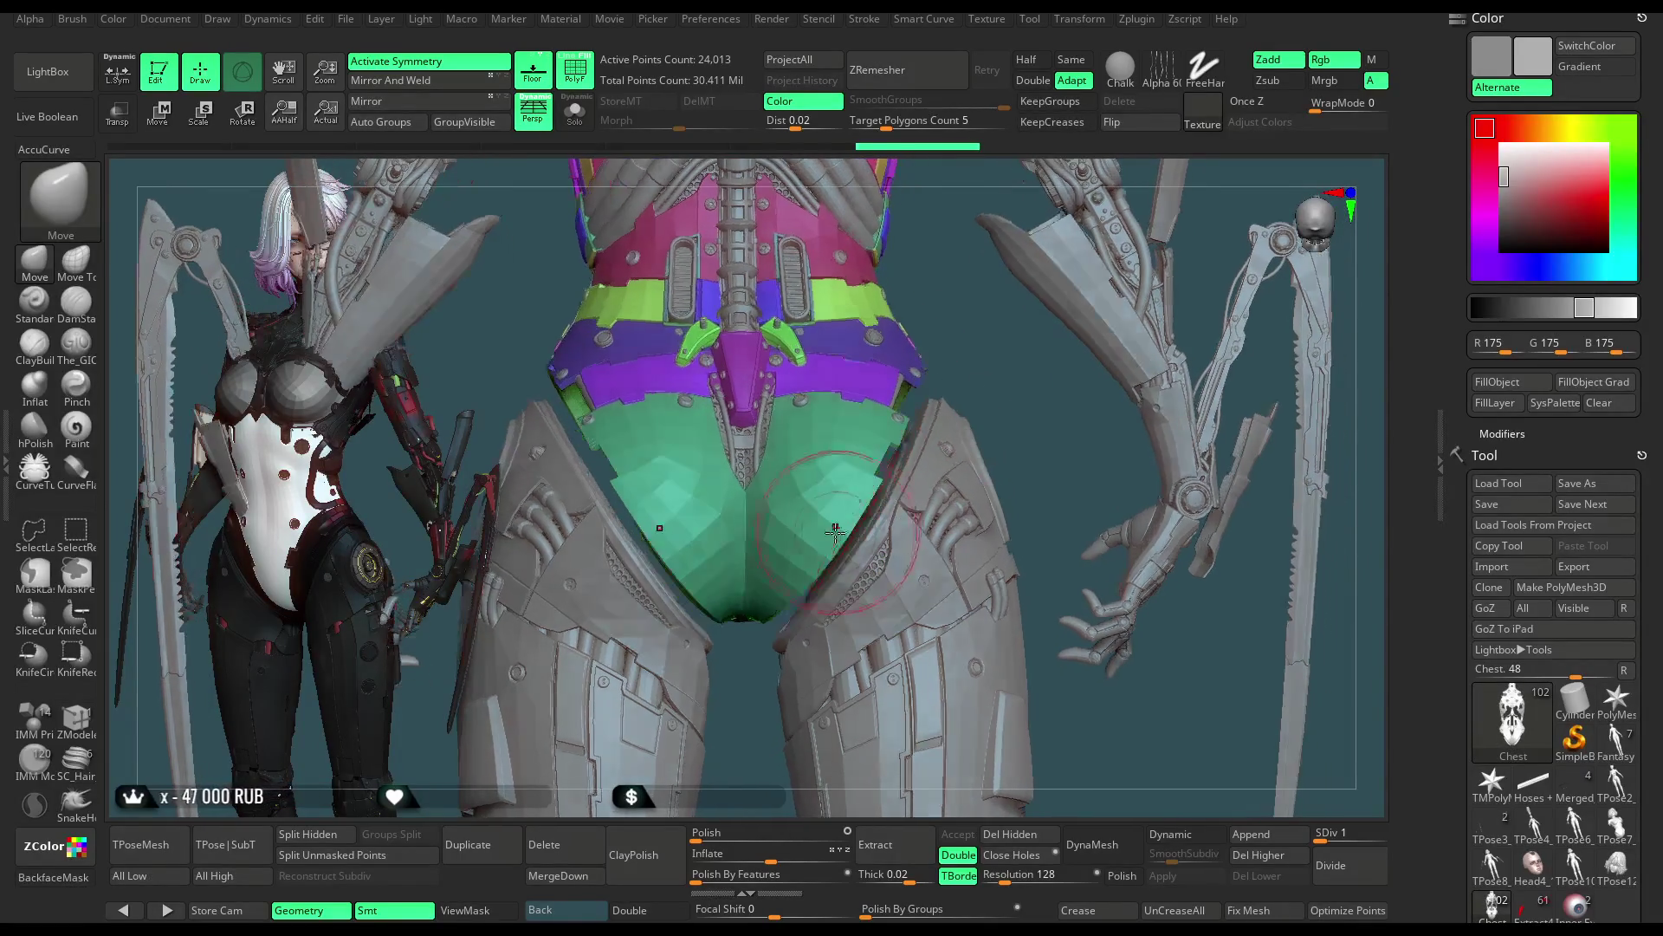
{"action": "mouse_move", "coordinate": [984, 409]}
{"action": "left_mouse_down"}
{"action": "mouse_move", "coordinate": [969, 326]}
{"action": "mouse_move", "coordinate": [903, 315]}
{"action": "left_mouse_up"}
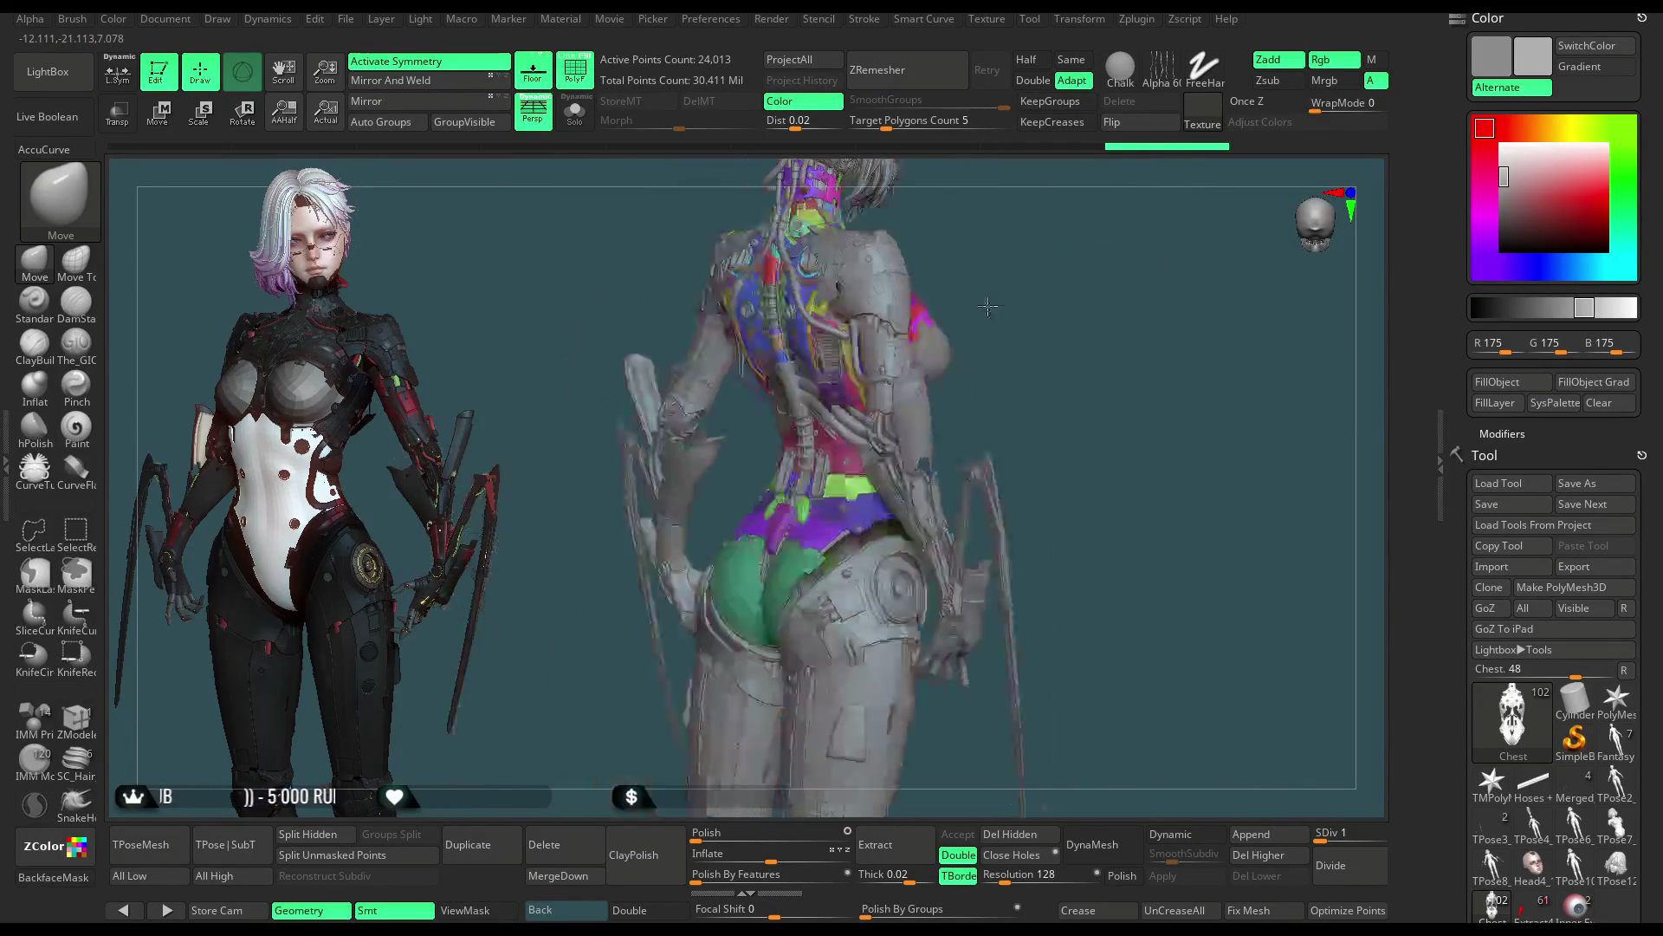
{"action": "left_click_drag", "start_coordinate": [902, 315], "coordinate": [1010, 303]}
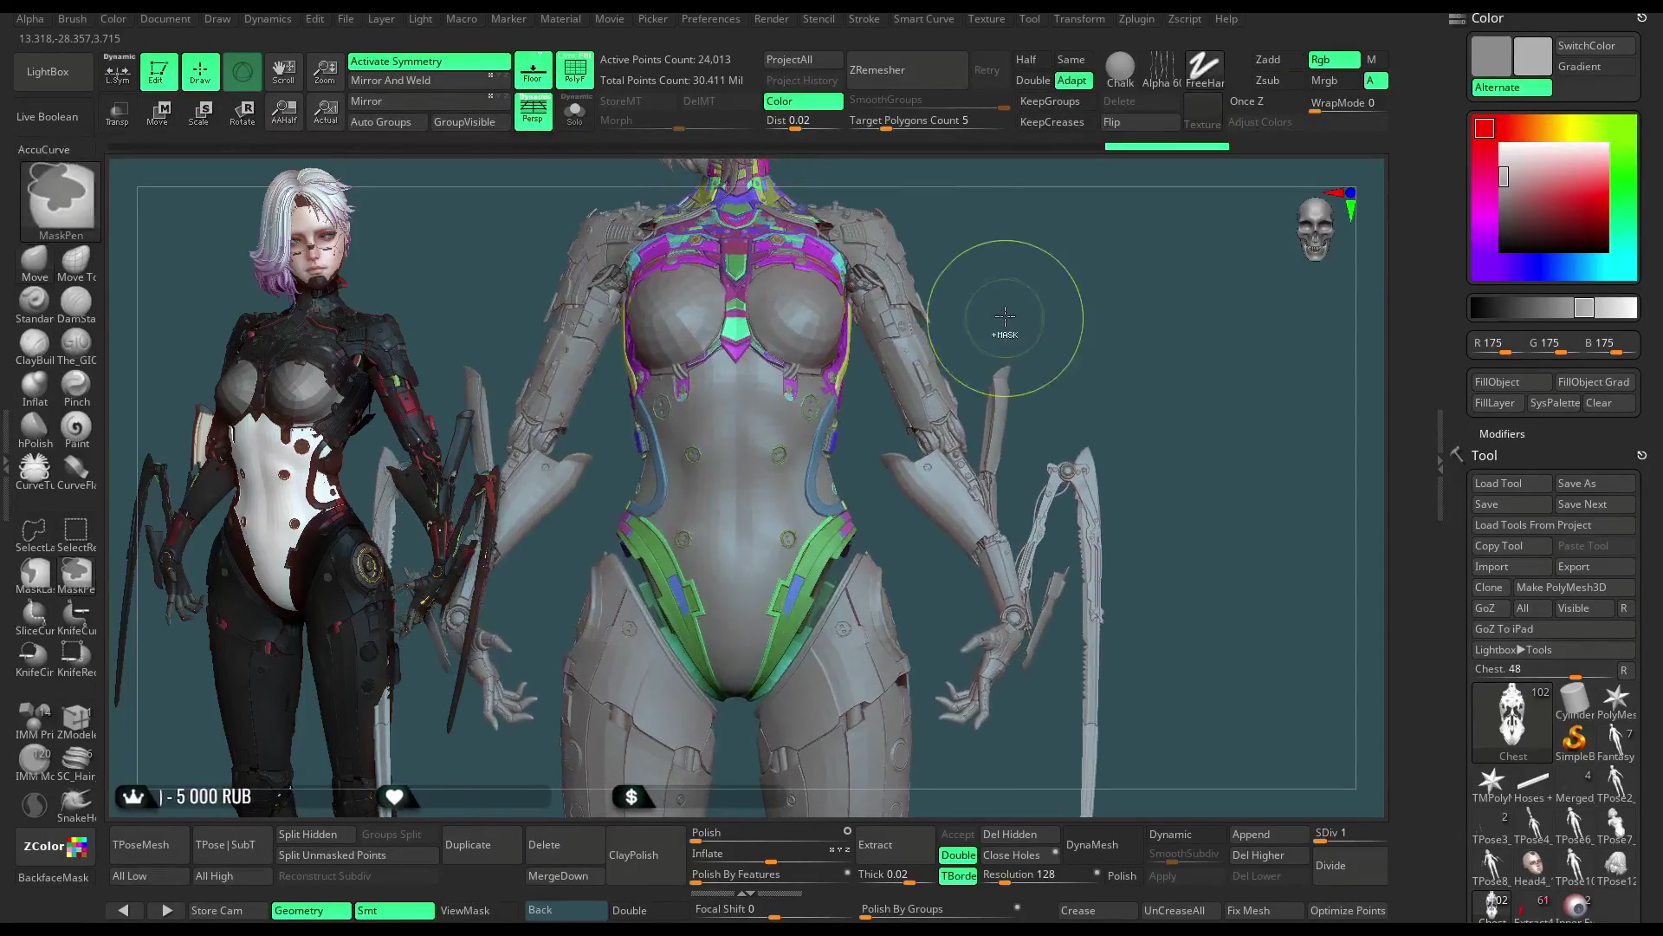
{"action": "left_click_drag", "start_coordinate": [1009, 279], "coordinate": [997, 357], "text": "alt"}
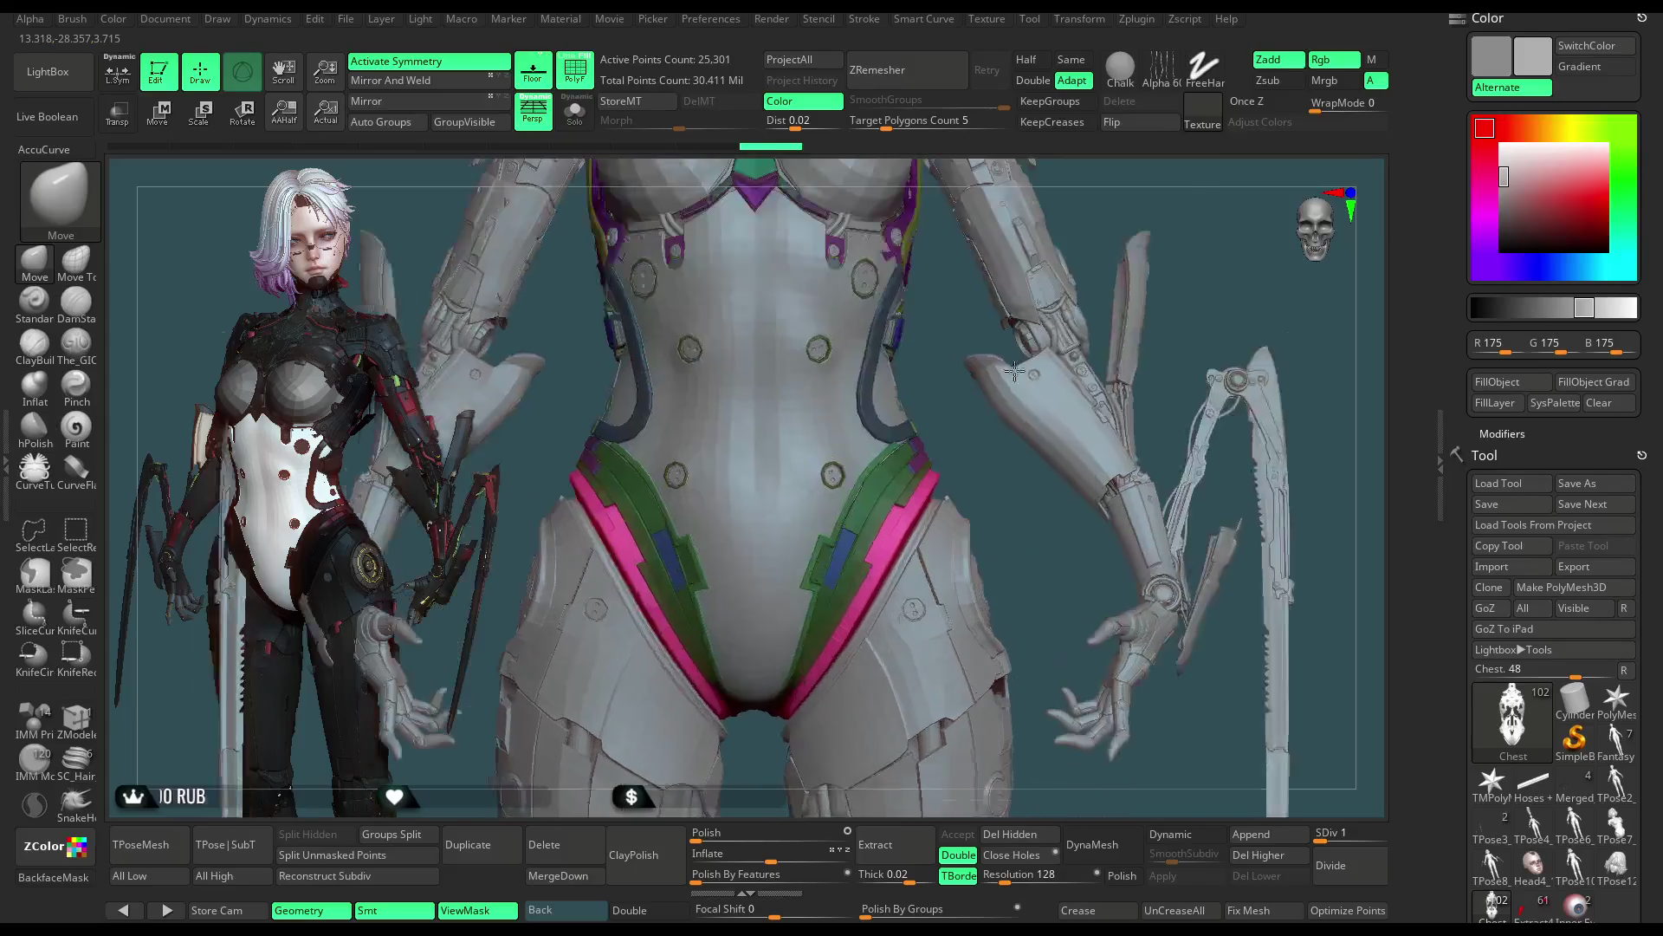
Step: Switch to Transpose, solo the hip armour piece and orbit to its pink plate and underside
{"action": "left_click", "coordinate": [158, 111]}
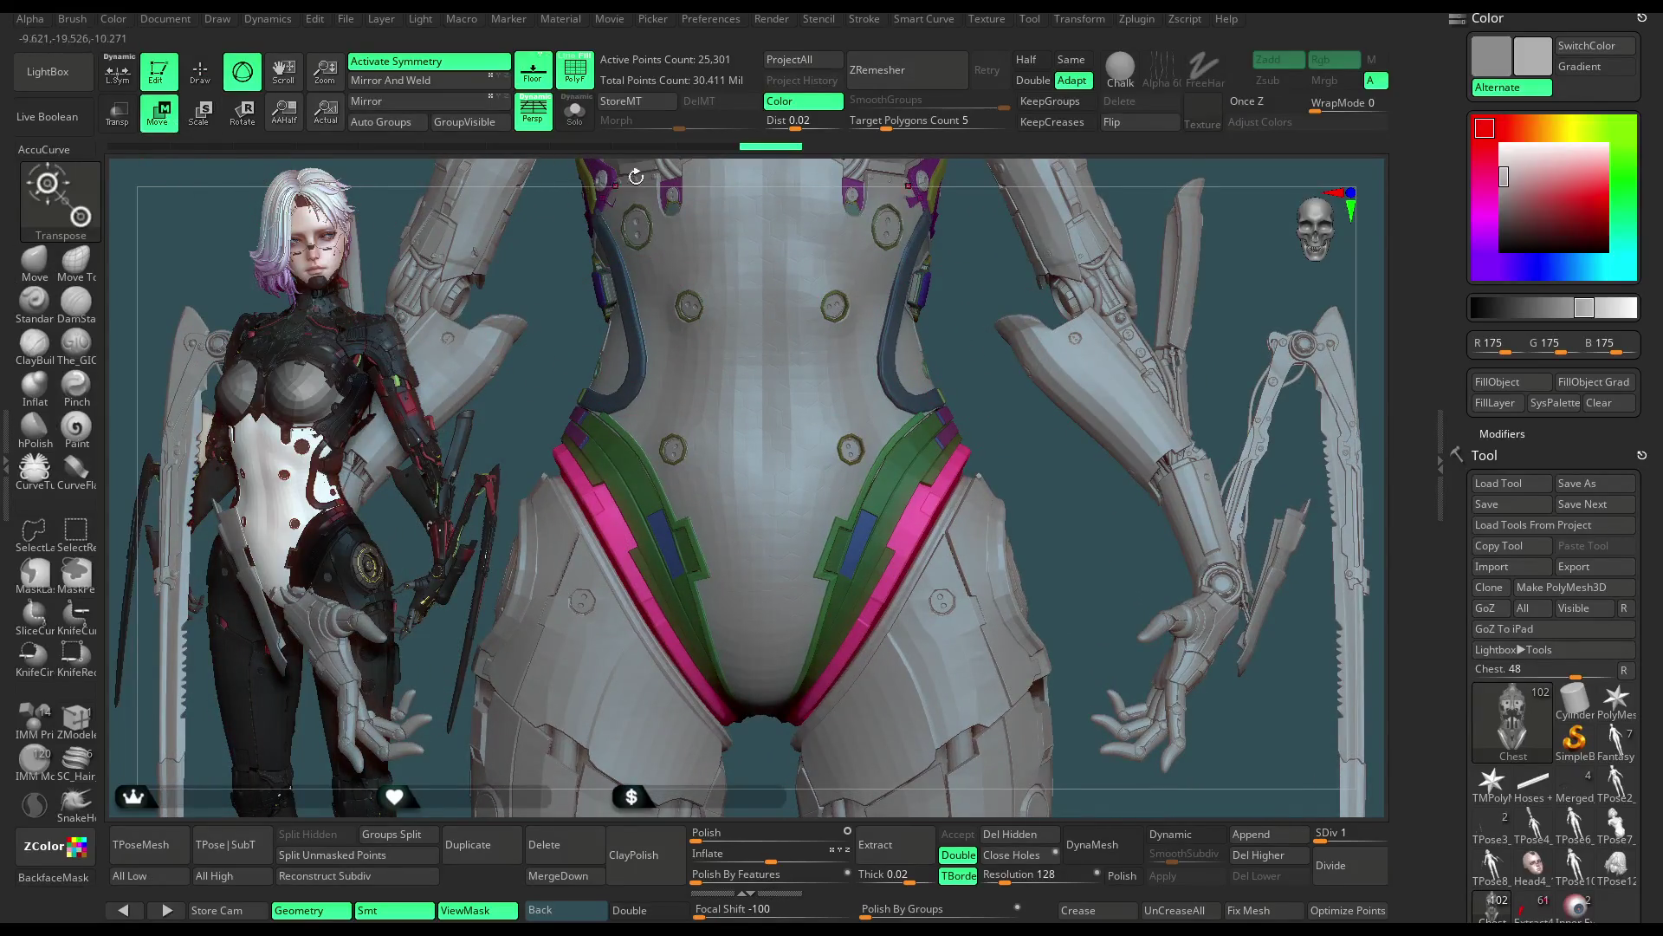
{"action": "left_click", "coordinate": [575, 110]}
{"action": "mouse_move", "coordinate": [1041, 442]}
{"action": "left_mouse_down"}
{"action": "mouse_move", "coordinate": [824, 456]}
{"action": "mouse_move", "coordinate": [861, 576]}
{"action": "left_mouse_up"}
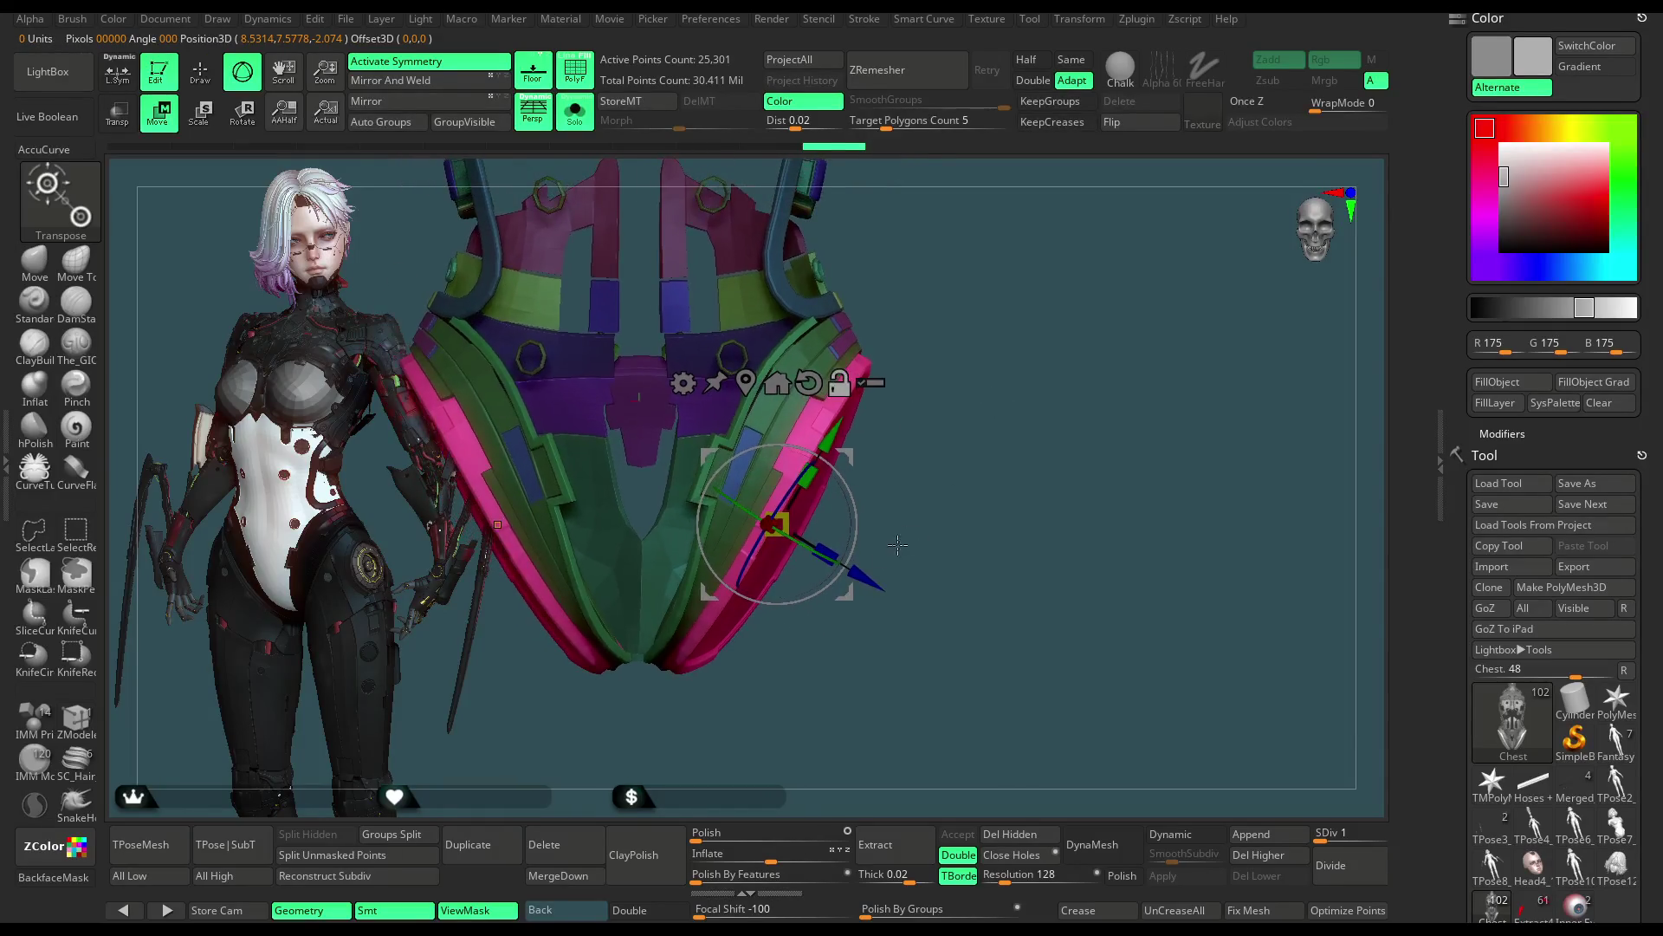
{"action": "left_click_drag", "start_coordinate": [850, 514], "coordinate": [899, 526], "text": "alt"}
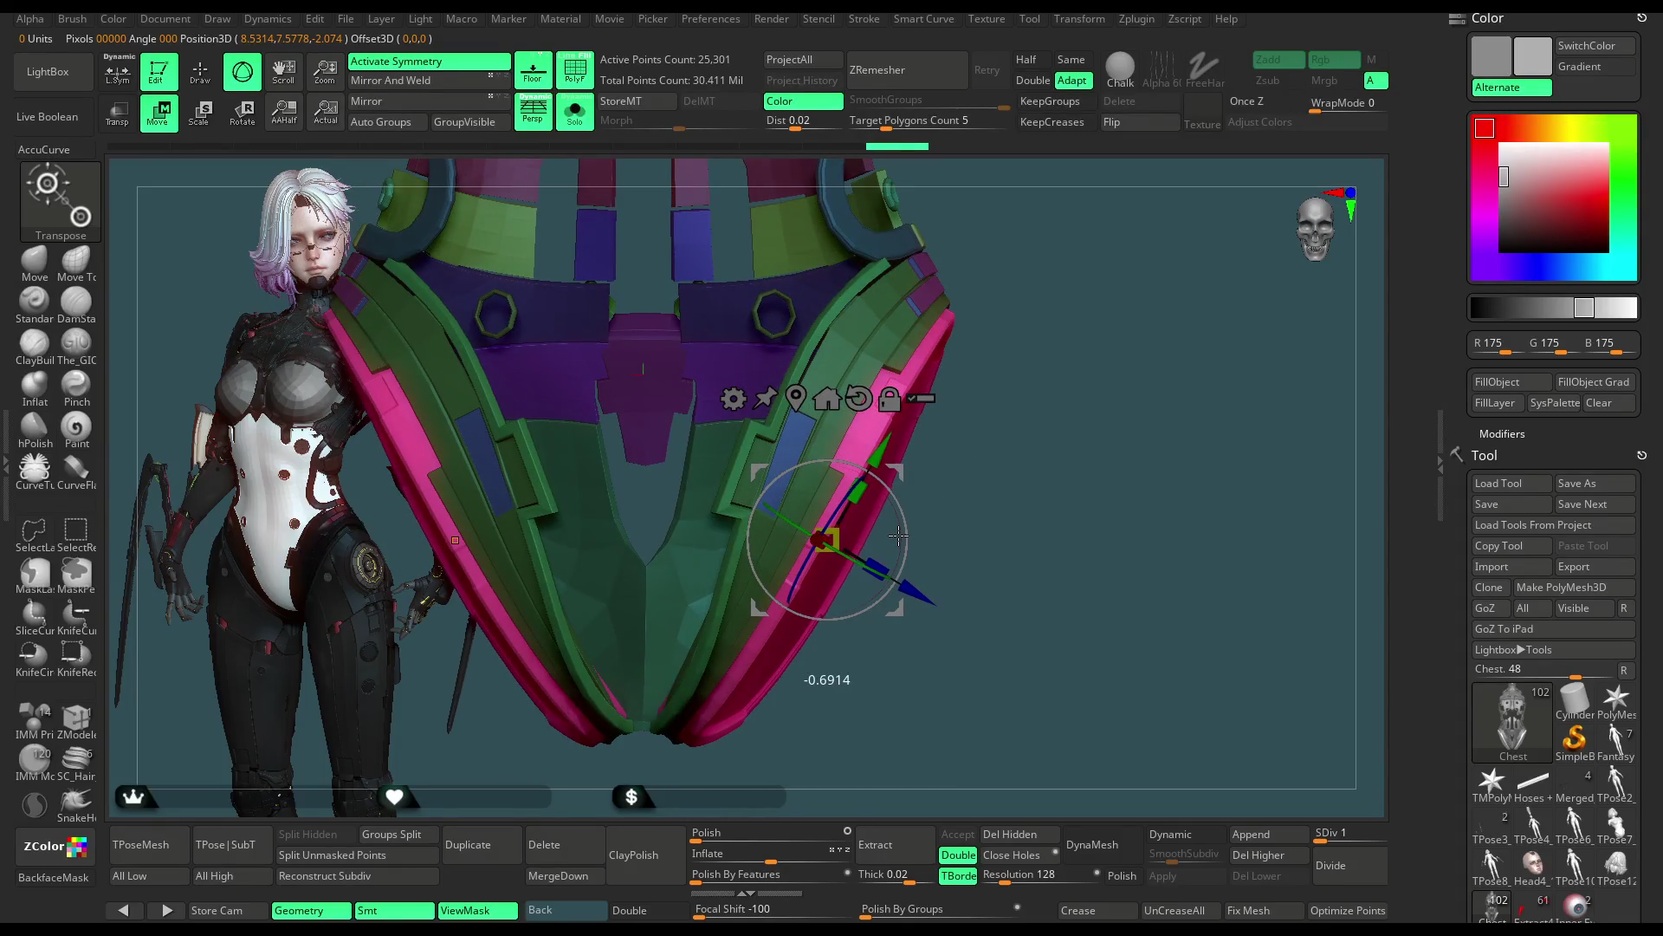
{"action": "mouse_move", "coordinate": [988, 559]}
{"action": "left_mouse_down"}
{"action": "mouse_move", "coordinate": [928, 416]}
{"action": "mouse_move", "coordinate": [688, 699]}
{"action": "mouse_move", "coordinate": [799, 560]}
{"action": "left_mouse_up"}
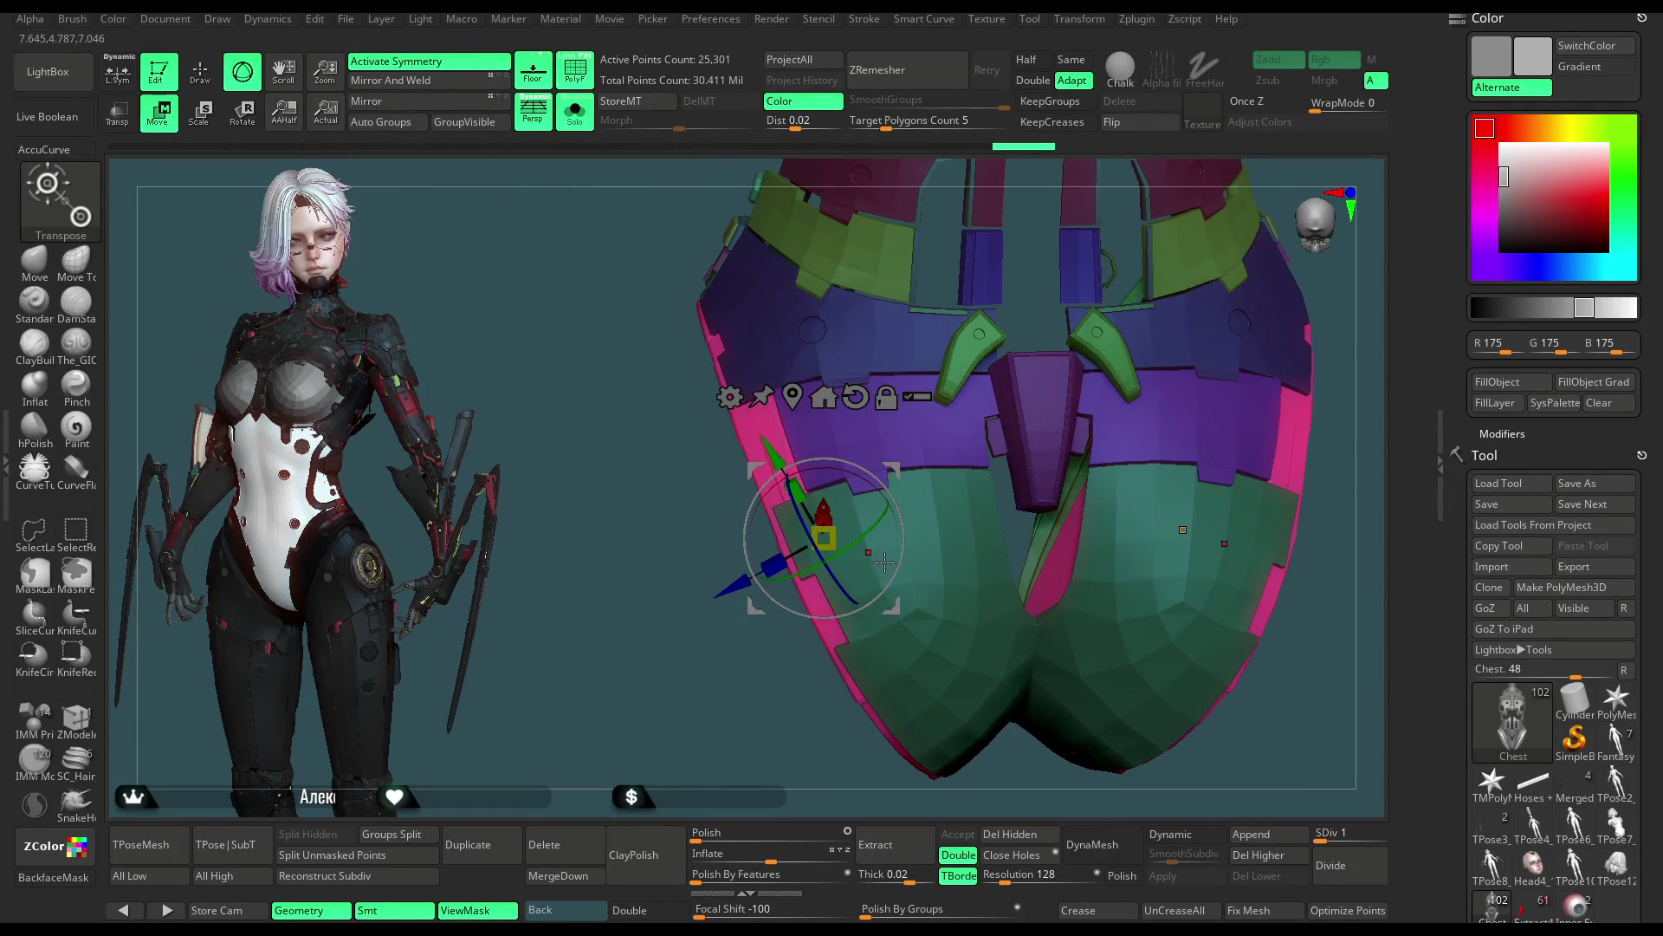
Step: Inspect the piece near the gizmo, return to Draw mode and unsolo the character
{"action": "mouse_move", "coordinate": [786, 657]}
{"action": "left_mouse_down"}
{"action": "mouse_move", "coordinate": [772, 689]}
{"action": "mouse_move", "coordinate": [1069, 340]}
{"action": "mouse_move", "coordinate": [1009, 438]}
{"action": "left_mouse_up"}
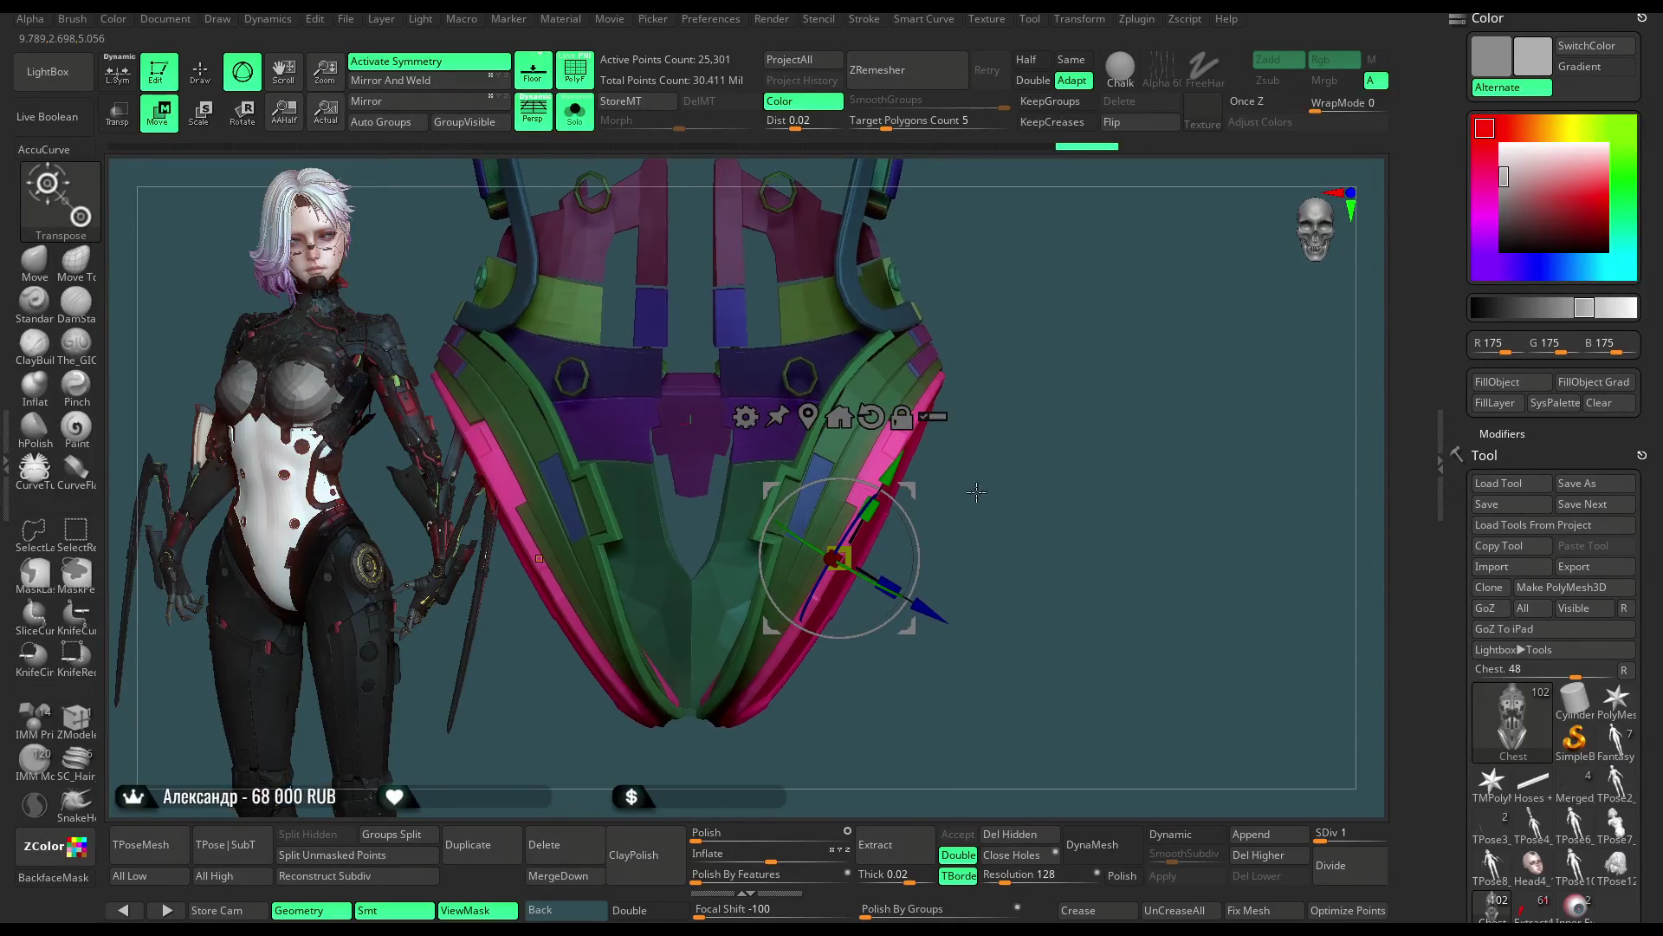
{"action": "scroll", "coordinate": [1009, 437], "scroll_direction": "up", "scroll_amount": 3}
{"action": "left_click_drag", "start_coordinate": [925, 606], "coordinate": [925, 609]}
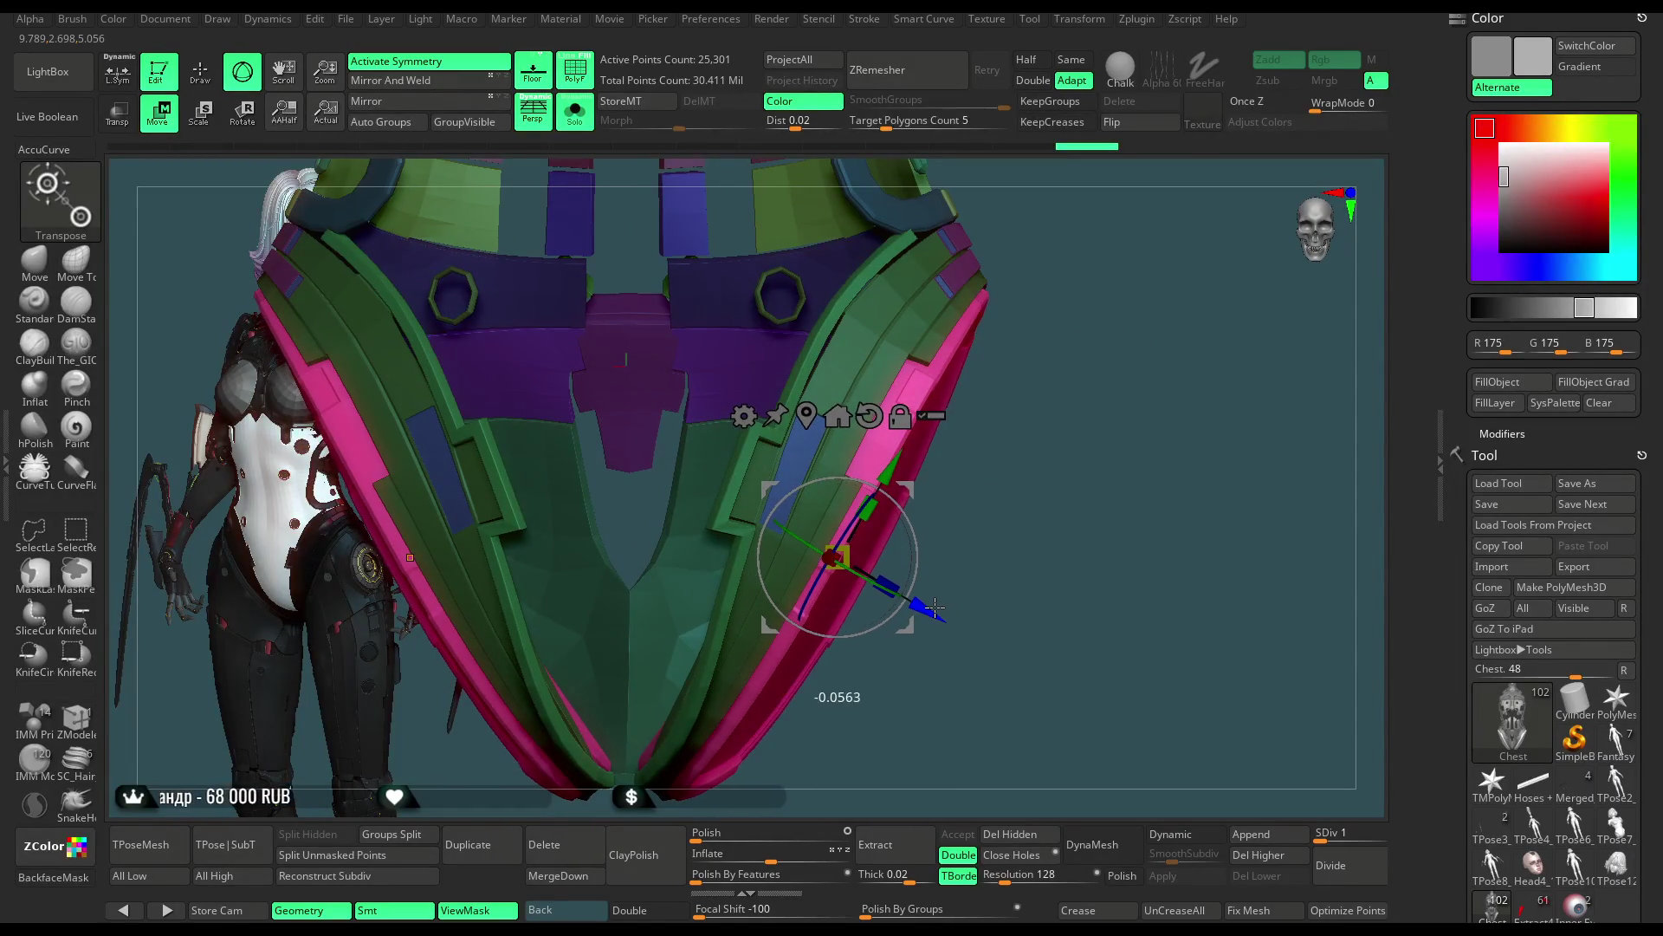
{"action": "scroll", "coordinate": [926, 609], "scroll_direction": "down", "scroll_amount": 3}
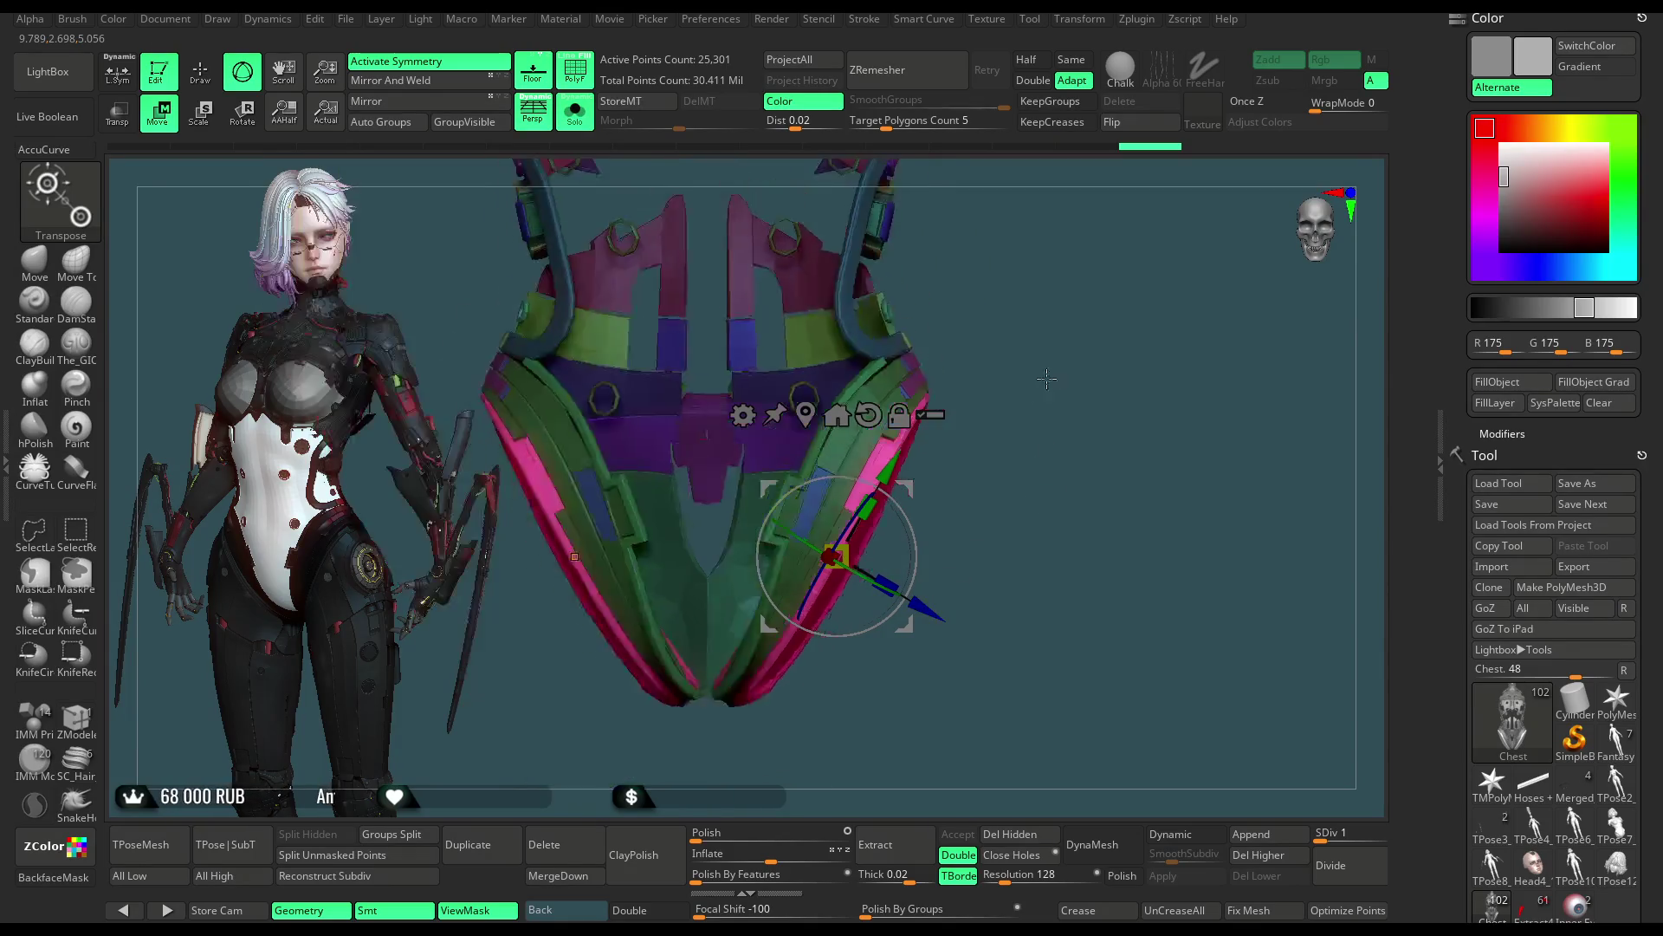
{"action": "left_click_drag", "start_coordinate": [925, 609], "coordinate": [989, 345]}
{"action": "left_click", "coordinate": [199, 72]}
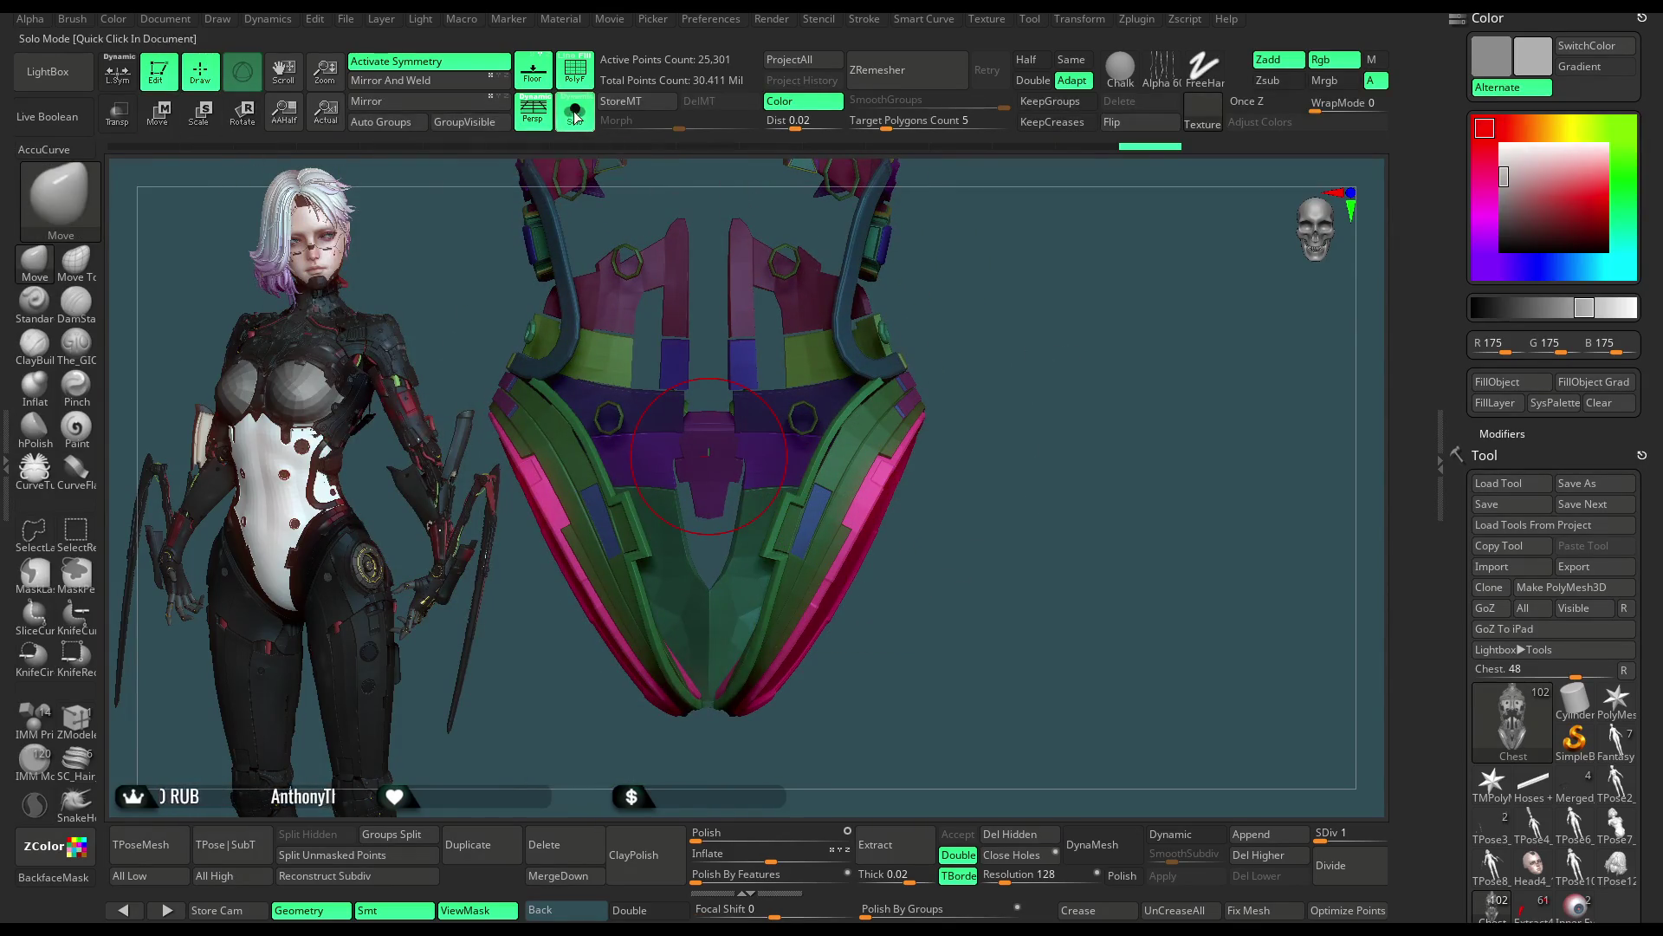
{"action": "left_click", "coordinate": [574, 115]}
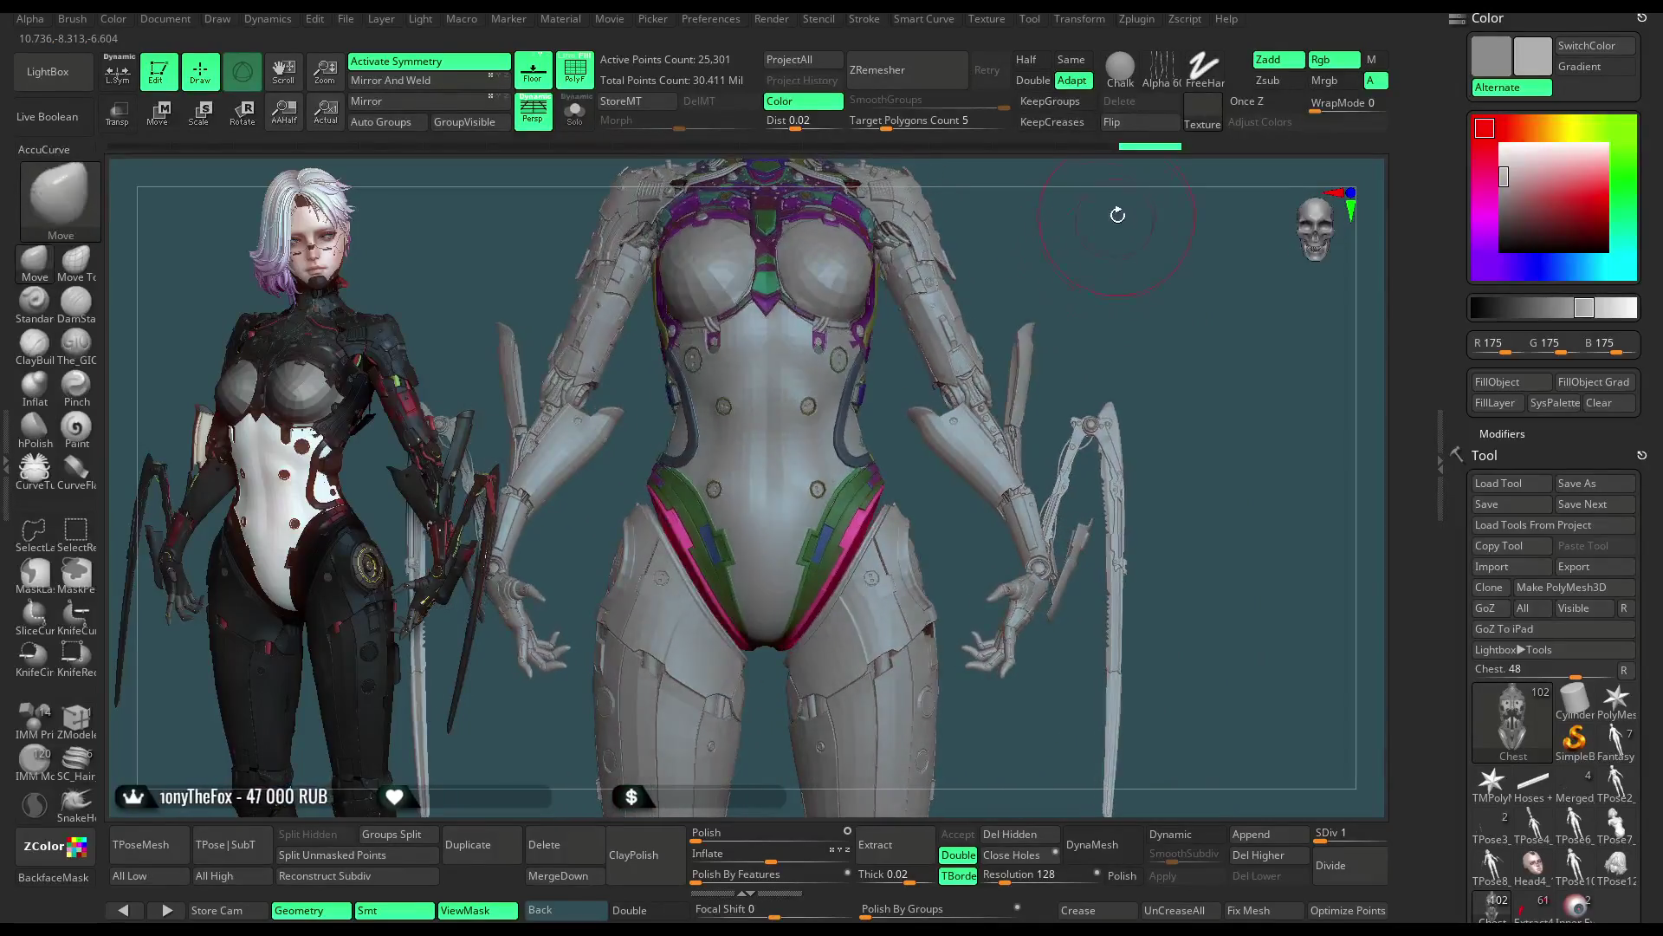
Step: Hide the polygroup colours (Shift+F) and zoom on the plain grey hips from the front
{"action": "mouse_move", "coordinate": [1053, 260]}
{"action": "left_mouse_down"}
{"action": "mouse_move", "coordinate": [1004, 264]}
{"action": "mouse_move", "coordinate": [1047, 261]}
{"action": "left_mouse_up"}
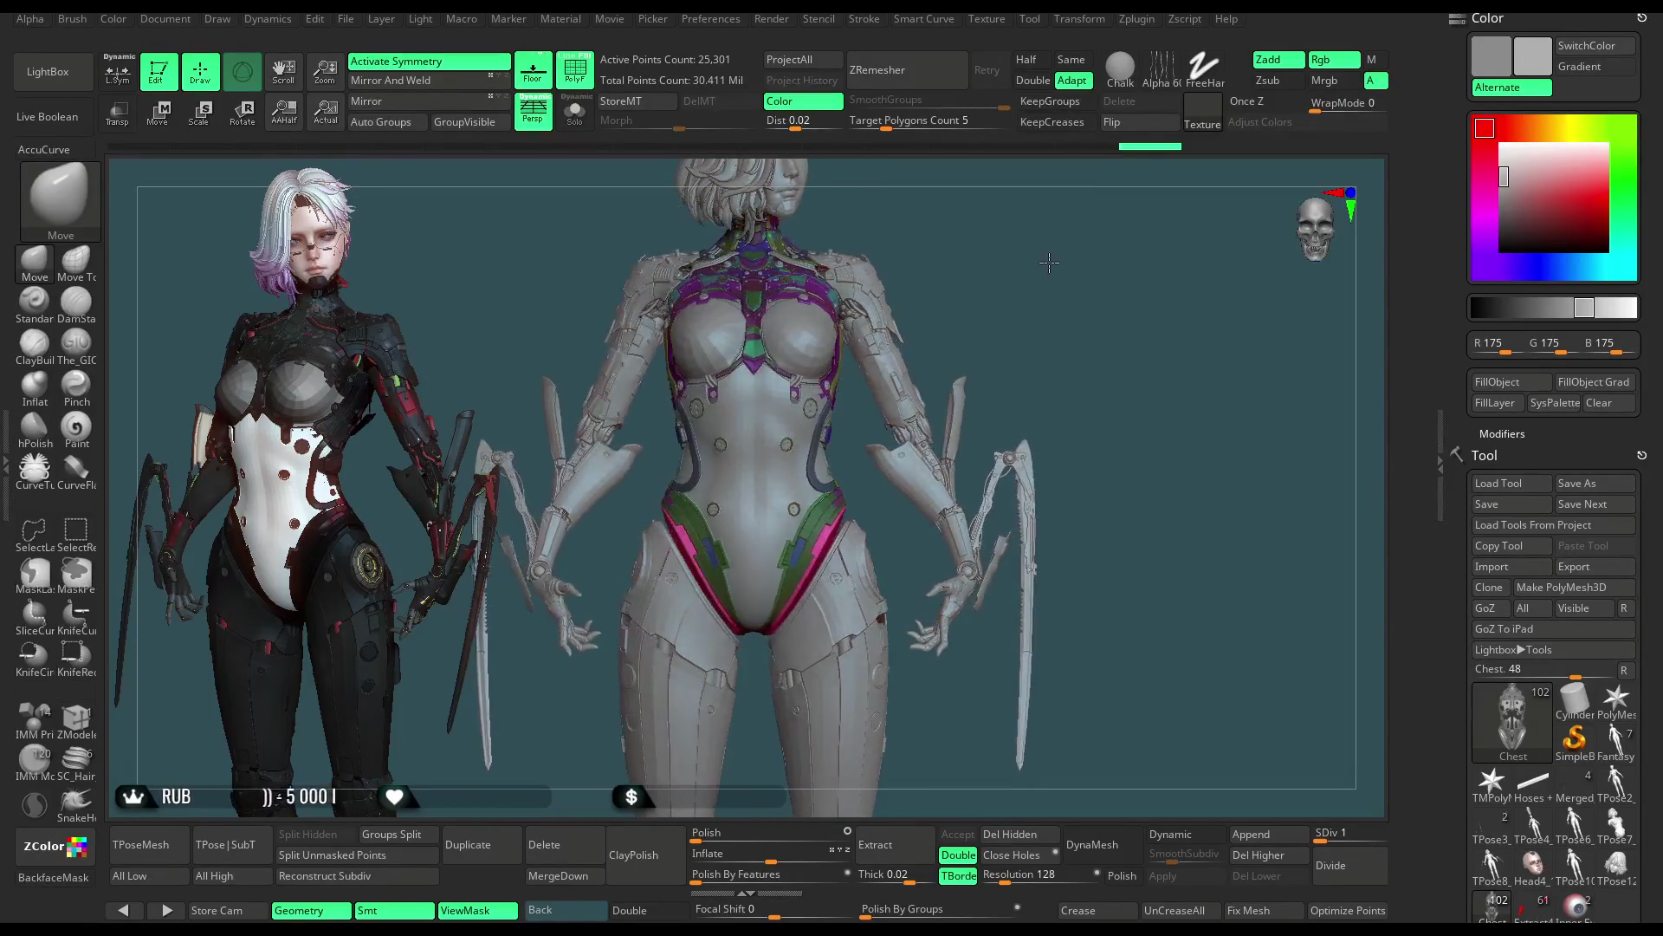
{"action": "left_click_drag", "start_coordinate": [1047, 261], "coordinate": [1029, 296]}
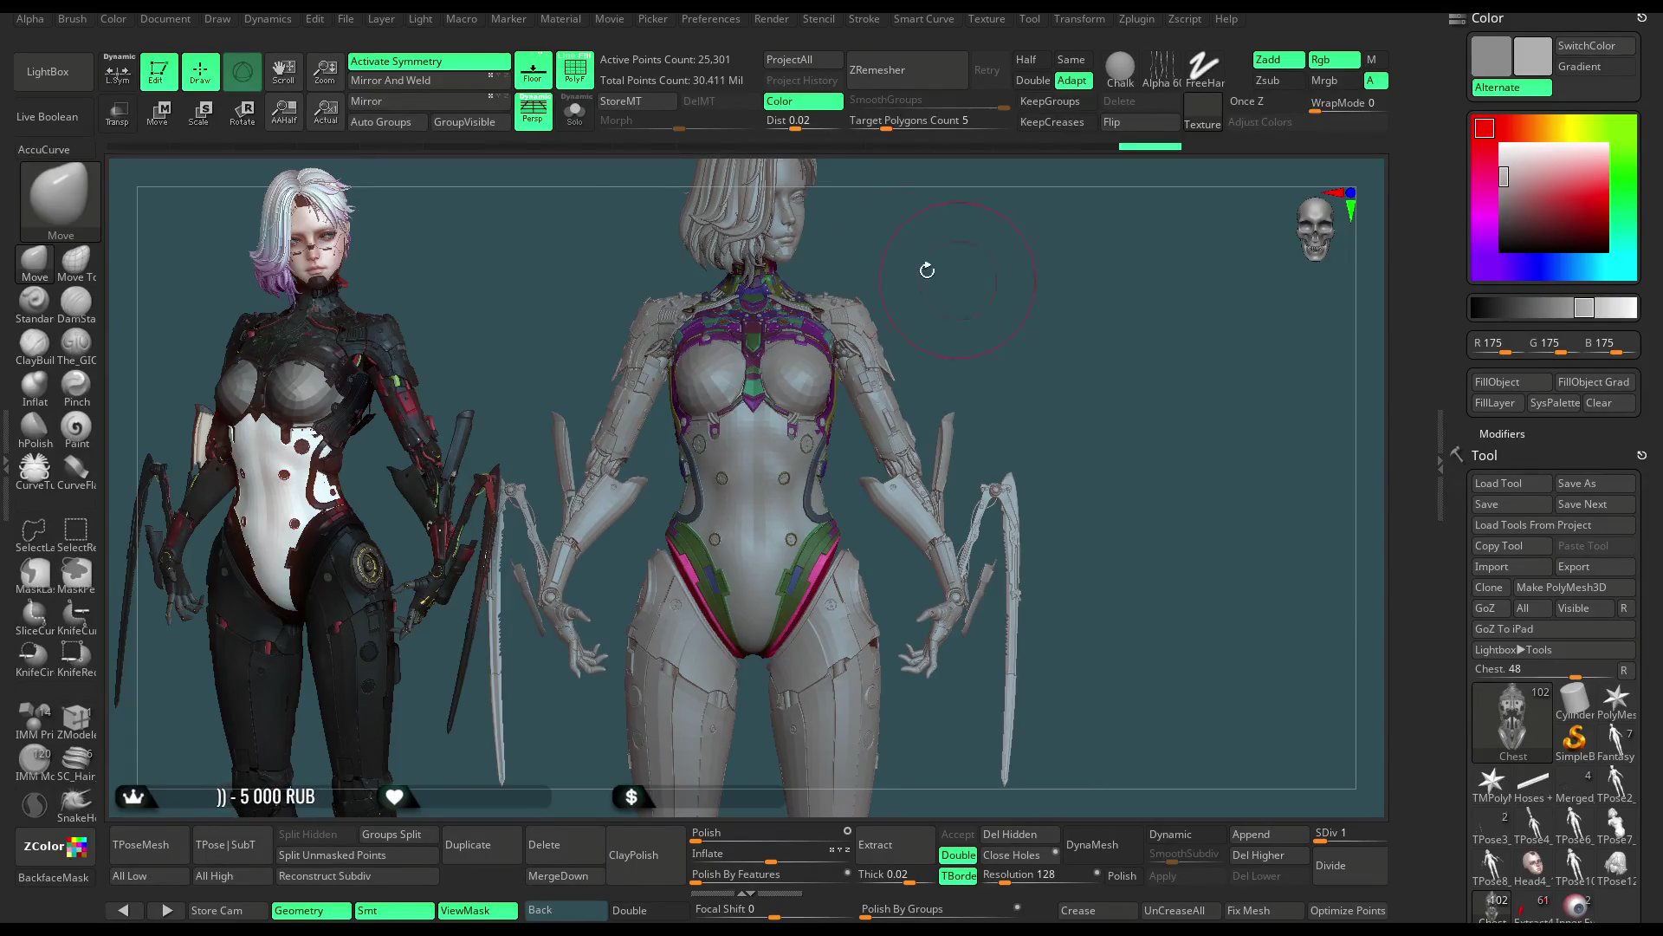
{"action": "key", "text": "shift+f"}
{"action": "mouse_move", "coordinate": [934, 273]}
{"action": "left_mouse_down"}
{"action": "mouse_move", "coordinate": [1171, 299]}
{"action": "mouse_move", "coordinate": [968, 277]}
{"action": "mouse_move", "coordinate": [995, 304]}
{"action": "mouse_move", "coordinate": [869, 434]}
{"action": "mouse_move", "coordinate": [1058, 230]}
{"action": "mouse_move", "coordinate": [951, 304]}
{"action": "mouse_move", "coordinate": [981, 361]}
{"action": "left_mouse_up"}
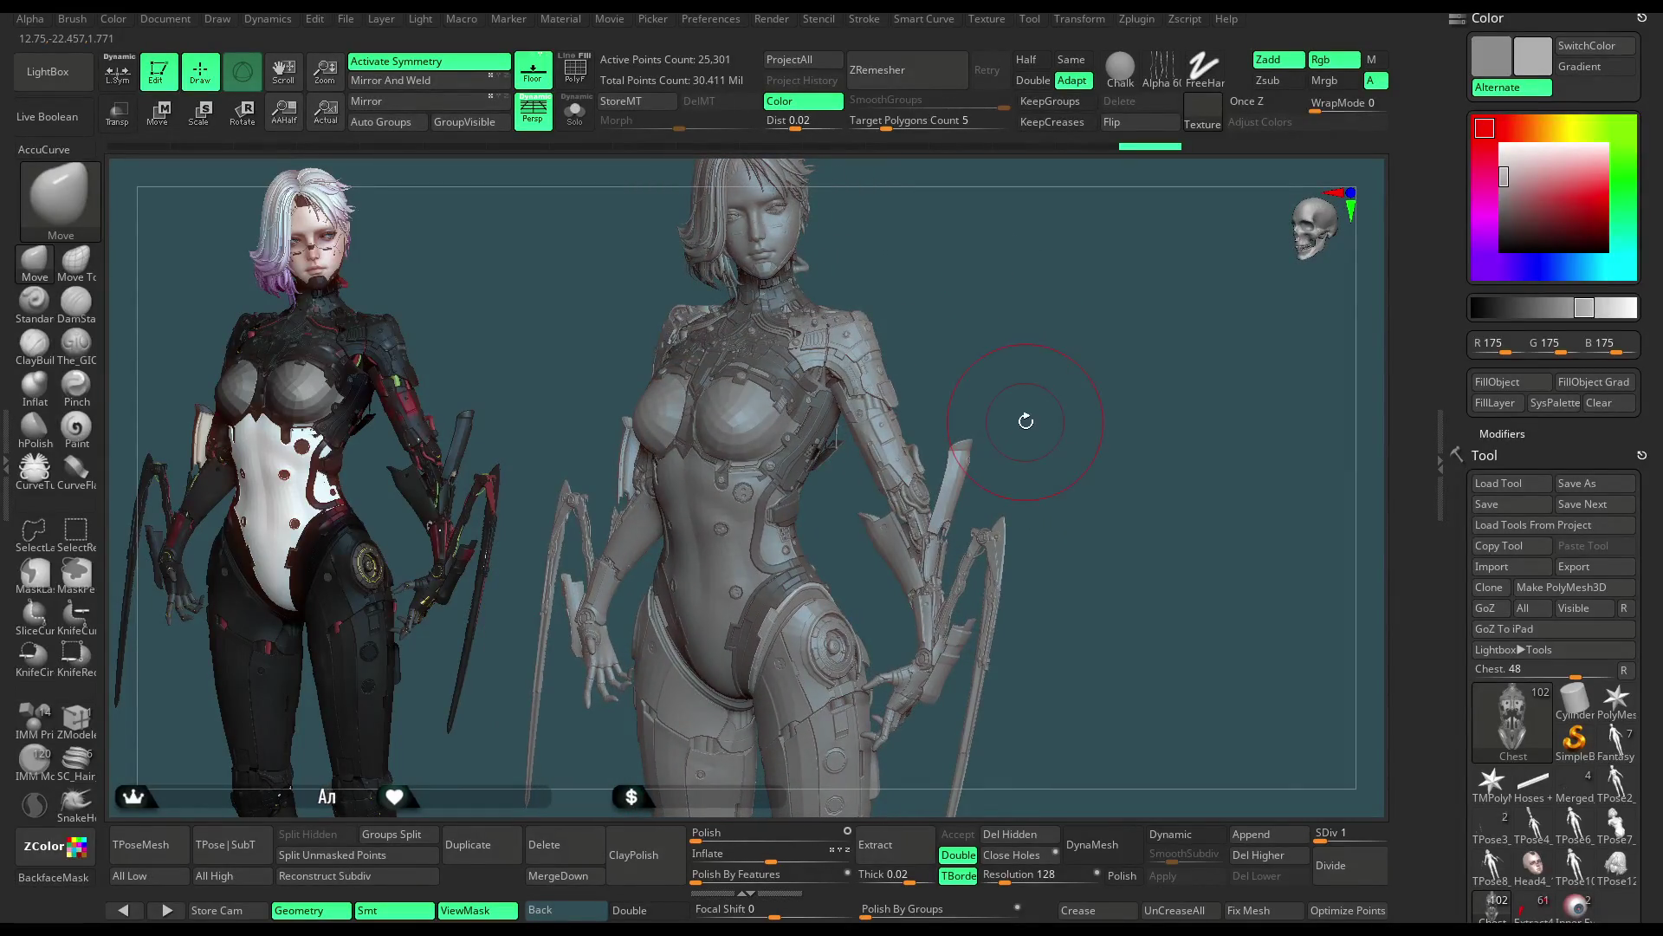
{"action": "left_click_drag", "start_coordinate": [988, 394], "coordinate": [1021, 364]}
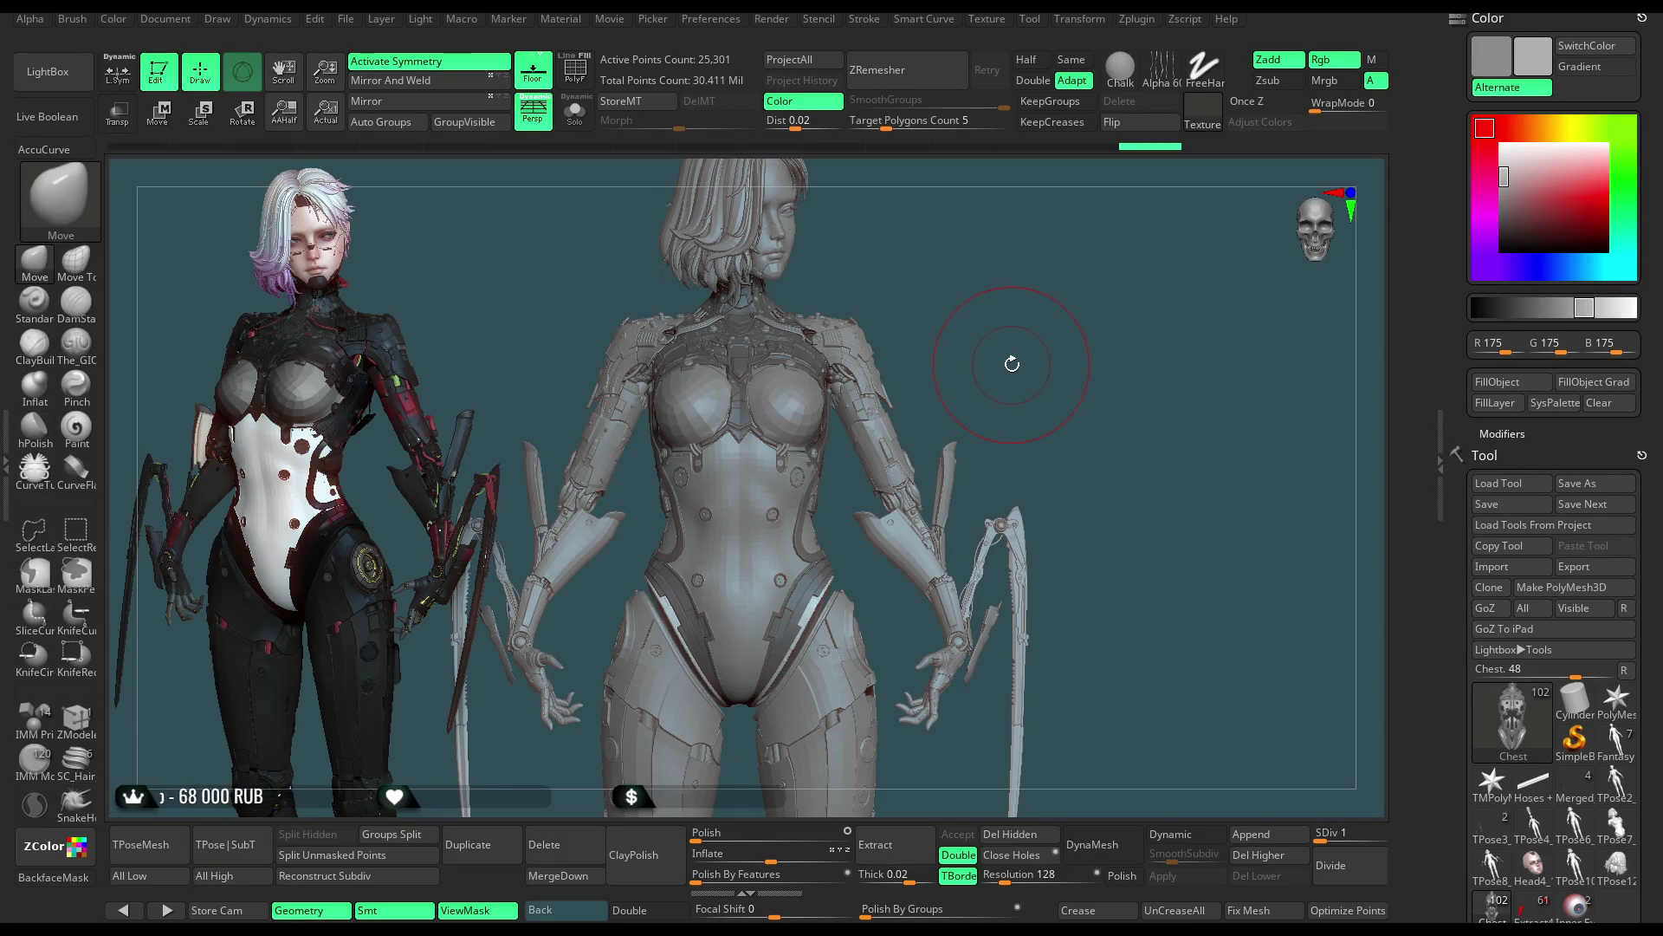
{"action": "mouse_move", "coordinate": [1114, 459]}
{"action": "left_mouse_down", "text": "alt"}
{"action": "mouse_move", "coordinate": [1029, 549]}
{"action": "mouse_move", "coordinate": [728, 573]}
{"action": "left_mouse_up", "text": "alt"}
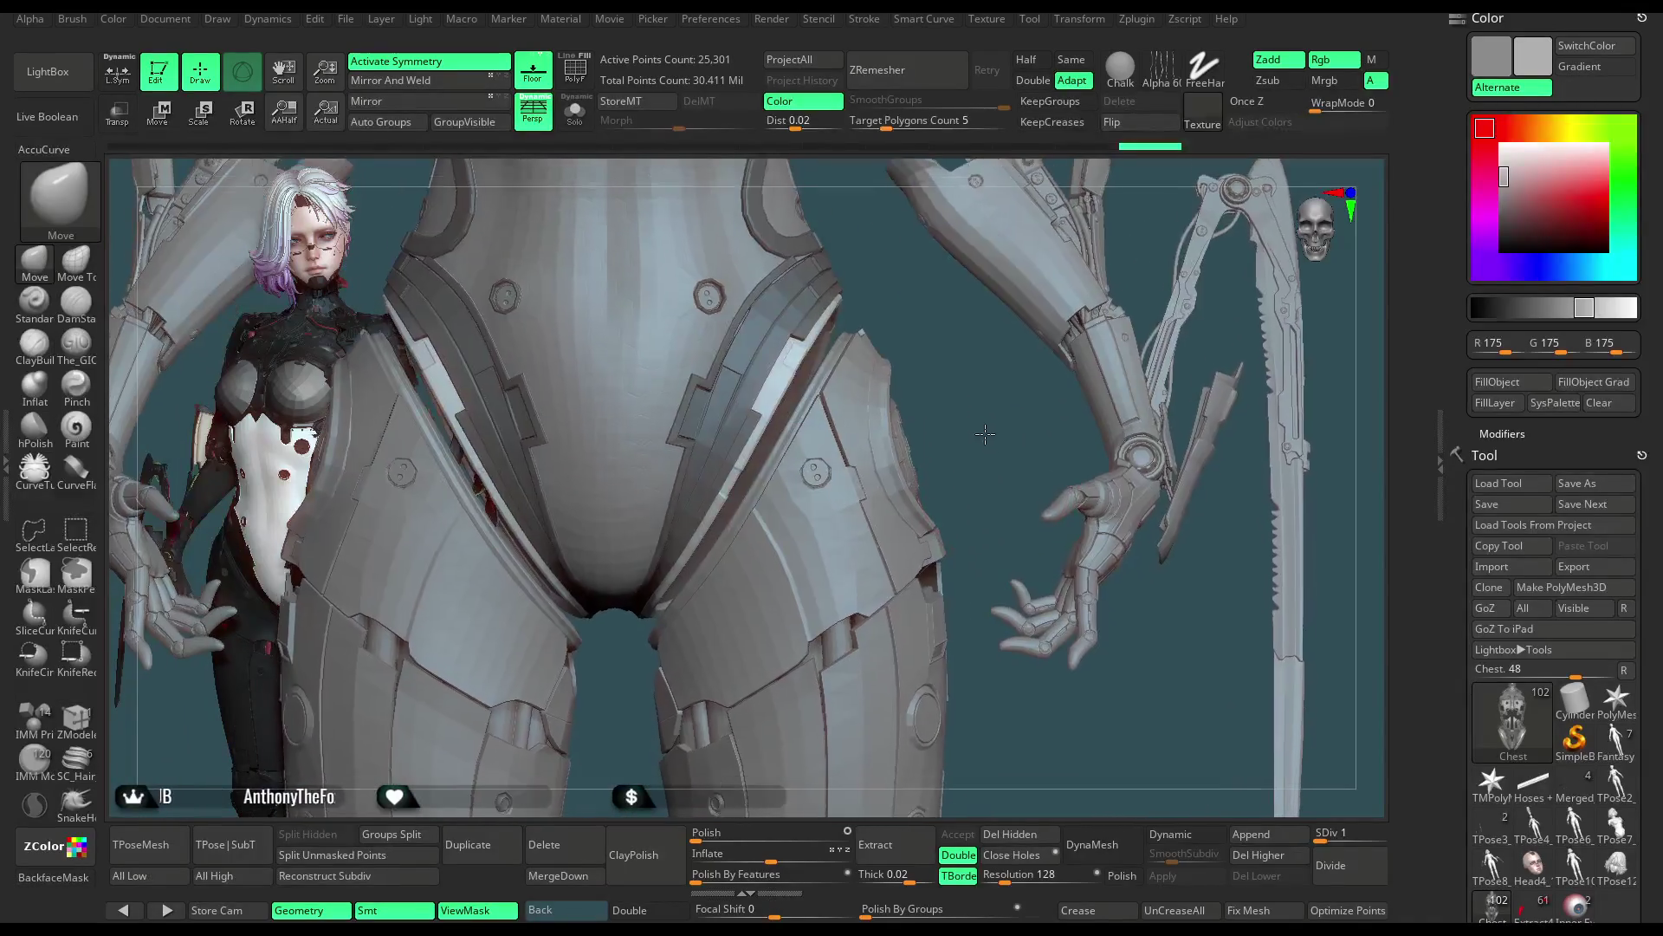
{"action": "left_click", "coordinate": [679, 599], "text": "alt"}
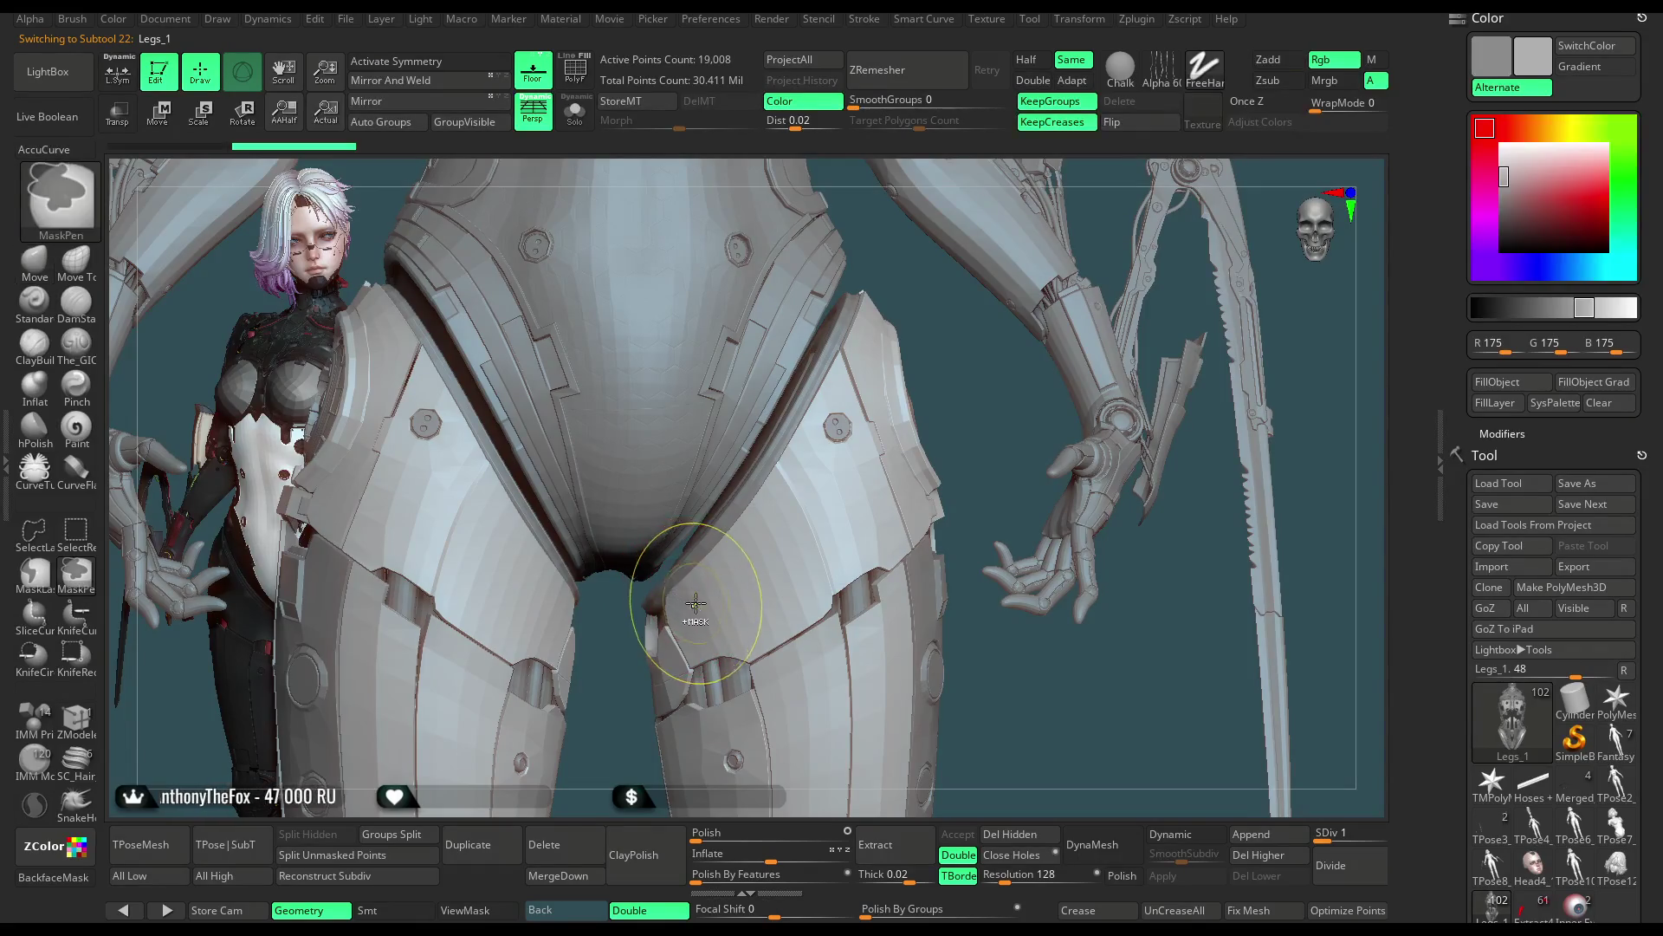
{"action": "key", "text": "x"}
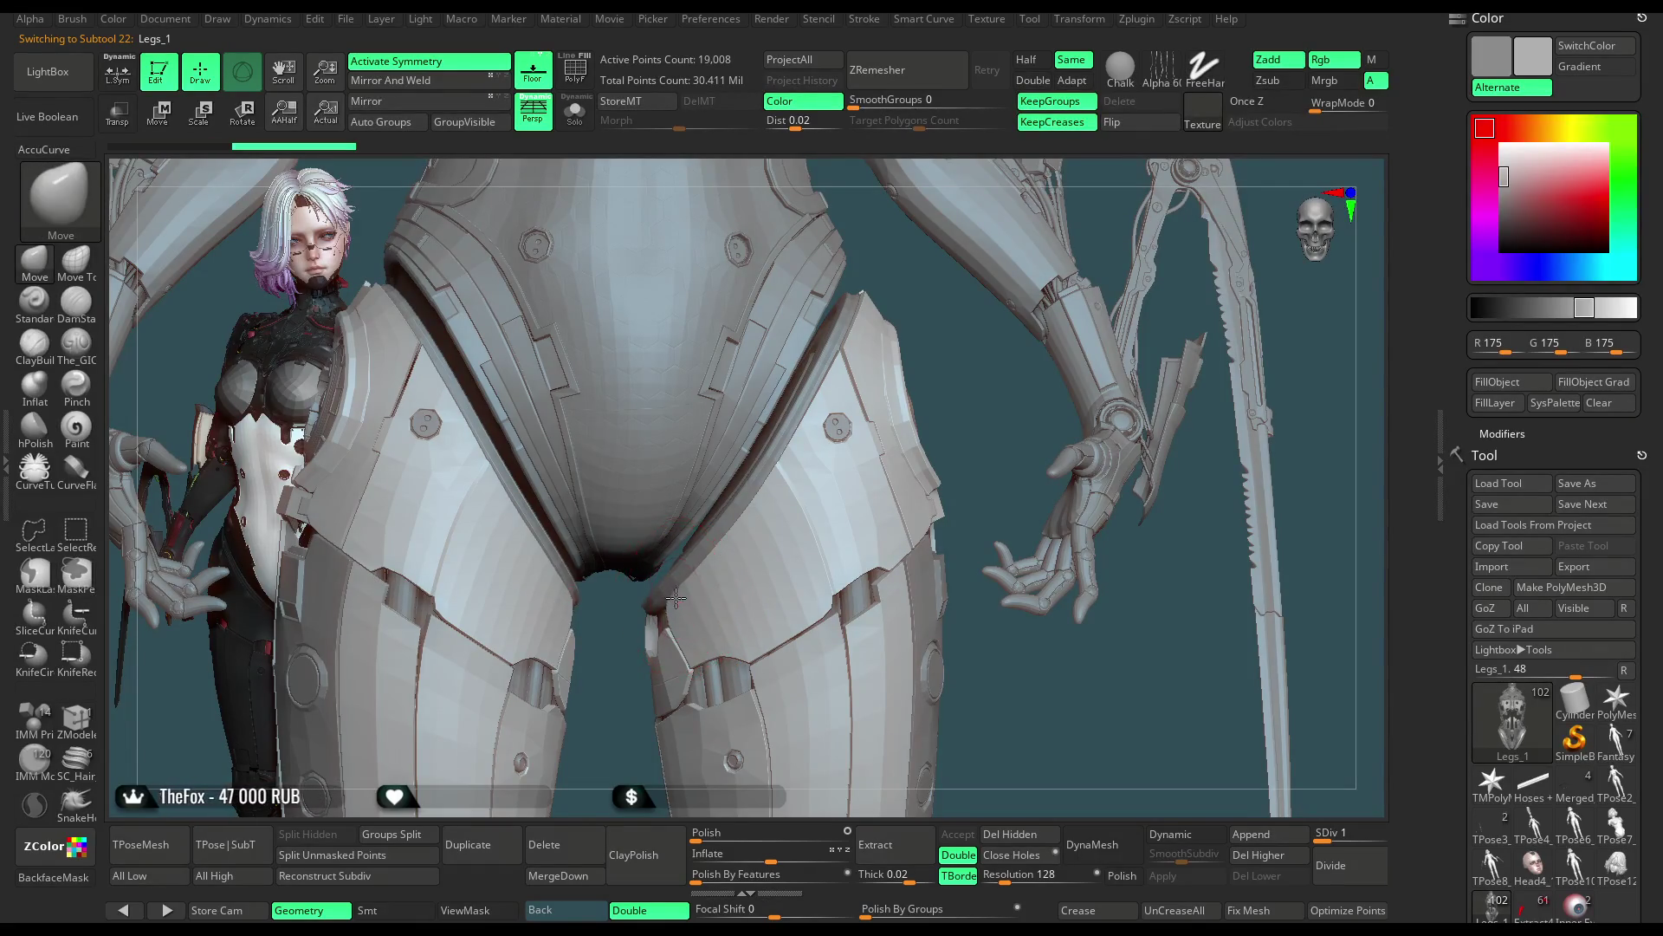
{"action": "left_click", "coordinate": [680, 563], "text": "alt"}
{"action": "key", "text": "space"}
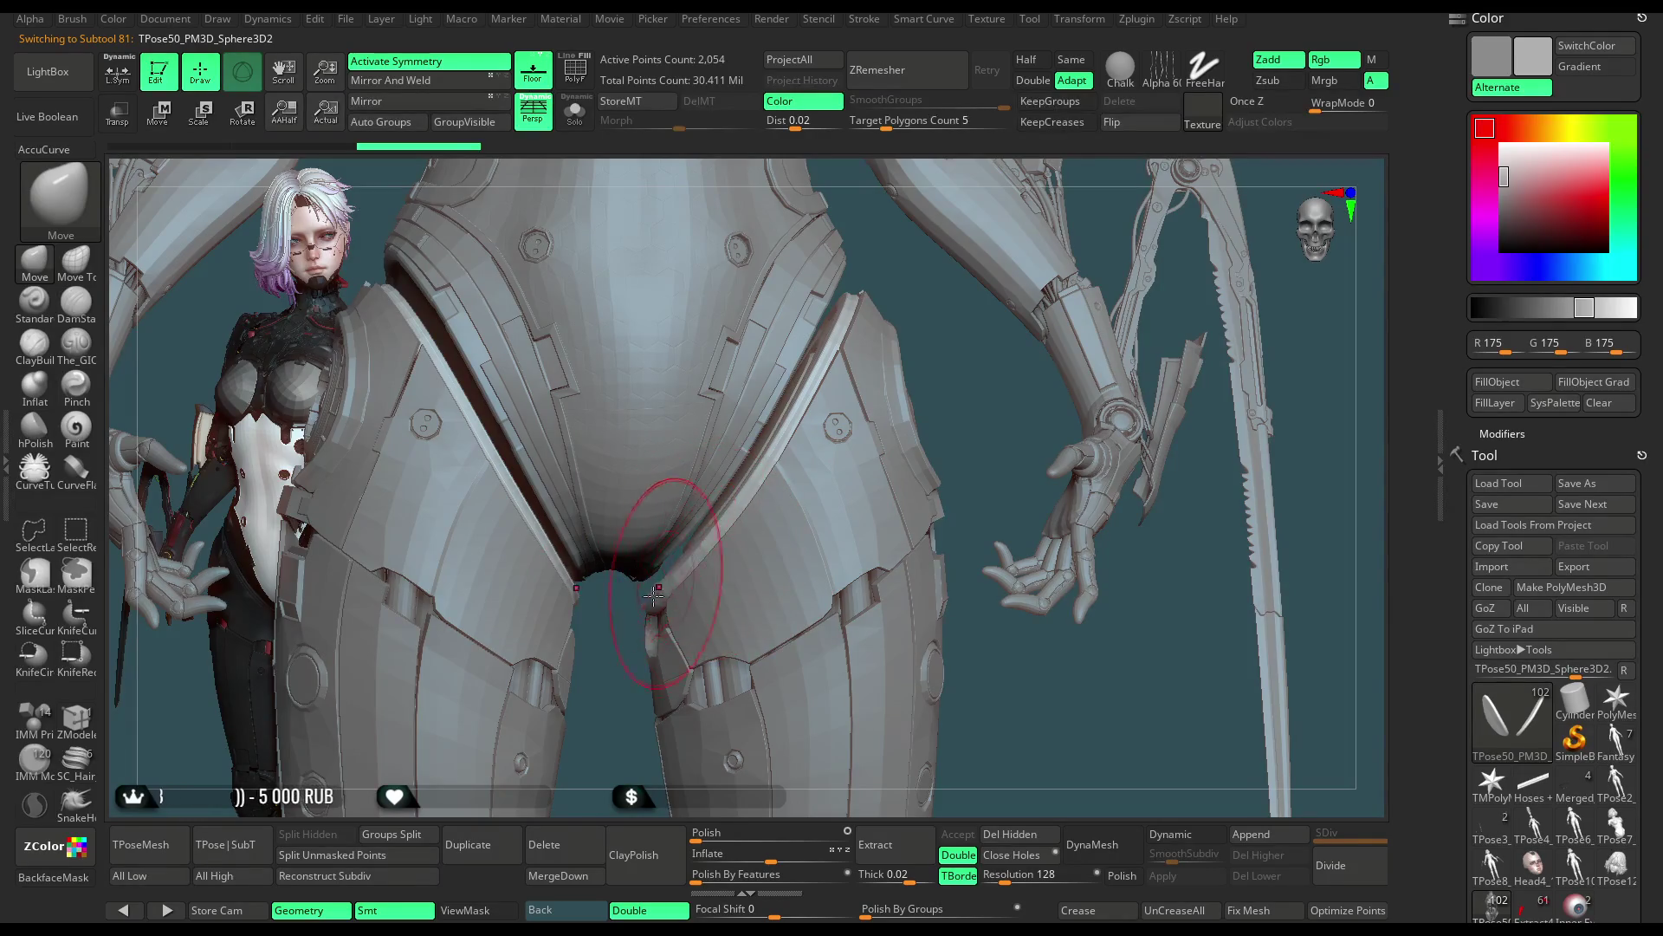
{"action": "left_click_drag", "start_coordinate": [960, 454], "coordinate": [978, 291], "text": "alt"}
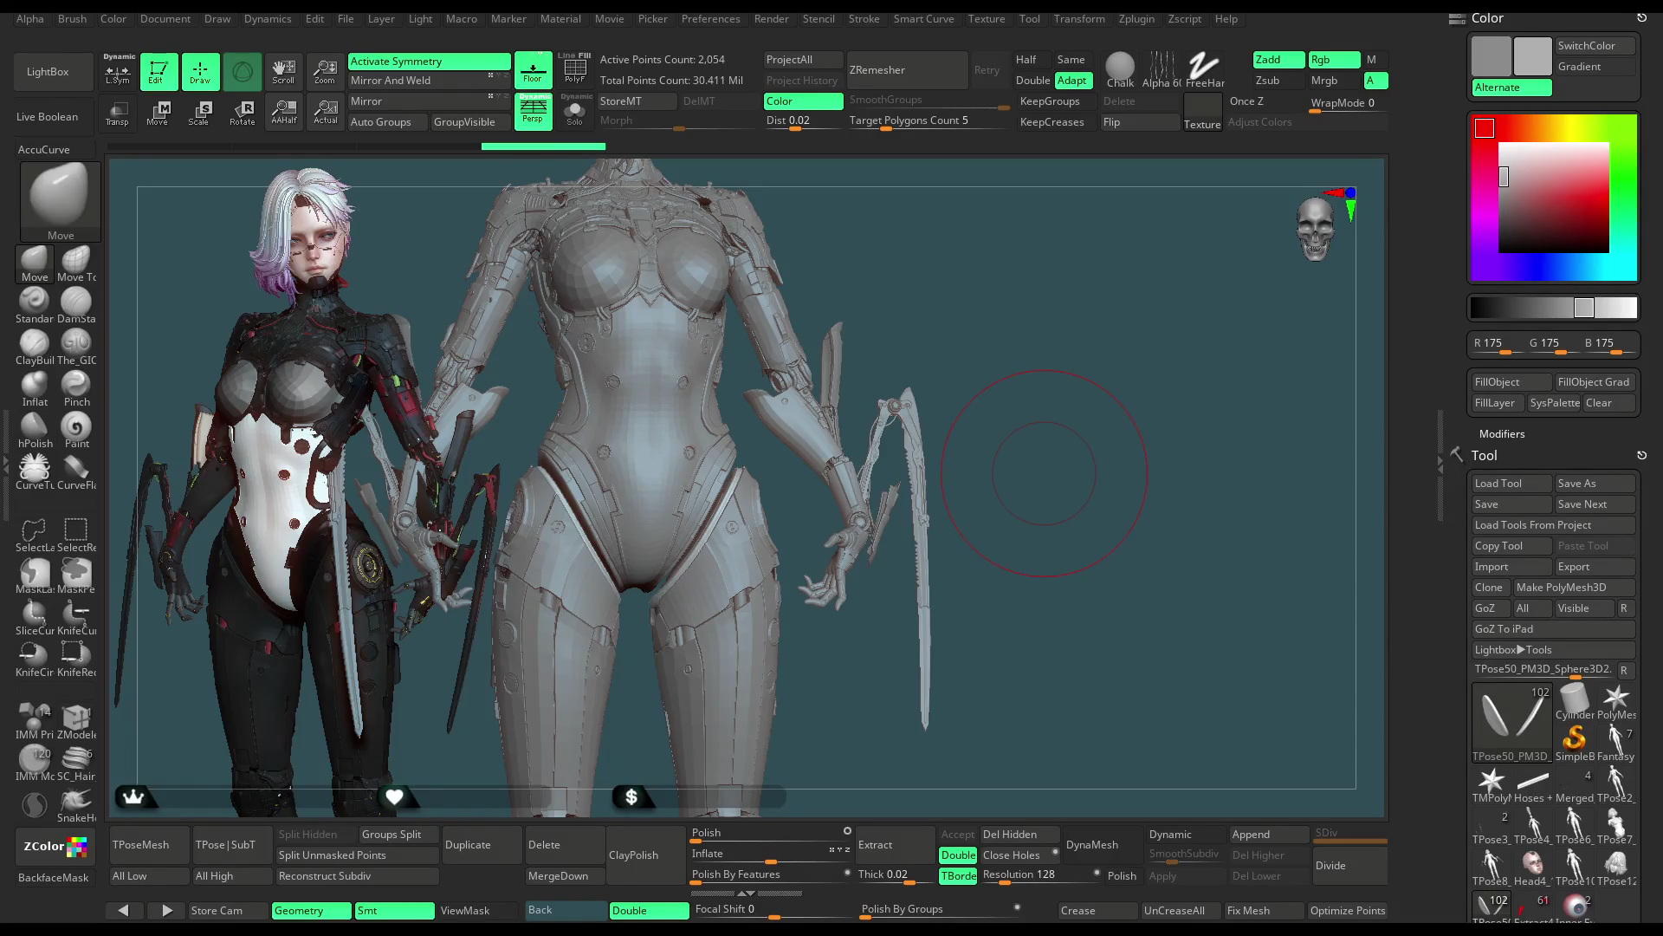
{"action": "mouse_move", "coordinate": [1006, 351]}
{"action": "left_mouse_down"}
{"action": "mouse_move", "coordinate": [942, 341]}
{"action": "mouse_move", "coordinate": [963, 333]}
{"action": "left_mouse_up"}
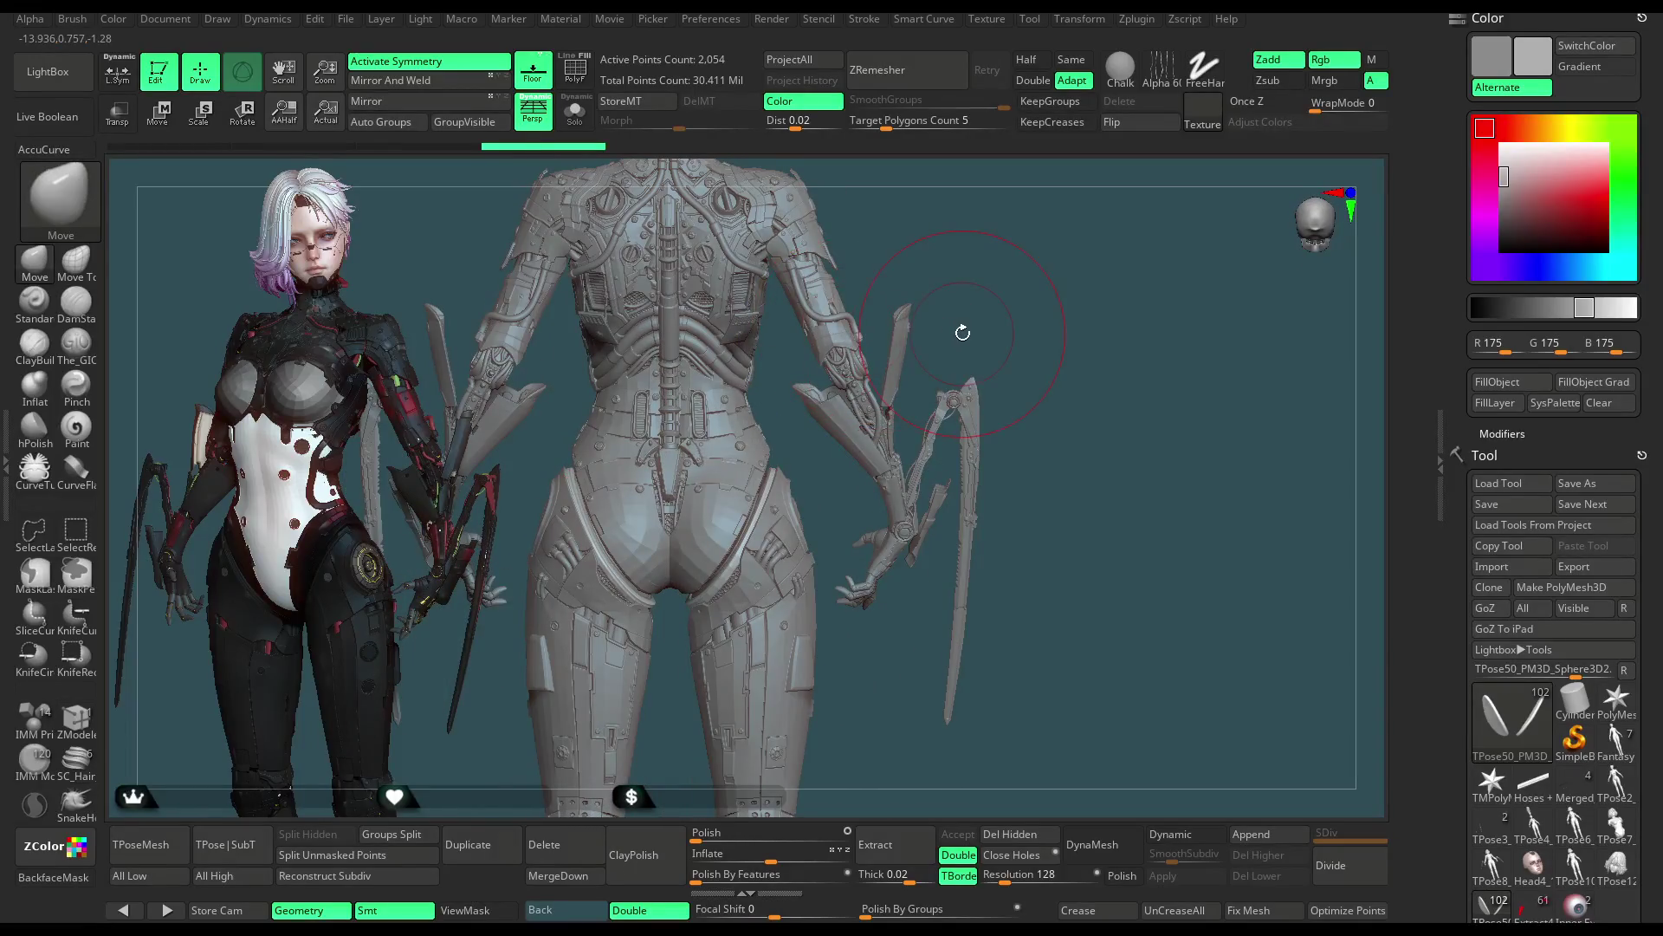
{"action": "mouse_move", "coordinate": [963, 332]}
{"action": "left_mouse_down", "text": "alt"}
{"action": "mouse_move", "coordinate": [1068, 593]}
{"action": "mouse_move", "coordinate": [798, 613]}
{"action": "left_mouse_up", "text": "alt"}
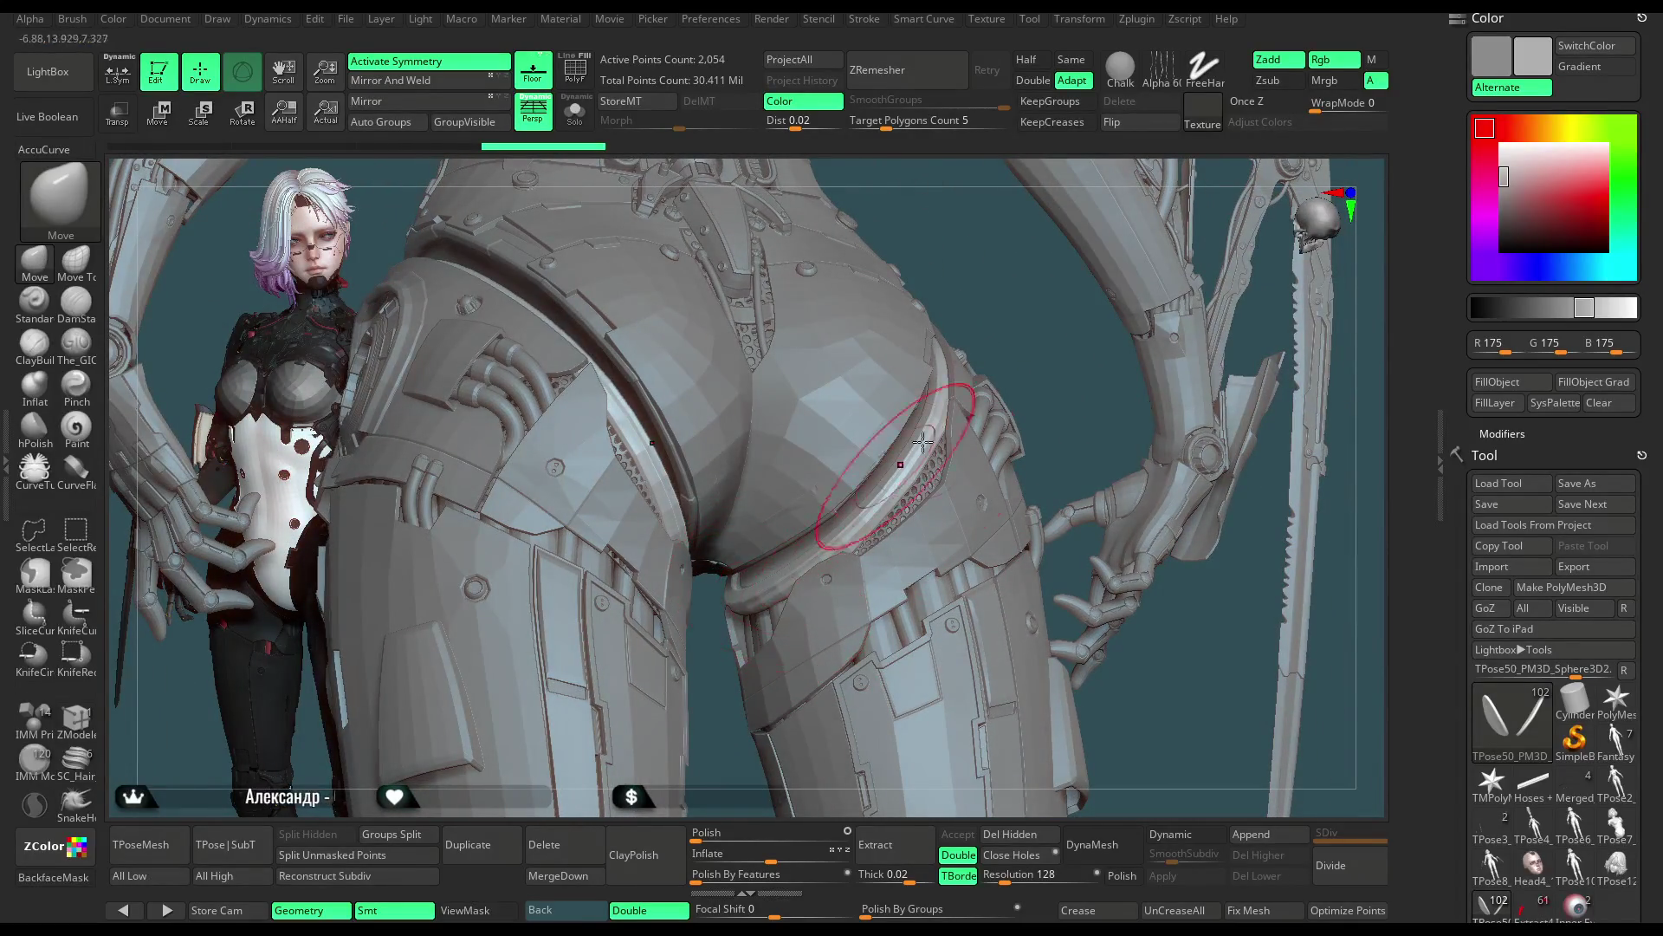
{"action": "left_click_drag", "start_coordinate": [998, 360], "coordinate": [846, 535]}
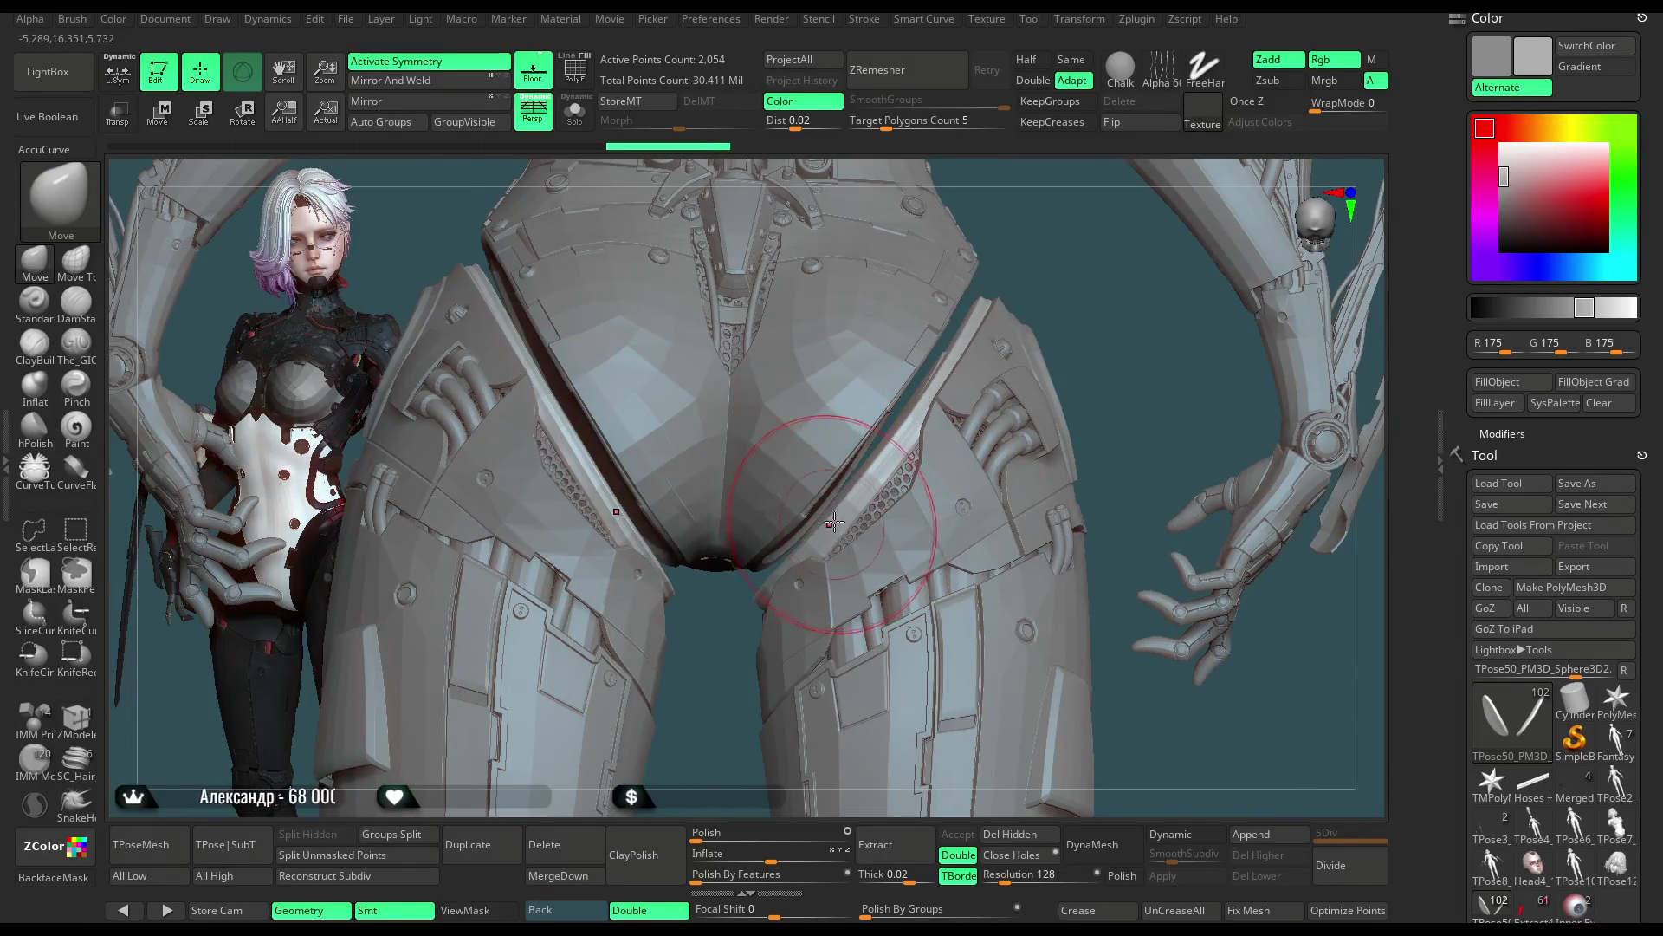
{"action": "left_click_drag", "start_coordinate": [1038, 313], "coordinate": [797, 562]}
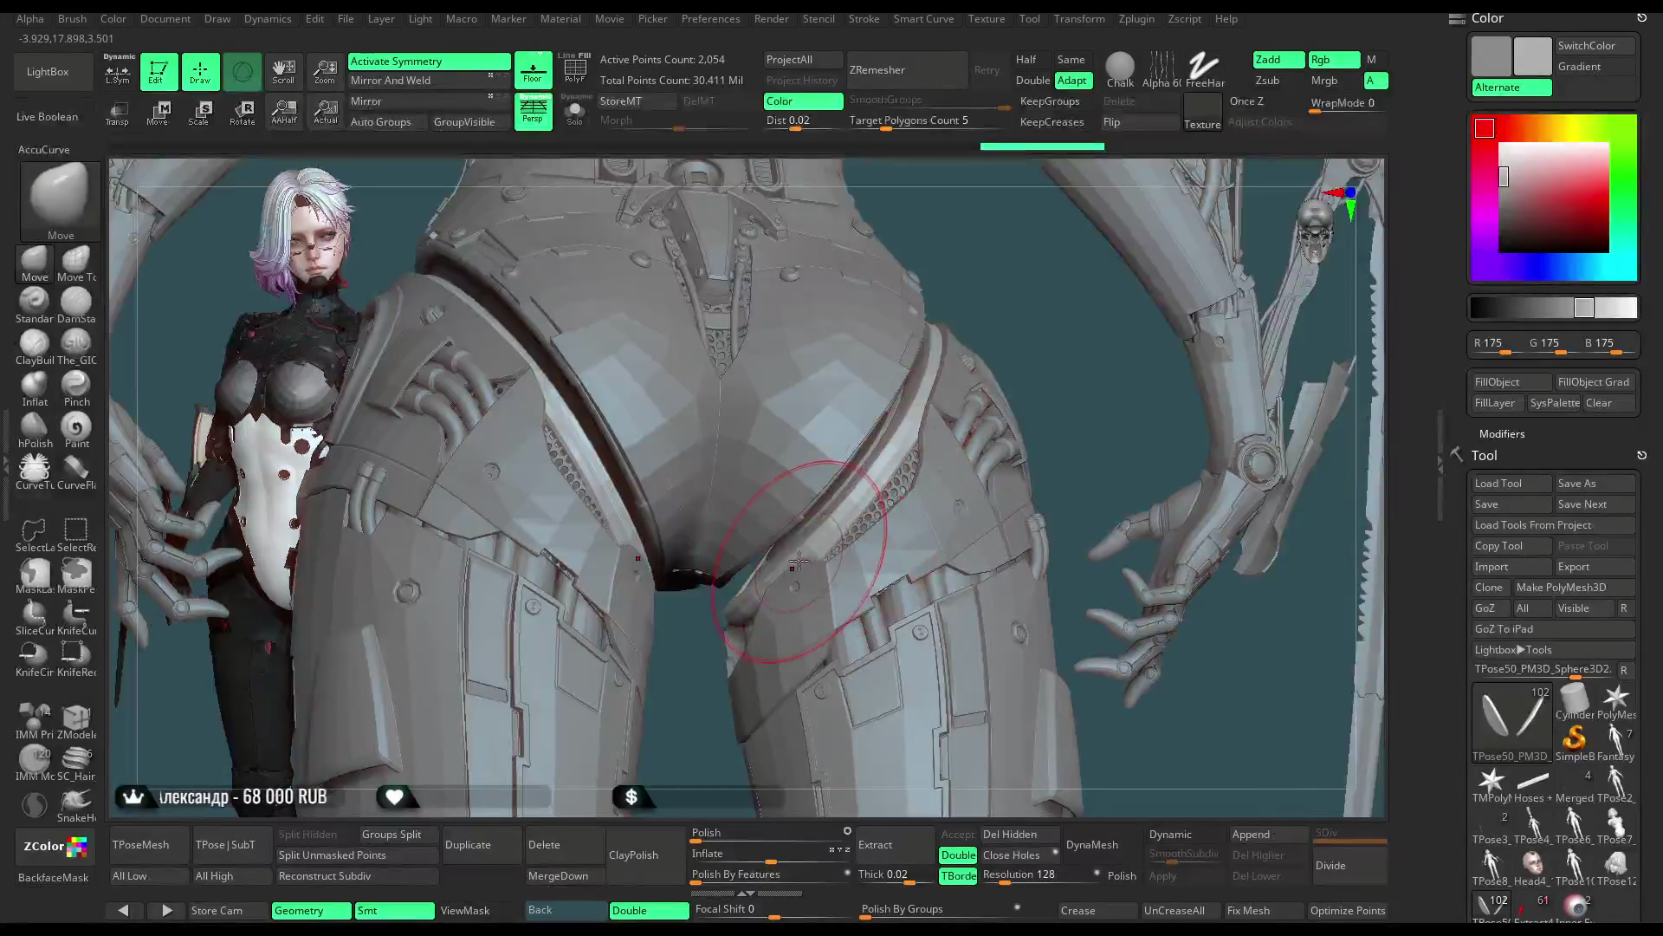
{"action": "mouse_move", "coordinate": [1050, 408]}
{"action": "left_mouse_down"}
{"action": "mouse_move", "coordinate": [1127, 252]}
{"action": "mouse_move", "coordinate": [1078, 336]}
{"action": "mouse_move", "coordinate": [1078, 279]}
{"action": "mouse_move", "coordinate": [1055, 356]}
{"action": "mouse_move", "coordinate": [841, 587]}
{"action": "left_mouse_up"}
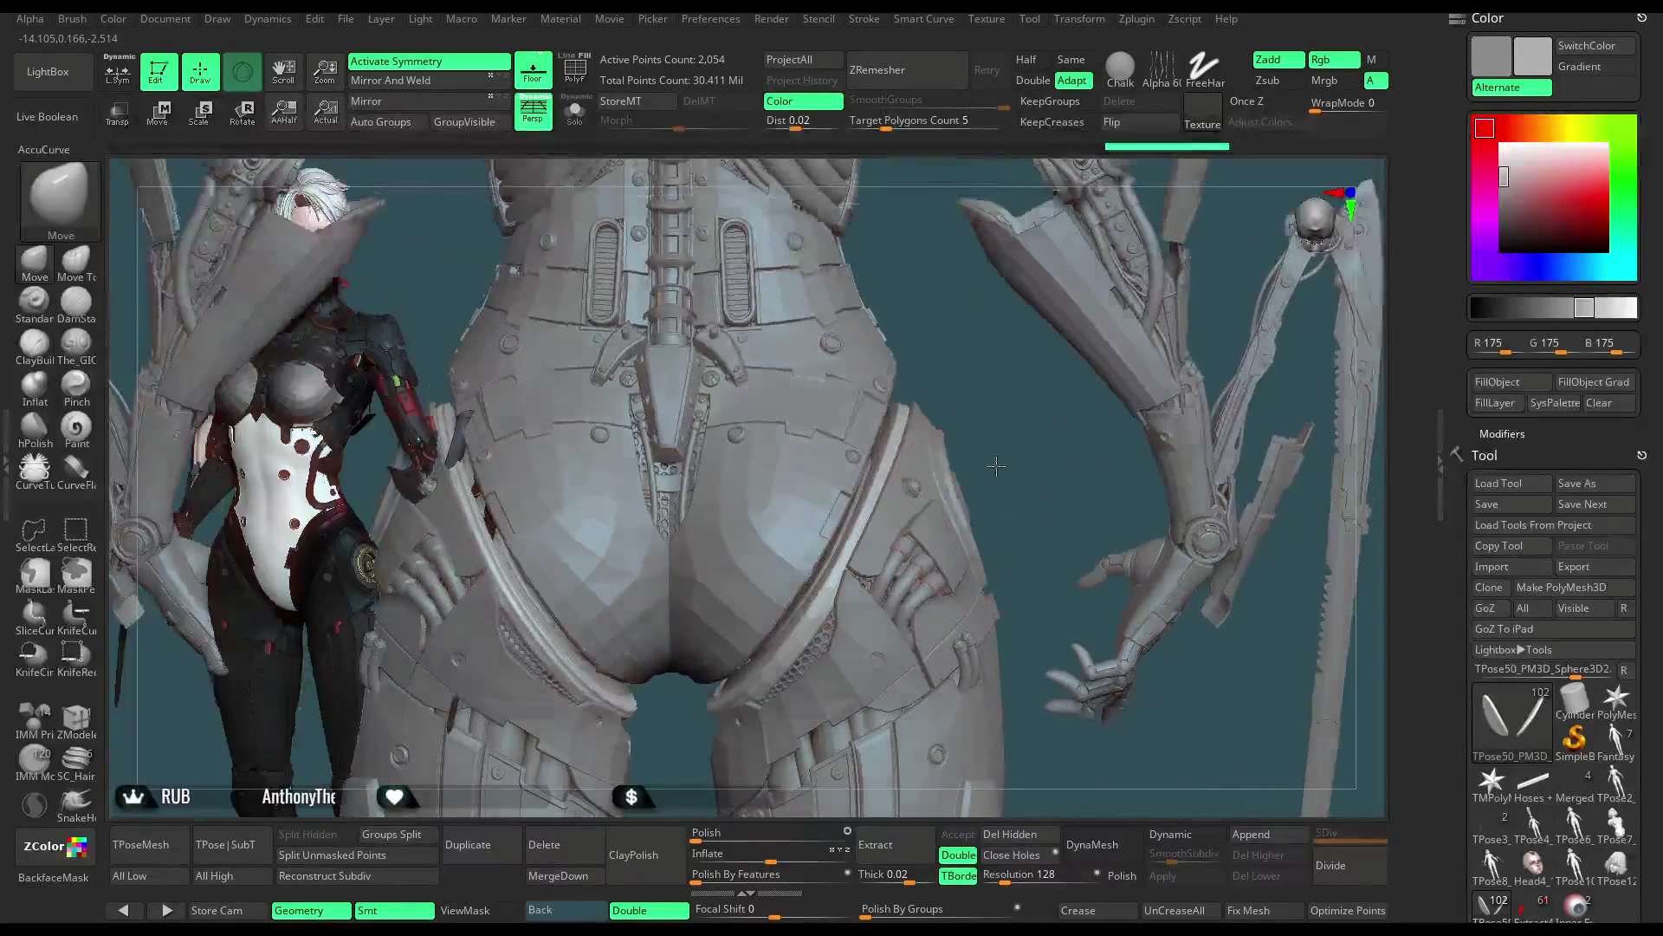
{"action": "mouse_move", "coordinate": [829, 594]}
{"action": "left_mouse_down"}
{"action": "mouse_move", "coordinate": [954, 313]}
{"action": "mouse_move", "coordinate": [1081, 270]}
{"action": "mouse_move", "coordinate": [1062, 388]}
{"action": "mouse_move", "coordinate": [854, 584]}
{"action": "mouse_move", "coordinate": [1085, 439]}
{"action": "mouse_move", "coordinate": [1078, 272]}
{"action": "mouse_move", "coordinate": [1065, 357]}
{"action": "mouse_move", "coordinate": [1002, 360]}
{"action": "mouse_move", "coordinate": [1066, 365]}
{"action": "left_mouse_up"}
{"action": "key", "text": "space"}
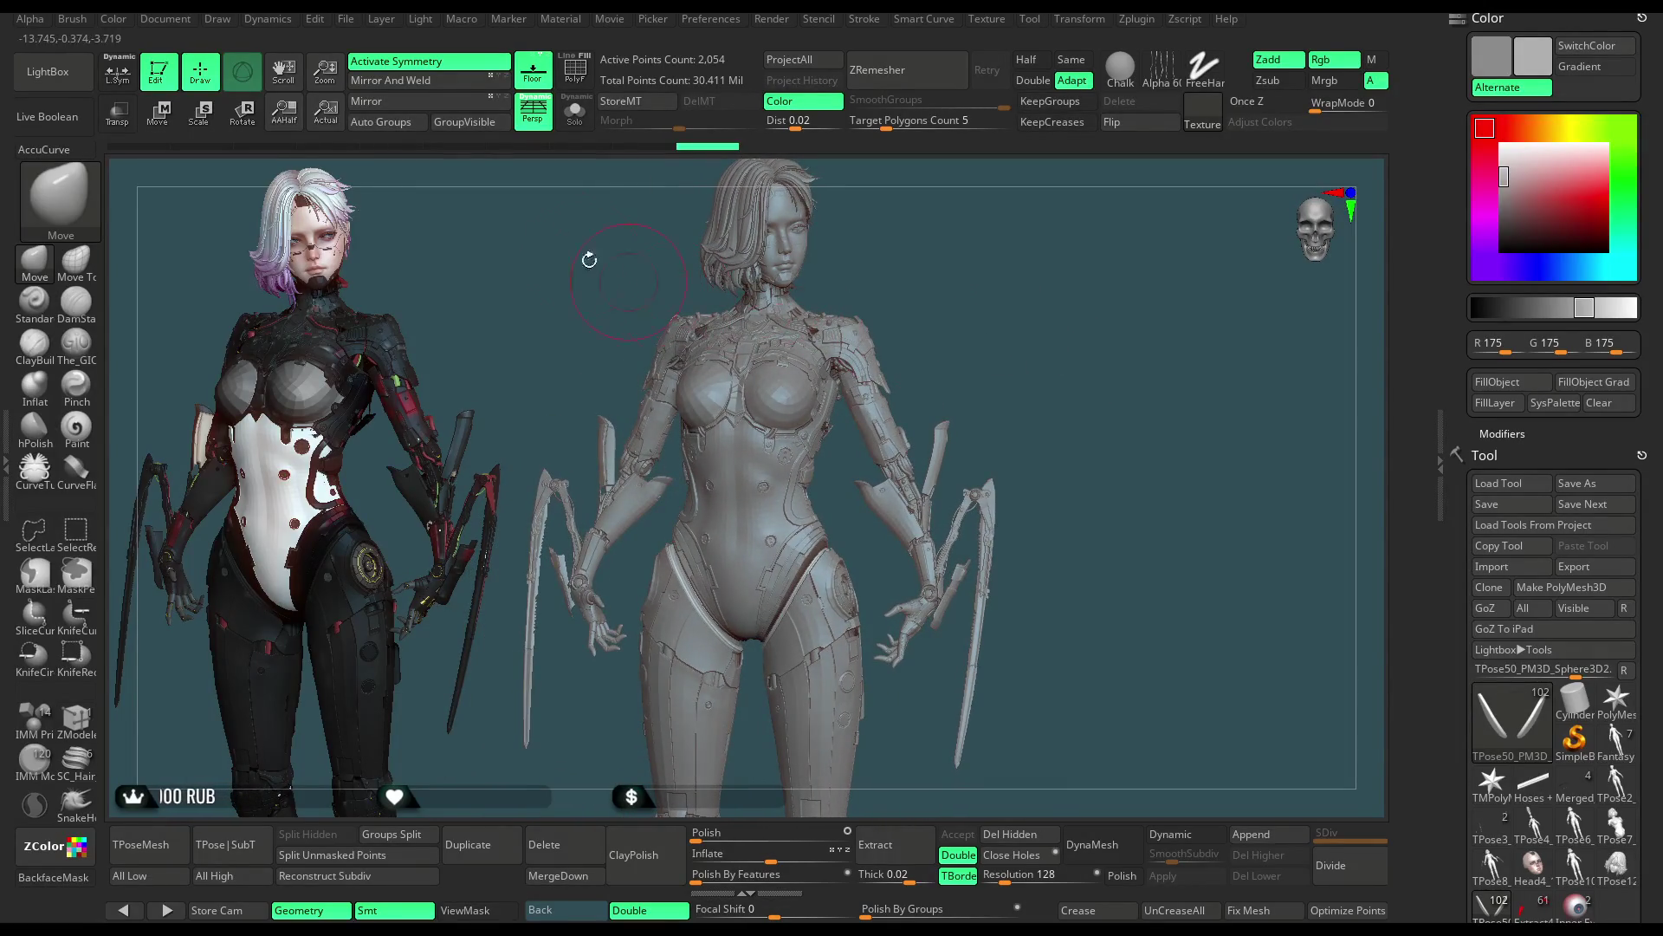
Step: Save the project with Ctrl+S and turn the figure to a three-quarter view
{"action": "left_click", "coordinate": [346, 19]}
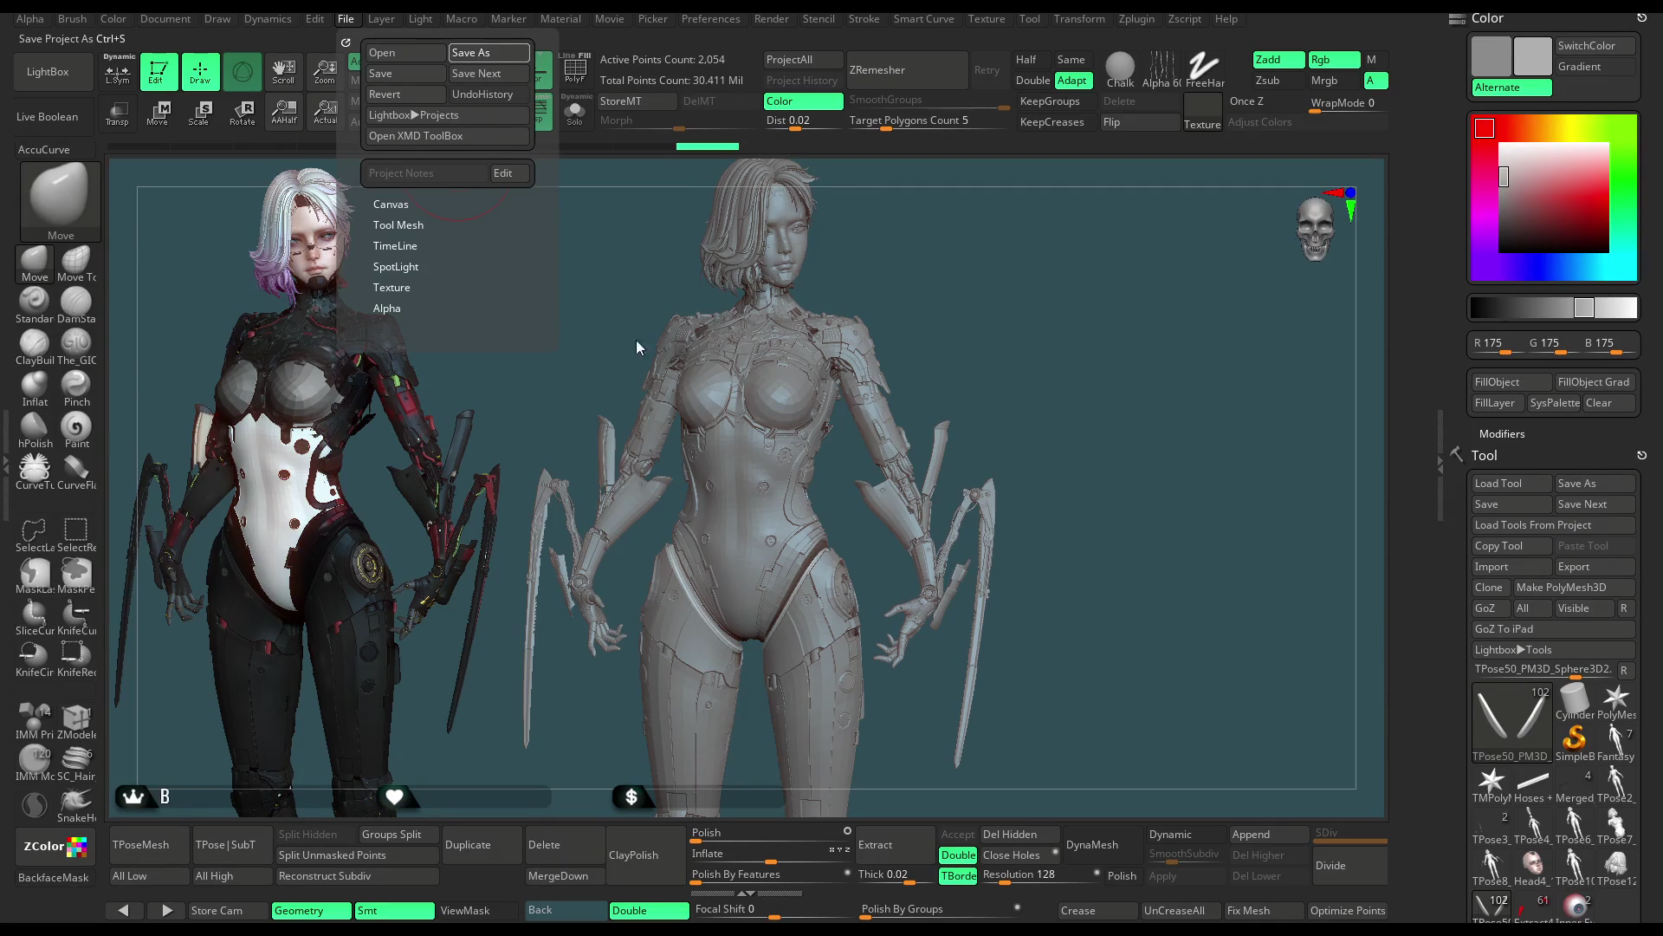
{"action": "key", "text": "ctrl+s"}
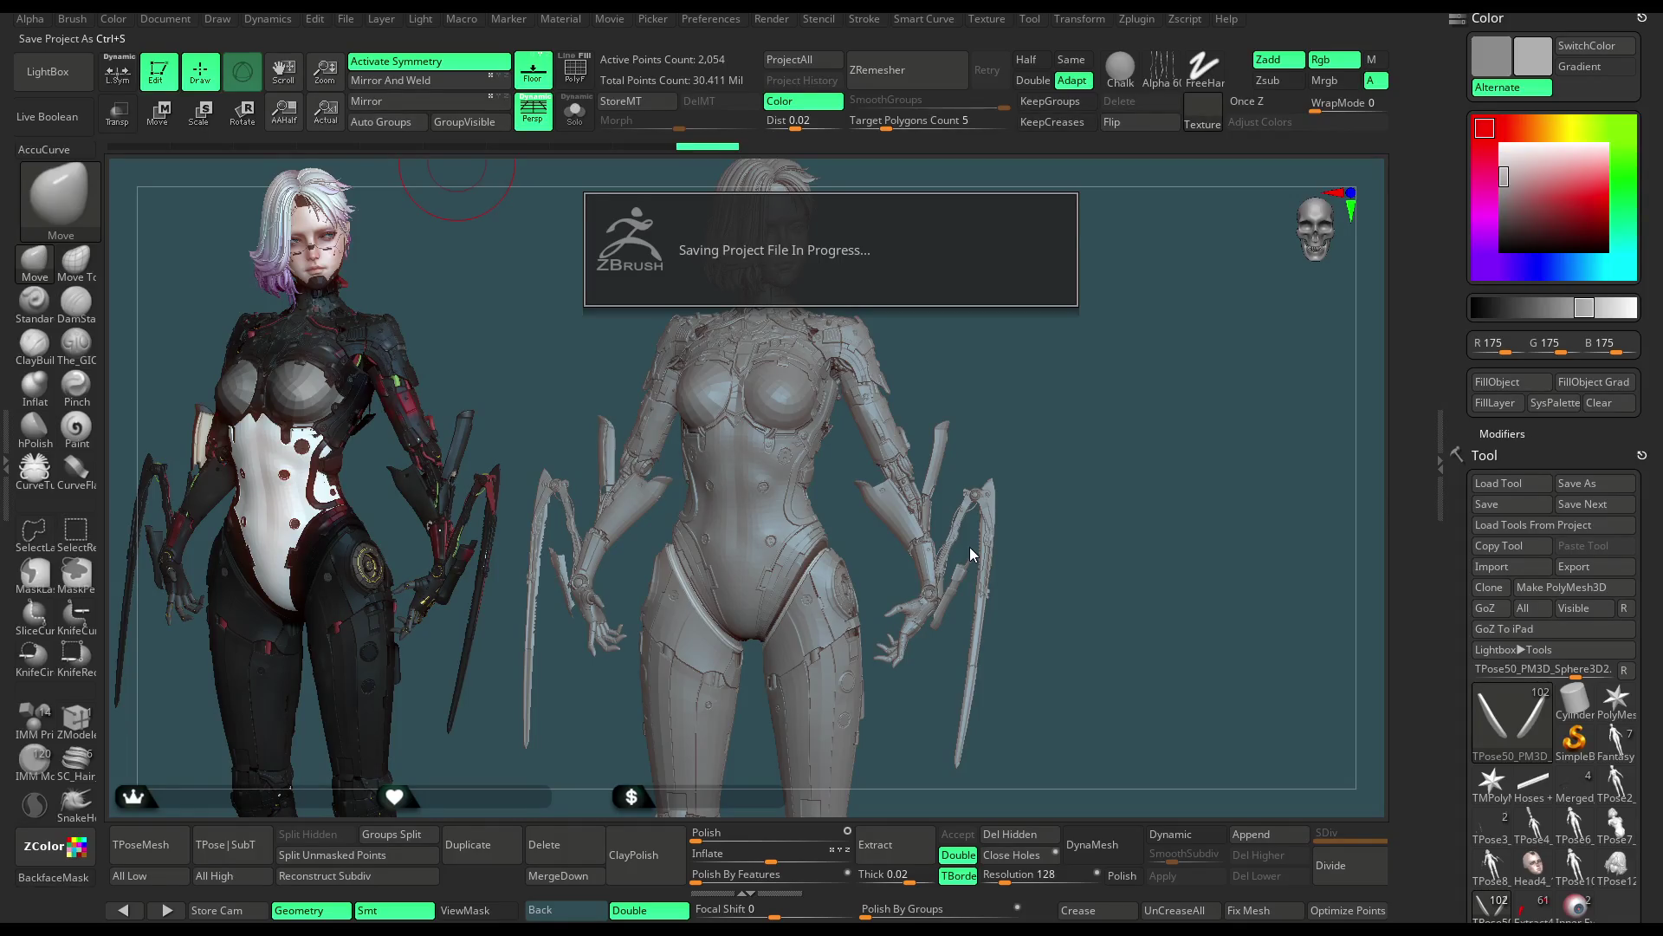
{"action": "mouse_move", "coordinate": [1107, 446]}
{"action": "left_mouse_down"}
{"action": "mouse_move", "coordinate": [1060, 440]}
{"action": "mouse_move", "coordinate": [1128, 450]}
{"action": "left_mouse_up"}
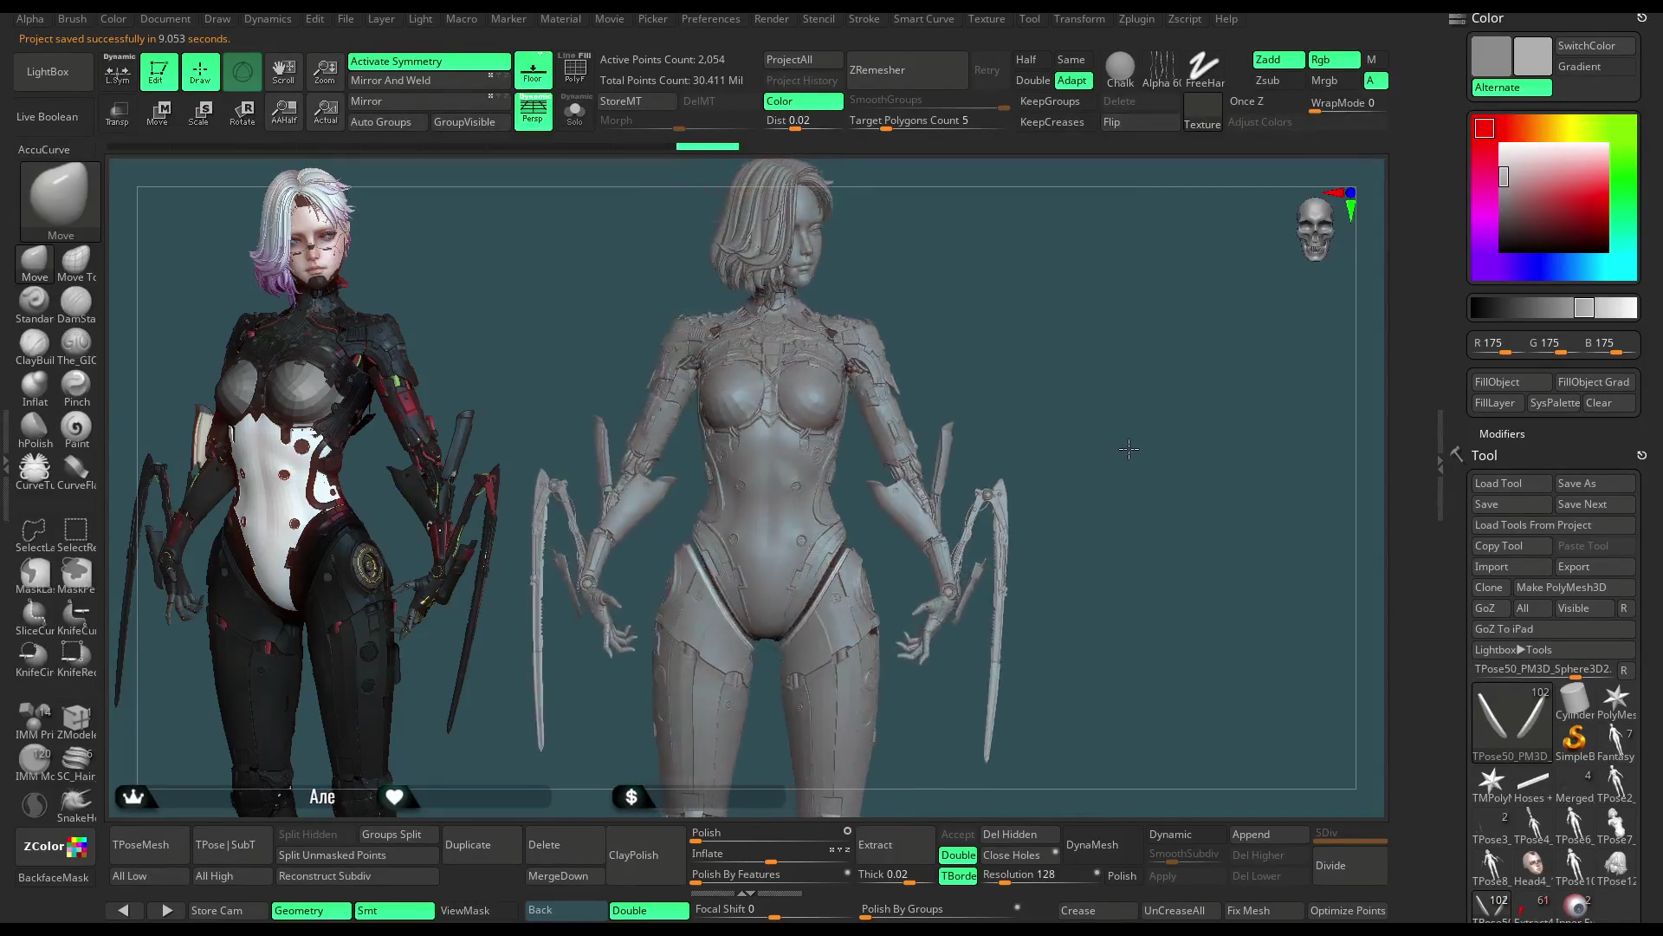
{"action": "scroll", "coordinate": [1660, 418], "scroll_direction": "down", "scroll_amount": 5}
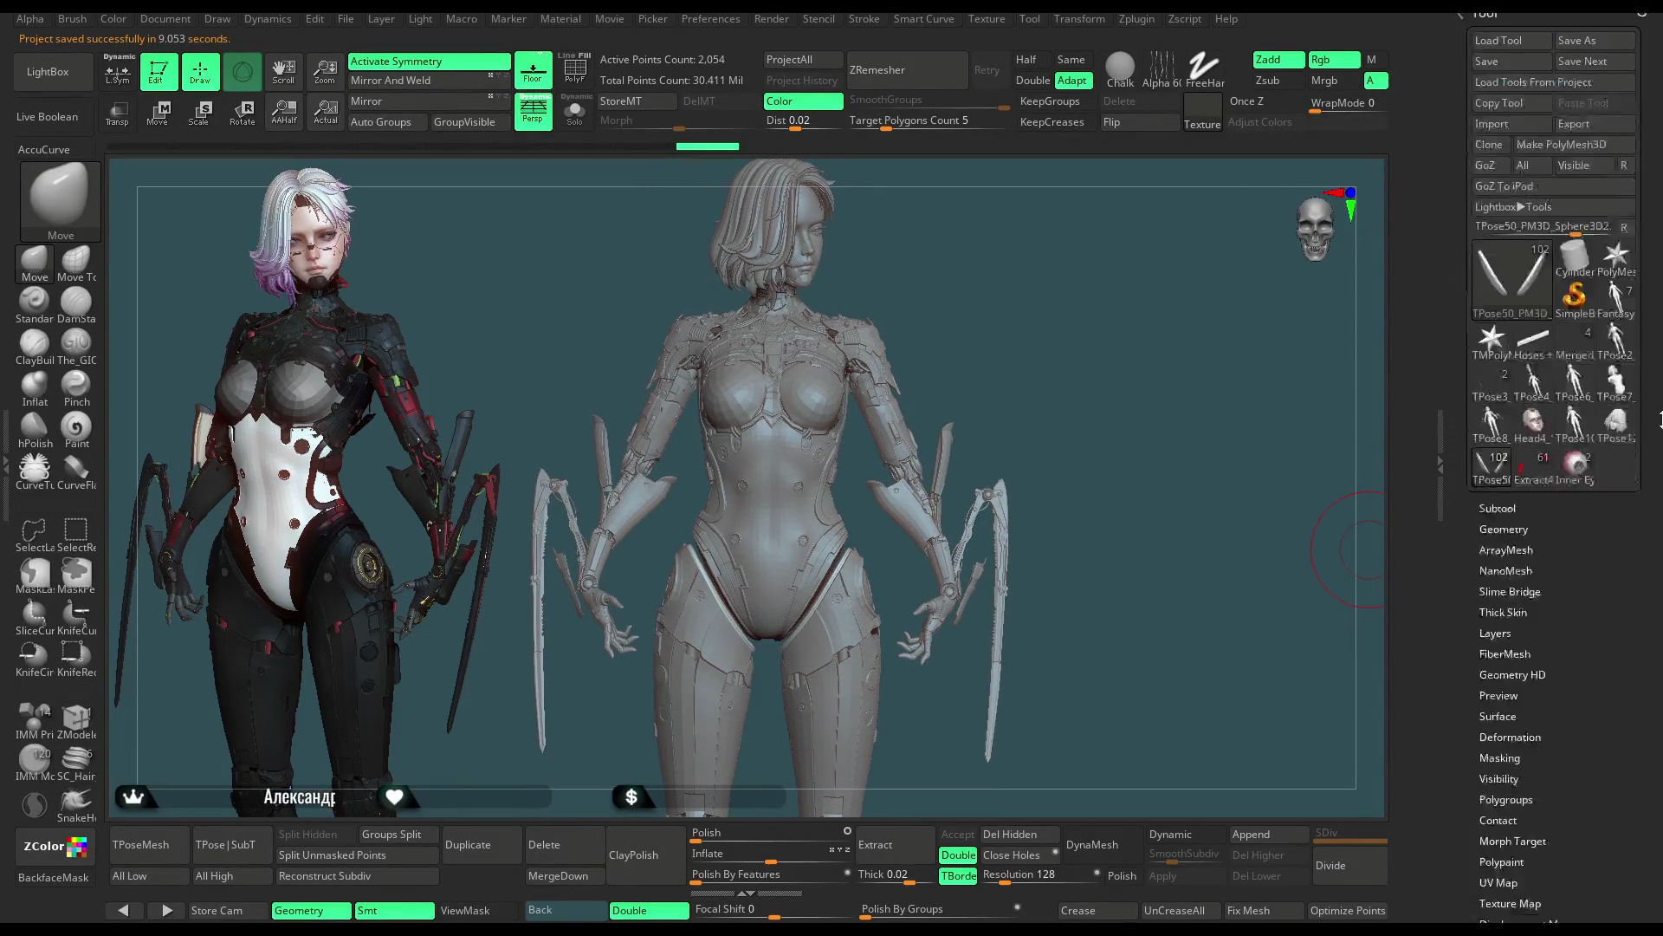
{"action": "scroll", "coordinate": [1560, 520], "scroll_direction": "down", "scroll_amount": 2}
Step: Reveal the Subtool list and turn the figure to a three-quarter view
{"action": "left_click", "coordinate": [1497, 377]}
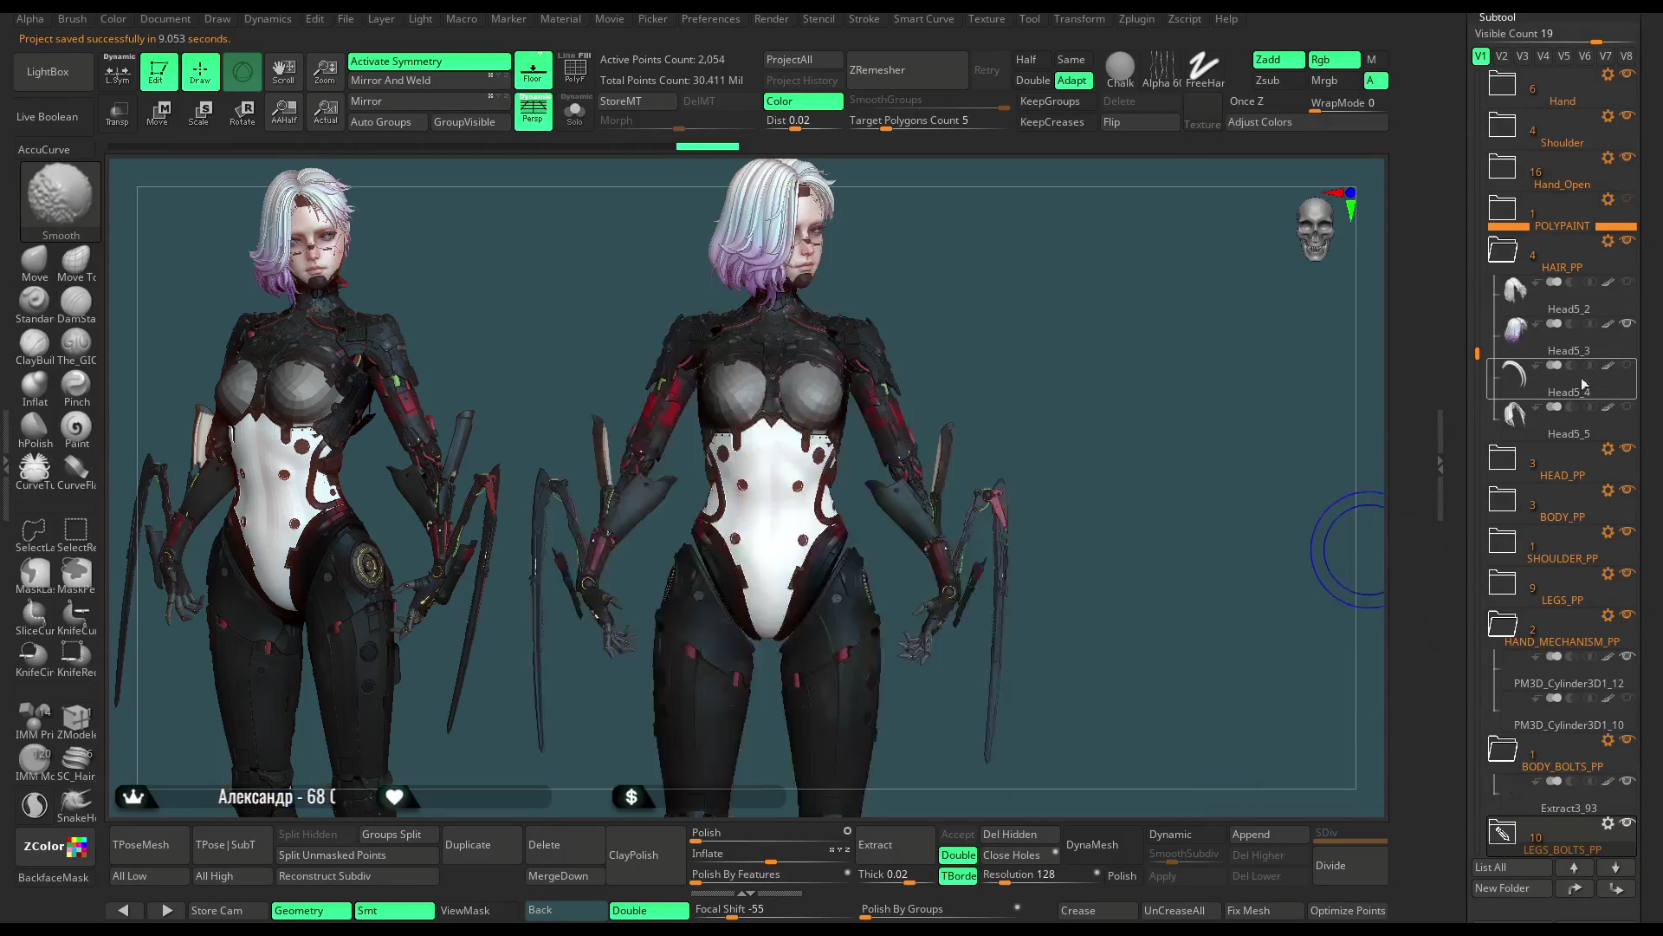
{"action": "mouse_move", "coordinate": [1048, 291]}
{"action": "left_mouse_down"}
{"action": "mouse_move", "coordinate": [1023, 294]}
{"action": "mouse_move", "coordinate": [996, 337]}
{"action": "mouse_move", "coordinate": [865, 340]}
{"action": "mouse_move", "coordinate": [936, 363]}
{"action": "left_mouse_up"}
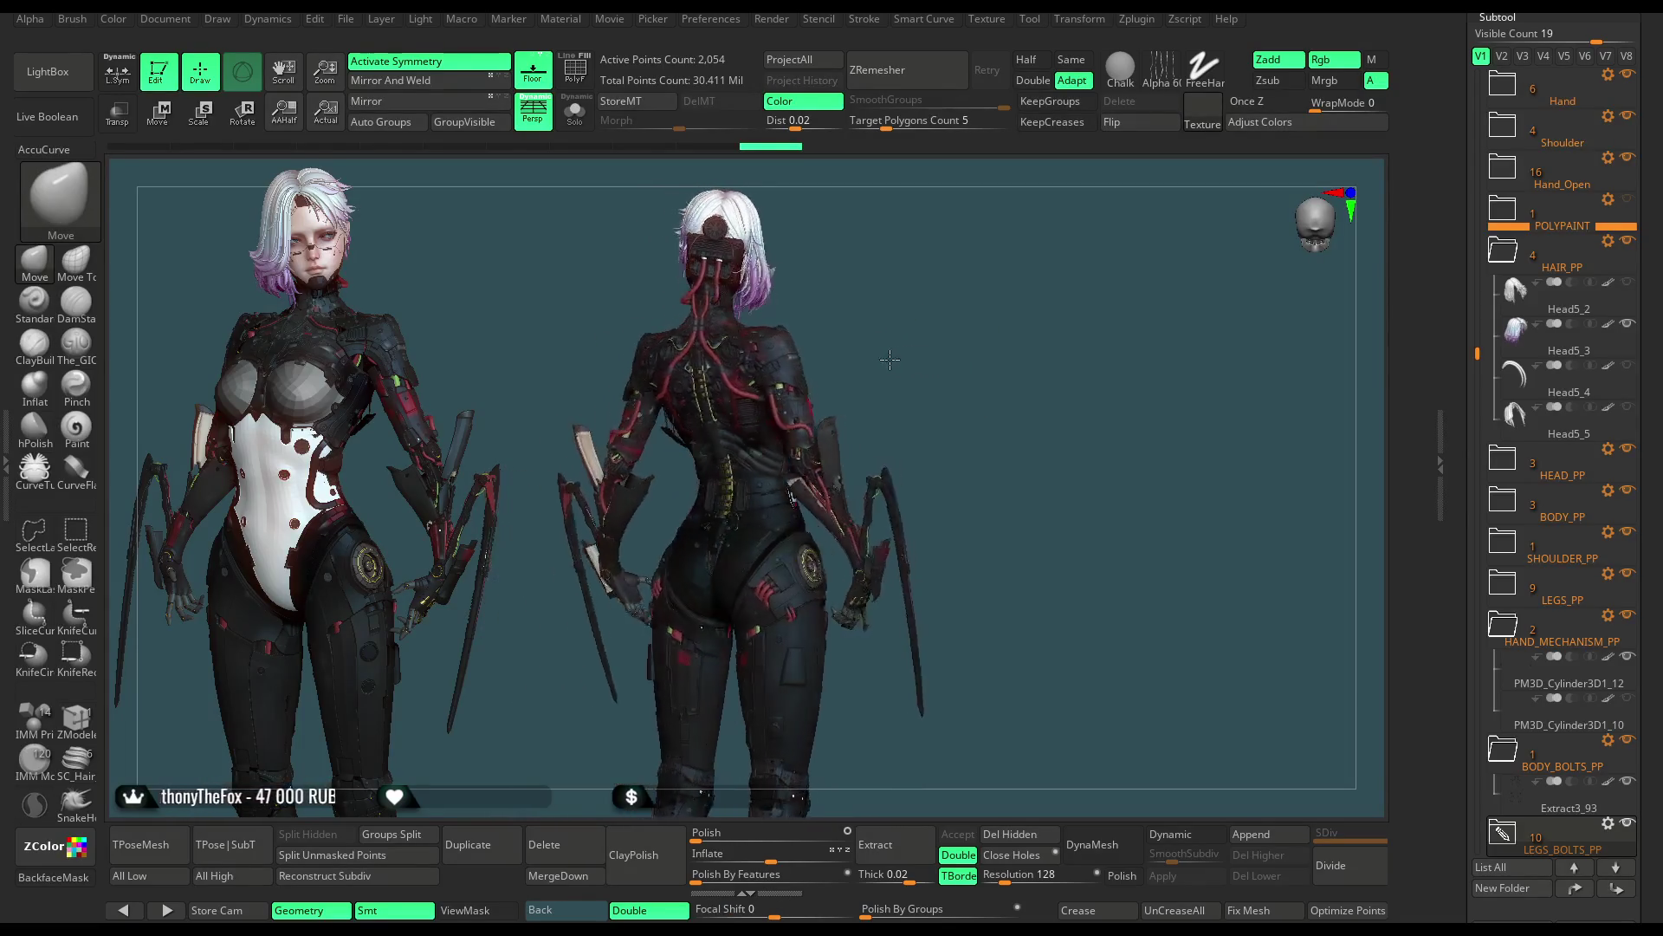
Step: Turn the figure to a side view and build a TPoseMesh grey posing copy of it
{"action": "left_click_drag", "start_coordinate": [890, 361], "coordinate": [972, 318]}
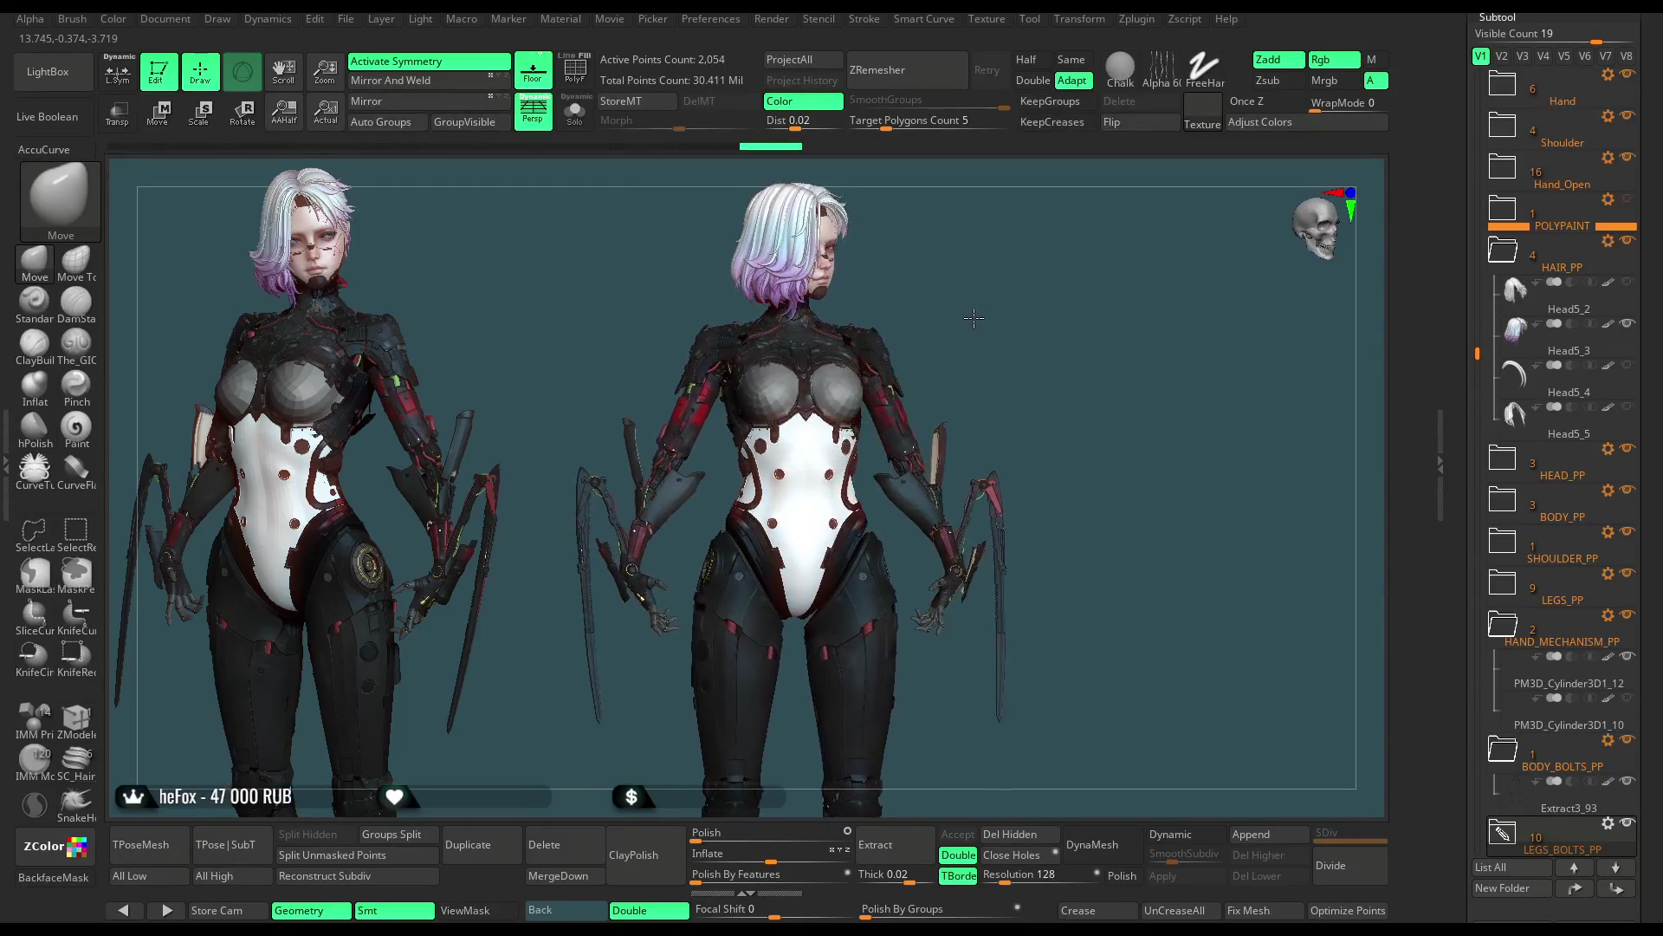
{"action": "left_click_drag", "start_coordinate": [973, 318], "coordinate": [932, 322]}
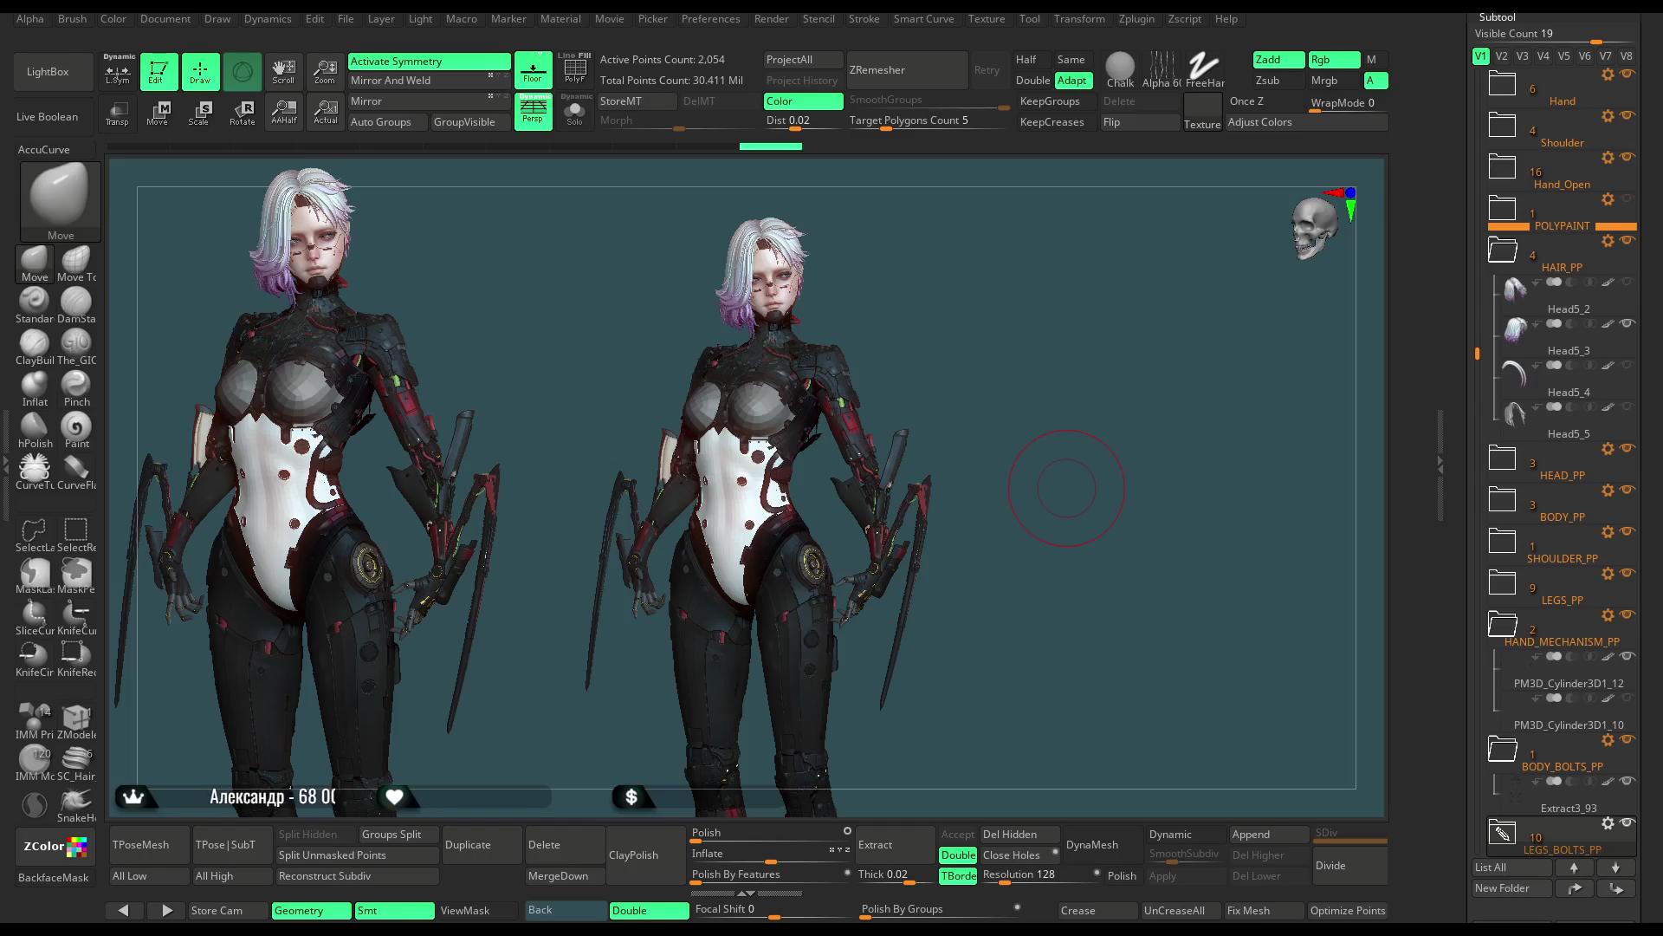
{"action": "left_click_drag", "start_coordinate": [1065, 487], "coordinate": [780, 533]}
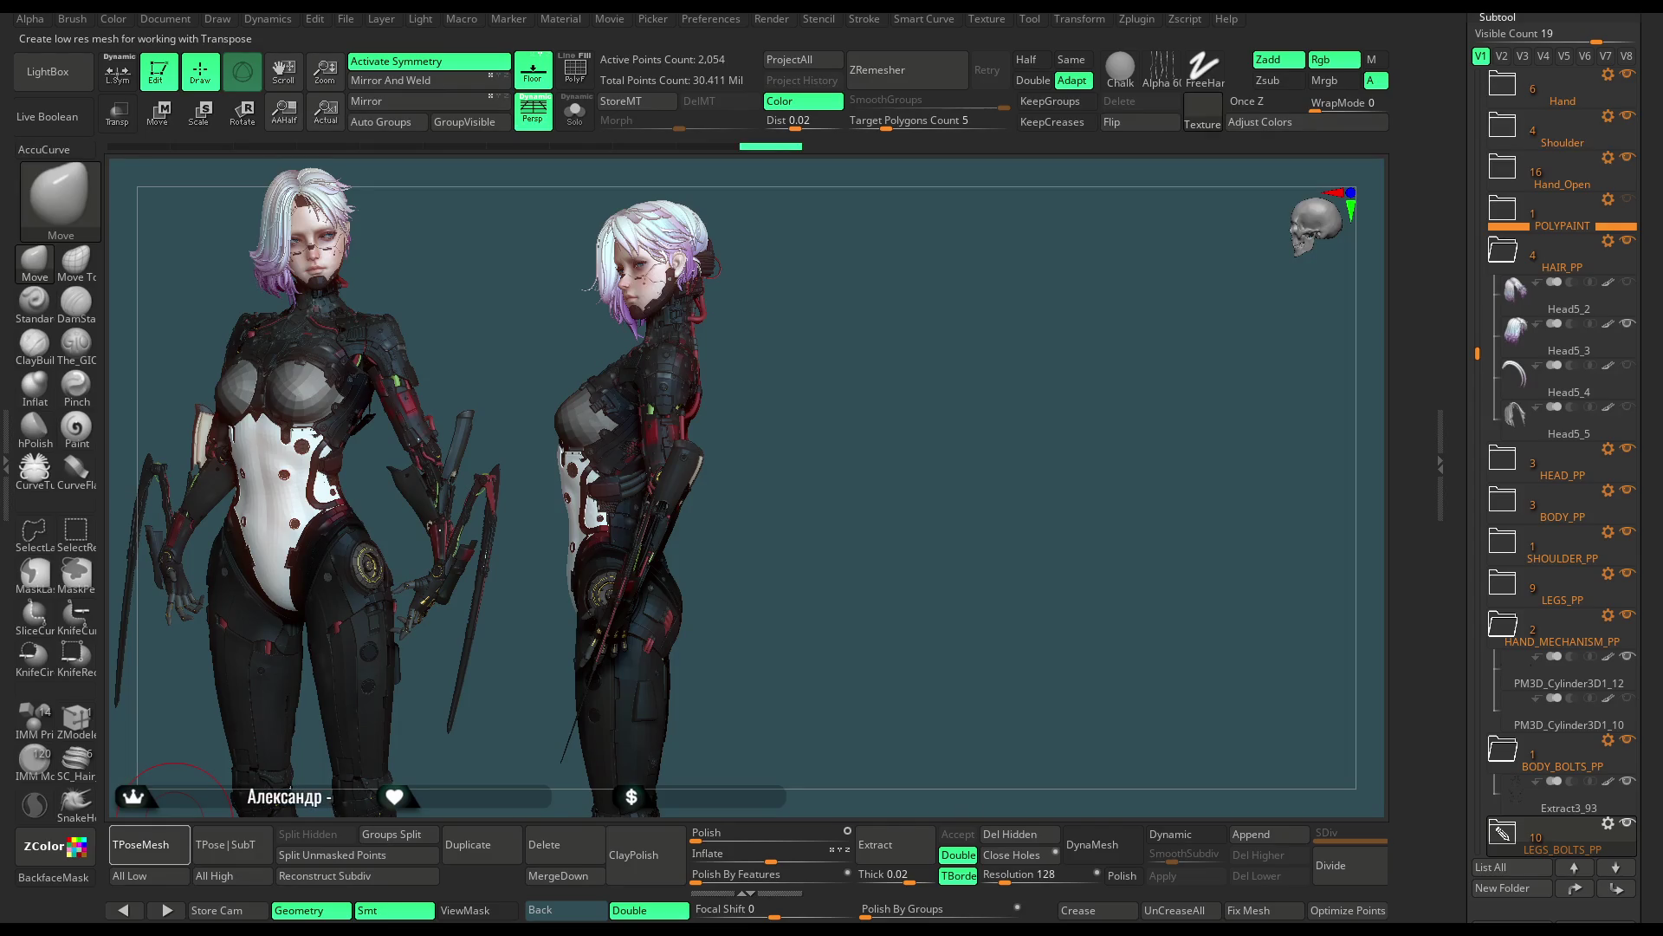
{"action": "key", "text": "Up"}
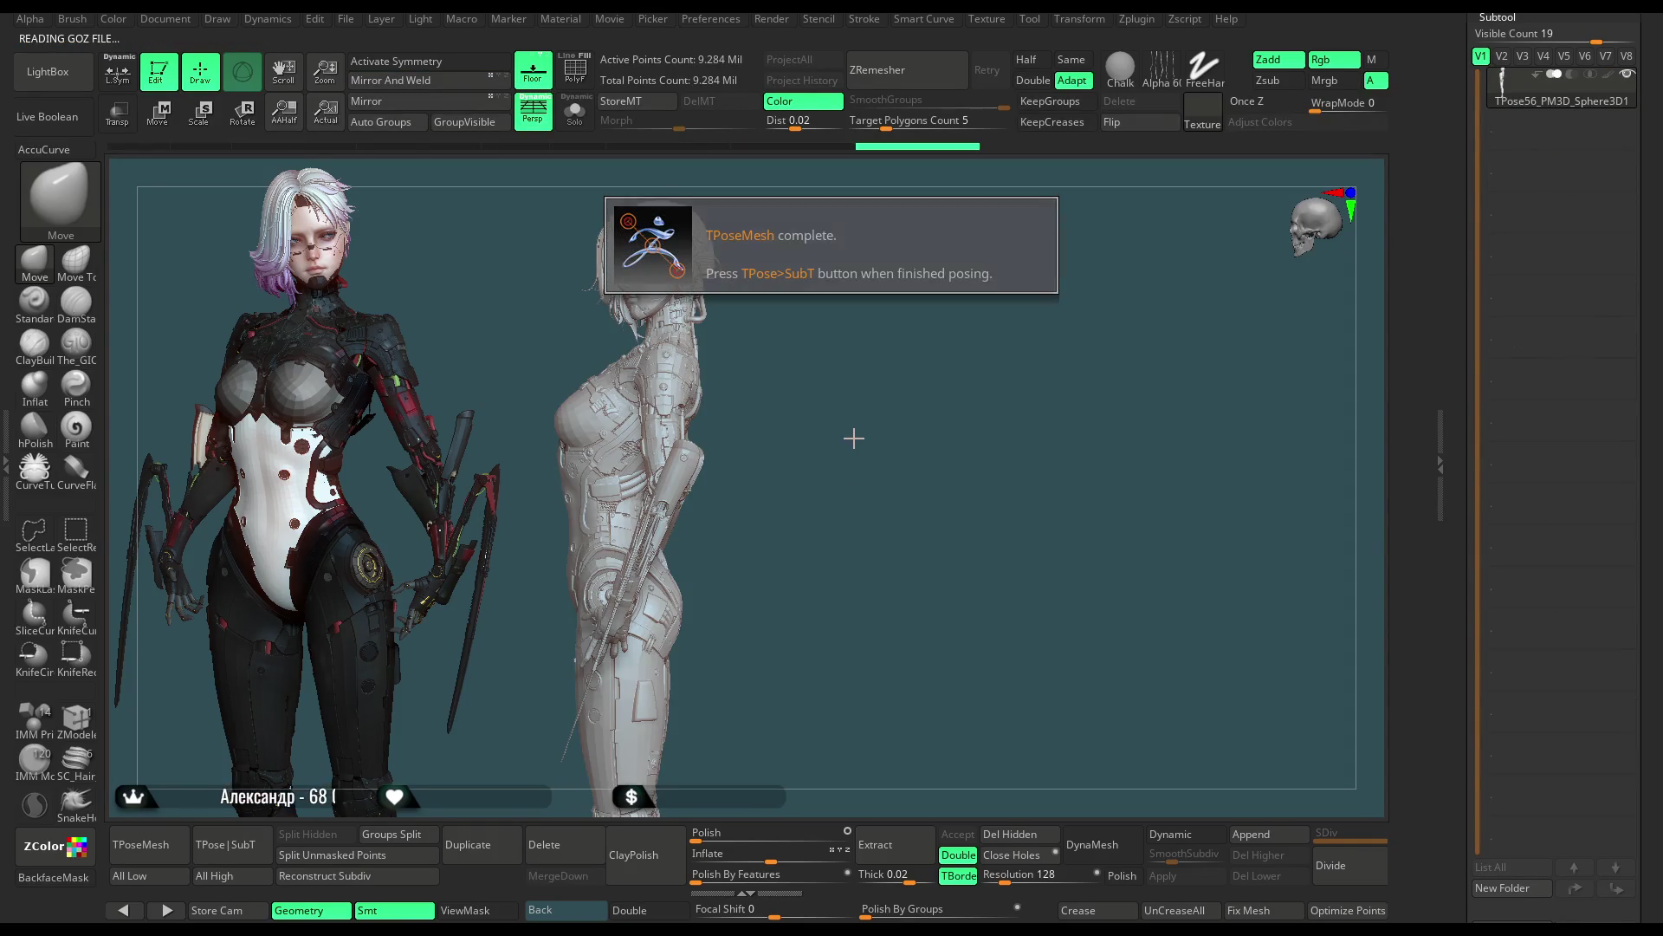
Step: Discard the posing mesh and reload the coloured TPose50 character via TPose8
{"action": "left_click_drag", "start_coordinate": [878, 429], "coordinate": [962, 434], "text": "shift"}
{"action": "scroll", "coordinate": [1656, 277], "scroll_direction": "up", "scroll_amount": 2}
{"action": "scroll", "coordinate": [1559, 521], "scroll_direction": "down", "scroll_amount": 3}
{"action": "scroll", "coordinate": [1560, 519], "scroll_direction": "down", "scroll_amount": 3}
{"action": "left_click", "coordinate": [1508, 781]}
{"action": "left_click", "coordinate": [1357, 823]}
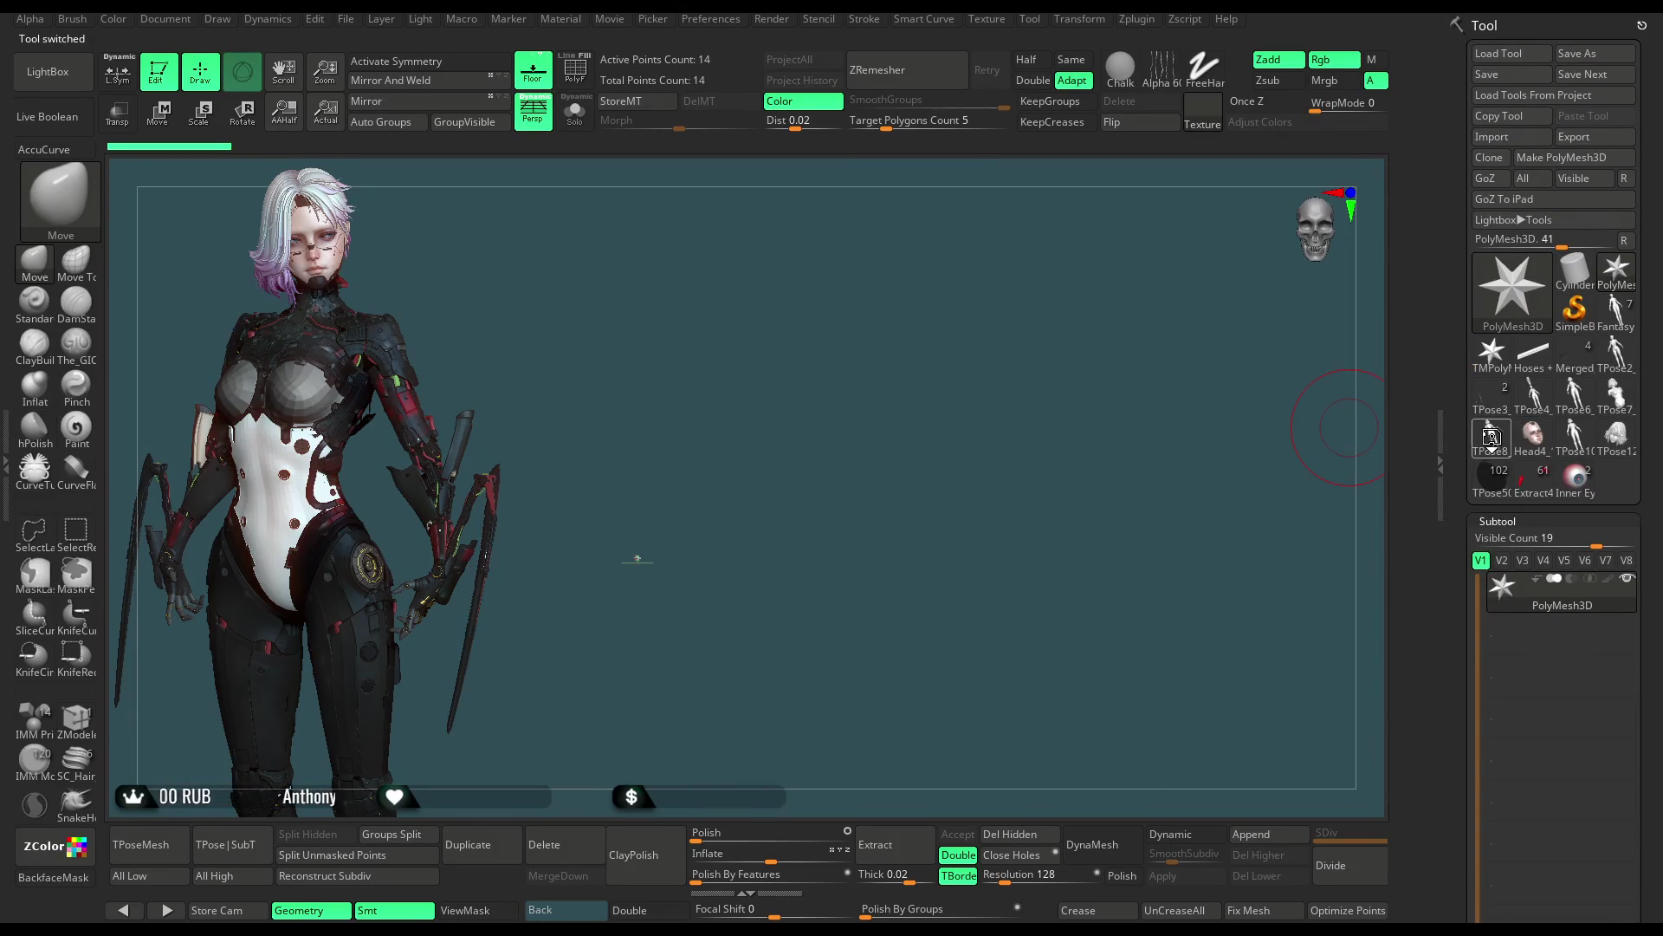
{"action": "left_click", "coordinate": [1491, 435]}
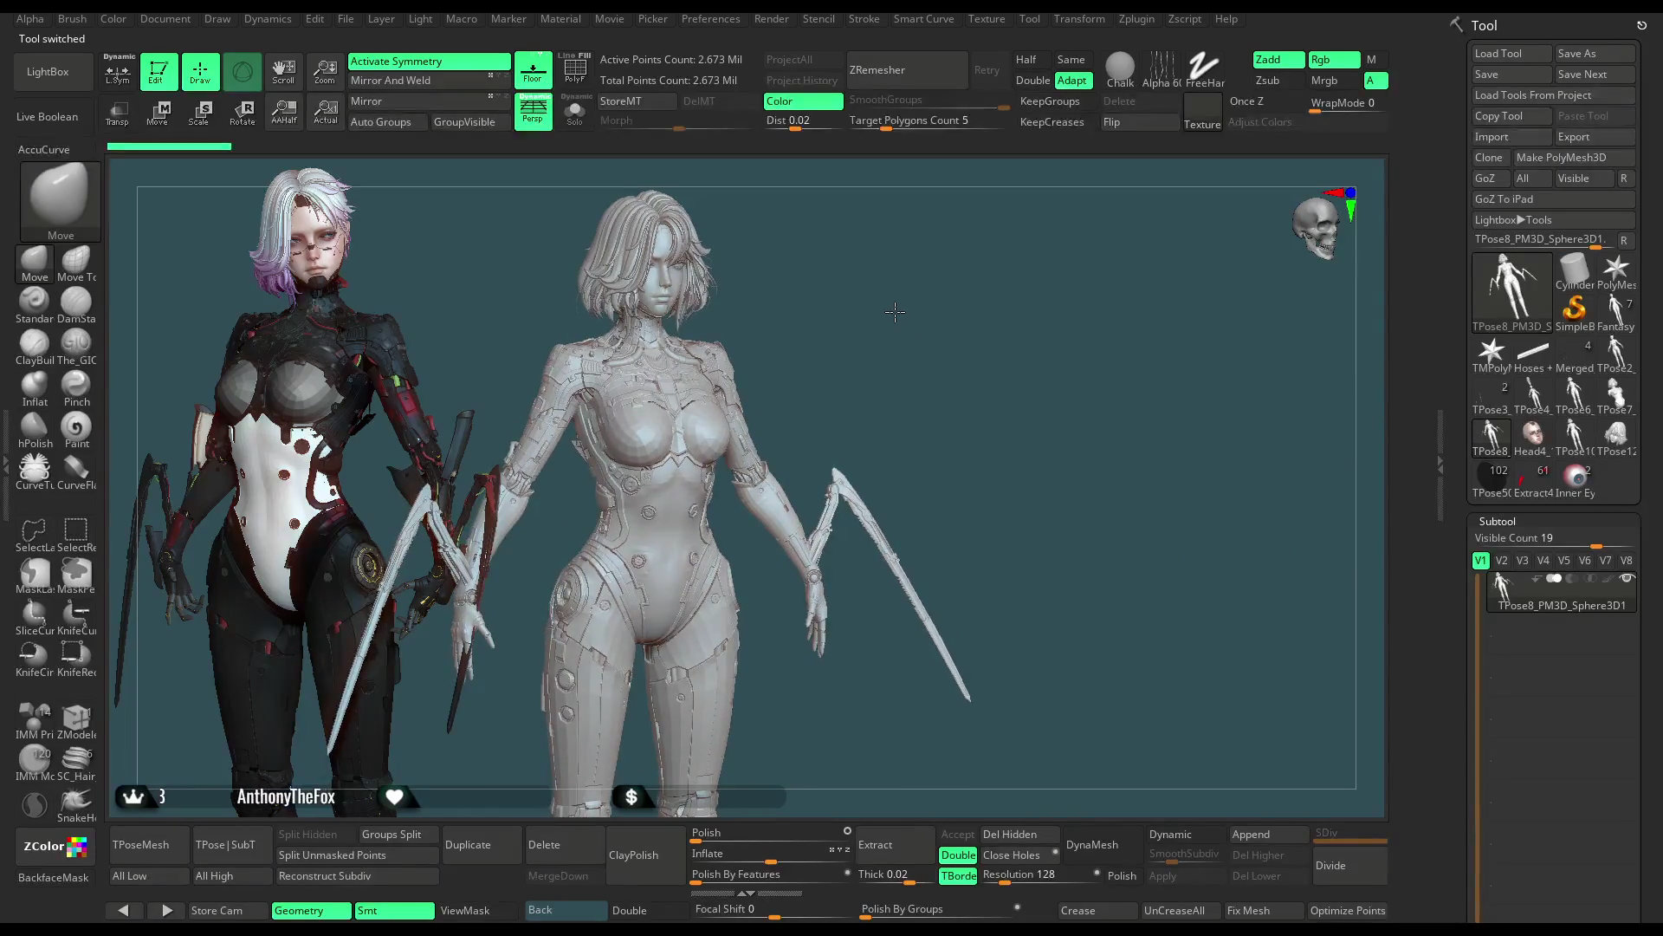
{"action": "left_click", "coordinate": [1494, 481]}
Step: Show polyframe, select the Head5_3 hair subtool and frame the character's head
{"action": "mouse_move", "coordinate": [915, 305]}
{"action": "left_mouse_down"}
{"action": "mouse_move", "coordinate": [967, 359]}
{"action": "mouse_move", "coordinate": [786, 438]}
{"action": "left_mouse_up"}
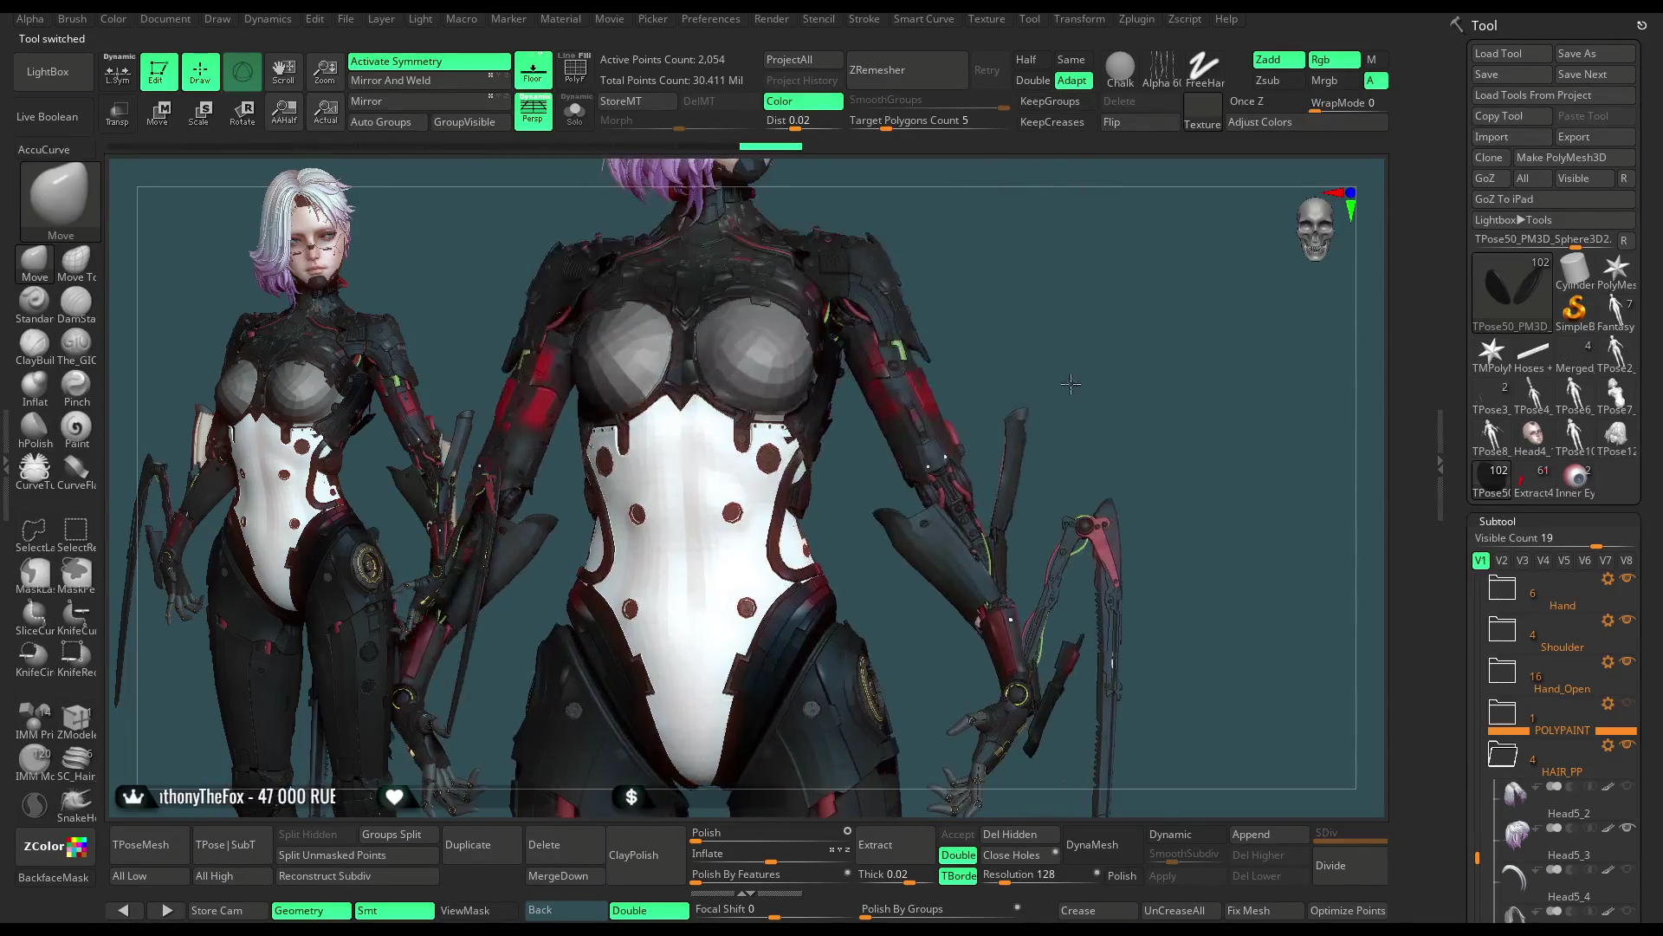
{"action": "left_click", "coordinate": [575, 72]}
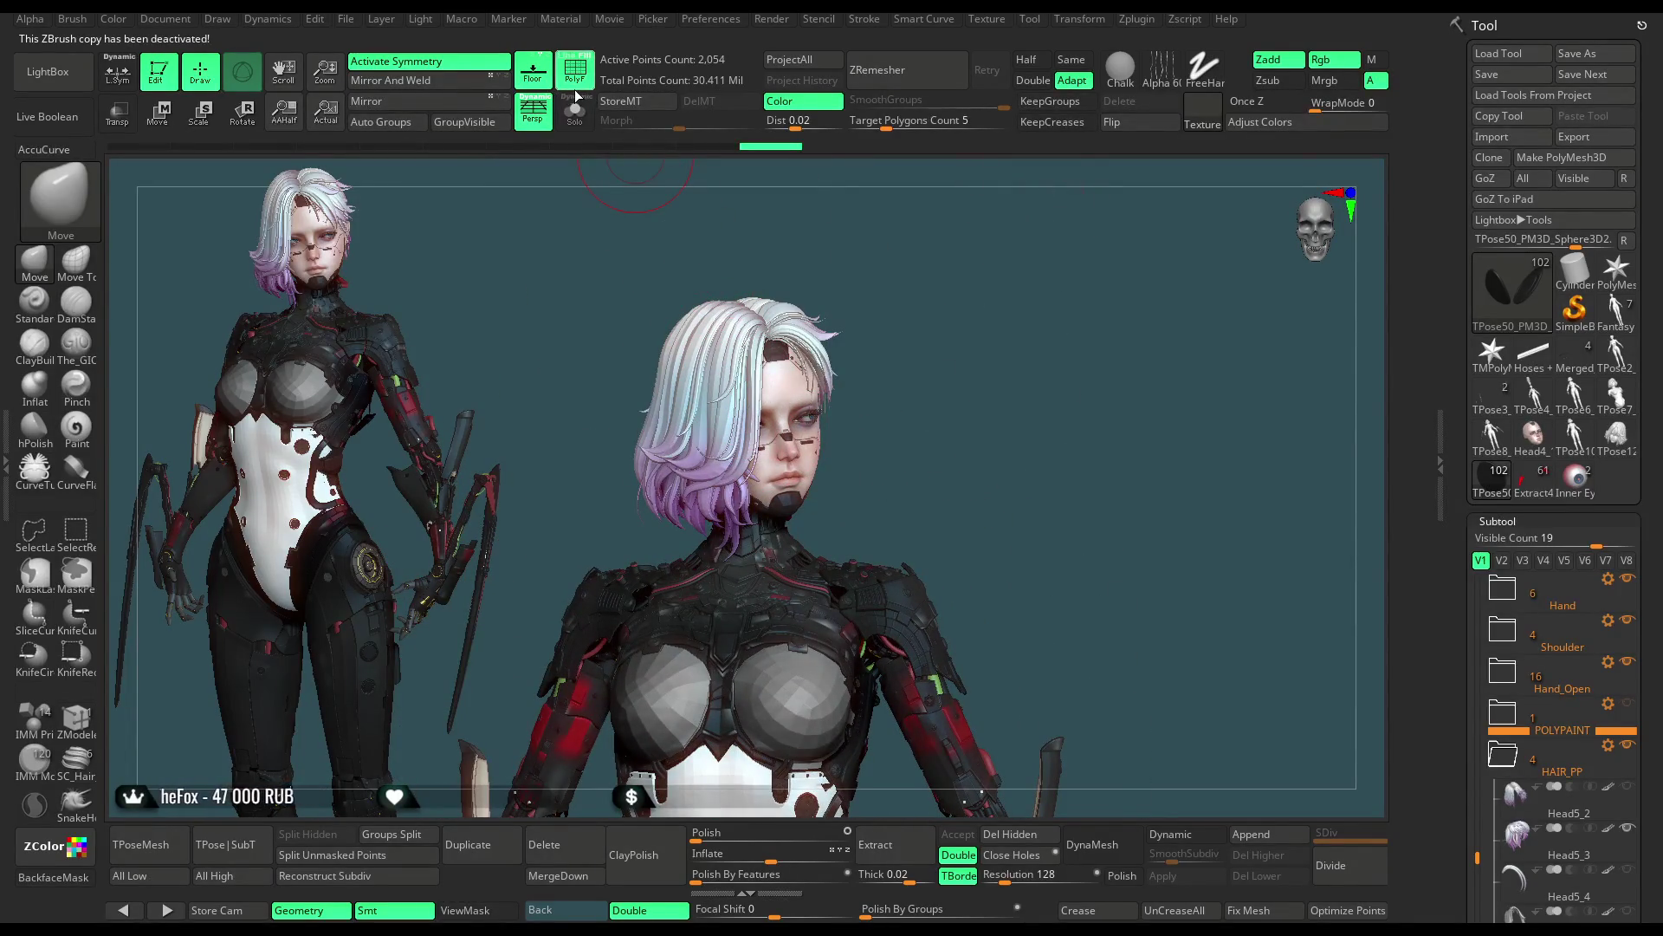
{"action": "left_click", "coordinate": [729, 418], "text": "alt"}
{"action": "mouse_move", "coordinate": [988, 390]}
{"action": "left_mouse_down", "text": "alt"}
{"action": "mouse_move", "coordinate": [1018, 493]}
{"action": "mouse_move", "coordinate": [988, 390]}
{"action": "left_mouse_up", "text": "alt"}
{"action": "left_click", "coordinate": [774, 371], "text": "ctrl+shift"}
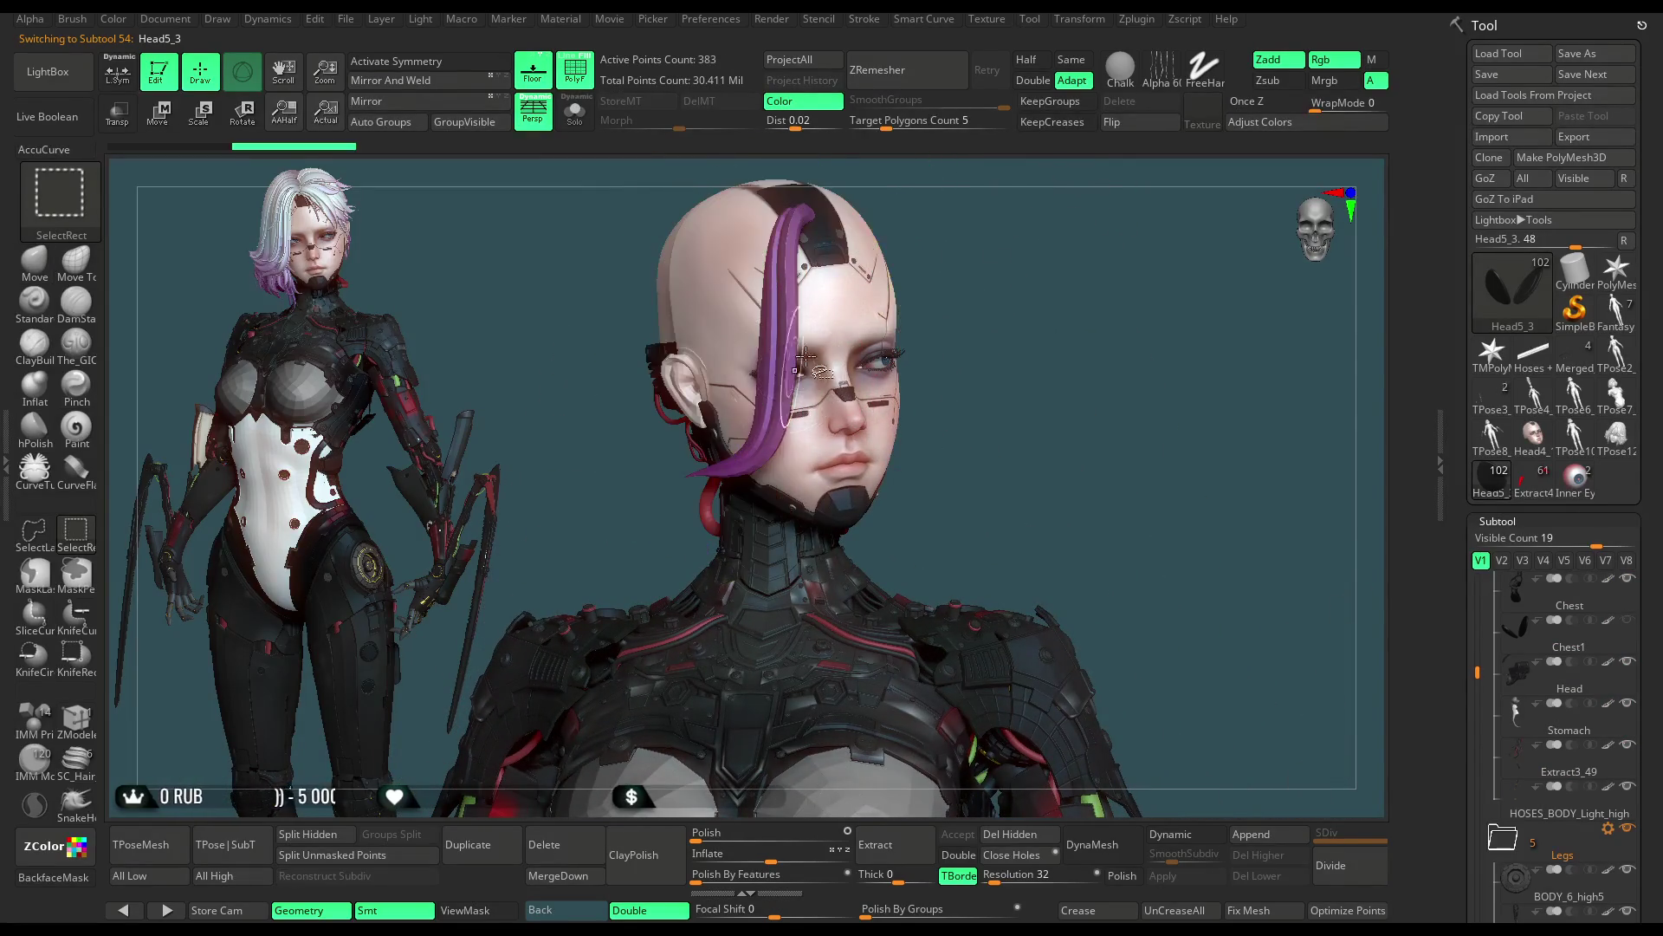
Step: Solo the hair and hide stray polygroup strands one by one around the head
{"action": "left_click", "coordinate": [991, 286], "text": "ctrl+shift"}
{"action": "key", "text": "ctrl+shift+s"}
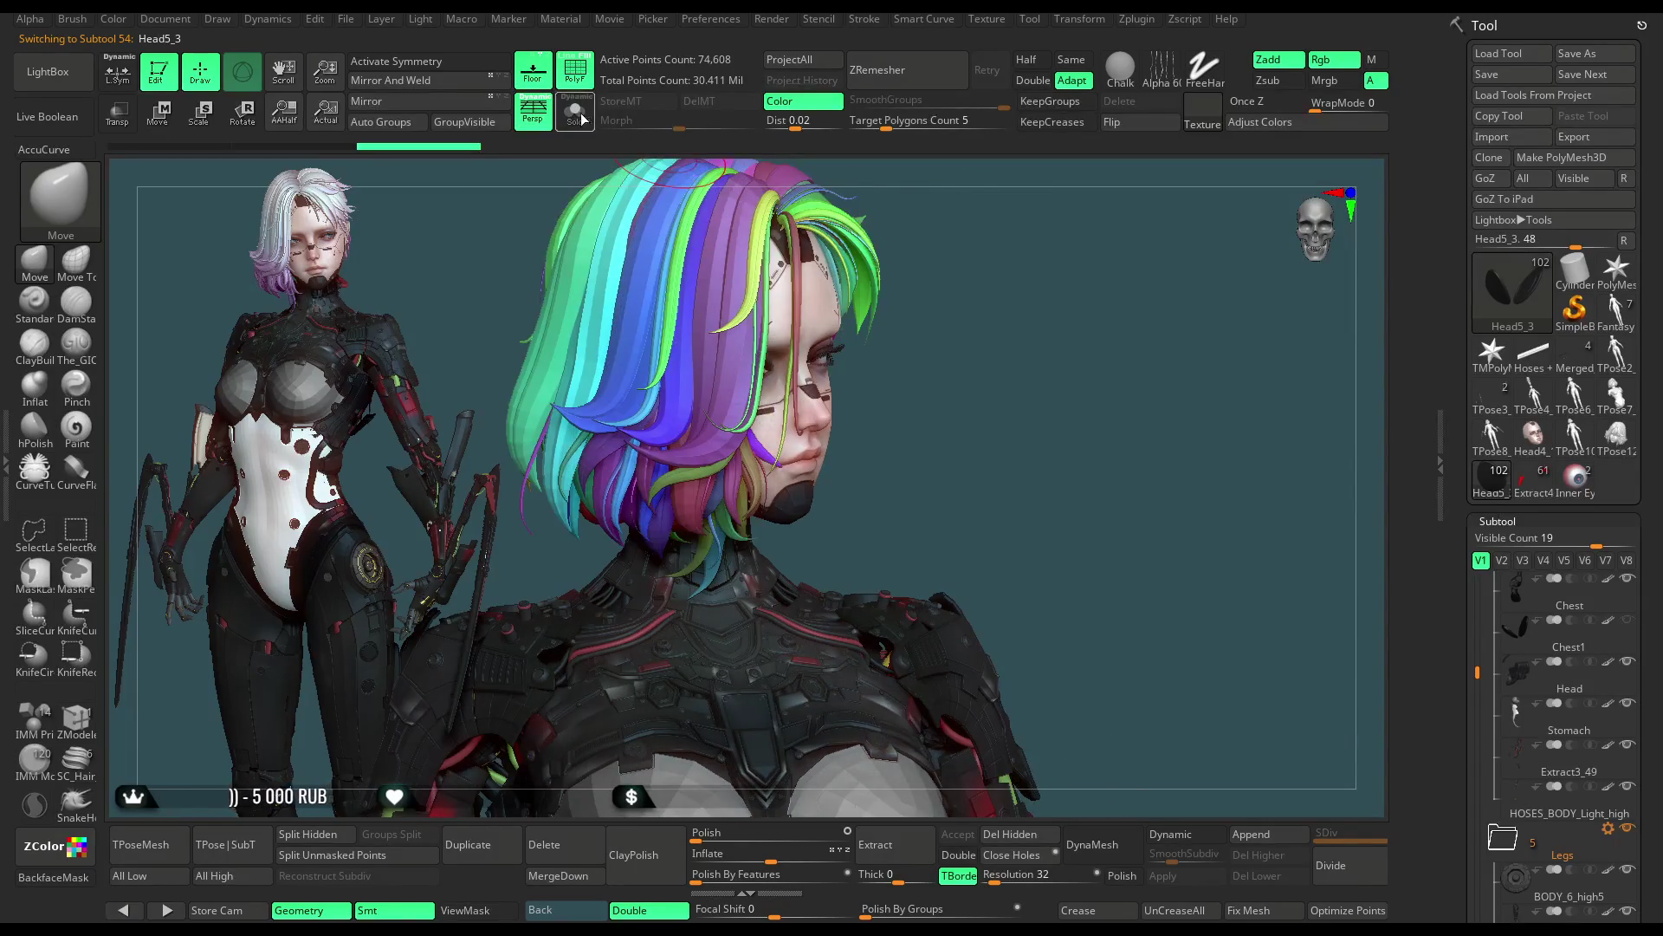
{"action": "left_click_drag", "start_coordinate": [983, 230], "coordinate": [842, 386]}
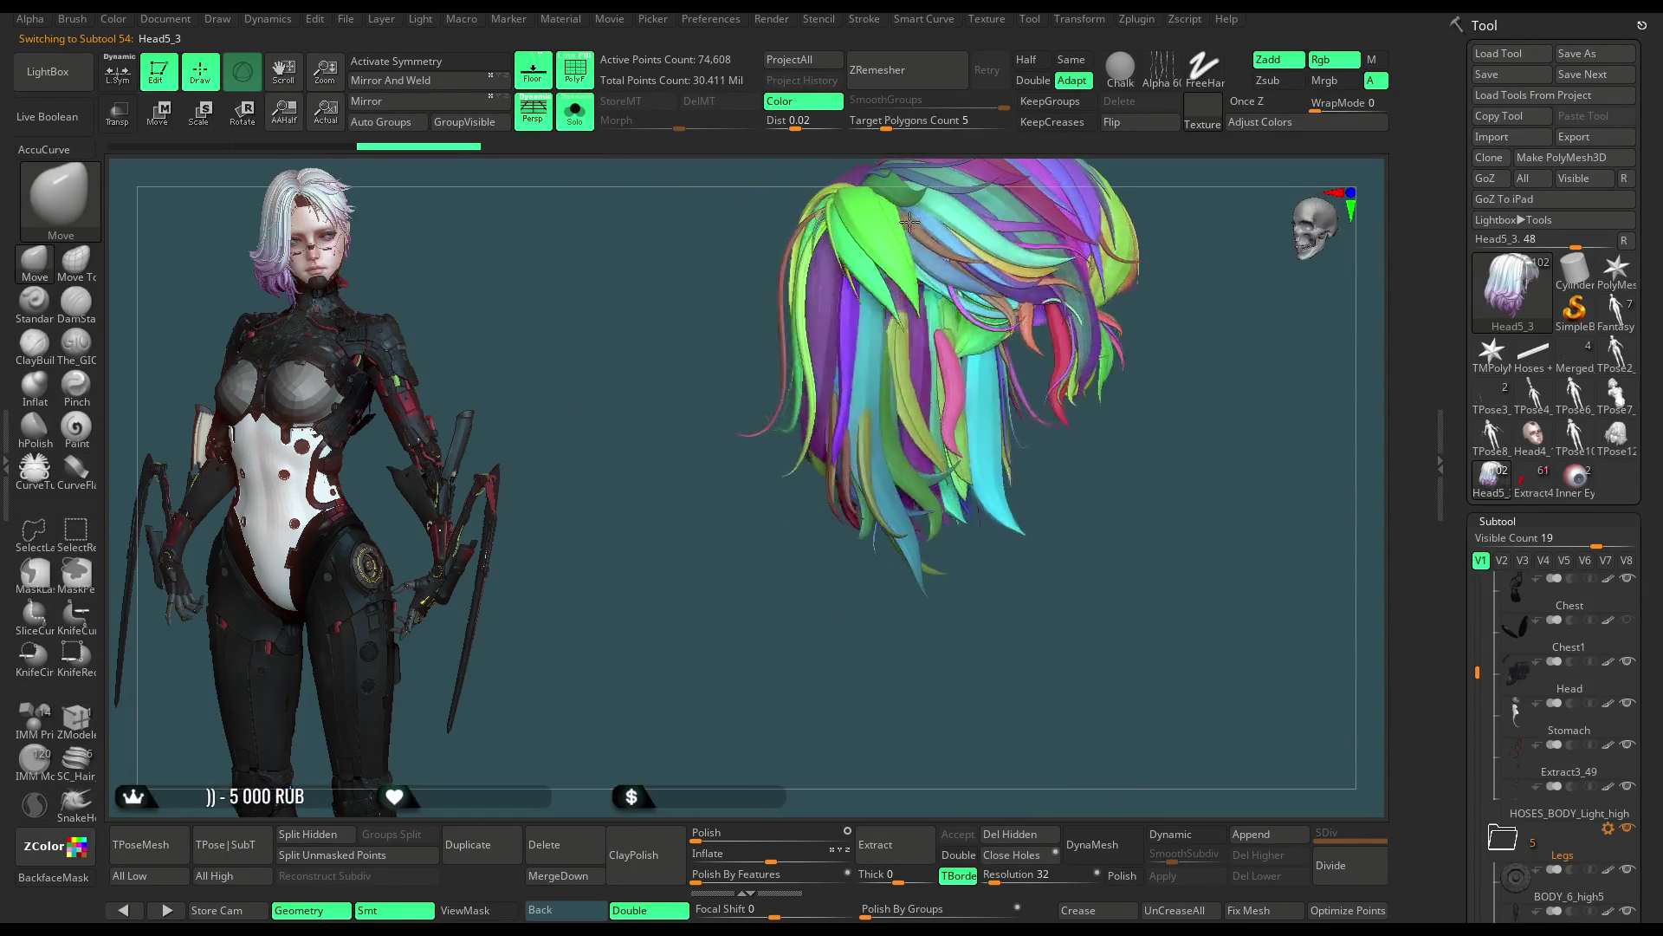
{"action": "left_click", "coordinate": [841, 386], "text": "ctrl+shift"}
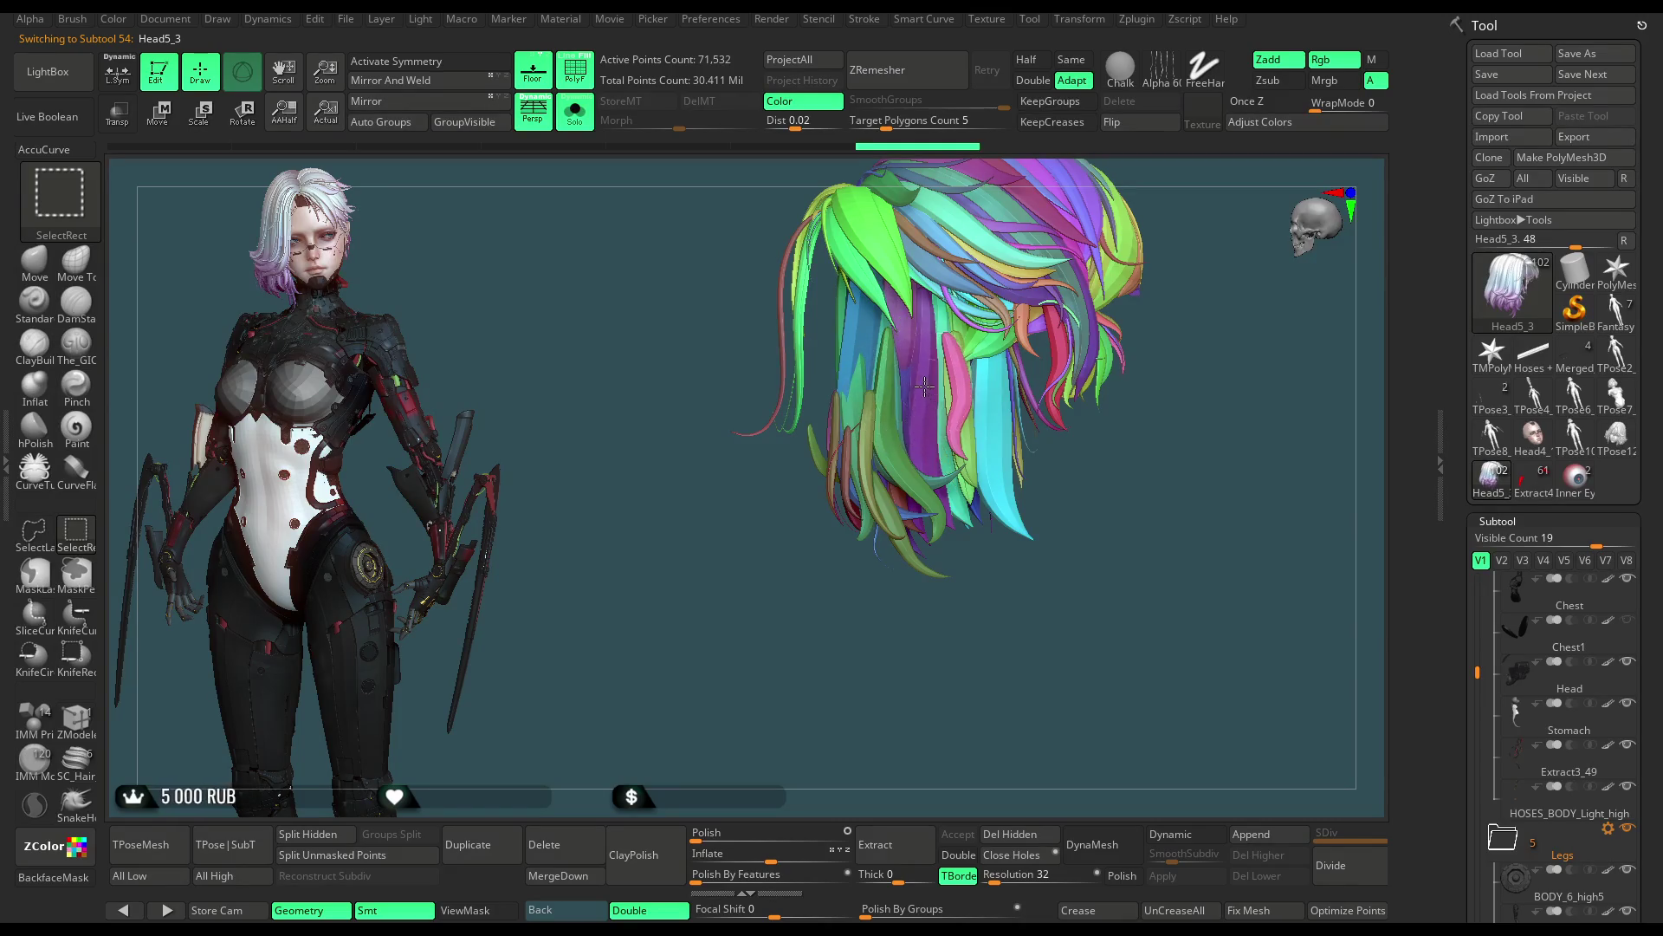
{"action": "left_click", "coordinate": [956, 391], "text": "ctrl+shift"}
{"action": "left_click_drag", "start_coordinate": [962, 612], "coordinate": [899, 443]}
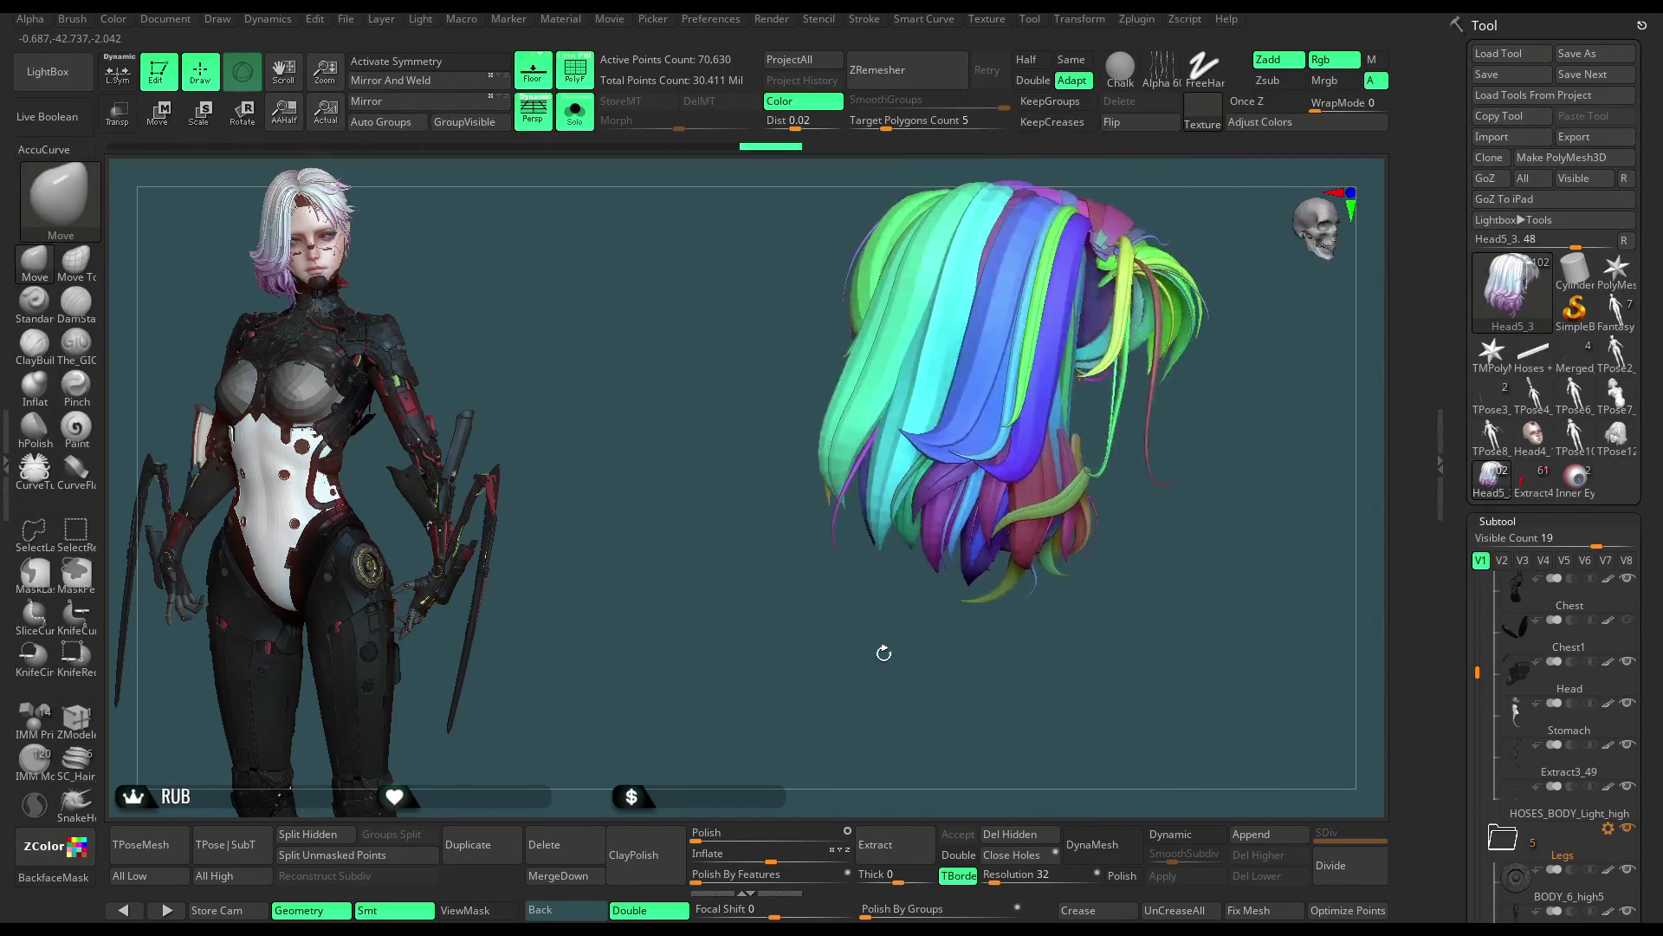
{"action": "left_click", "coordinate": [898, 443], "text": "ctrl+shift"}
{"action": "left_click_drag", "start_coordinate": [902, 546], "coordinate": [940, 375]}
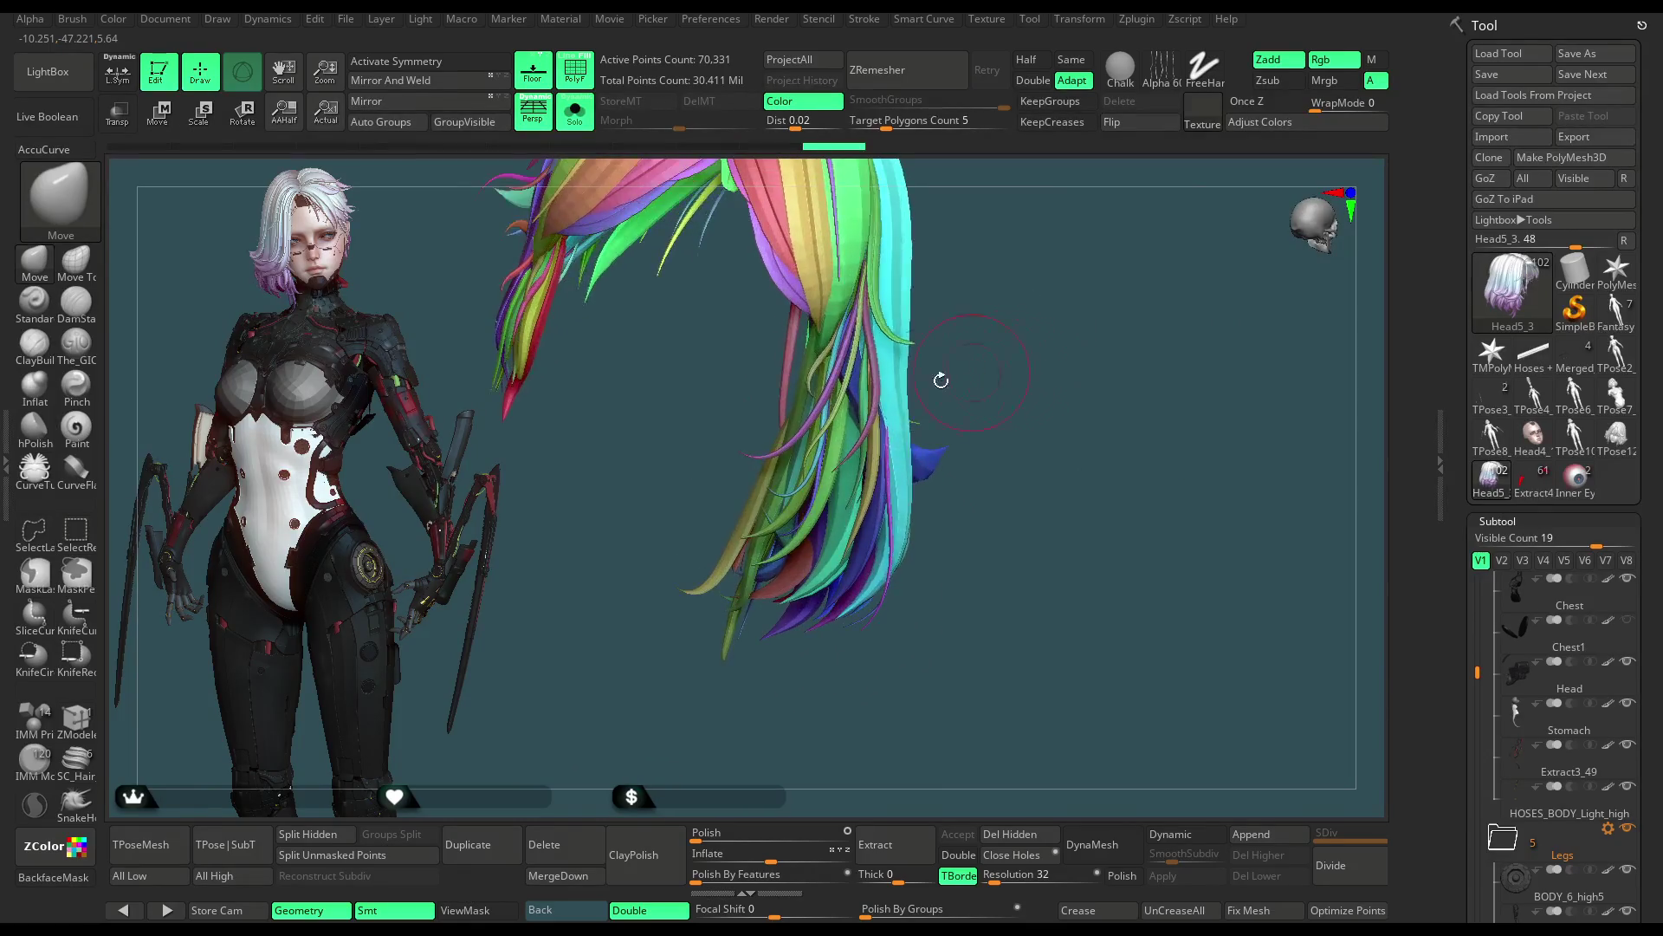
{"action": "left_click", "coordinate": [847, 378], "text": "ctrl+shift"}
{"action": "left_click", "coordinate": [852, 379], "text": "ctrl+shift"}
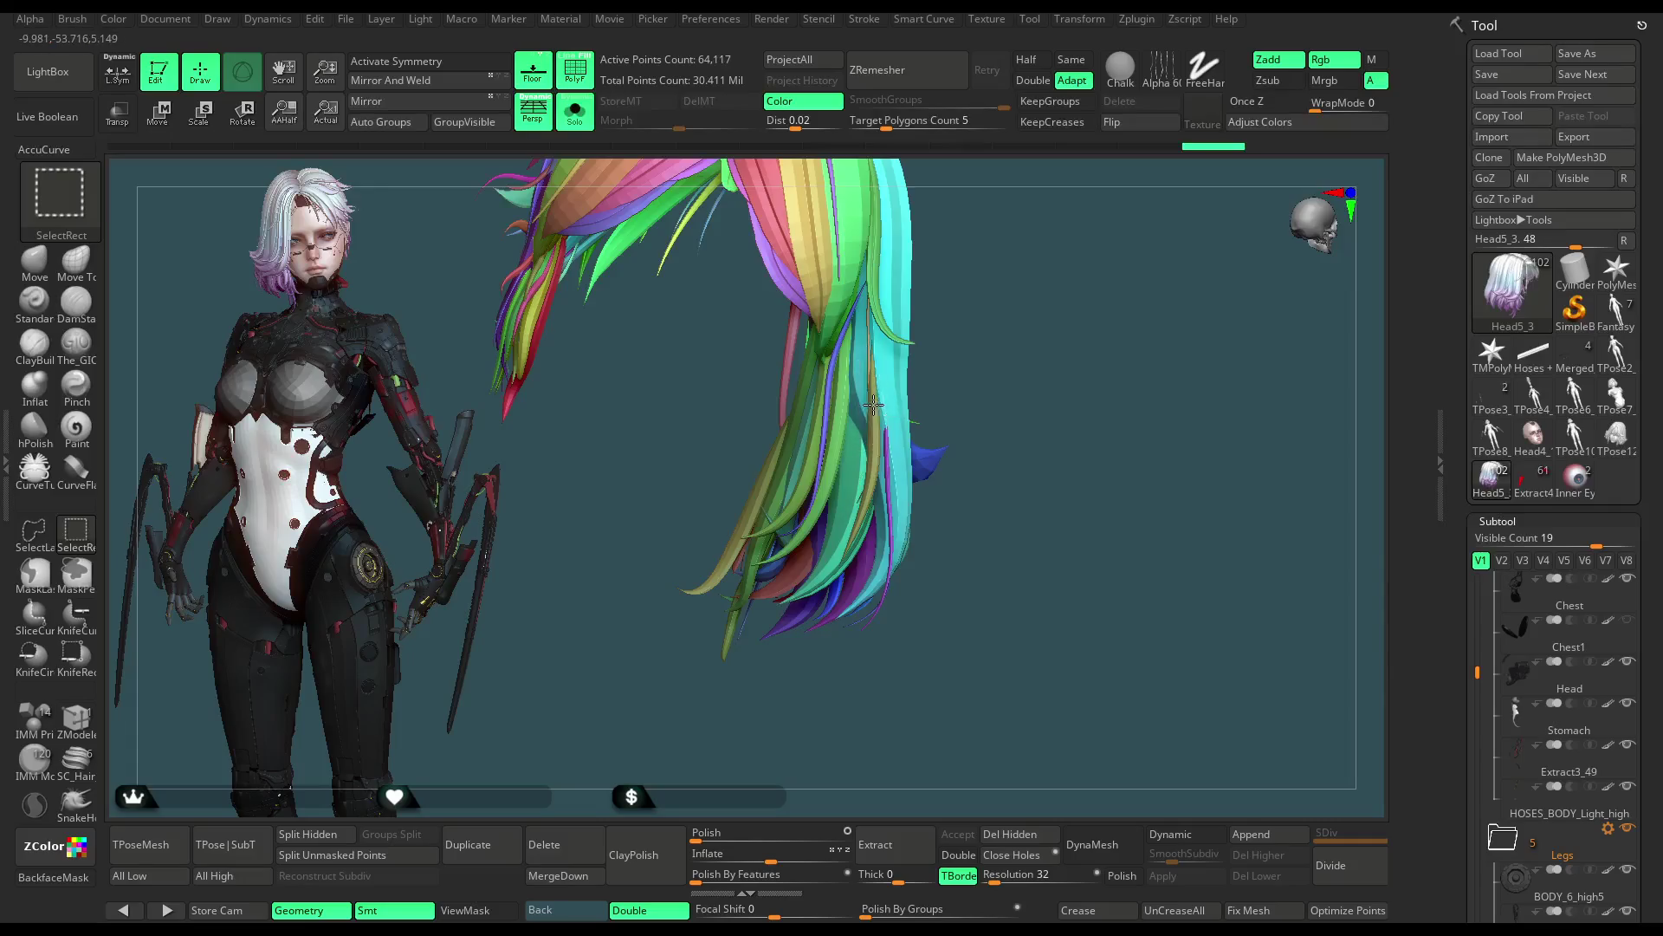
{"action": "mouse_move", "coordinate": [888, 391]}
{"action": "left_mouse_down"}
{"action": "mouse_move", "coordinate": [984, 372]}
{"action": "mouse_move", "coordinate": [1077, 325]}
{"action": "mouse_move", "coordinate": [899, 333]}
{"action": "left_mouse_up"}
{"action": "left_click", "coordinate": [984, 372], "text": "ctrl+shift"}
{"action": "left_click", "coordinate": [893, 397], "text": "ctrl+shift"}
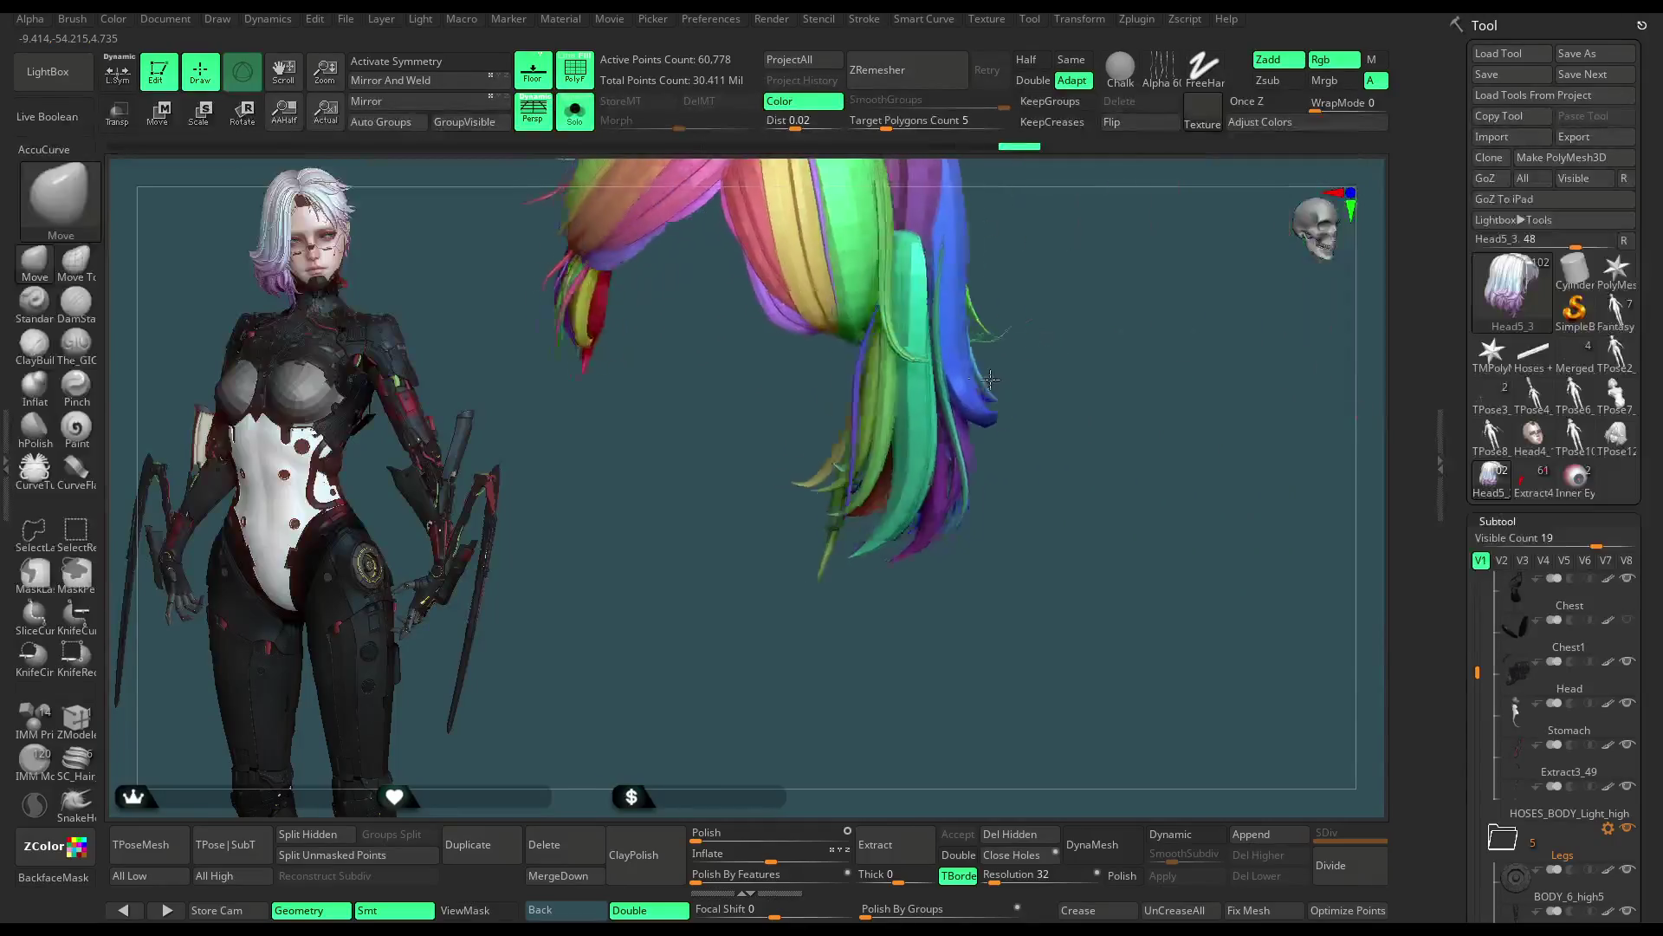
{"action": "left_click", "coordinate": [900, 332], "text": "ctrl+shift"}
Step: Hide the remaining loose purple, green, pink, brown and blue strands until only the main mass is left
{"action": "left_click_drag", "start_coordinate": [1104, 282], "coordinate": [880, 409]}
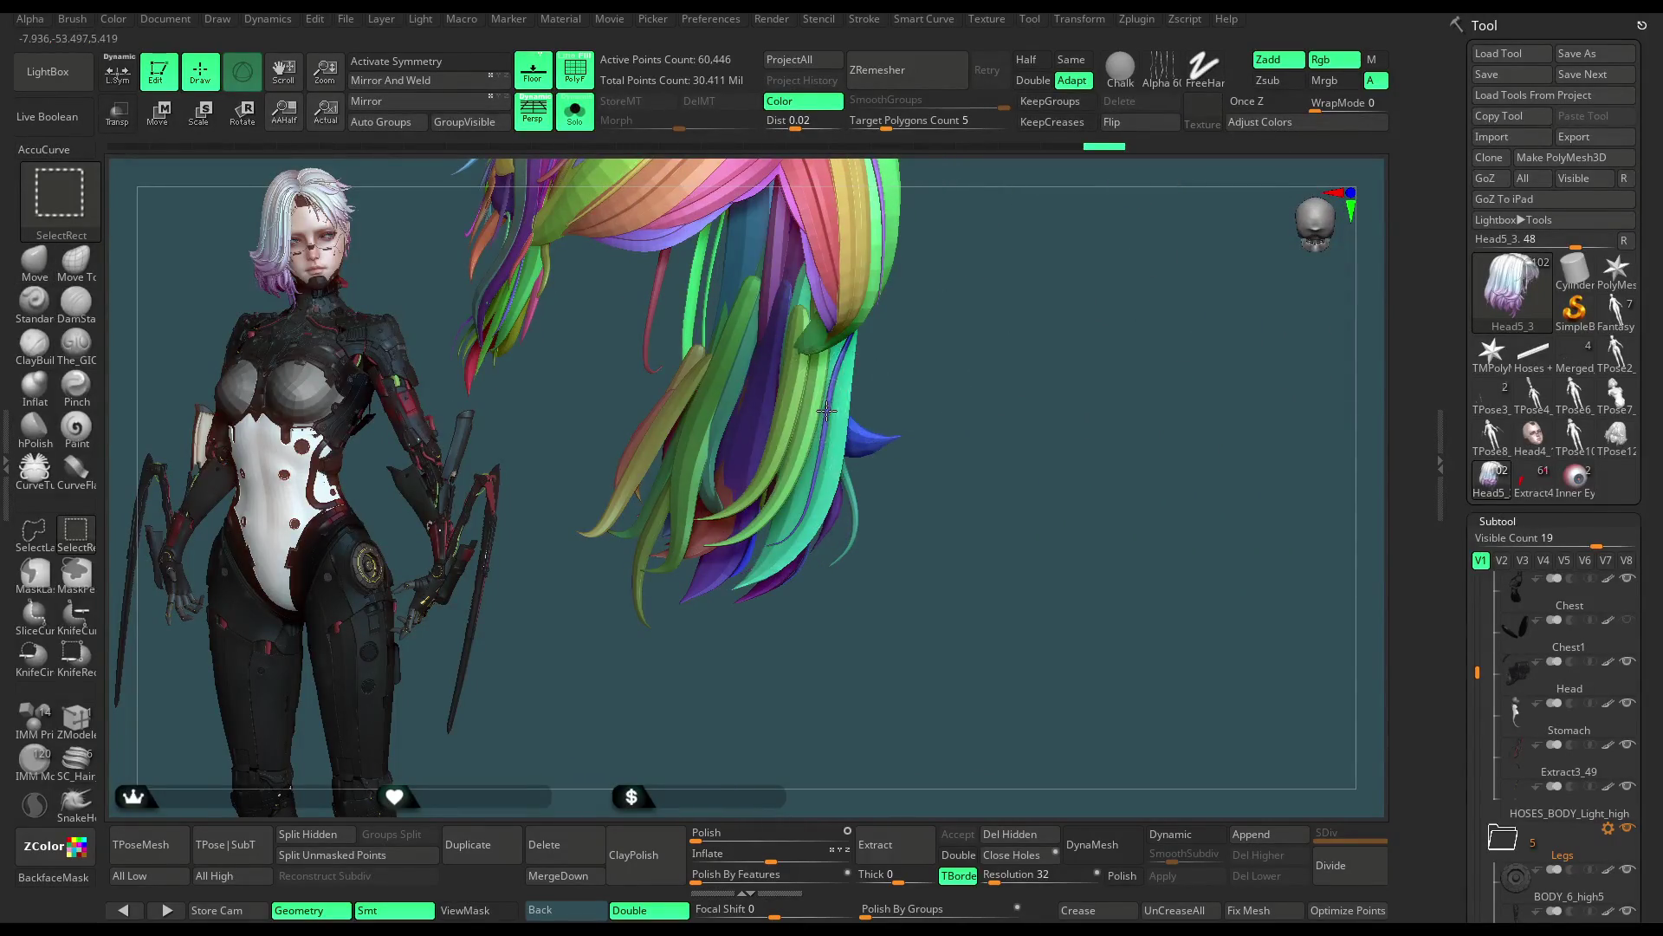
{"action": "left_click", "coordinate": [807, 429], "text": "ctrl+shift"}
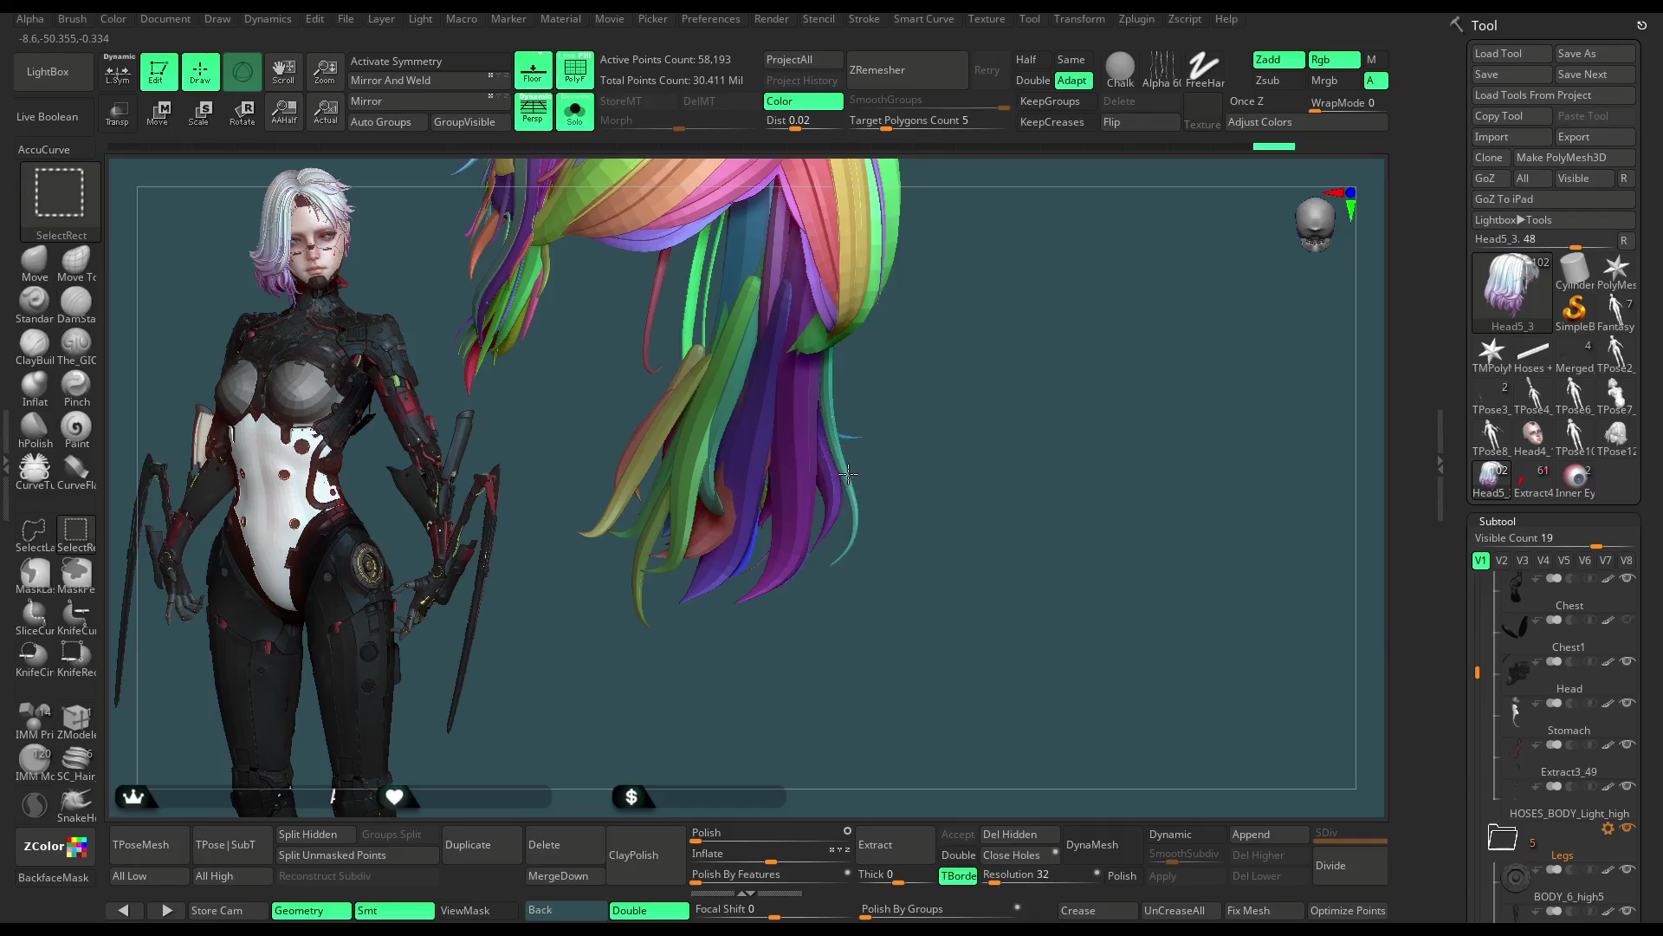
{"action": "left_click_drag", "start_coordinate": [884, 453], "coordinate": [939, 404]}
{"action": "left_click", "coordinate": [793, 429], "text": "ctrl+shift"}
{"action": "left_click", "coordinate": [715, 450], "text": "ctrl+shift"}
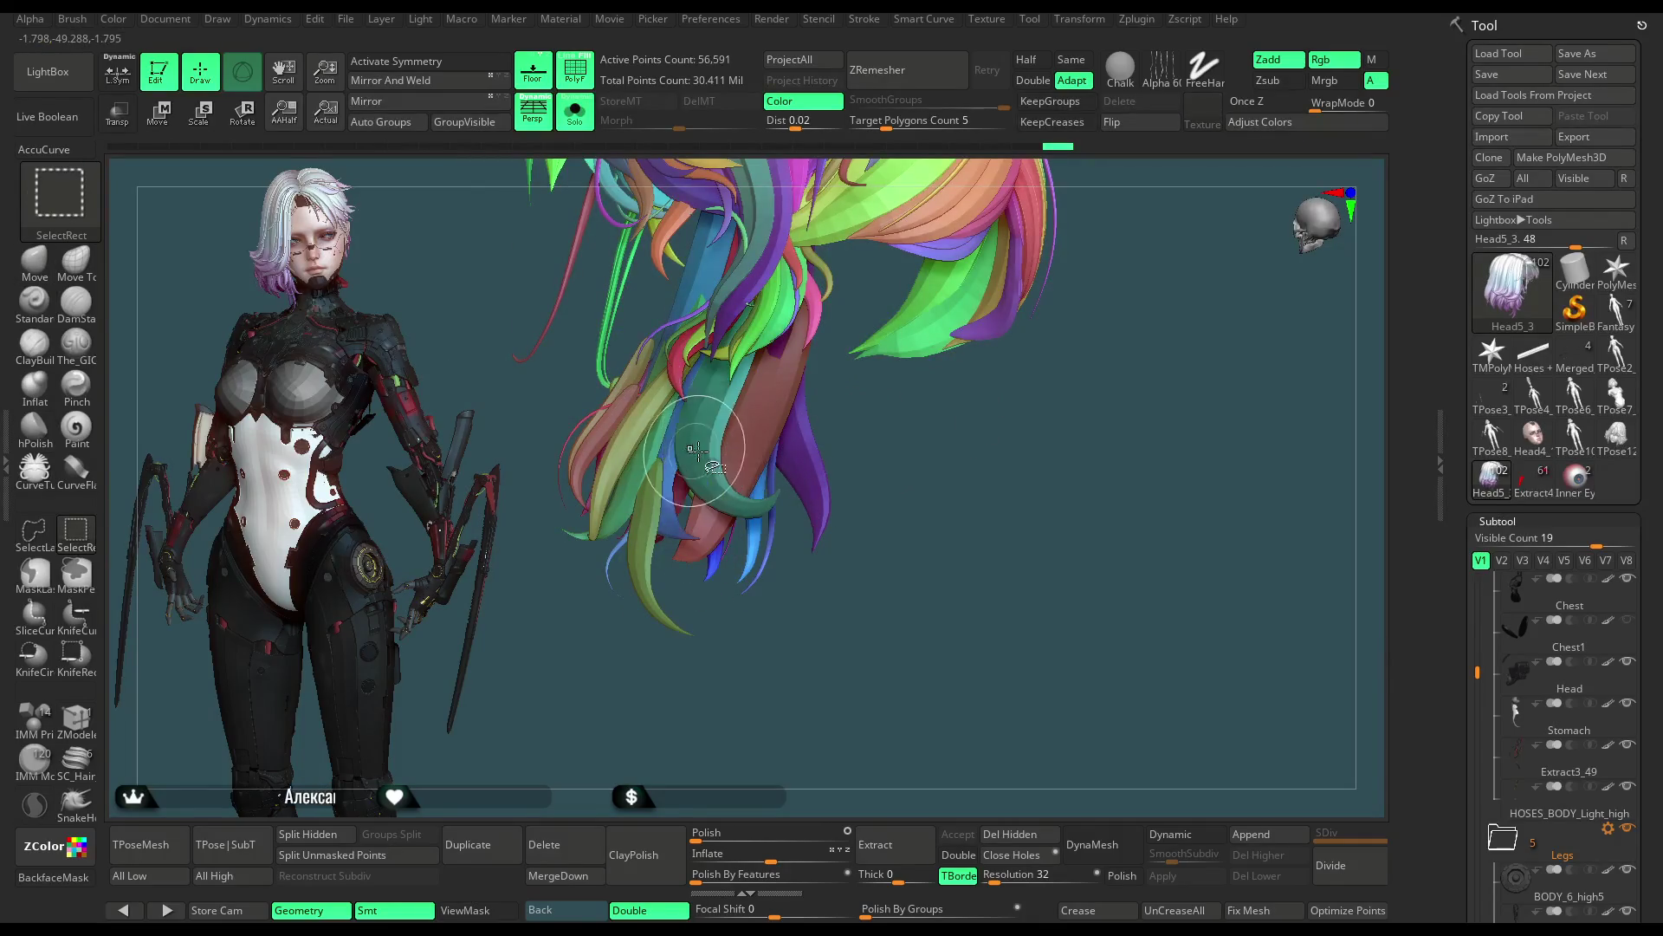
{"action": "left_click", "coordinate": [716, 451], "text": "ctrl+shift"}
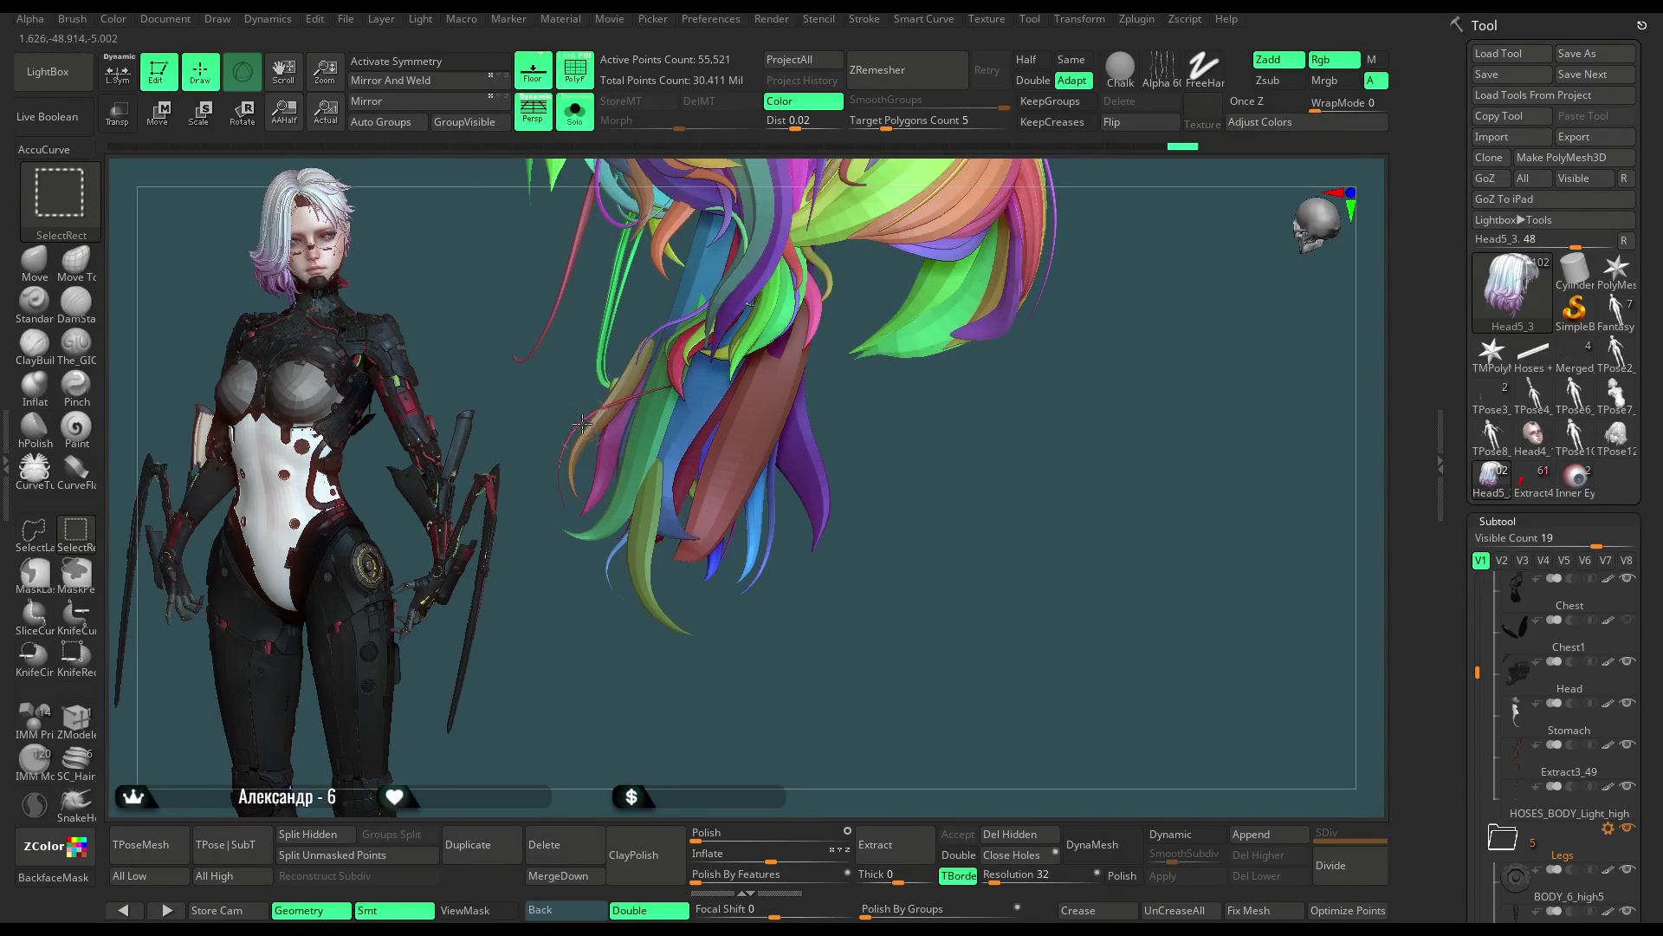
{"action": "left_click", "coordinate": [668, 464], "text": "ctrl+shift"}
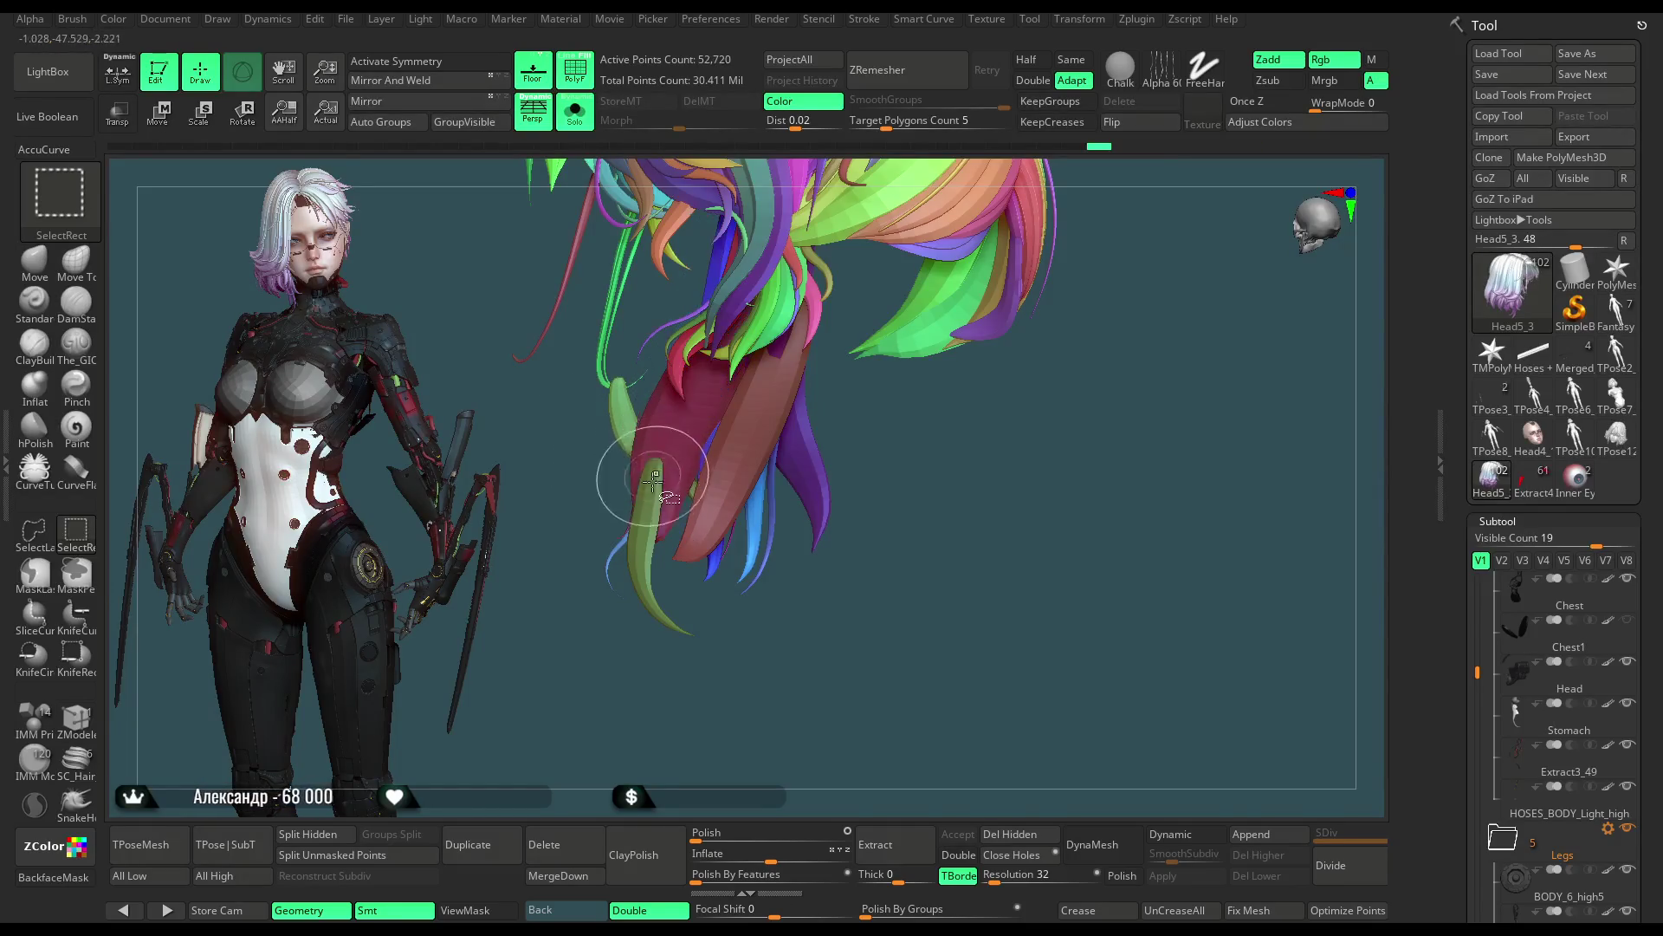
{"action": "left_click", "coordinate": [668, 465], "text": "ctrl+shift"}
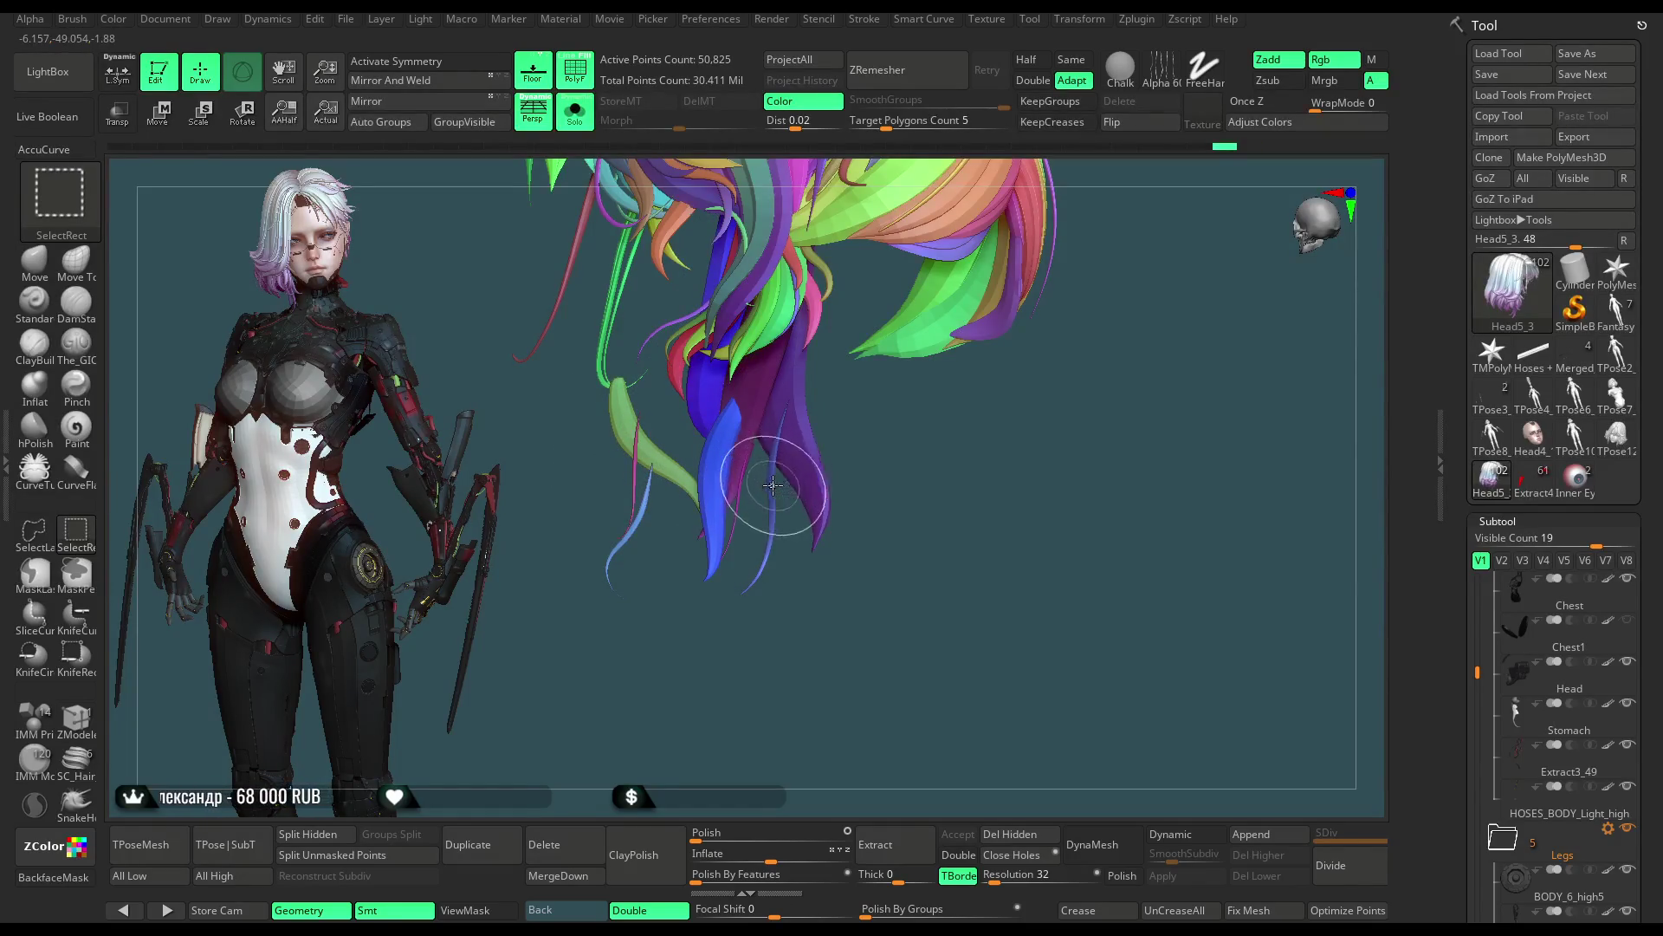
{"action": "left_click", "coordinate": [759, 464], "text": "ctrl+shift"}
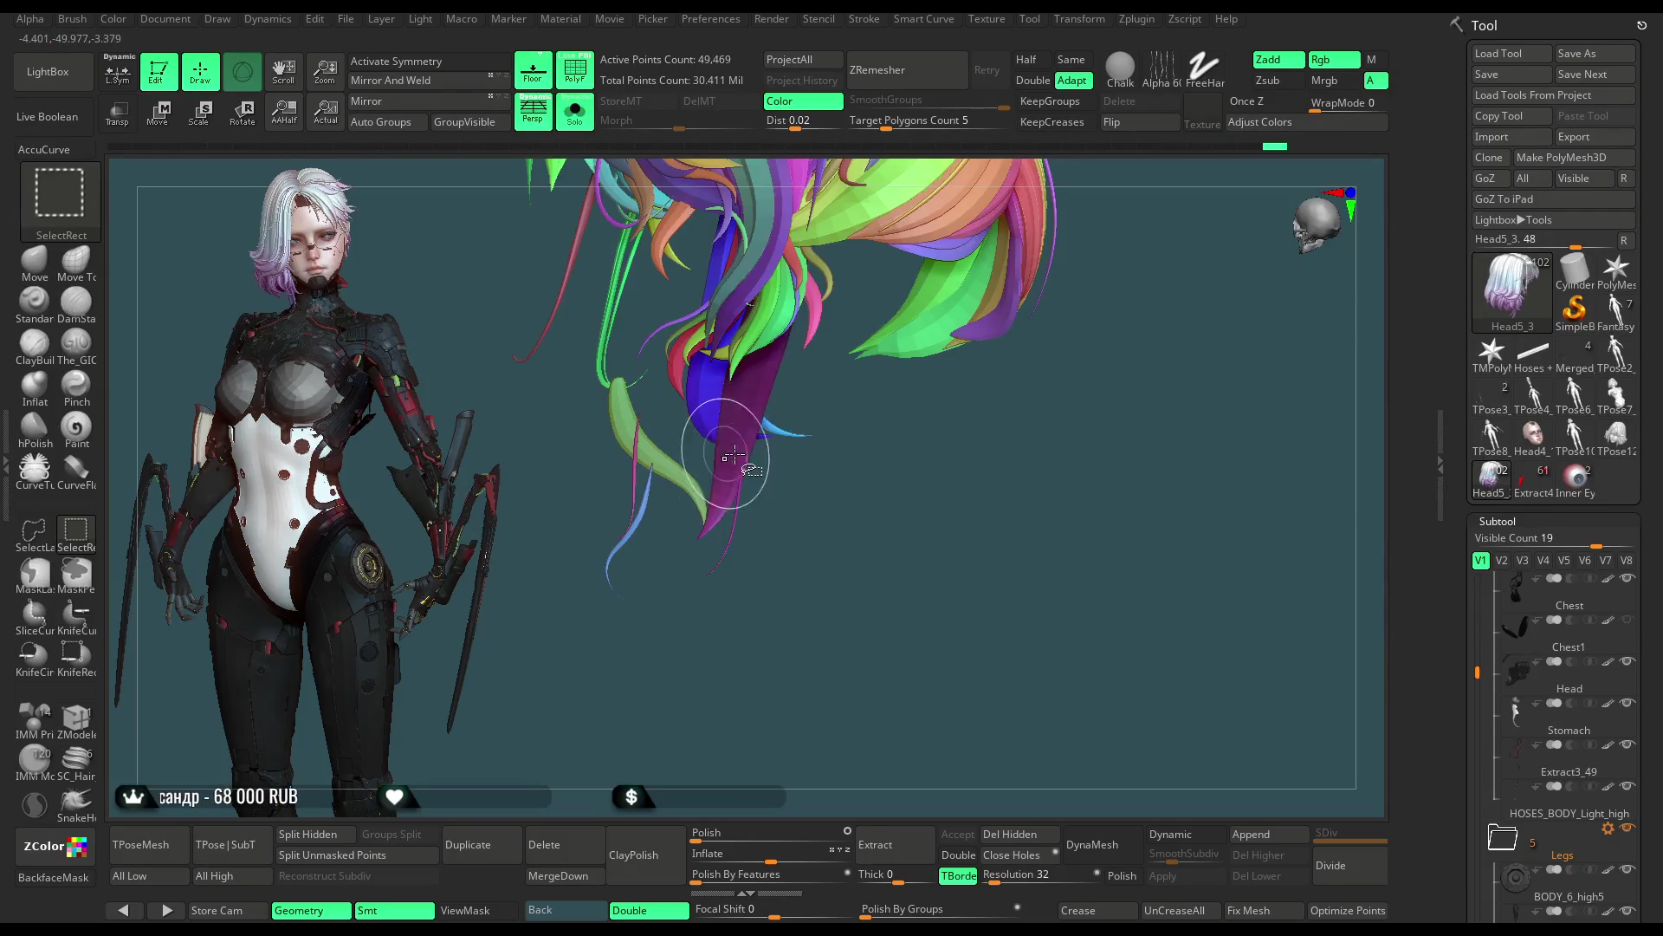
{"action": "left_click", "coordinate": [636, 483], "text": "ctrl+shift"}
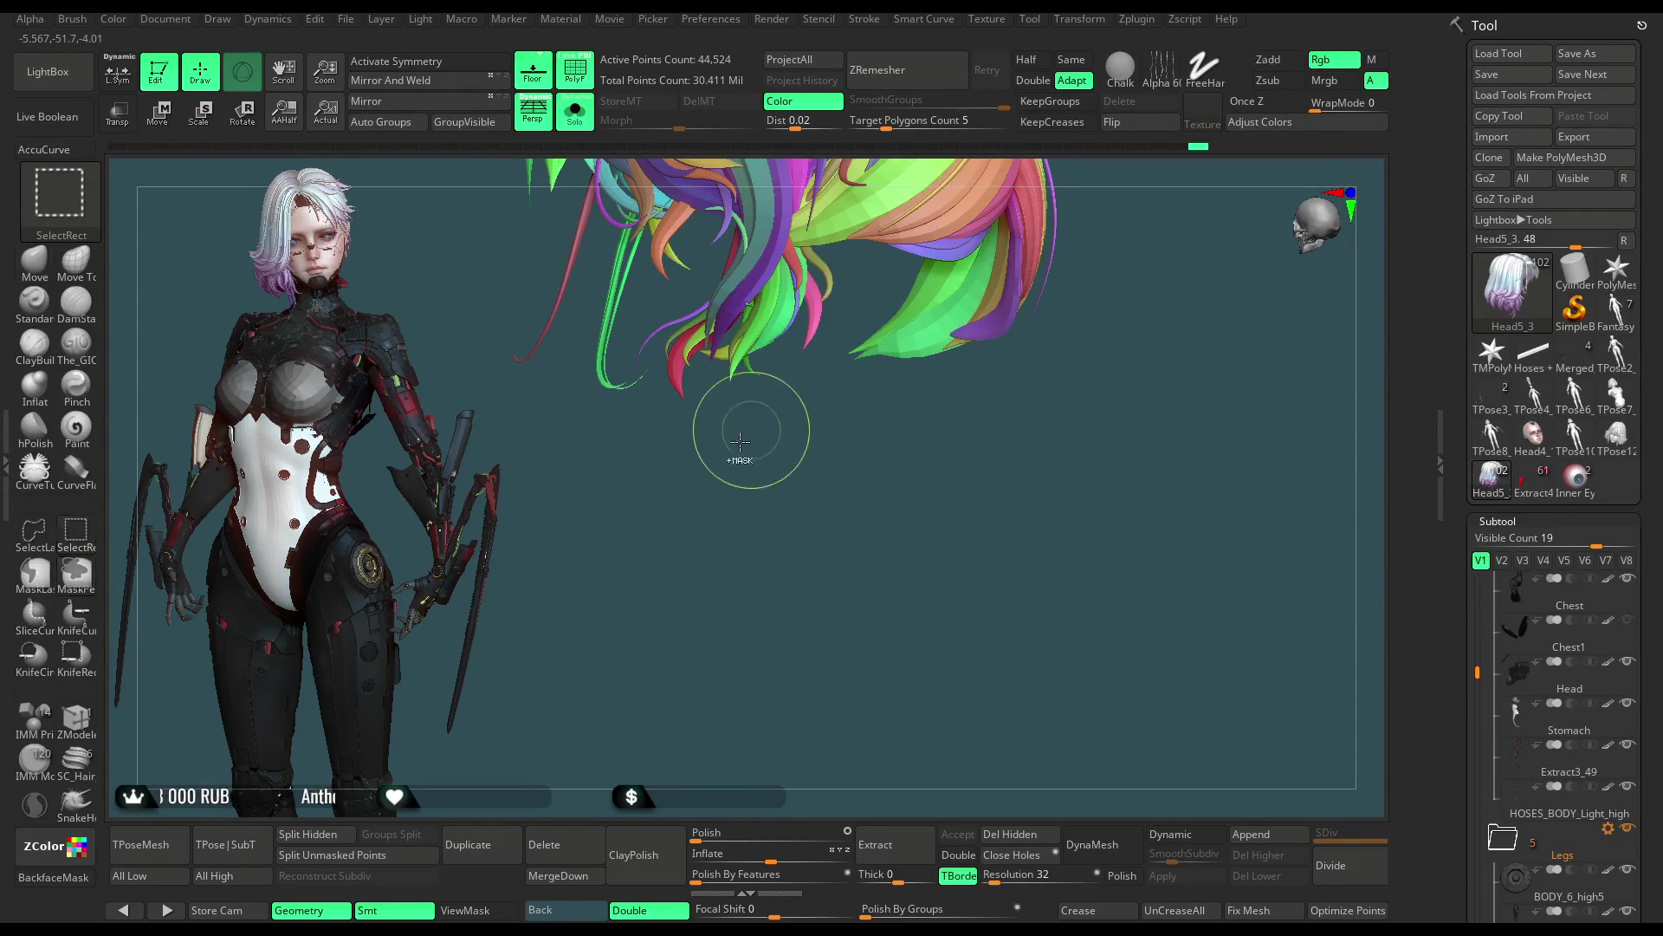
Step: Invert visibility to the main hair mass and trim a few more strands from it
{"action": "left_click", "coordinate": [743, 428], "text": "ctrl+shift"}
{"action": "left_click", "coordinate": [731, 621], "text": "ctrl+shift"}
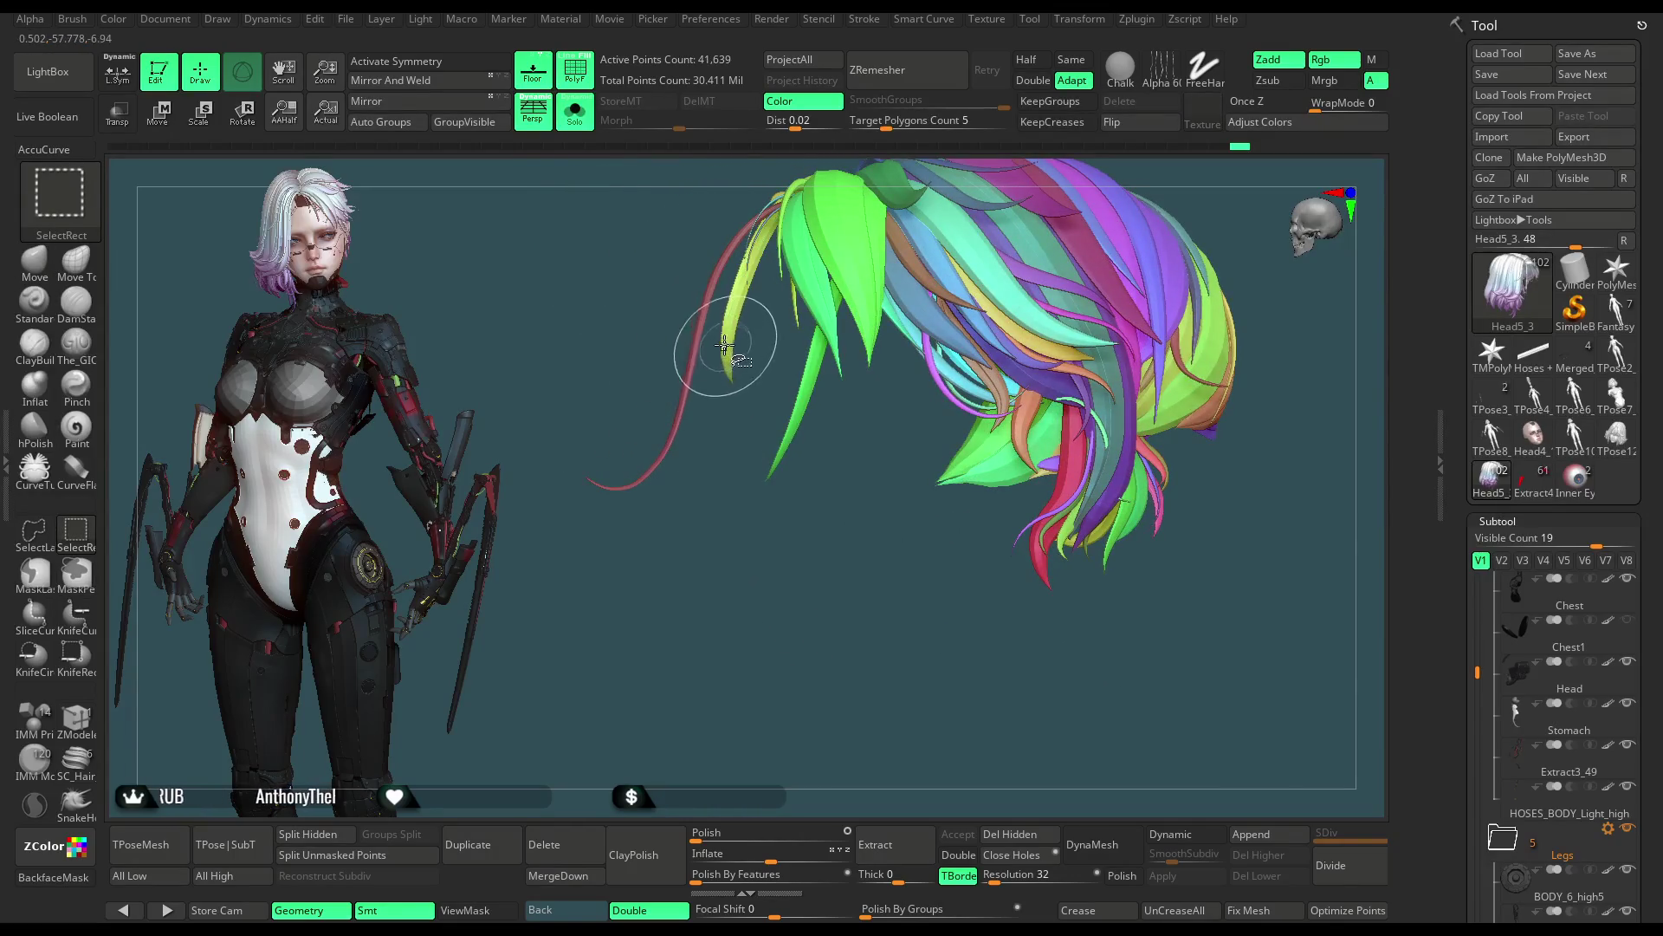
{"action": "left_click", "coordinate": [709, 358], "text": "ctrl+shift"}
{"action": "left_click_drag", "start_coordinate": [738, 582], "coordinate": [776, 608]}
Step: Undo recent visibility changes and reveal all hair strands in a front view
{"action": "key", "text": "ctrl+z"}
{"action": "key", "text": "ctrl+z"}
{"action": "key", "text": "ctrl+z"}
{"action": "mouse_move", "coordinate": [731, 368]}
{"action": "left_mouse_down"}
{"action": "mouse_move", "coordinate": [709, 494]}
{"action": "mouse_move", "coordinate": [746, 550]}
{"action": "left_mouse_up"}
{"action": "key", "text": "ctrl+shift+z"}
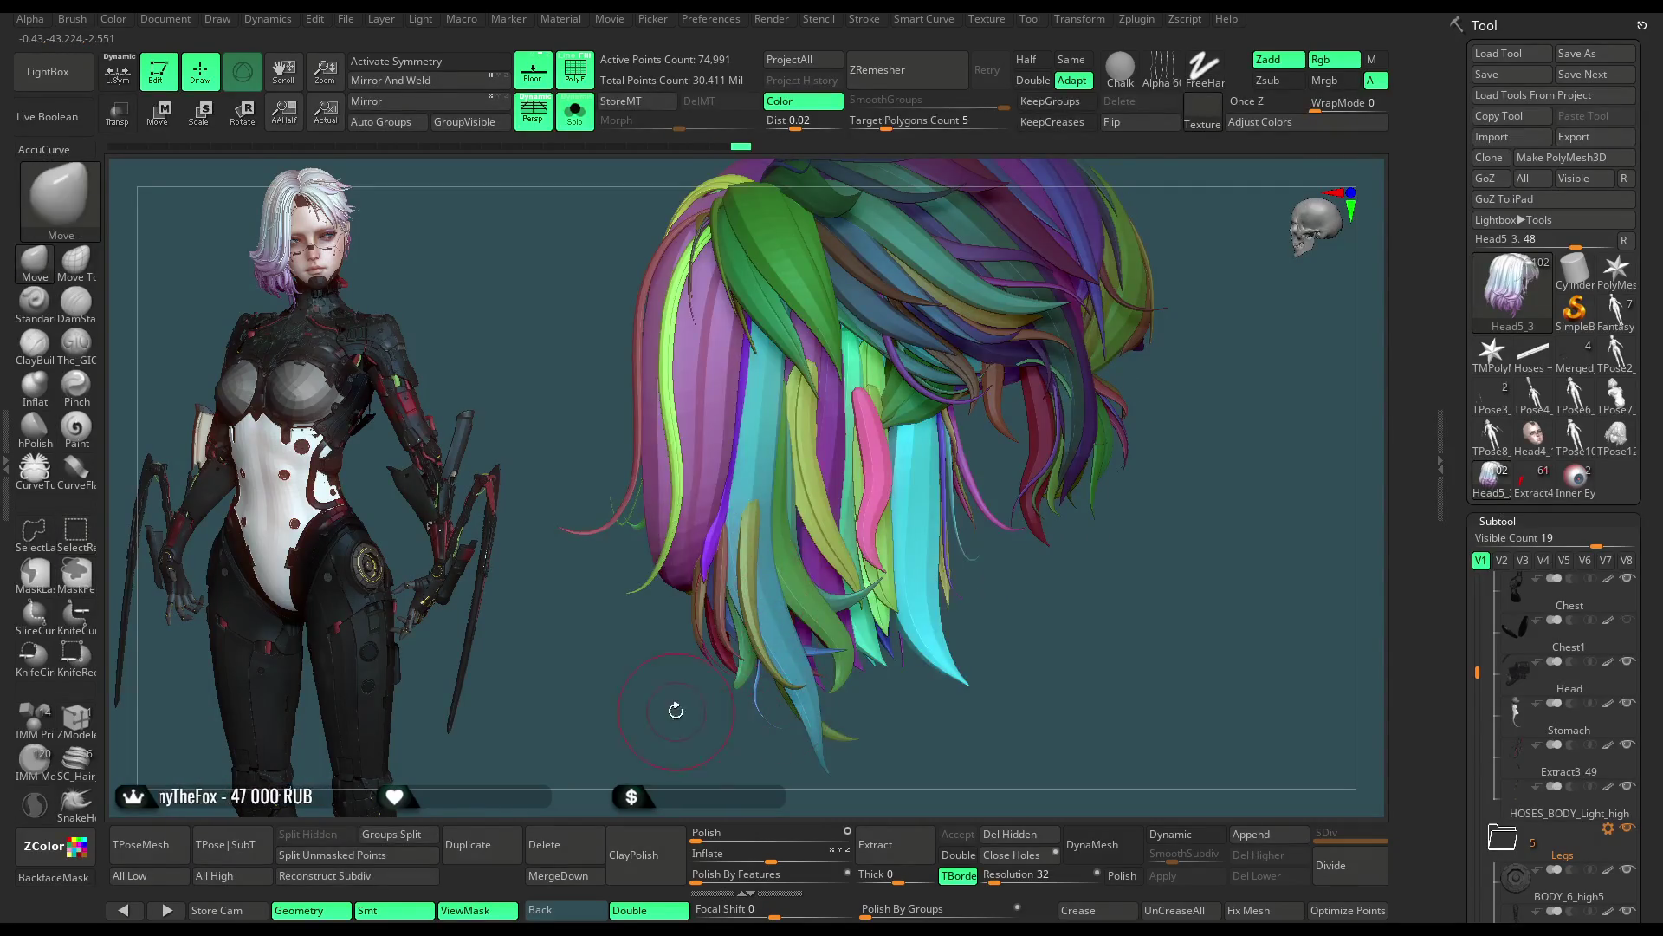
{"action": "left_click_drag", "start_coordinate": [606, 631], "coordinate": [990, 374]}
Step: Undo twice more and switch to Move transpose on the whole hair subtool
{"action": "key", "text": "ctrl+z"}
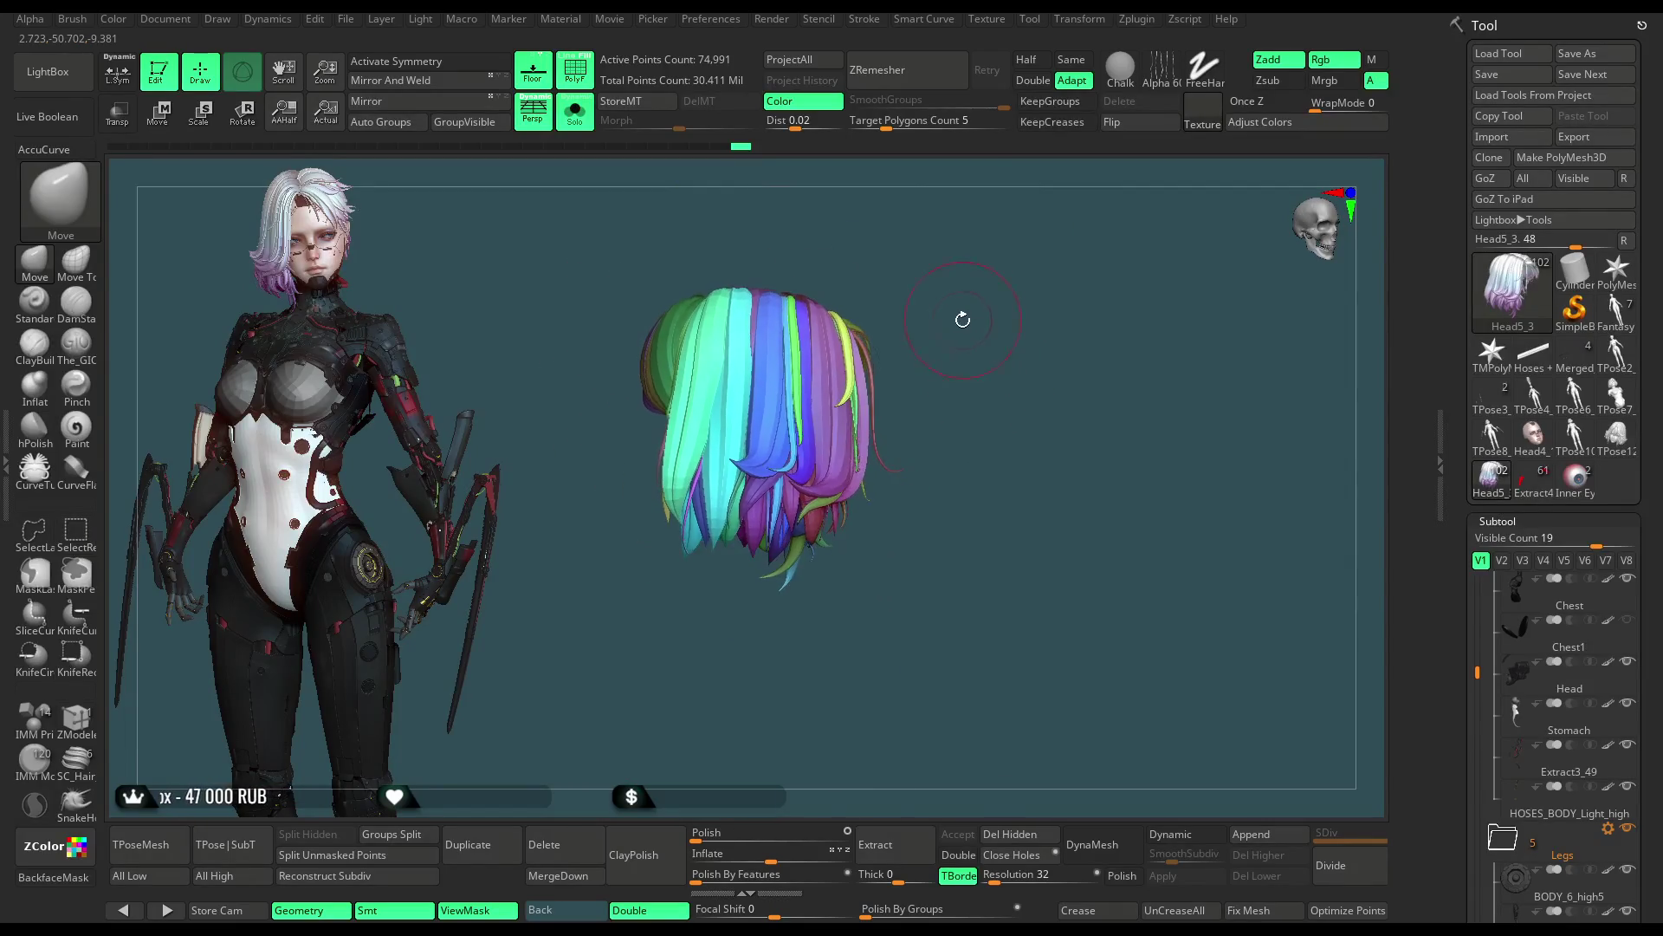
{"action": "key", "text": "ctrl+z"}
{"action": "key", "text": "ctrl+z"}
{"action": "key", "text": "ctrl+z"}
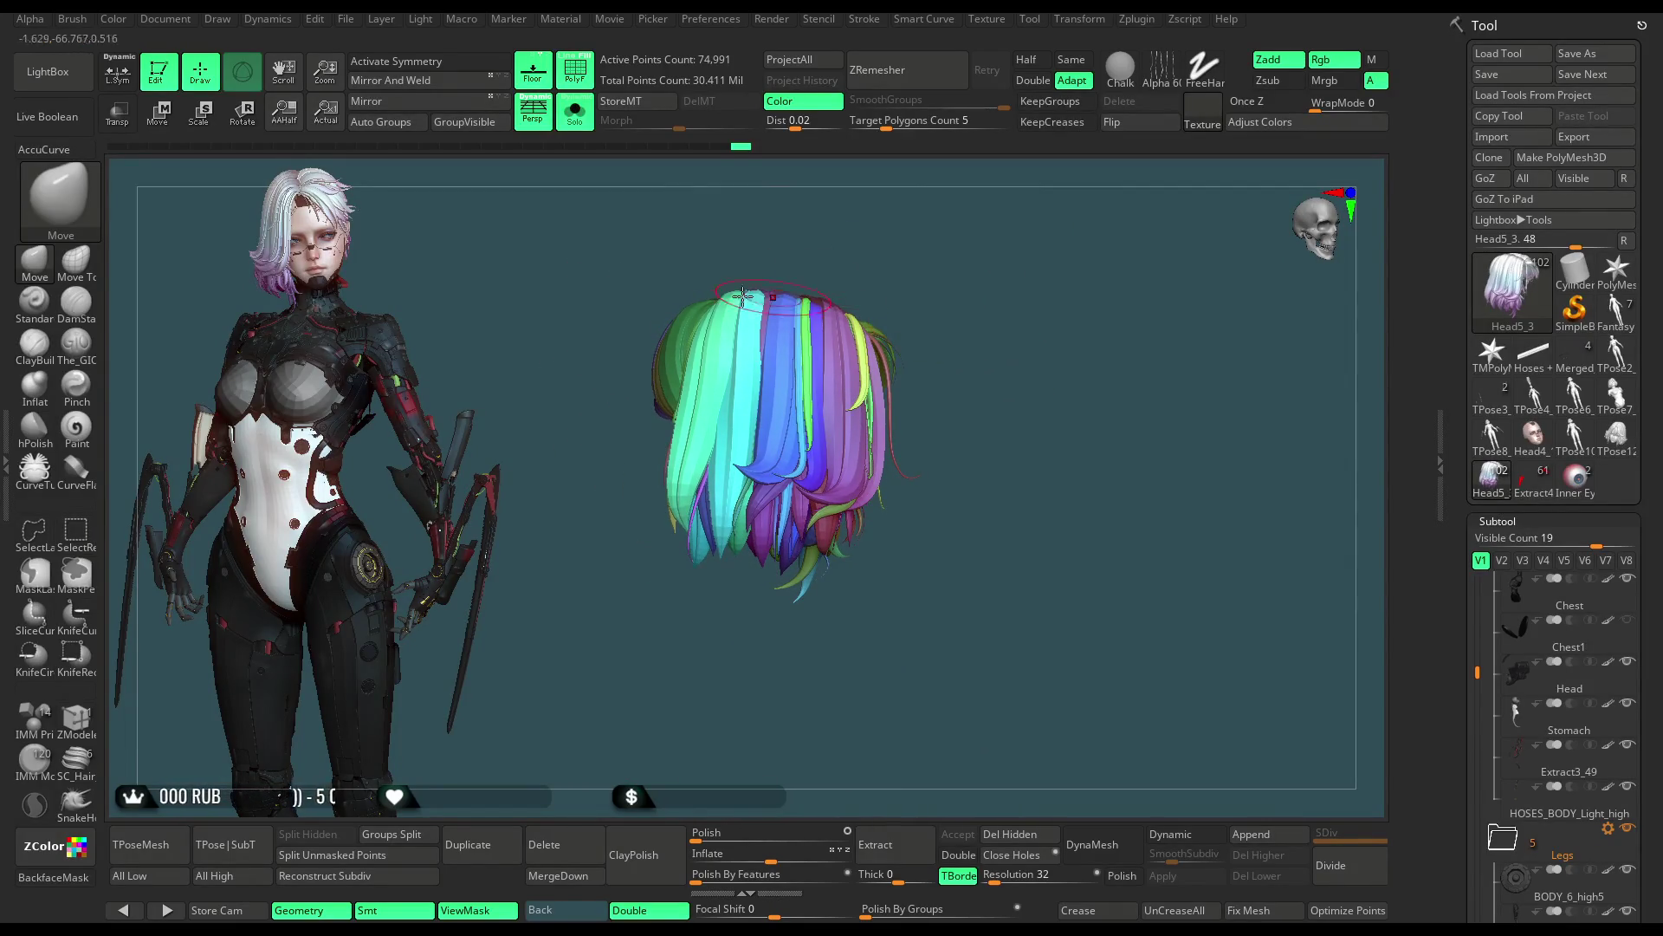
{"action": "key", "text": "w"}
{"action": "mouse_move", "coordinate": [937, 430]}
{"action": "left_mouse_down"}
{"action": "mouse_move", "coordinate": [995, 308]}
{"action": "mouse_move", "coordinate": [996, 410]}
{"action": "left_mouse_up"}
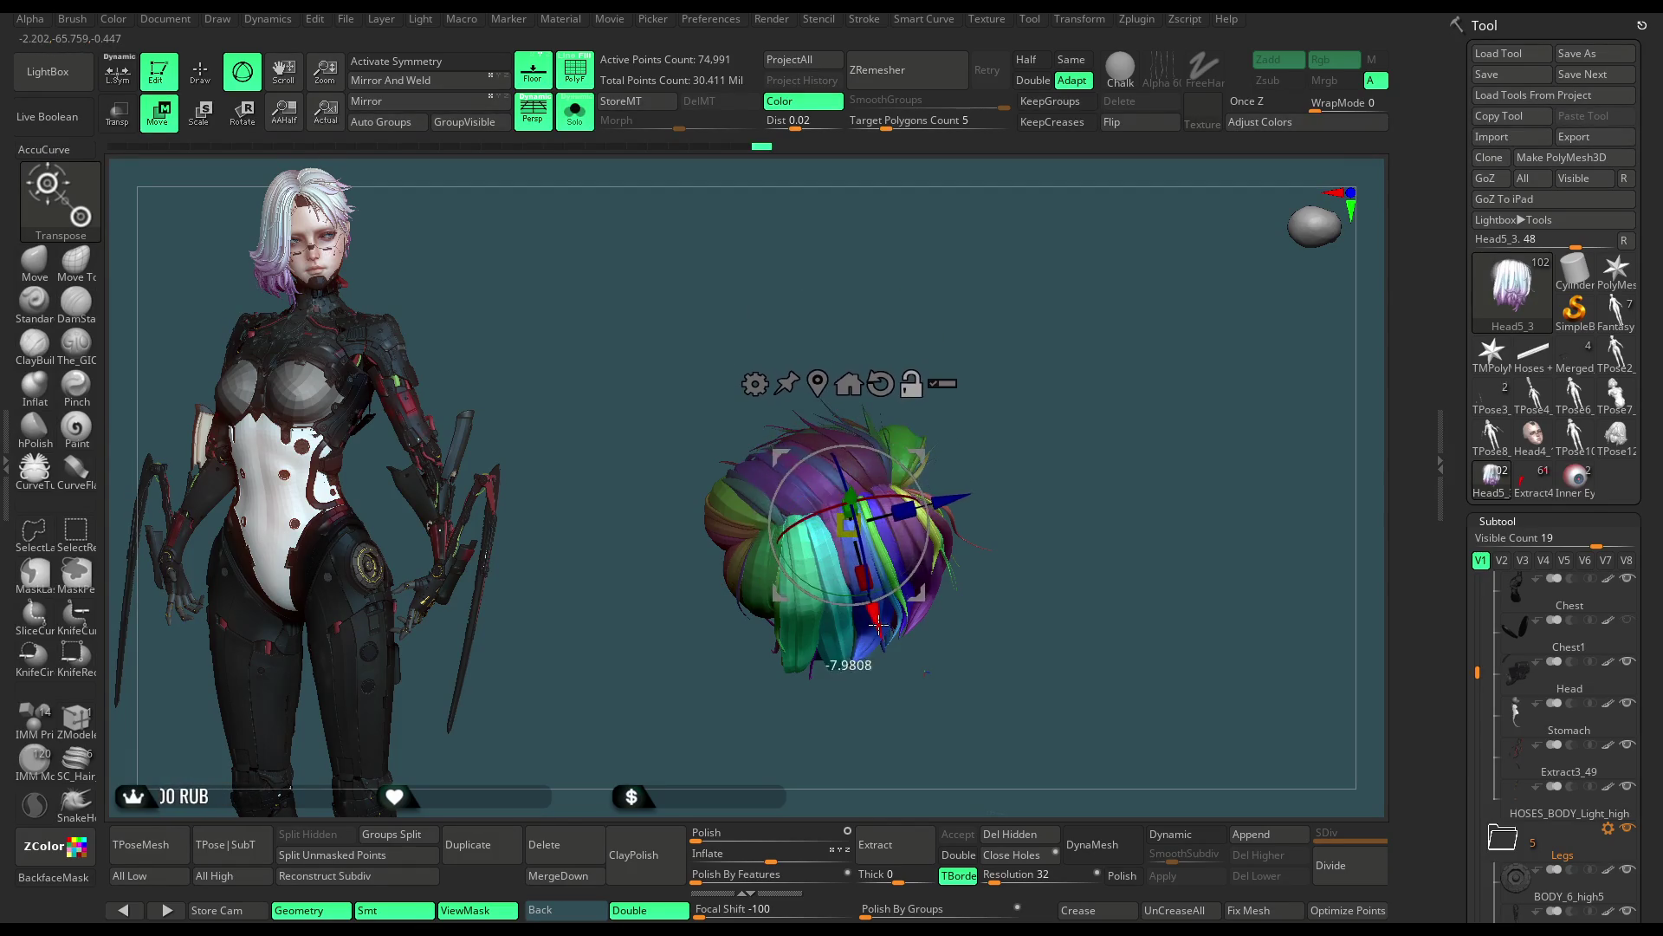
Step: Drag the gizmo to shift the hair into place, checking from front and side angles
{"action": "mouse_move", "coordinate": [1001, 429]}
{"action": "left_mouse_down"}
{"action": "mouse_move", "coordinate": [1004, 314]}
{"action": "mouse_move", "coordinate": [865, 418]}
{"action": "left_mouse_up"}
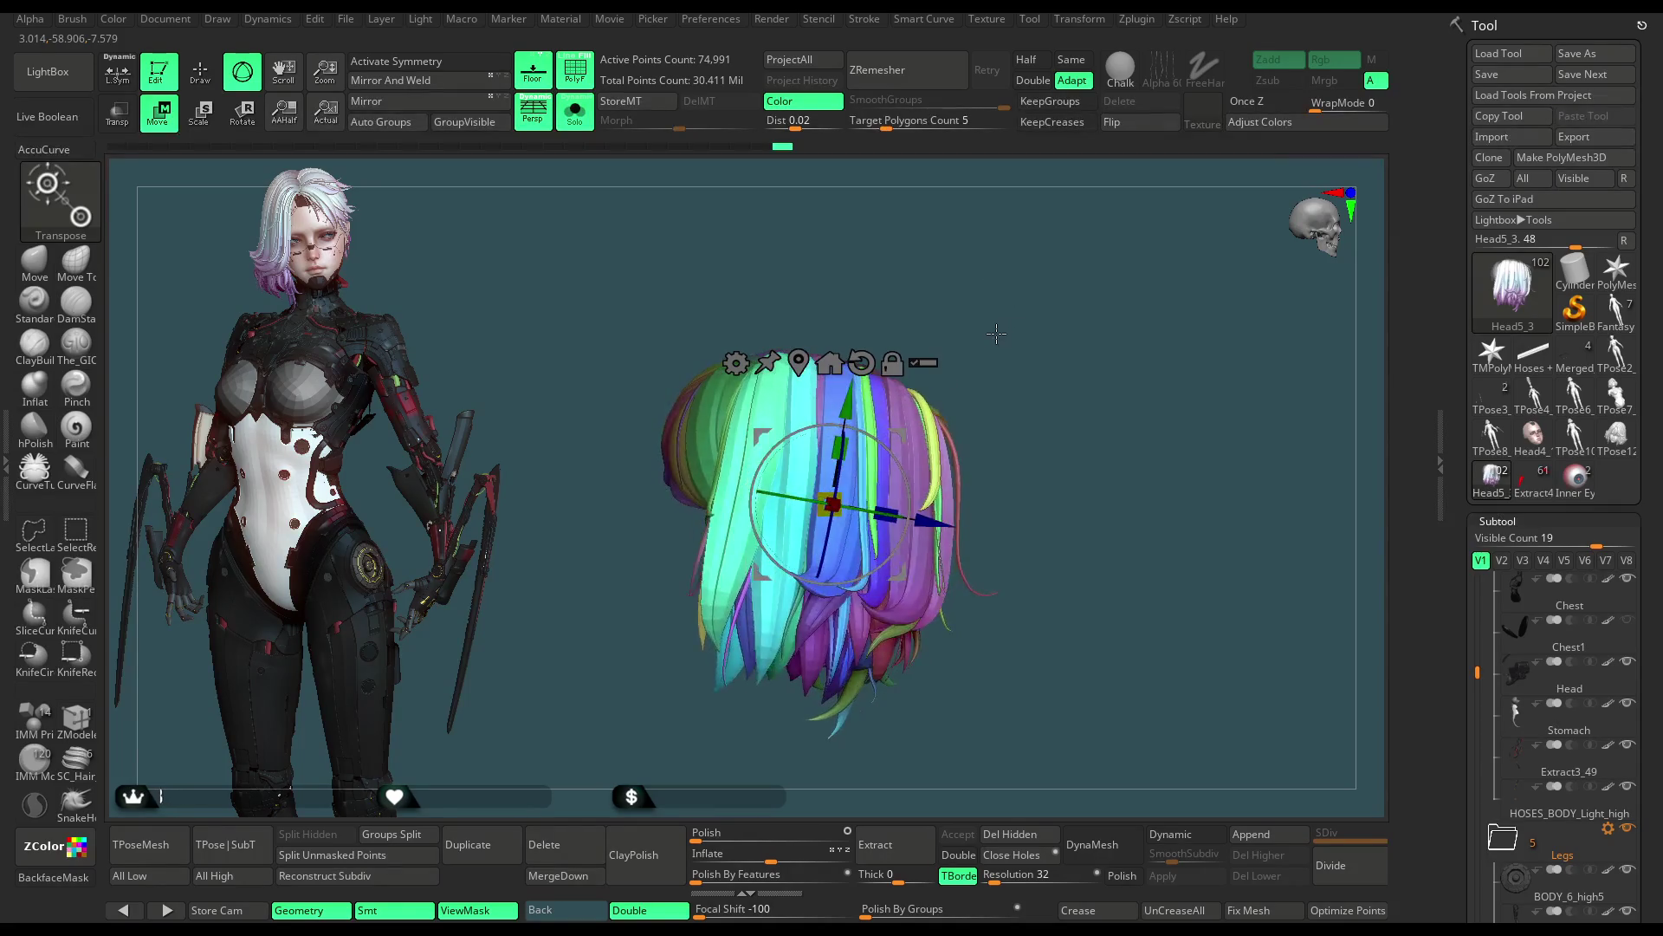
{"action": "mouse_move", "coordinate": [1001, 346]}
{"action": "left_mouse_down"}
{"action": "mouse_move", "coordinate": [990, 468]}
{"action": "mouse_move", "coordinate": [909, 494]}
{"action": "left_mouse_up"}
{"action": "left_click_drag", "start_coordinate": [735, 546], "coordinate": [698, 554]}
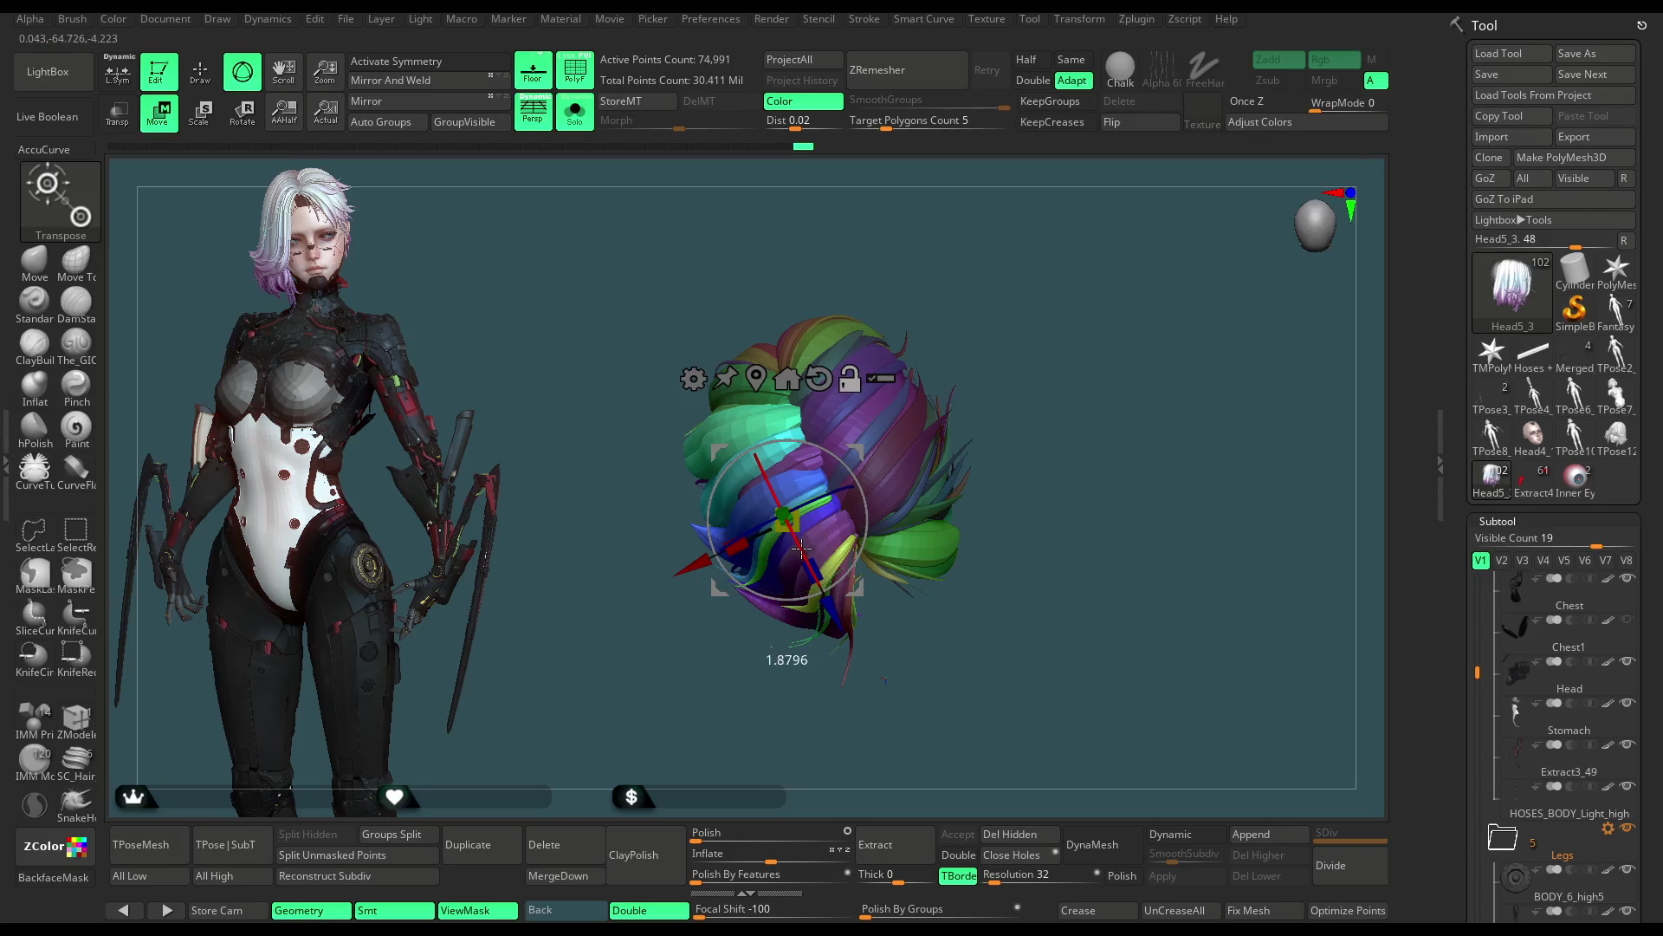
{"action": "mouse_move", "coordinate": [863, 493]}
{"action": "left_mouse_down"}
{"action": "mouse_move", "coordinate": [779, 488]}
{"action": "mouse_move", "coordinate": [770, 401]}
{"action": "left_mouse_up"}
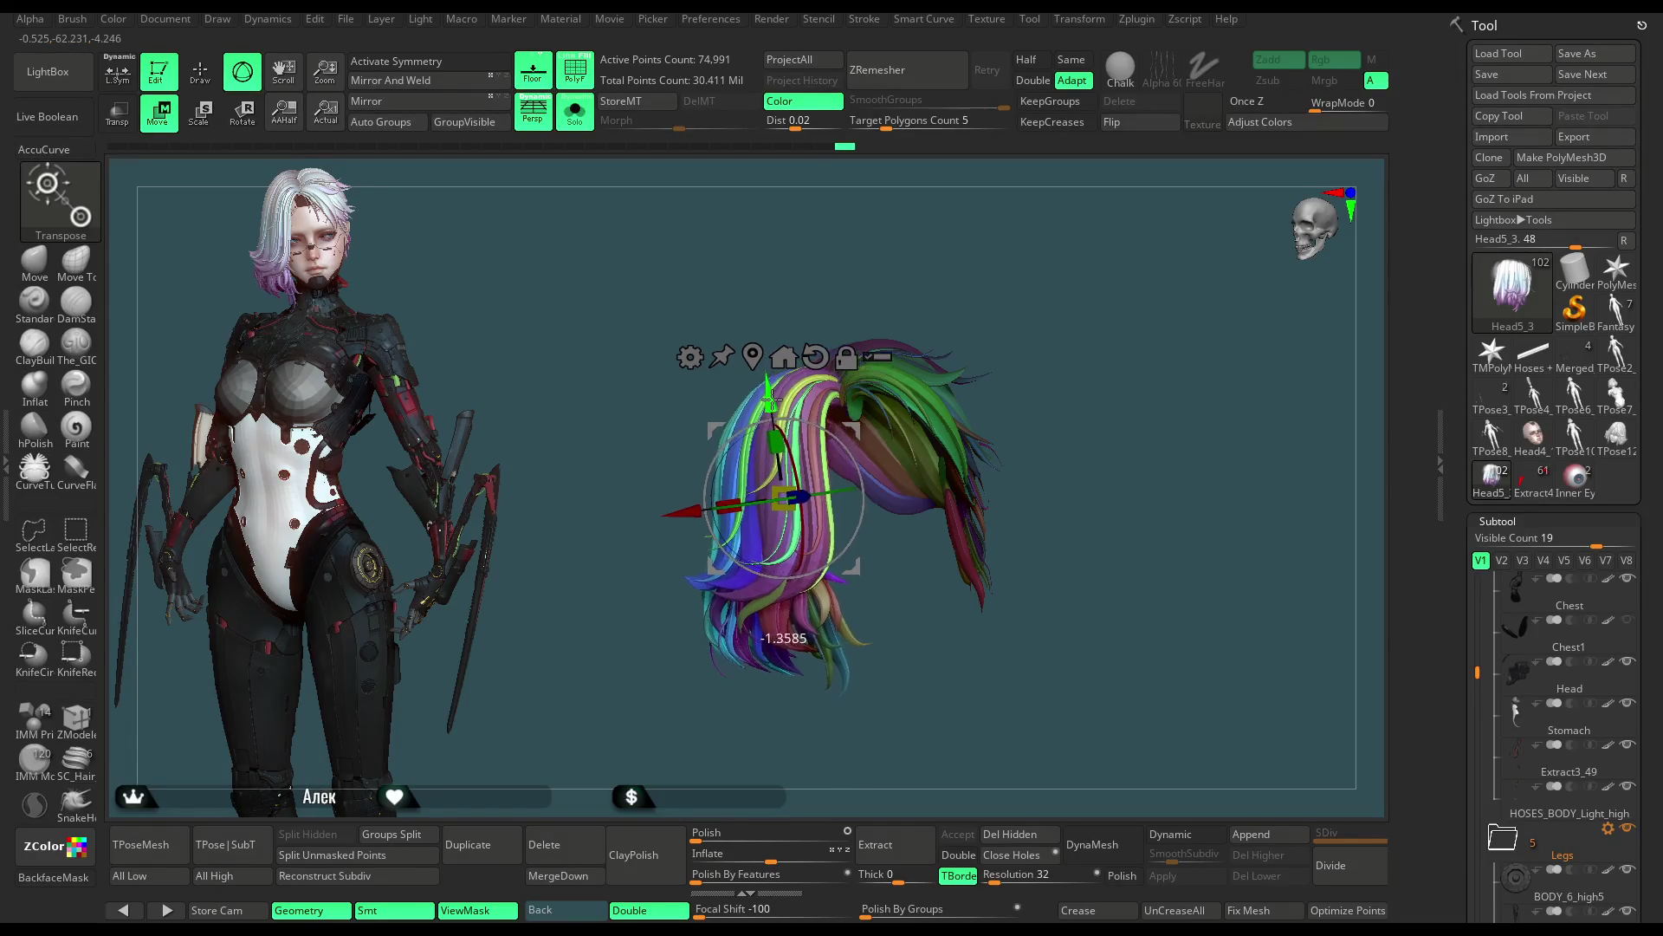
{"action": "mouse_move", "coordinate": [959, 278]}
{"action": "left_mouse_down"}
{"action": "mouse_move", "coordinate": [1035, 221]}
{"action": "mouse_move", "coordinate": [708, 458]}
{"action": "mouse_move", "coordinate": [985, 296]}
{"action": "mouse_move", "coordinate": [991, 343]}
{"action": "left_mouse_up"}
Step: Turn off Solo to show the body under the hair and return to sculpting mode
{"action": "left_click", "coordinate": [573, 113]}
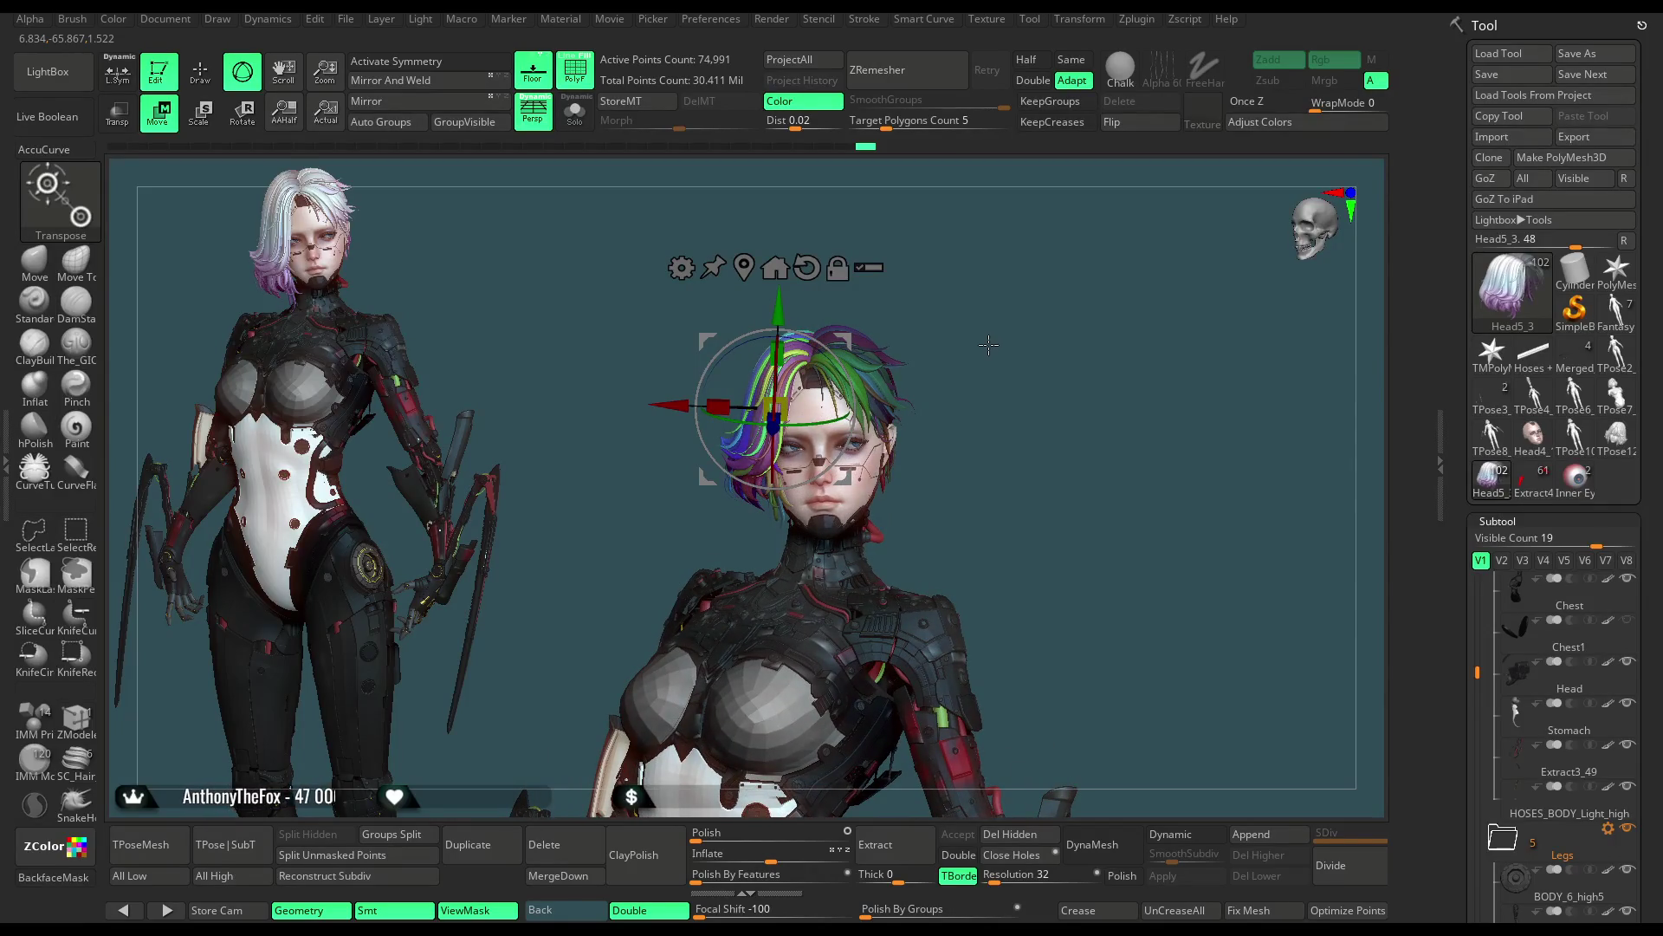
{"action": "key", "text": "q"}
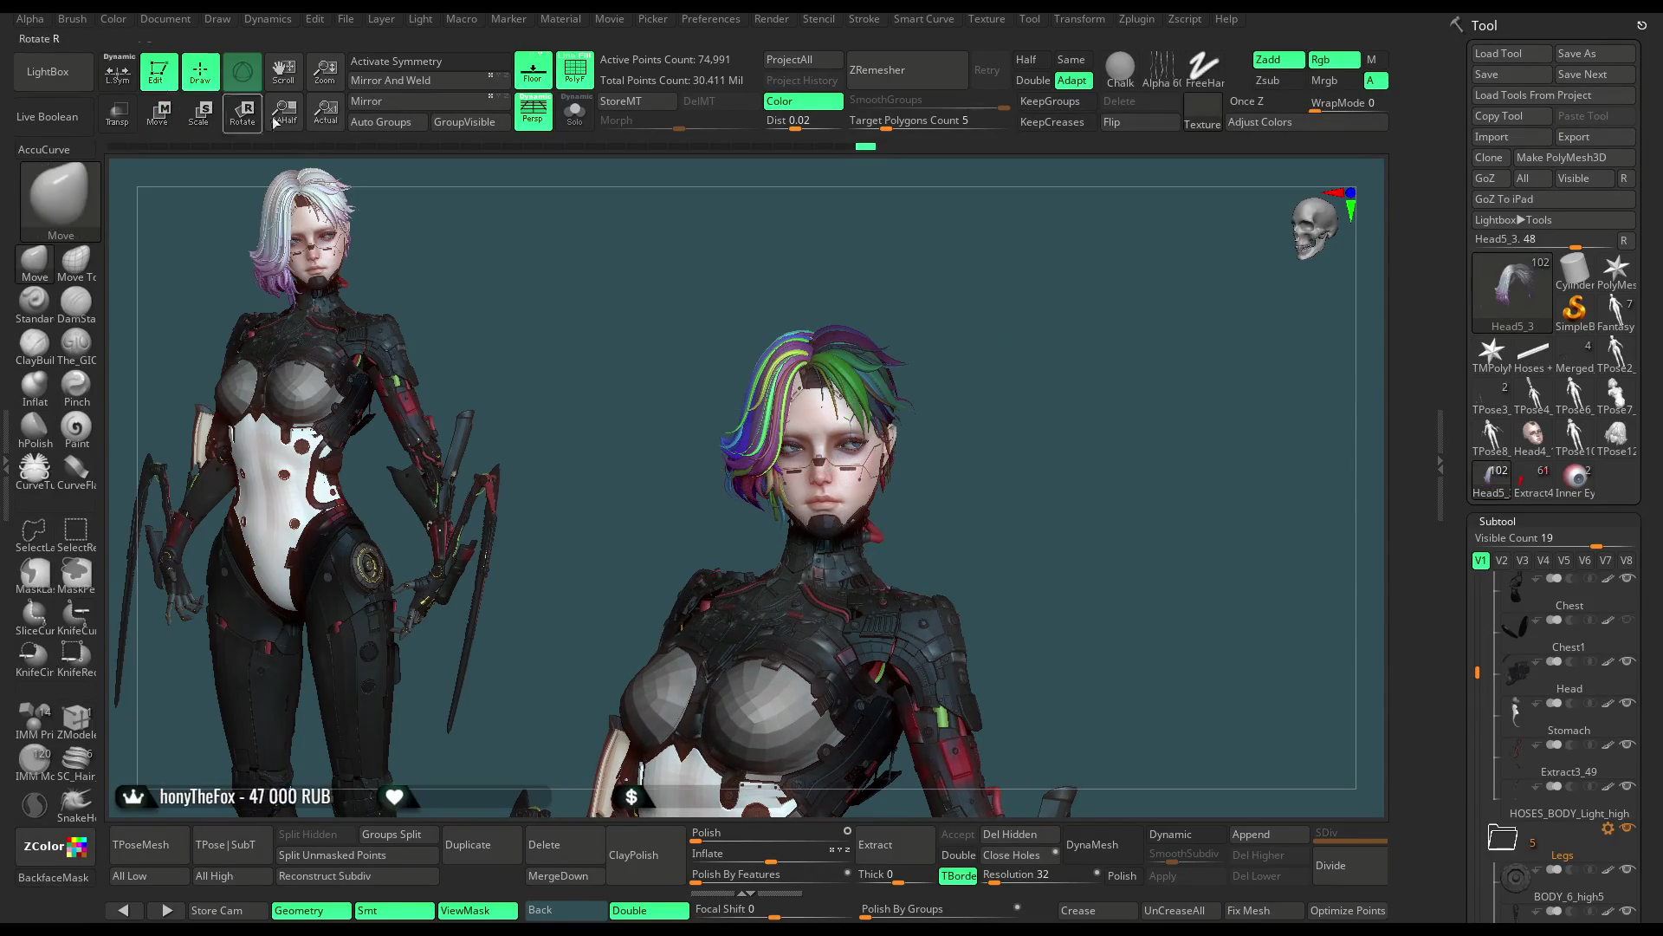
{"action": "scroll", "coordinate": [1534, 565], "scroll_direction": "down", "scroll_amount": 3}
{"action": "scroll", "coordinate": [1559, 495], "scroll_direction": "down", "scroll_amount": 3}
{"action": "scroll", "coordinate": [1599, 415], "scroll_direction": "down", "scroll_amount": 3}
{"action": "scroll", "coordinate": [1637, 351], "scroll_direction": "down", "scroll_amount": 3}
{"action": "scroll", "coordinate": [1472, 325], "scroll_direction": "down", "scroll_amount": 2}
{"action": "scroll", "coordinate": [1473, 325], "scroll_direction": "down", "scroll_amount": 2}
{"action": "scroll", "coordinate": [1472, 325], "scroll_direction": "down", "scroll_amount": 3}
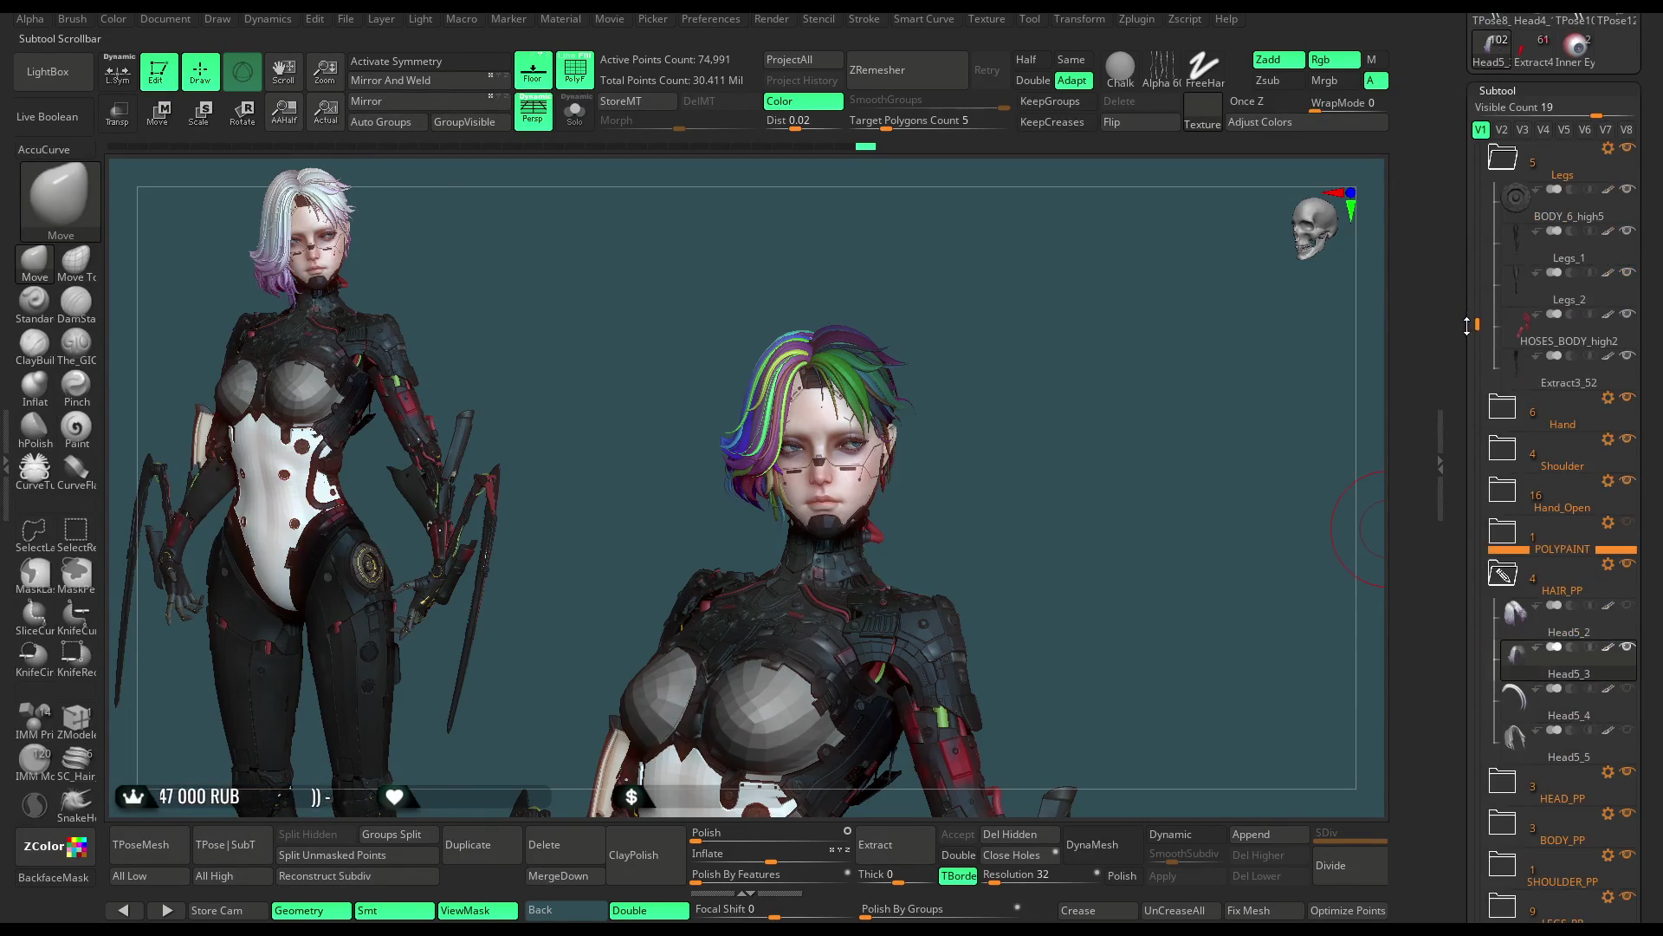
Step: Duplicate the hair subtool as Head5_6 and switch back to Head5_3
{"action": "left_click", "coordinate": [499, 842]}
{"action": "left_click_drag", "start_coordinate": [1144, 547], "coordinate": [1201, 520]}
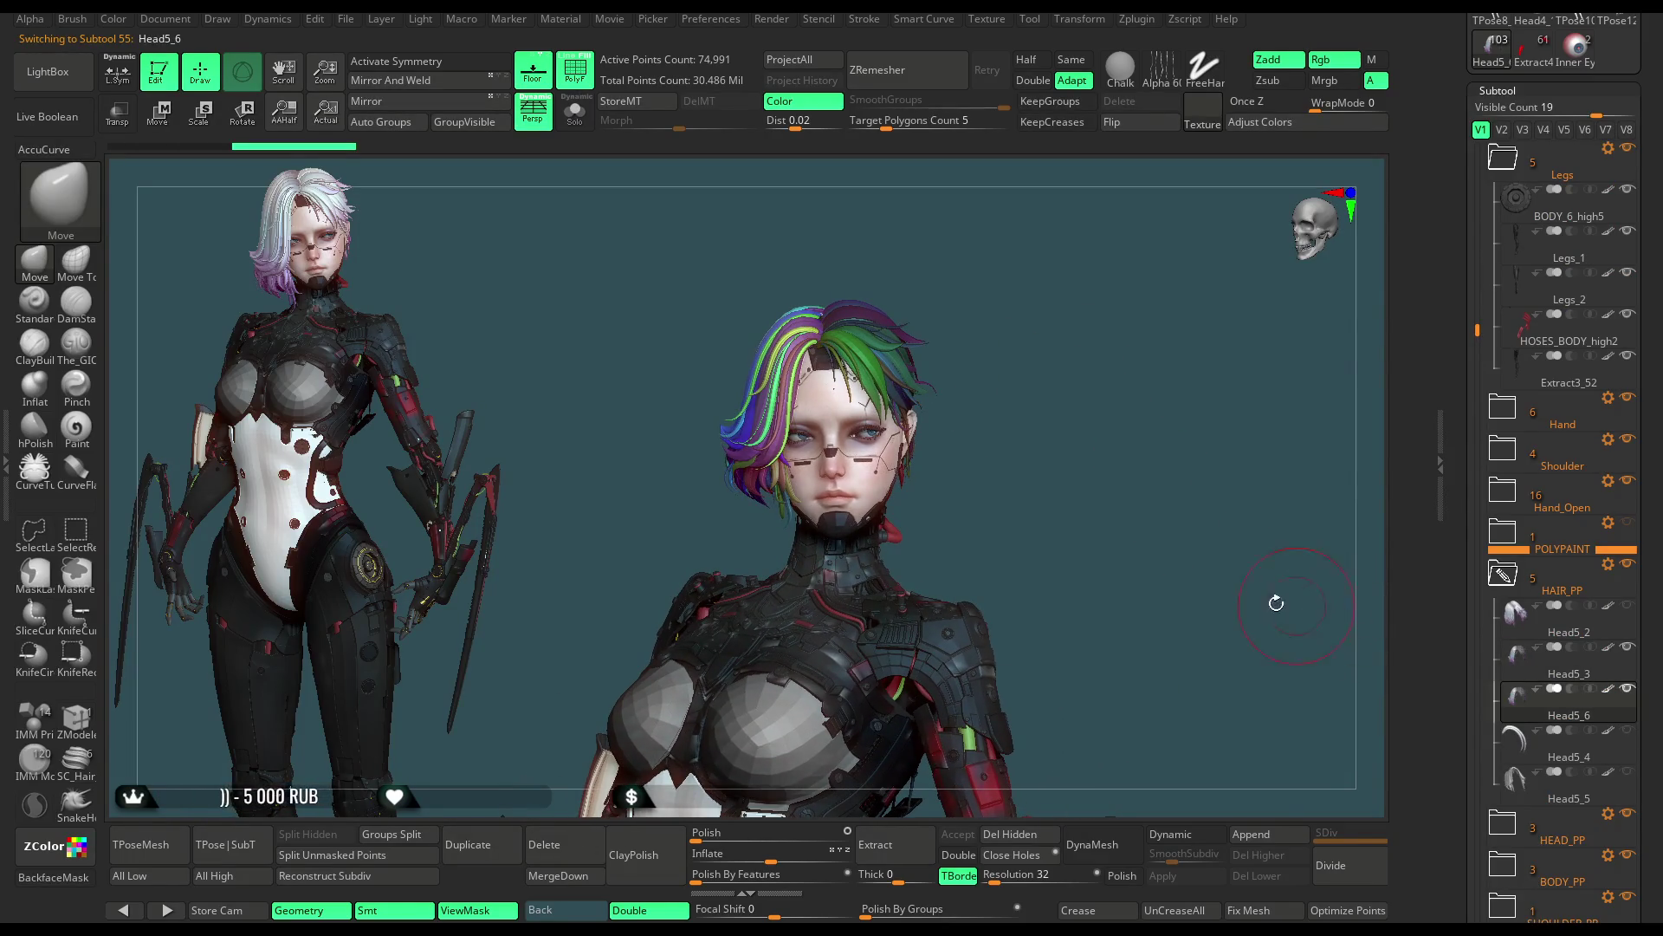
{"action": "key", "text": "Up"}
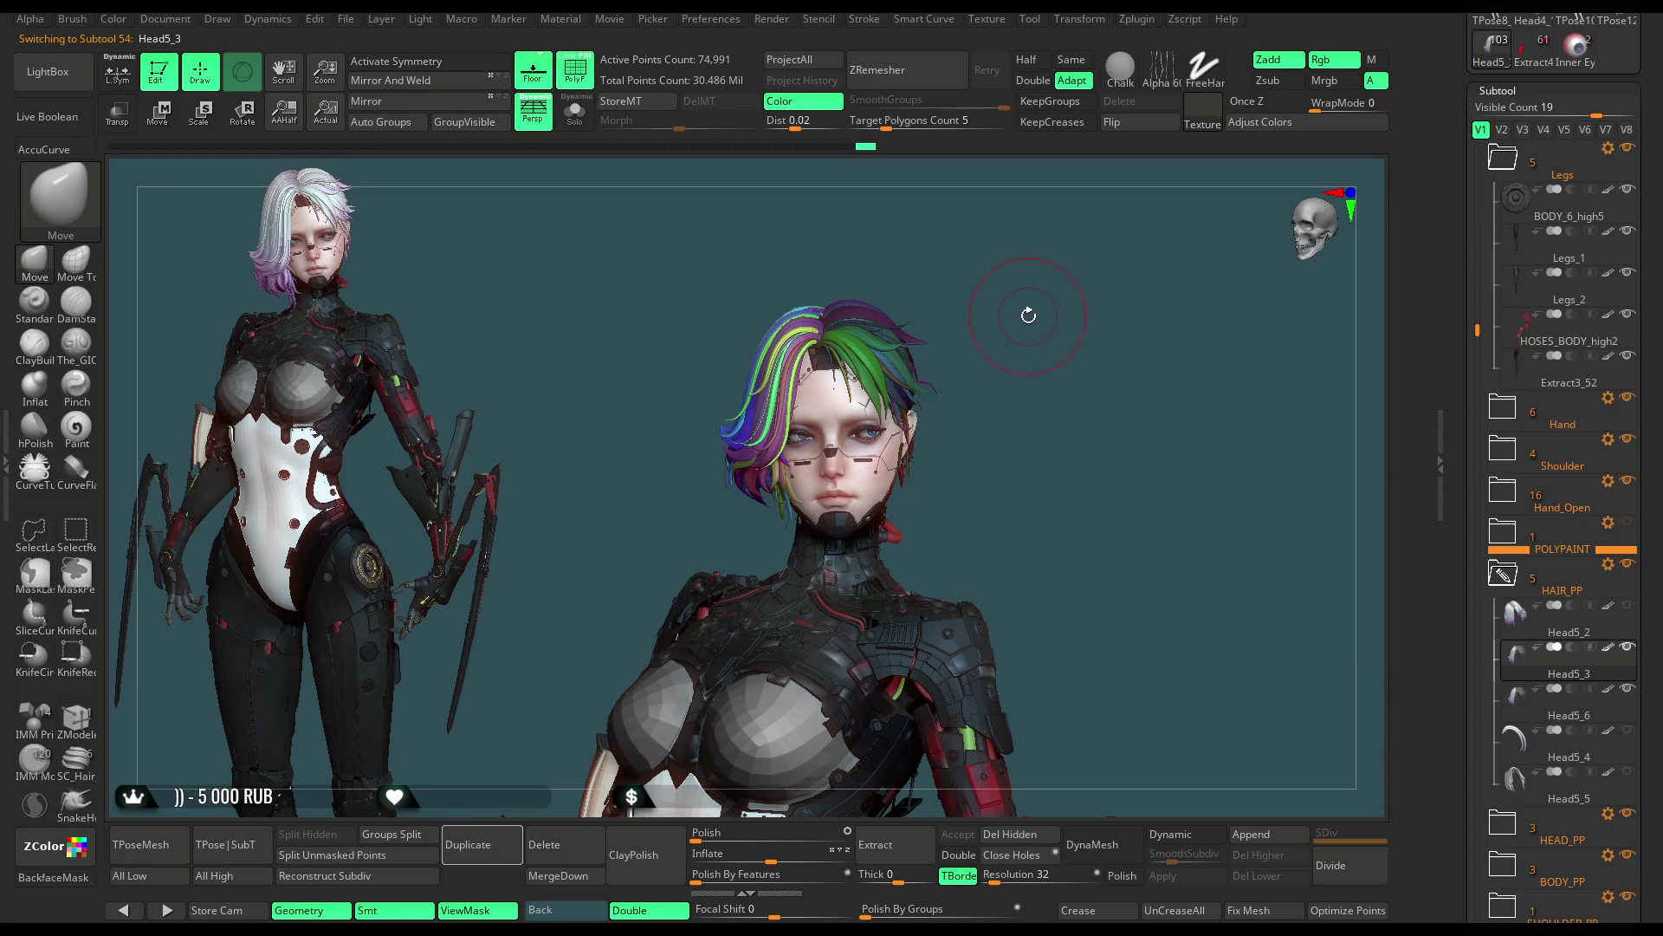
Step: Mask the left-side strands of Head5_3, then clear the mask
{"action": "key", "text": "ctrl"}
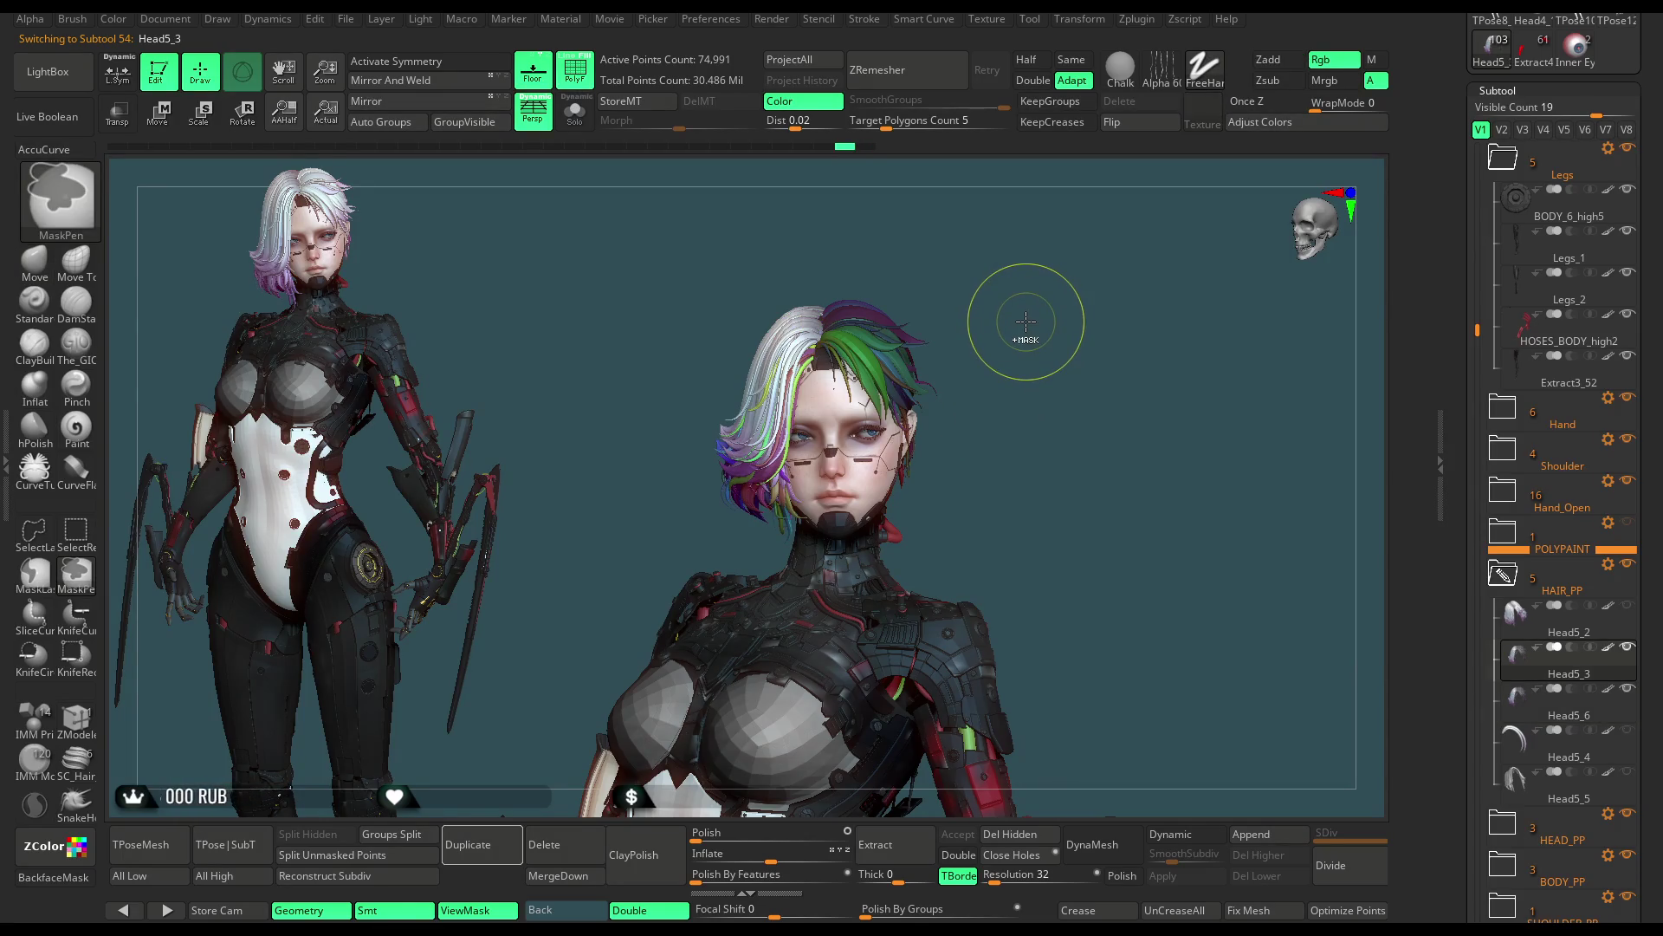
{"action": "left_click", "coordinate": [1026, 320], "text": "ctrl"}
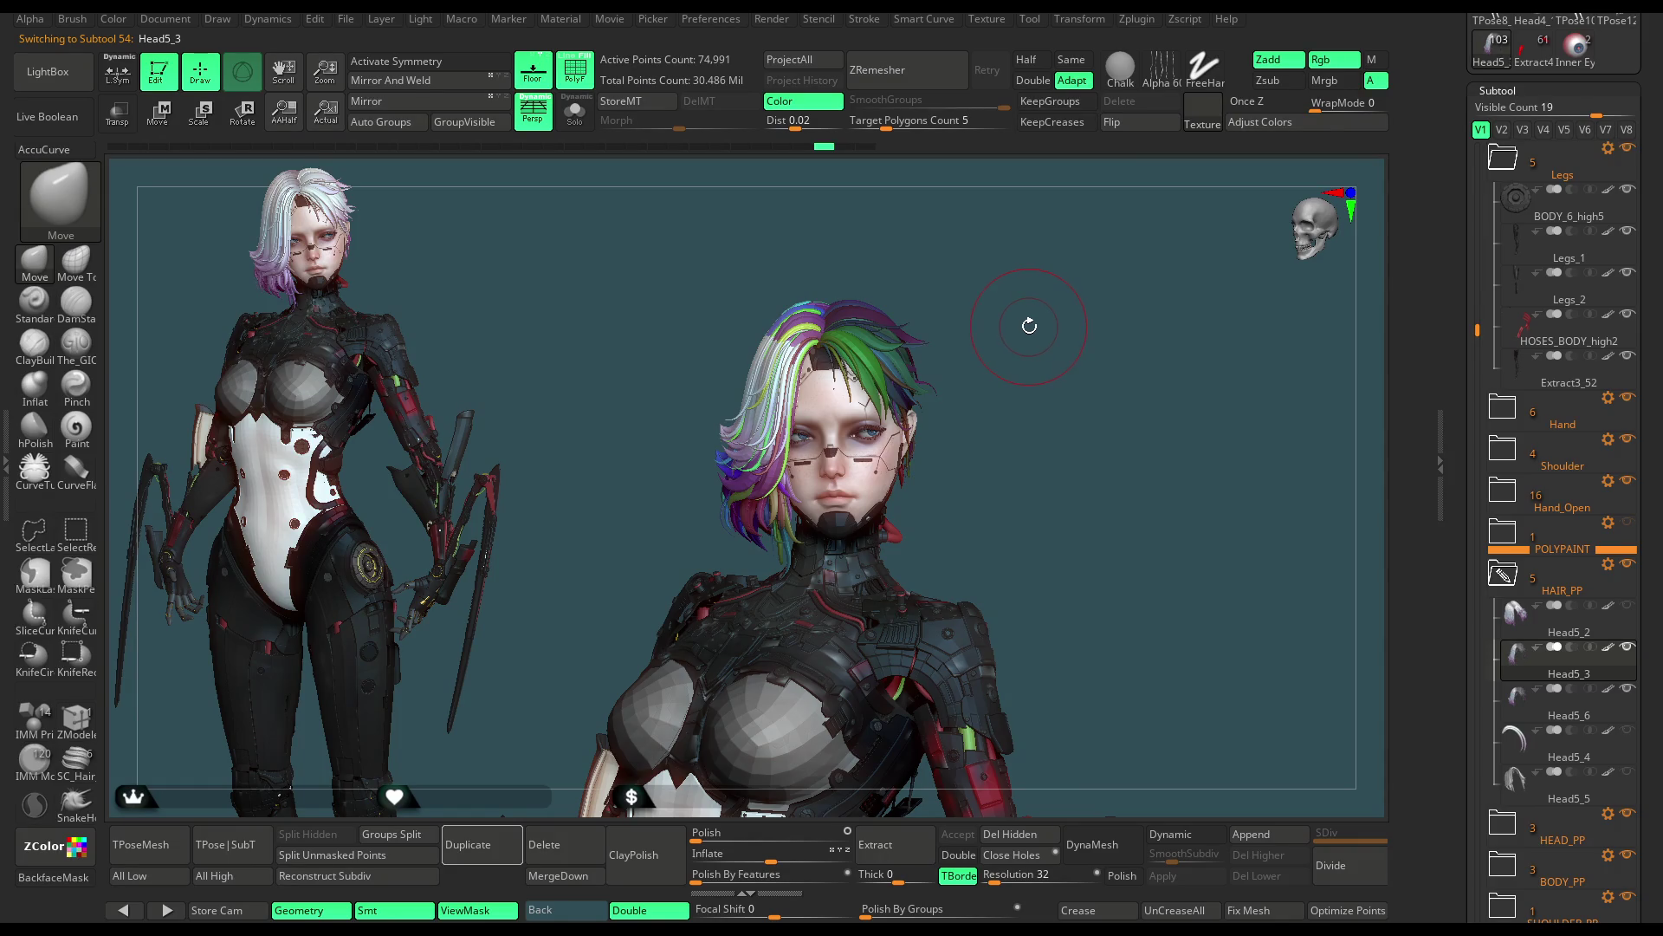
Step: Hide the white Head5_2 hair, select Head5_6 and turn off polygroup colours to show the polypaint
{"action": "left_click", "coordinate": [1627, 648]}
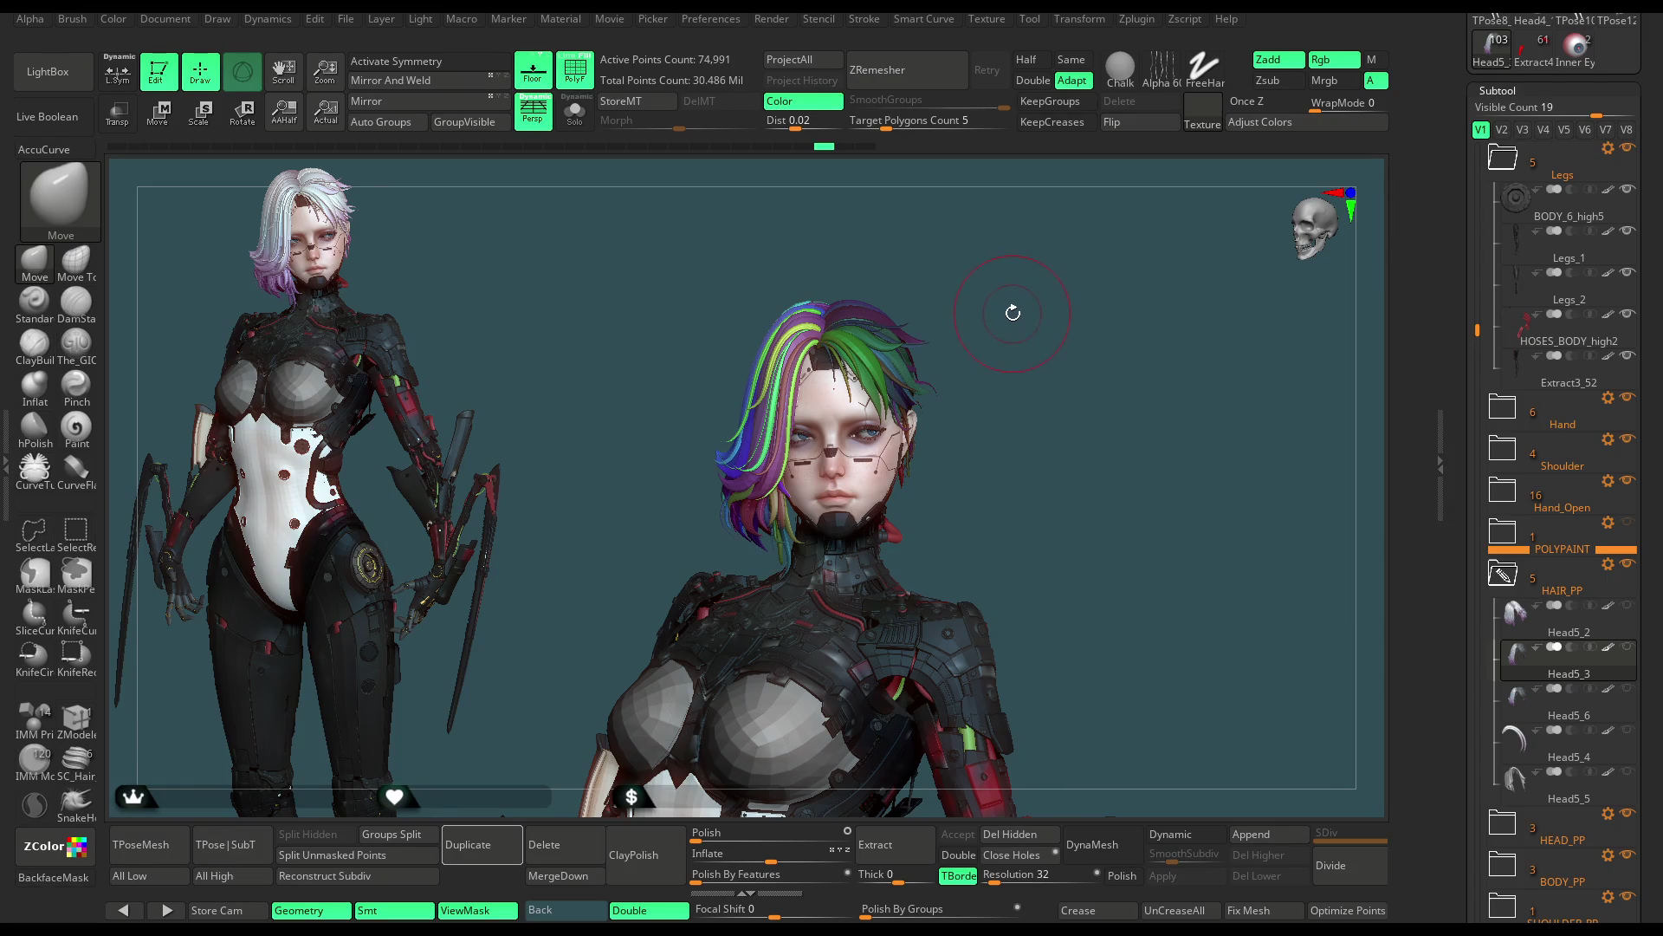
{"action": "left_click", "coordinate": [1567, 708]}
{"action": "key", "text": "Up"}
{"action": "key", "text": "Down"}
{"action": "key", "text": "shift+f"}
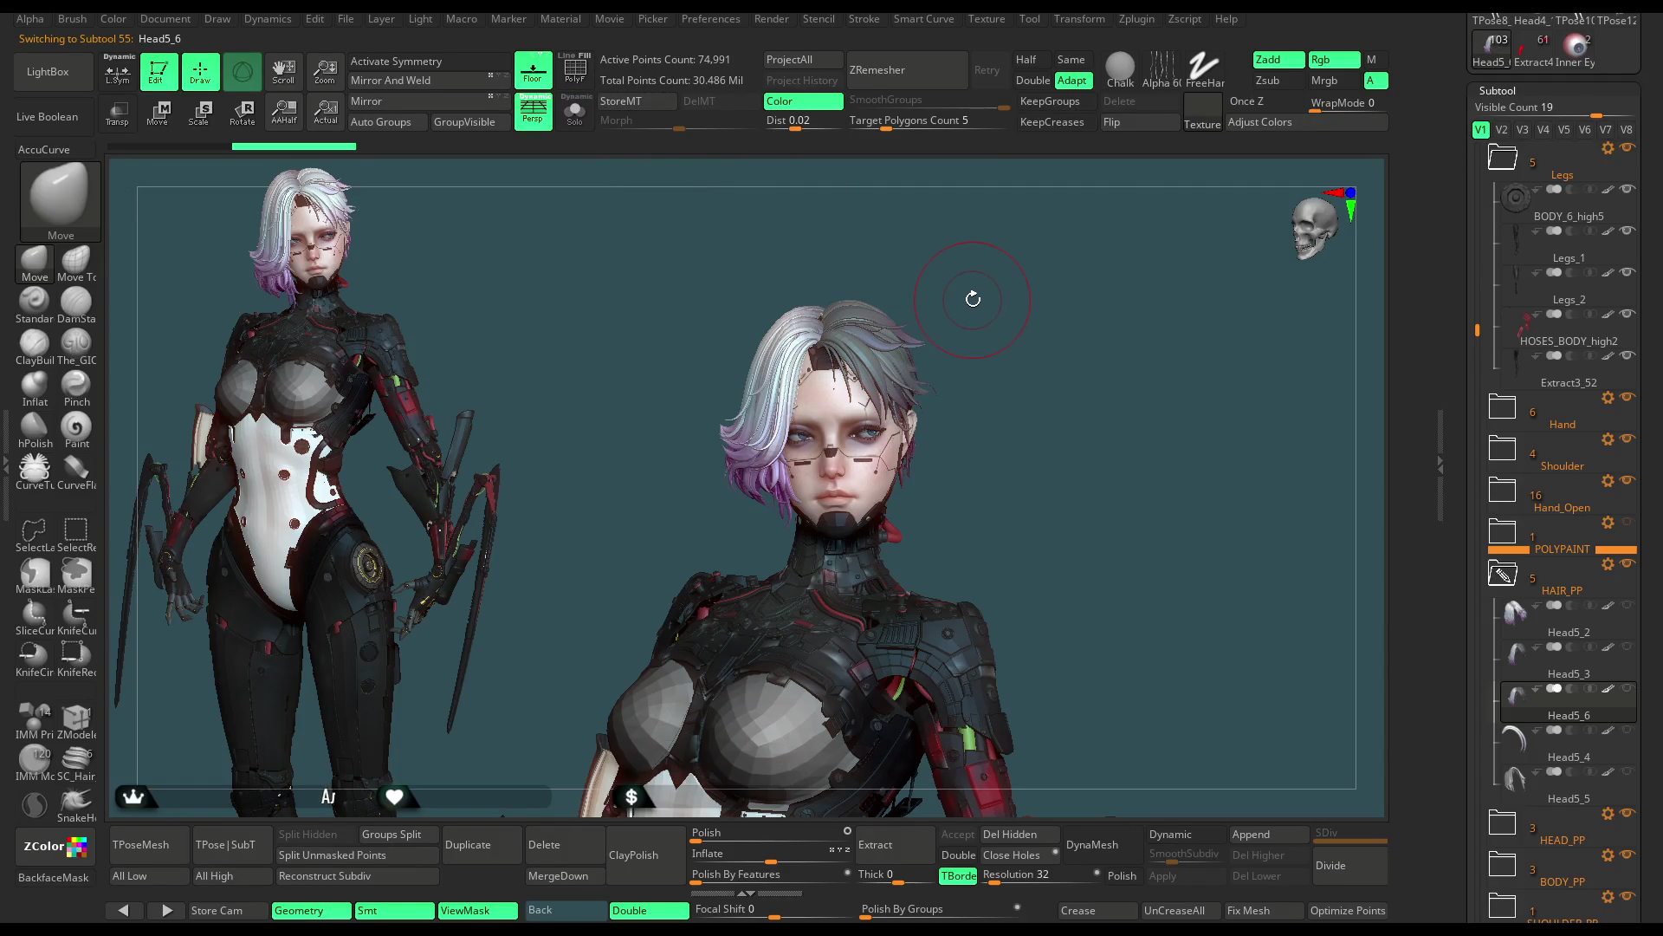
{"action": "left_click_drag", "start_coordinate": [972, 299], "coordinate": [981, 302]}
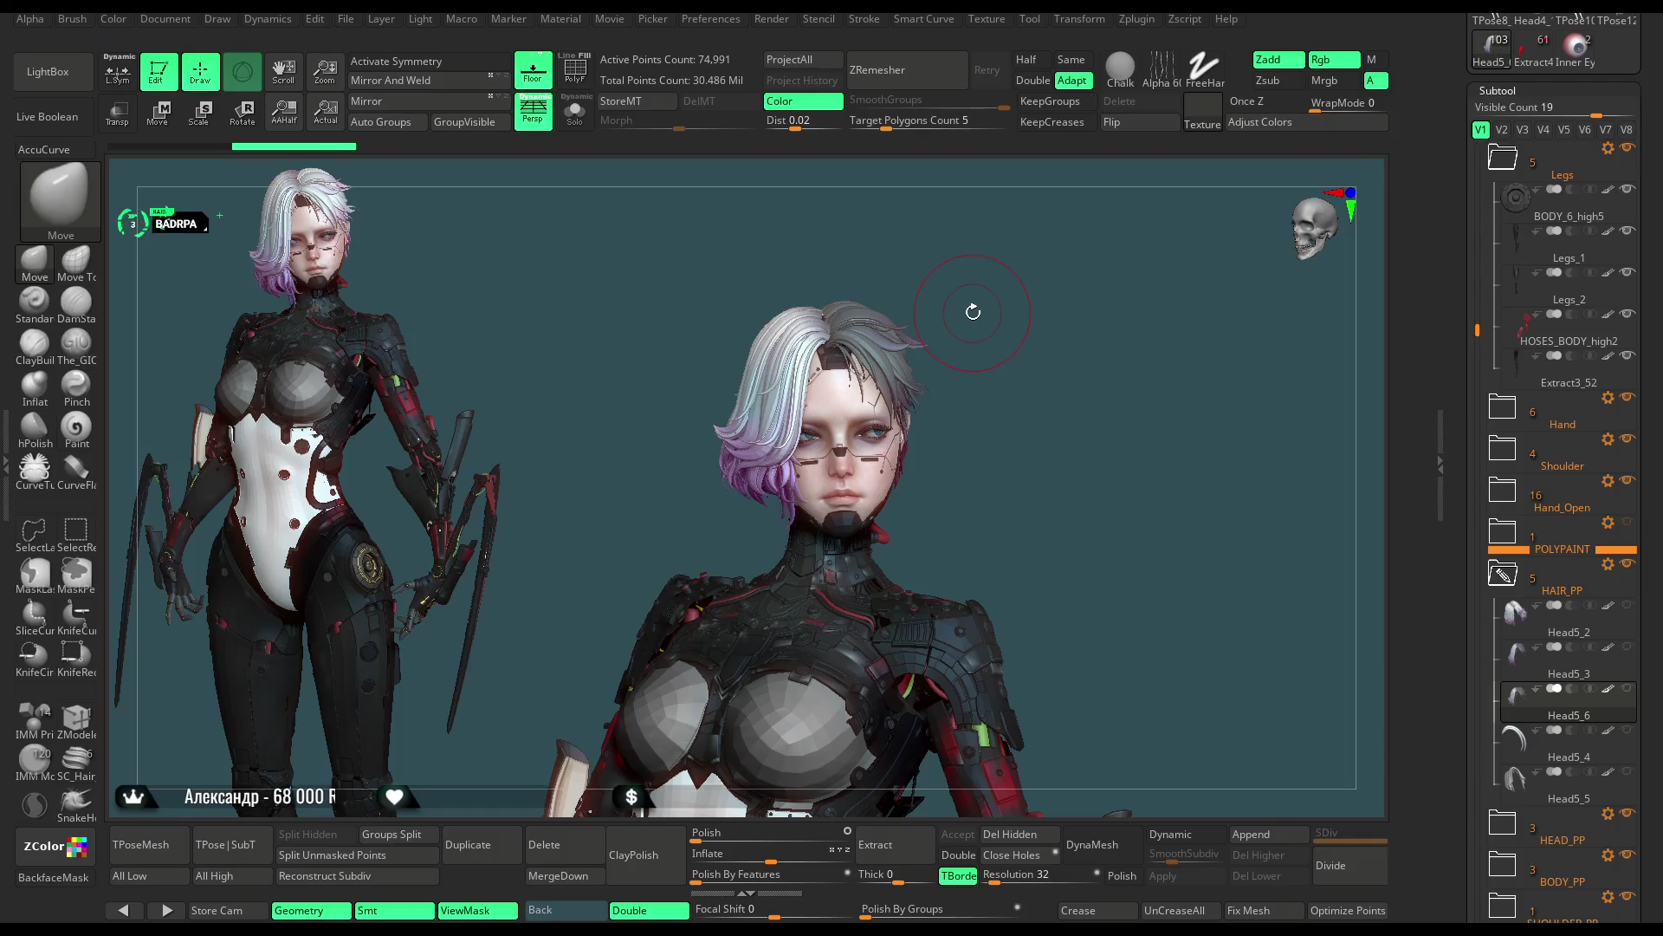
{"action": "left_click_drag", "start_coordinate": [973, 296], "coordinate": [970, 280]}
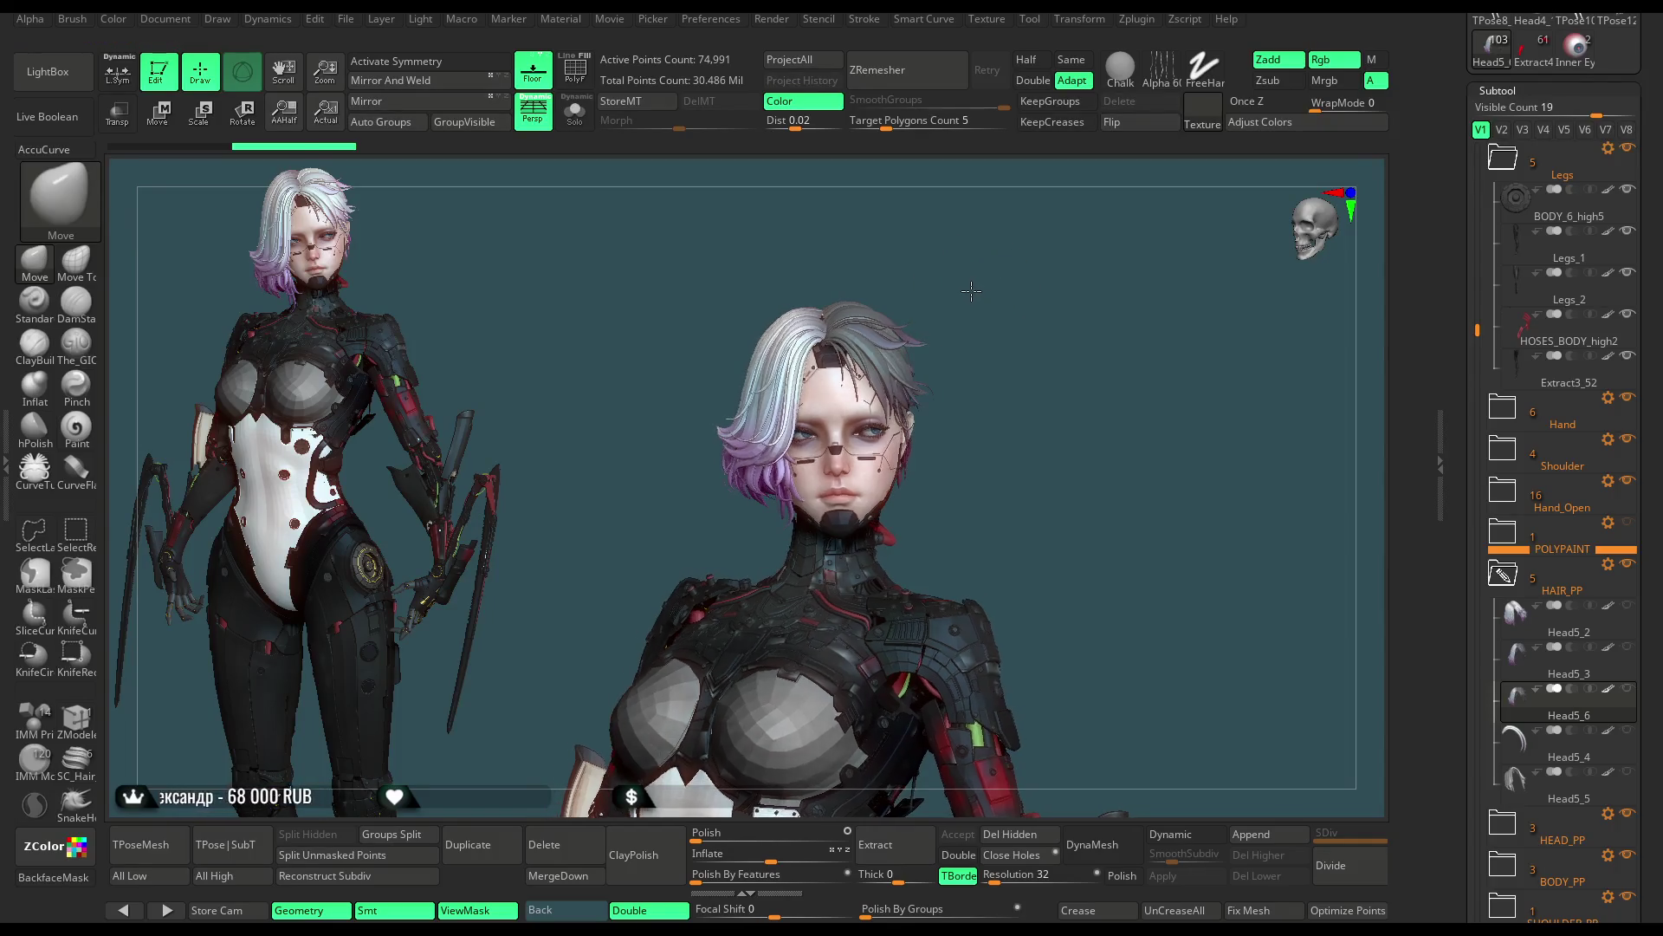
Step: Flip between the longer Head5_3 and shorter Head5_6 hair variants to compare them, ending on Head5_6
{"action": "key", "text": "Up"}
{"action": "key", "text": "Up"}
{"action": "key", "text": "Down"}
{"action": "key", "text": "Up"}
{"action": "key", "text": "Down"}
{"action": "key", "text": "Up"}
{"action": "key", "text": "Down"}
{"action": "key", "text": "Up"}
{"action": "key", "text": "Down"}
{"action": "key", "text": "Up"}
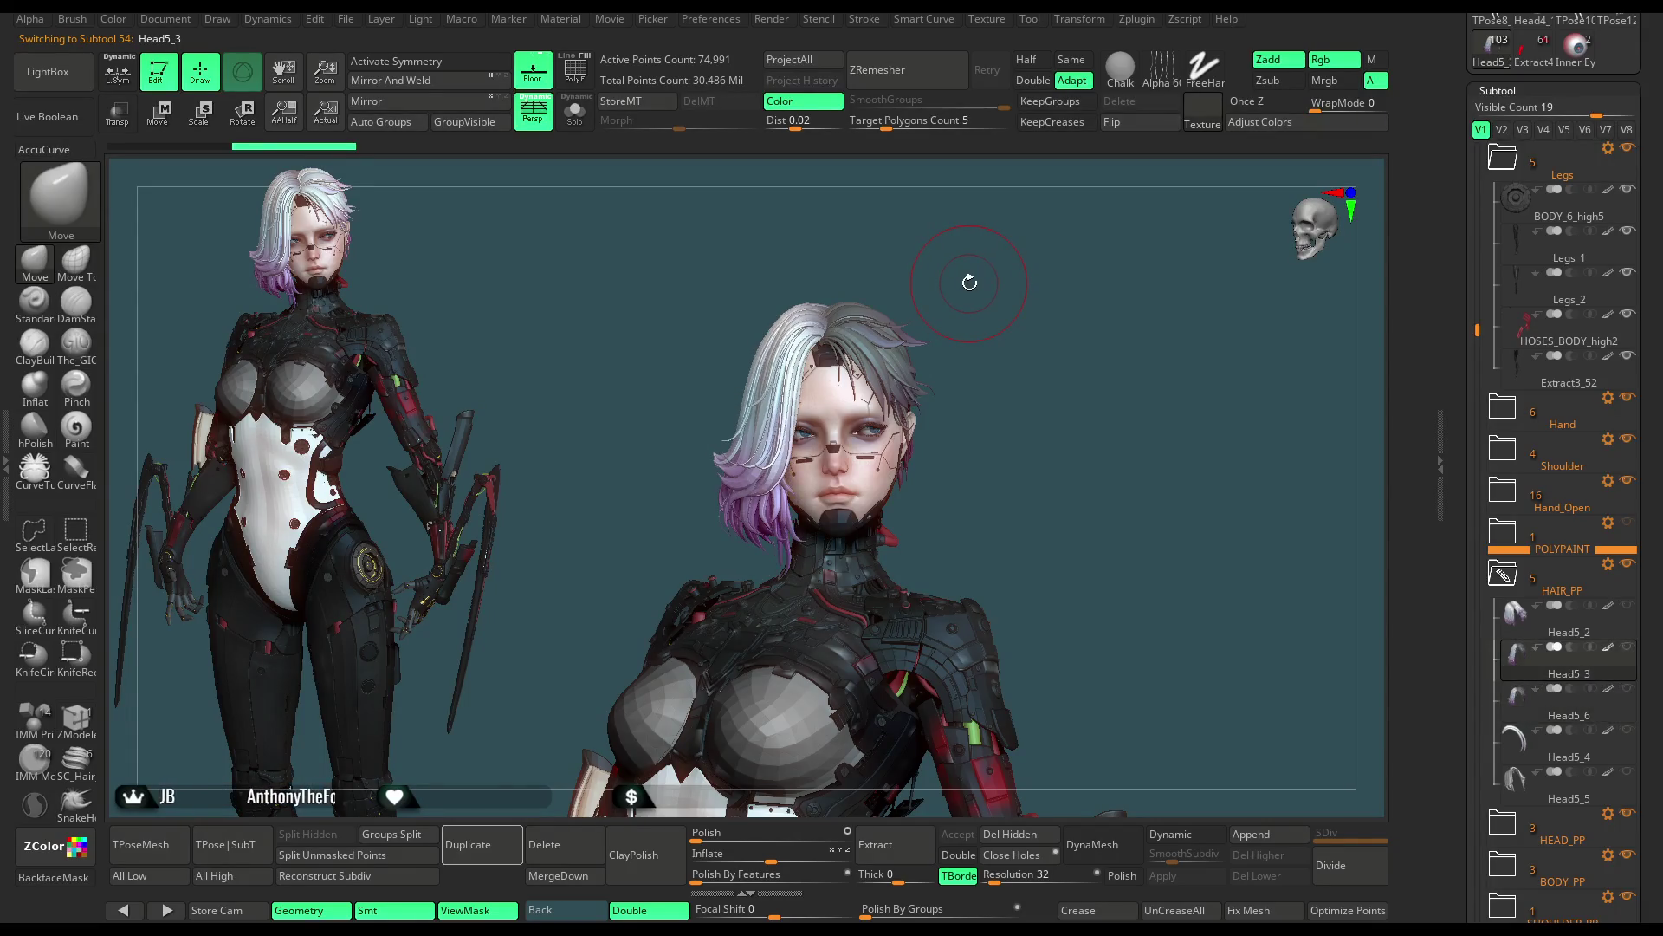
{"action": "key", "text": "Down"}
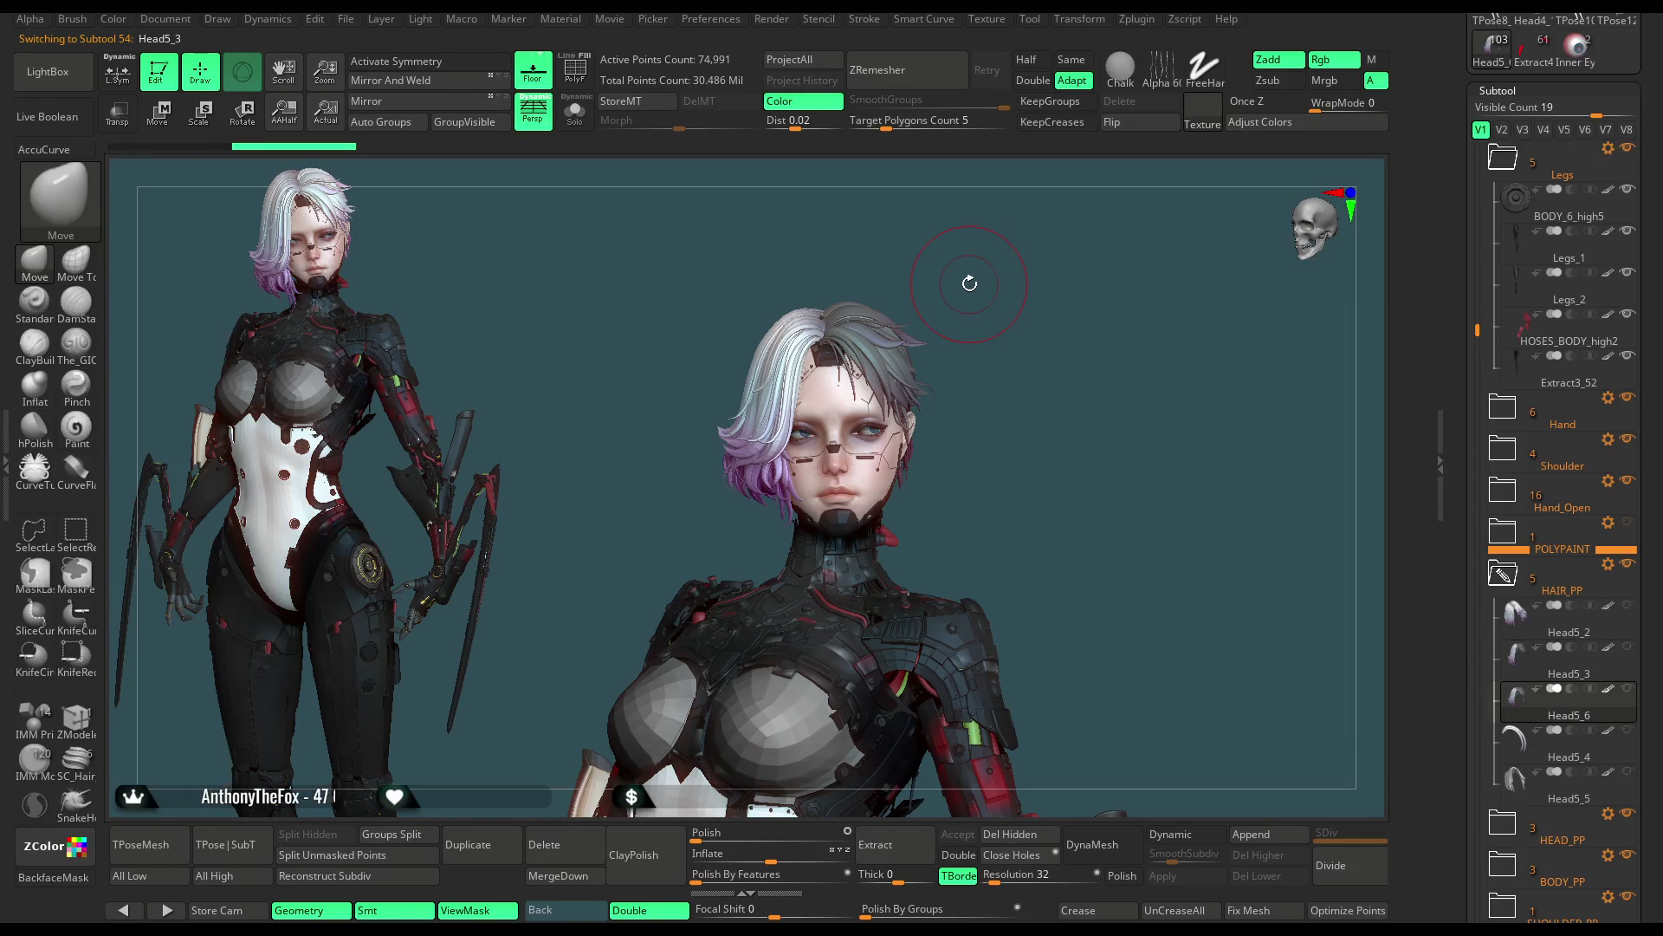
{"action": "key", "text": "Up"}
{"action": "key", "text": "Down"}
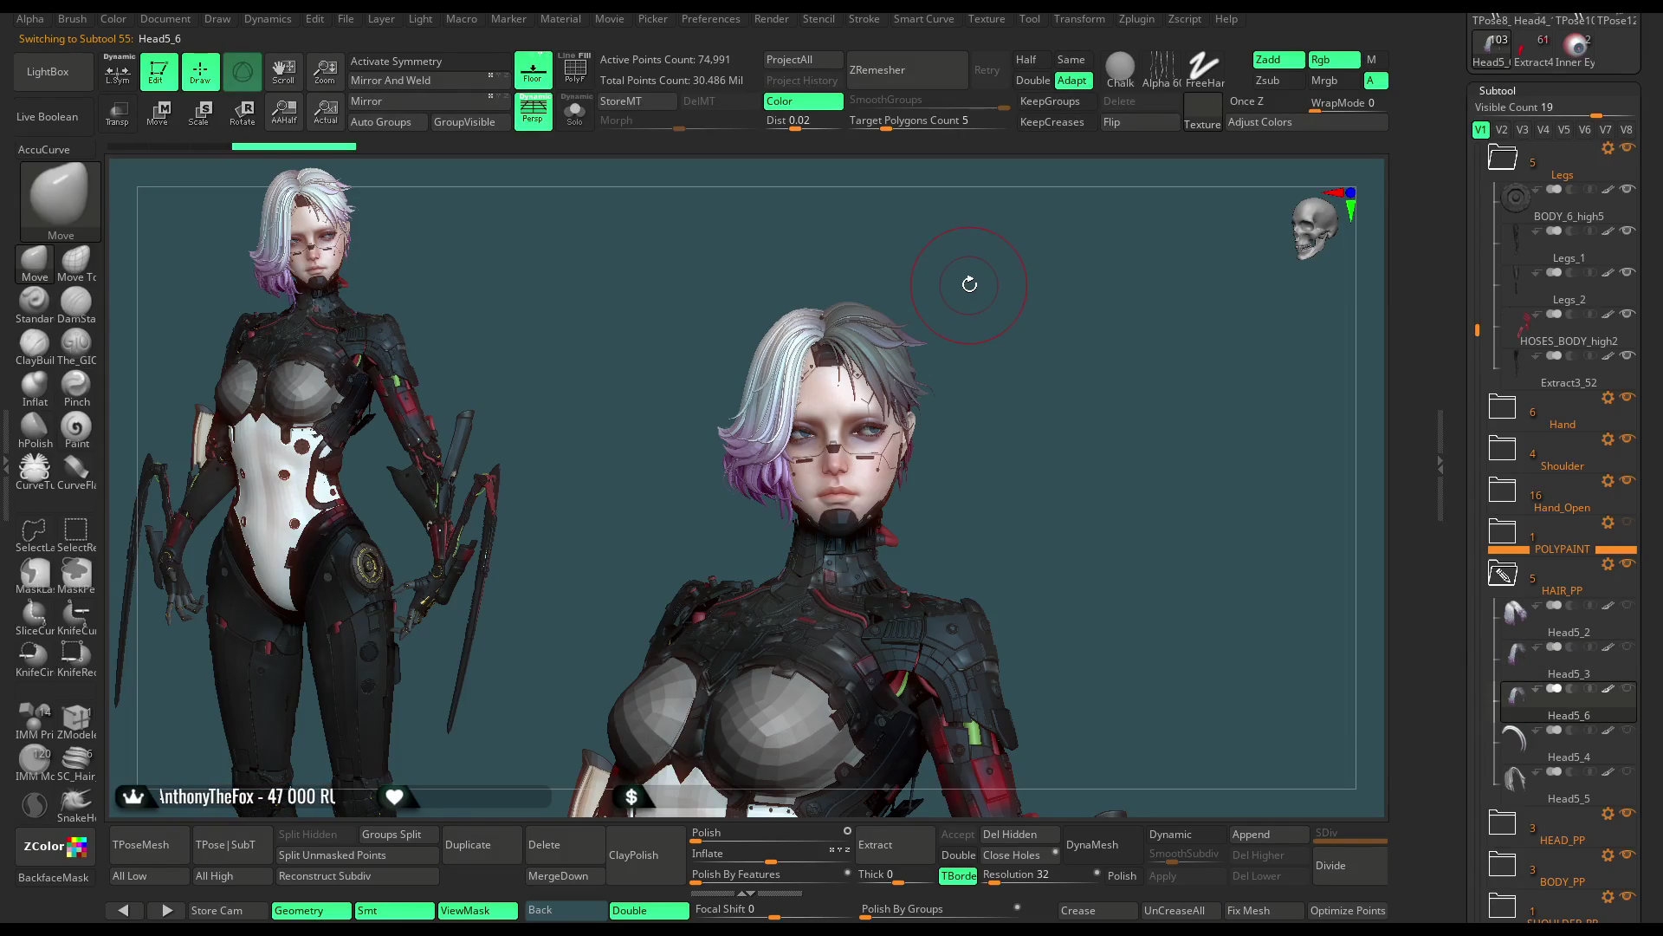
{"action": "key", "text": "space"}
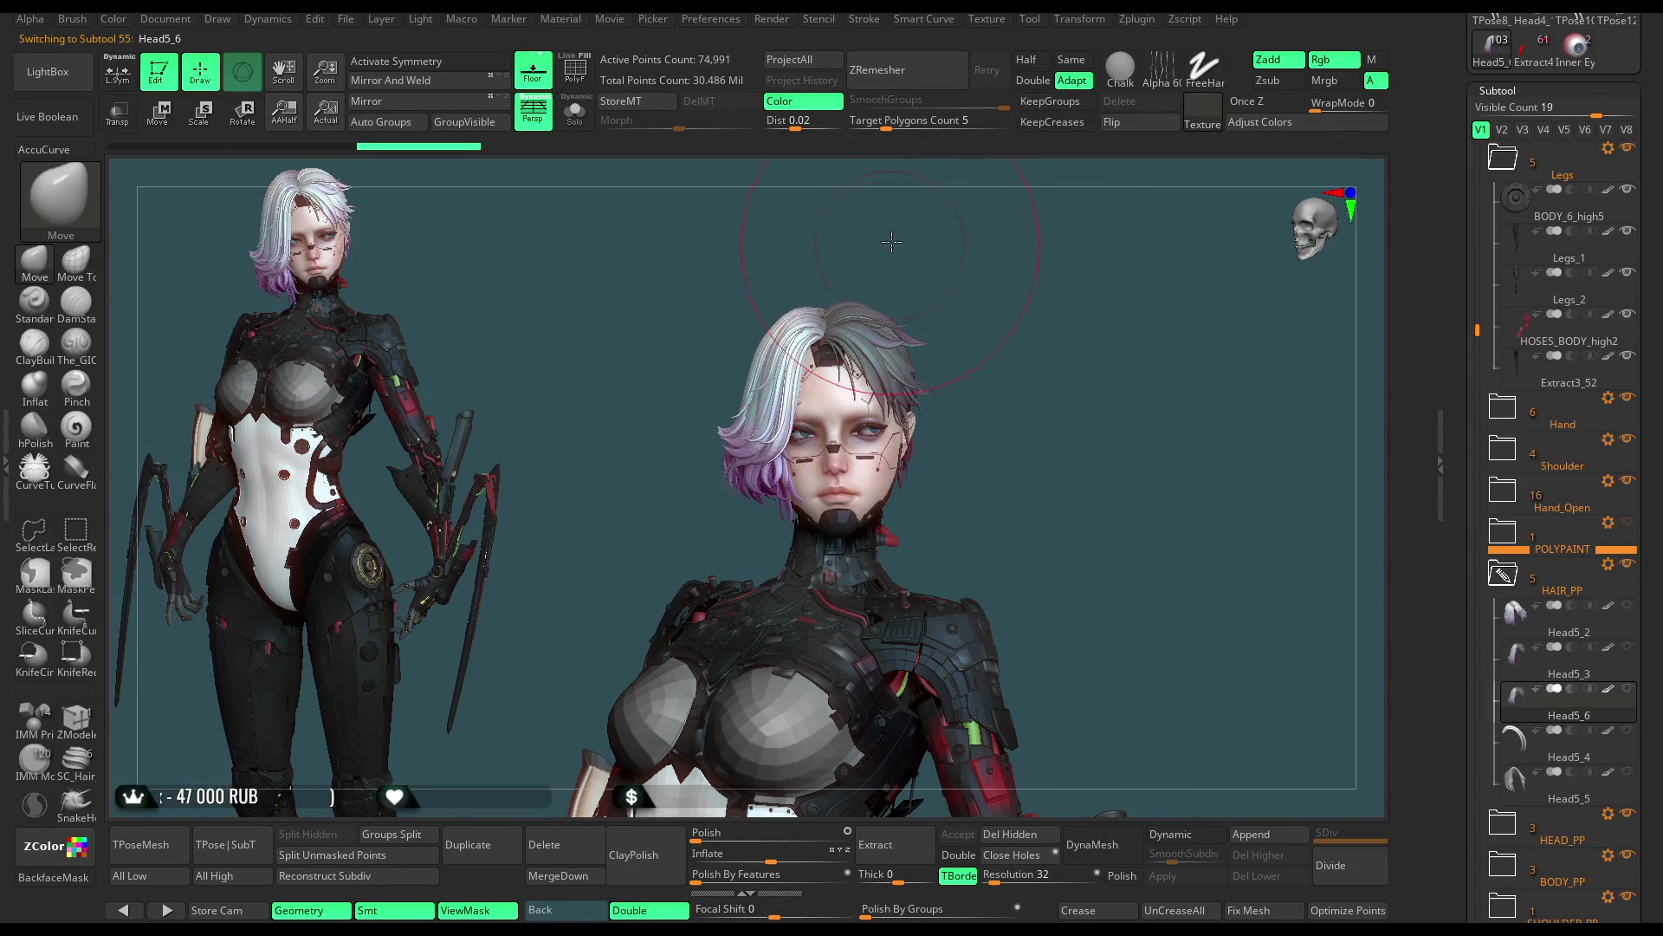
{"action": "key", "text": "ctrl+z"}
{"action": "mouse_move", "coordinate": [681, 475]}
{"action": "left_mouse_down"}
{"action": "mouse_move", "coordinate": [828, 334]}
{"action": "mouse_move", "coordinate": [770, 427]}
{"action": "left_mouse_up"}
{"action": "mouse_move", "coordinate": [882, 388]}
{"action": "left_mouse_down"}
{"action": "mouse_move", "coordinate": [910, 289]}
{"action": "mouse_move", "coordinate": [1007, 315]}
{"action": "mouse_move", "coordinate": [1025, 344]}
{"action": "mouse_move", "coordinate": [1066, 321]}
{"action": "left_mouse_up"}
{"action": "key", "text": "space"}
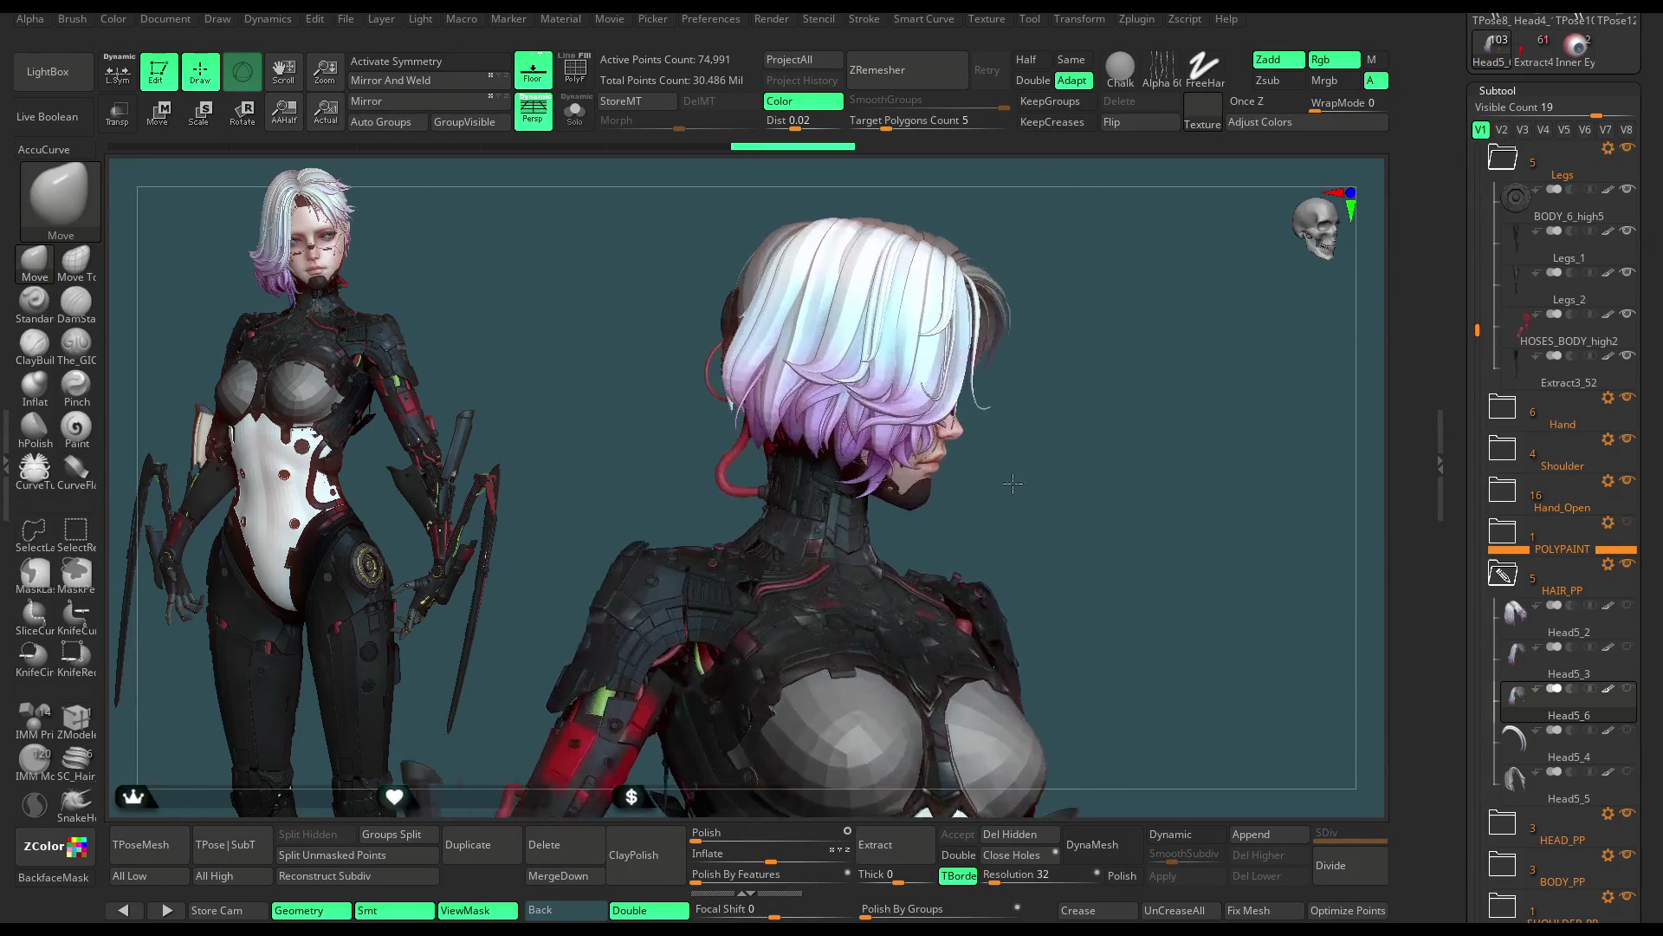
{"action": "key", "text": "space"}
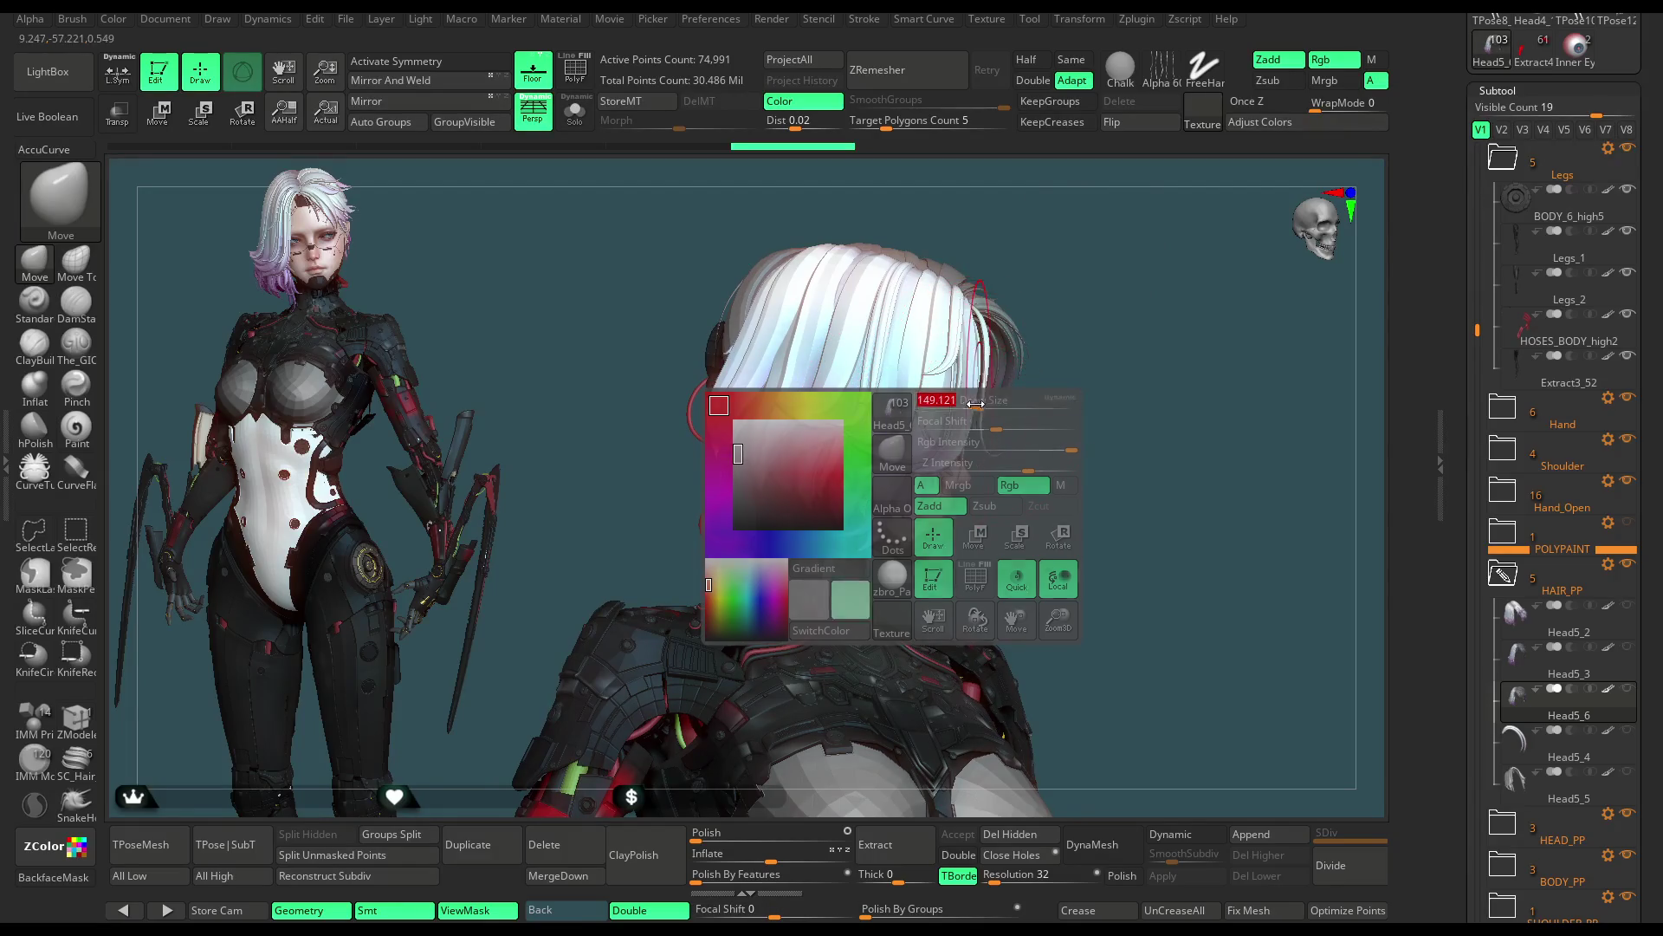
{"action": "mouse_move", "coordinate": [1061, 264]}
{"action": "left_mouse_down", "text": "alt"}
{"action": "mouse_move", "coordinate": [1017, 266]}
{"action": "mouse_move", "coordinate": [862, 492]}
{"action": "mouse_move", "coordinate": [915, 267]}
{"action": "mouse_move", "coordinate": [1036, 222]}
{"action": "mouse_move", "coordinate": [981, 260]}
{"action": "left_mouse_up", "text": "alt"}
{"action": "left_click_drag", "start_coordinate": [983, 185], "coordinate": [841, 320]}
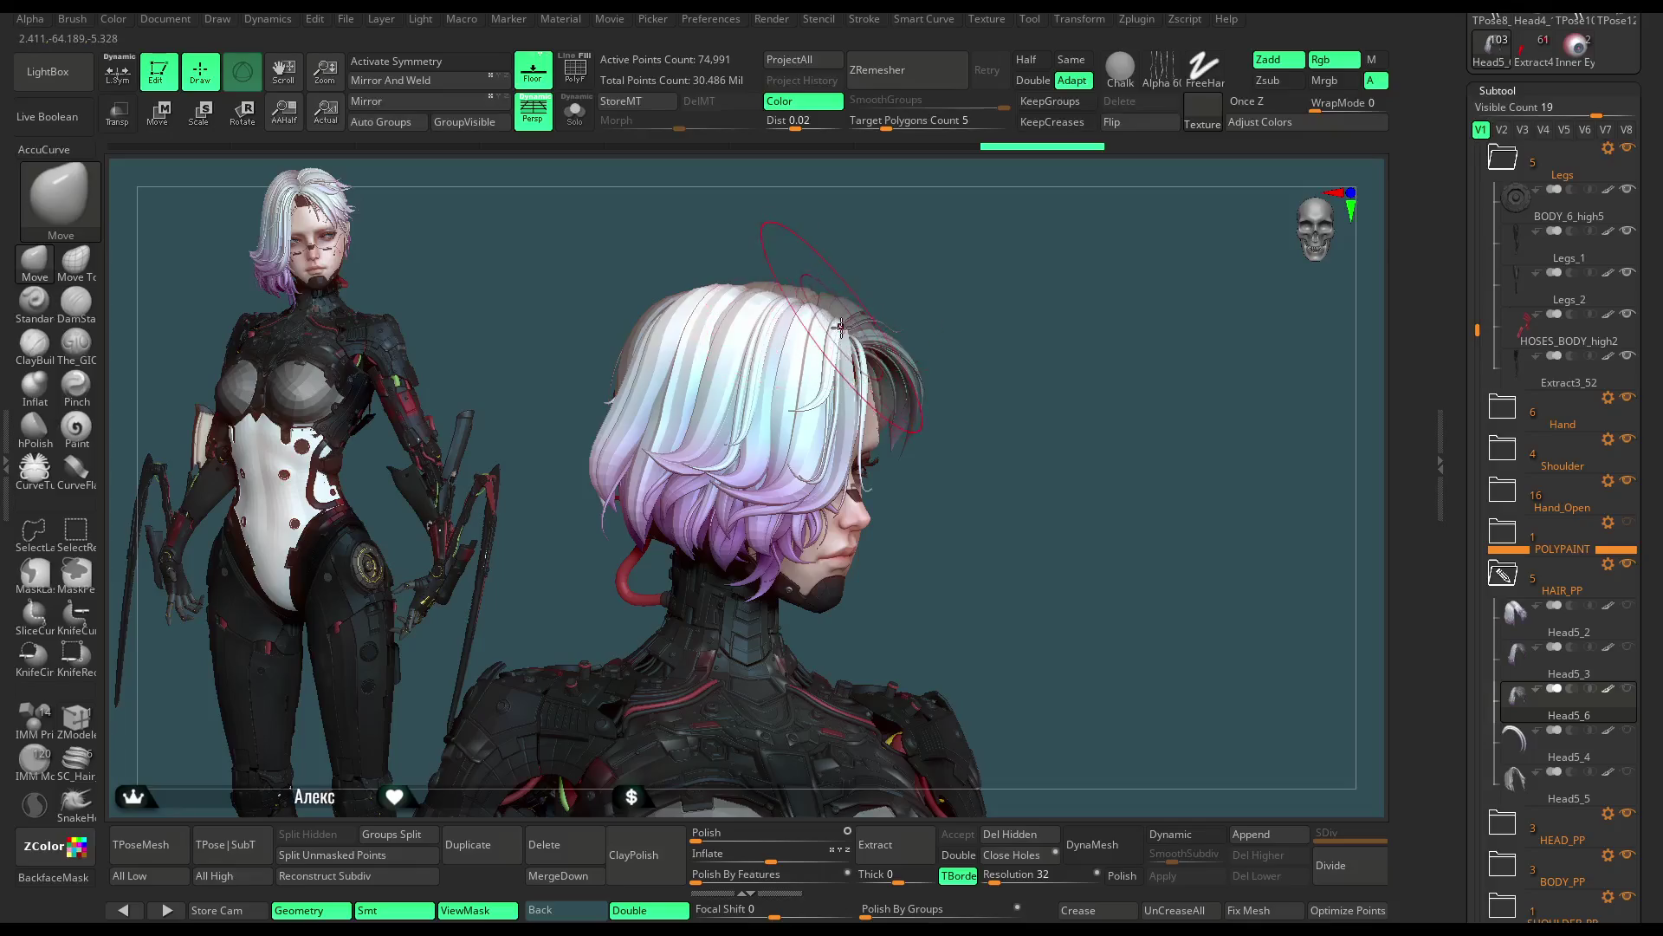
{"action": "left_click_drag", "start_coordinate": [890, 237], "coordinate": [829, 344]}
{"action": "key", "text": "space"}
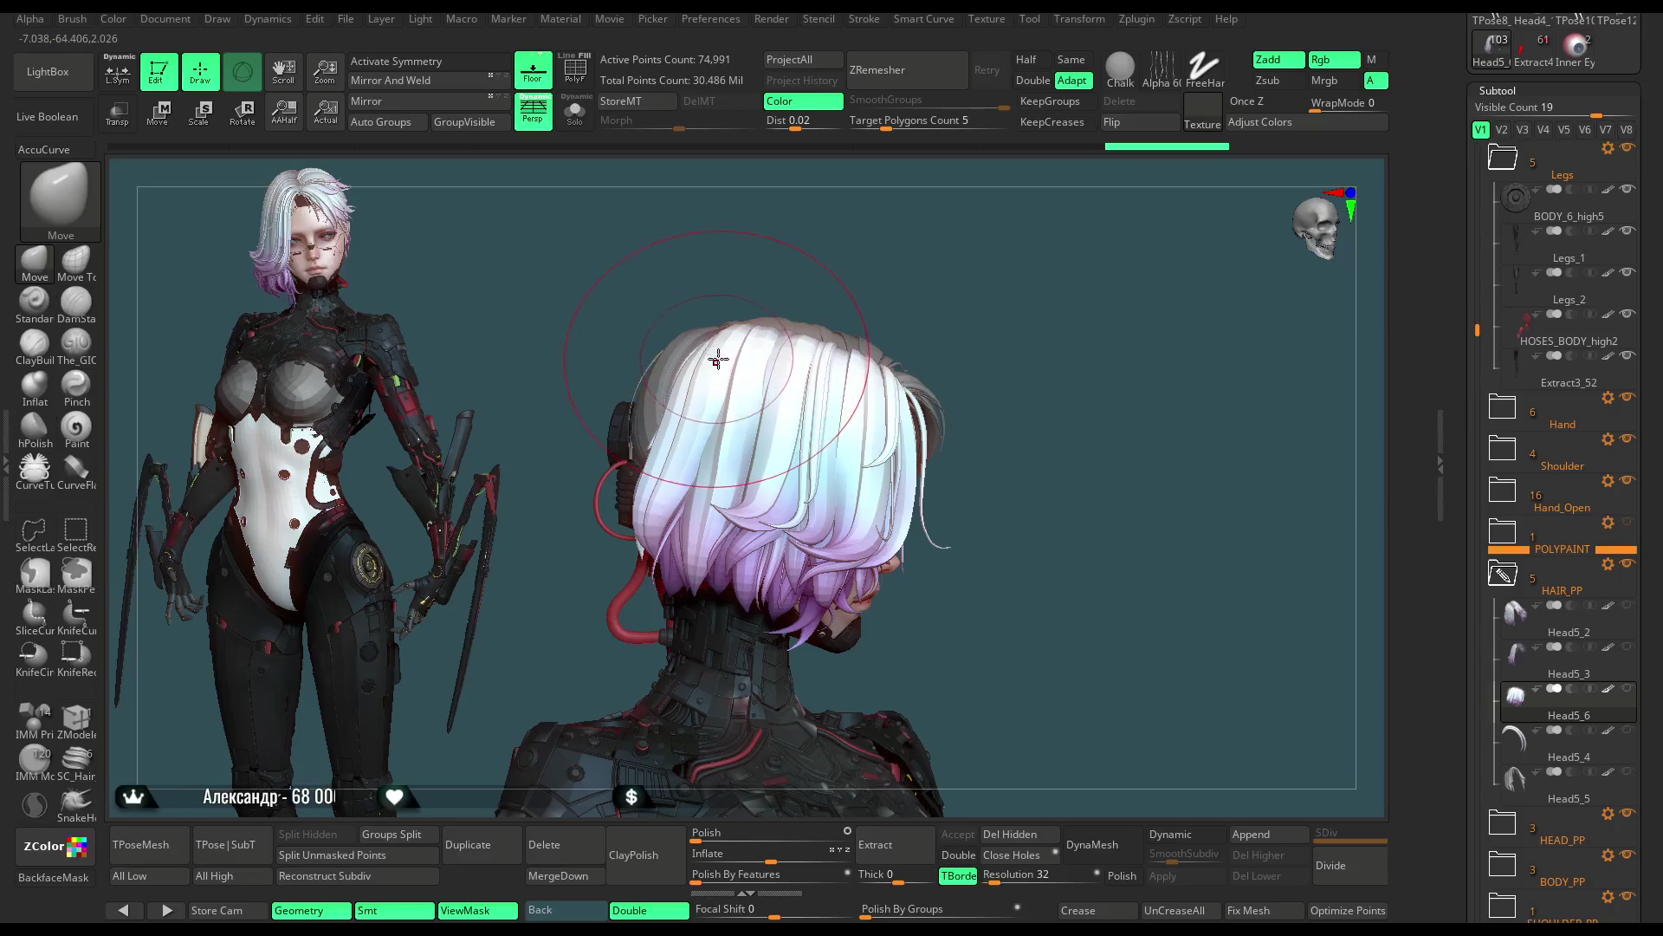
{"action": "left_click_drag", "start_coordinate": [819, 348], "coordinate": [843, 295]}
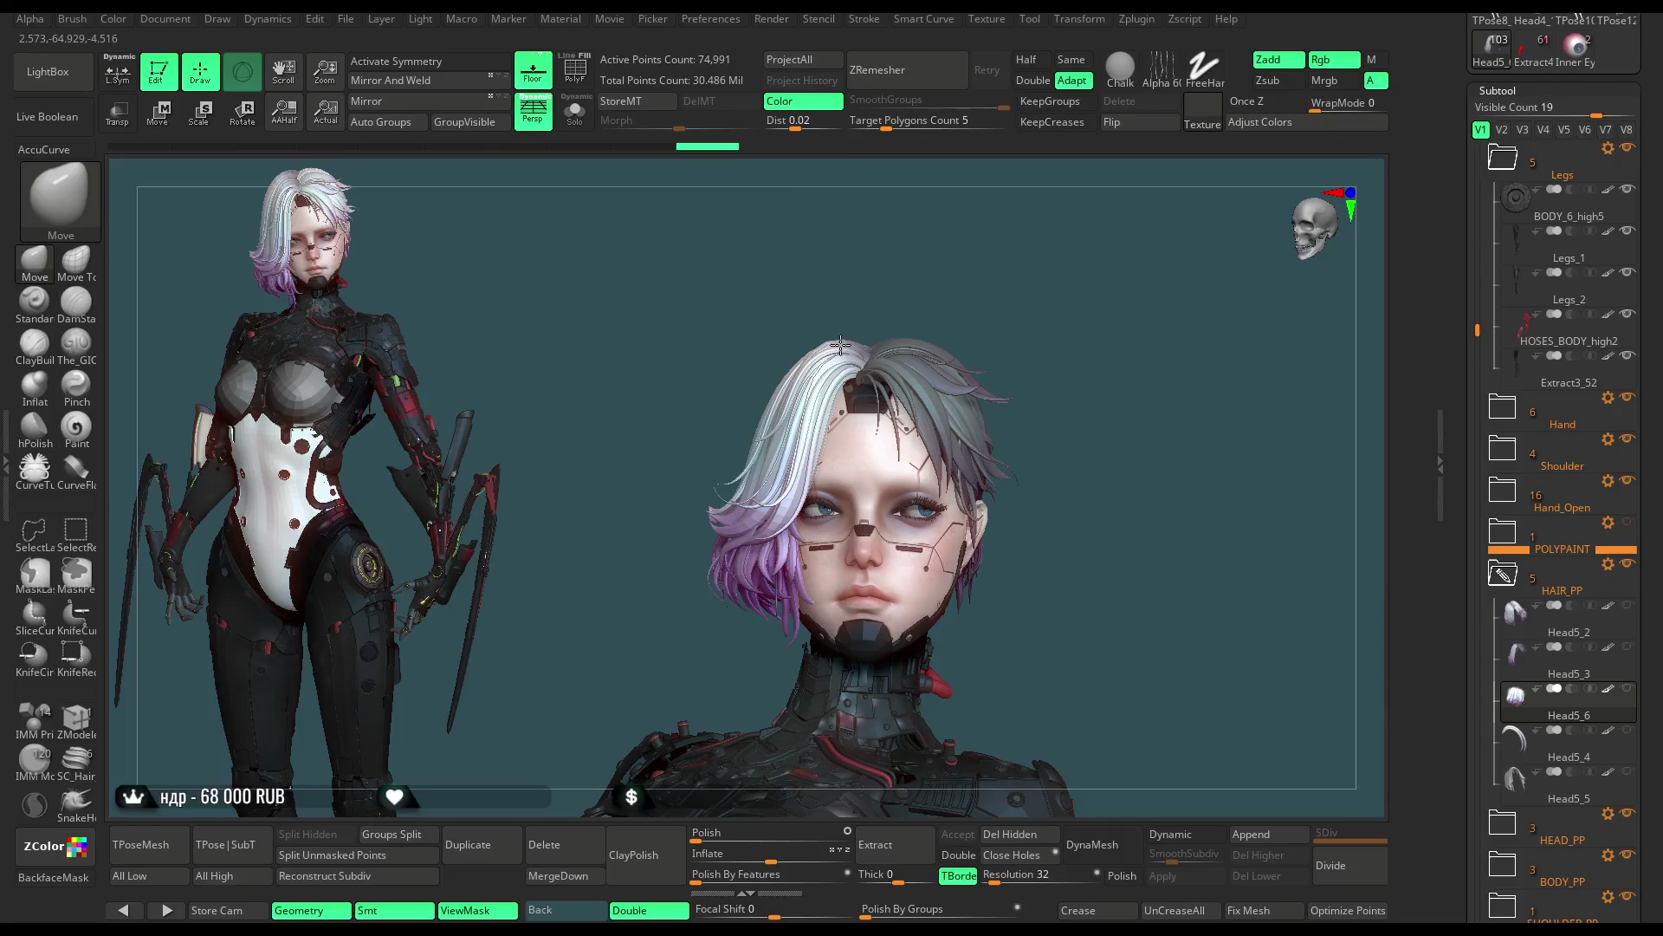
{"action": "mouse_move", "coordinate": [840, 349]}
{"action": "left_mouse_down"}
{"action": "mouse_move", "coordinate": [953, 251]}
{"action": "mouse_move", "coordinate": [940, 261]}
{"action": "left_mouse_up"}
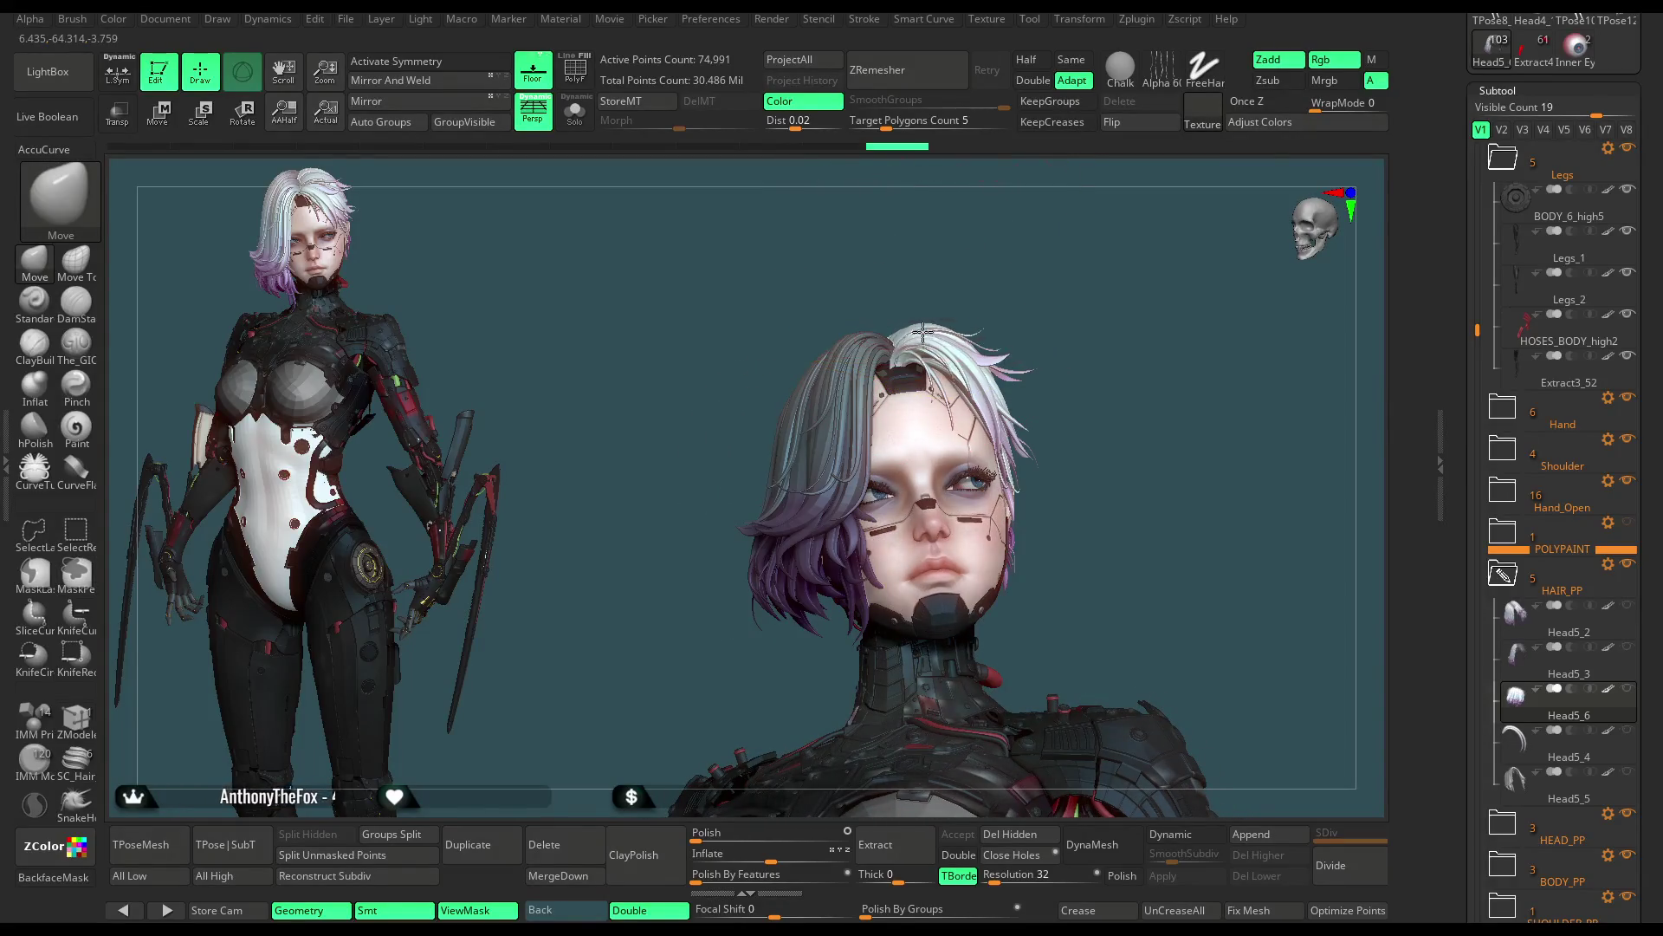
{"action": "mouse_move", "coordinate": [922, 325]}
{"action": "left_mouse_down"}
{"action": "mouse_move", "coordinate": [938, 234]}
{"action": "mouse_move", "coordinate": [1014, 220]}
{"action": "left_mouse_up"}
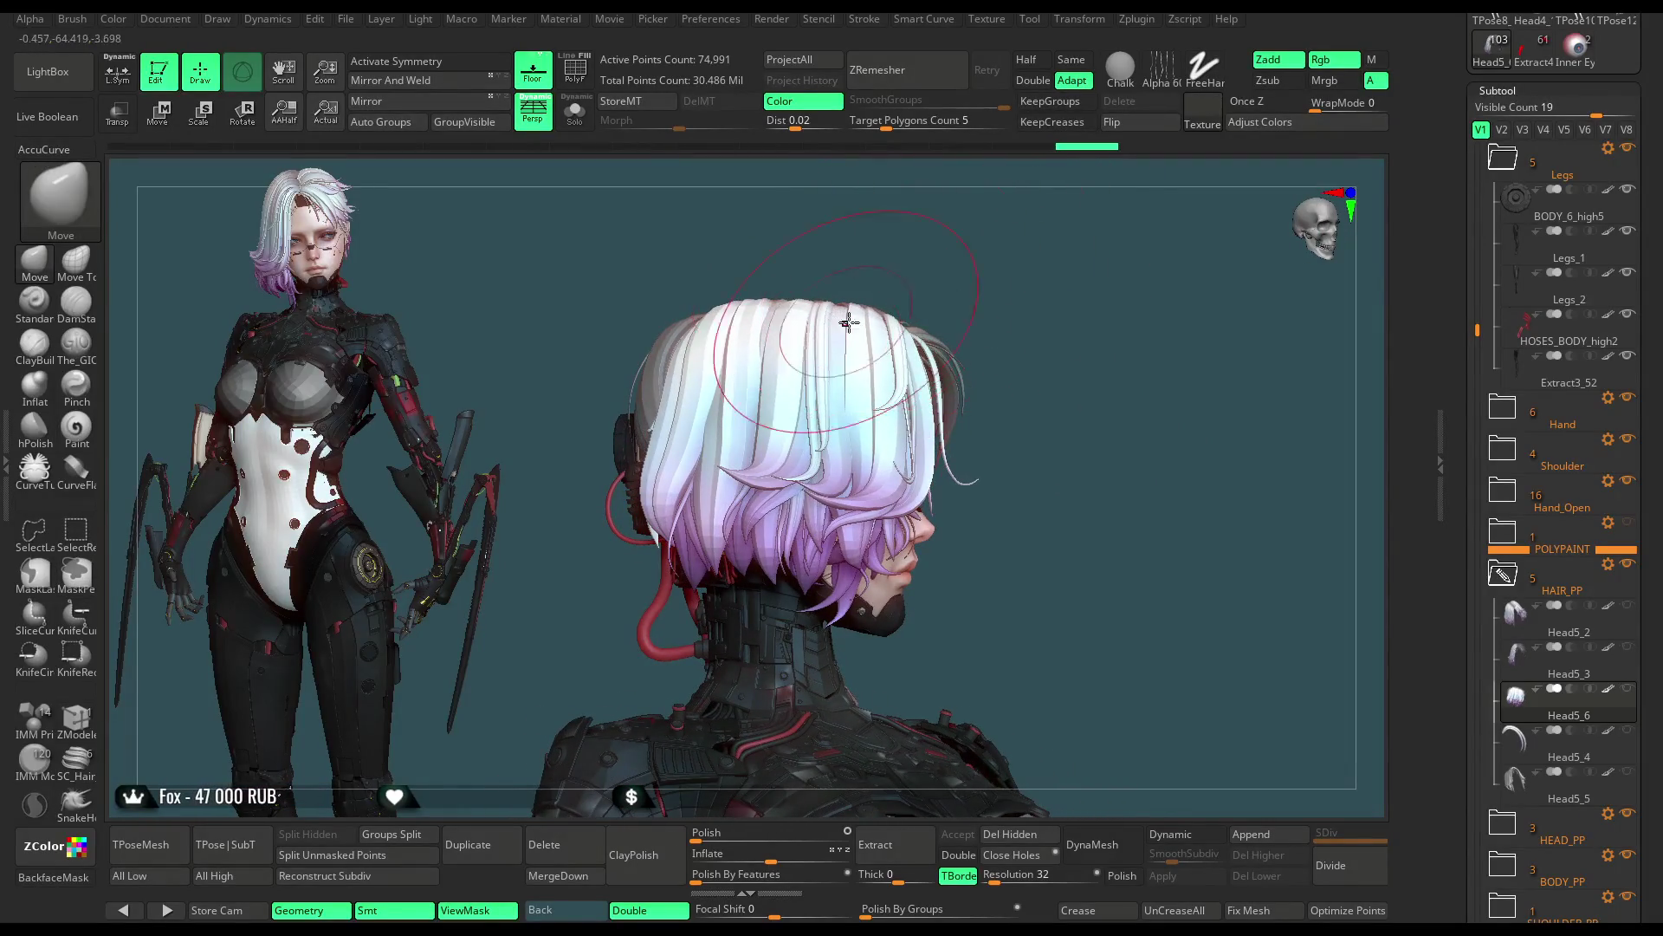
{"action": "mouse_move", "coordinate": [995, 304]}
{"action": "left_mouse_down"}
{"action": "mouse_move", "coordinate": [1060, 238]}
{"action": "mouse_move", "coordinate": [1023, 256]}
{"action": "left_mouse_up"}
{"action": "key", "text": "ctrl"}
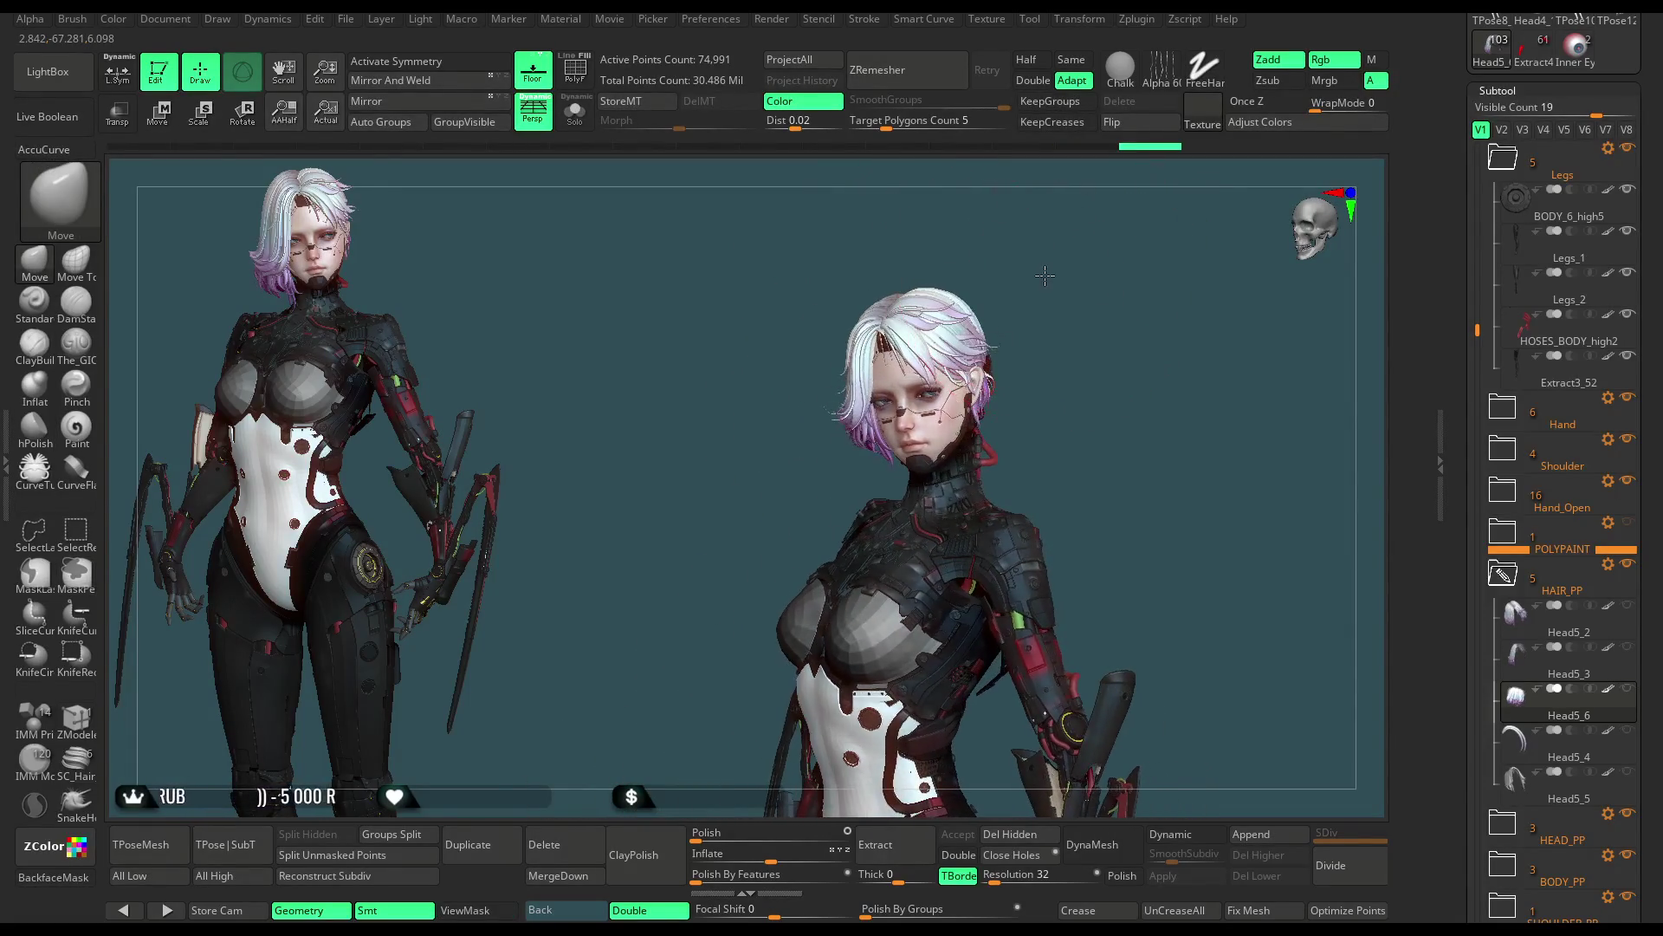
Step: Frame the head close up, pick the Move Topological brush and make the Head5_3 hair active
{"action": "mouse_move", "coordinate": [1114, 315]}
{"action": "left_mouse_down"}
{"action": "mouse_move", "coordinate": [1017, 260]}
{"action": "mouse_move", "coordinate": [1039, 268]}
{"action": "left_mouse_up"}
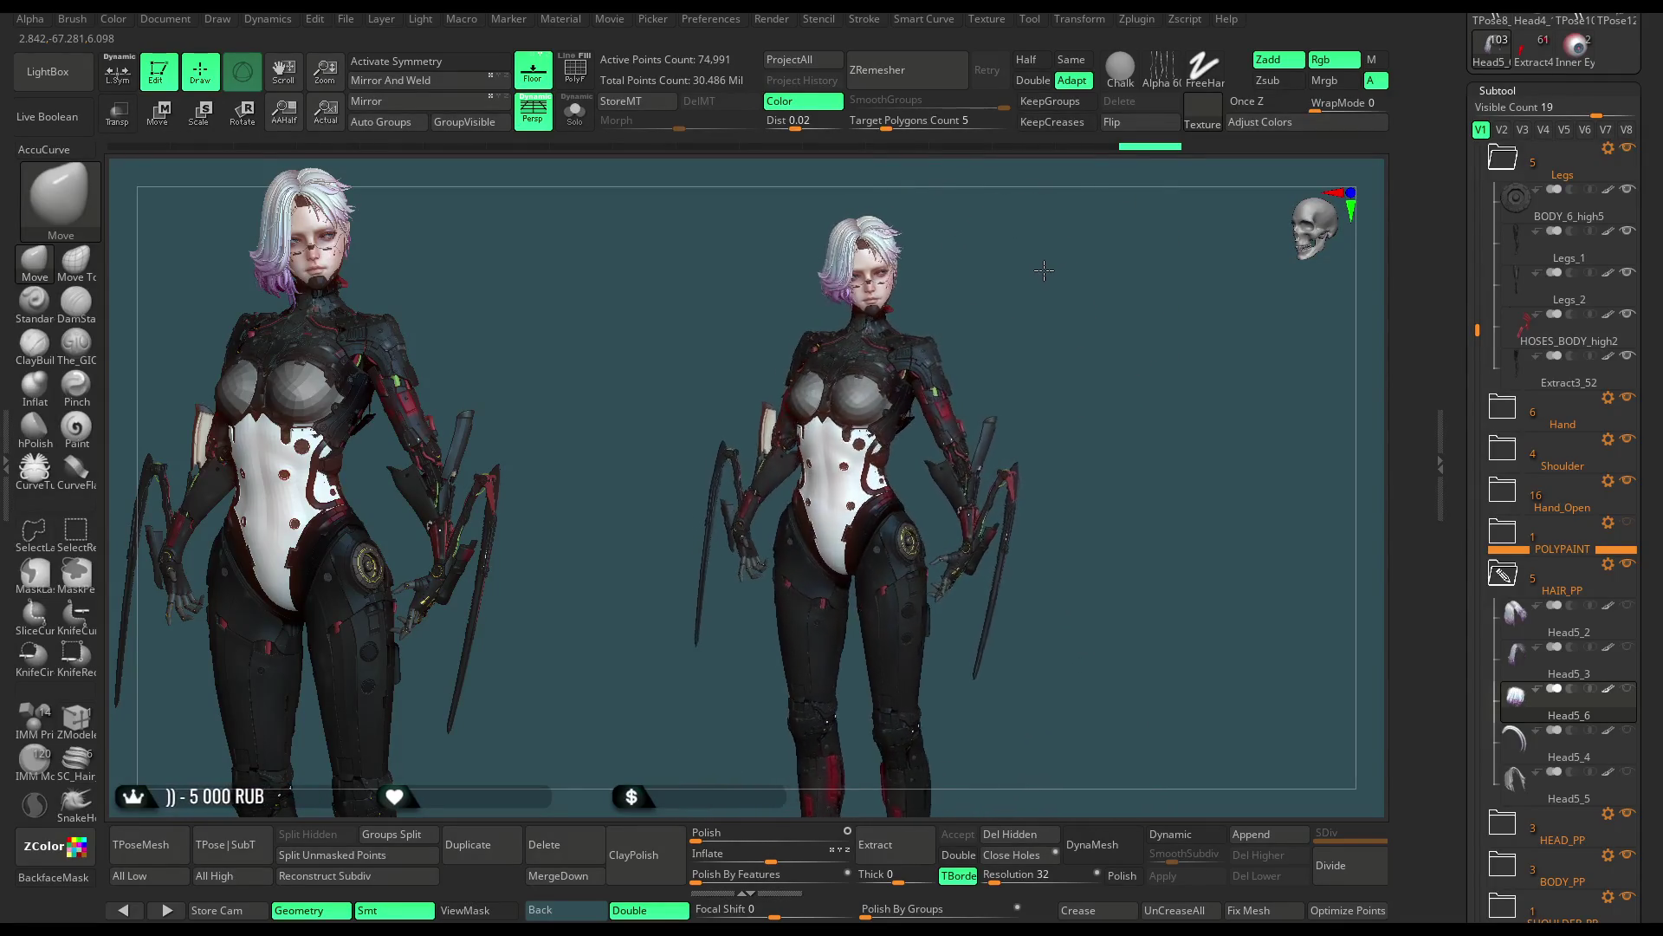
{"action": "mouse_move", "coordinate": [1040, 268]}
{"action": "left_mouse_down", "text": "alt"}
{"action": "mouse_move", "coordinate": [1023, 441]}
{"action": "mouse_move", "coordinate": [807, 389]}
{"action": "left_mouse_up", "text": "alt"}
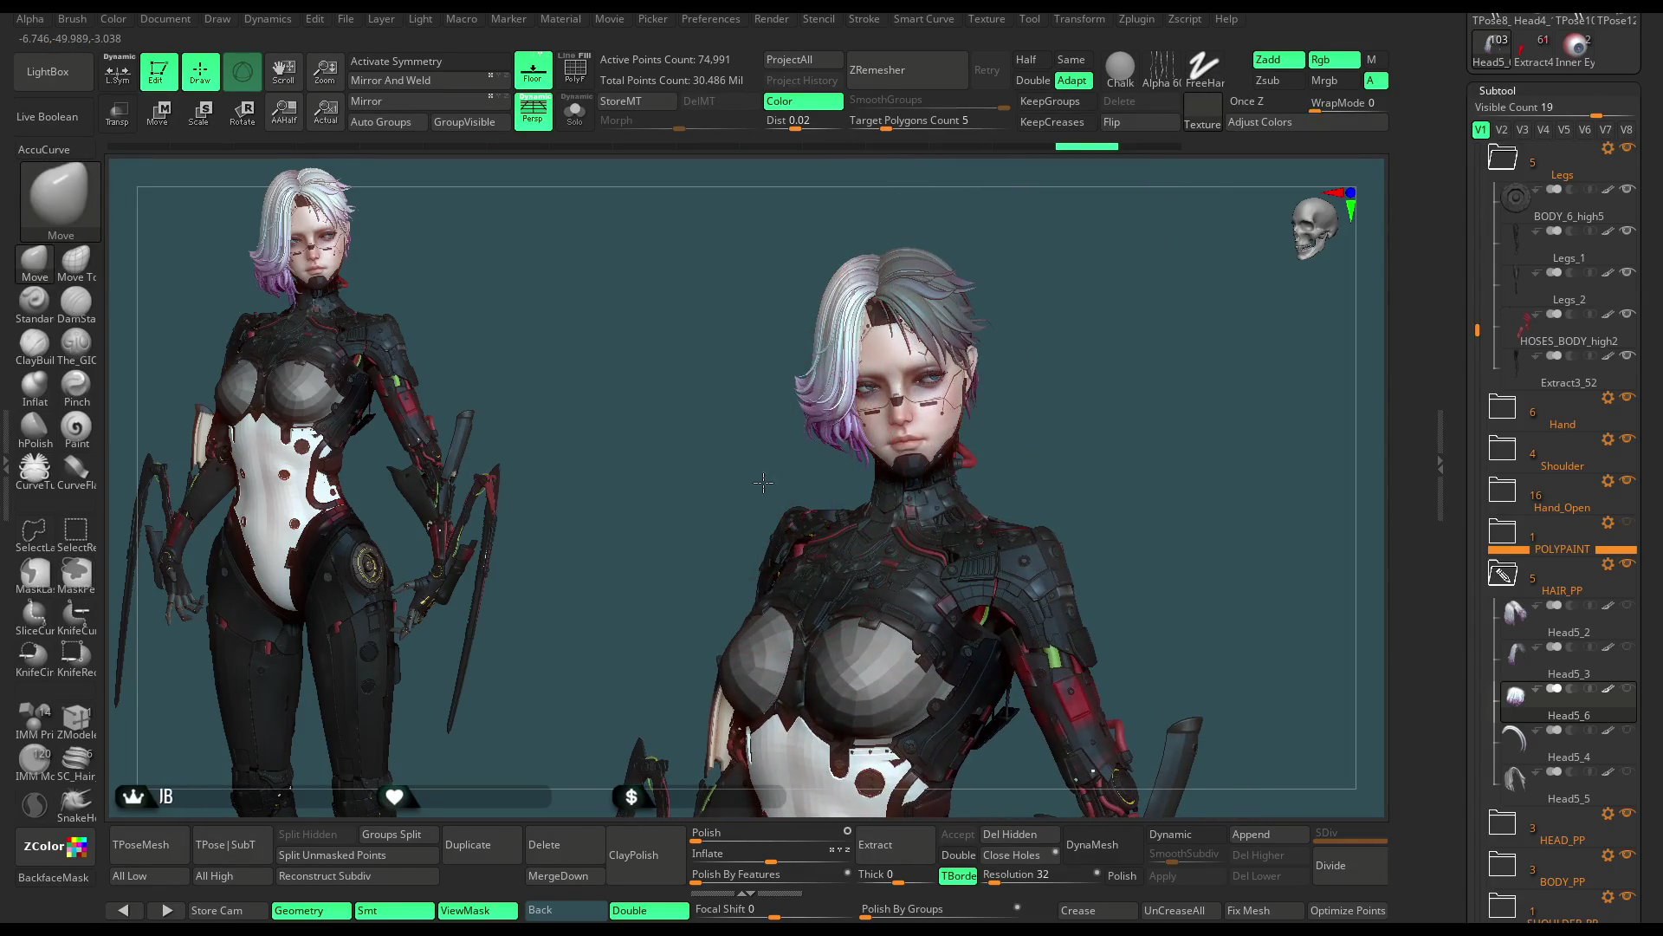
{"action": "left_click_drag", "start_coordinate": [762, 483], "coordinate": [801, 557], "text": "alt"}
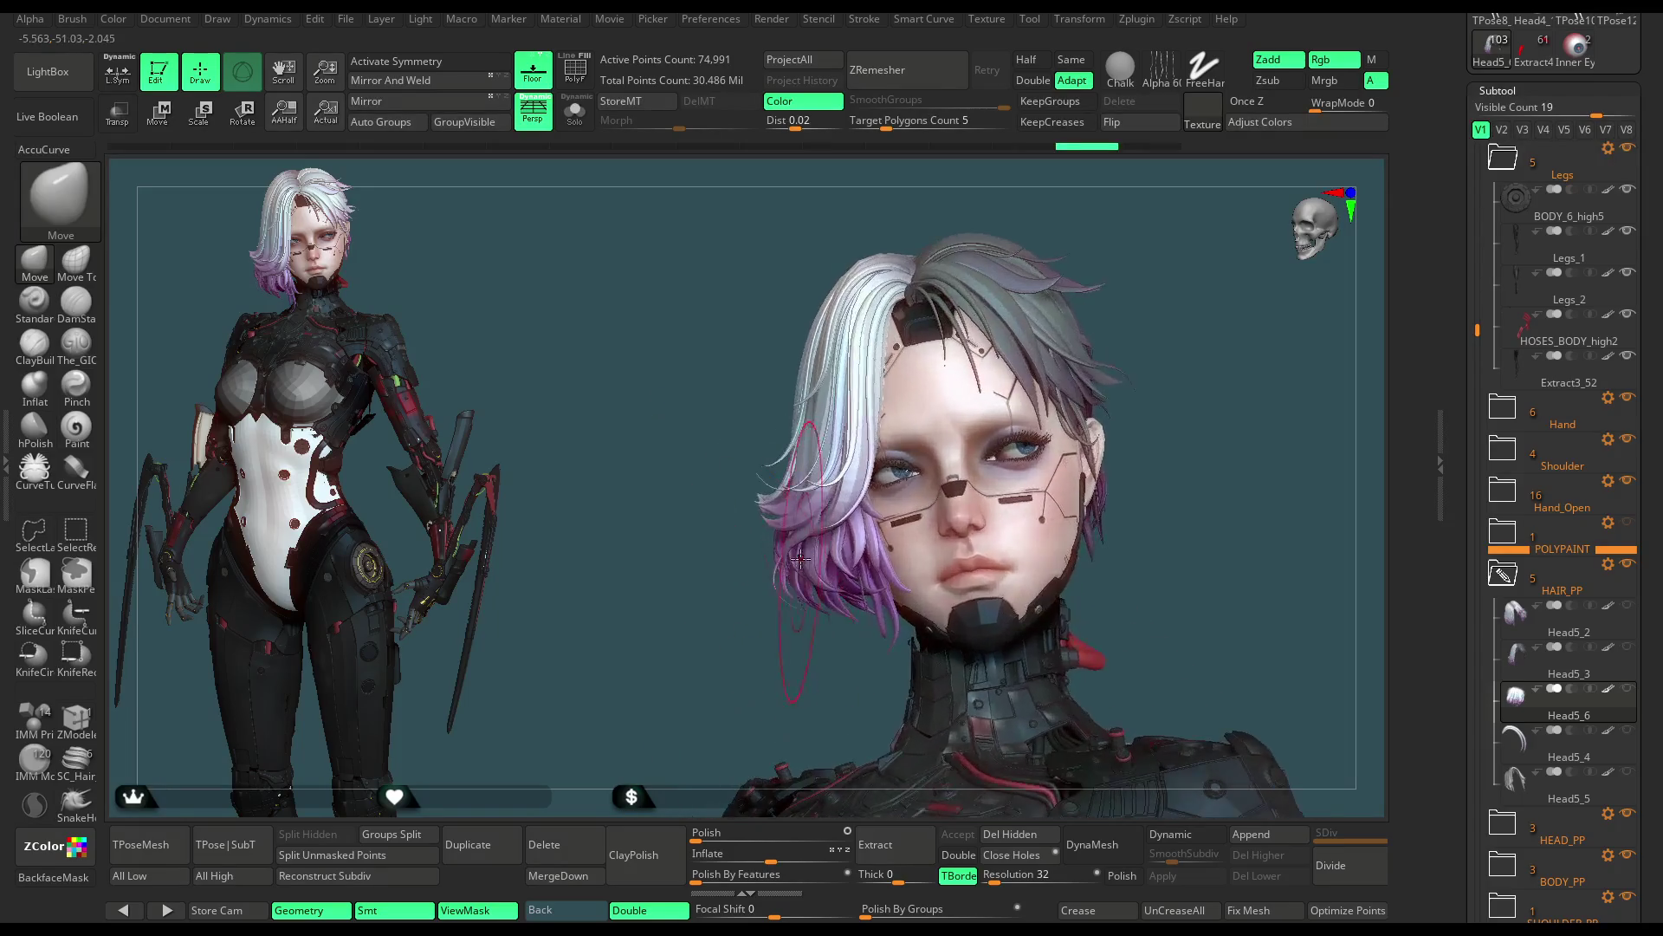
{"action": "left_click_drag", "start_coordinate": [768, 680], "coordinate": [621, 603]}
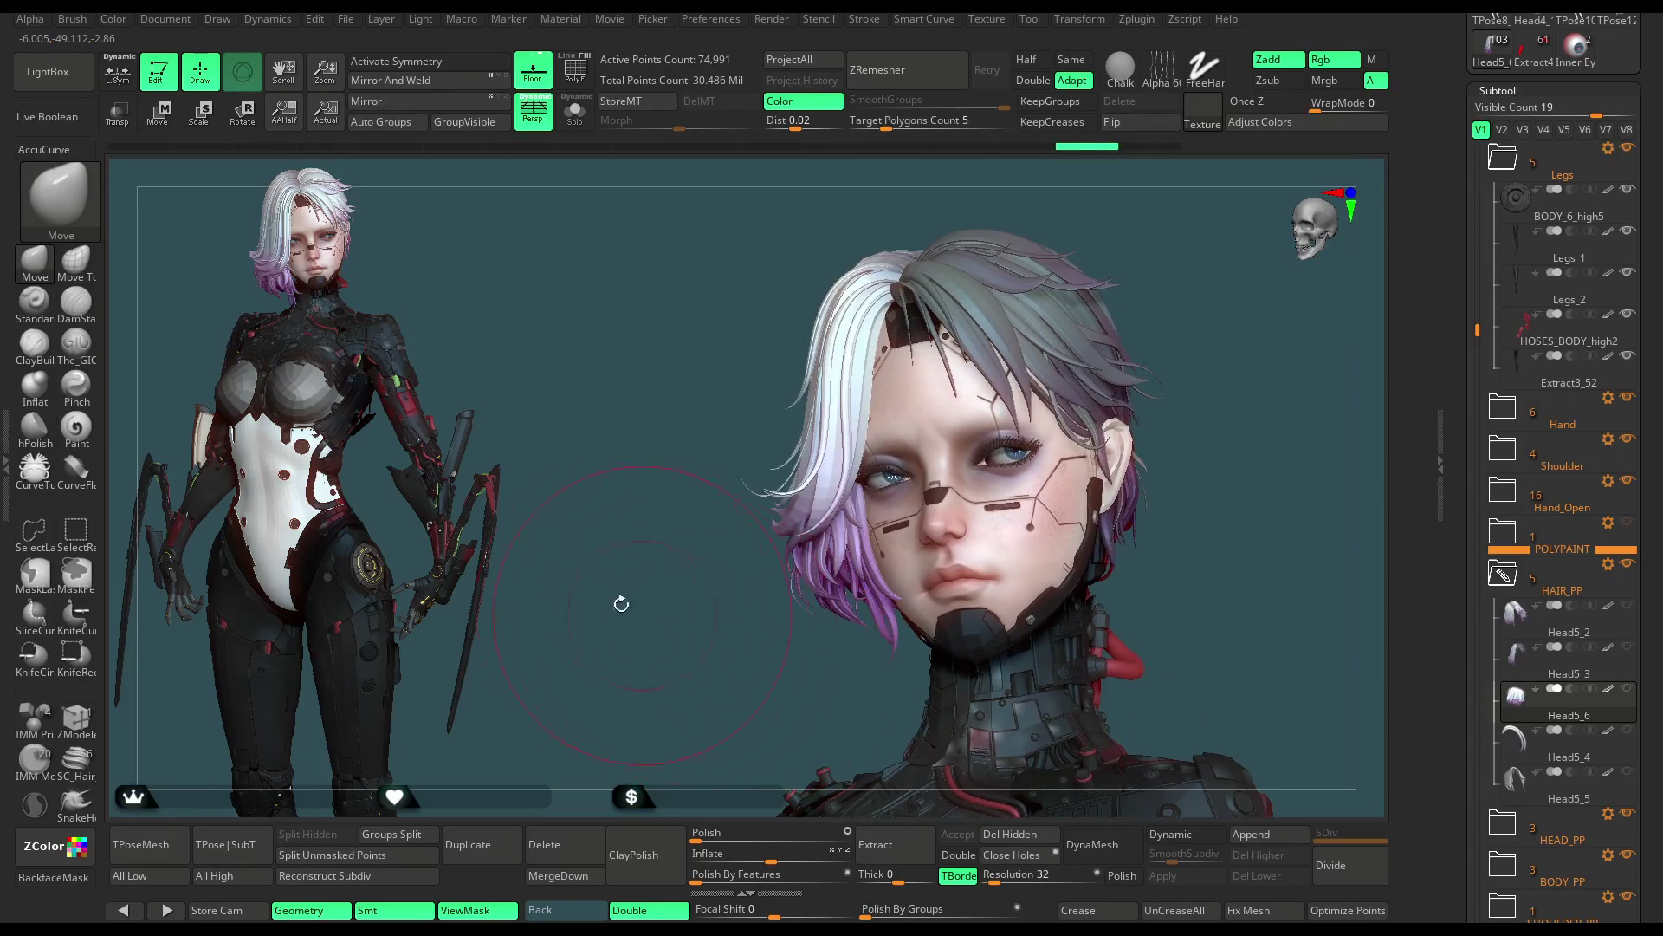
{"action": "left_click", "coordinate": [92, 276]}
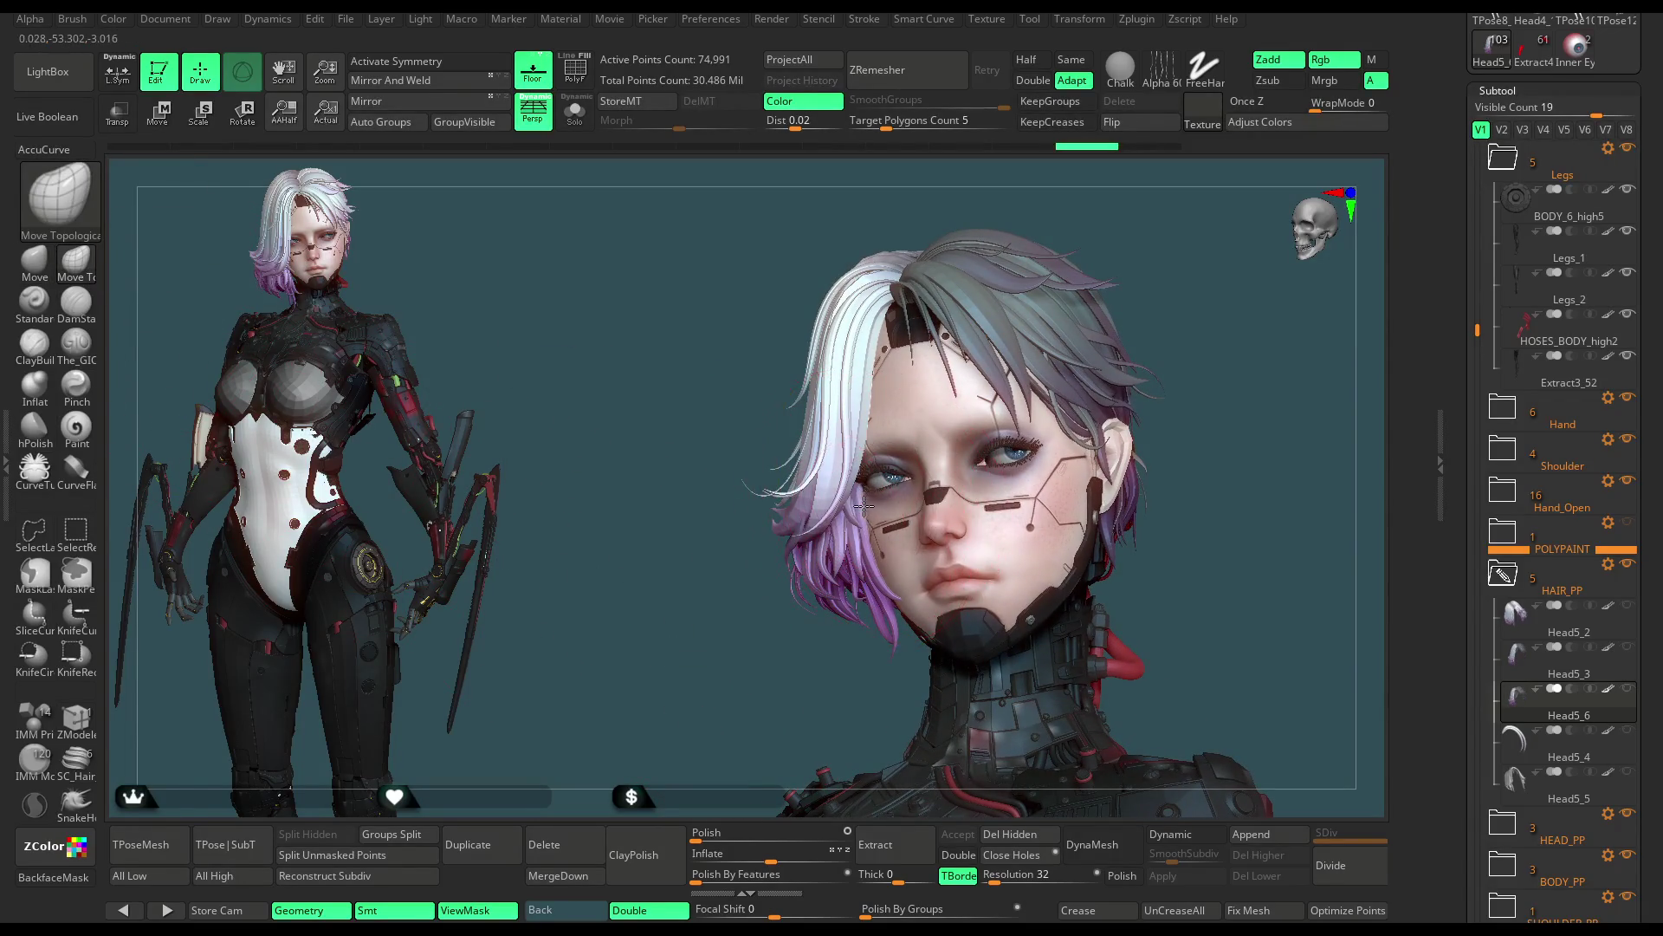
{"action": "mouse_move", "coordinate": [852, 535]}
{"action": "left_mouse_down"}
{"action": "mouse_move", "coordinate": [1054, 339]}
{"action": "mouse_move", "coordinate": [945, 363]}
{"action": "left_mouse_up"}
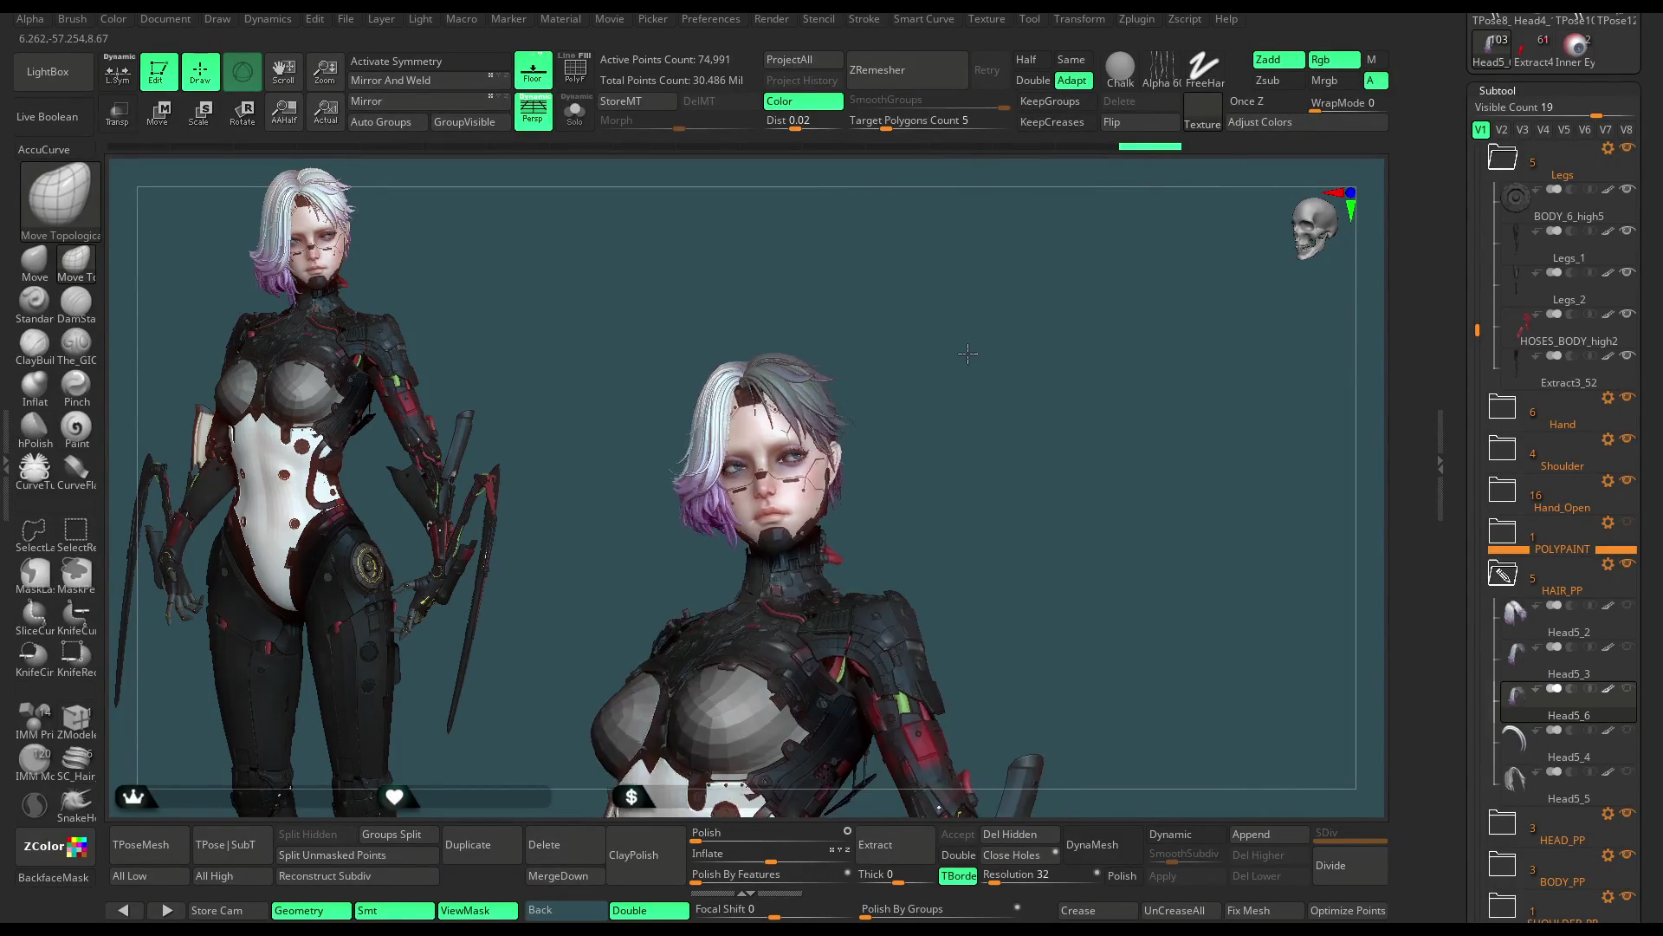
{"action": "mouse_move", "coordinate": [945, 363]}
{"action": "left_mouse_down"}
{"action": "mouse_move", "coordinate": [944, 387]}
{"action": "mouse_move", "coordinate": [1066, 381]}
{"action": "mouse_move", "coordinate": [1048, 312]}
{"action": "mouse_move", "coordinate": [1076, 323]}
{"action": "mouse_move", "coordinate": [1032, 366]}
{"action": "left_mouse_up"}
{"action": "key", "text": "space"}
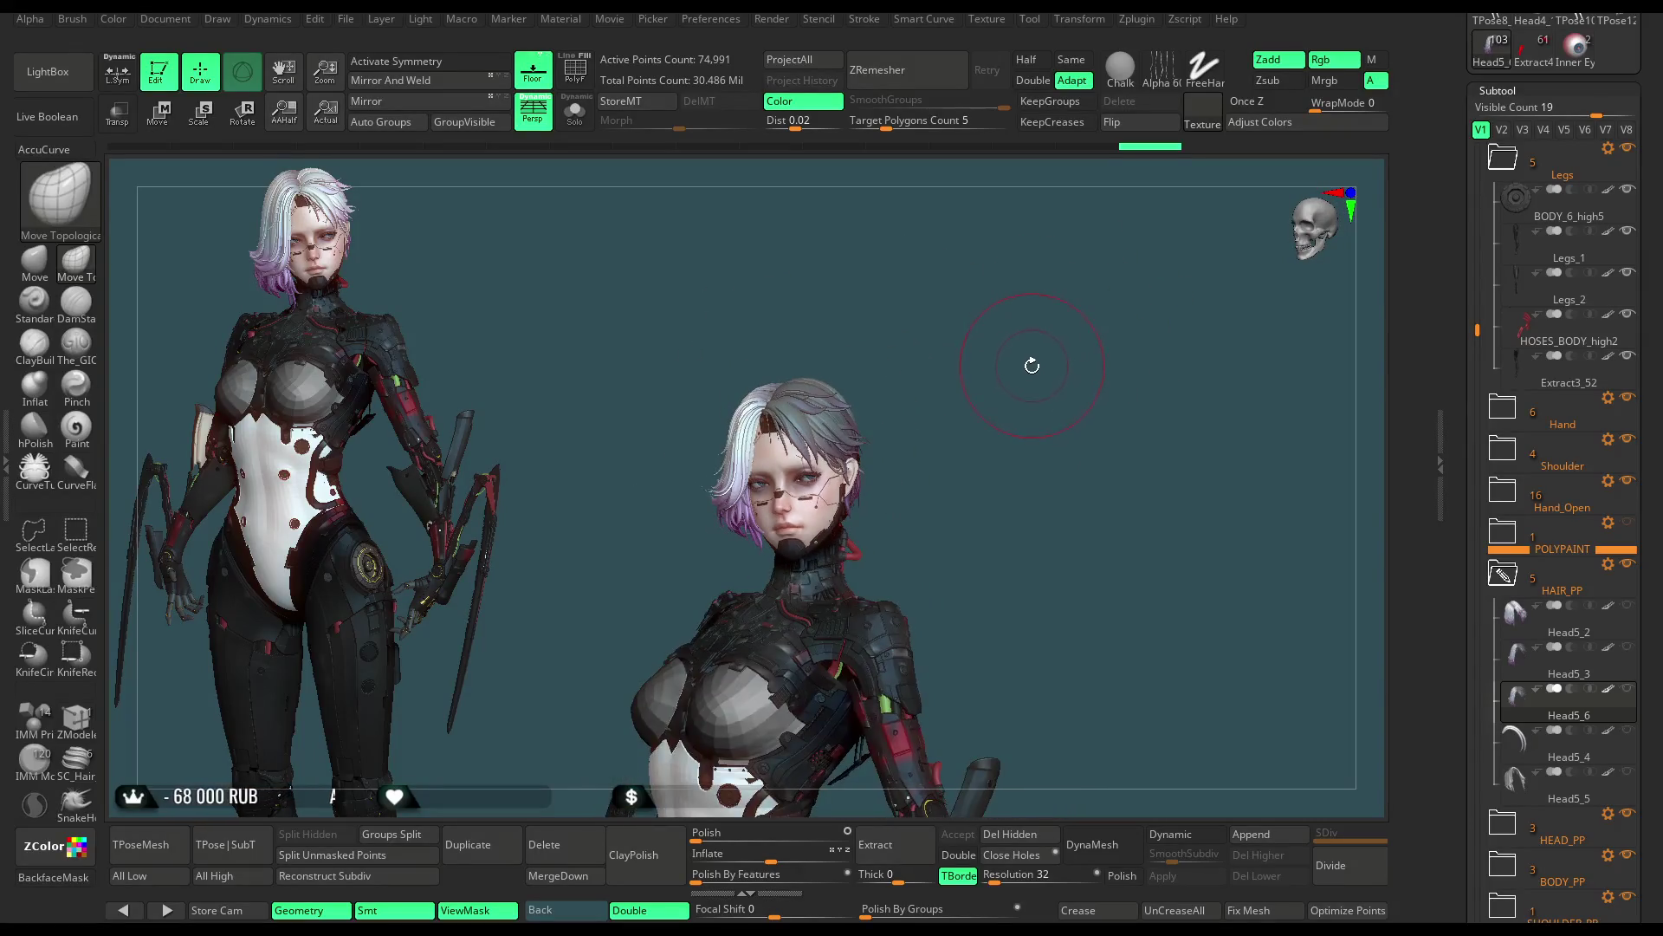
{"action": "key", "text": "Up"}
Step: Cycle the hair subtools to Head5_2 and request its deletion, bringing up the confirmation
{"action": "left_click_drag", "start_coordinate": [1015, 371], "coordinate": [1003, 390]}
{"action": "key", "text": "Up"}
{"action": "key", "text": "Down"}
{"action": "key", "text": "Up"}
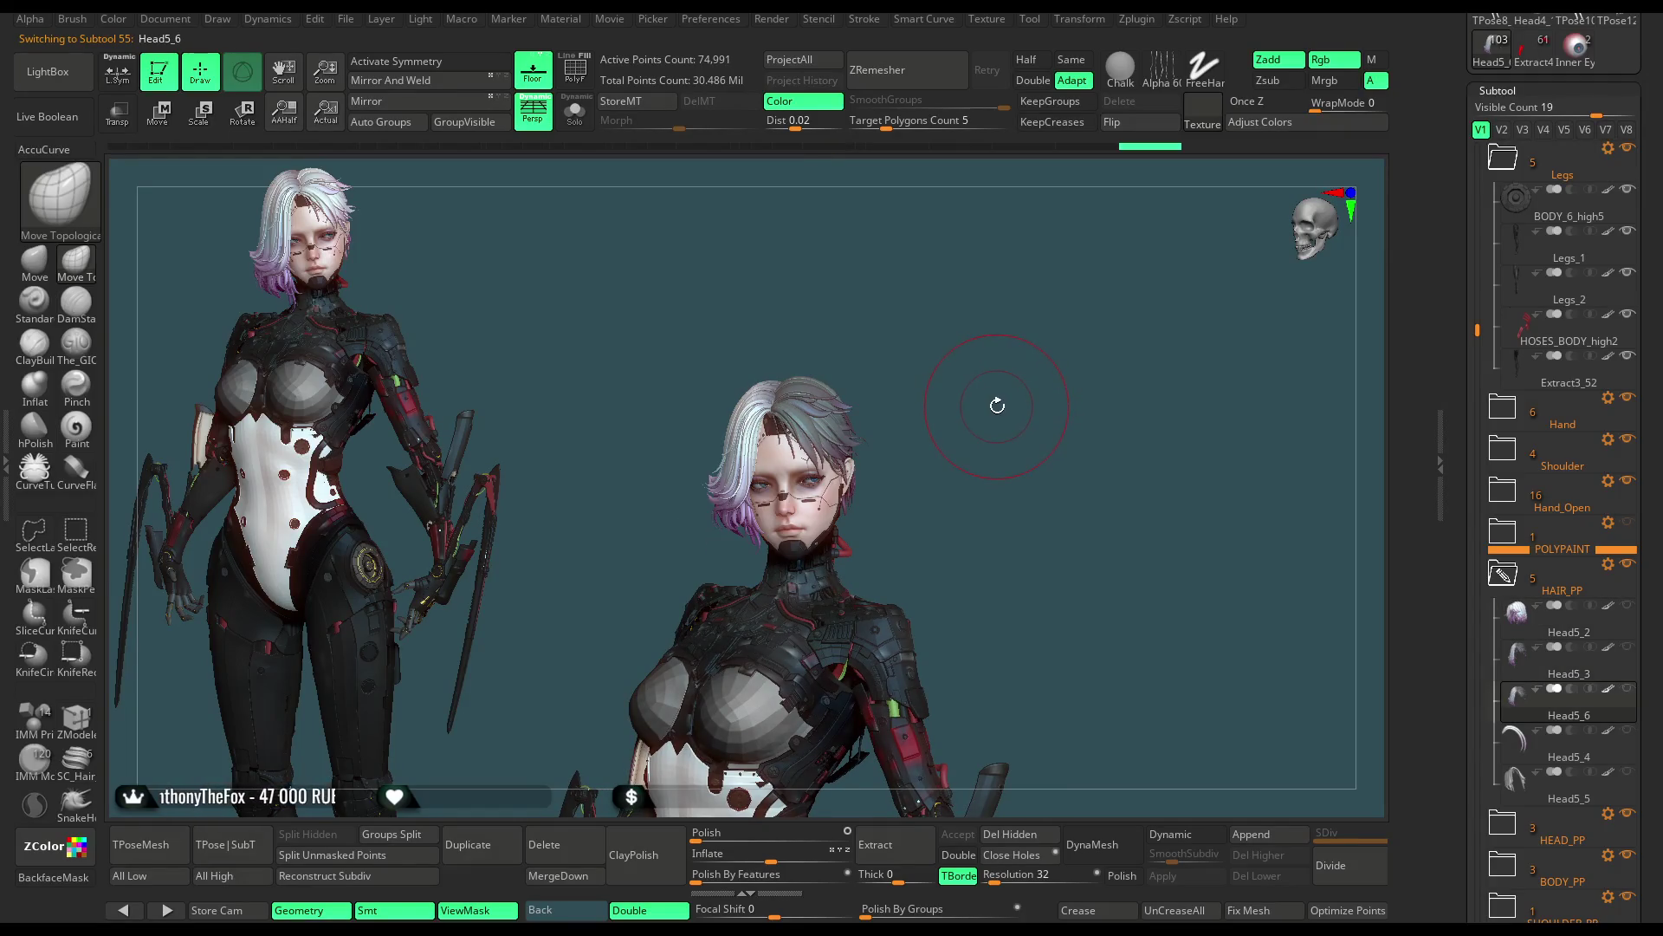
{"action": "key", "text": "Down"}
{"action": "key", "text": "Up"}
{"action": "key", "text": "Up"}
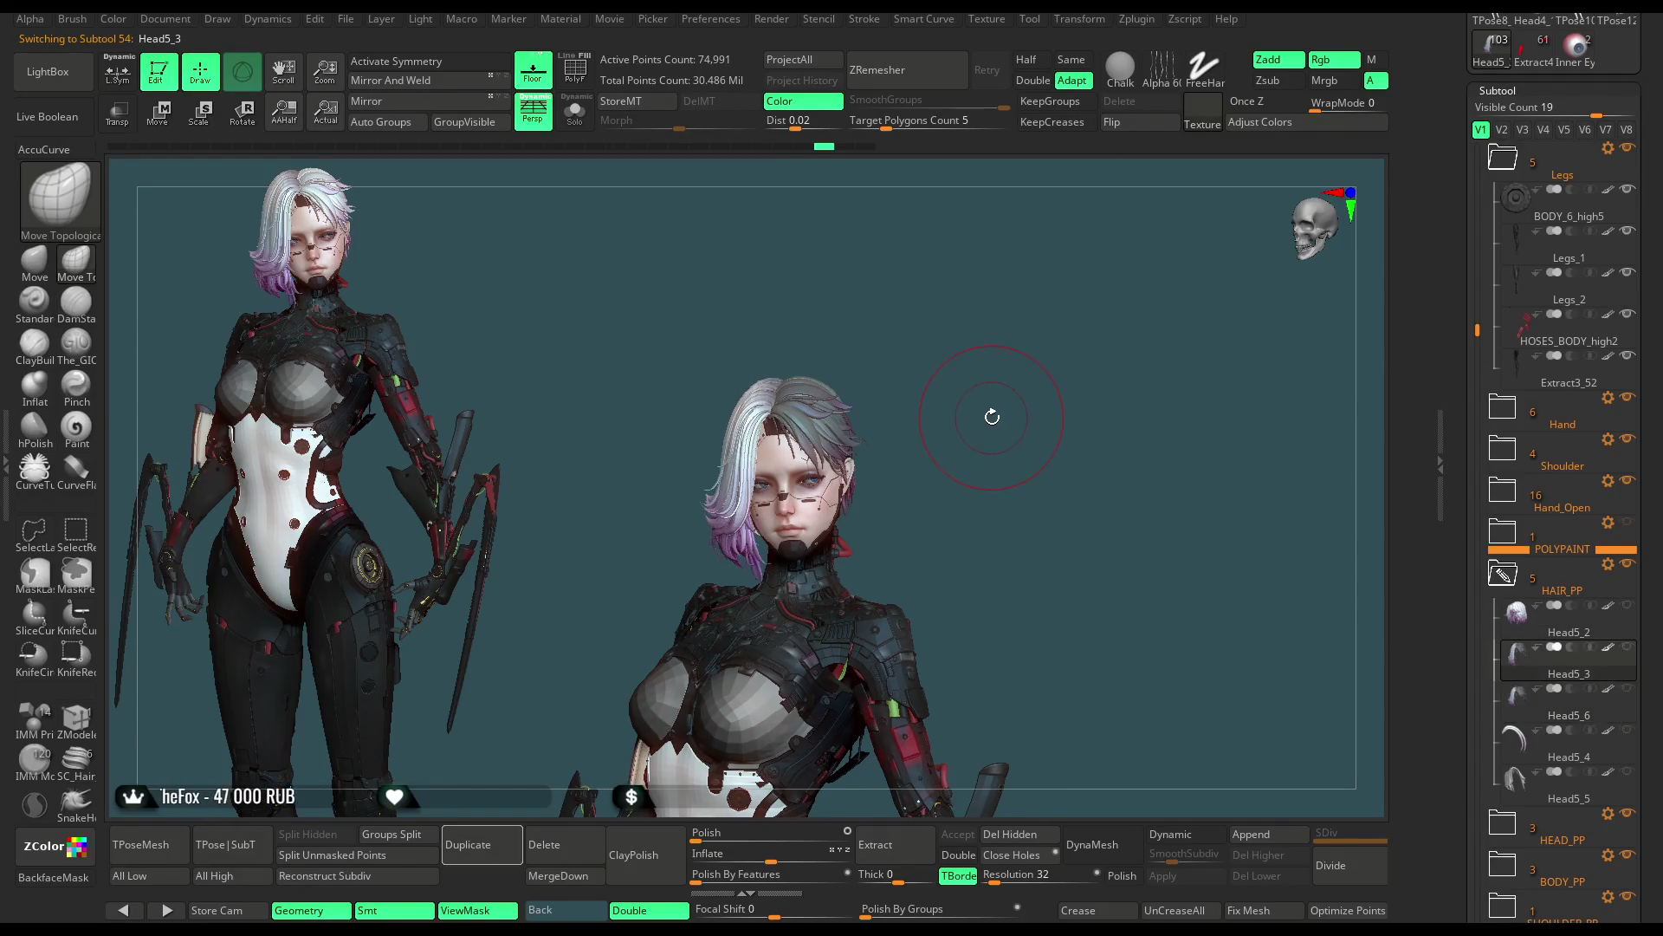
{"action": "key", "text": "Down"}
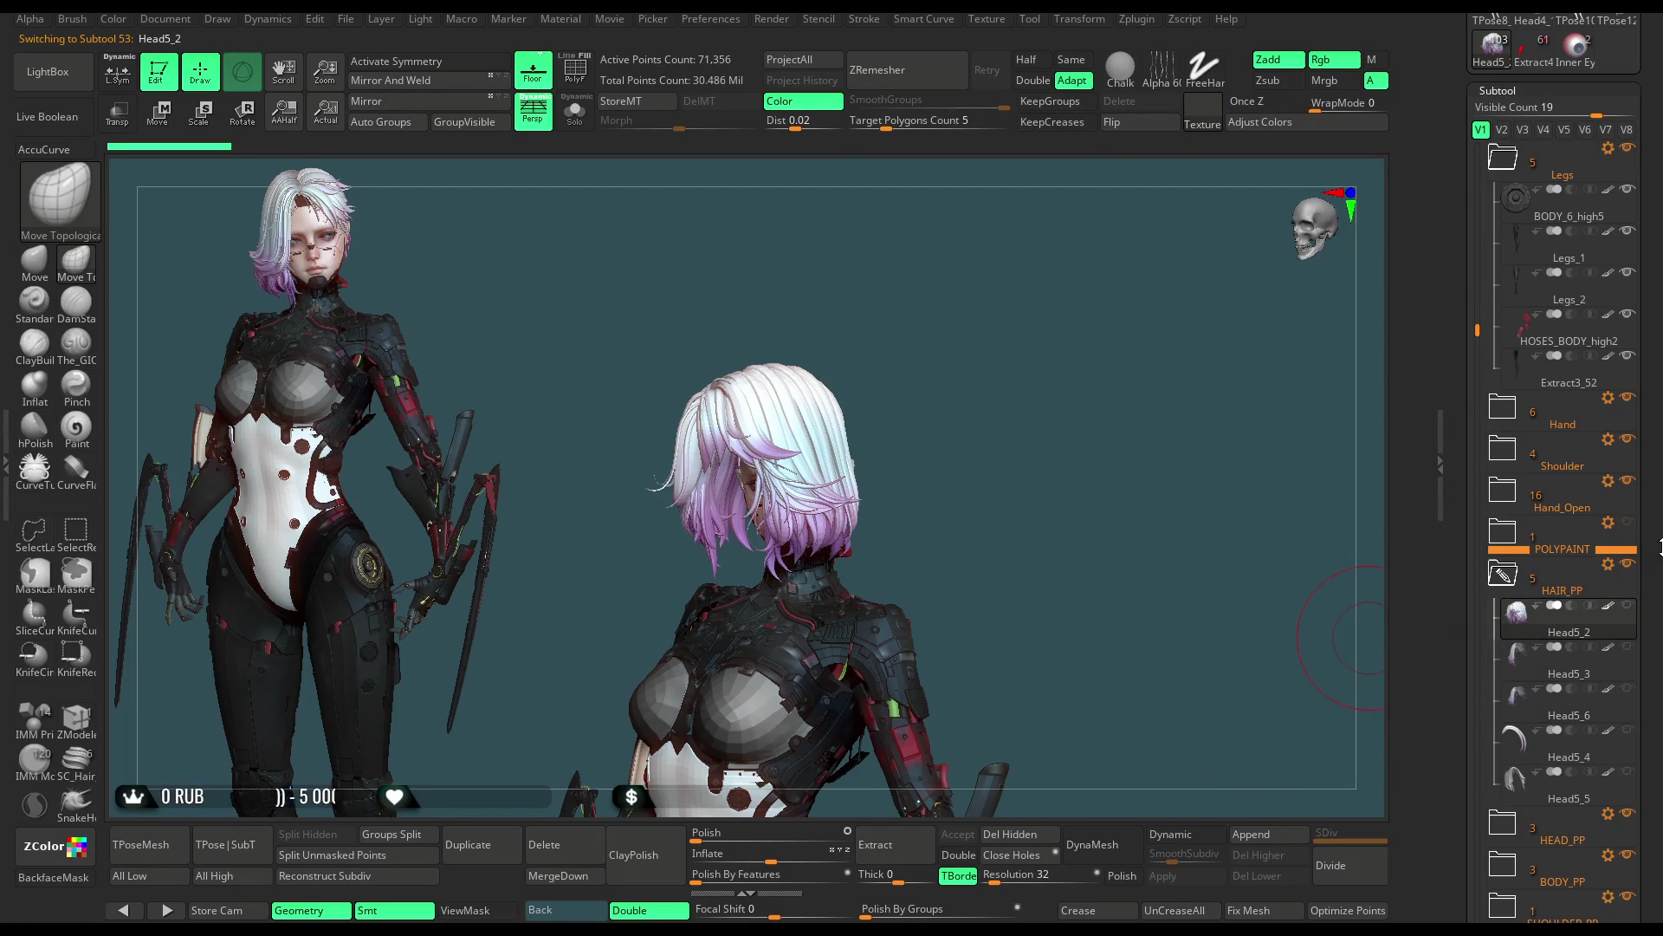
{"action": "scroll", "coordinate": [1561, 519], "scroll_direction": "down", "scroll_amount": 5}
{"action": "key", "text": "Delete"}
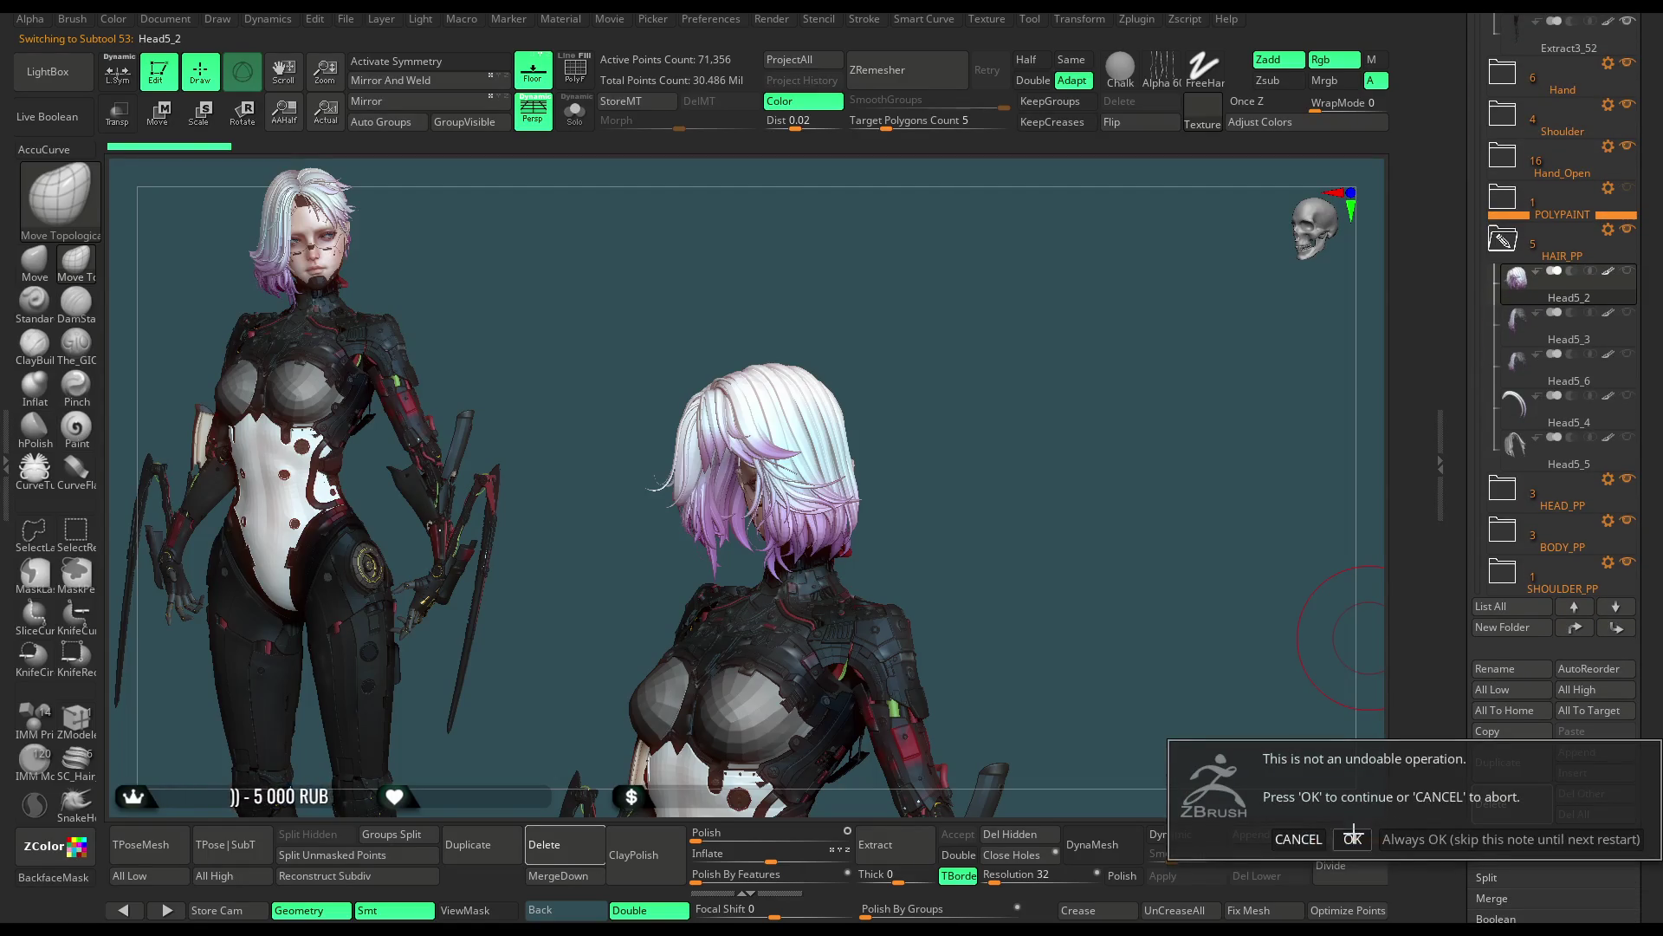
Step: Confirm deleting Head5_2, make Head5_3 the active hair and zoom in on it
{"action": "left_click", "coordinate": [1353, 839]}
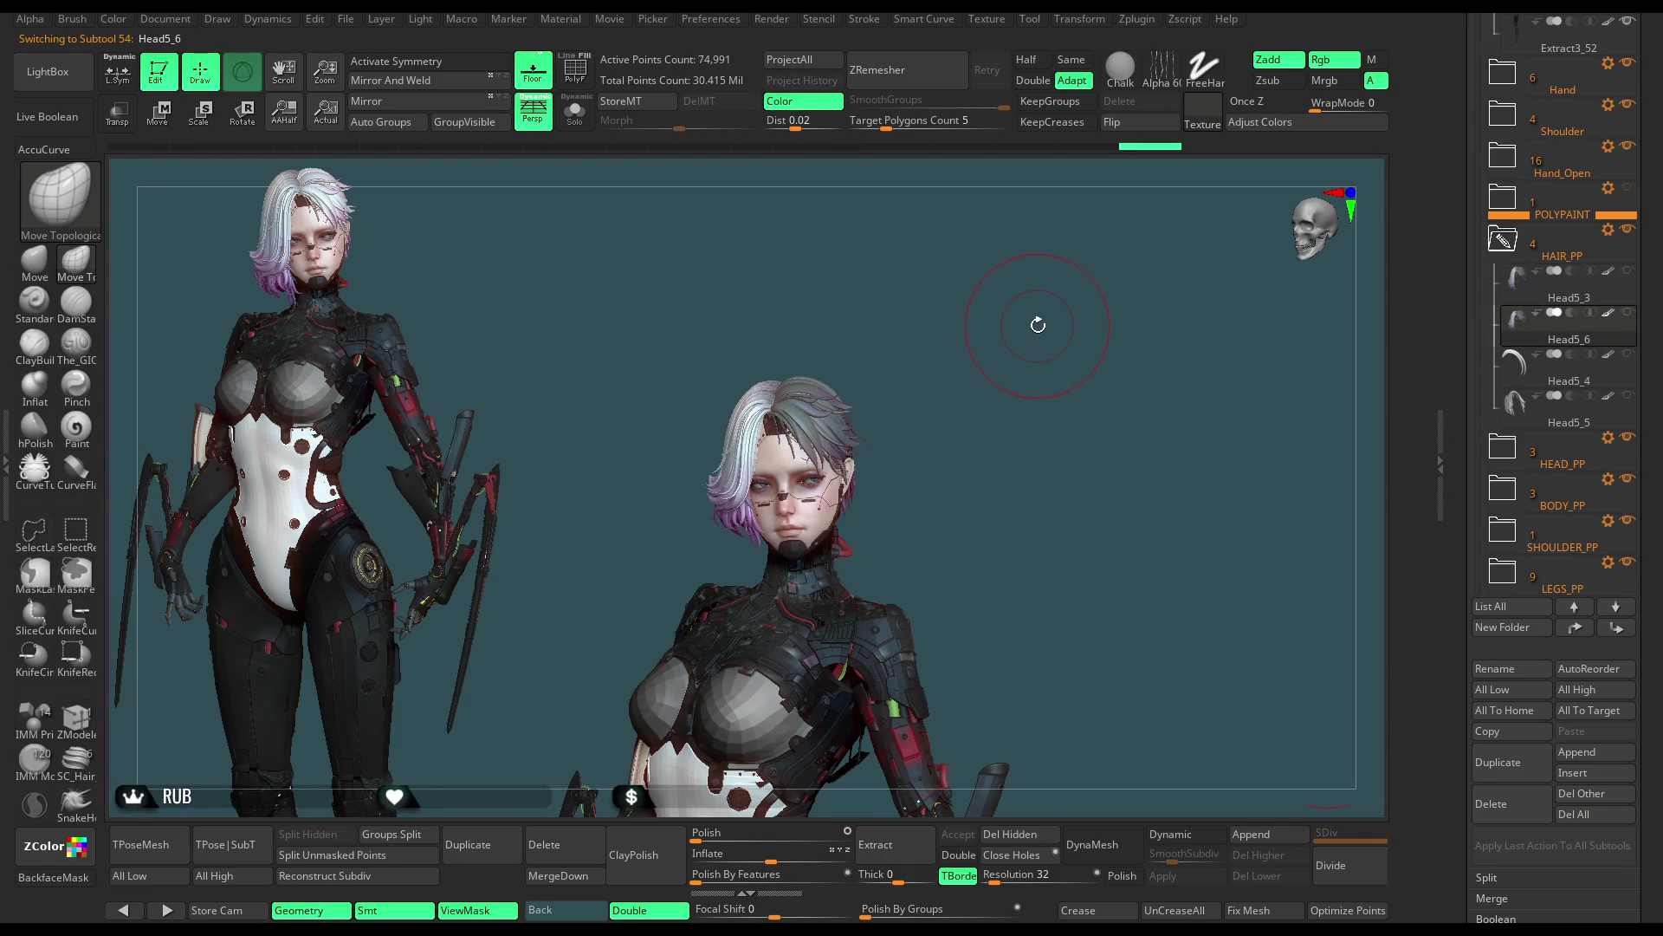
{"action": "key", "text": "Down"}
{"action": "key", "text": "Up"}
{"action": "key", "text": "Up"}
{"action": "key", "text": "Up"}
{"action": "mouse_move", "coordinate": [1016, 368]}
{"action": "left_mouse_down"}
{"action": "mouse_move", "coordinate": [992, 360]}
{"action": "mouse_move", "coordinate": [1030, 496]}
{"action": "mouse_move", "coordinate": [1088, 285]}
{"action": "mouse_move", "coordinate": [998, 457]}
{"action": "mouse_move", "coordinate": [848, 573]}
{"action": "left_mouse_up"}
{"action": "key", "text": "space"}
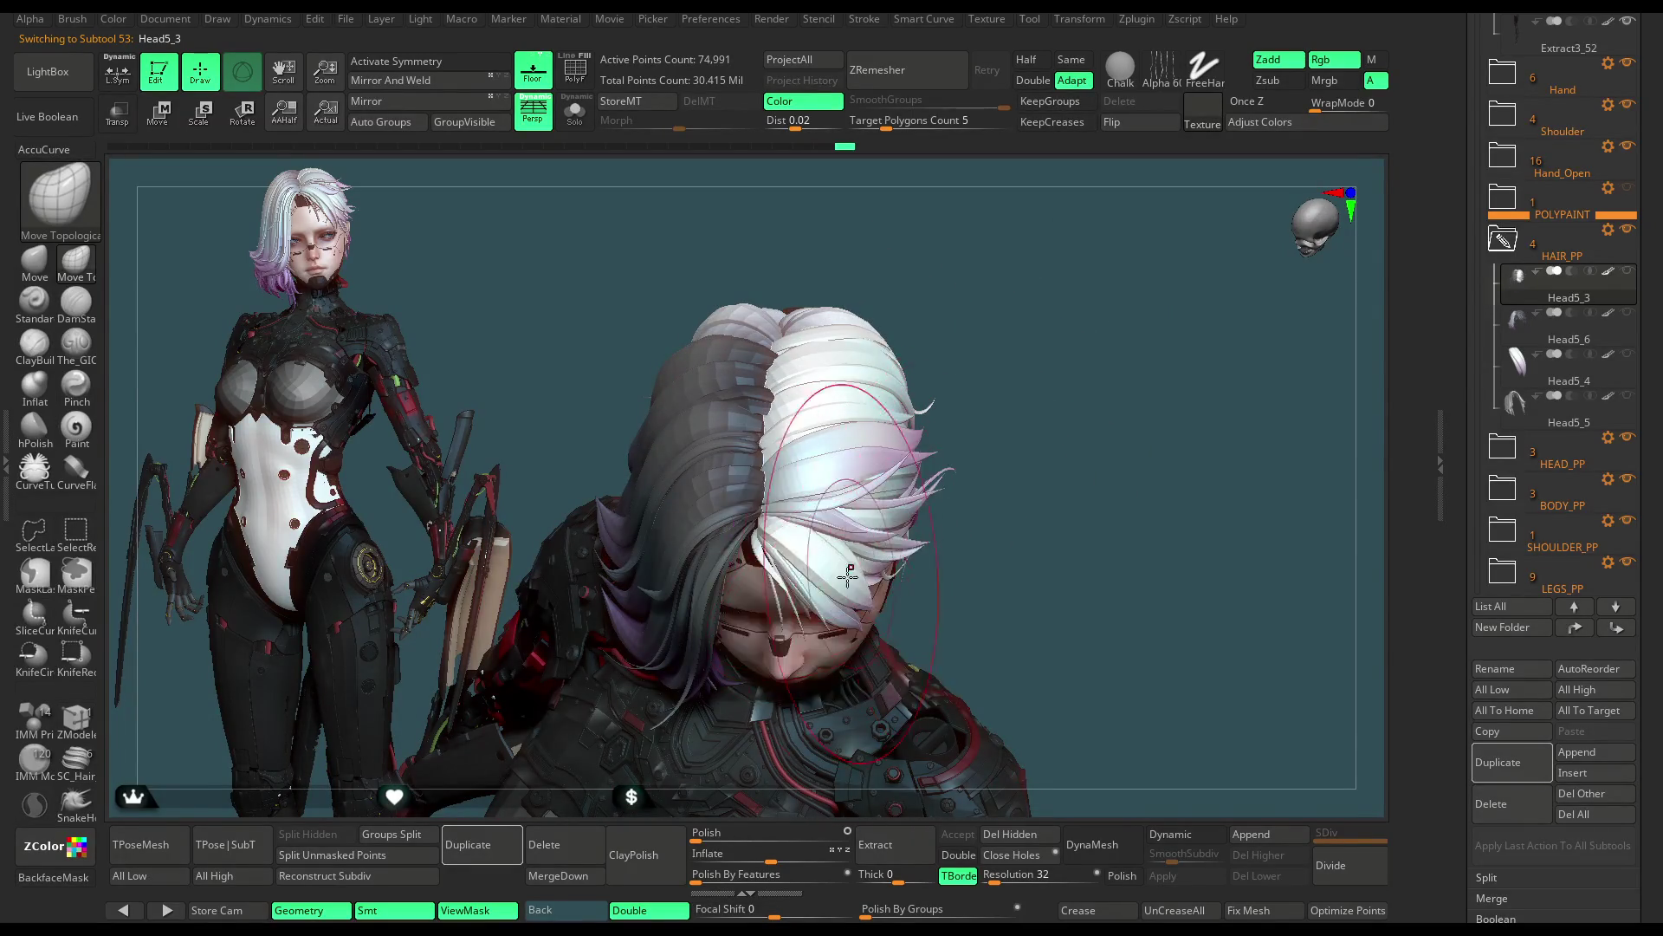
Step: Pick the Move brush and look over the Head5_3 hair from front, below and profile
{"action": "left_click", "coordinate": [53, 269]}
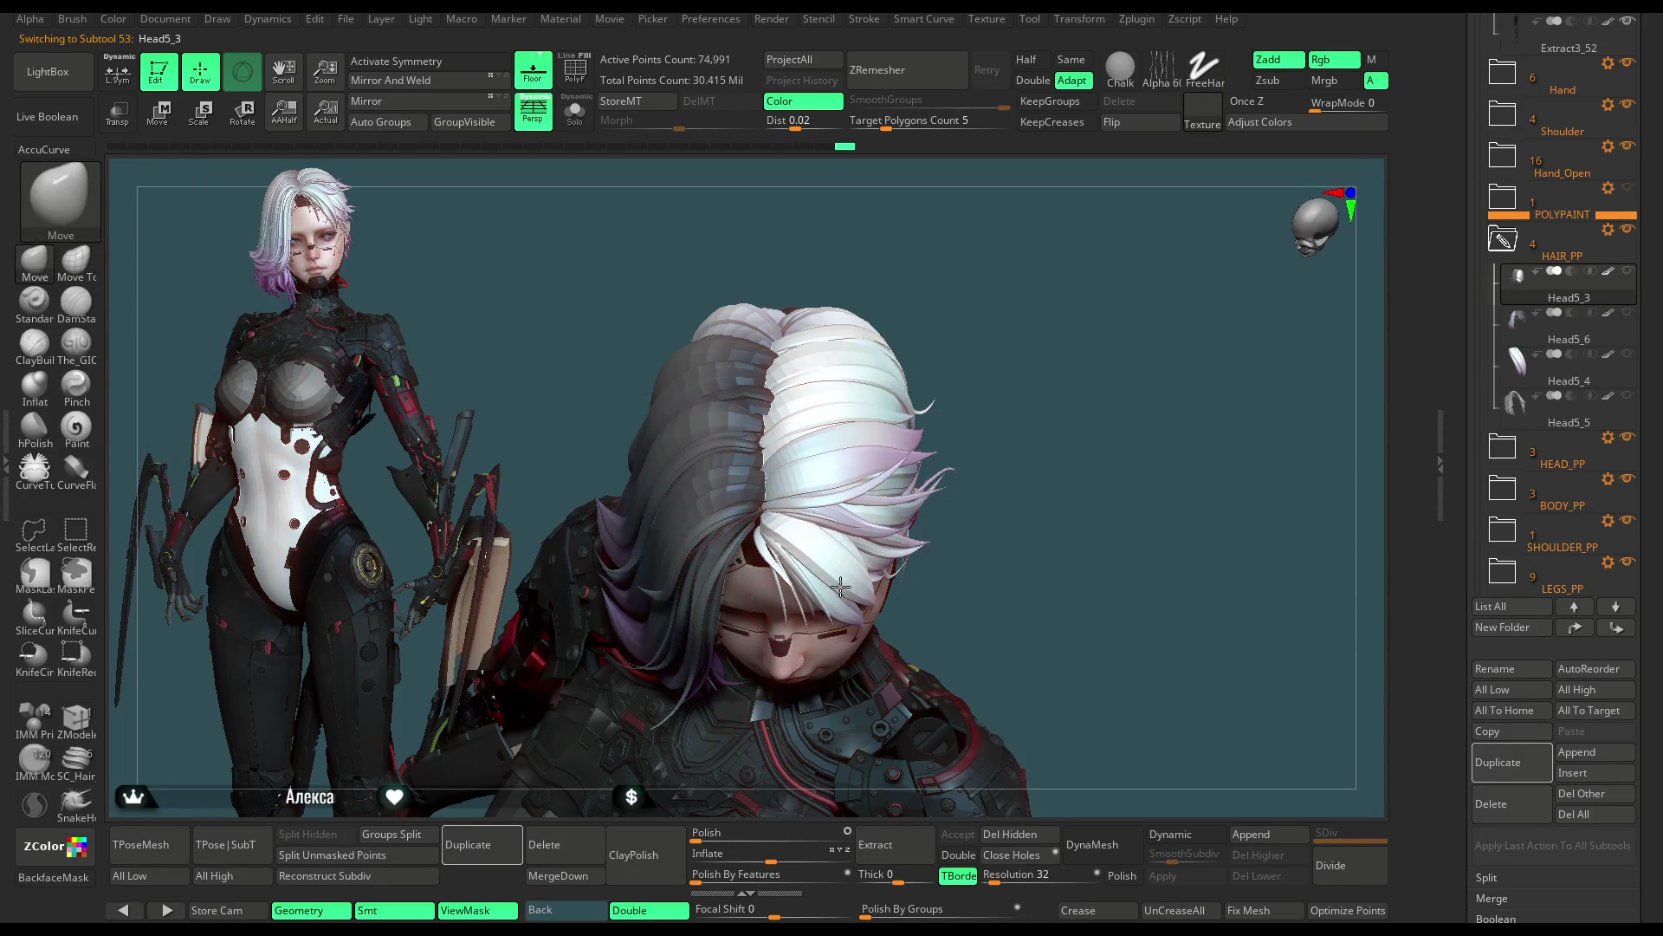
{"action": "left_click_drag", "start_coordinate": [926, 502], "coordinate": [985, 315]}
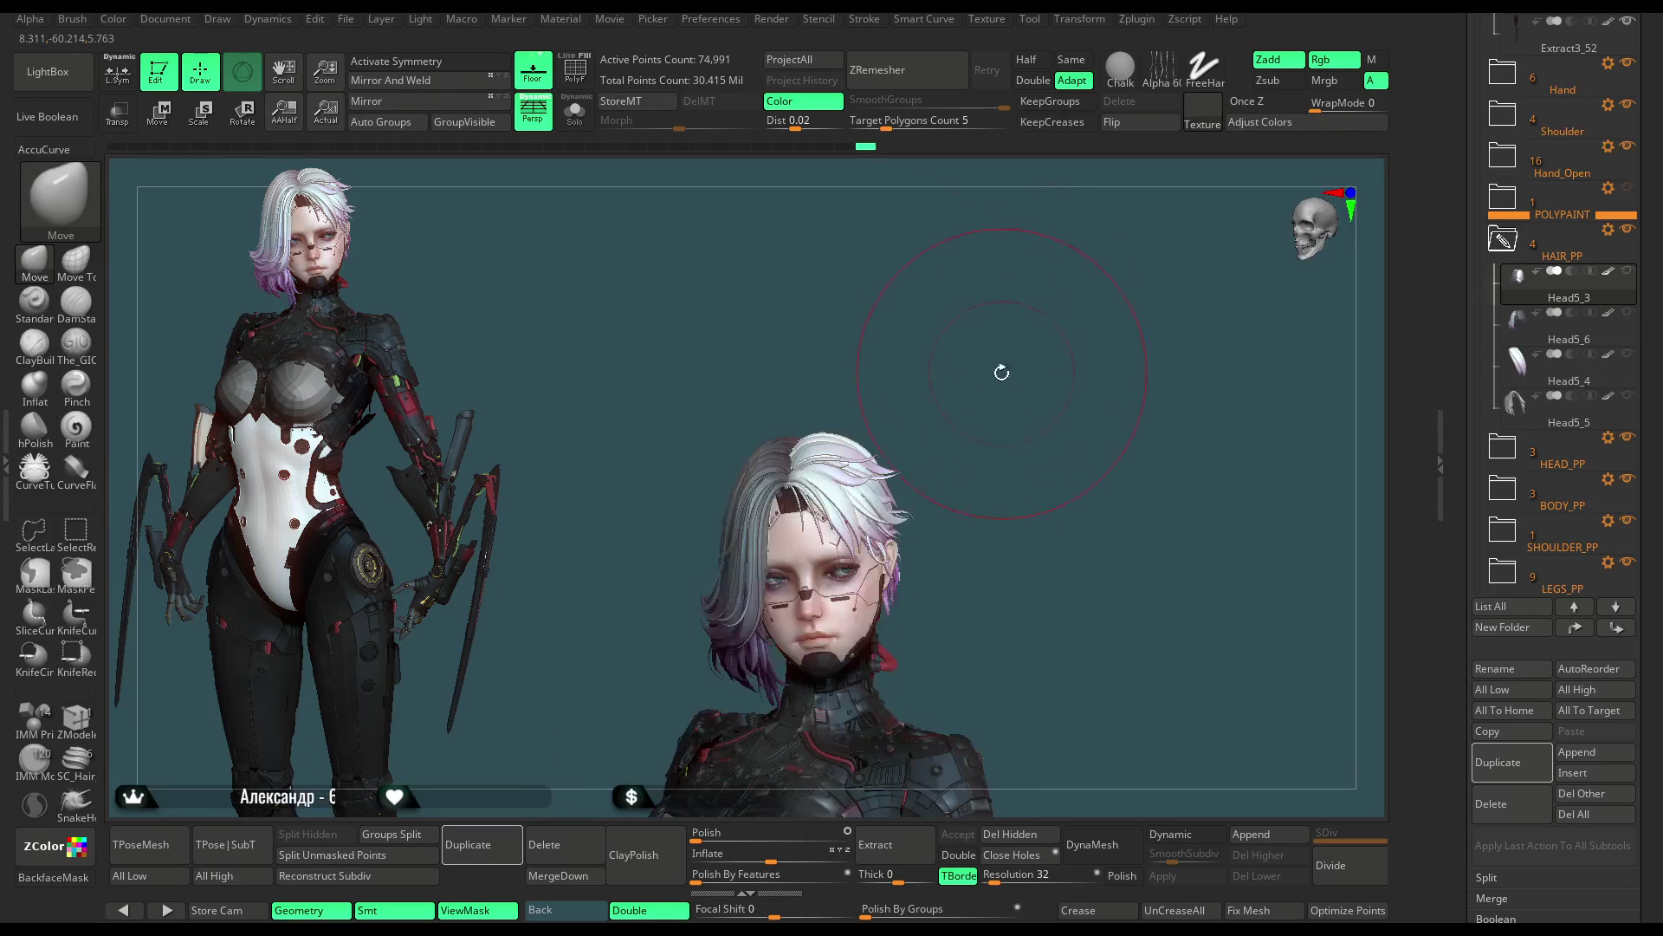
{"action": "mouse_move", "coordinate": [985, 314]}
{"action": "left_mouse_down"}
{"action": "mouse_move", "coordinate": [985, 339]}
{"action": "mouse_move", "coordinate": [832, 440]}
{"action": "left_mouse_up"}
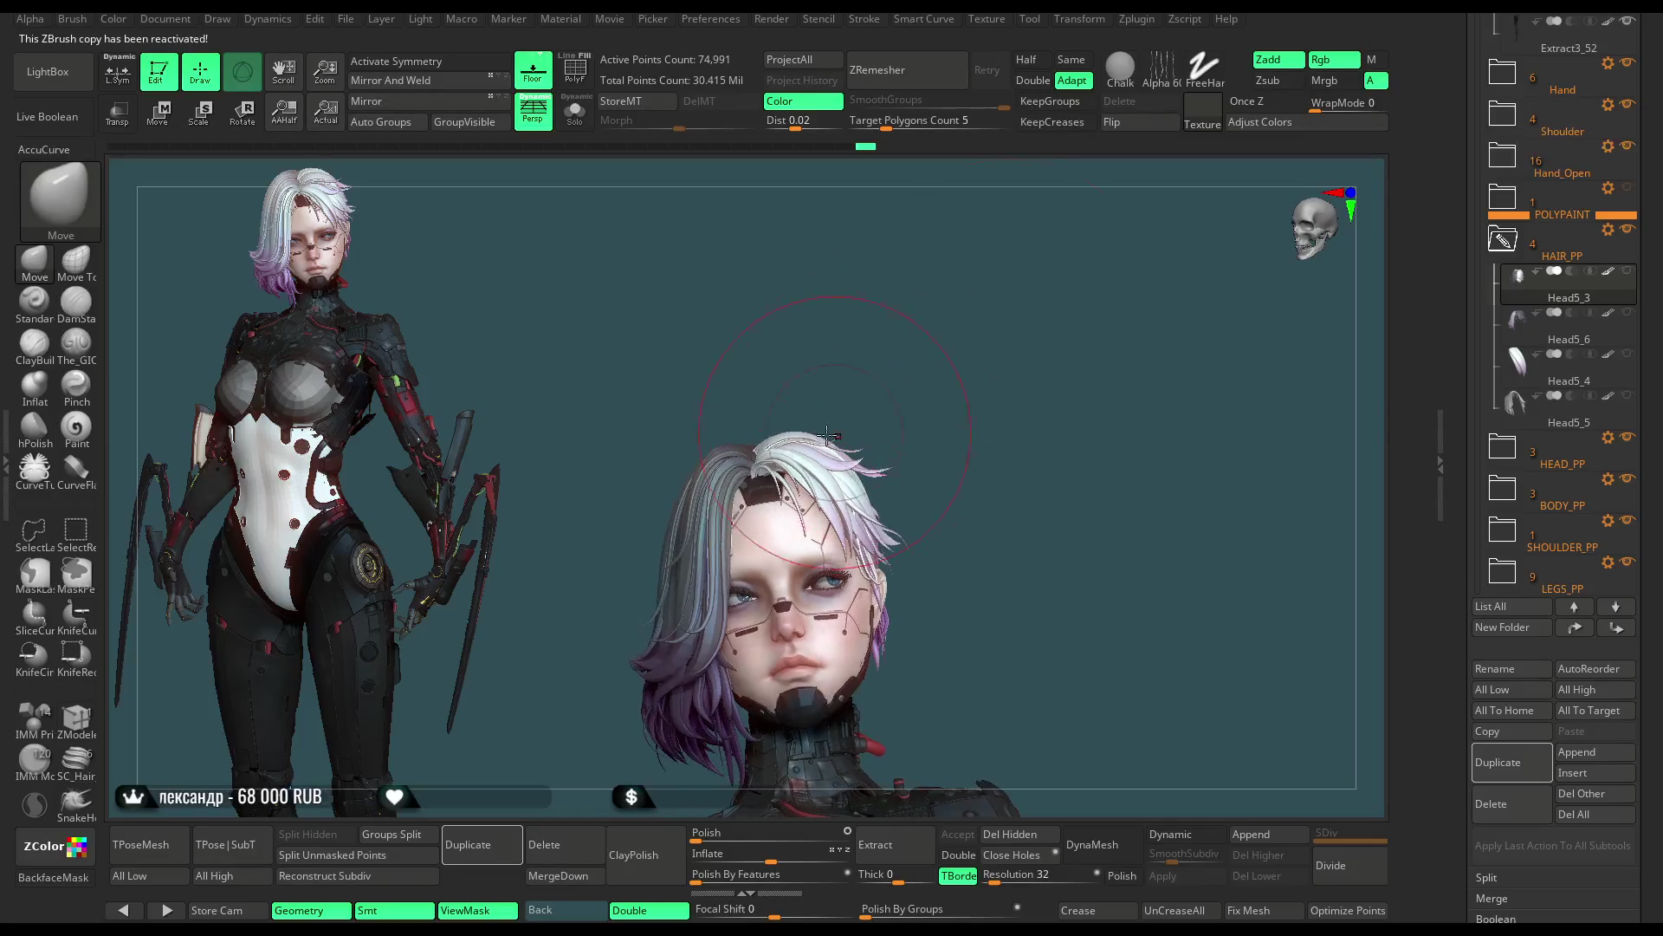
{"action": "left_click_drag", "start_coordinate": [834, 439], "coordinate": [973, 451]}
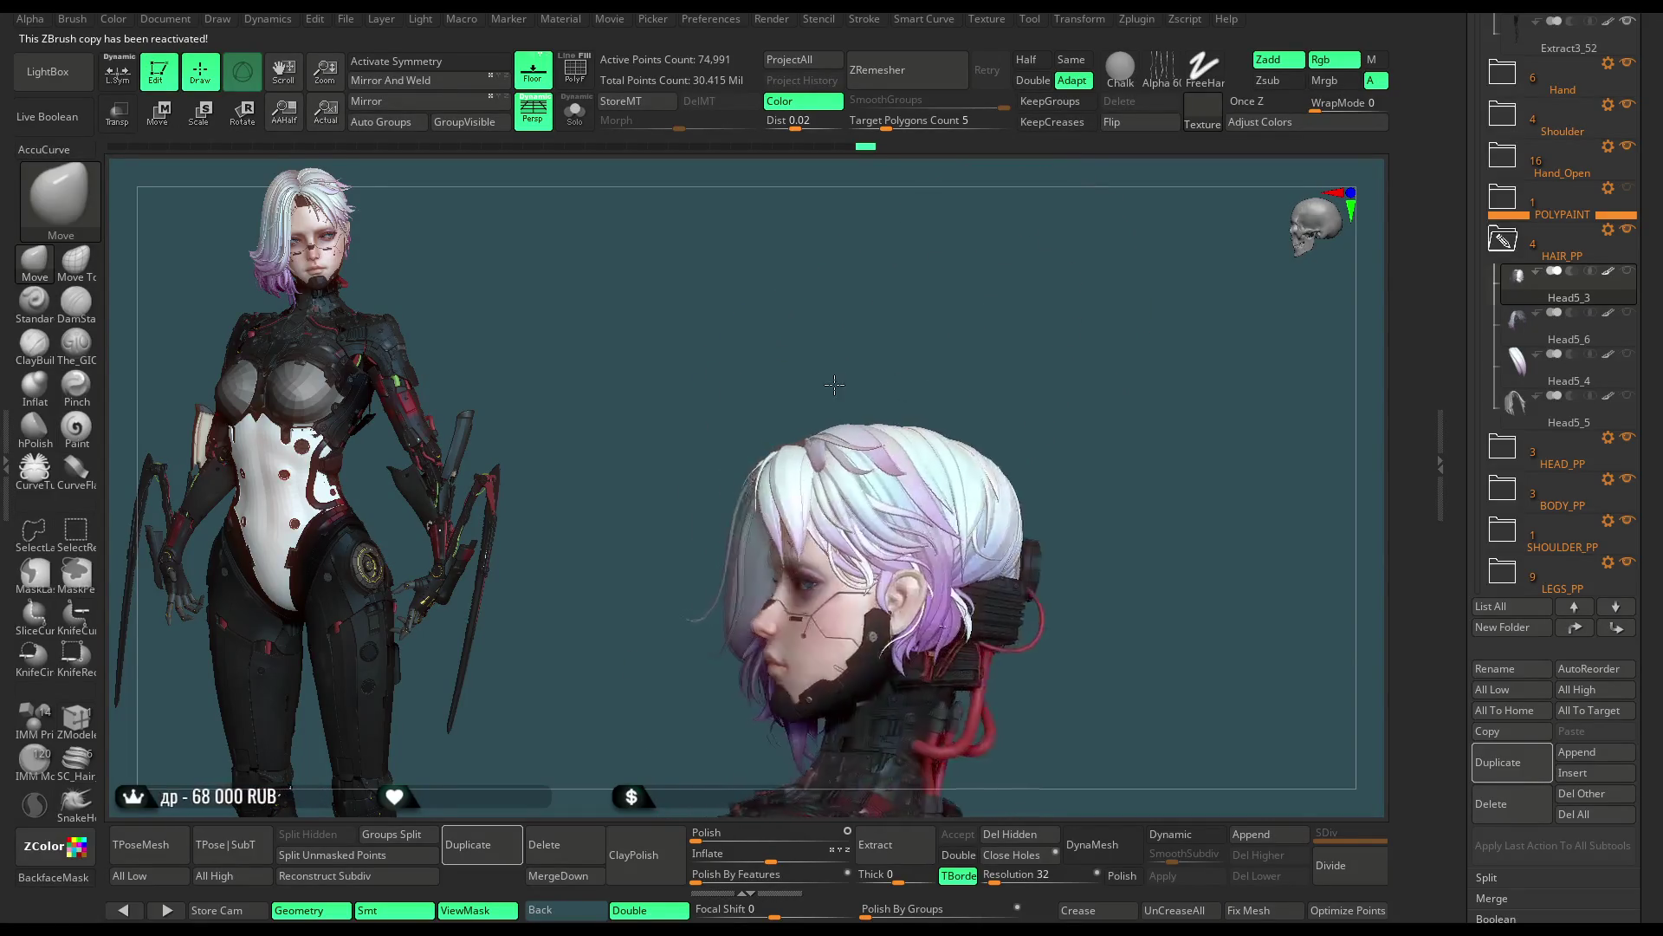
{"action": "mouse_move", "coordinate": [1018, 375]}
{"action": "left_mouse_down"}
{"action": "mouse_move", "coordinate": [1046, 374]}
{"action": "mouse_move", "coordinate": [975, 400]}
{"action": "mouse_move", "coordinate": [997, 437]}
{"action": "left_mouse_up"}
{"action": "key", "text": "space"}
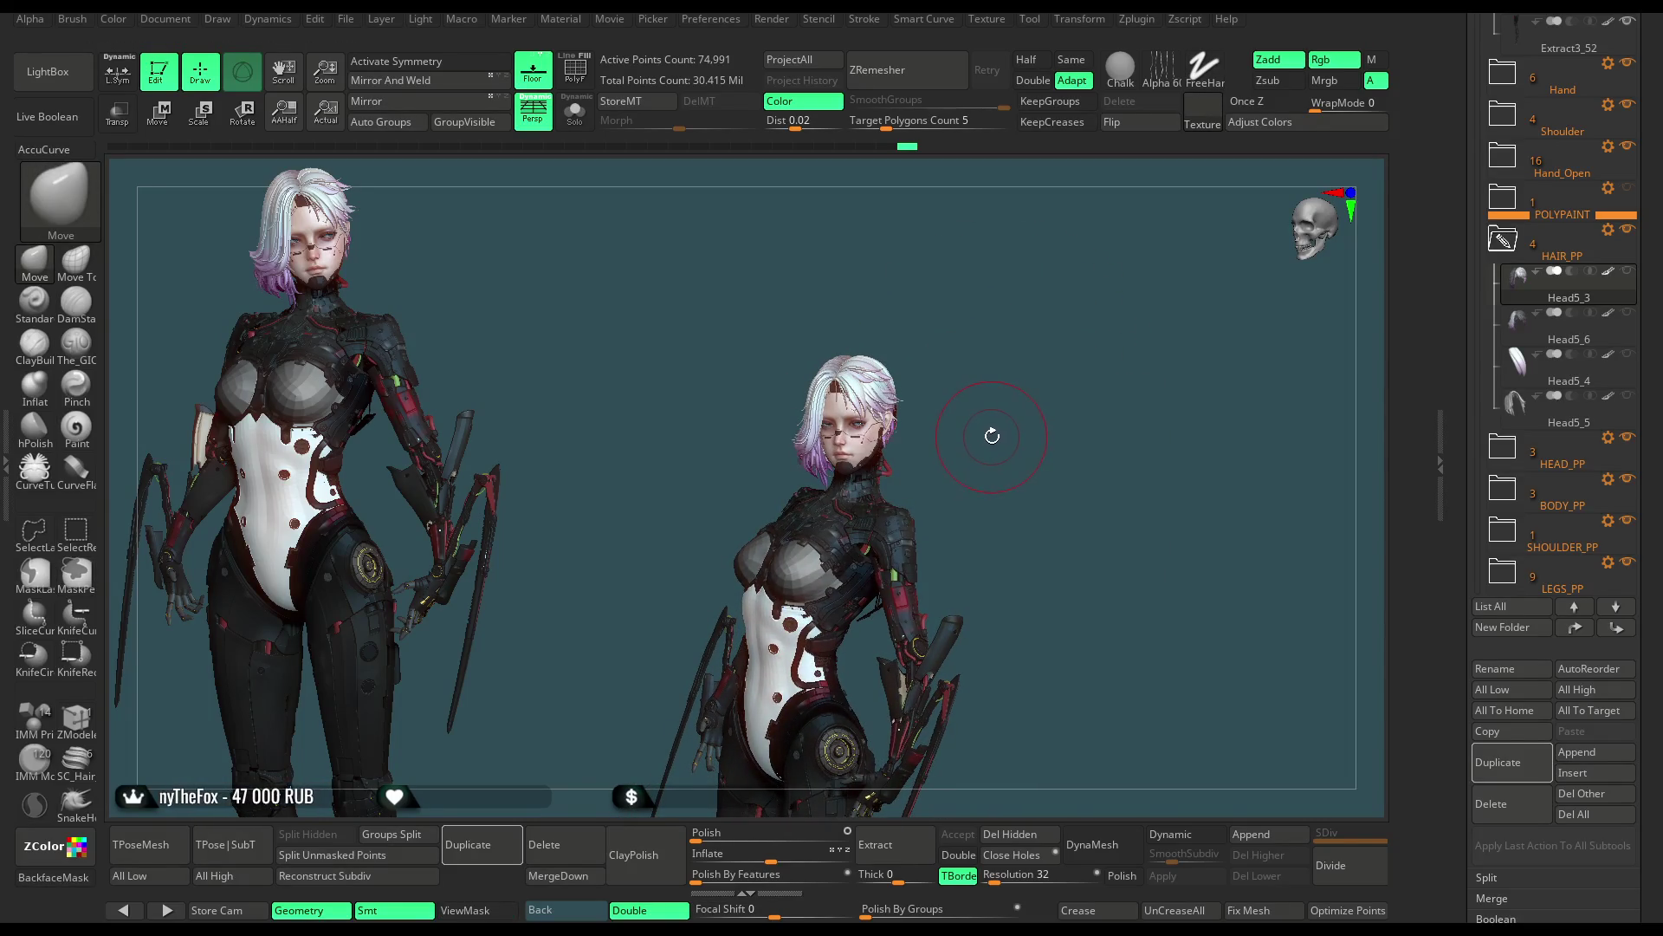
Step: Make Head5_6 the active hair, frame it from the front and isolate it with Solo
{"action": "key", "text": "Down"}
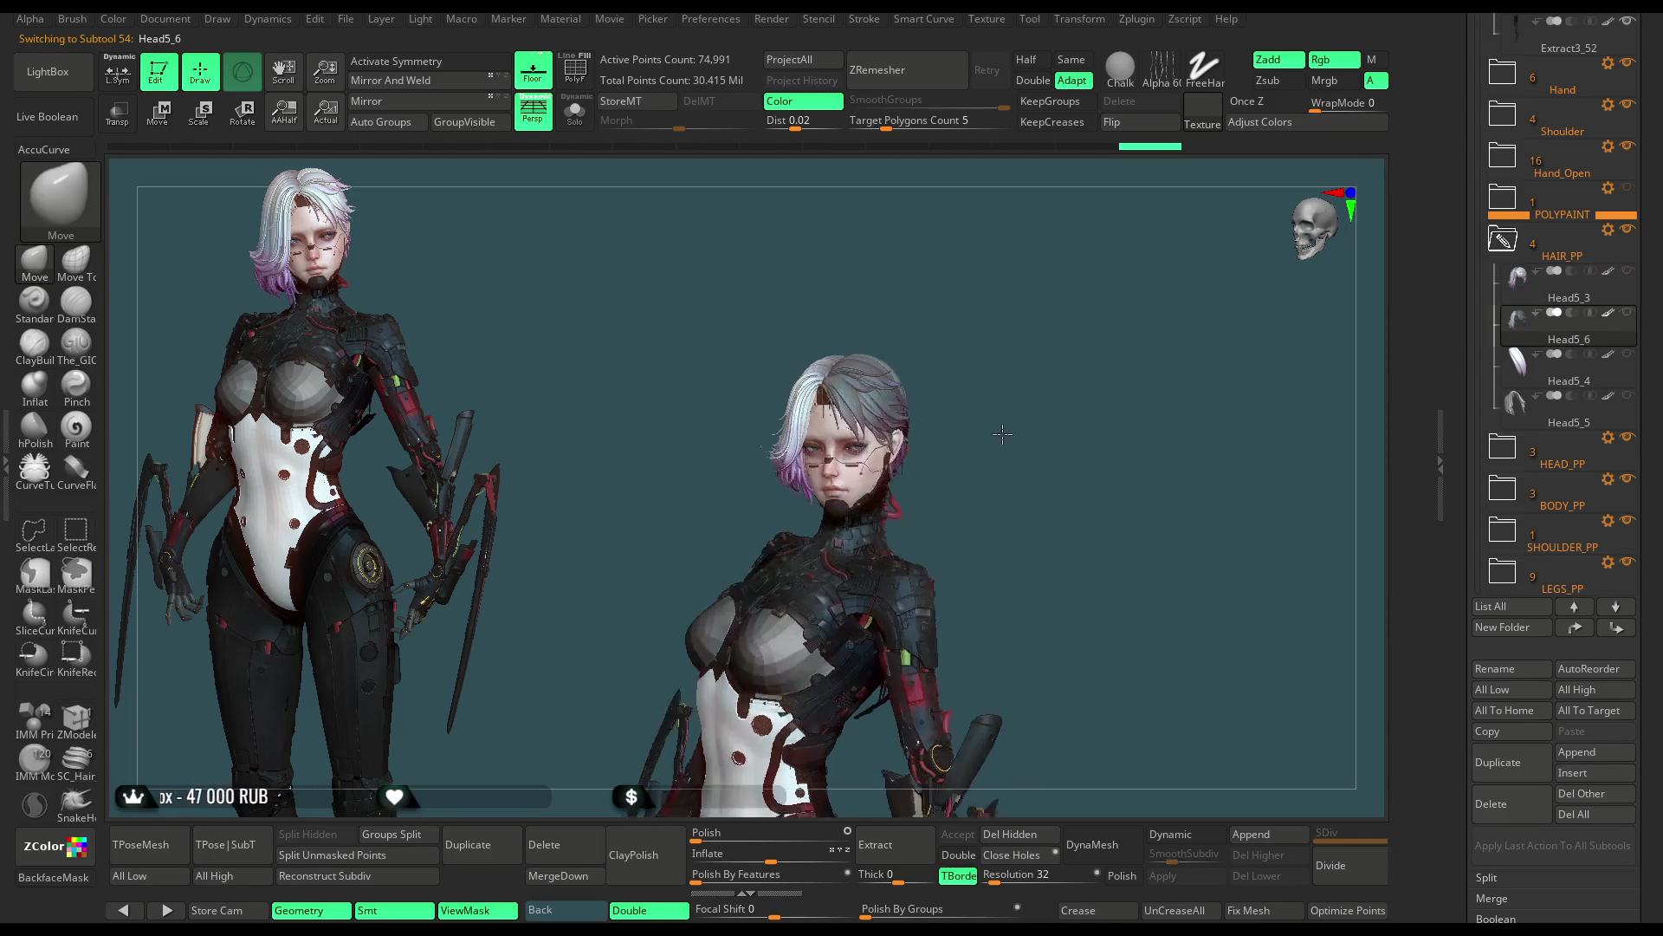
{"action": "scroll", "coordinate": [988, 369], "scroll_direction": "up", "scroll_amount": 5}
{"action": "key", "text": "space"}
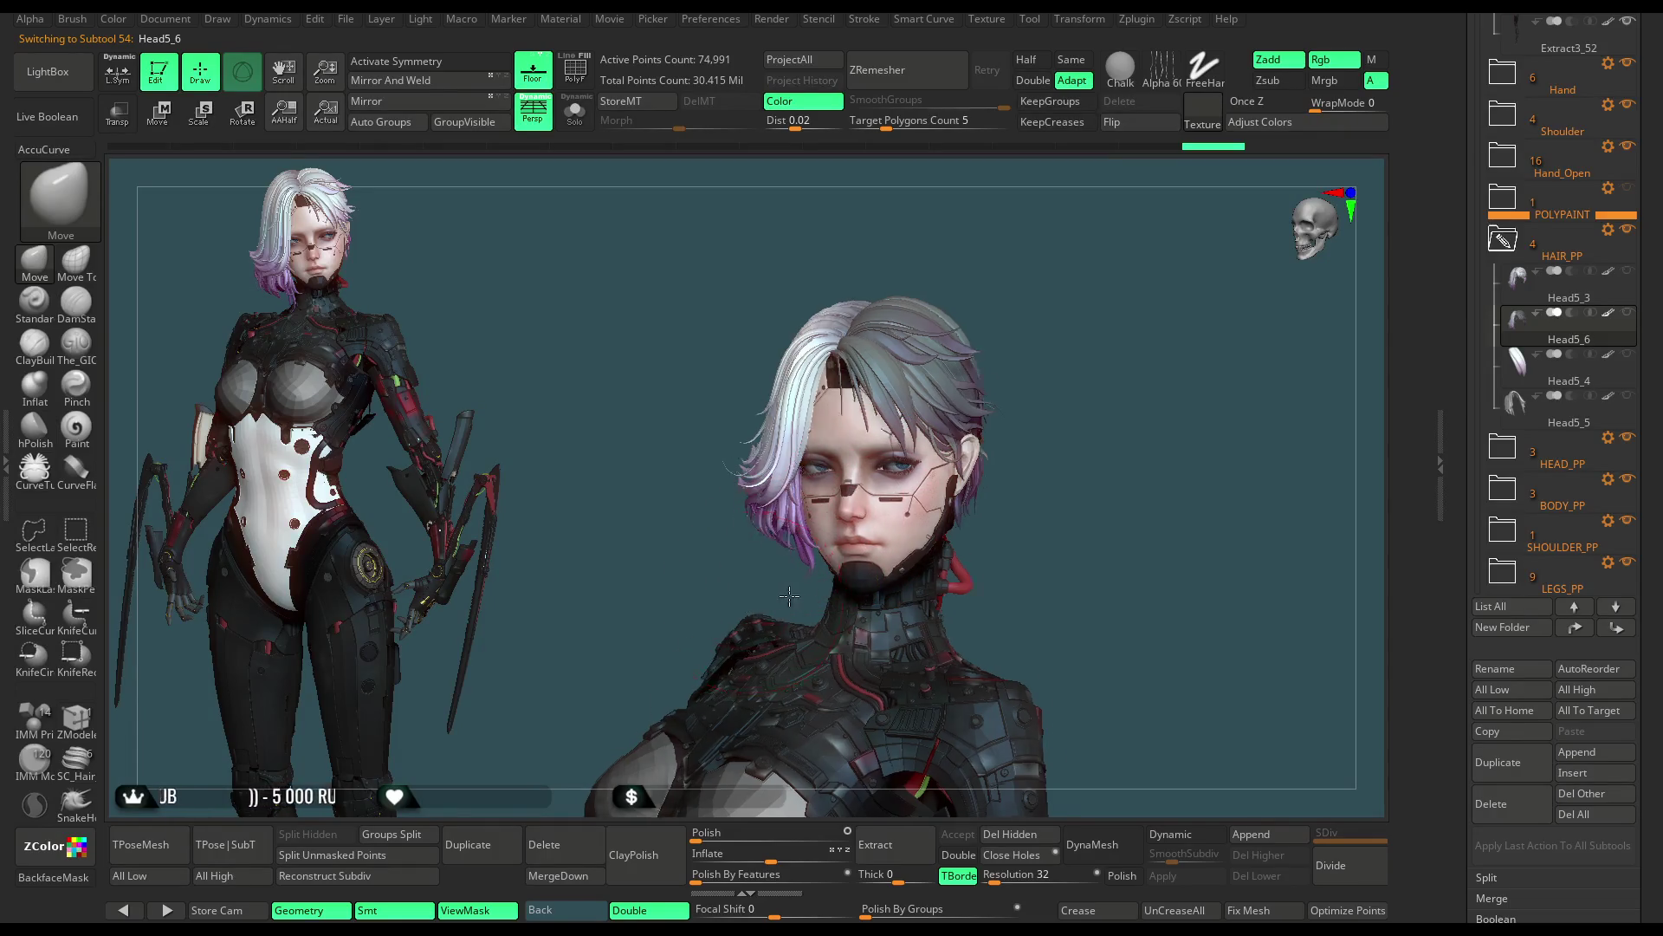
{"action": "mouse_move", "coordinate": [789, 573]}
{"action": "right_mouse_down"}
{"action": "mouse_move", "coordinate": [910, 447]}
{"action": "mouse_move", "coordinate": [839, 318]}
{"action": "right_mouse_up"}
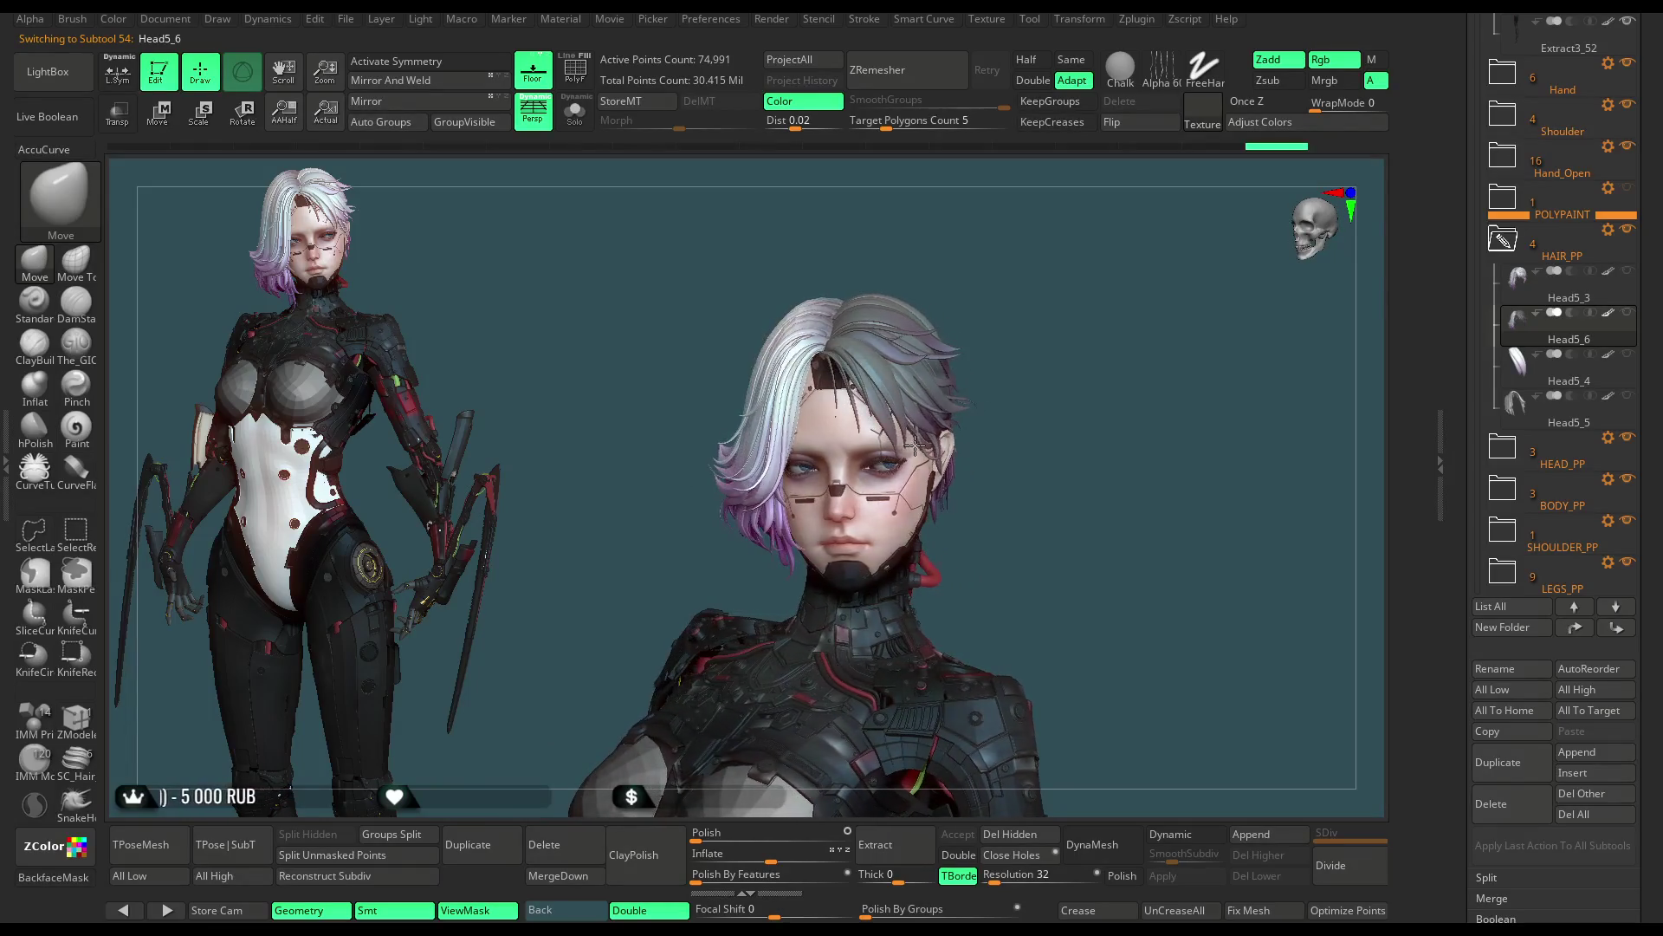
{"action": "key", "text": "shift+ctrl+s"}
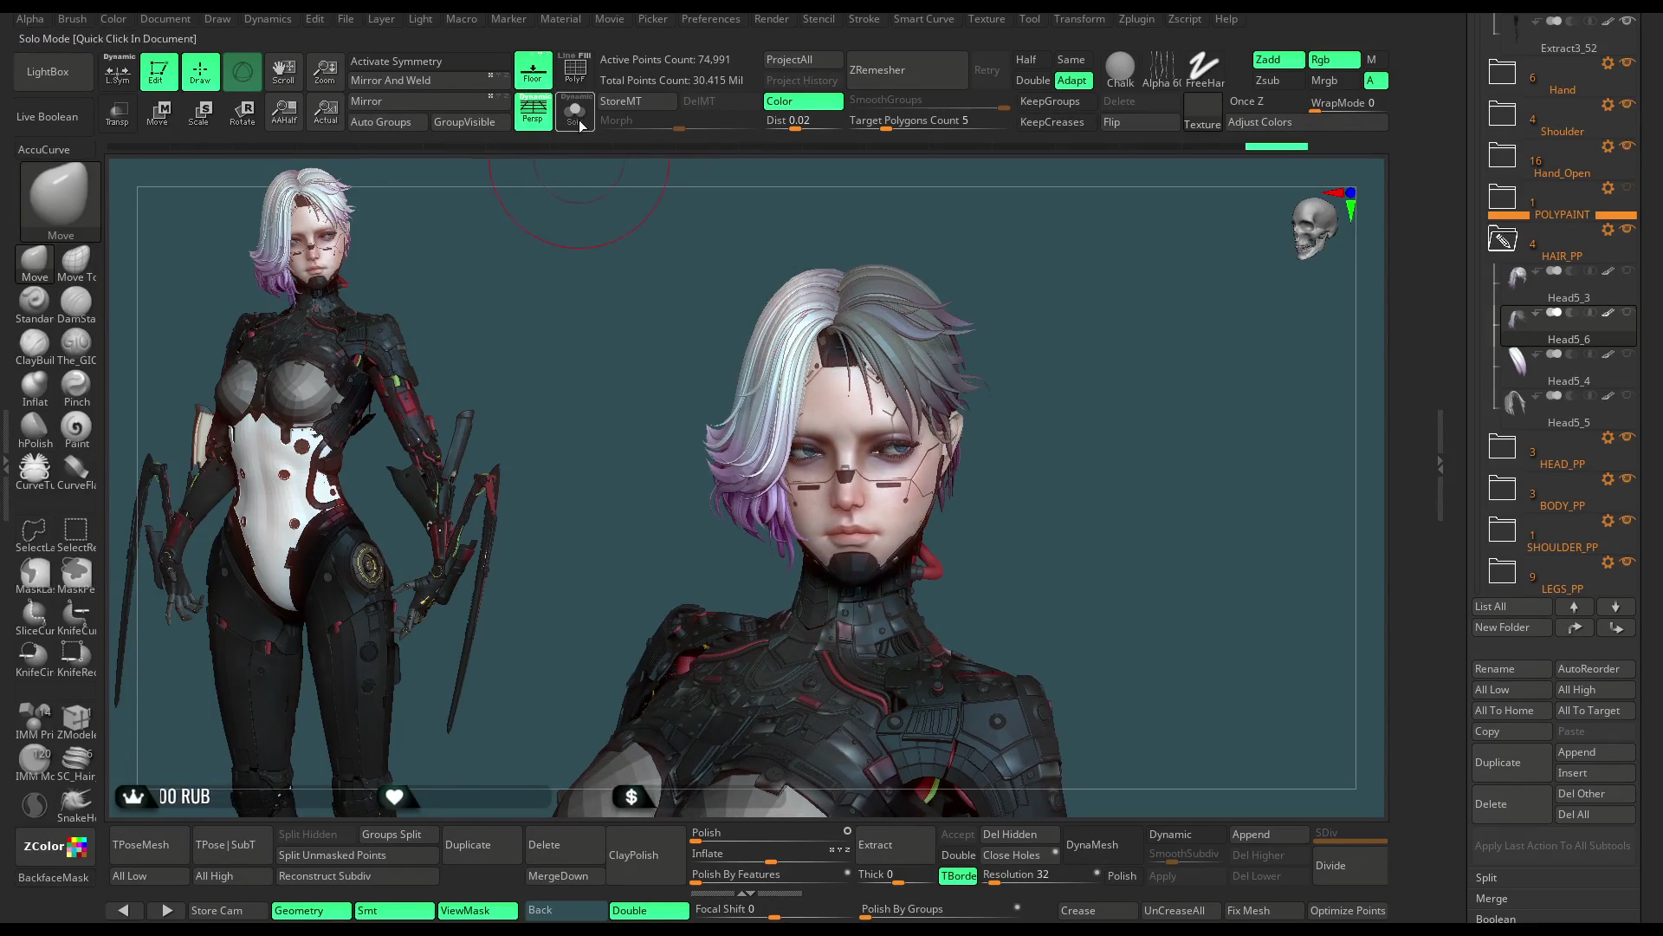
Step: Nudge the front strands of the isolated Head5_6 hair into shape with the Move brush
{"action": "mouse_move", "coordinate": [883, 539]}
{"action": "right_mouse_down"}
{"action": "mouse_move", "coordinate": [774, 435]}
{"action": "mouse_move", "coordinate": [799, 584]}
{"action": "right_mouse_up"}
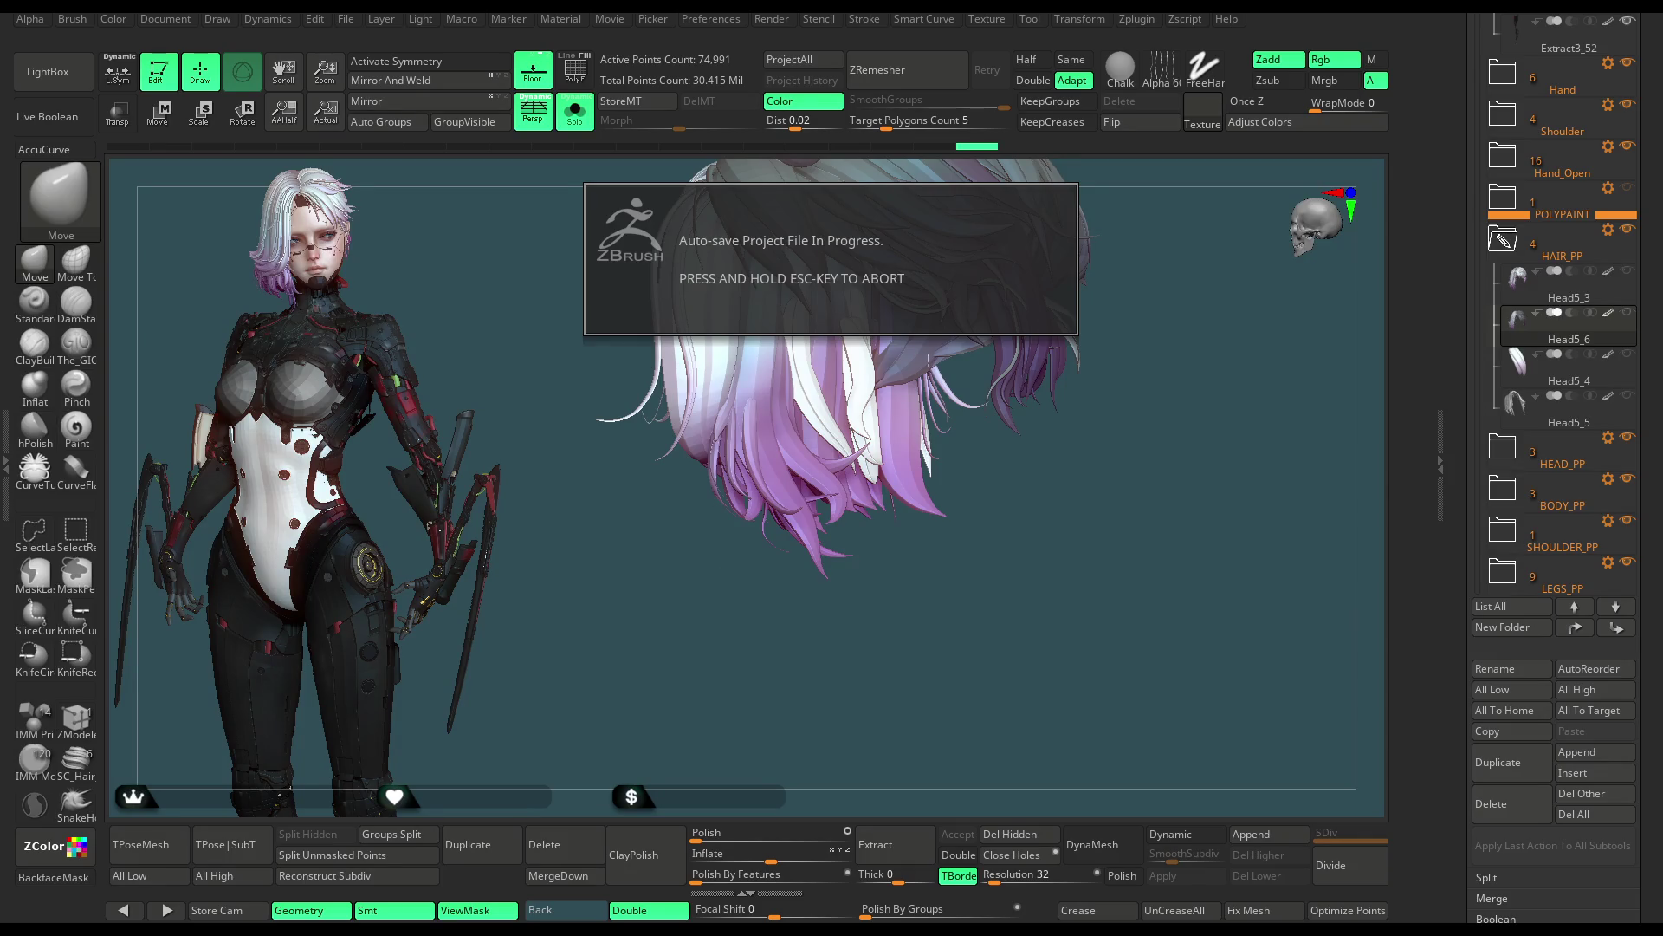
{"action": "left_click_drag", "start_coordinate": [705, 576], "coordinate": [706, 620]}
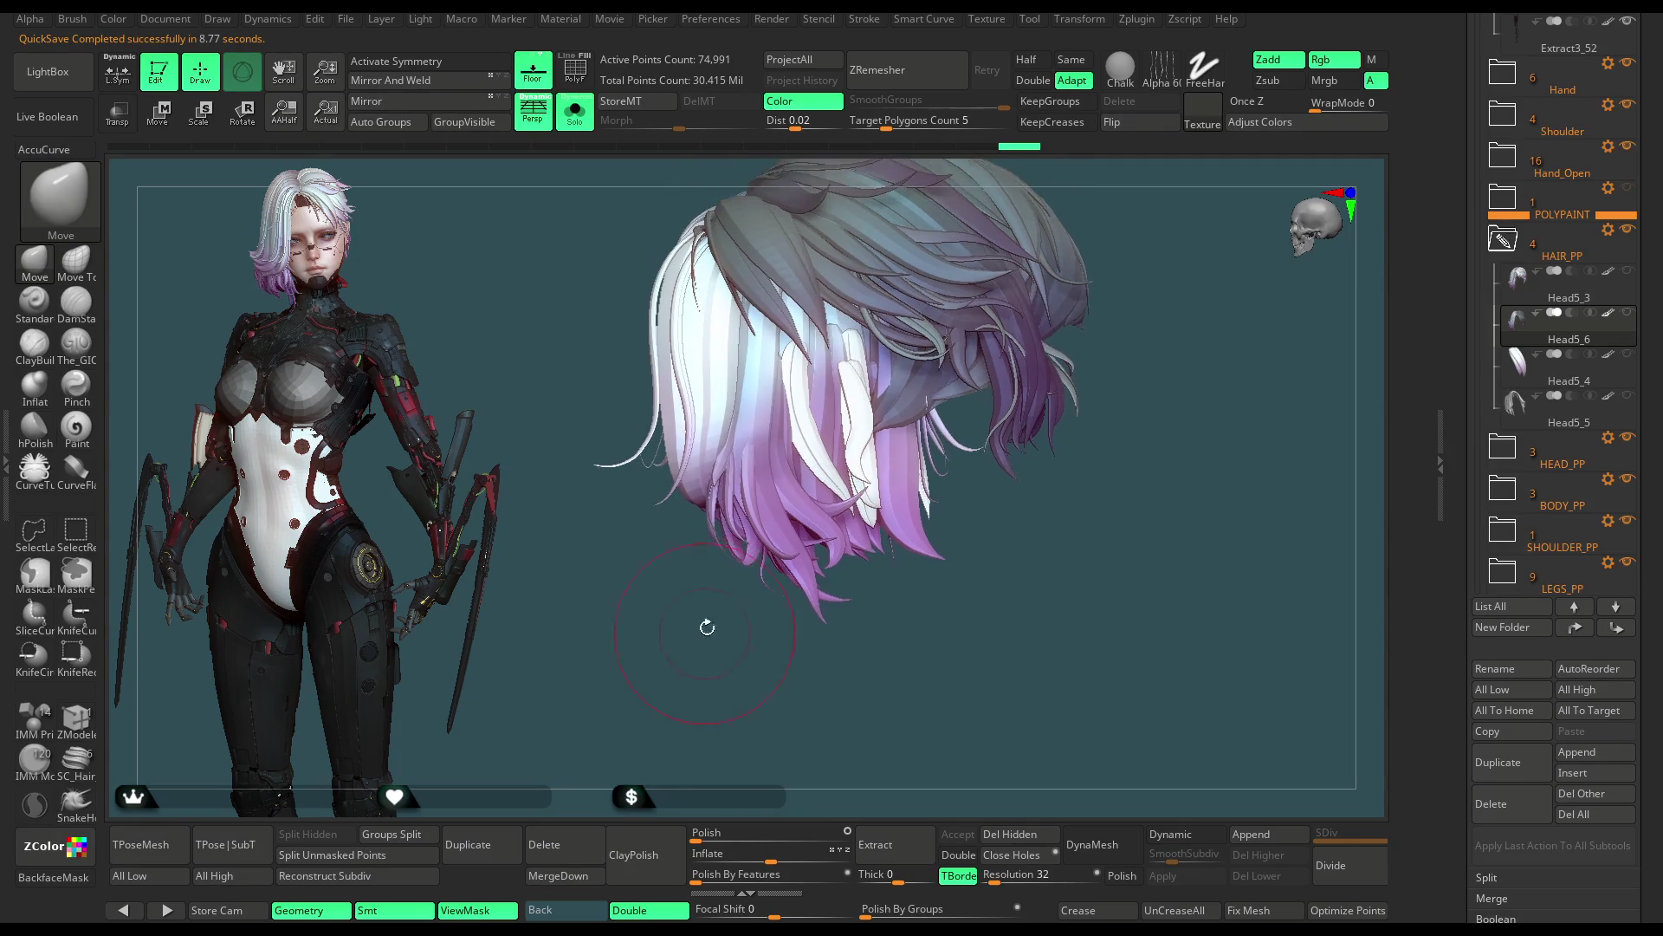
{"action": "key", "text": "space"}
{"action": "left_click_drag", "start_coordinate": [806, 611], "coordinate": [765, 630]}
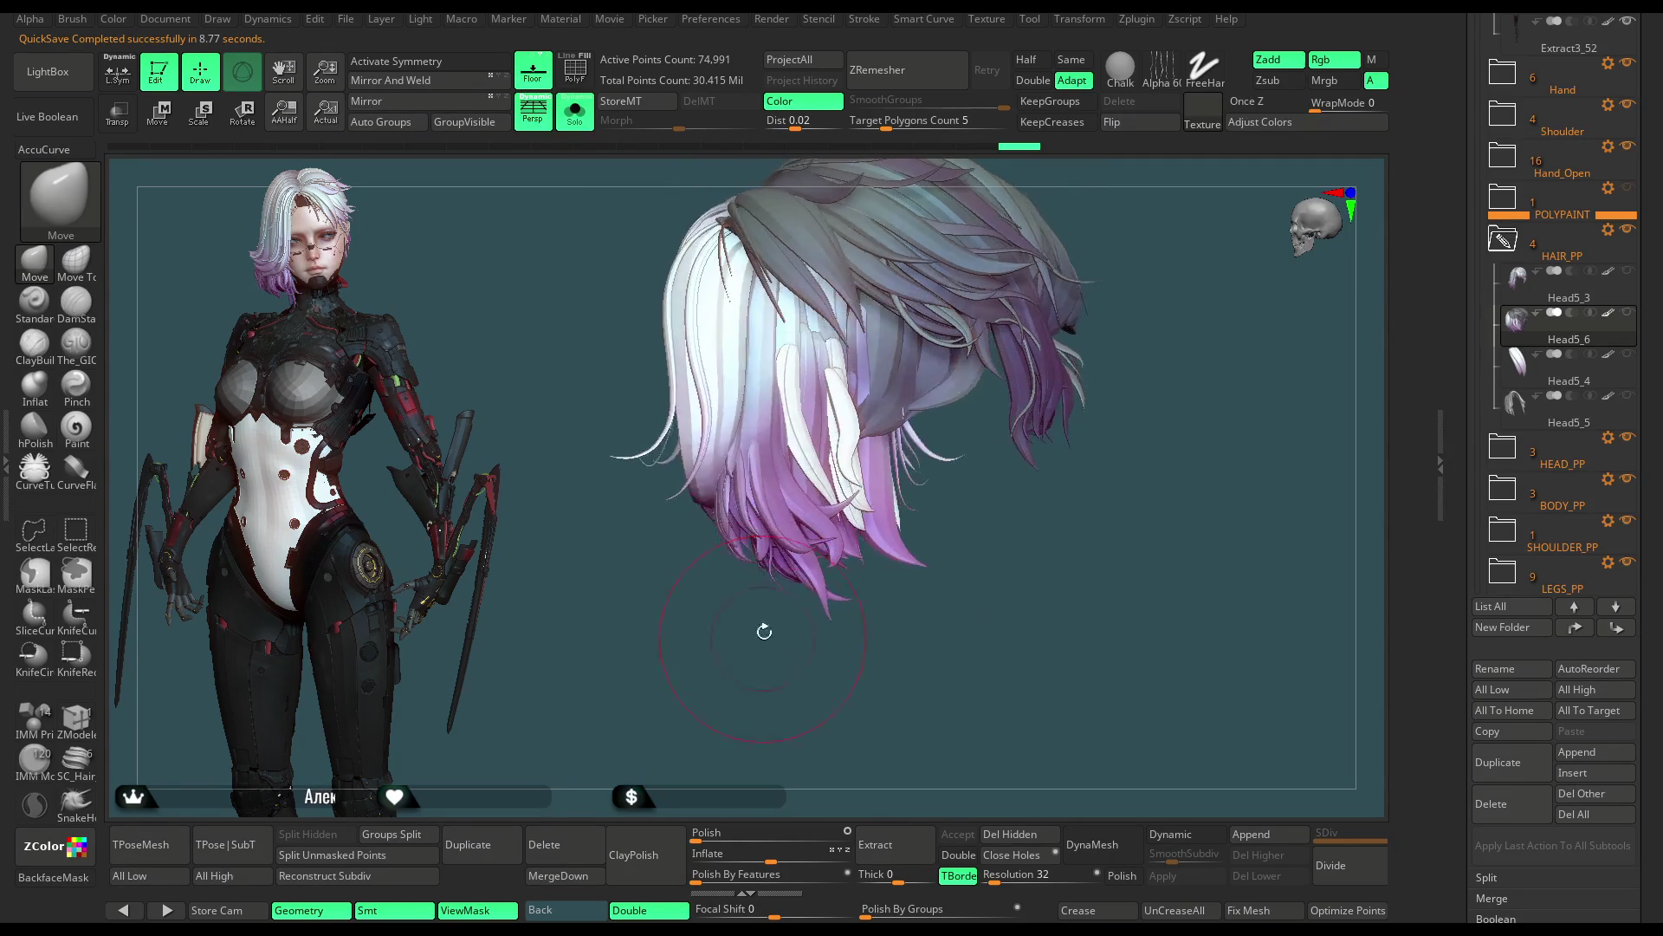
{"action": "left_click_drag", "start_coordinate": [766, 375], "coordinate": [764, 345]}
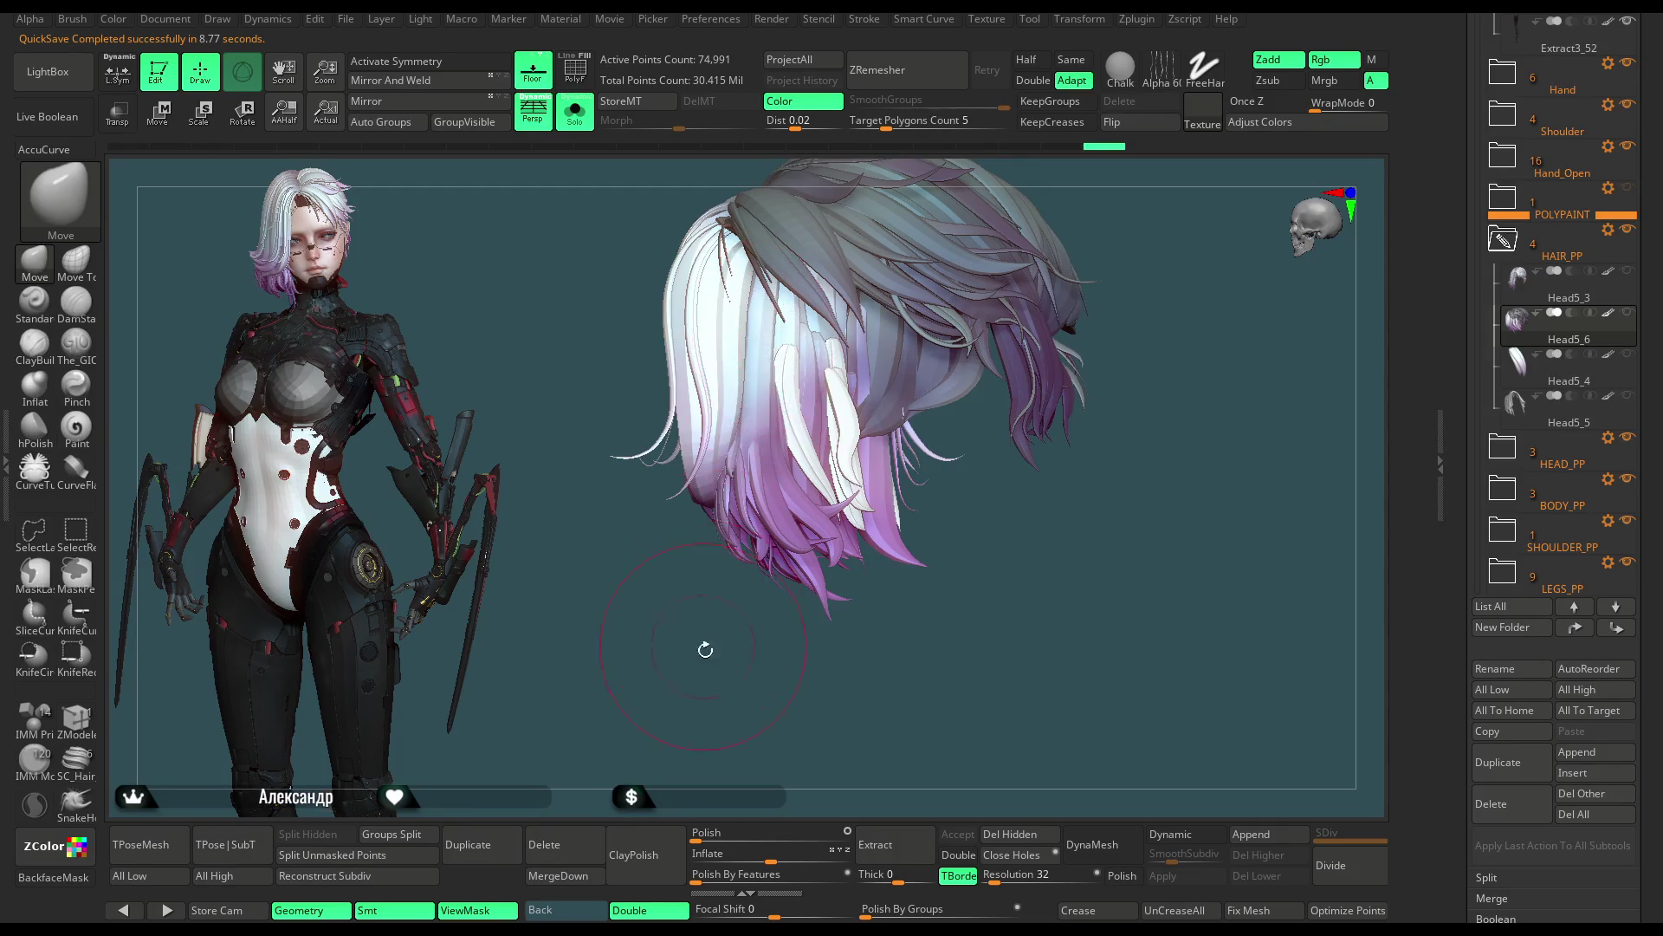
{"action": "left_click_drag", "start_coordinate": [706, 649], "coordinate": [778, 396]}
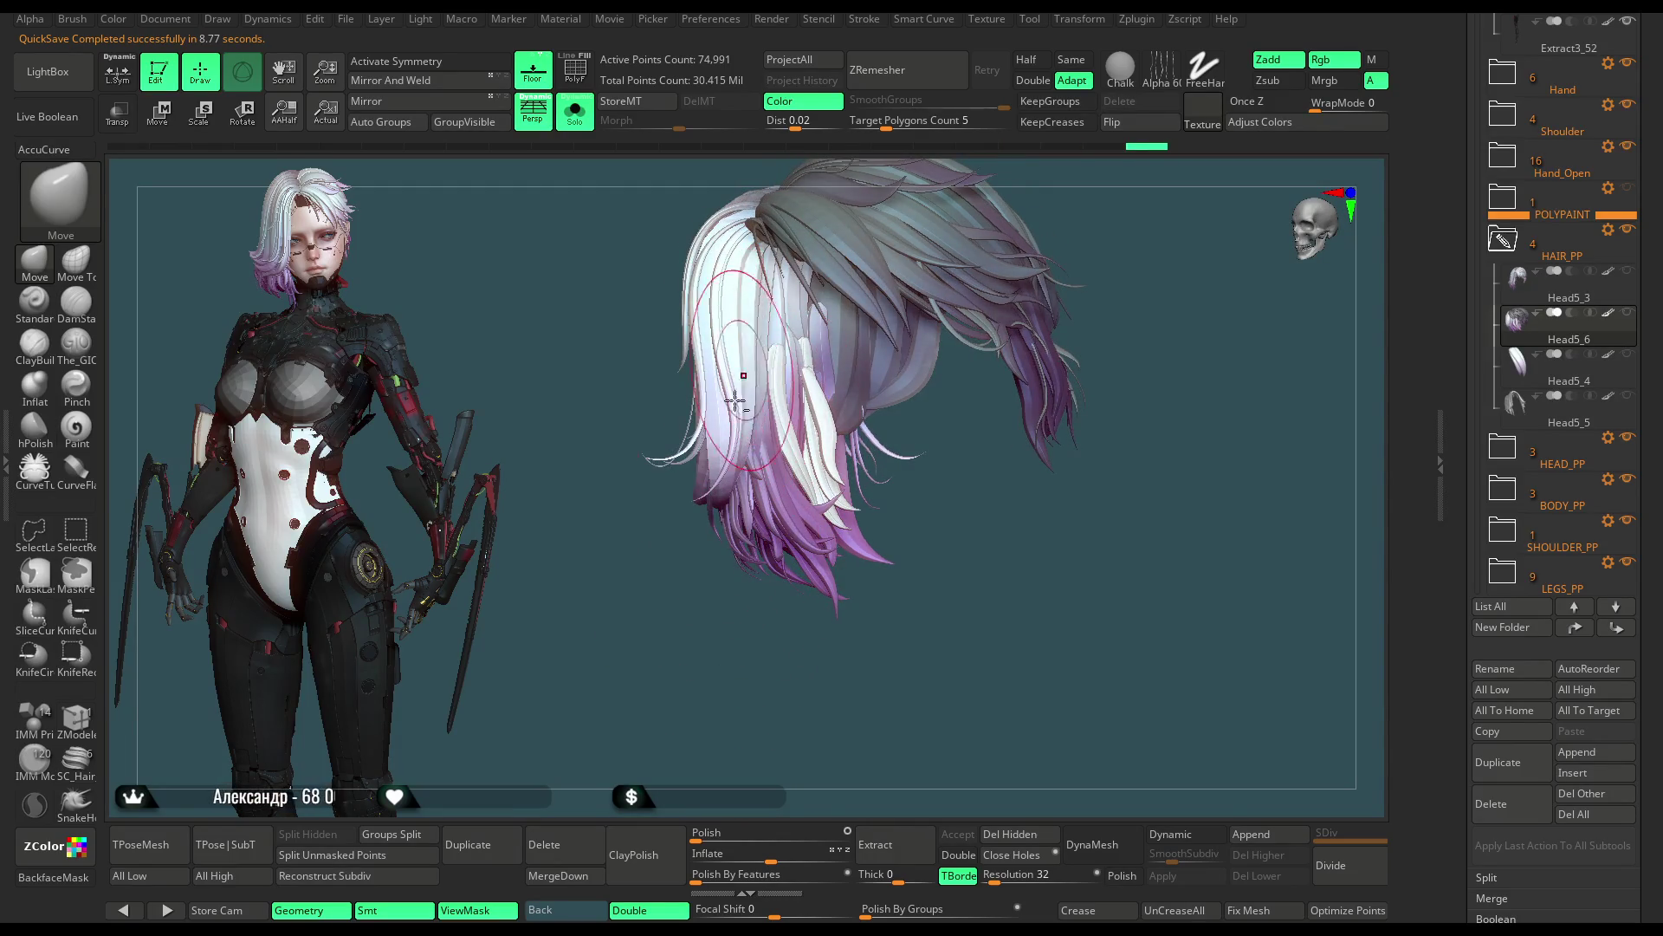
{"action": "mouse_move", "coordinate": [736, 401]}
{"action": "left_mouse_down"}
{"action": "mouse_move", "coordinate": [754, 323]}
{"action": "mouse_move", "coordinate": [713, 371]}
{"action": "left_mouse_up"}
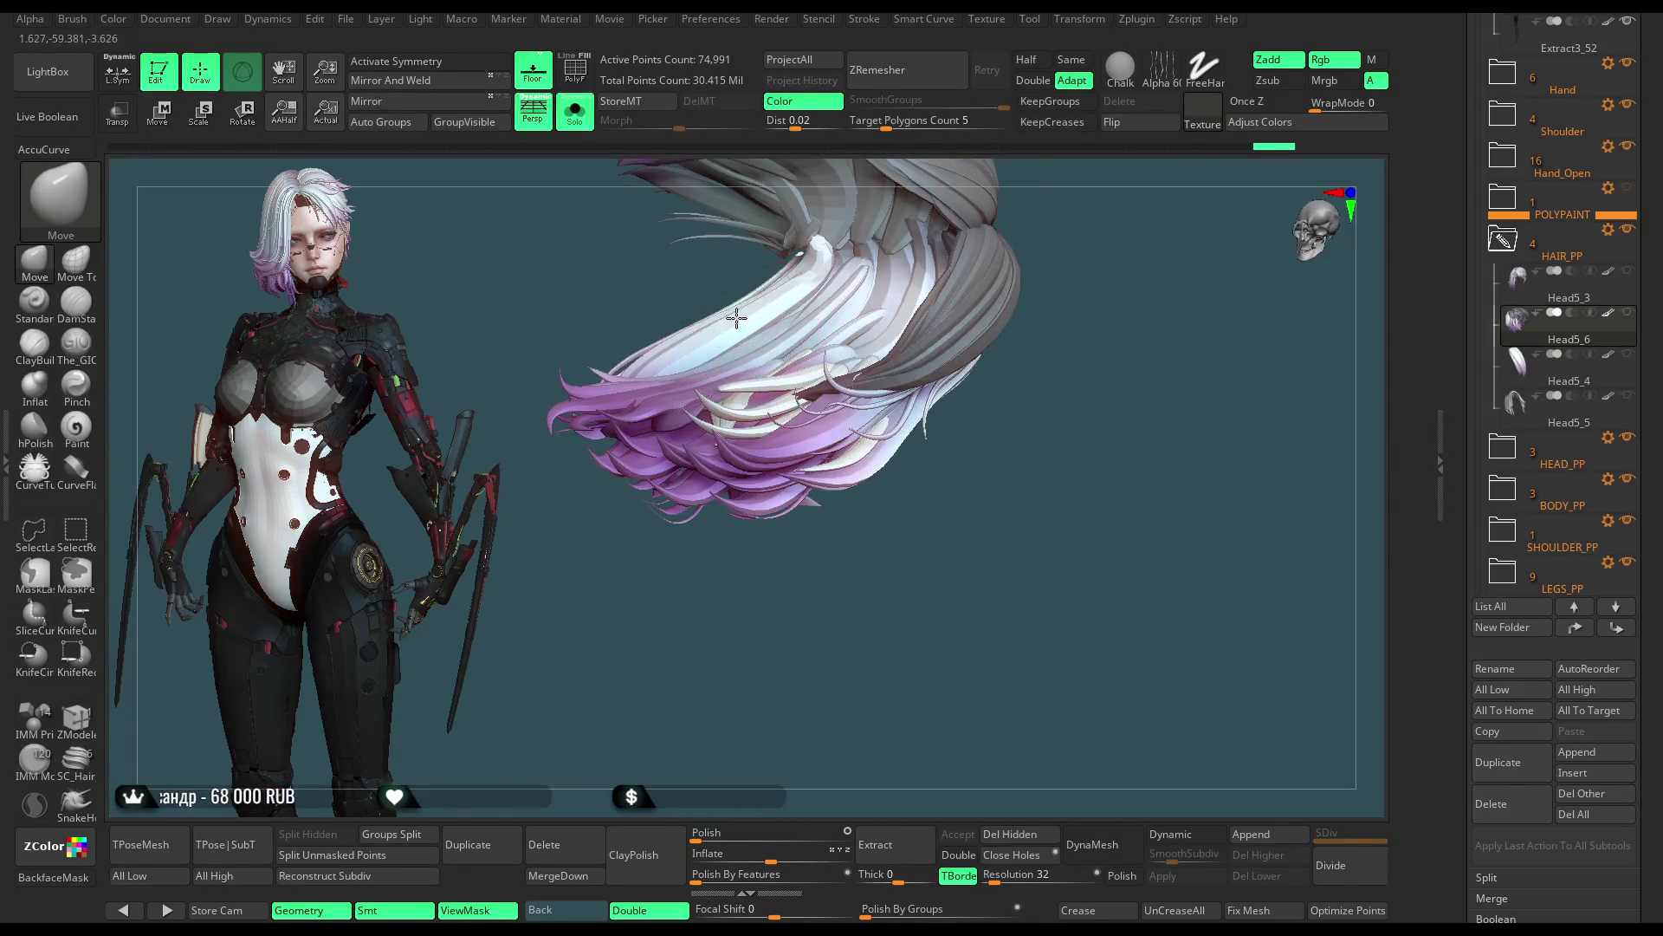
Step: Check the hair from a few angles and turn Solo off to show the whole character
{"action": "mouse_move", "coordinate": [850, 556]}
{"action": "left_mouse_down"}
{"action": "mouse_move", "coordinate": [820, 612]}
{"action": "mouse_move", "coordinate": [768, 555]}
{"action": "left_mouse_up"}
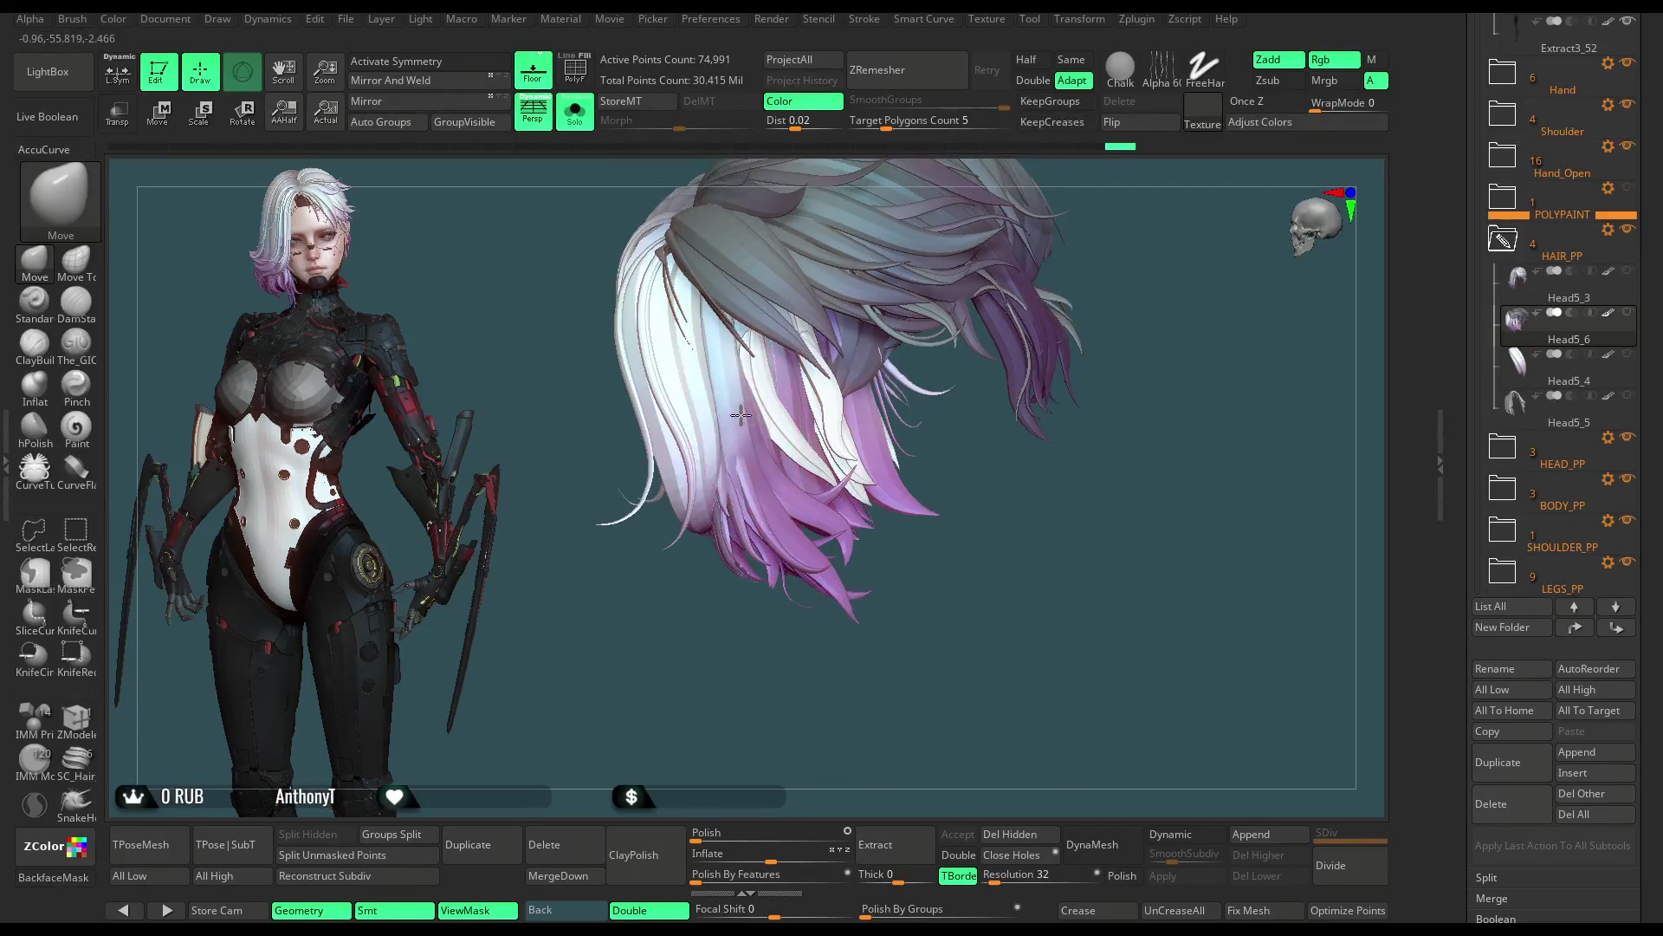
{"action": "key", "text": "space"}
{"action": "mouse_move", "coordinate": [842, 396]}
{"action": "left_mouse_down"}
{"action": "mouse_move", "coordinate": [742, 383]}
{"action": "mouse_move", "coordinate": [766, 387]}
{"action": "left_mouse_up"}
{"action": "mouse_move", "coordinate": [749, 442]}
{"action": "left_mouse_down"}
{"action": "mouse_move", "coordinate": [999, 261]}
{"action": "mouse_move", "coordinate": [986, 254]}
{"action": "mouse_move", "coordinate": [958, 342]}
{"action": "mouse_move", "coordinate": [1003, 342]}
{"action": "mouse_move", "coordinate": [987, 344]}
{"action": "mouse_move", "coordinate": [1004, 495]}
{"action": "mouse_move", "coordinate": [925, 490]}
{"action": "left_mouse_up"}
{"action": "left_click", "coordinate": [573, 115]}
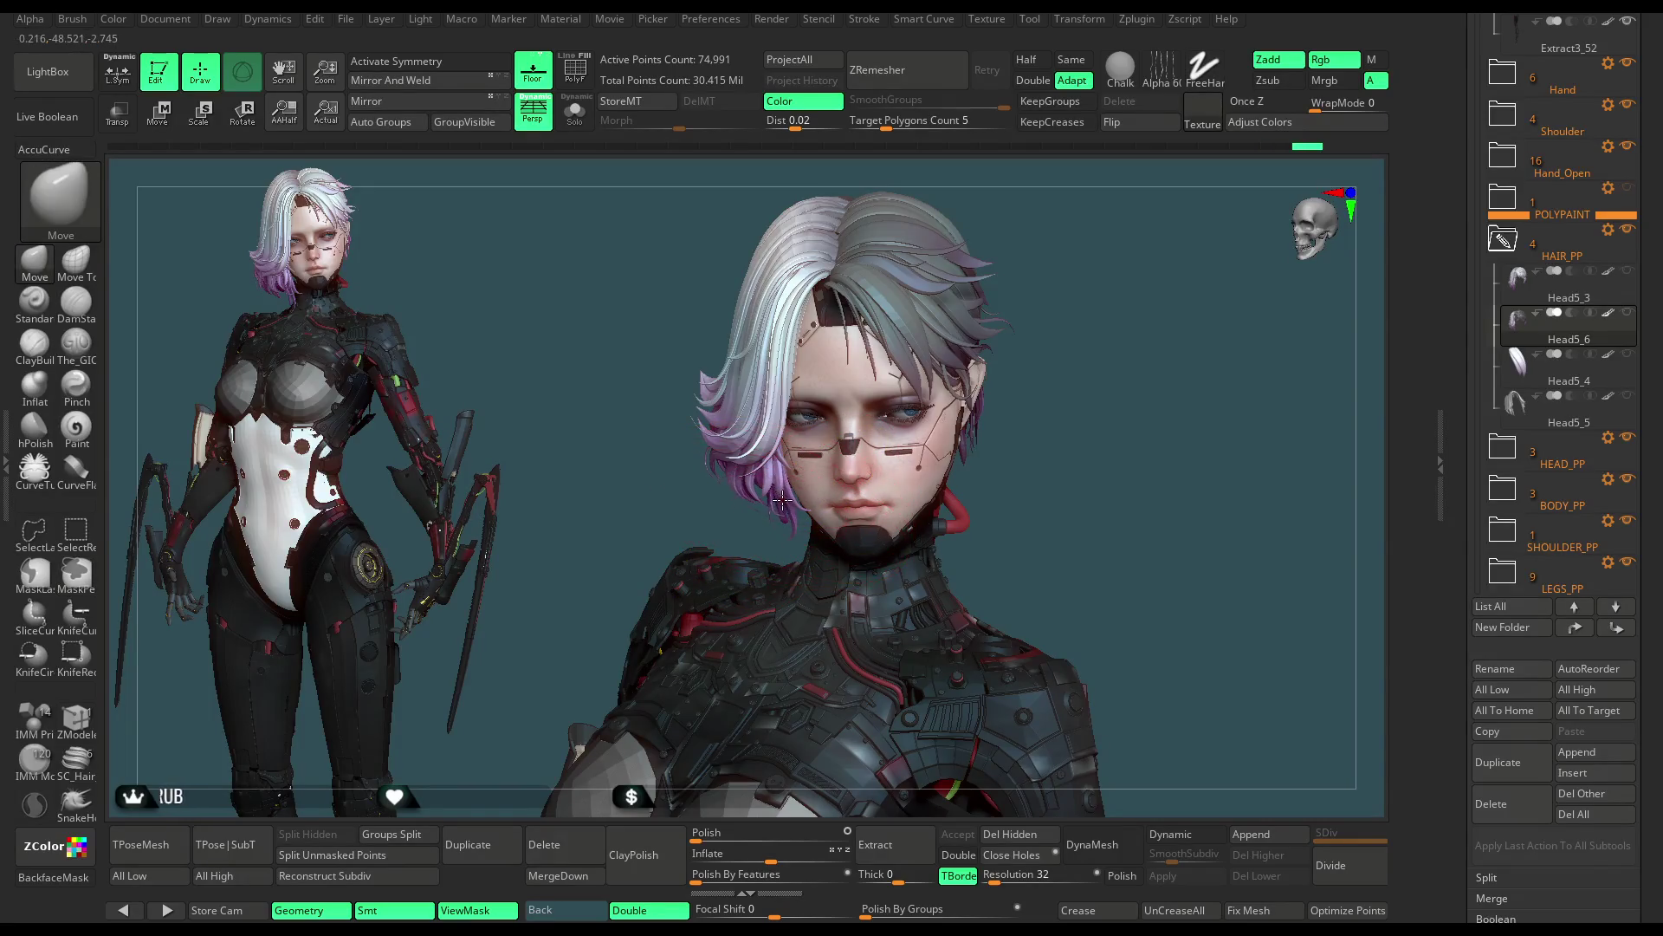
Step: Tilt the head and switch to the Move Topological brush with the B-M-T hotkey
{"action": "mouse_move", "coordinate": [1080, 340]}
{"action": "left_mouse_down"}
{"action": "mouse_move", "coordinate": [1077, 279]}
{"action": "mouse_move", "coordinate": [870, 455]}
{"action": "left_mouse_up"}
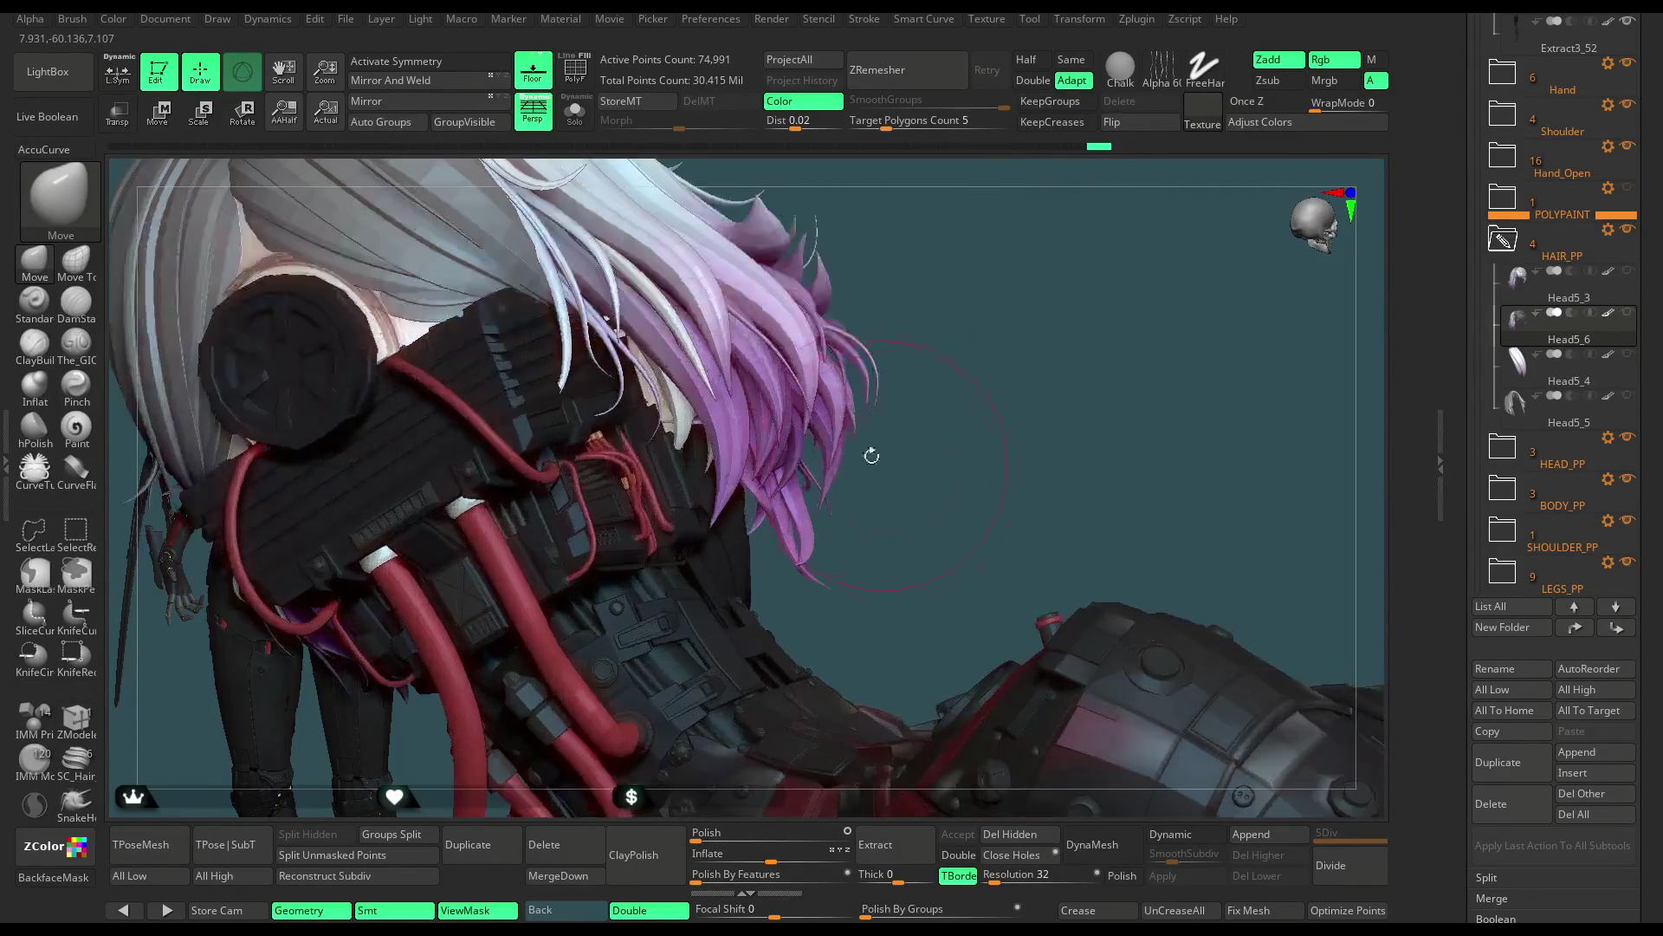
{"action": "key", "text": "b"}
{"action": "key", "text": "m"}
{"action": "key", "text": "t"}
Step: Orbit around the head to check the hair fit from the sides, top and beneath the chin
{"action": "mouse_move", "coordinate": [934, 405]}
{"action": "left_mouse_down"}
{"action": "mouse_move", "coordinate": [806, 503]}
{"action": "mouse_move", "coordinate": [782, 559]}
{"action": "left_mouse_up"}
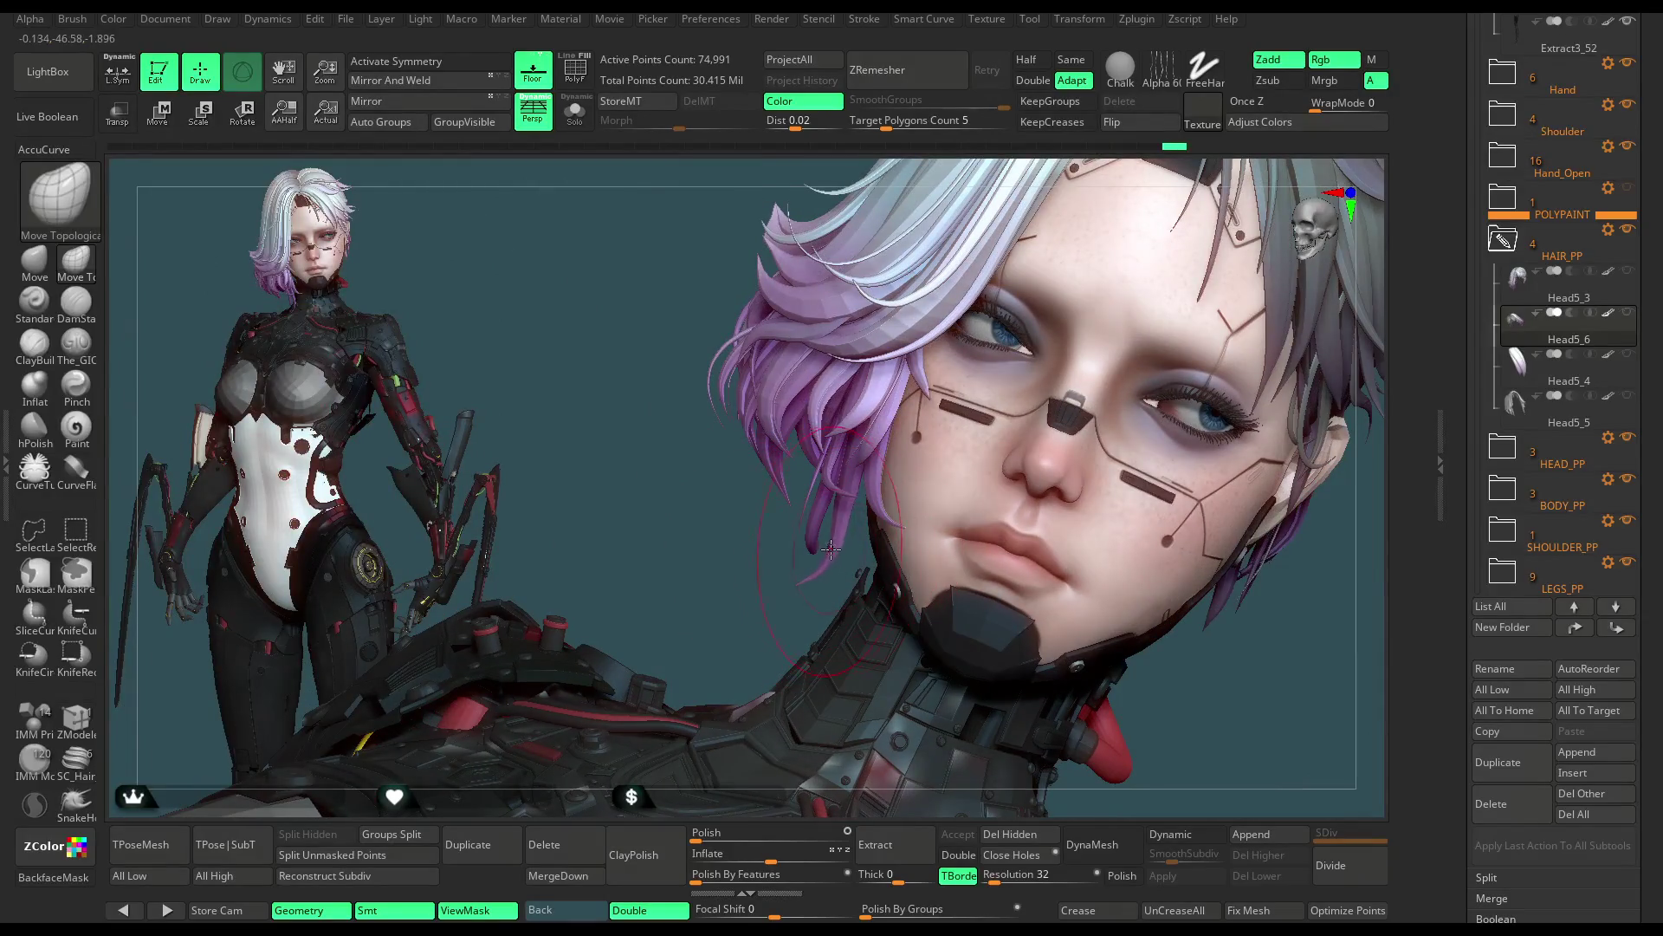
{"action": "left_click_drag", "start_coordinate": [714, 569], "coordinate": [858, 490]}
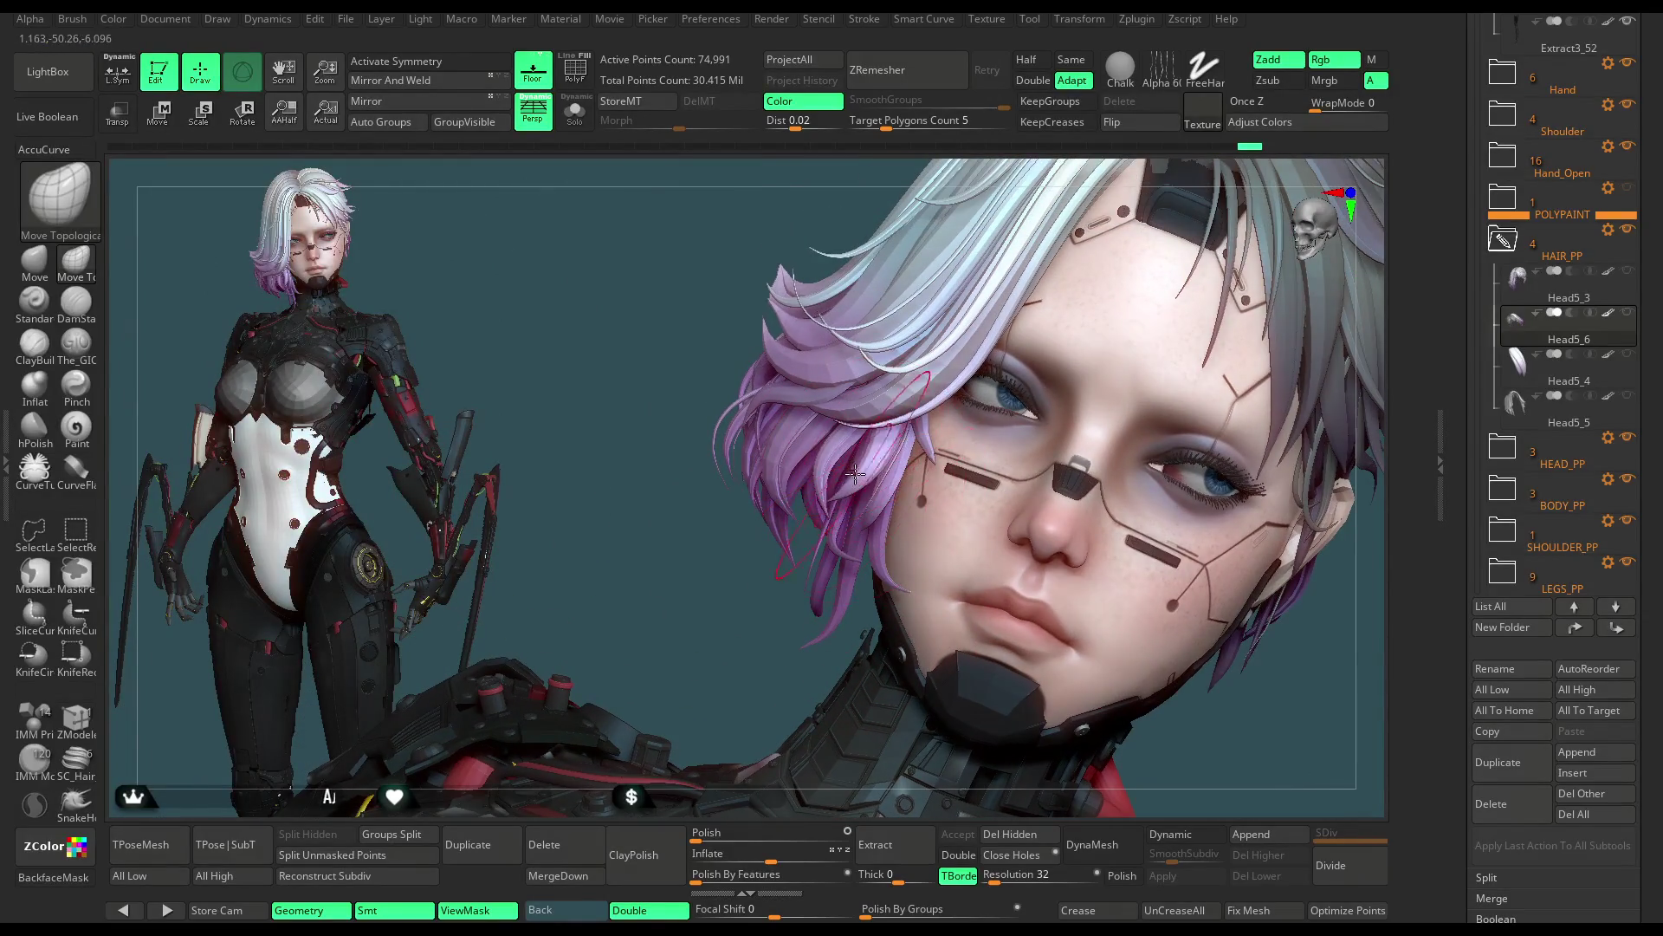
{"action": "left_click_drag", "start_coordinate": [751, 584], "coordinate": [867, 454]}
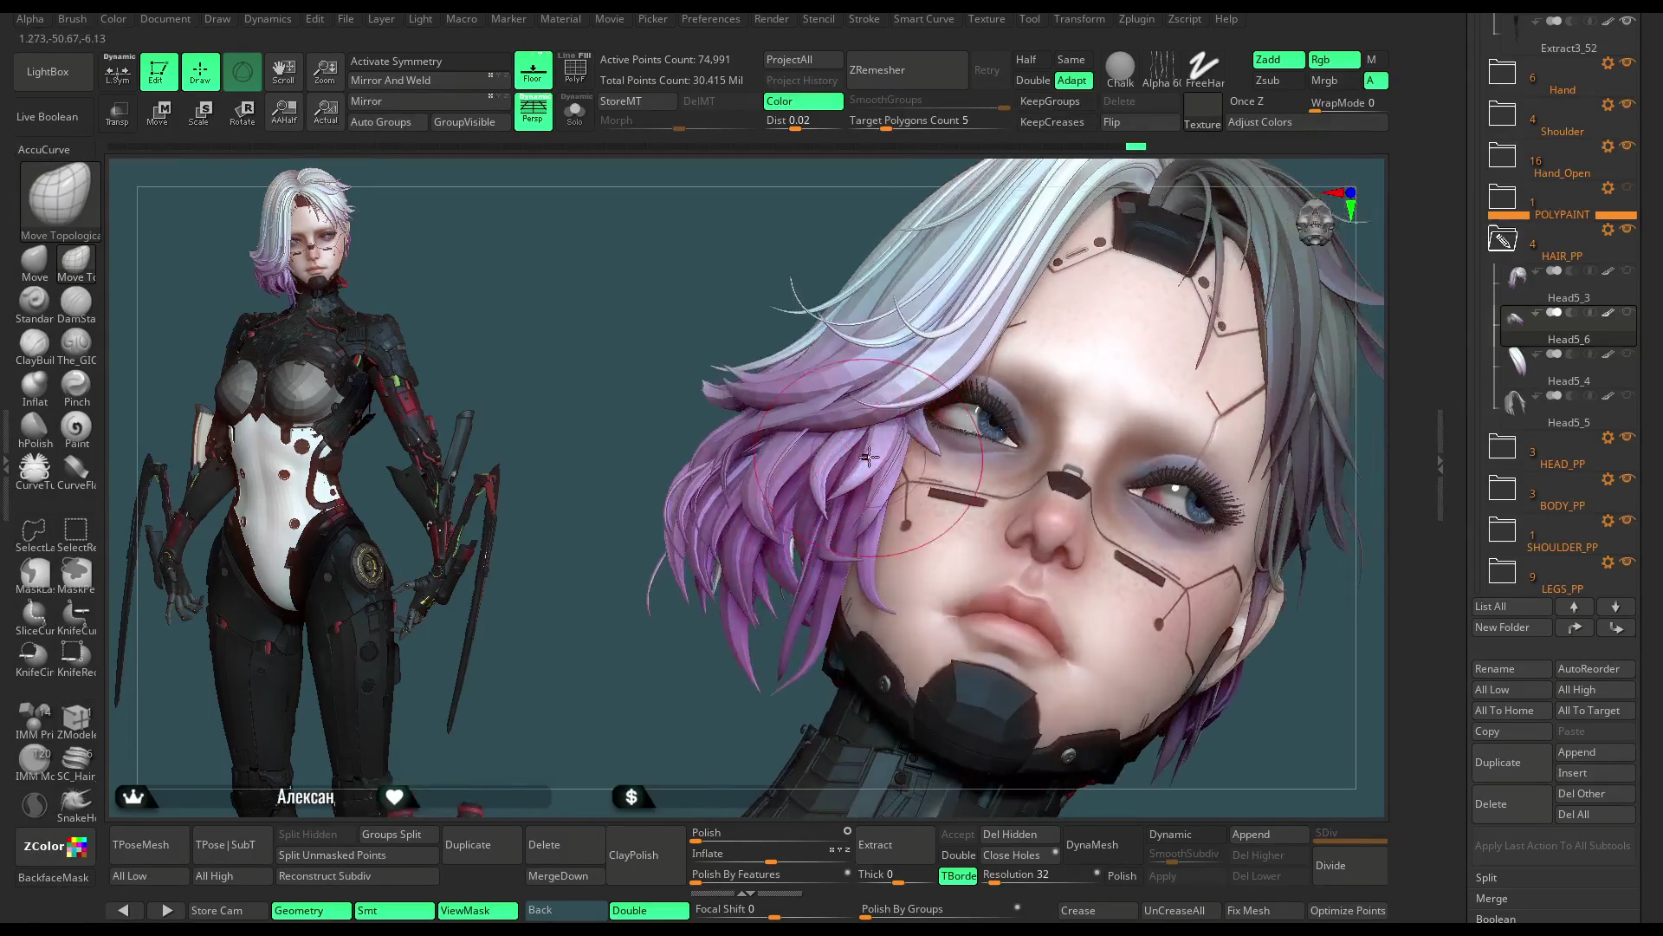
{"action": "left_click_drag", "start_coordinate": [663, 695], "coordinate": [825, 472]}
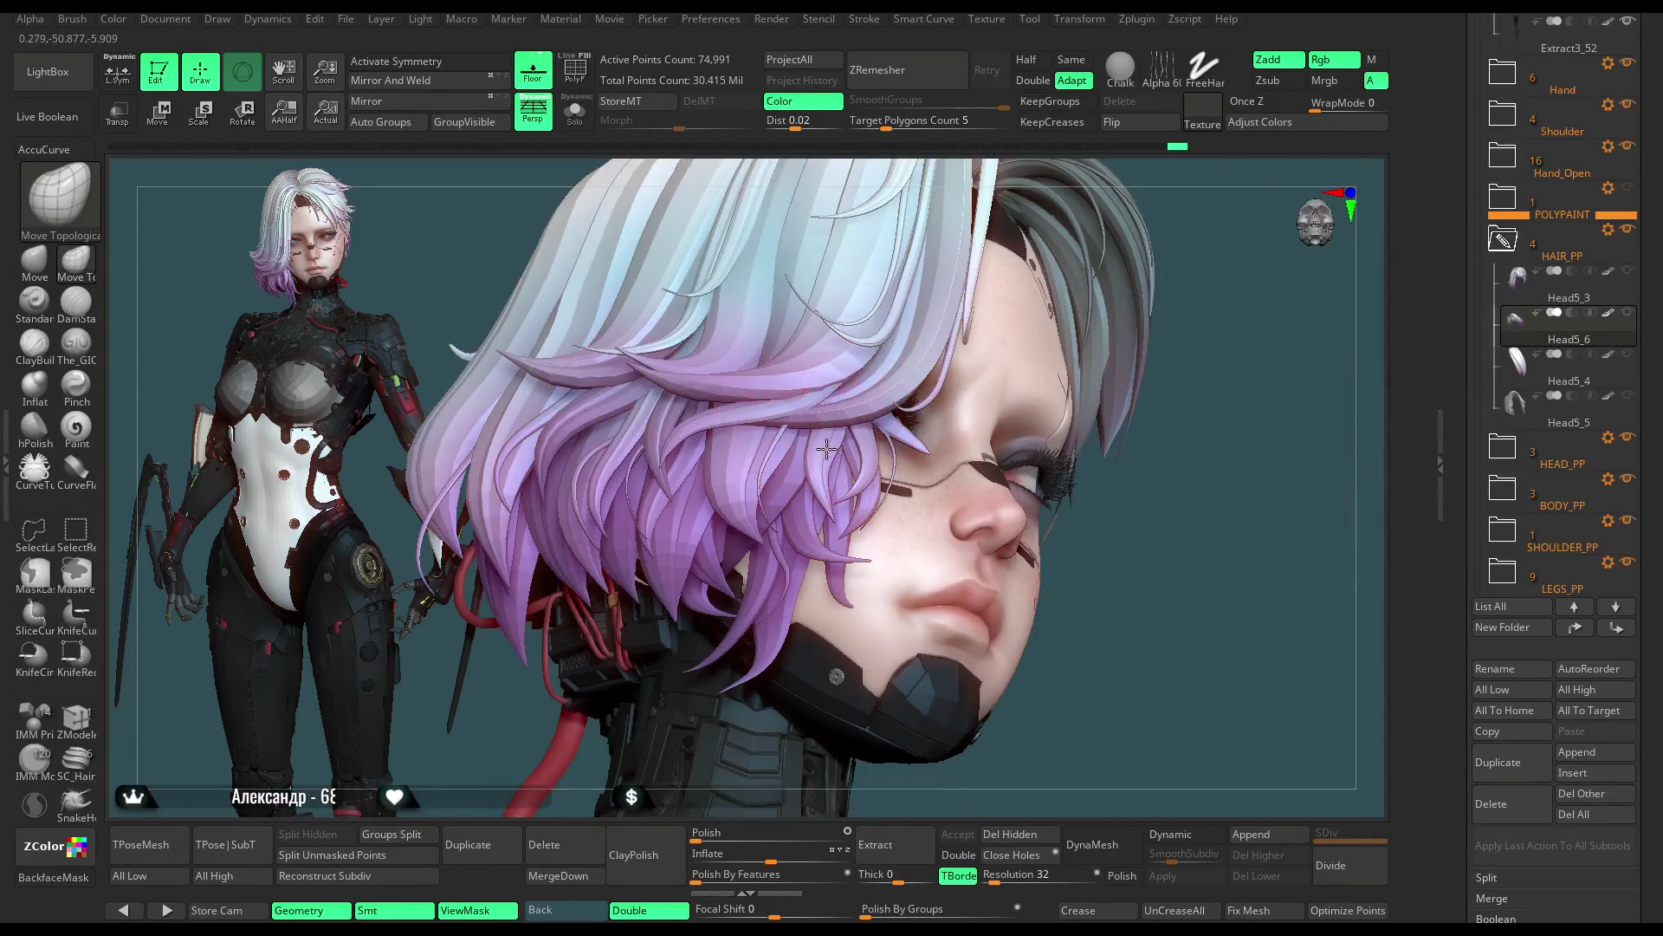
{"action": "mouse_move", "coordinate": [1096, 588]}
{"action": "left_mouse_down"}
{"action": "mouse_move", "coordinate": [1072, 468]}
{"action": "mouse_move", "coordinate": [793, 475]}
{"action": "left_mouse_up"}
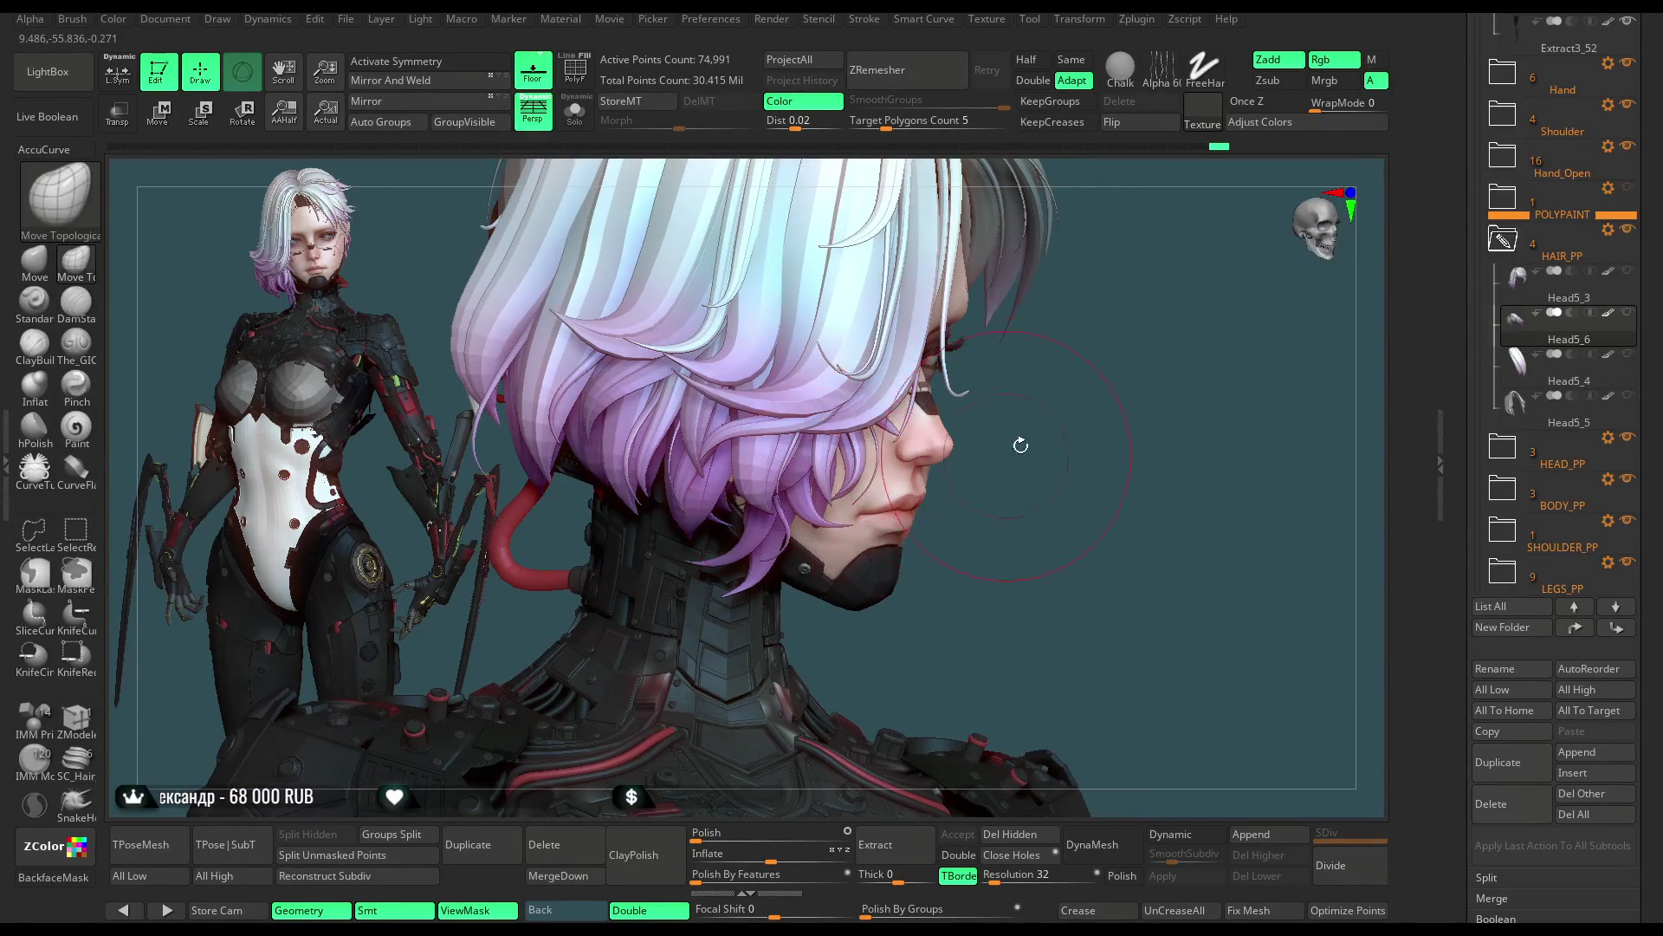
{"action": "left_click_drag", "start_coordinate": [1020, 444], "coordinate": [823, 385]}
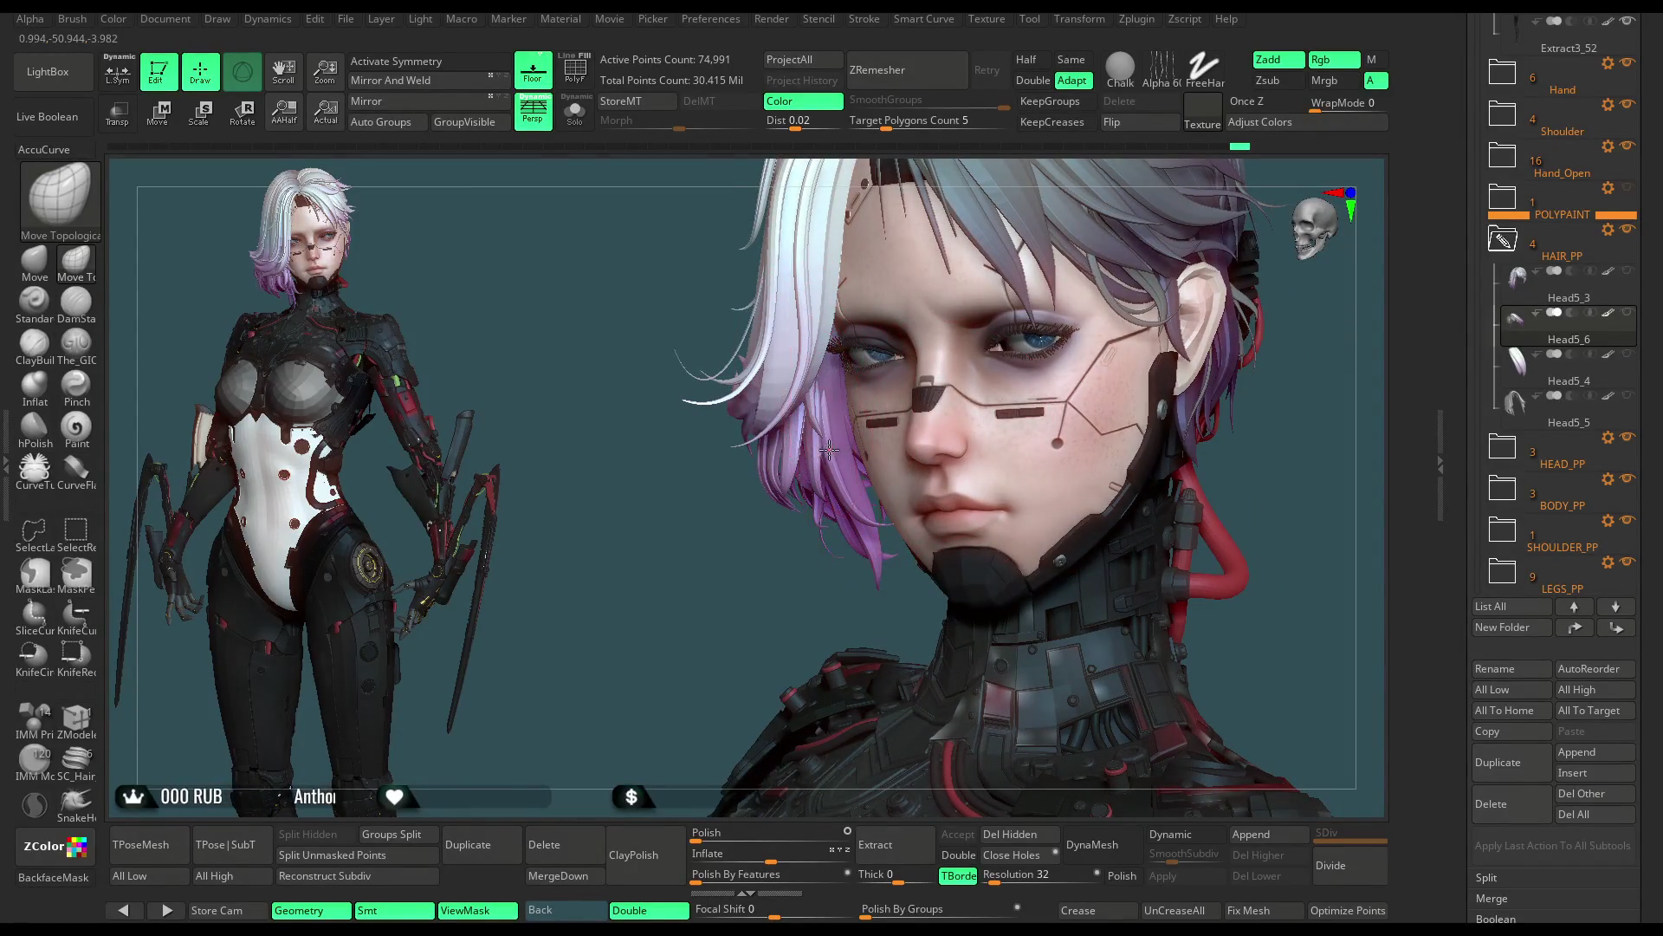
{"action": "left_click_drag", "start_coordinate": [760, 631], "coordinate": [817, 466]}
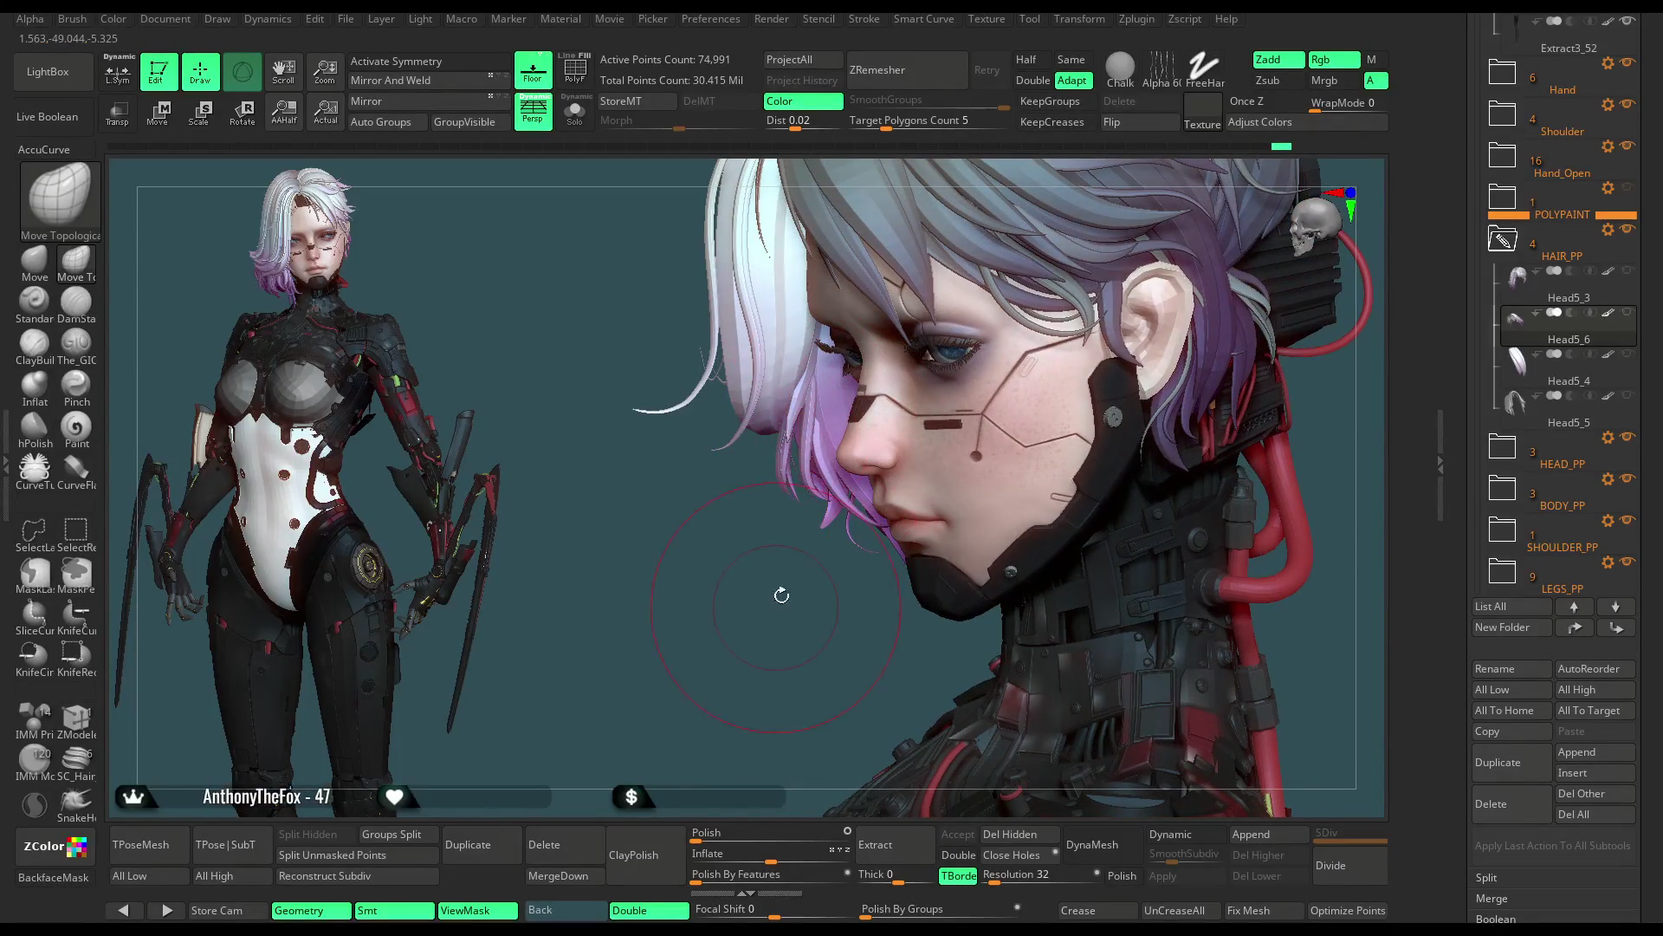
{"action": "left_click_drag", "start_coordinate": [782, 595], "coordinate": [839, 501]}
{"action": "left_click_drag", "start_coordinate": [793, 646], "coordinate": [816, 487]}
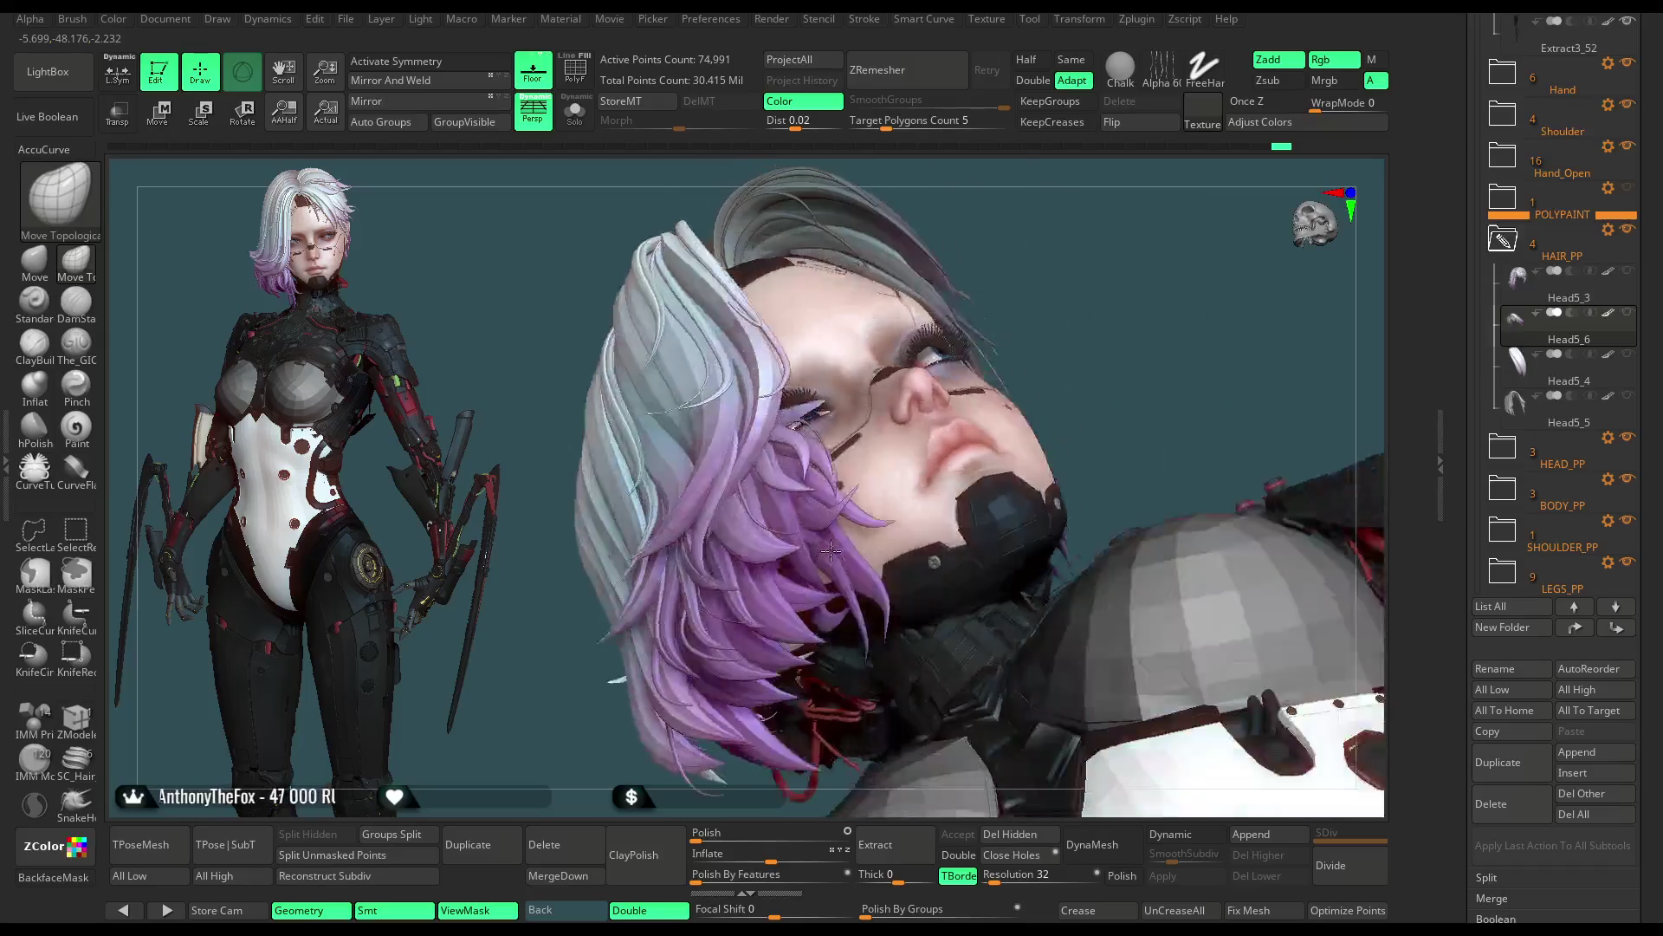
{"action": "mouse_move", "coordinate": [1003, 316]}
{"action": "left_mouse_down"}
{"action": "mouse_move", "coordinate": [1149, 314]}
{"action": "mouse_move", "coordinate": [1079, 330]}
{"action": "left_mouse_up"}
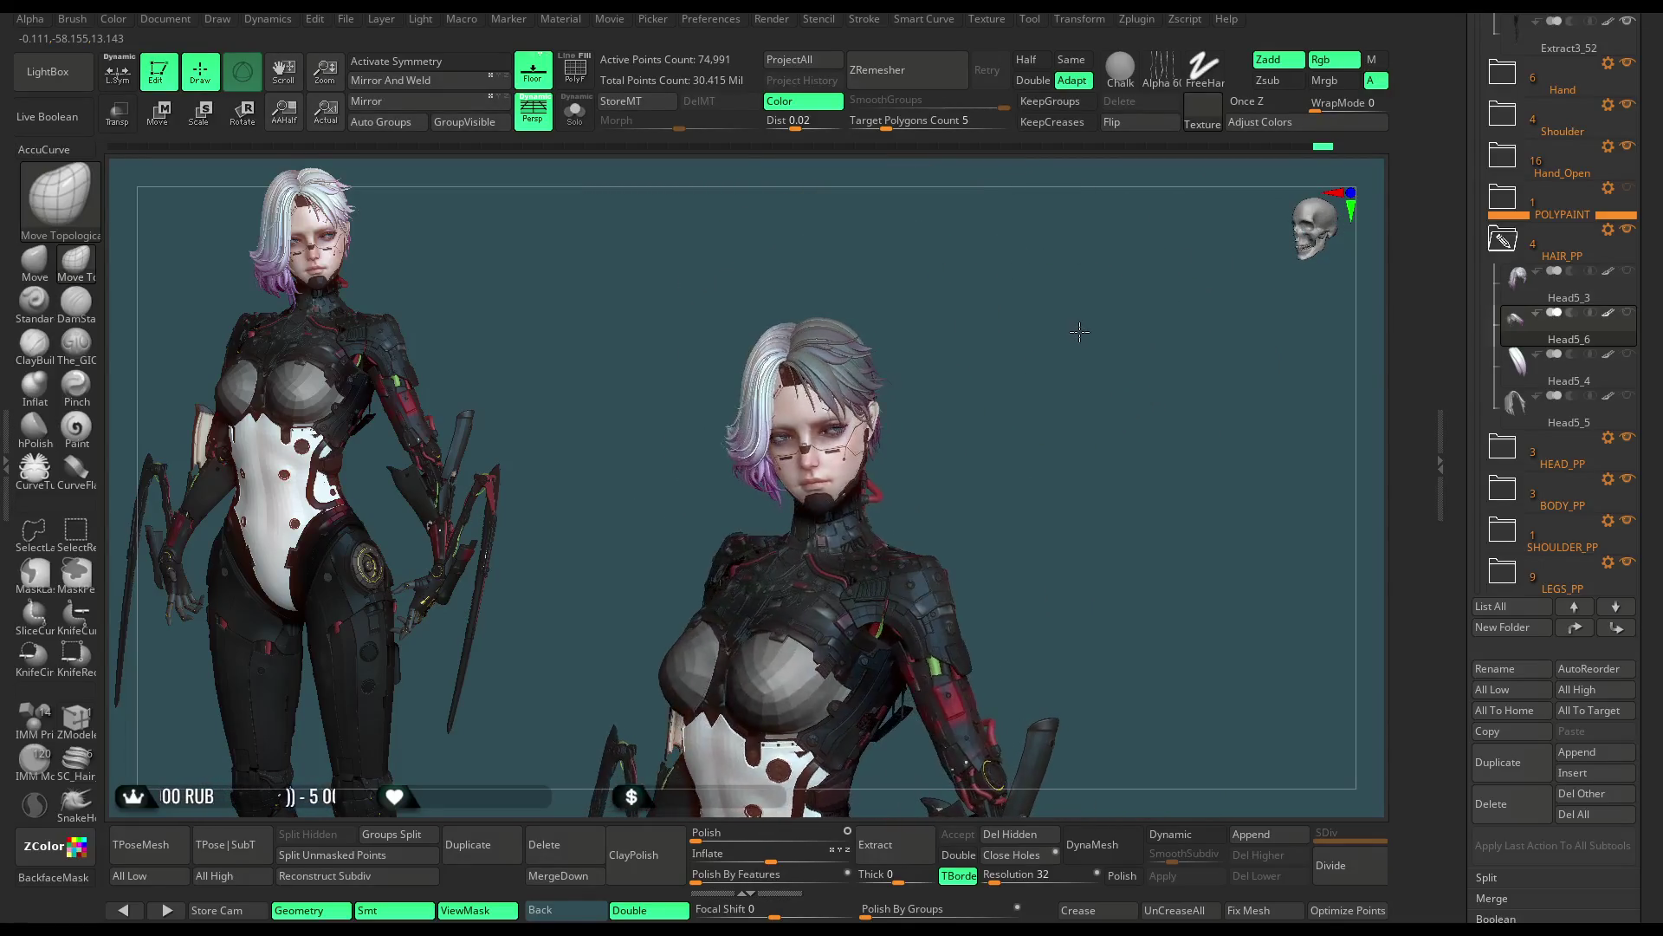
Step: Pick the plain Move brush and look the character over from front and three-quarter views
{"action": "mouse_move", "coordinate": [978, 397]}
{"action": "left_mouse_down"}
{"action": "mouse_move", "coordinate": [958, 372]}
{"action": "mouse_move", "coordinate": [1000, 397]}
{"action": "mouse_move", "coordinate": [1060, 386]}
{"action": "mouse_move", "coordinate": [1027, 477]}
{"action": "mouse_move", "coordinate": [988, 468]}
{"action": "left_mouse_up"}
{"action": "left_click", "coordinate": [36, 266]}
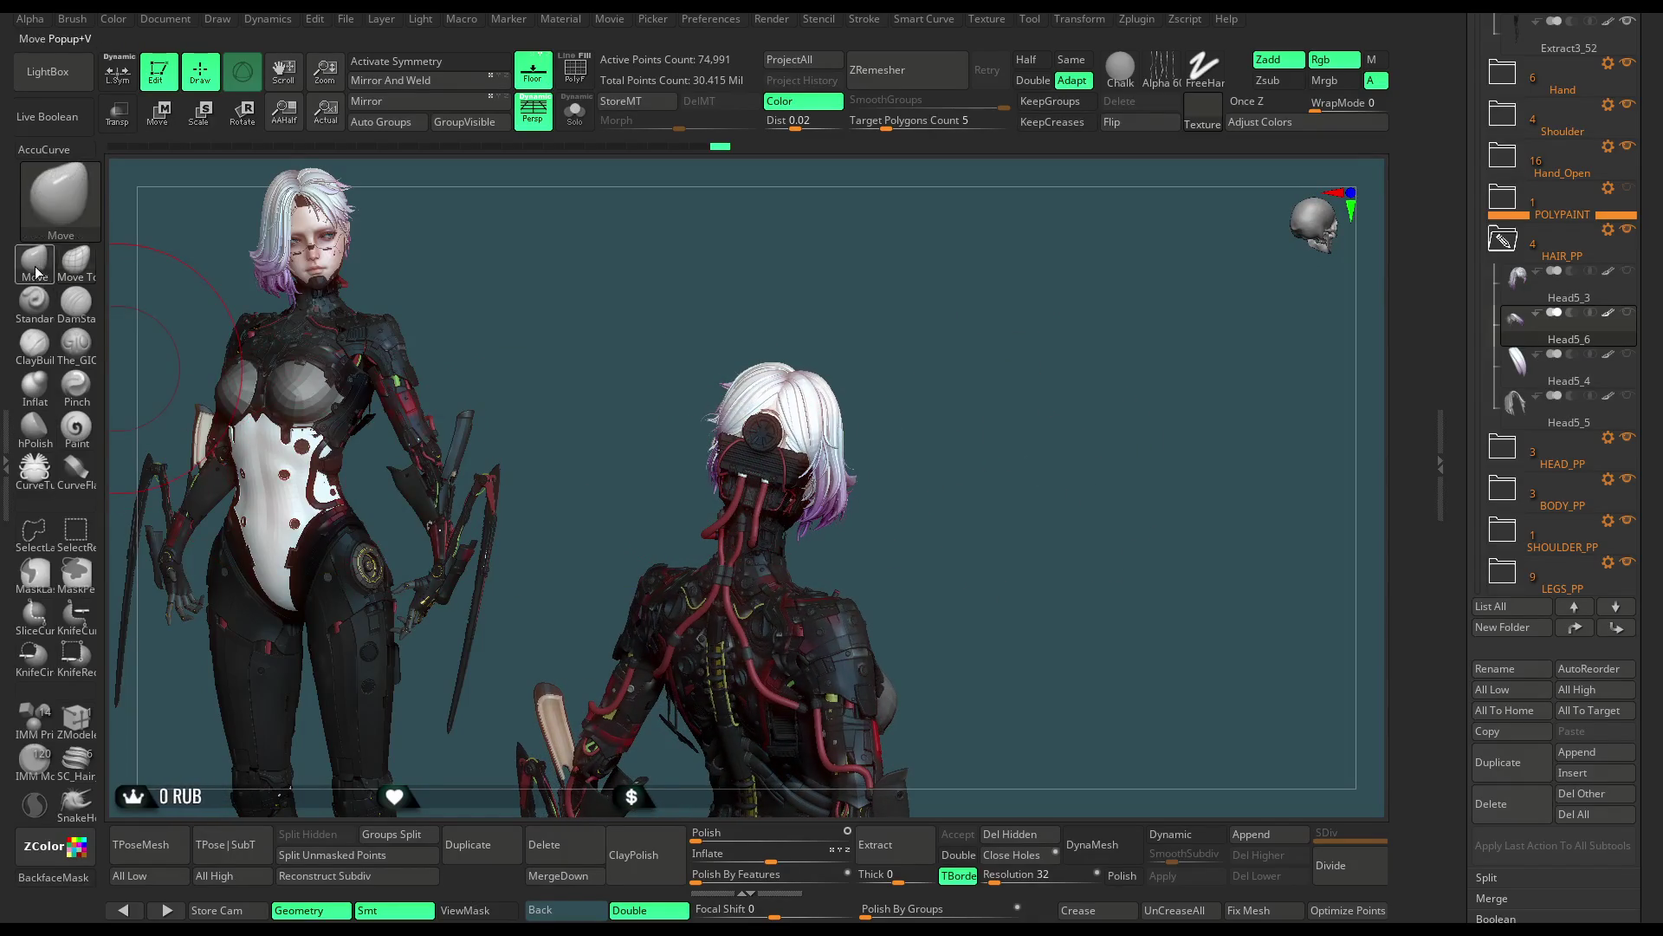
{"action": "mouse_move", "coordinate": [931, 348]}
{"action": "left_mouse_down"}
{"action": "mouse_move", "coordinate": [914, 471]}
{"action": "mouse_move", "coordinate": [848, 515]}
{"action": "mouse_move", "coordinate": [1005, 316]}
{"action": "mouse_move", "coordinate": [980, 351]}
{"action": "left_mouse_up"}
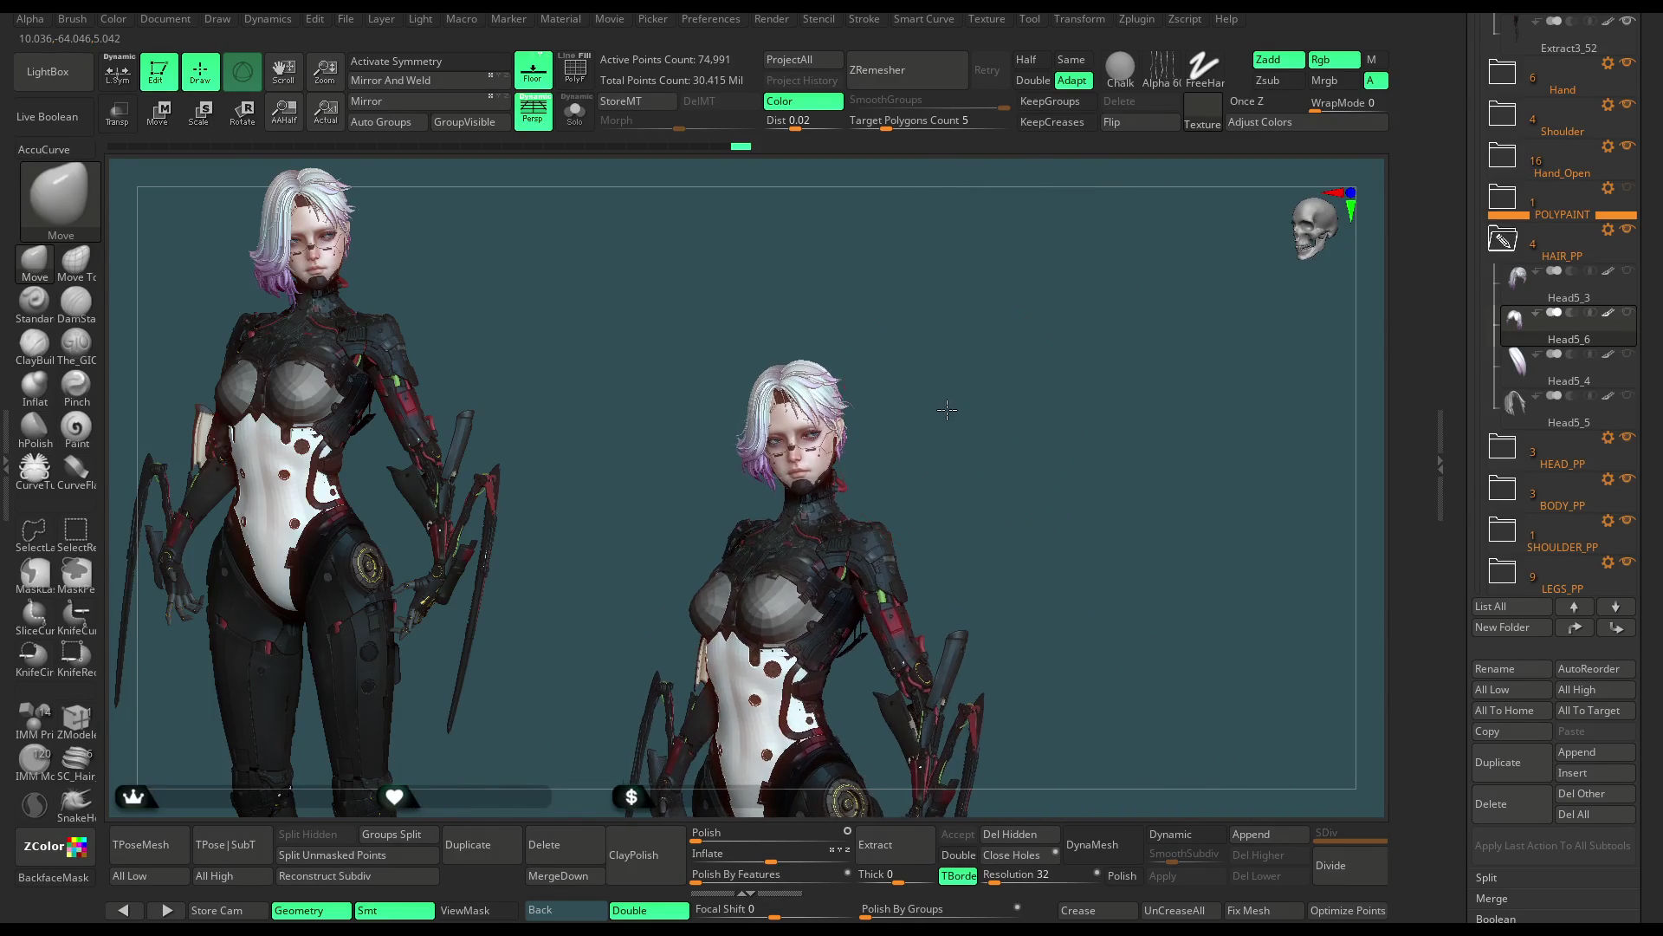
{"action": "key", "text": "space"}
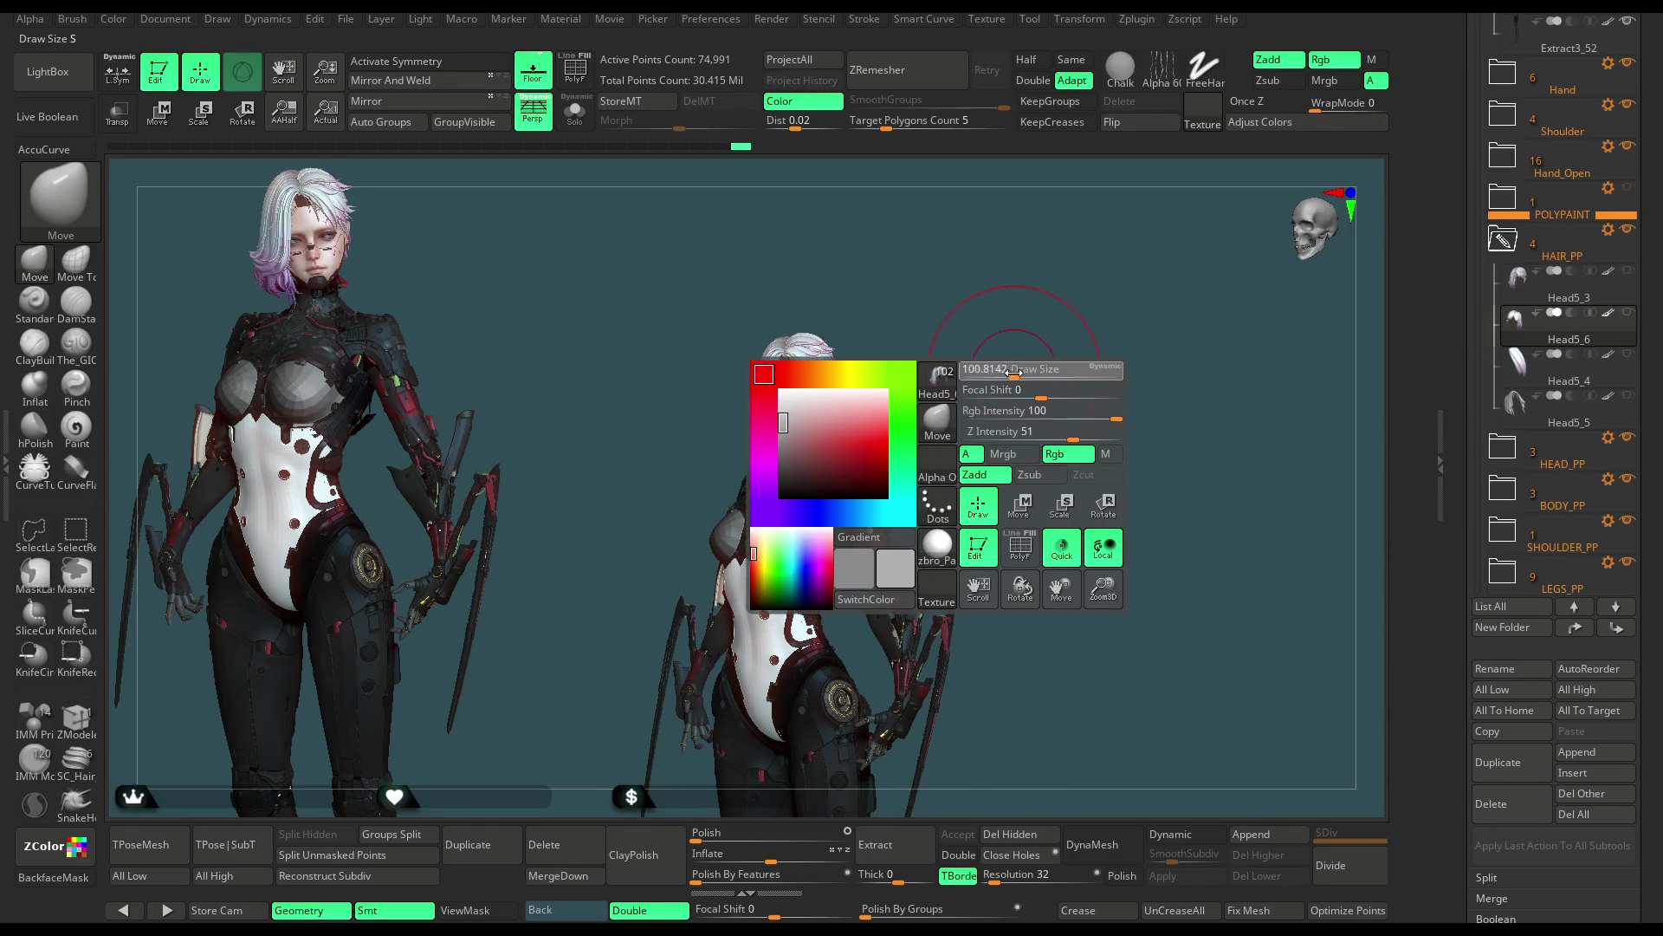
{"action": "left_click_drag", "start_coordinate": [1013, 369], "coordinate": [821, 426], "text": "alt"}
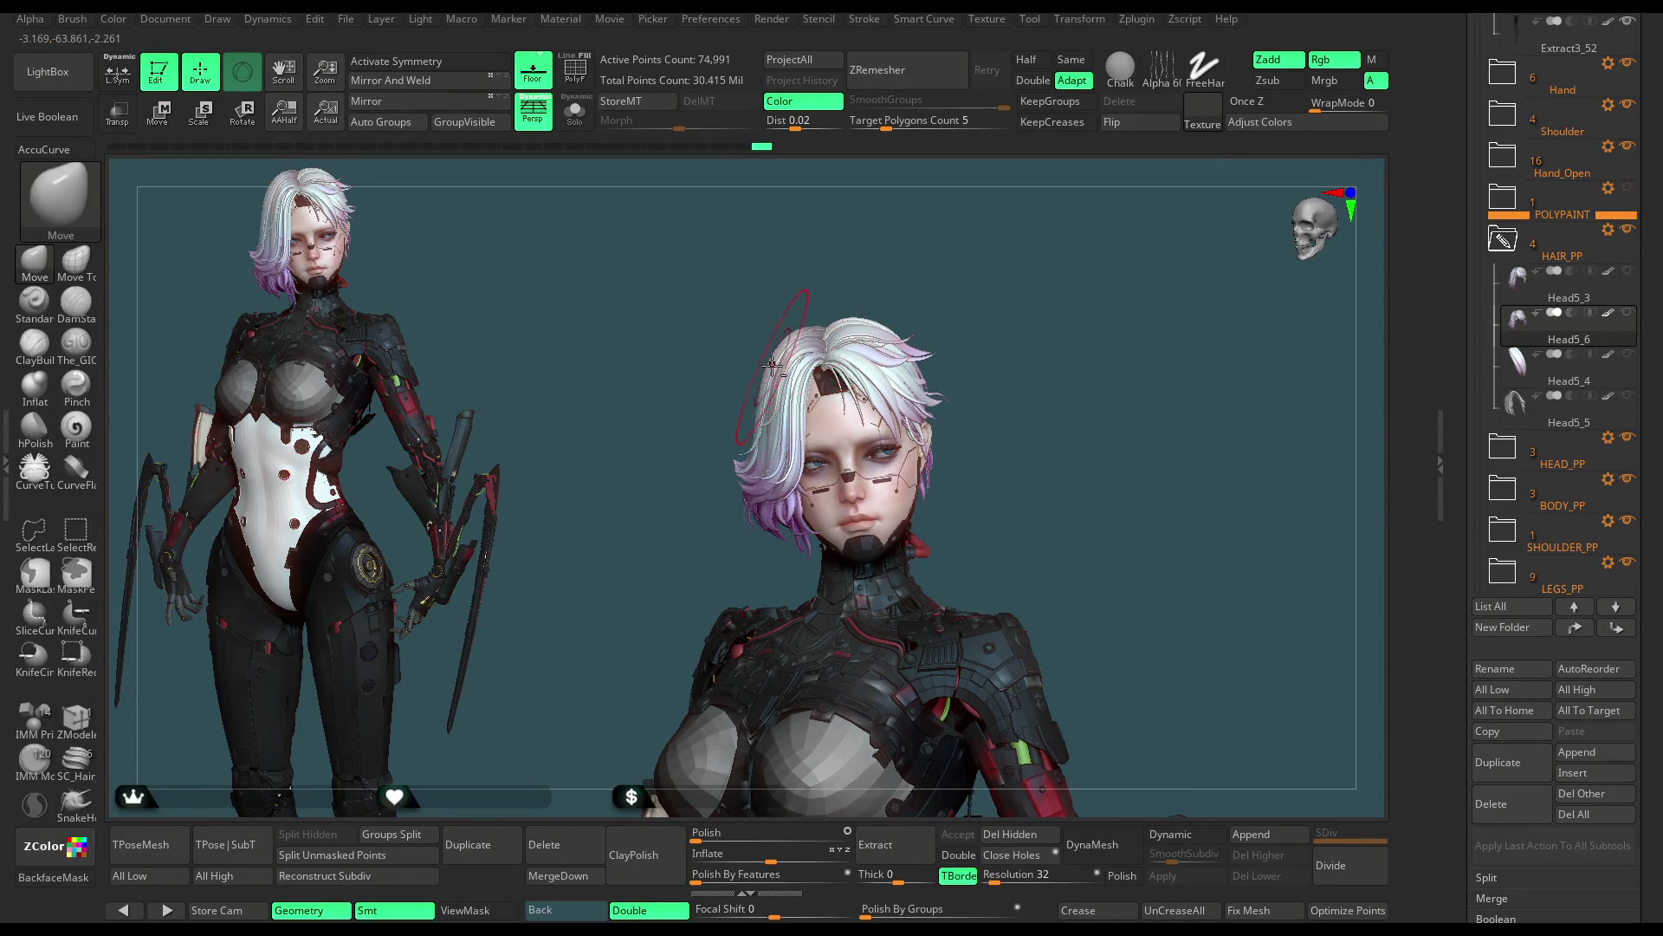
{"action": "key", "text": "space"}
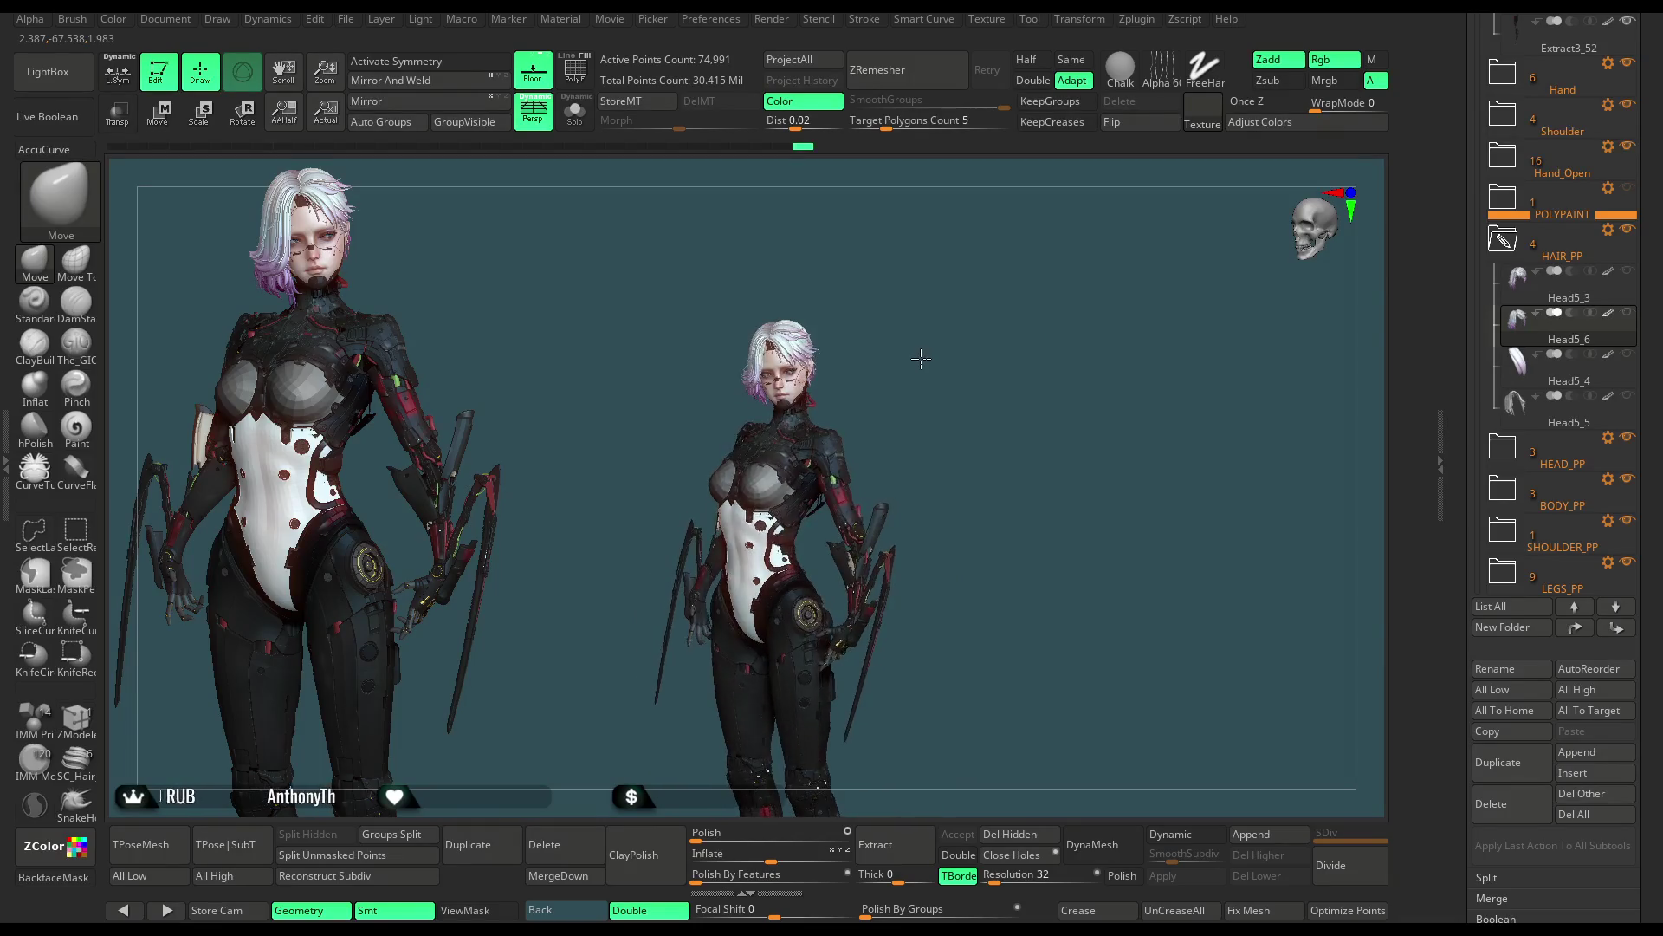
{"action": "left_click_drag", "start_coordinate": [971, 352], "coordinate": [939, 398]}
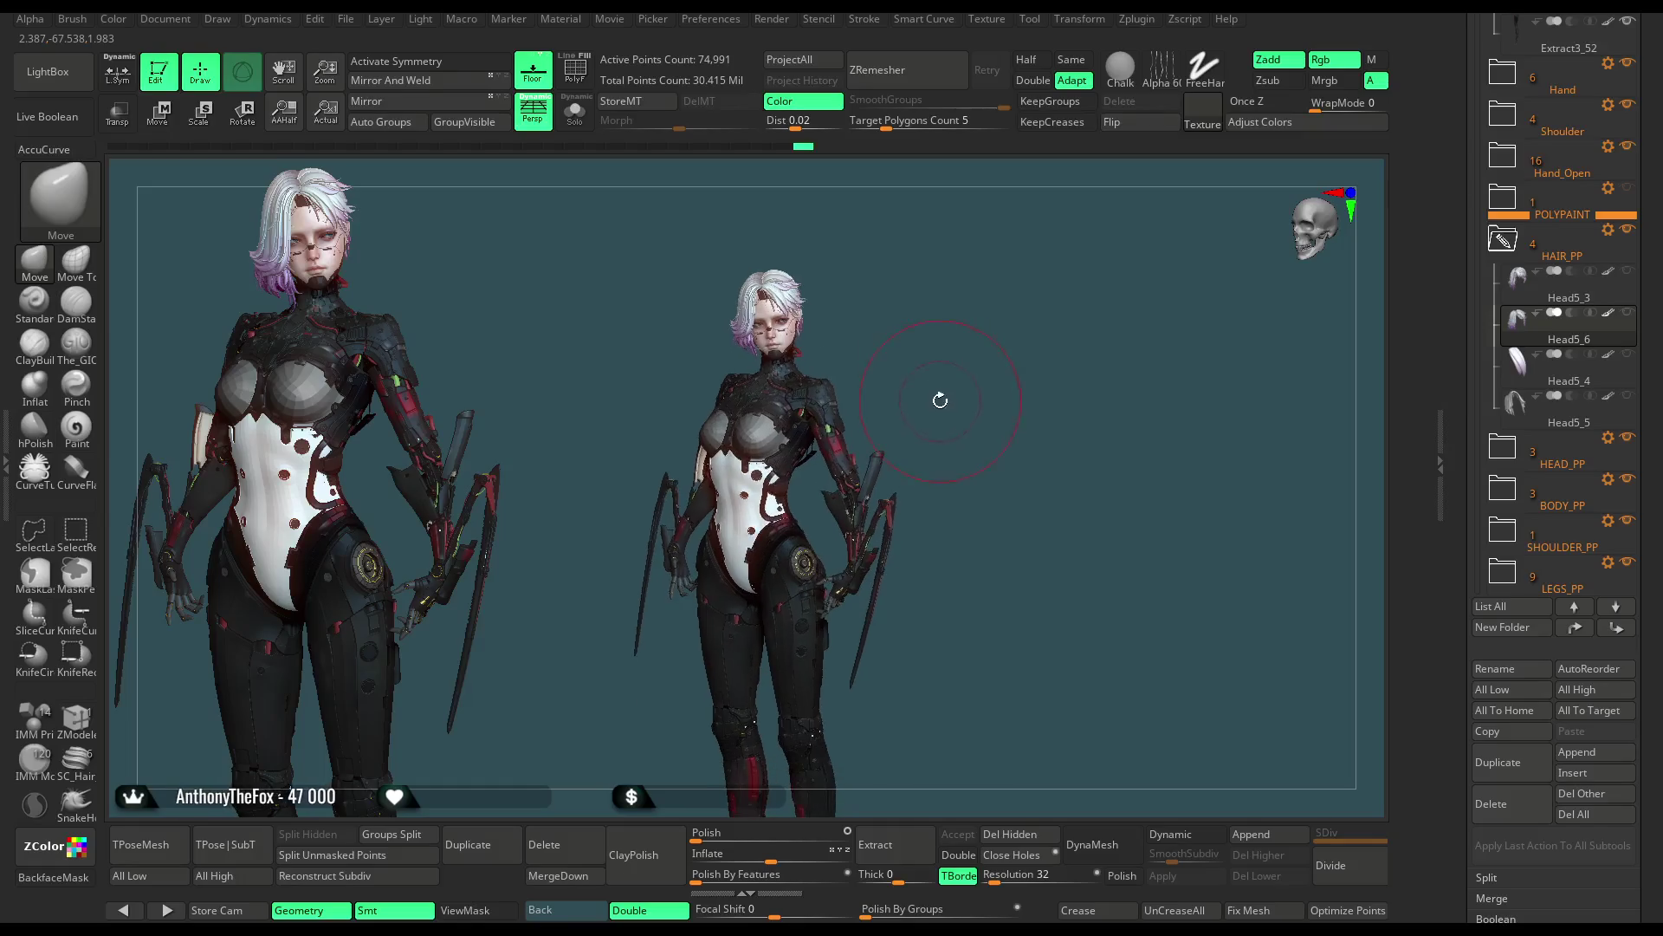
{"action": "mouse_move", "coordinate": [940, 398]}
{"action": "left_mouse_down"}
{"action": "mouse_move", "coordinate": [967, 393]}
{"action": "mouse_move", "coordinate": [939, 383]}
{"action": "left_mouse_up"}
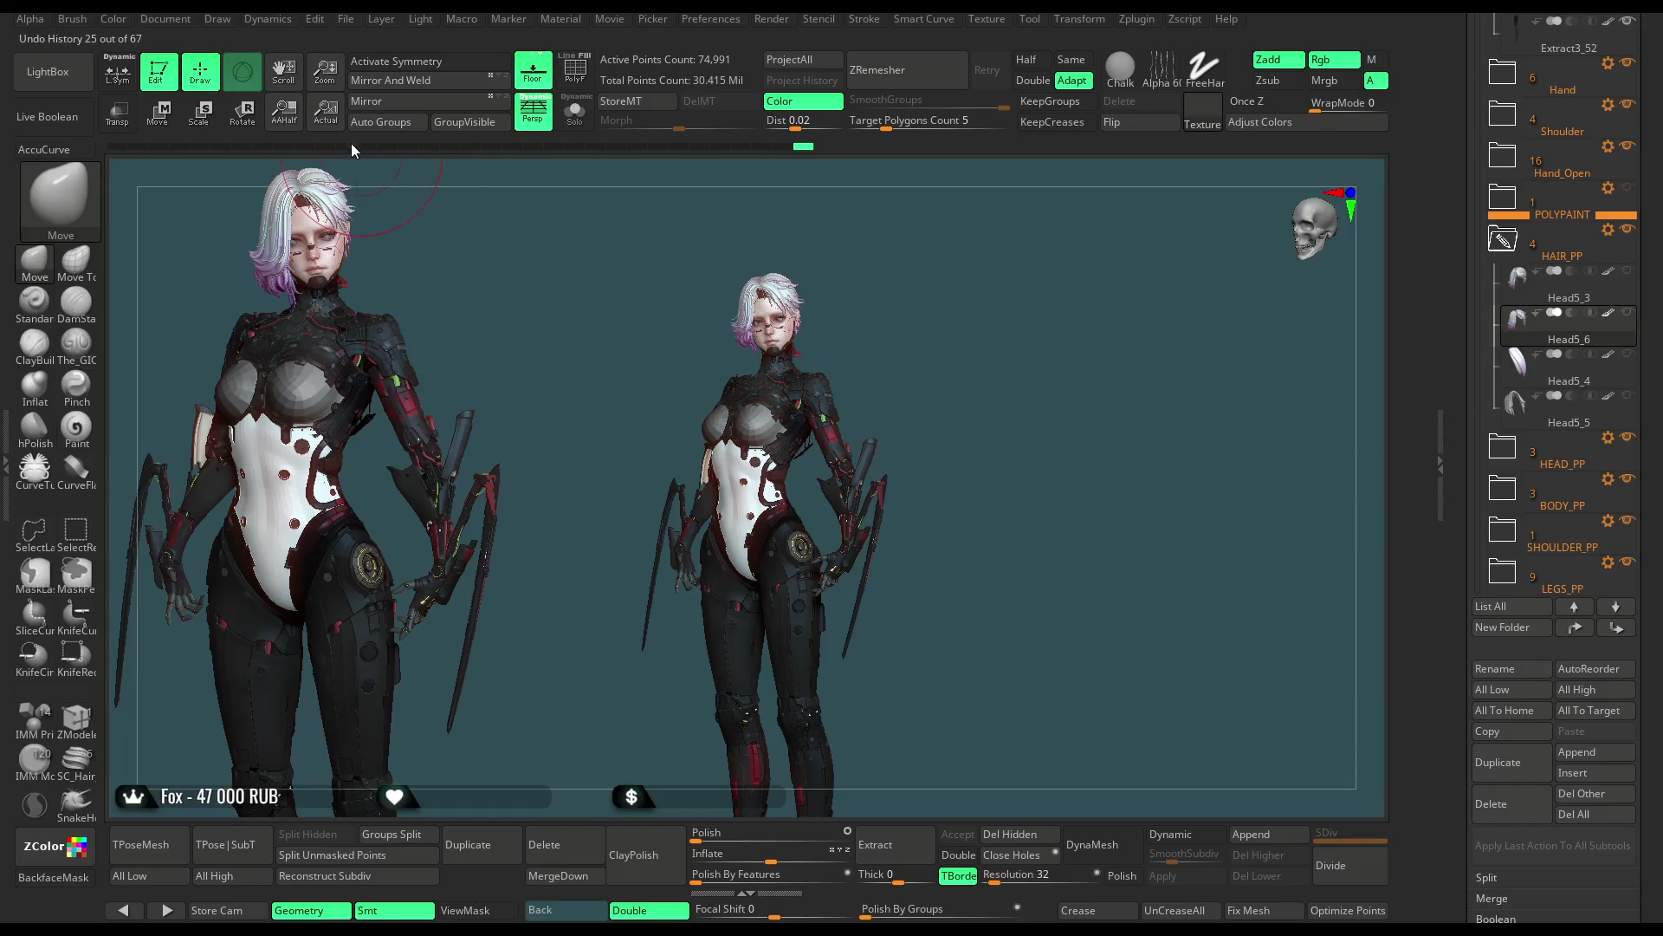
{"action": "left_click", "coordinate": [346, 22]}
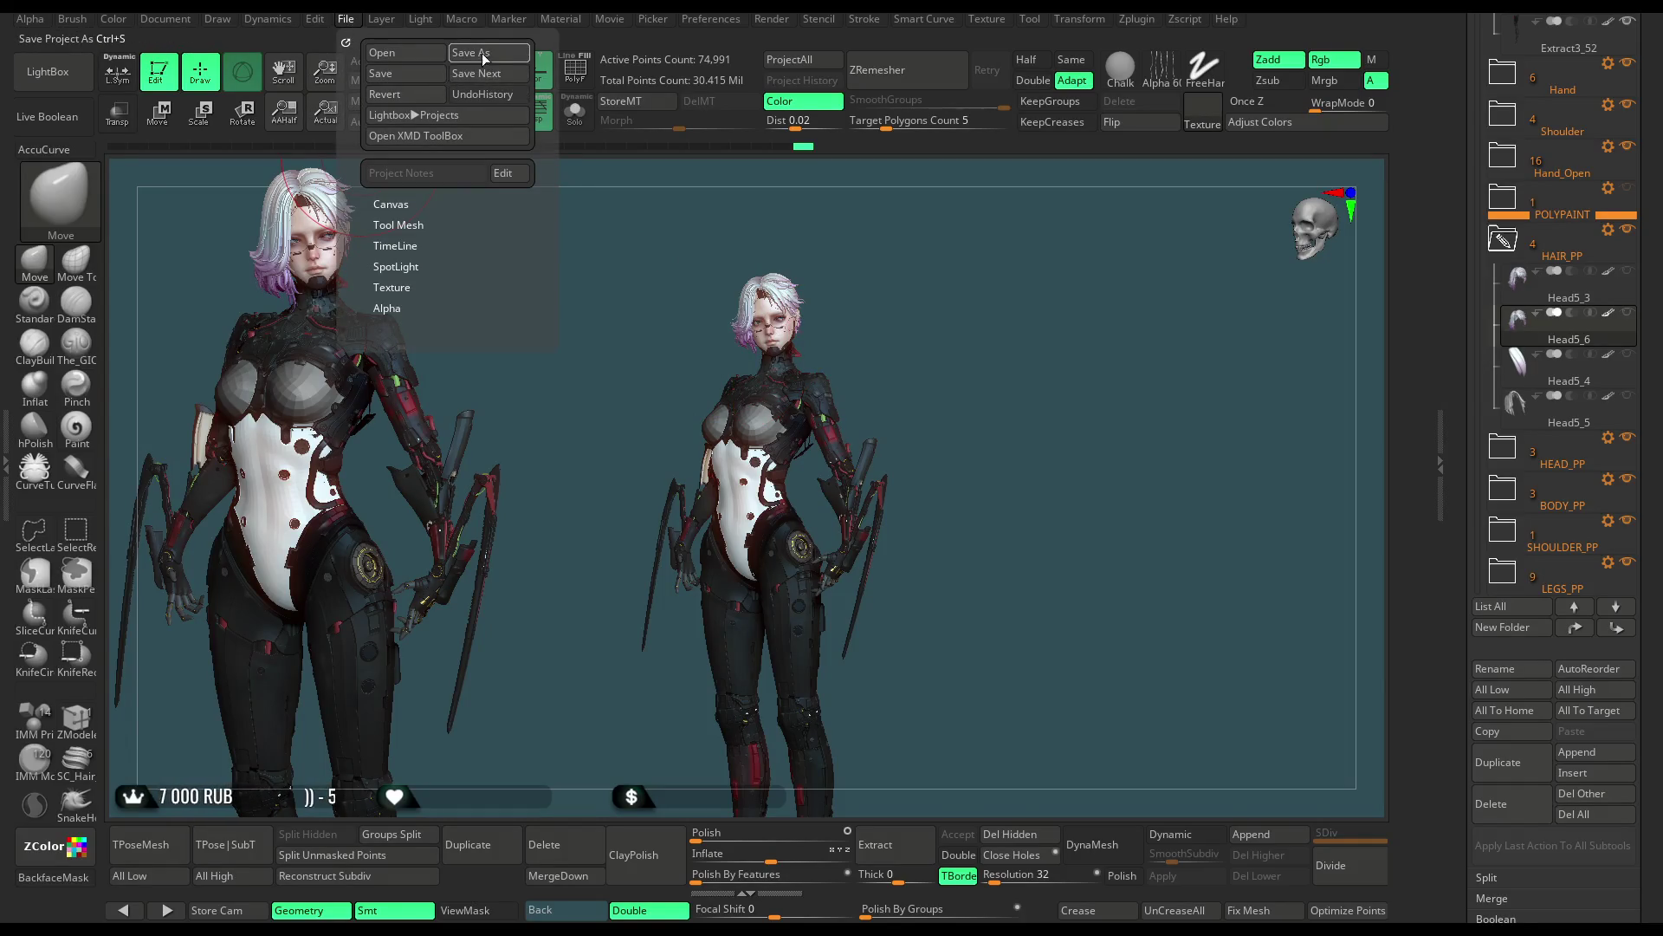
Step: Save the cyberpunk character project with Ctrl+S
{"action": "key", "text": "ctrl+s"}
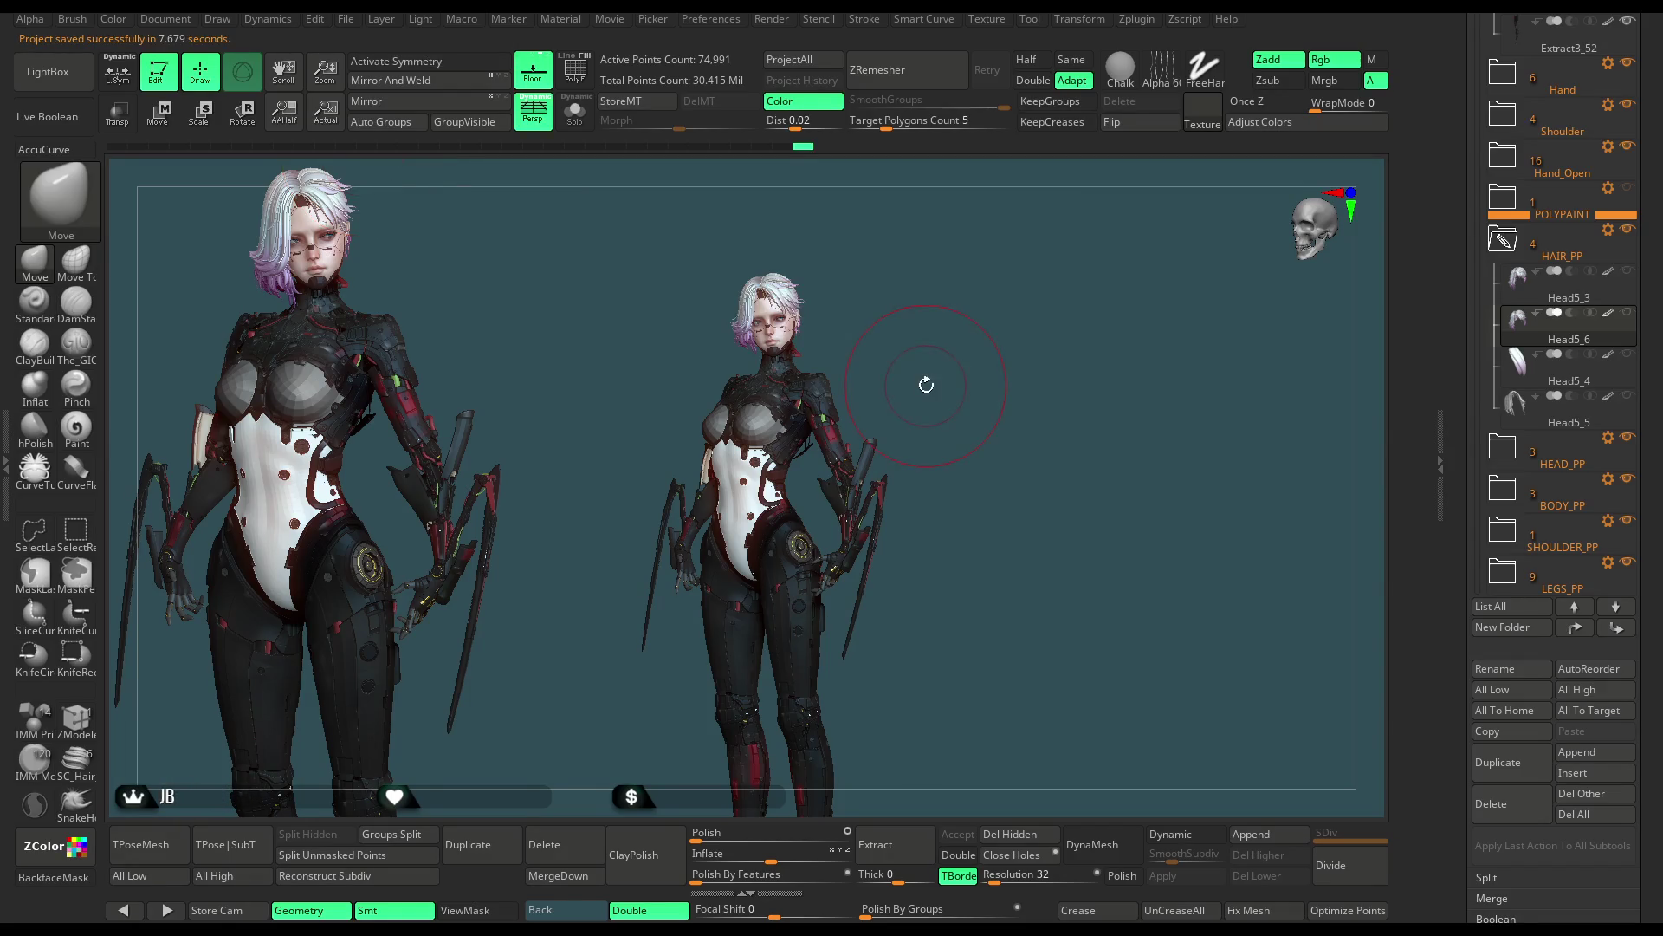
{"action": "scroll", "coordinate": [933, 364], "scroll_direction": "up", "scroll_amount": 2}
{"action": "scroll", "coordinate": [997, 348], "scroll_direction": "up", "scroll_amount": 3}
{"action": "scroll", "coordinate": [998, 348], "scroll_direction": "up", "scroll_amount": 2}
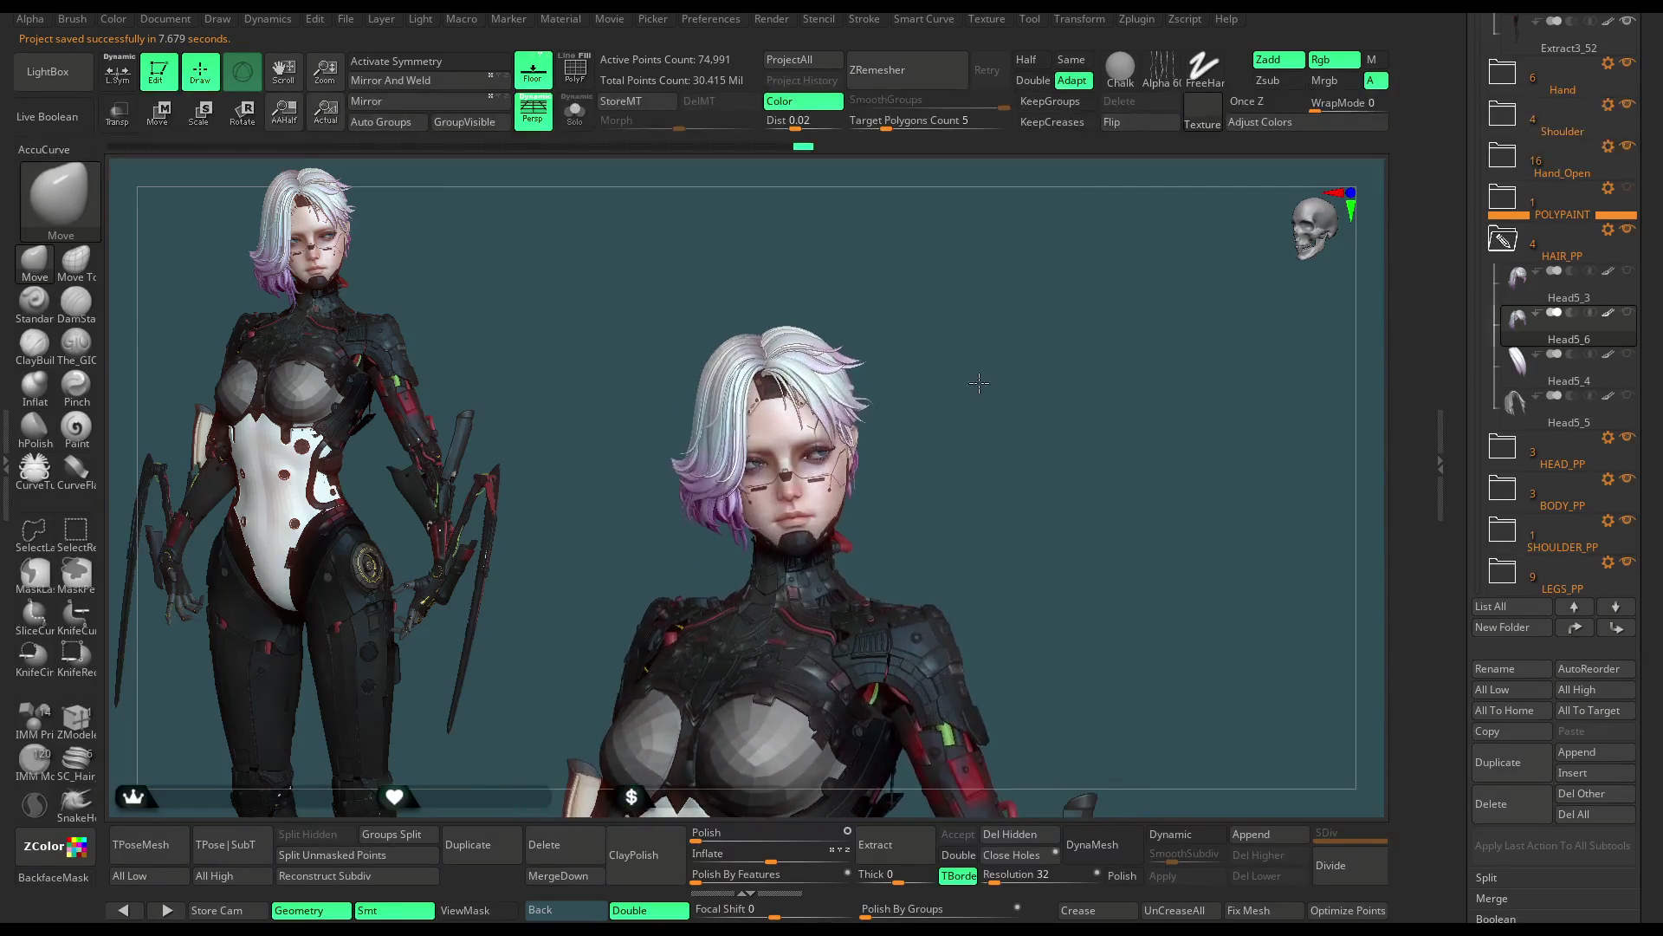
{"action": "scroll", "coordinate": [997, 348], "scroll_direction": "up", "scroll_amount": 2}
{"action": "key", "text": "space"}
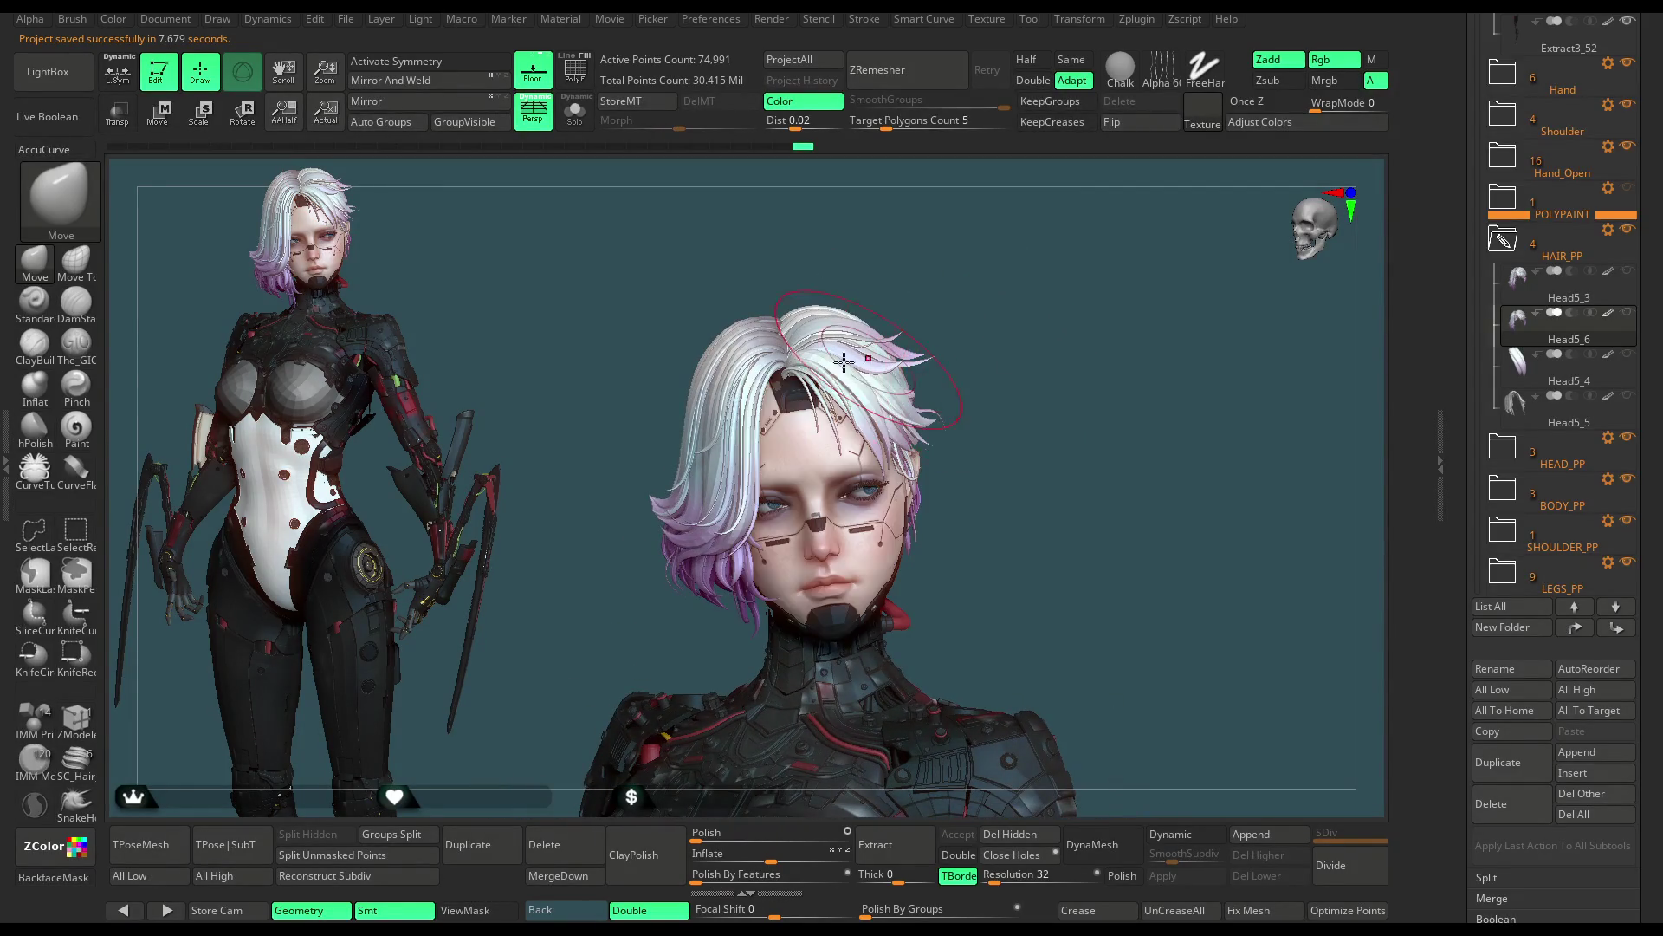
{"action": "left_click_drag", "start_coordinate": [693, 396], "coordinate": [689, 394]}
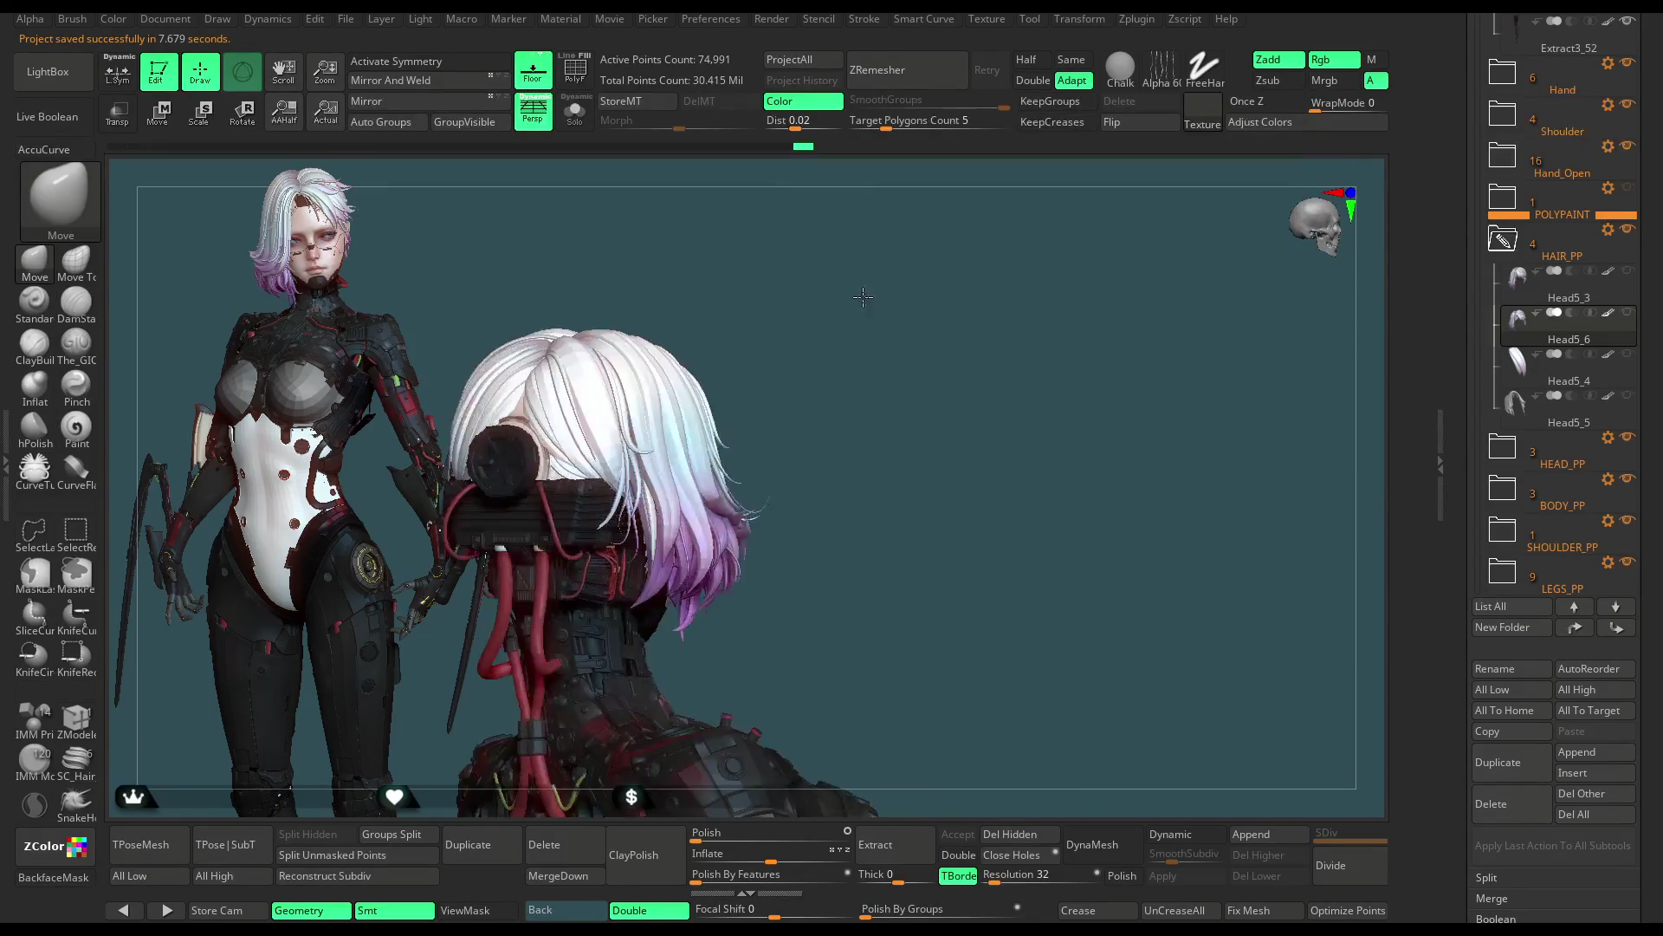
{"action": "left_click_drag", "start_coordinate": [704, 382], "coordinate": [795, 348]}
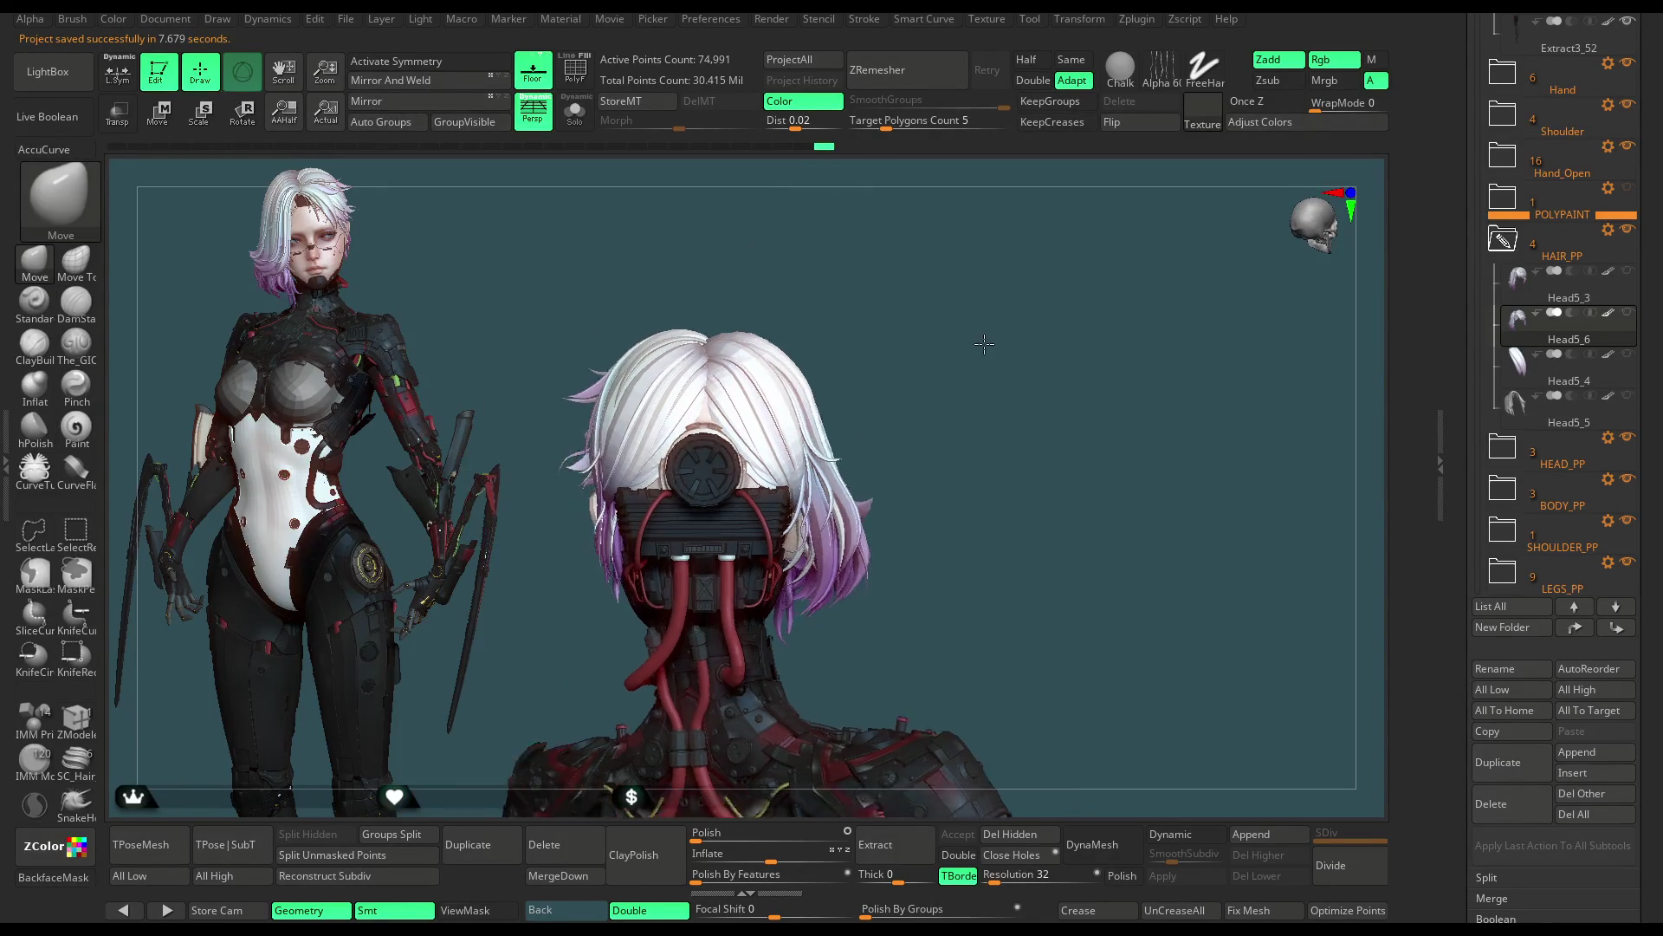
{"action": "key", "text": "space"}
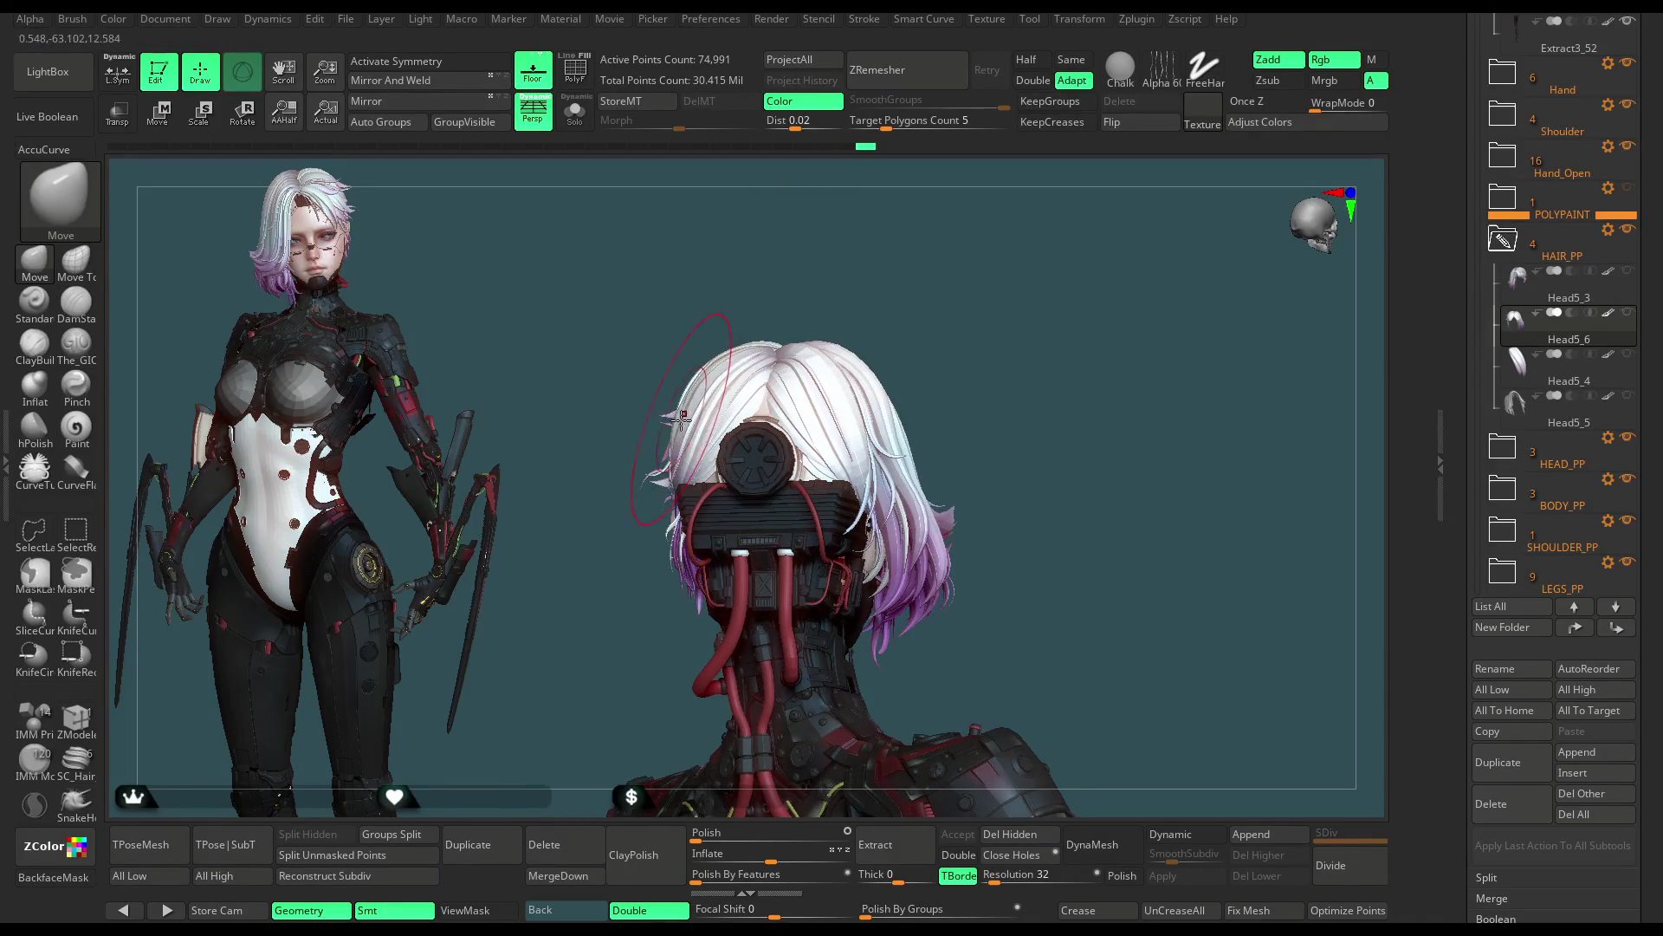
{"action": "mouse_move", "coordinate": [708, 293]}
{"action": "left_mouse_down"}
{"action": "mouse_move", "coordinate": [785, 272]}
{"action": "mouse_move", "coordinate": [884, 304]}
{"action": "mouse_move", "coordinate": [946, 360]}
{"action": "mouse_move", "coordinate": [891, 312]}
{"action": "mouse_move", "coordinate": [881, 388]}
{"action": "mouse_move", "coordinate": [771, 371]}
{"action": "mouse_move", "coordinate": [789, 411]}
{"action": "mouse_move", "coordinate": [985, 340]}
{"action": "left_mouse_up"}
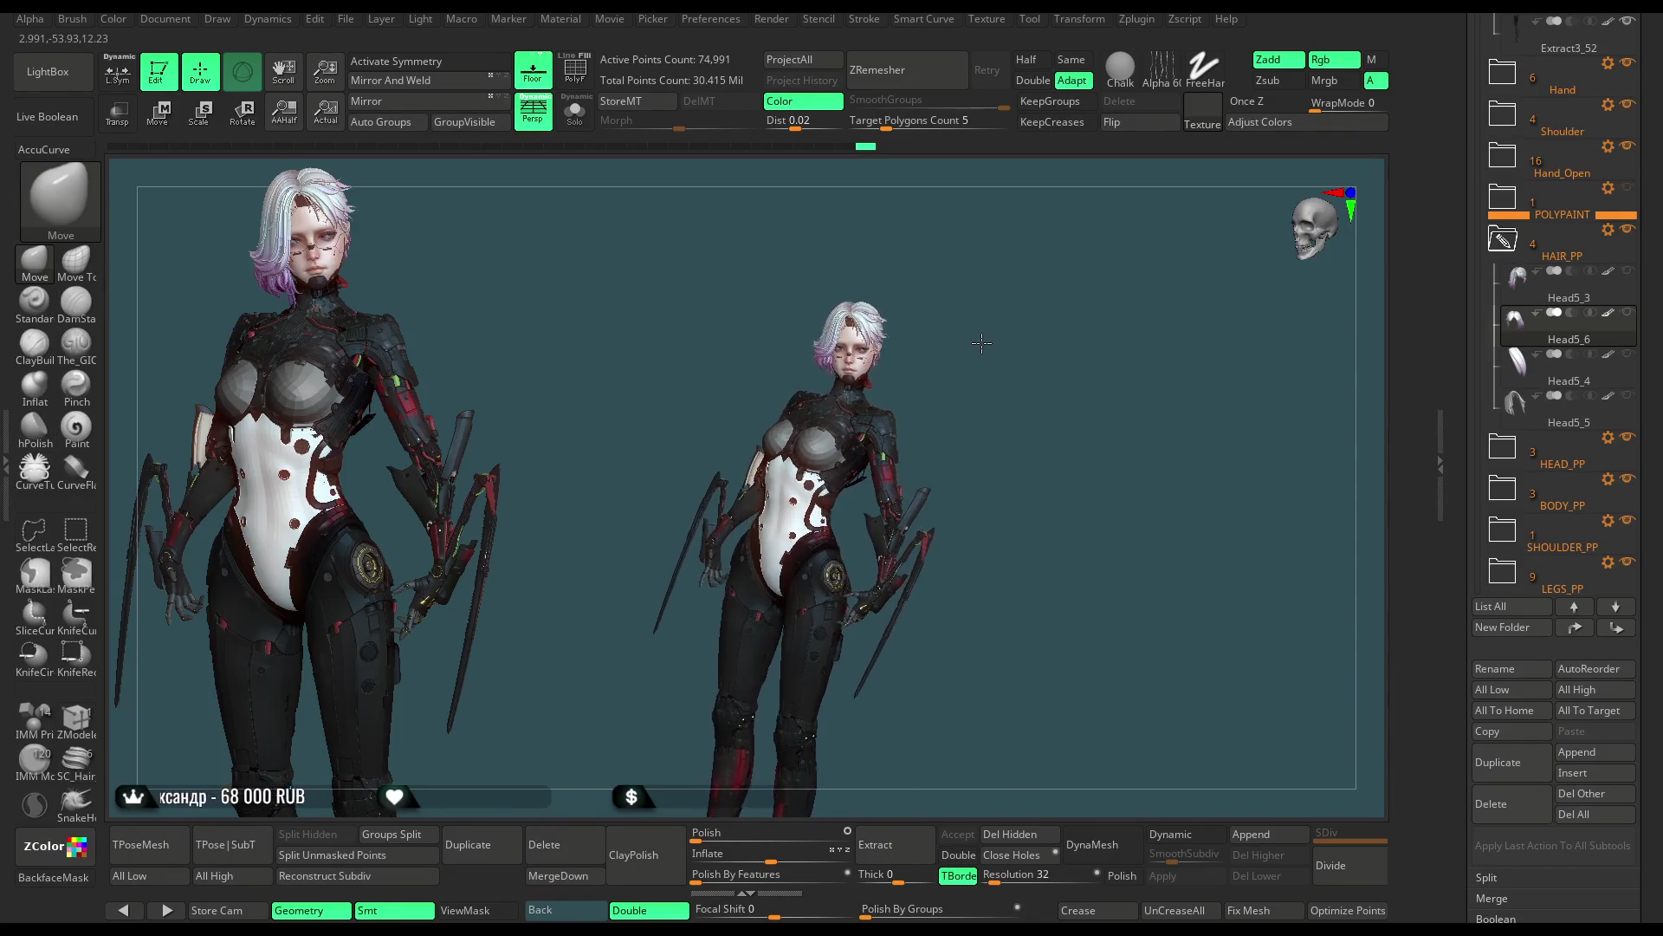
{"action": "left_click_drag", "start_coordinate": [984, 340], "coordinate": [881, 276]}
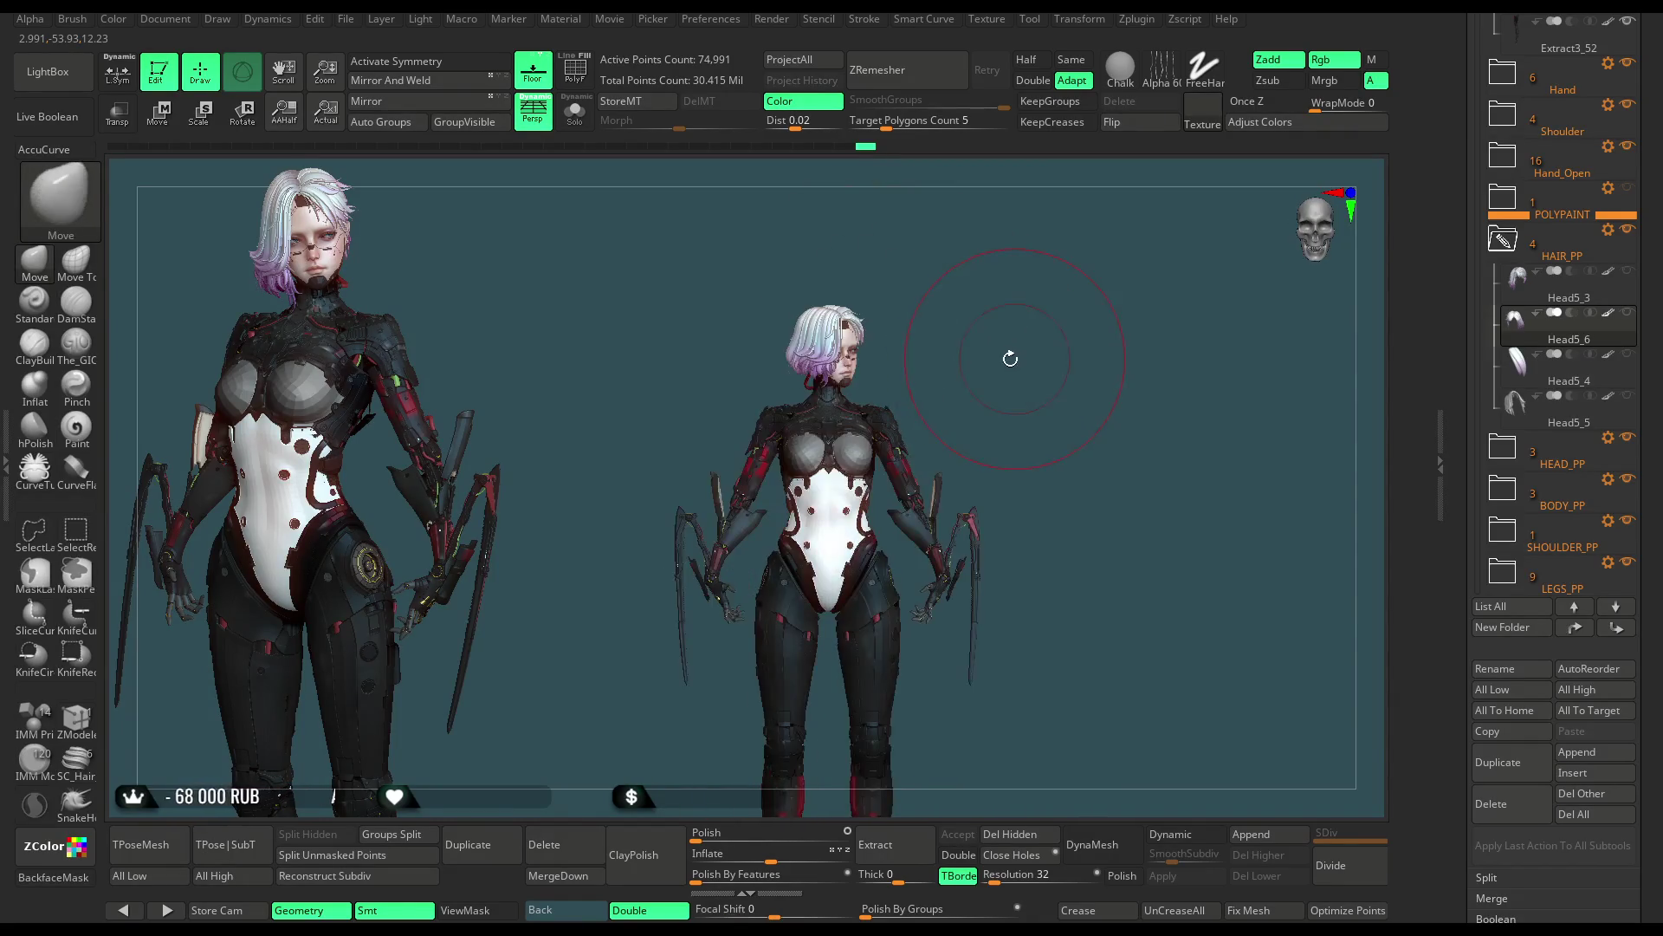
{"action": "left_click_drag", "start_coordinate": [1003, 360], "coordinate": [914, 379]}
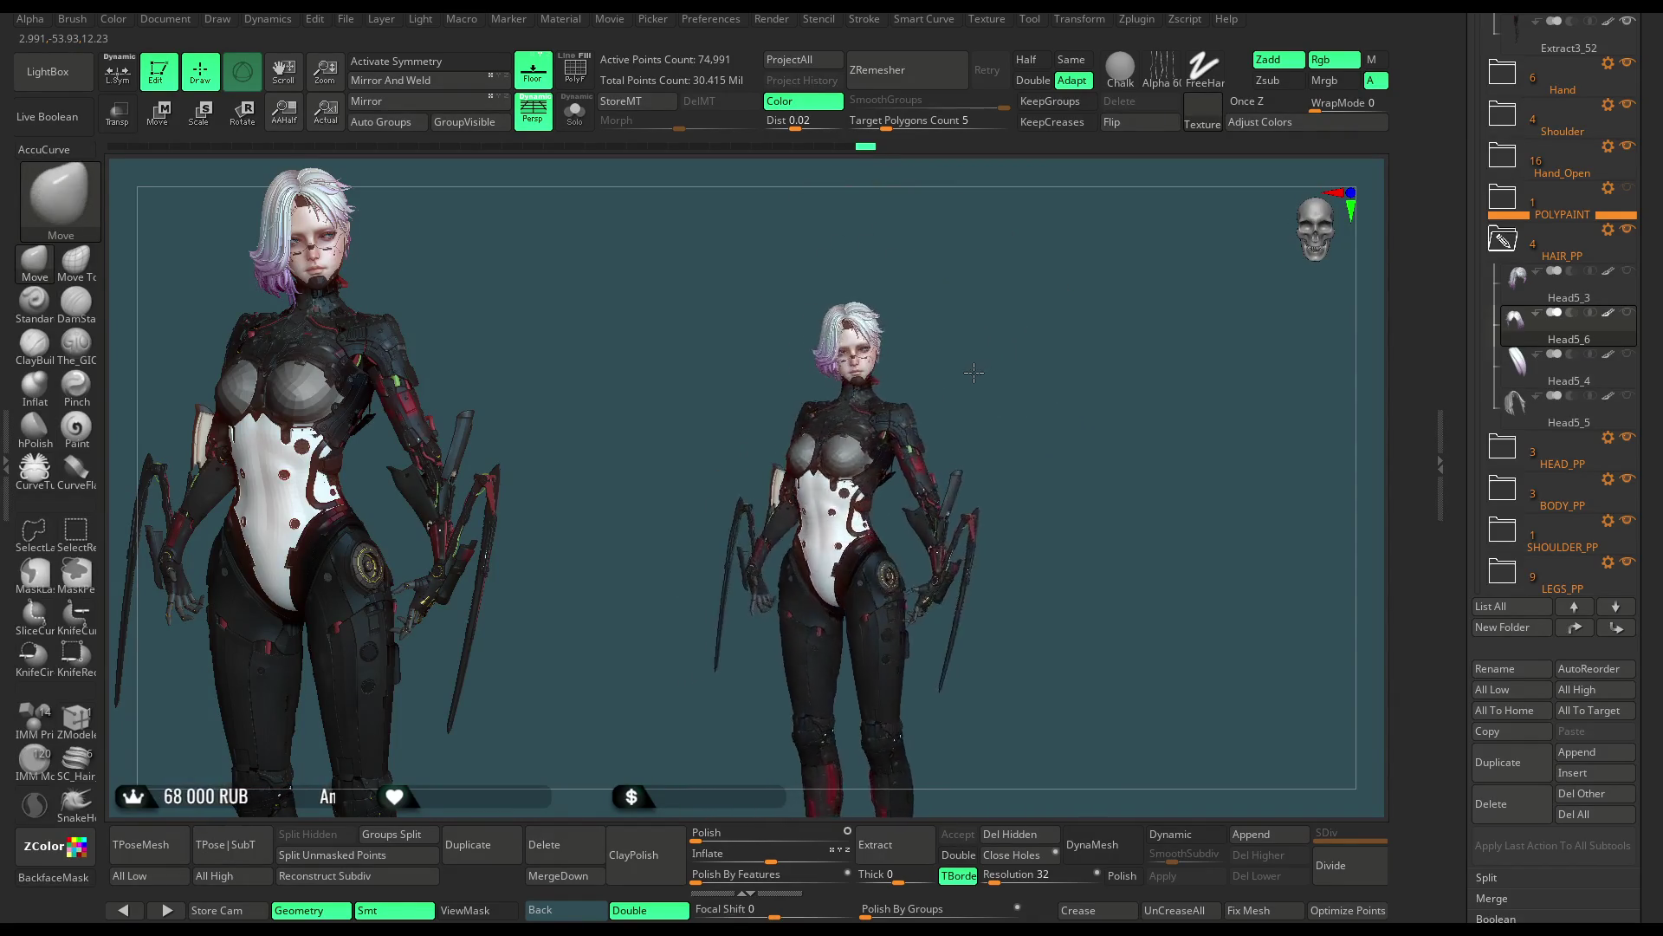
{"action": "left_click", "coordinate": [346, 20]}
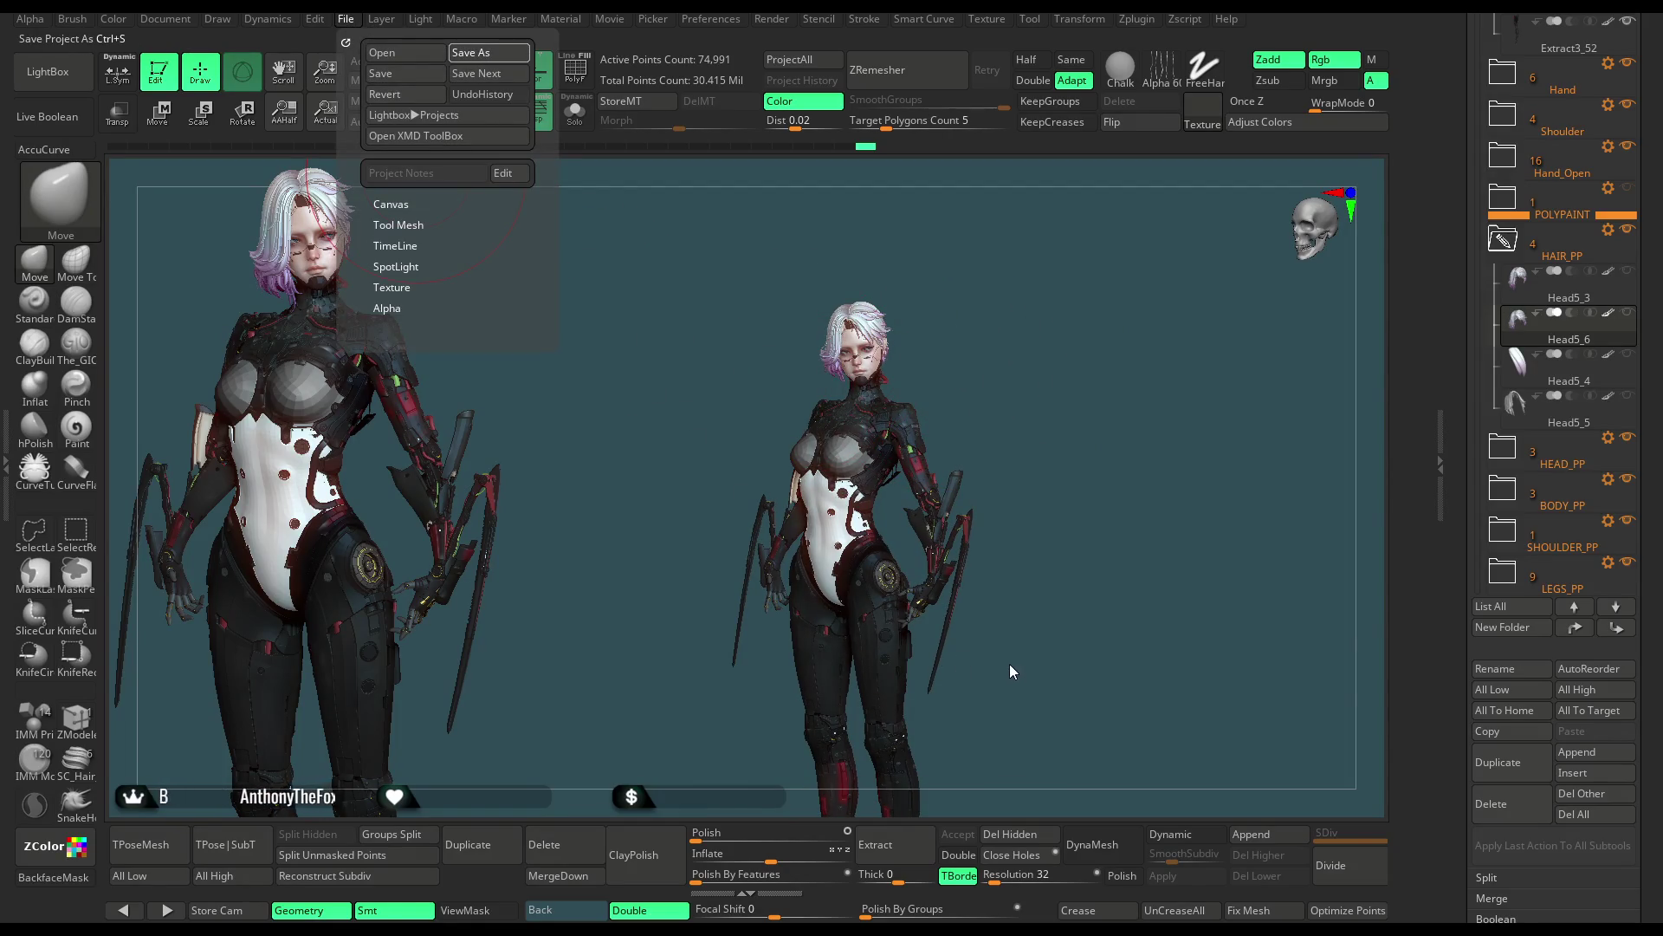
Step: Save the character project again with Ctrl+S
{"action": "key", "text": "ctrl+s"}
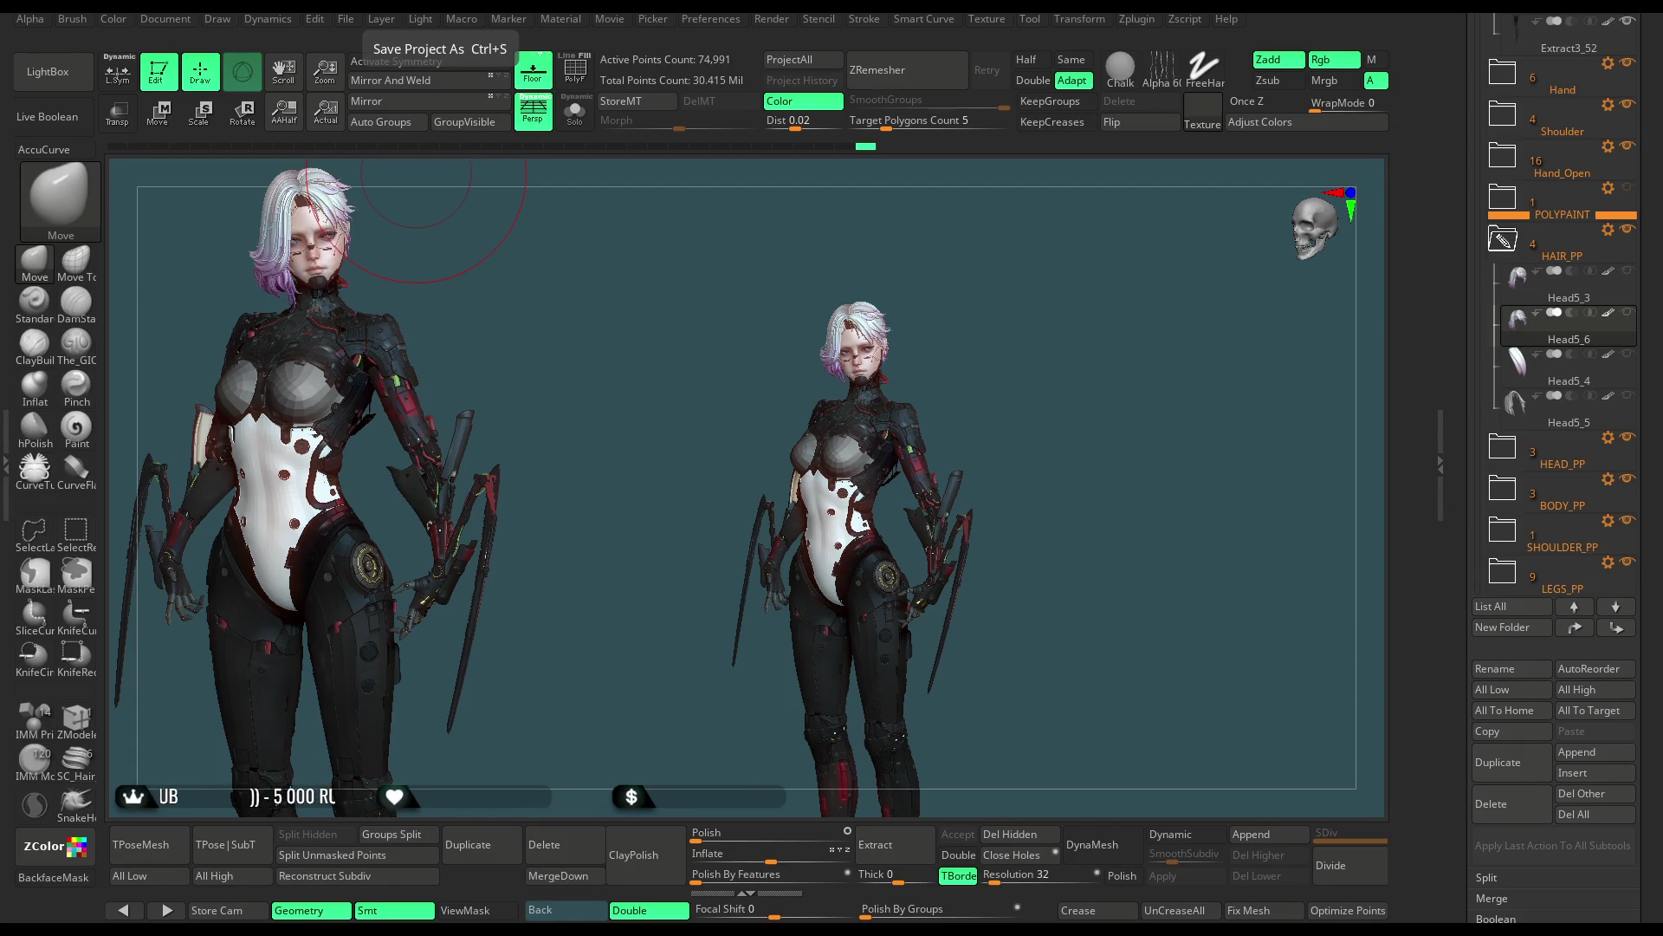
Step: Load the GoZ figure as a grey TPoseMesh sculpt, then request its deletion from the Subtool palette
{"action": "key", "text": "ctrl+z"}
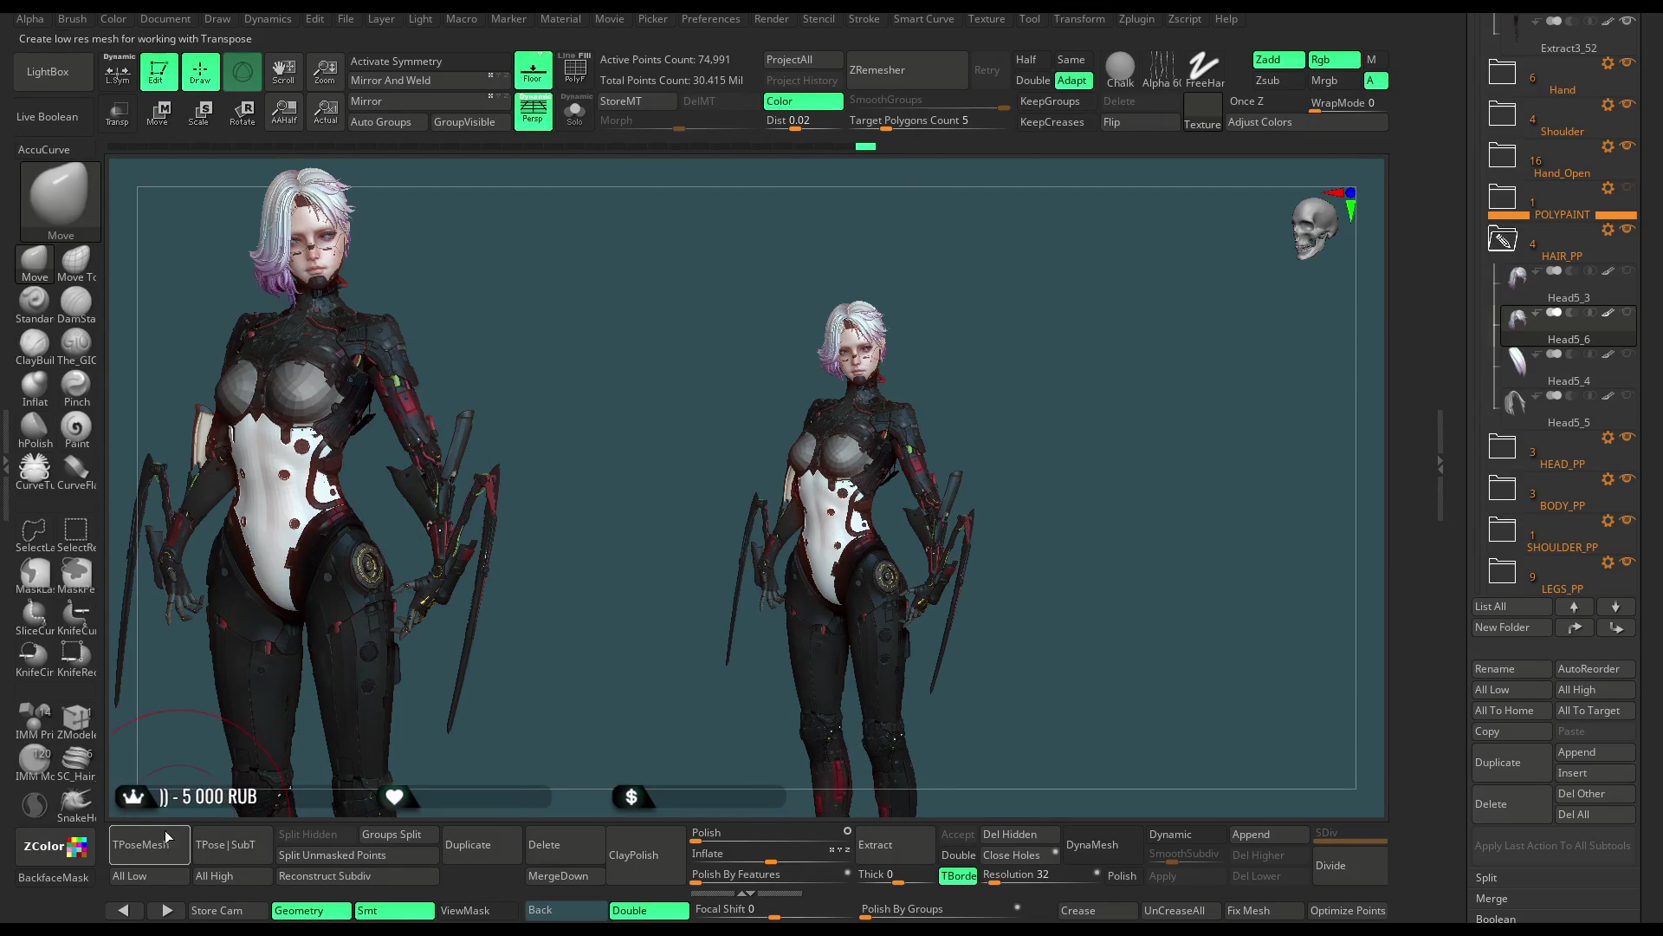
{"action": "left_click", "coordinate": [844, 494], "text": "alt"}
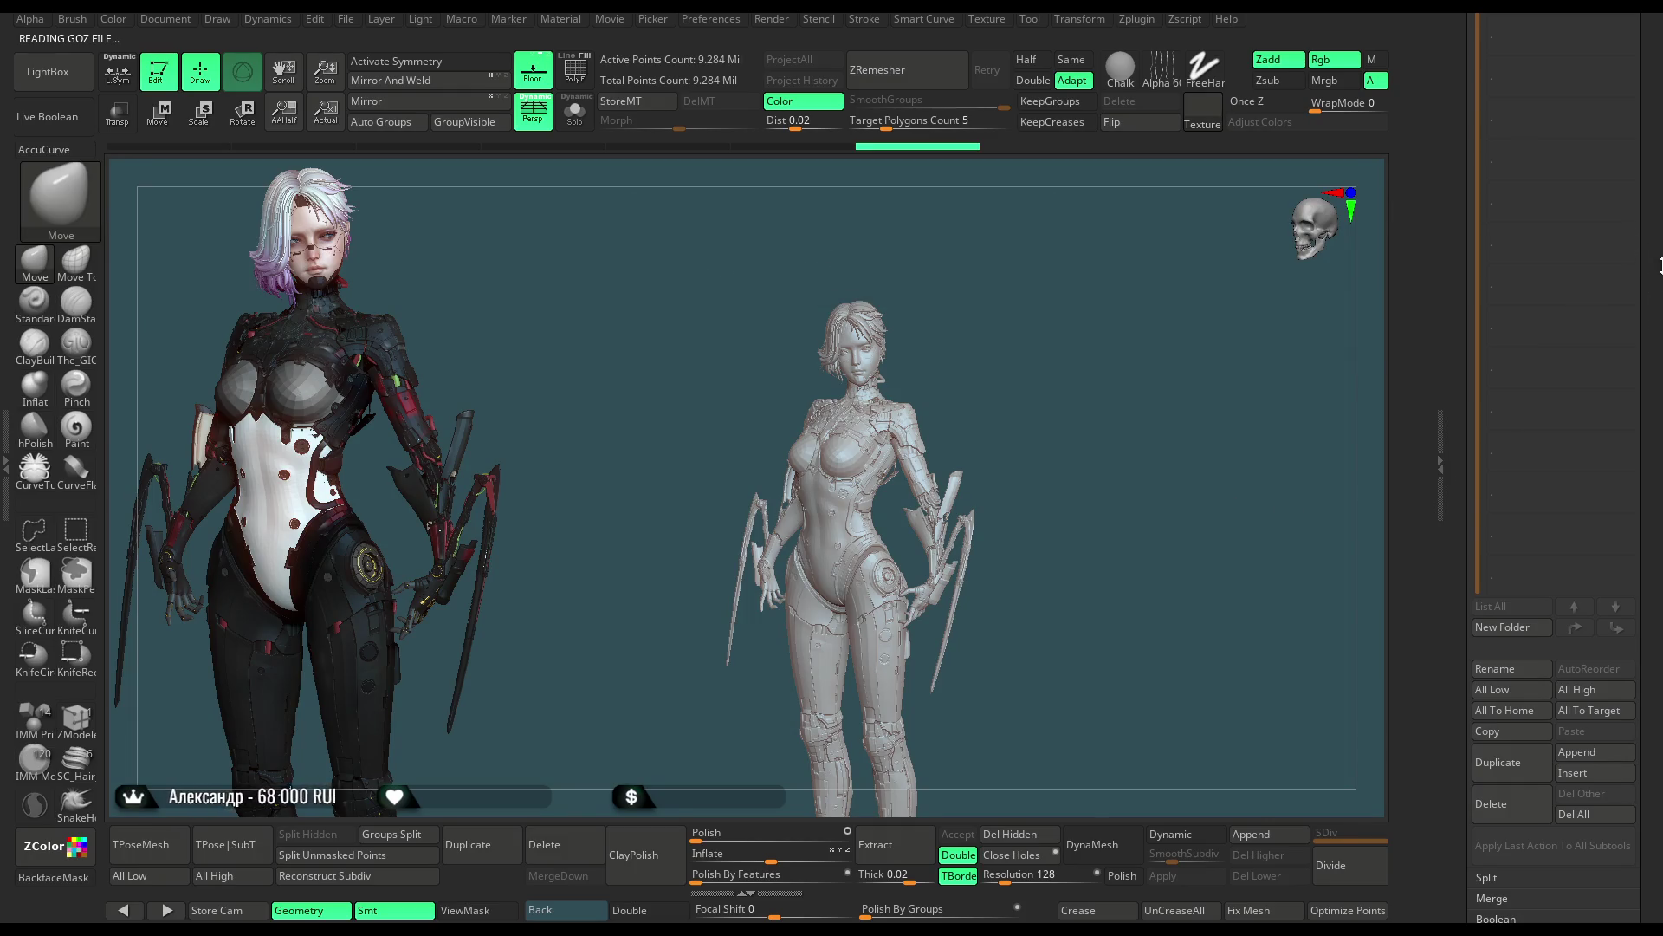
{"action": "scroll", "coordinate": [1560, 390], "scroll_direction": "up", "scroll_amount": 5}
{"action": "scroll", "coordinate": [1553, 570], "scroll_direction": "down", "scroll_amount": 8}
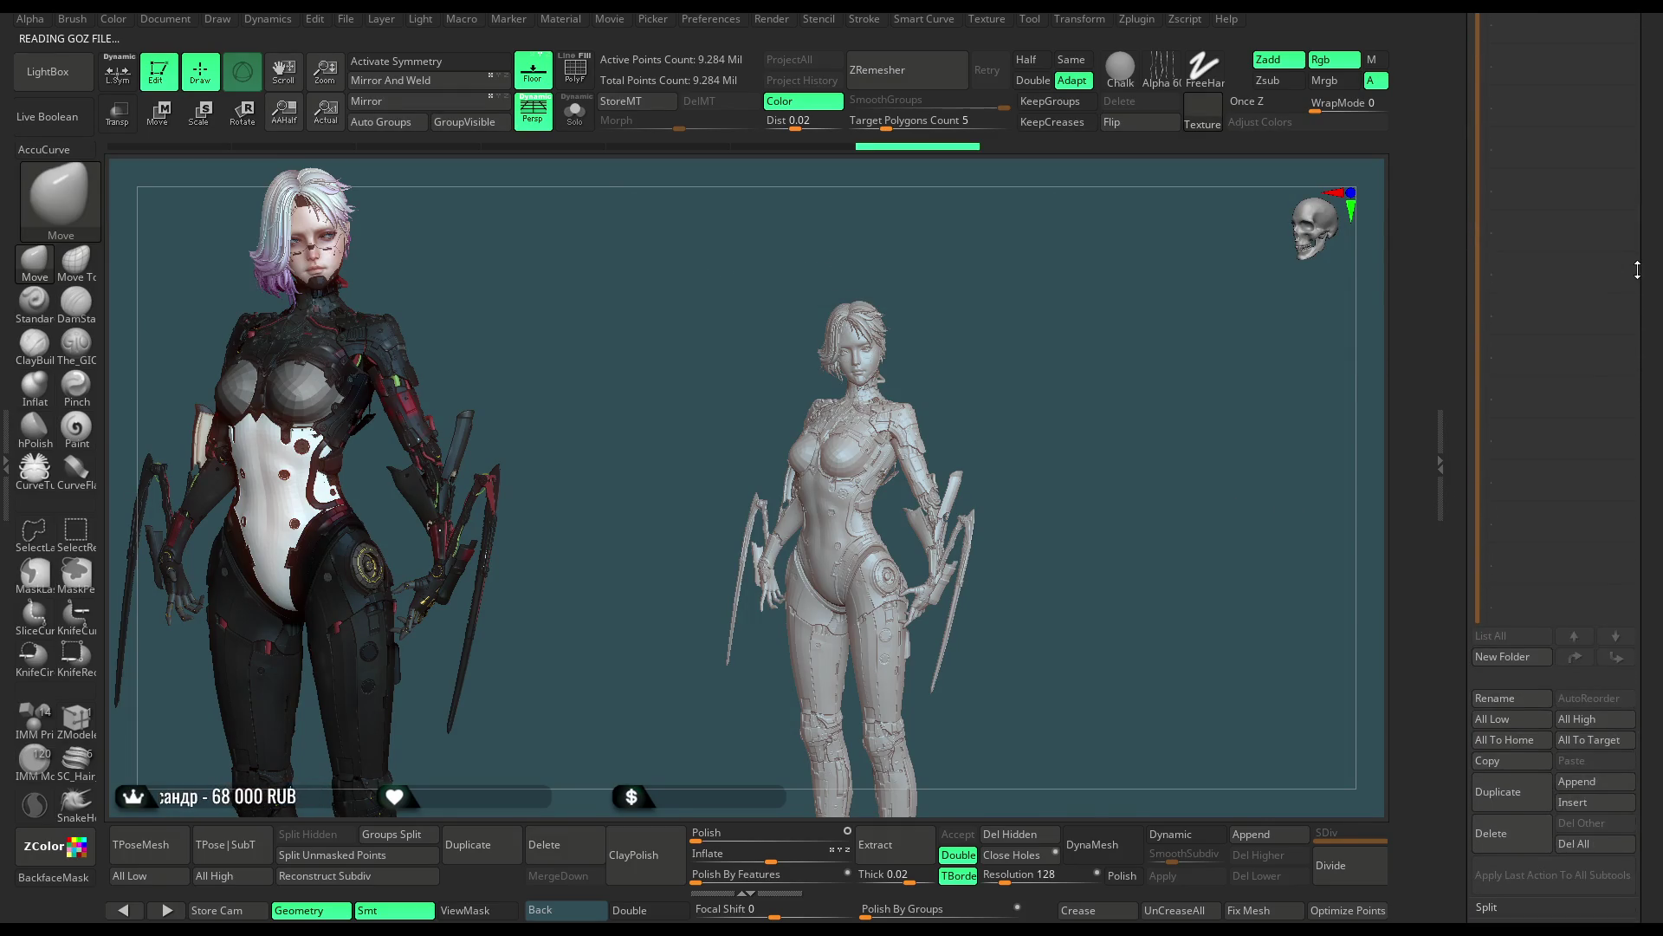
{"action": "left_click", "coordinate": [1491, 807]}
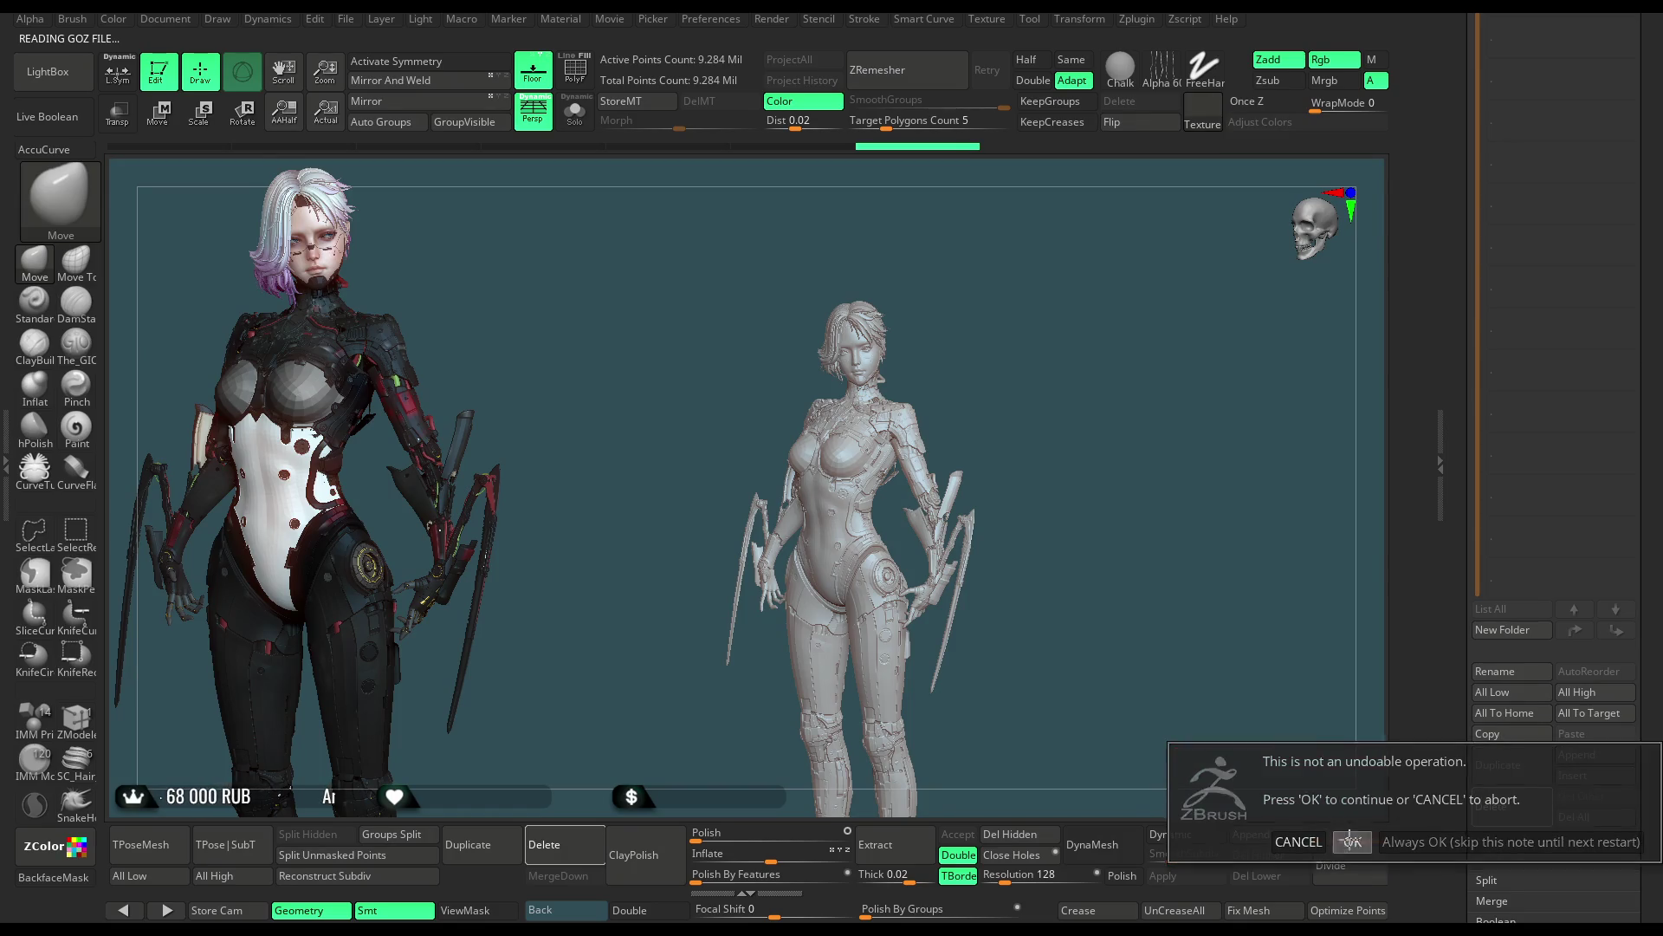
Step: Confirm the non-undoable deletion, restoring the textured character with its full subtool list
{"action": "left_click", "coordinate": [1351, 843]}
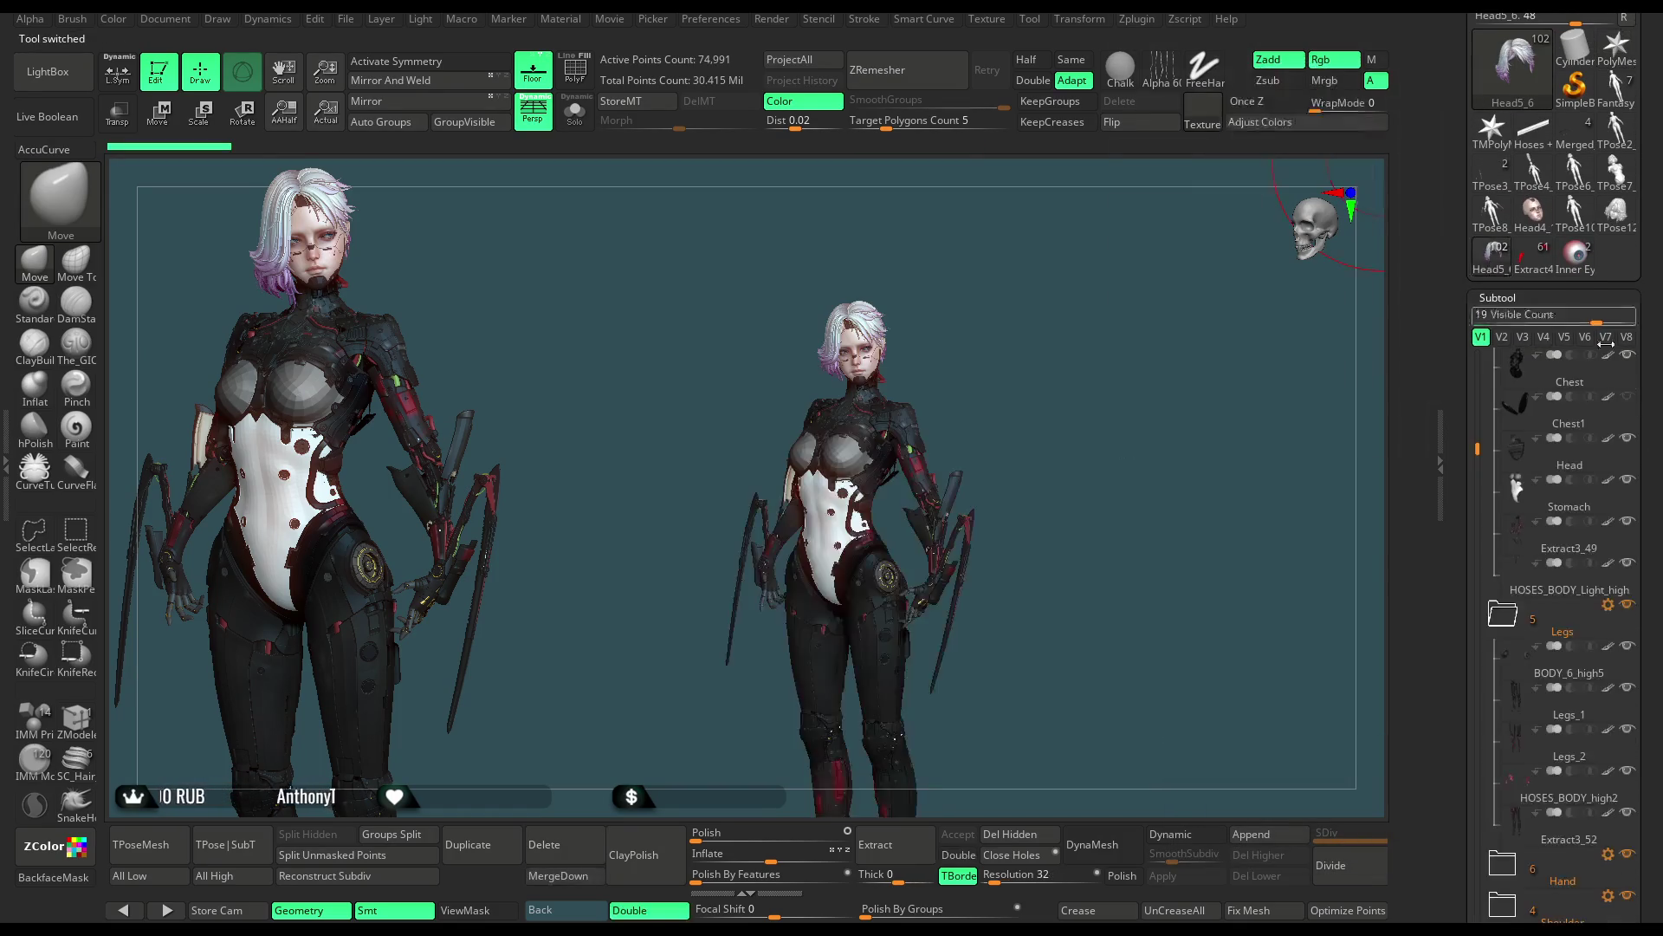
{"action": "scroll", "coordinate": [1492, 453], "scroll_direction": "down", "scroll_amount": 1}
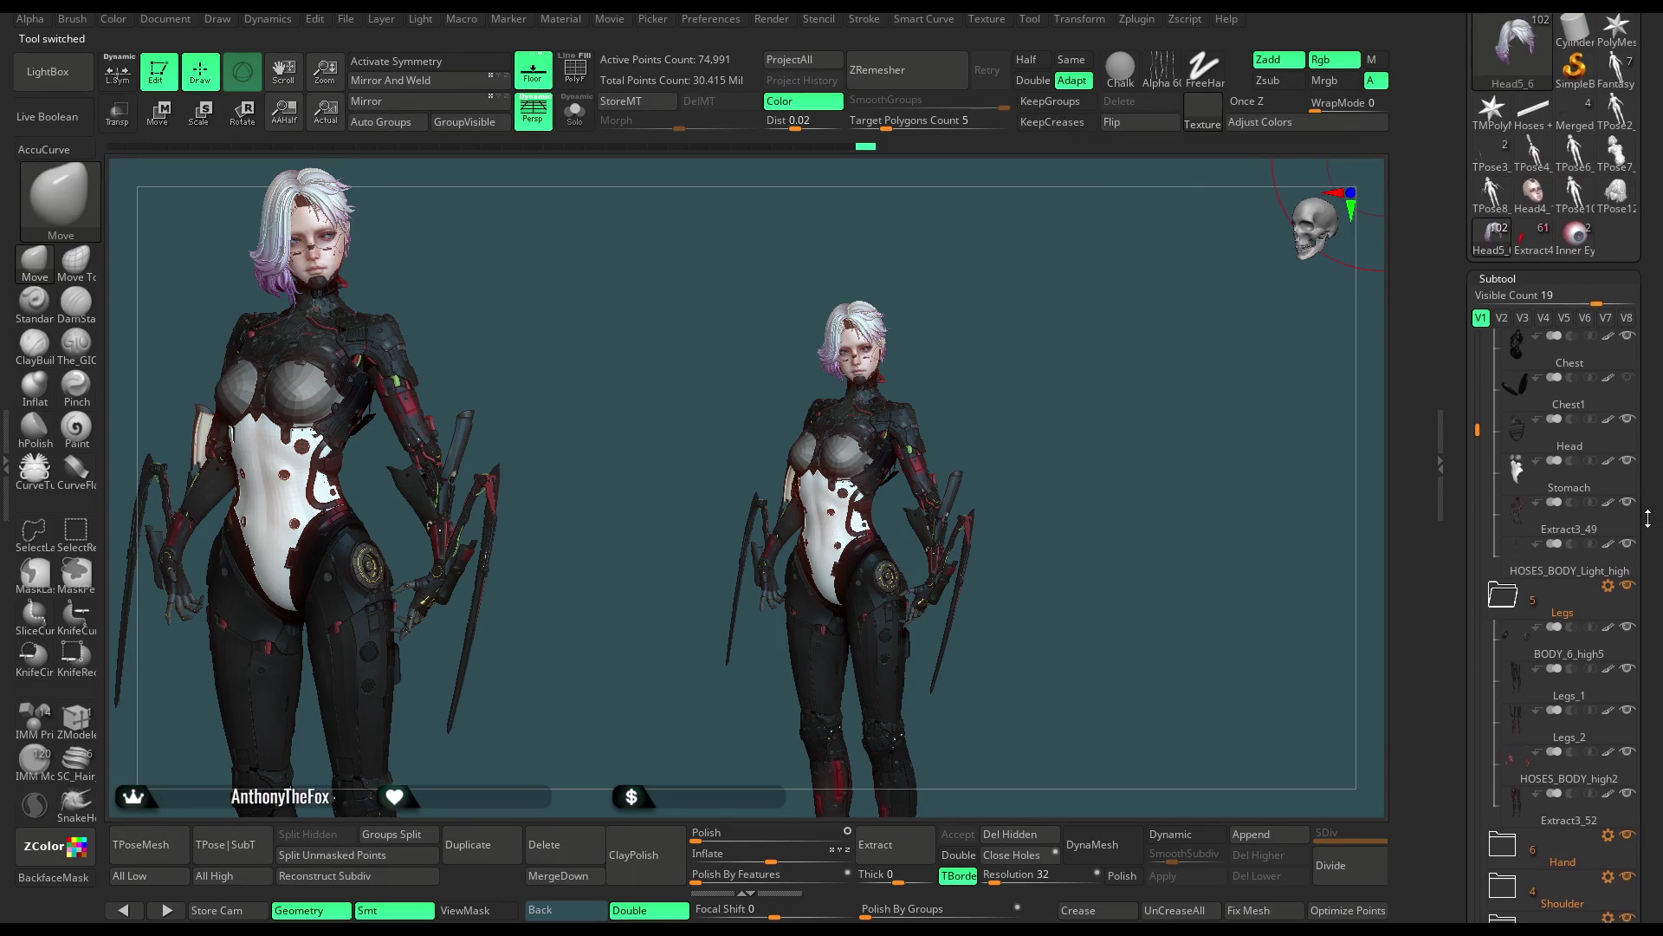
{"action": "left_click_drag", "start_coordinate": [1493, 452], "coordinate": [1490, 601]}
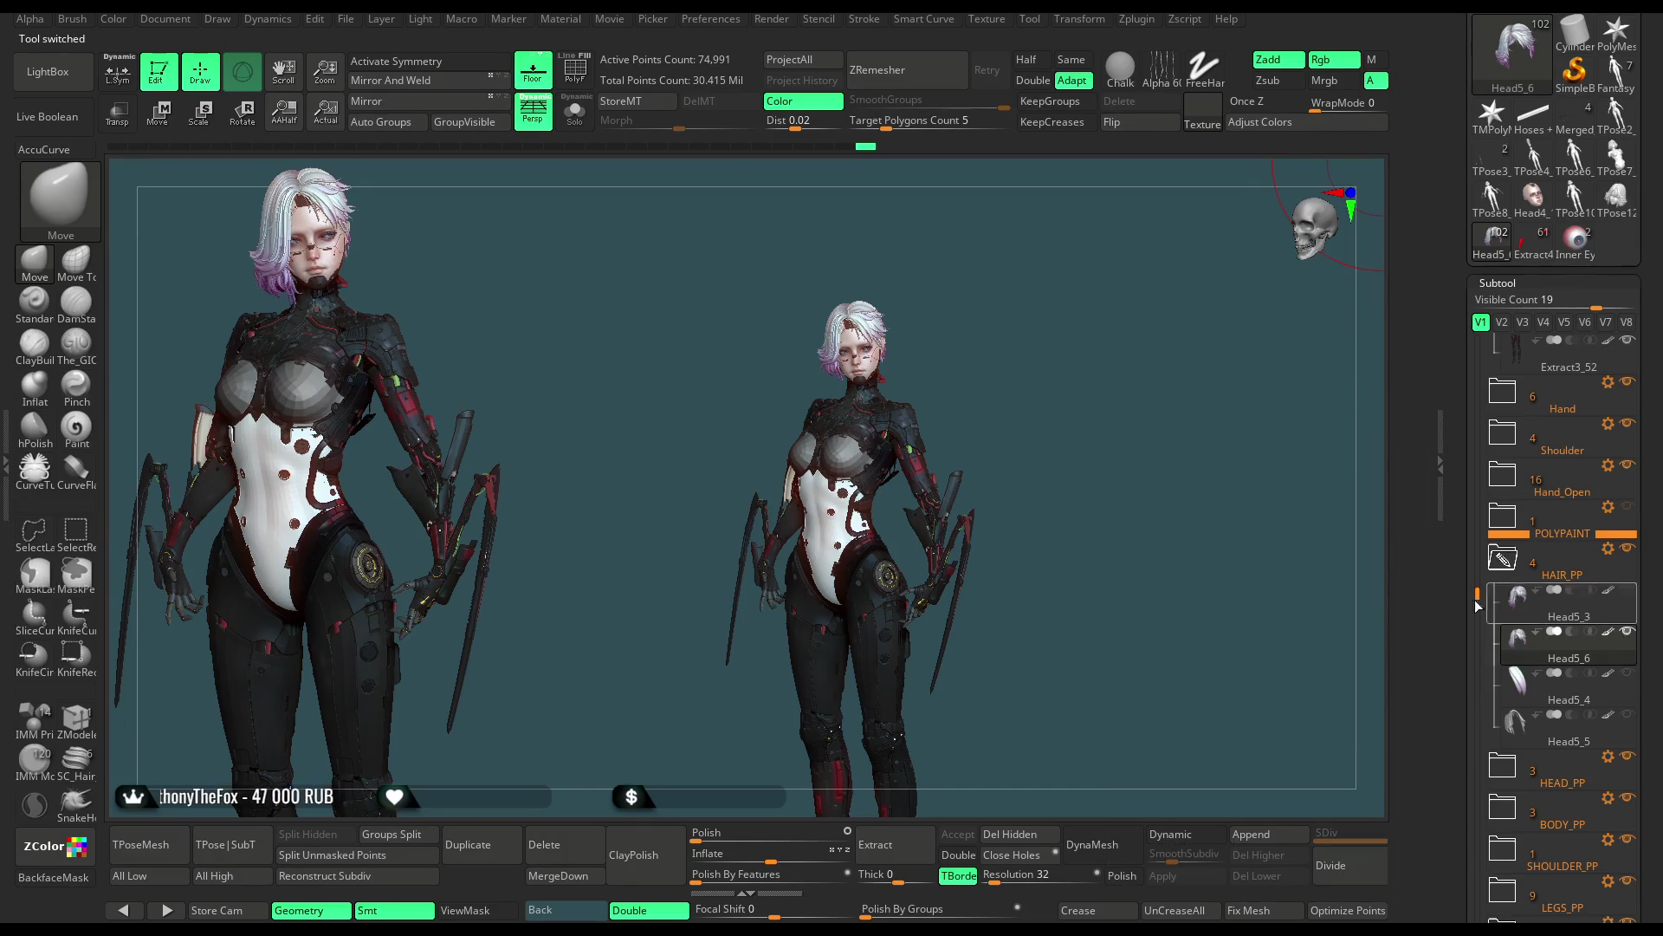